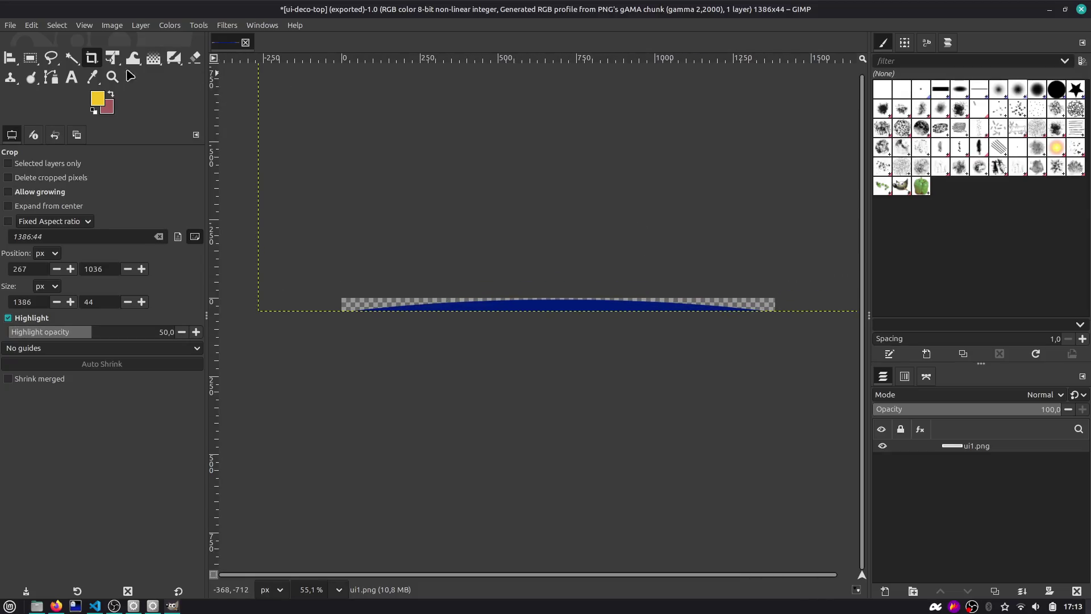
Step: Export the cropped curve as ui-deco-bottom.png into the textures/ui folder with default PNG options
click(19, 26)
click(49, 180)
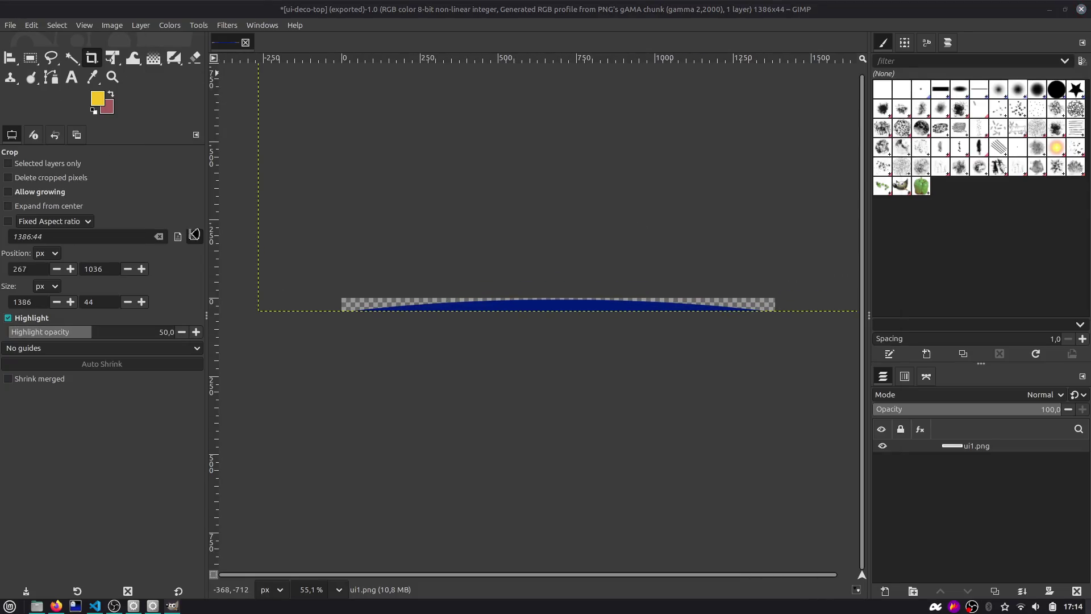
click(321, 199)
click(291, 94)
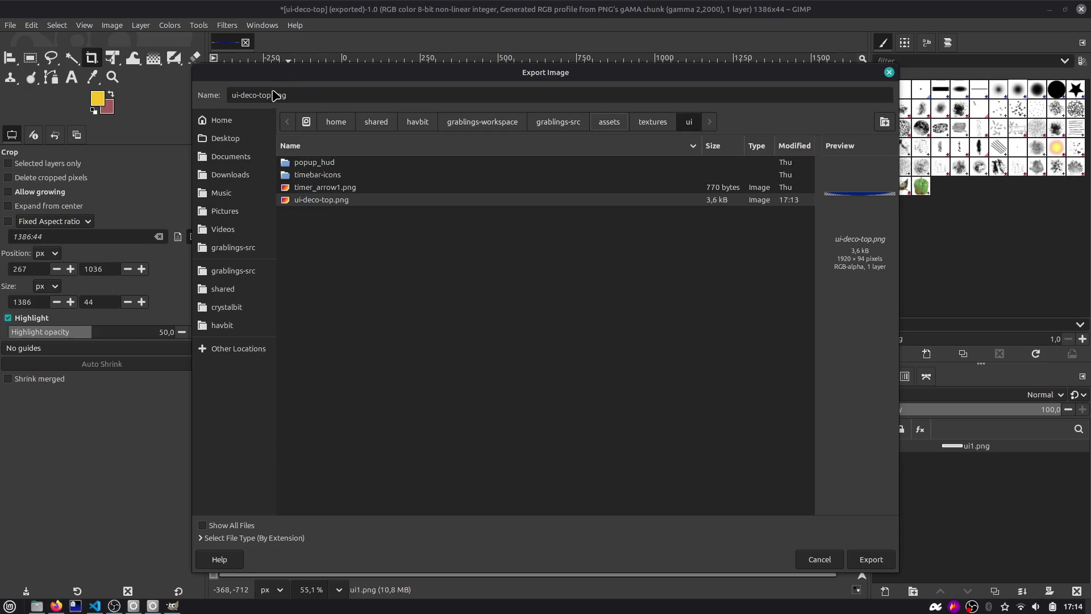
click(272, 94)
key(BackSpace)
key(BackSpace)
key(BackSpace)
text(bottom)
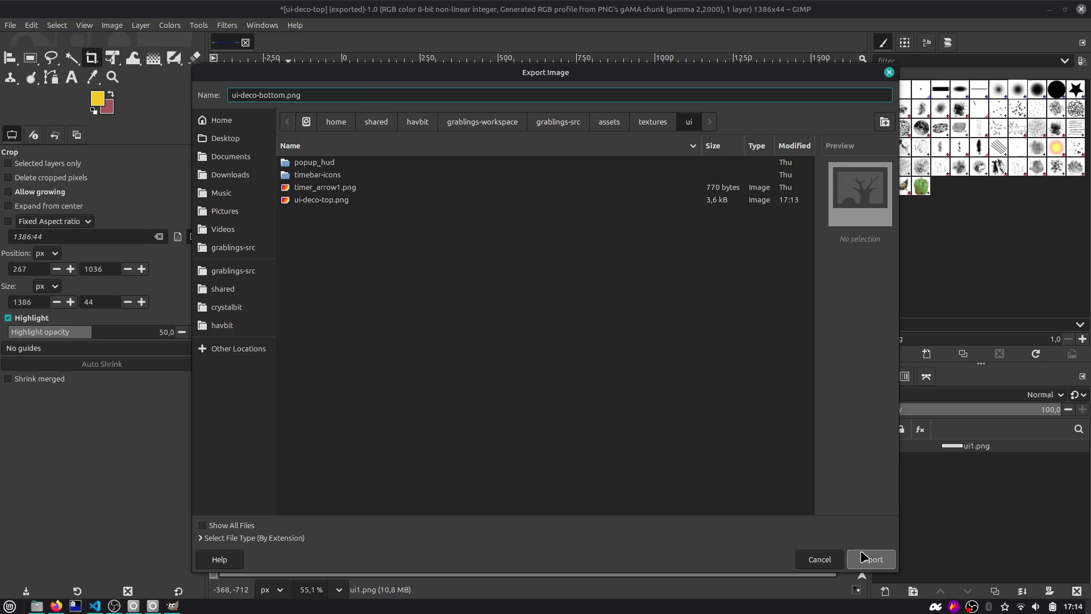
click(863, 556)
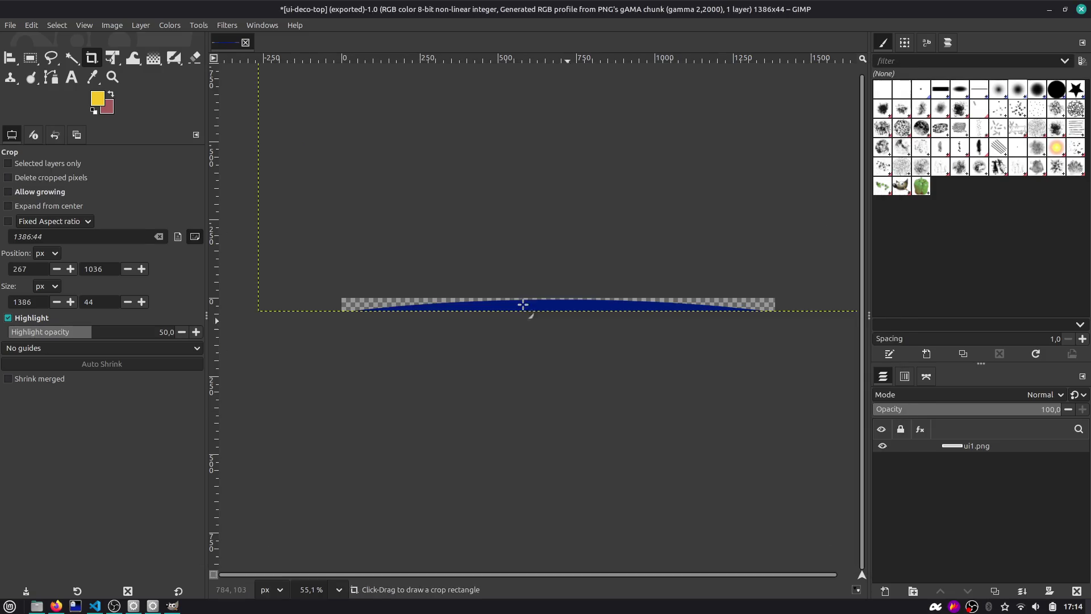
click(665, 437)
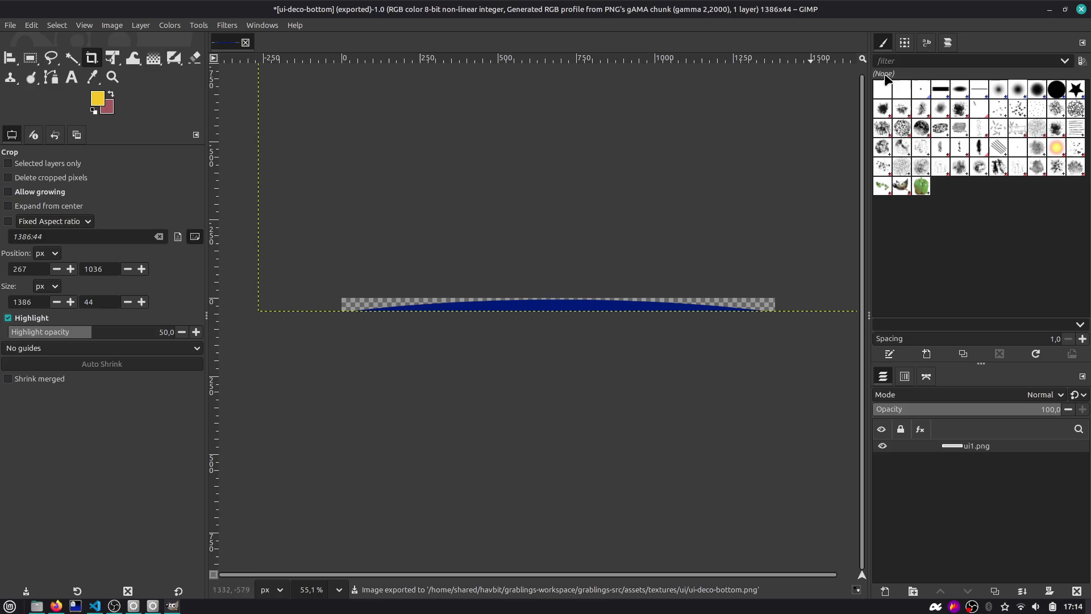
Step: Close GIMP, return to Godot and save the preview_3d scene
click(1050, 9)
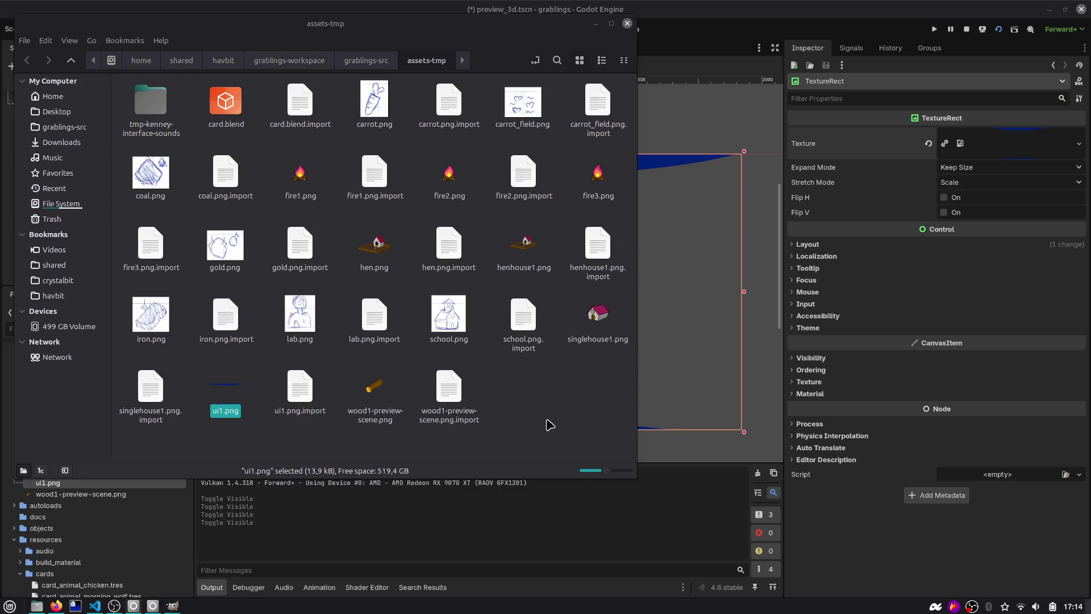
click(756, 55)
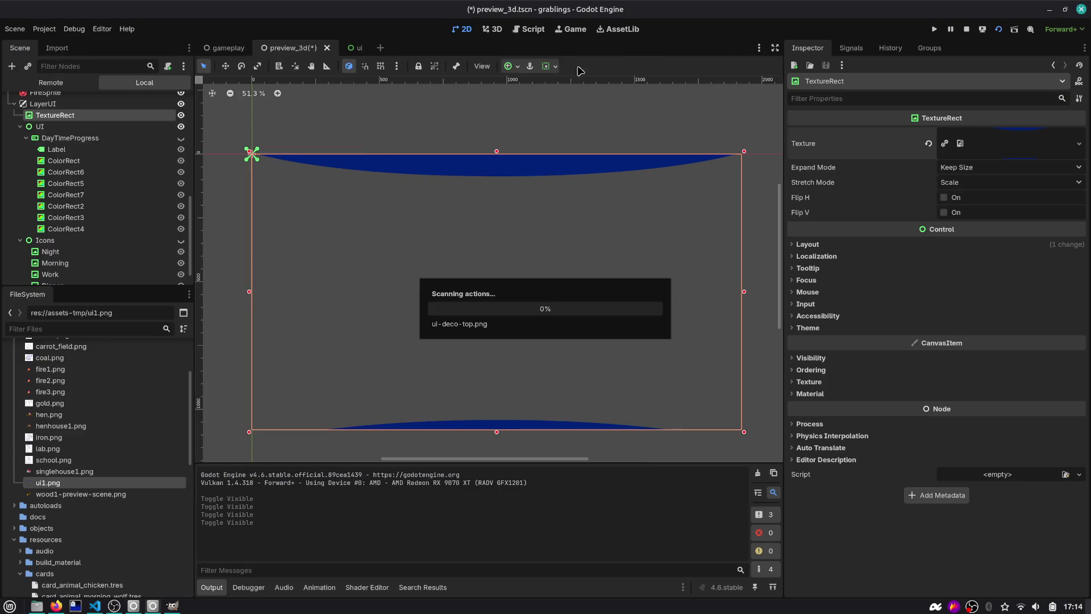
key(ctrl+s)
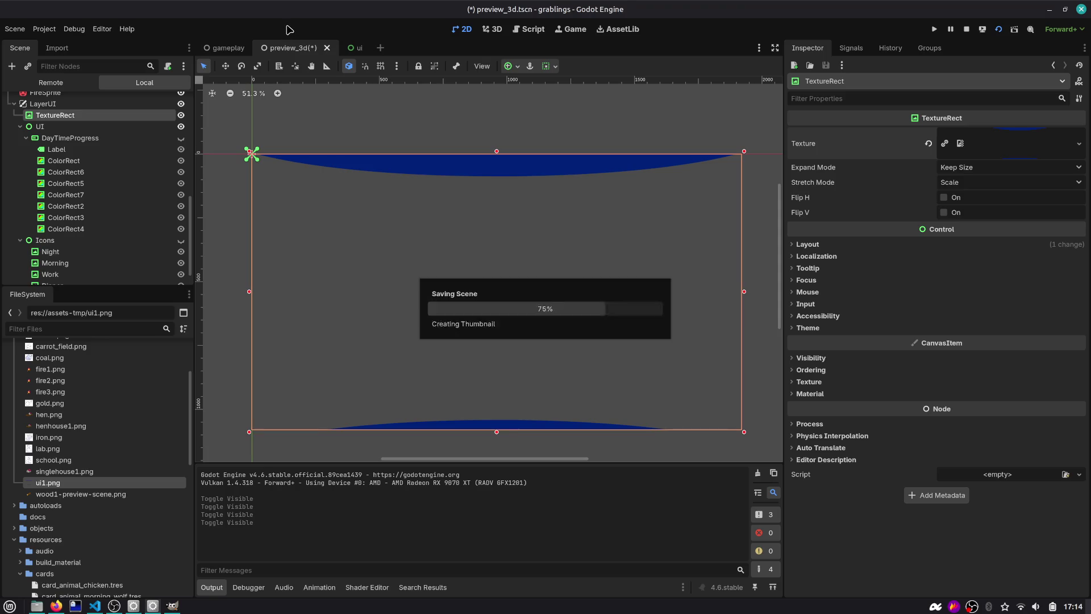
click(20, 127)
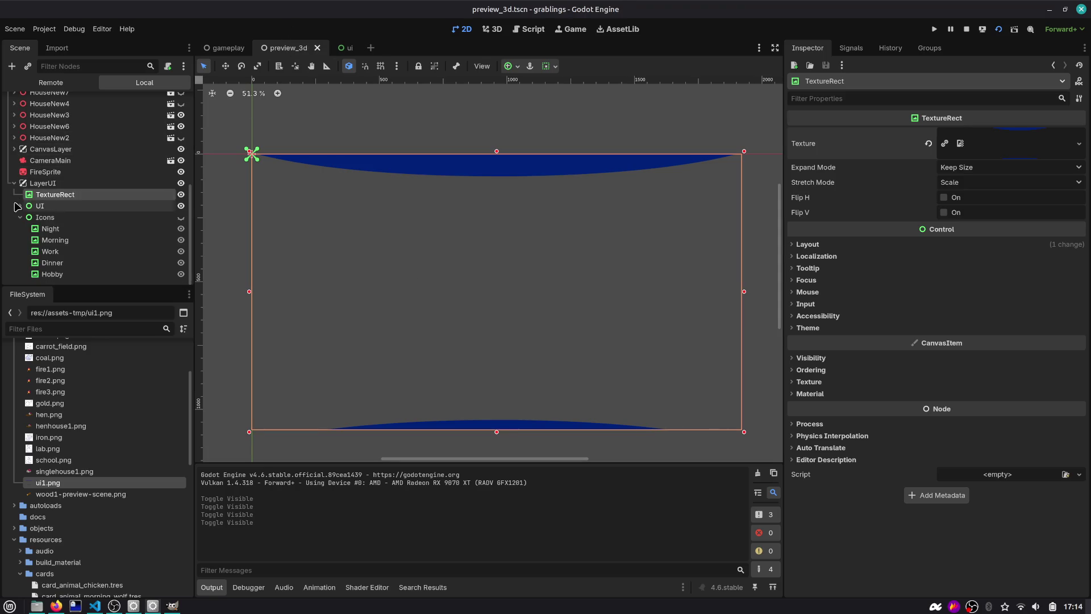
Step: In the ui scene, rename the VBox node to Highlight
click(344, 50)
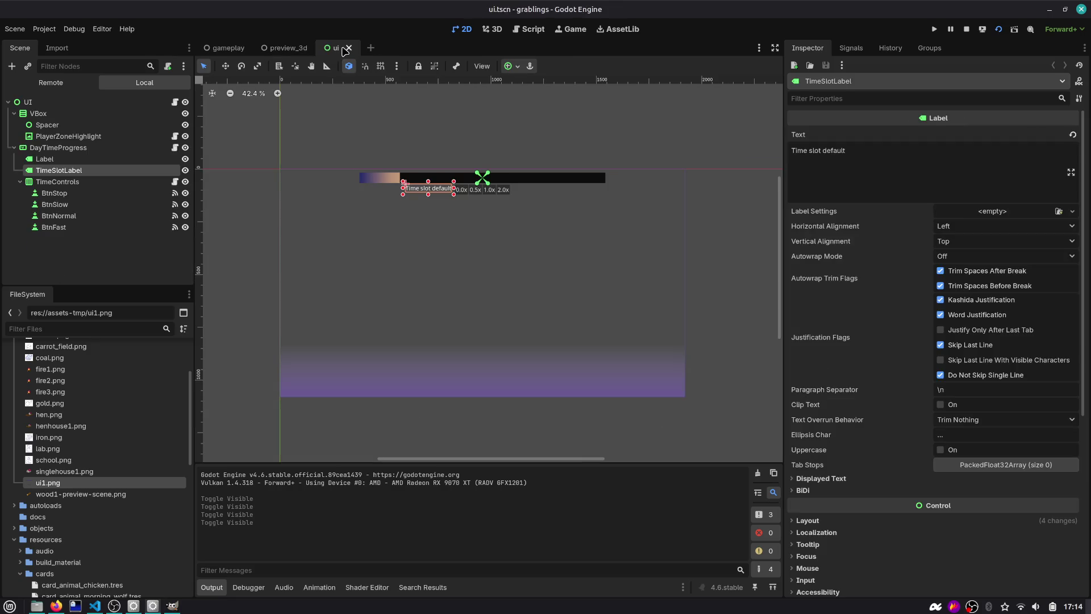
click(38, 103)
click(36, 114)
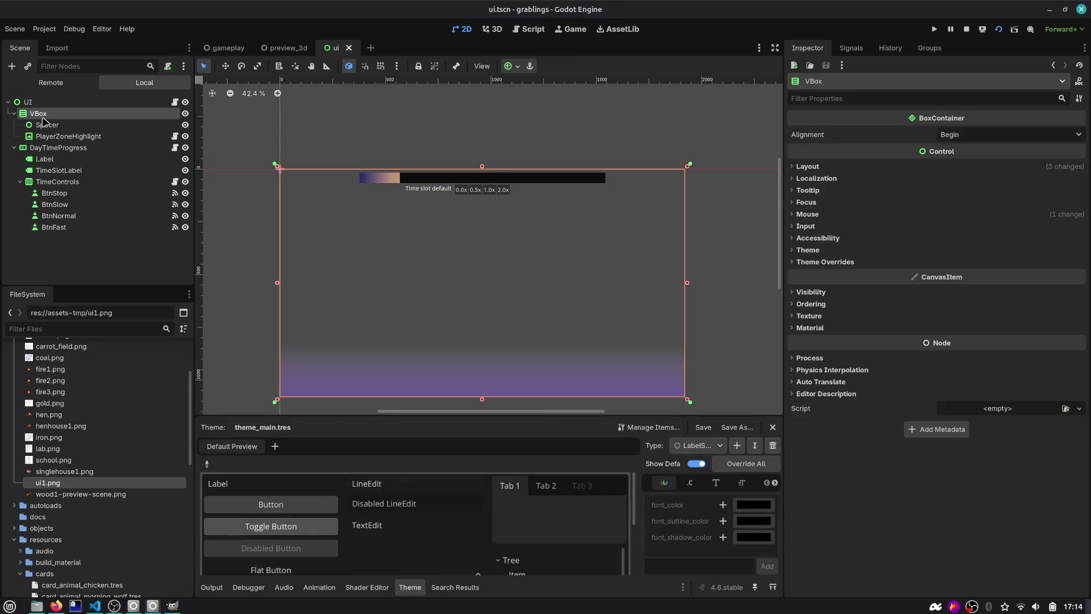
key(Left)
click(185, 114)
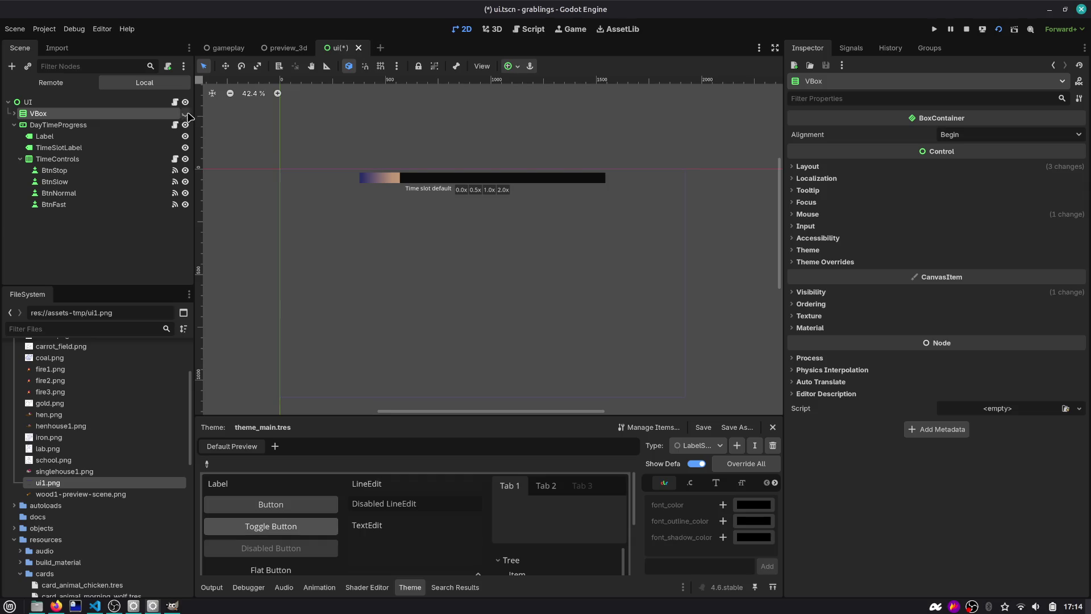
click(186, 114)
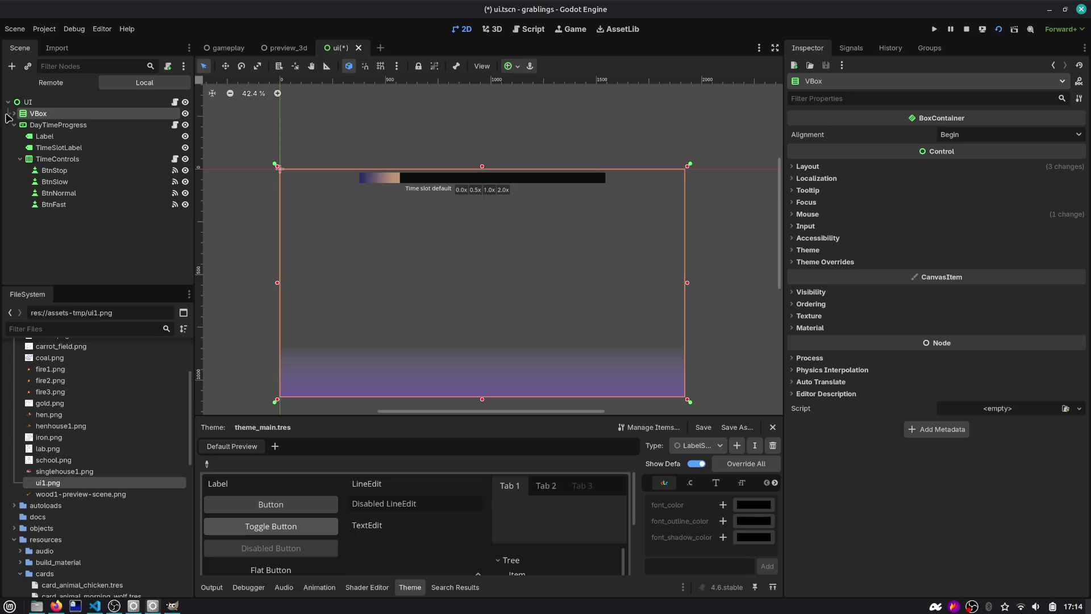
key(Right)
key(Down)
key(Down)
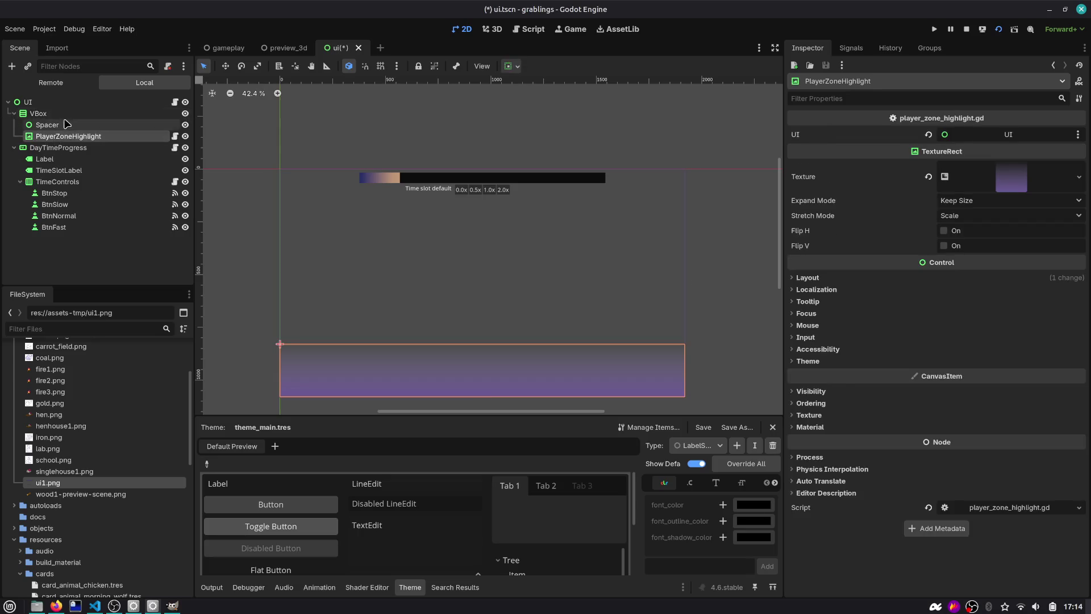
key(Up)
key(Up)
key(F2)
text(High)
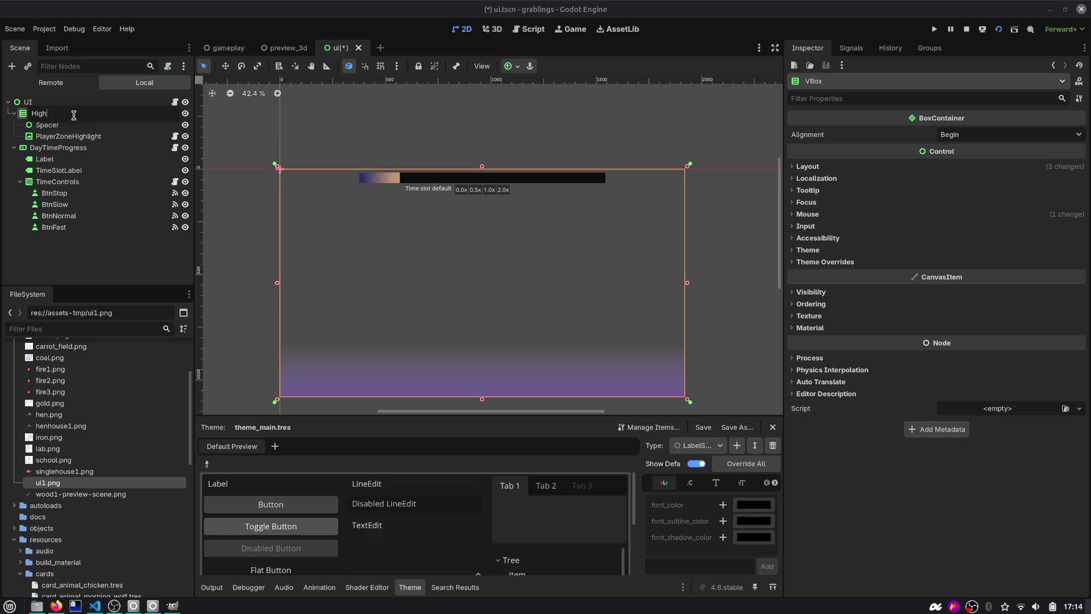
text(light)
key(Return)
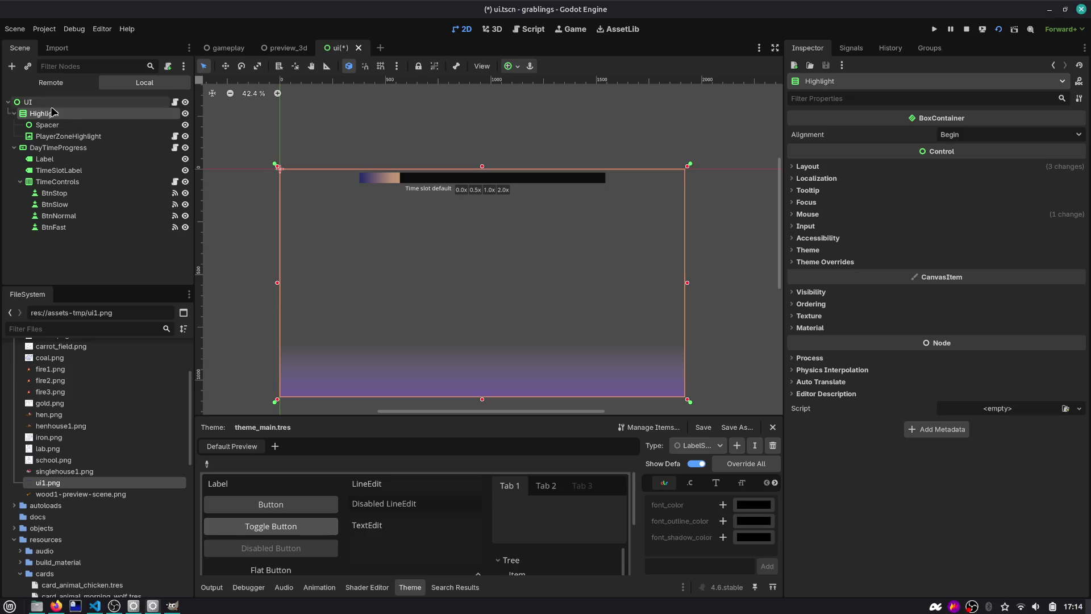
Step: Add a new TextureRect child node under the UI root
click(14, 113)
click(40, 125)
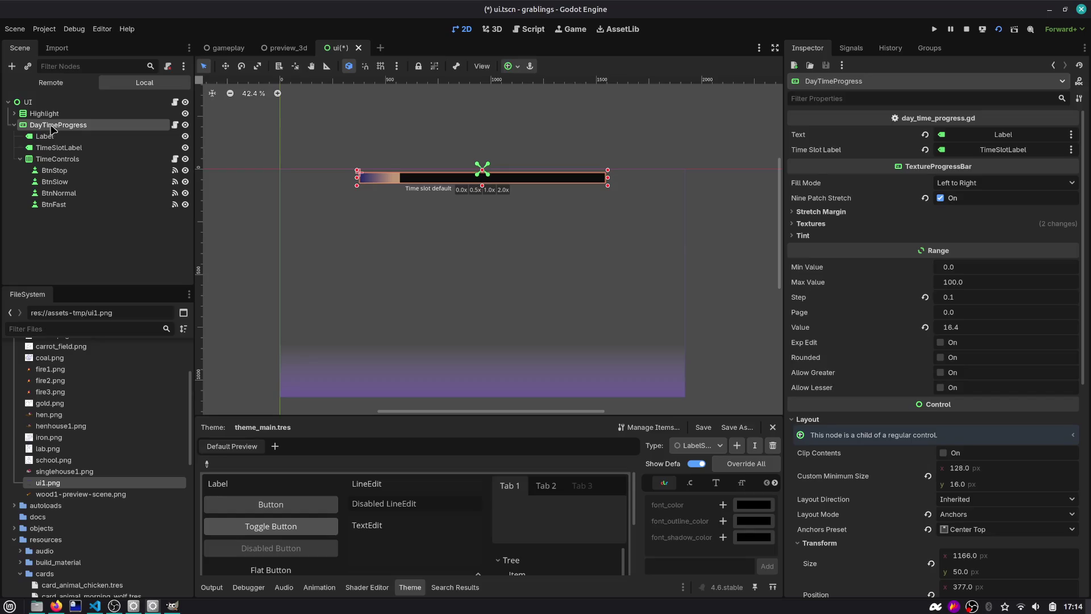
click(15, 125)
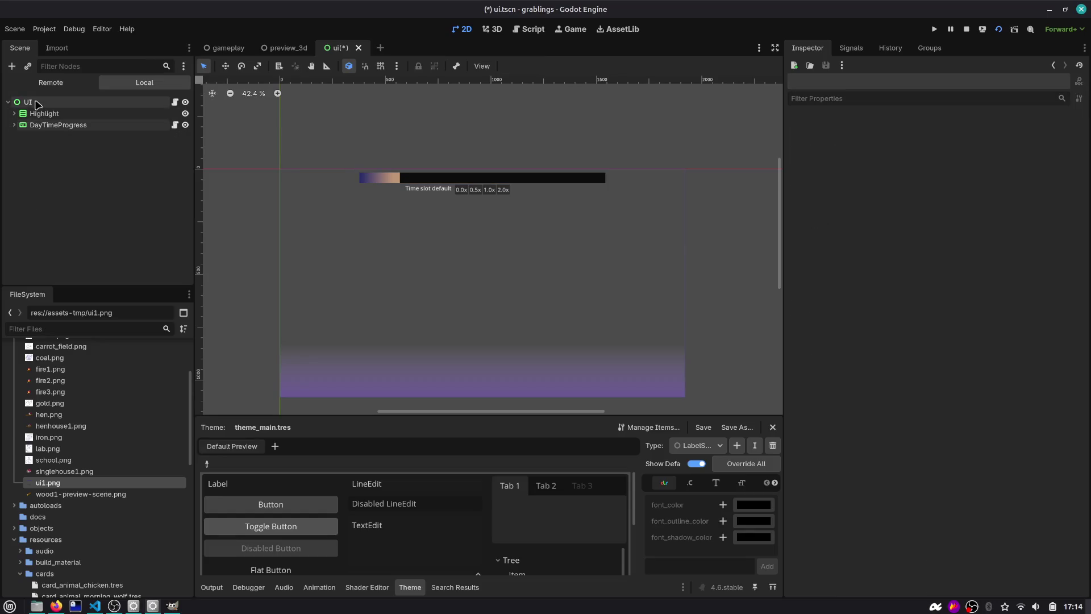
click(41, 104)
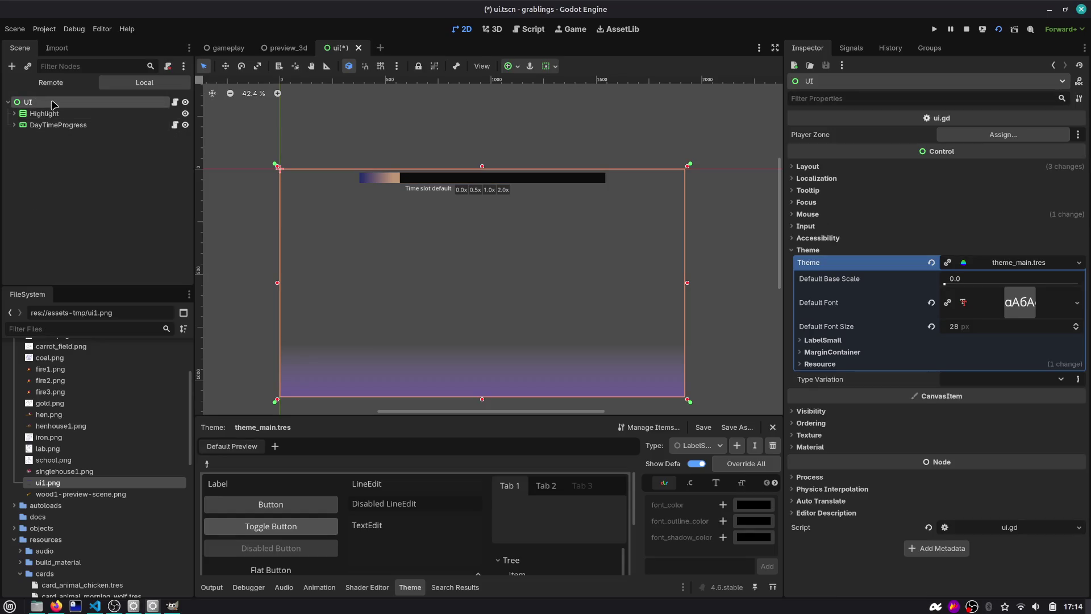
key(ctrl+a)
text(texture)
key(Return)
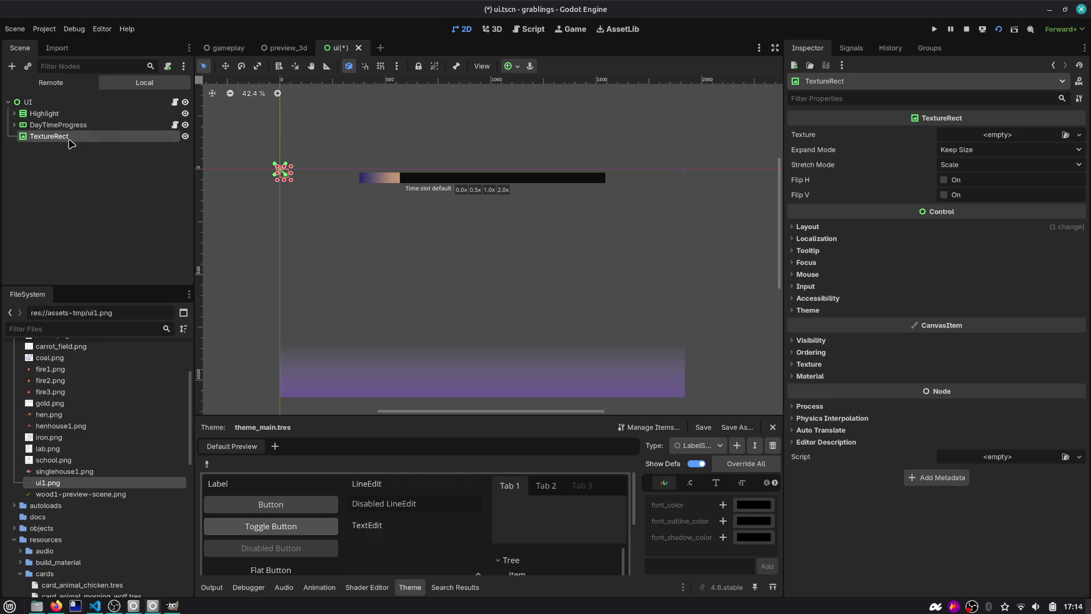
Step: Make the TextureRect UI's first child and assign ui-deco-top.png as its texture
drag(71, 136, 81, 112)
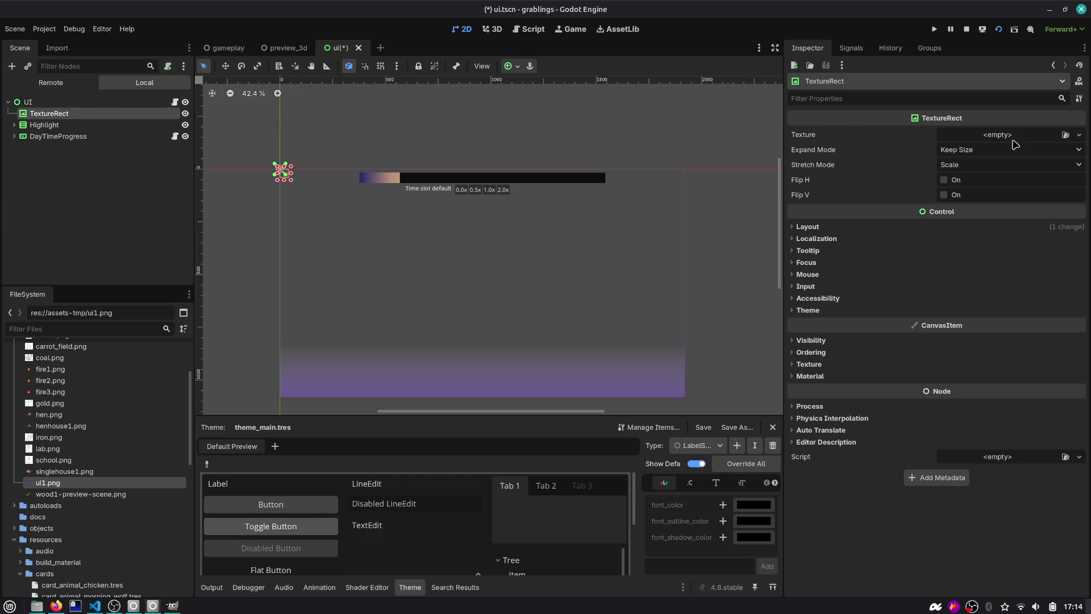
click(1066, 135)
text(deco)
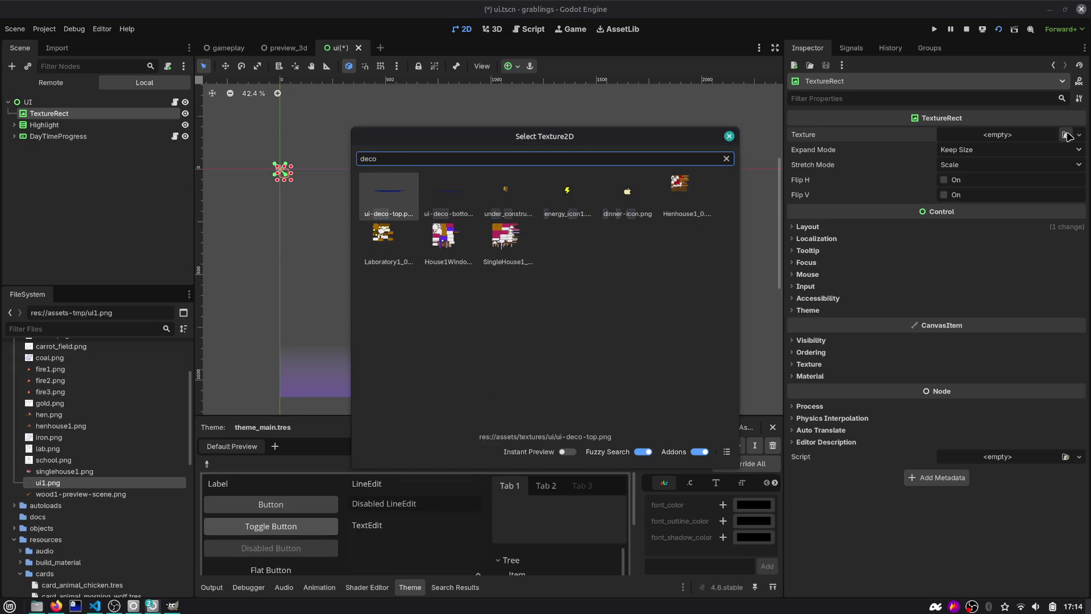
key(Return)
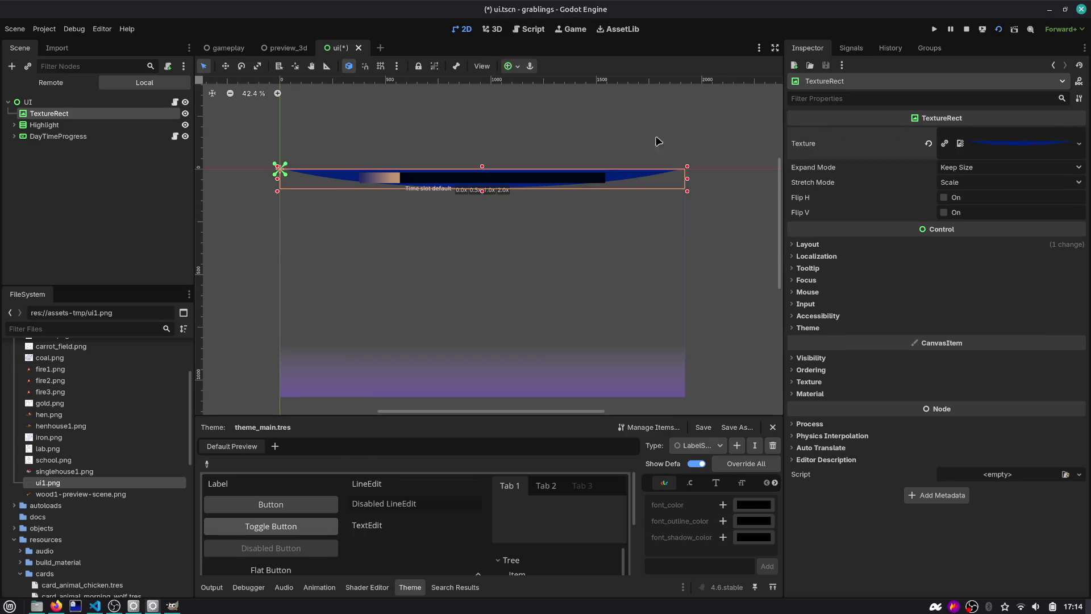
Step: Anchor the TextureRect to the Center Top preset and save ui.tscn
click(509, 66)
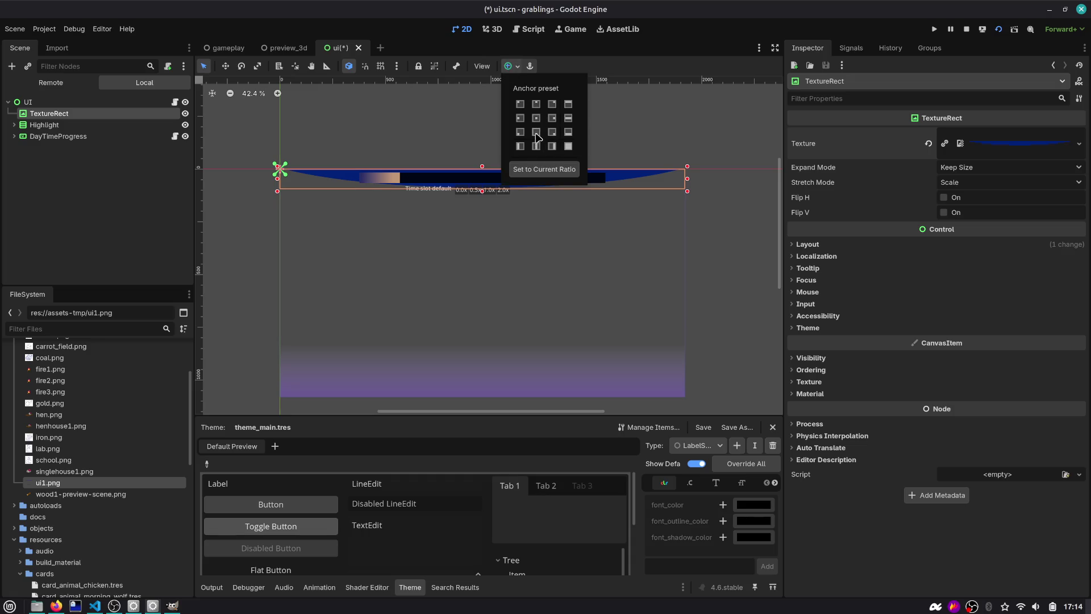
click(537, 105)
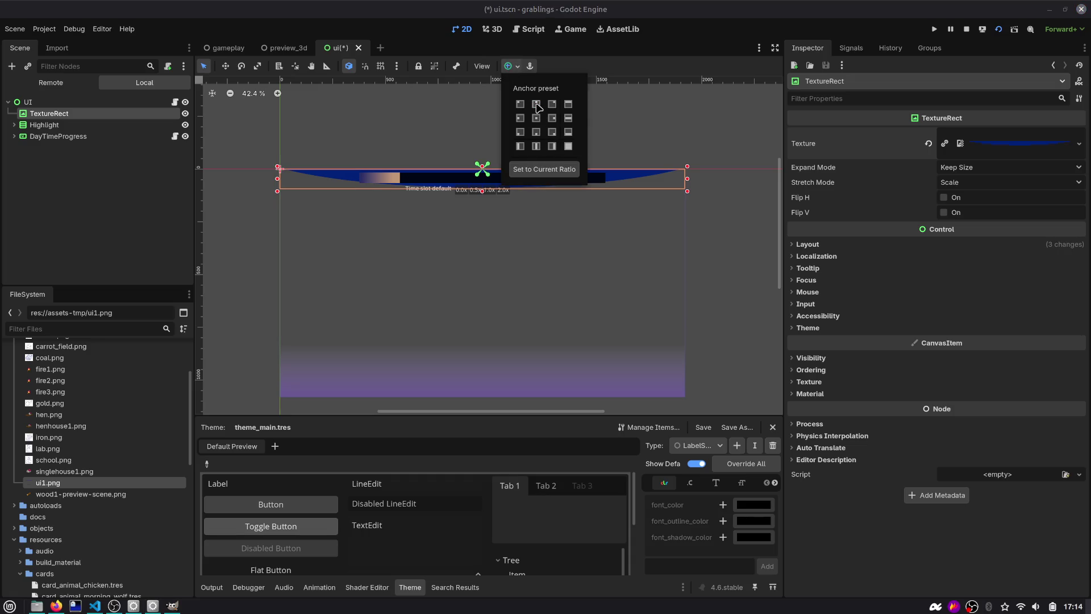
click(608, 60)
click(537, 181)
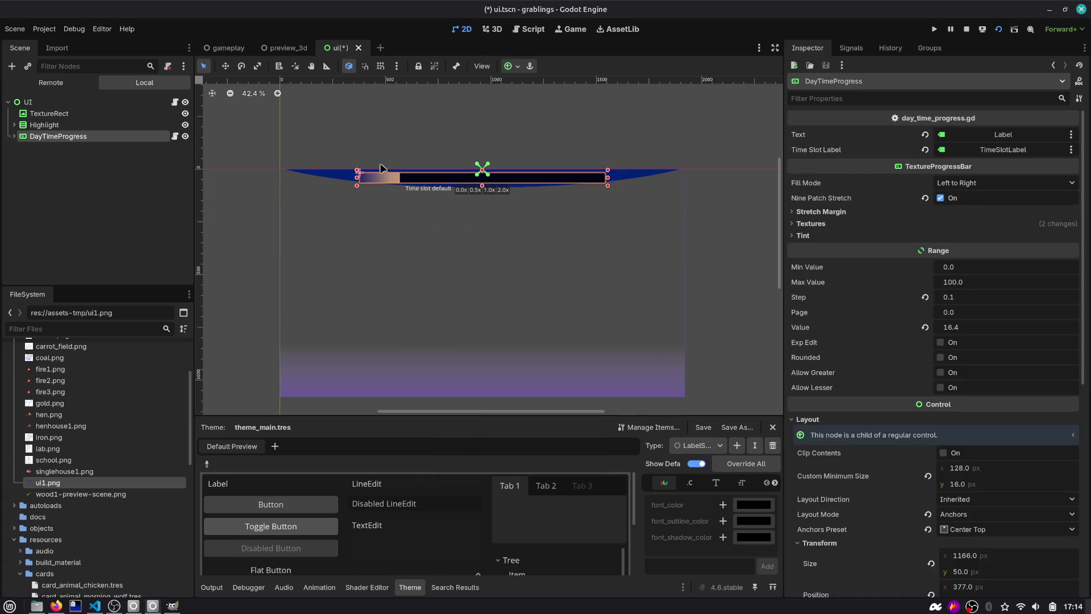
click(60, 114)
key(ctrl+s)
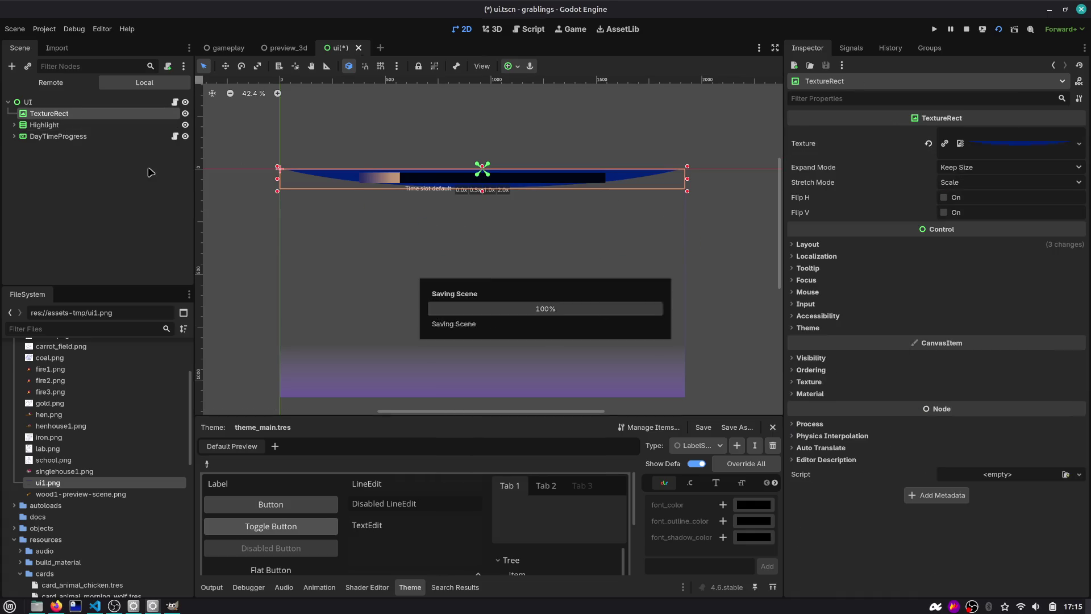
Step: Rename the node TextureRectDecoTop, then duplicate it as a bottom-anchored TextureRectDecoBottom
double_click(75, 114)
text(DecoTop)
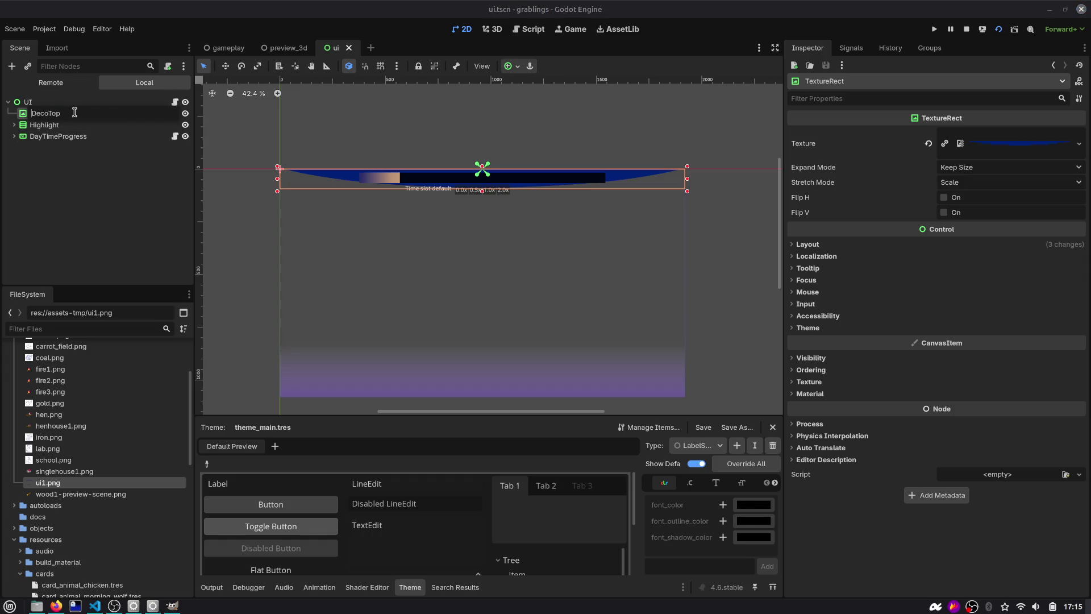
text(reRE)
key(Return)
key(ctrl+d)
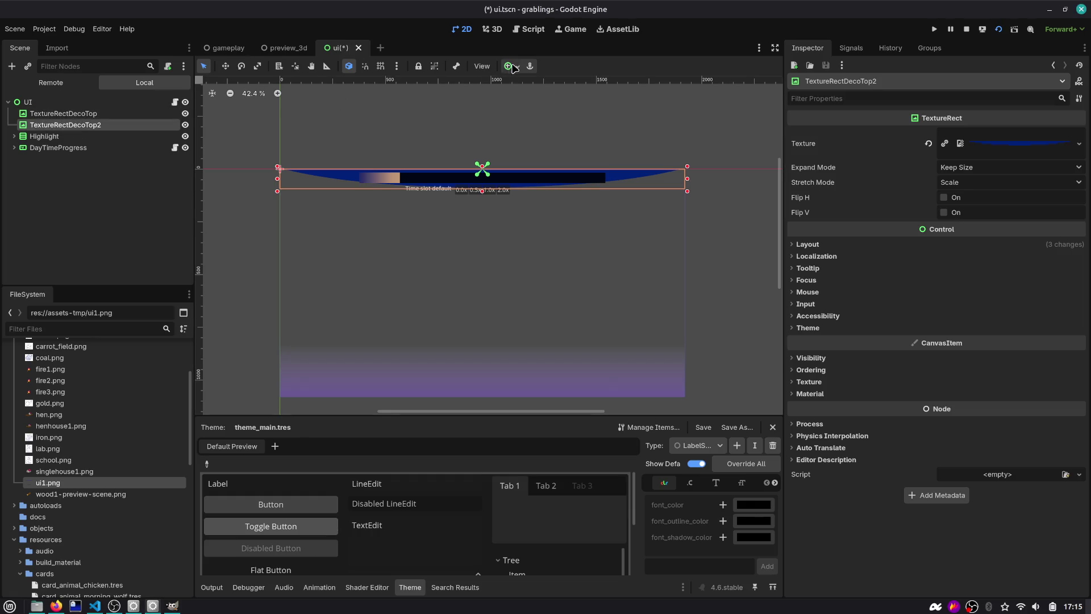
click(513, 68)
click(536, 132)
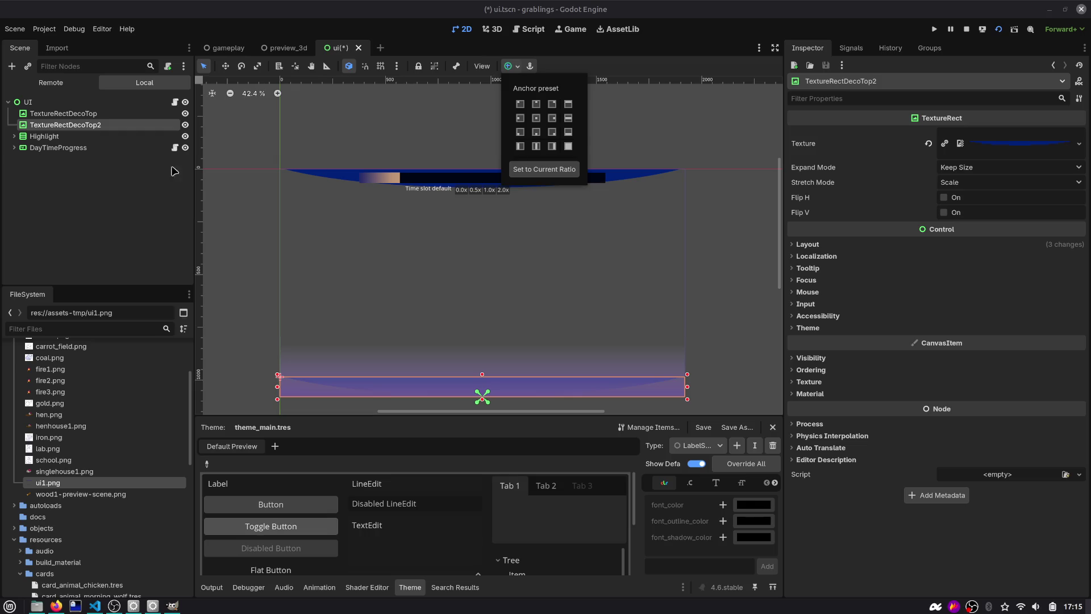
click(61, 127)
double_click(78, 127)
text(Bottom)
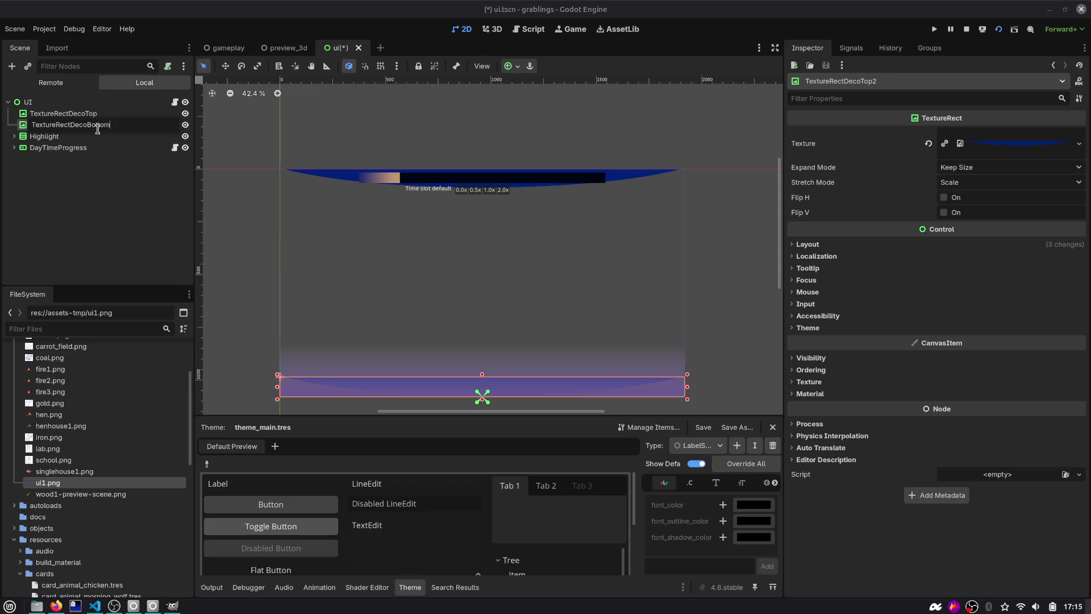
key(Return)
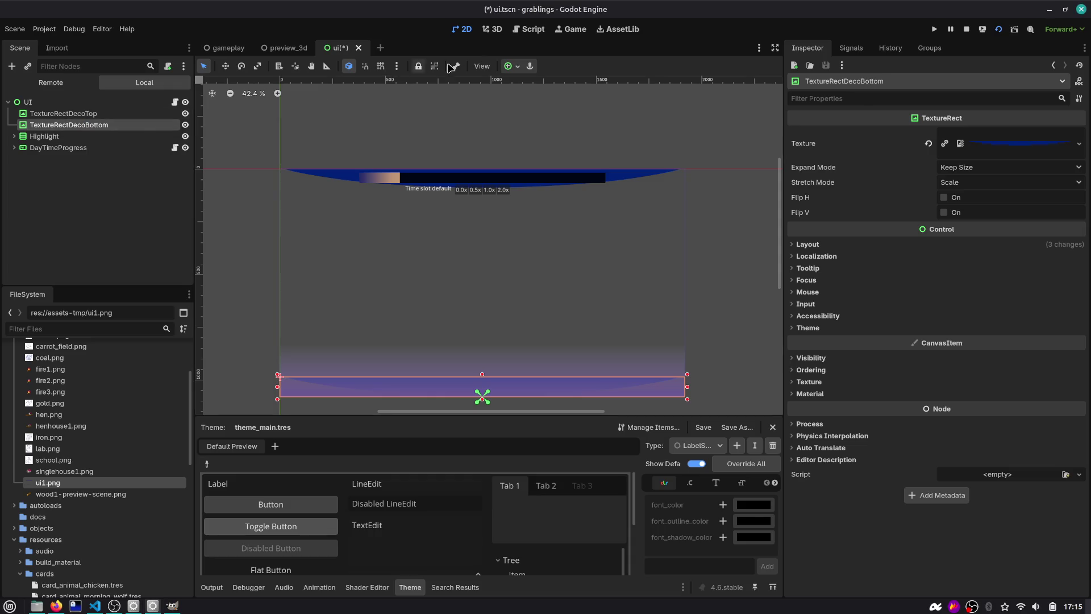
Step: Give TextureRectDecoBottom the ui-deco-bottom texture and save the scene
mouse_move(294, 52)
click(1079, 143)
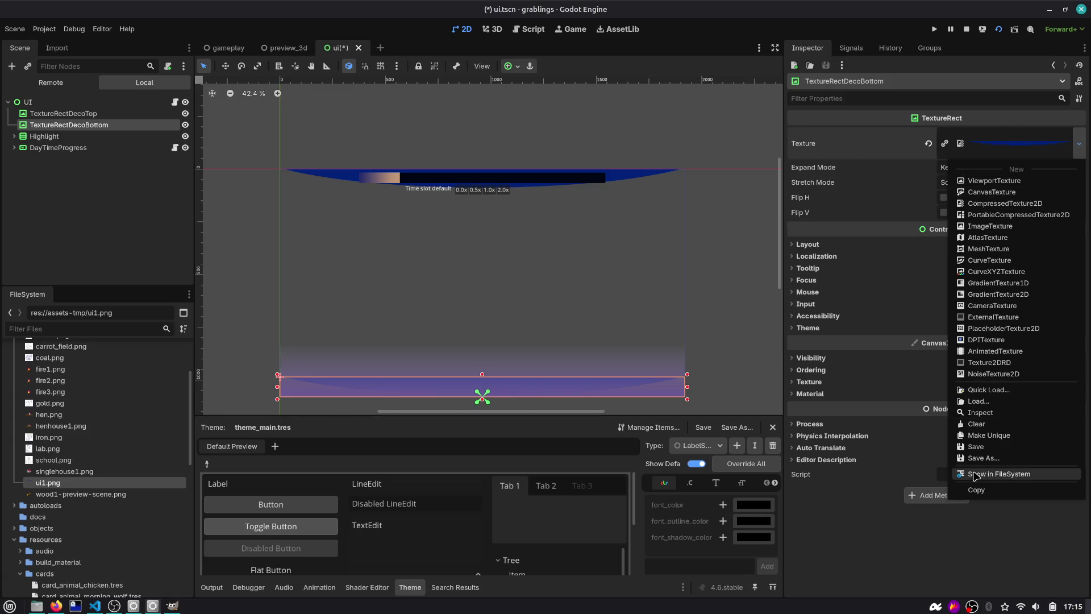
click(988, 390)
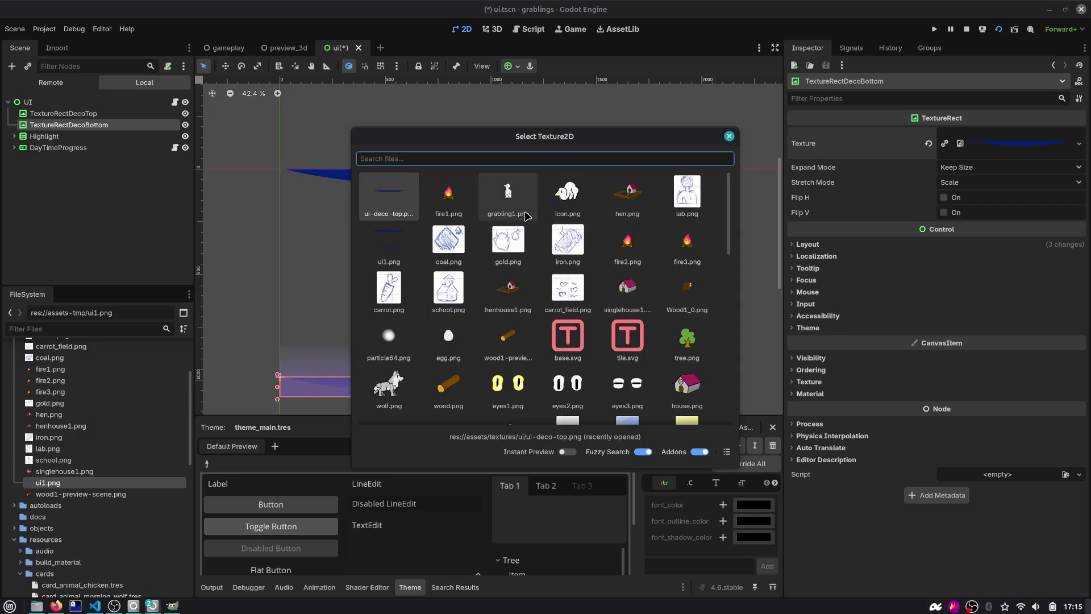
text(deco)
key(Right)
key(Return)
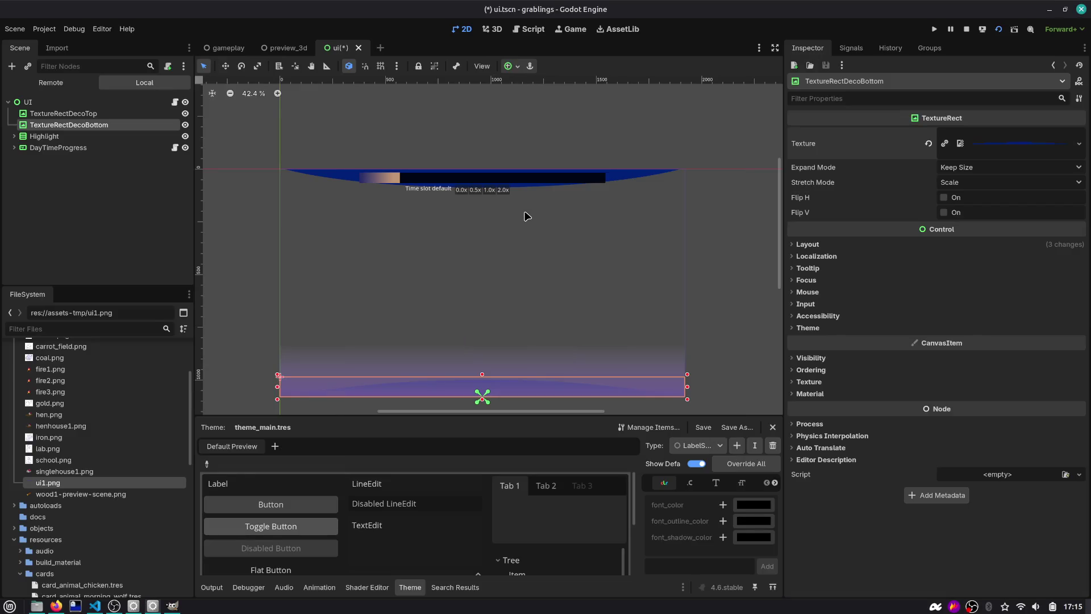
key(ctrl+s)
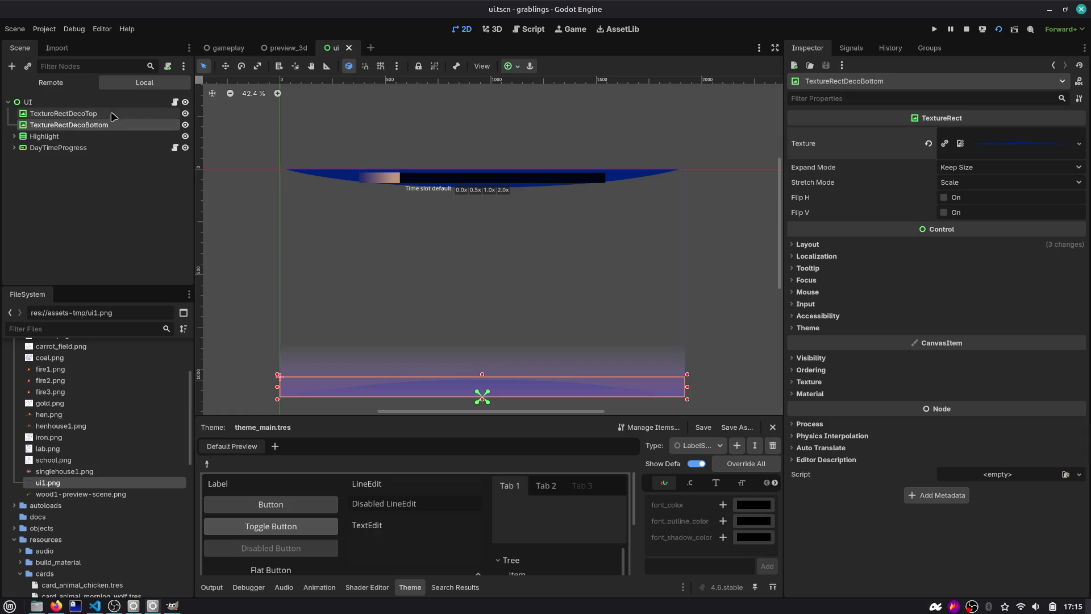
Step: Hide the PlayerZoneHighlight overlay and compare against the preview_3d scene
click(14, 136)
click(185, 159)
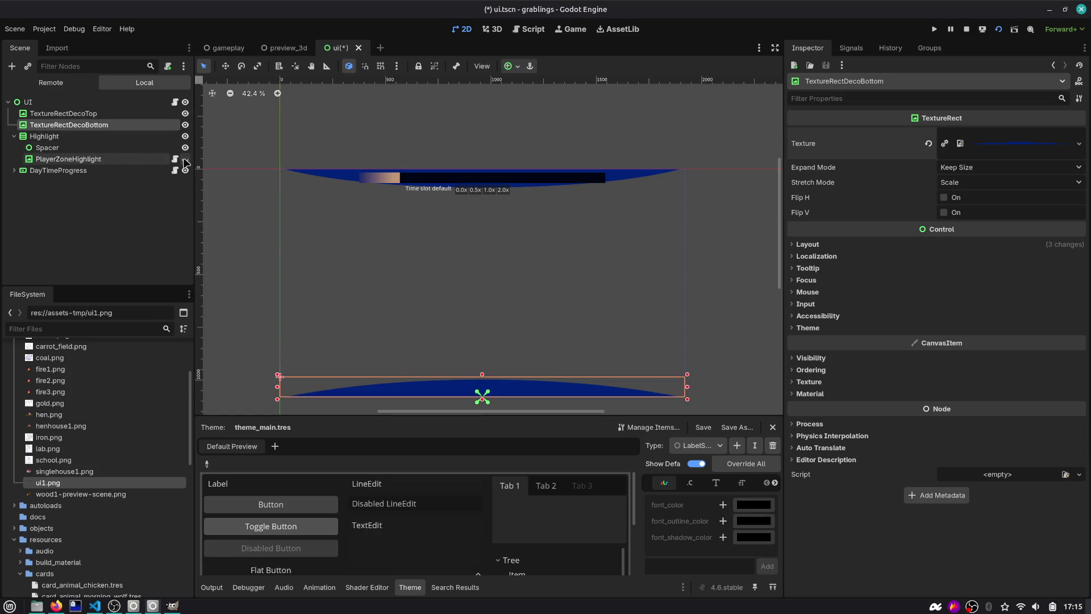
click(106, 221)
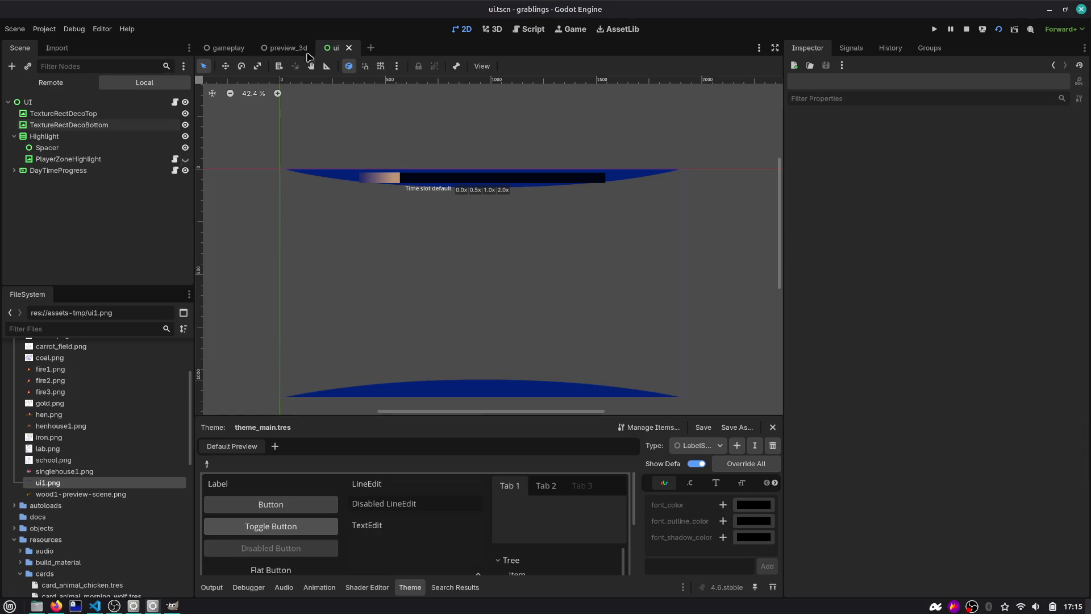
click(287, 47)
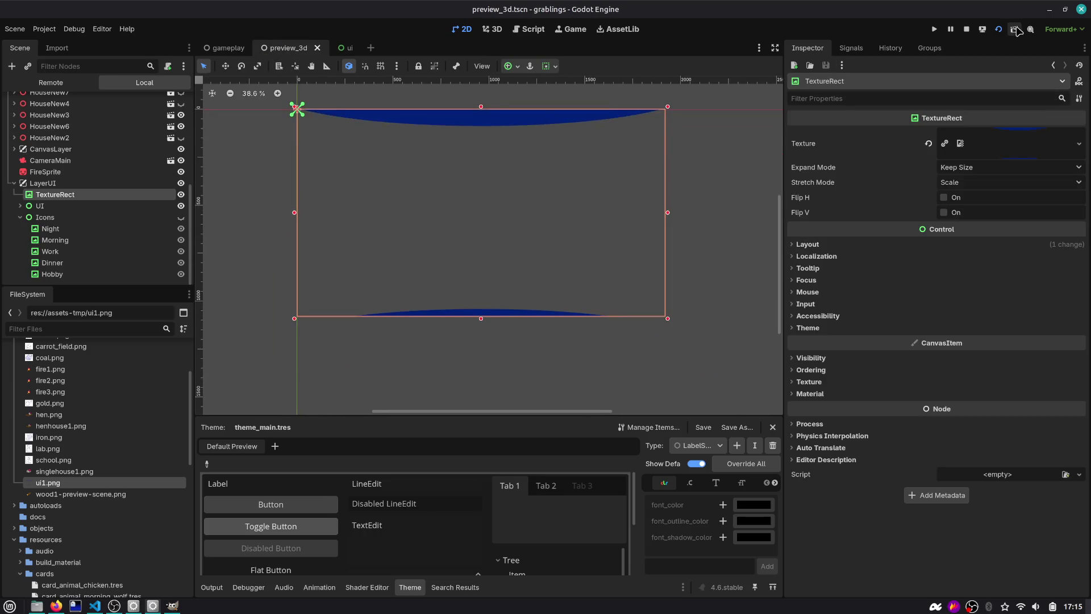
click(342, 48)
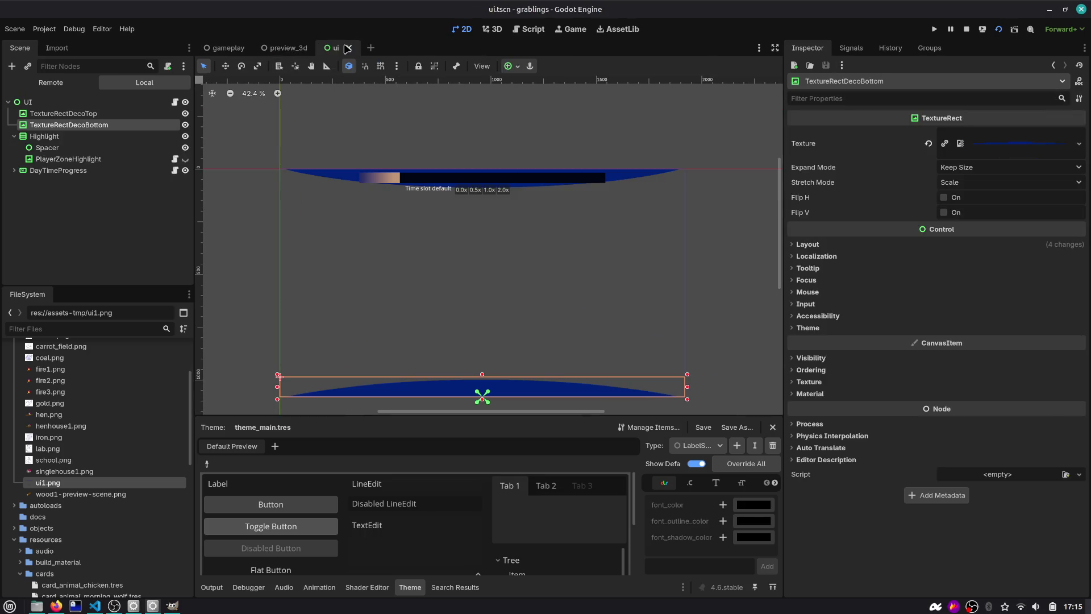
Step: Make the bottom decoration thinner and re-anchor it to the screen's bottom edge
drag(685, 389, 627, 387)
key(ctrl+z)
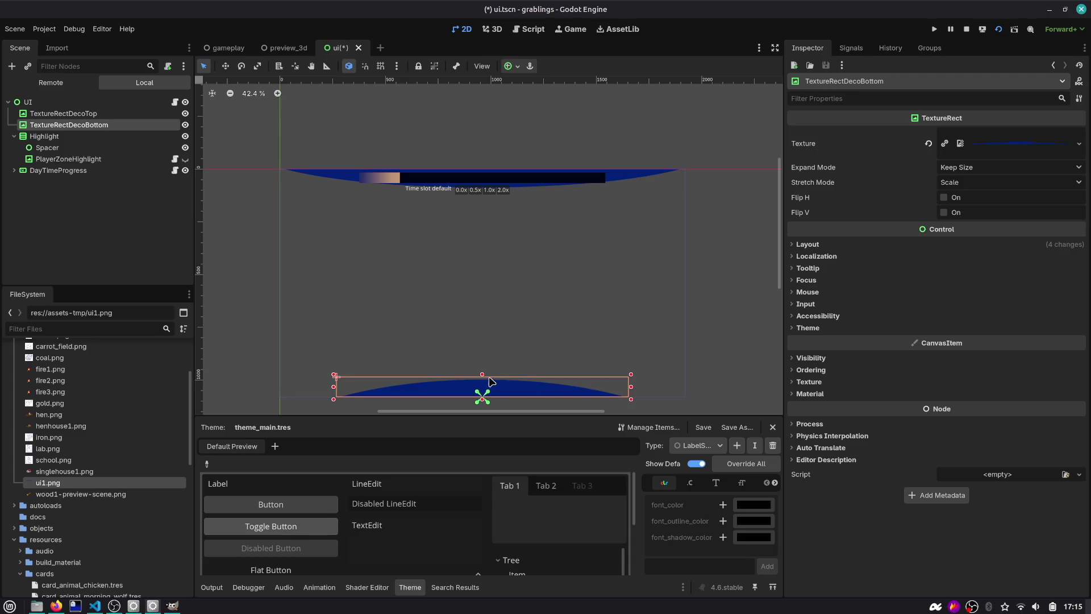
drag(482, 376, 482, 383)
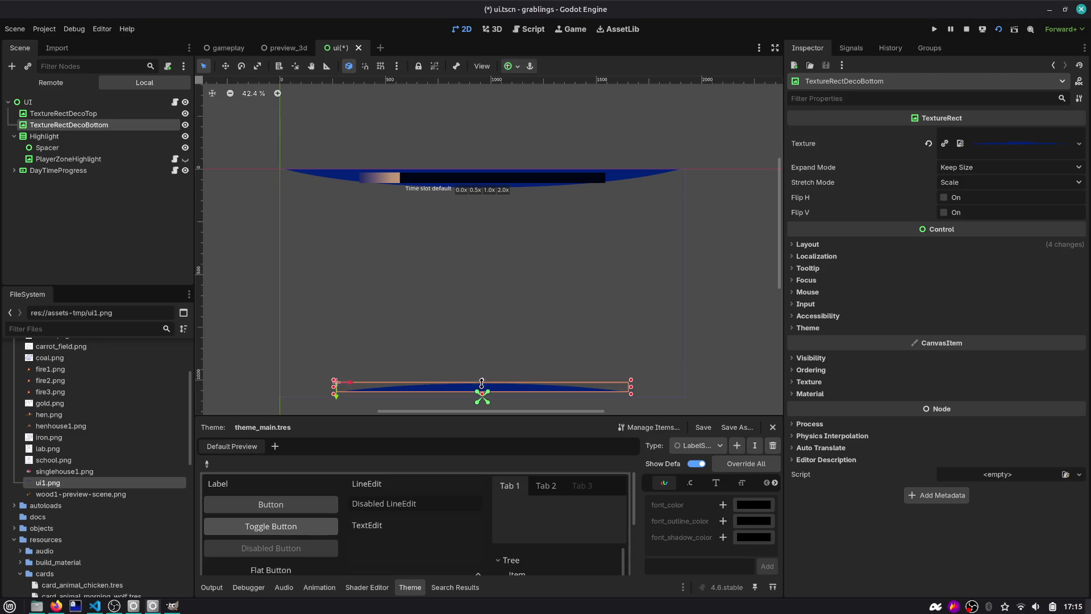
click(513, 72)
click(538, 143)
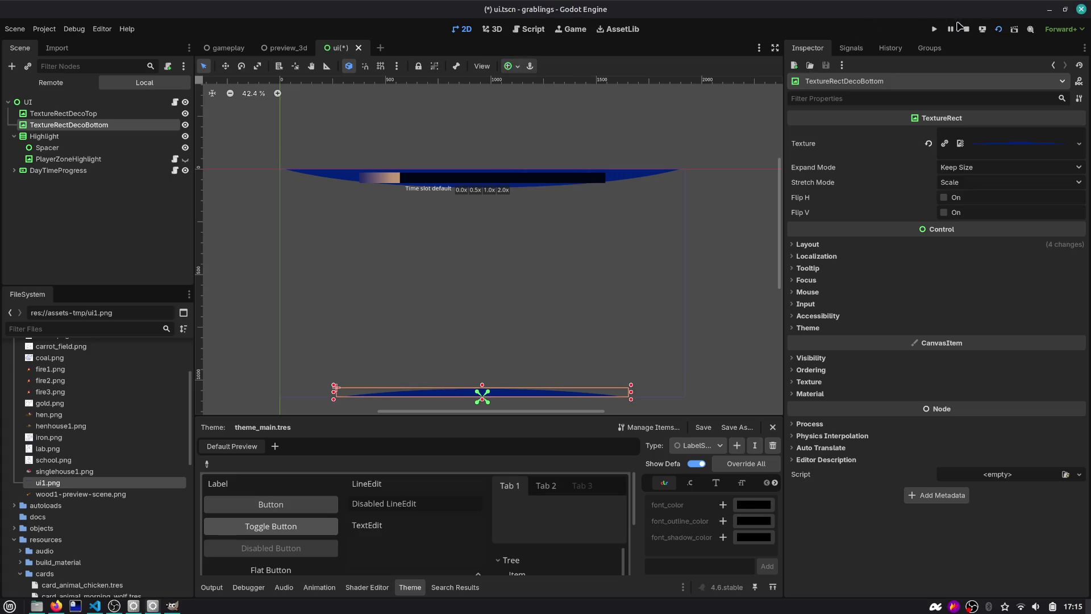
Step: Run the project, pause it, and capture a region screenshot of the game view
click(932, 31)
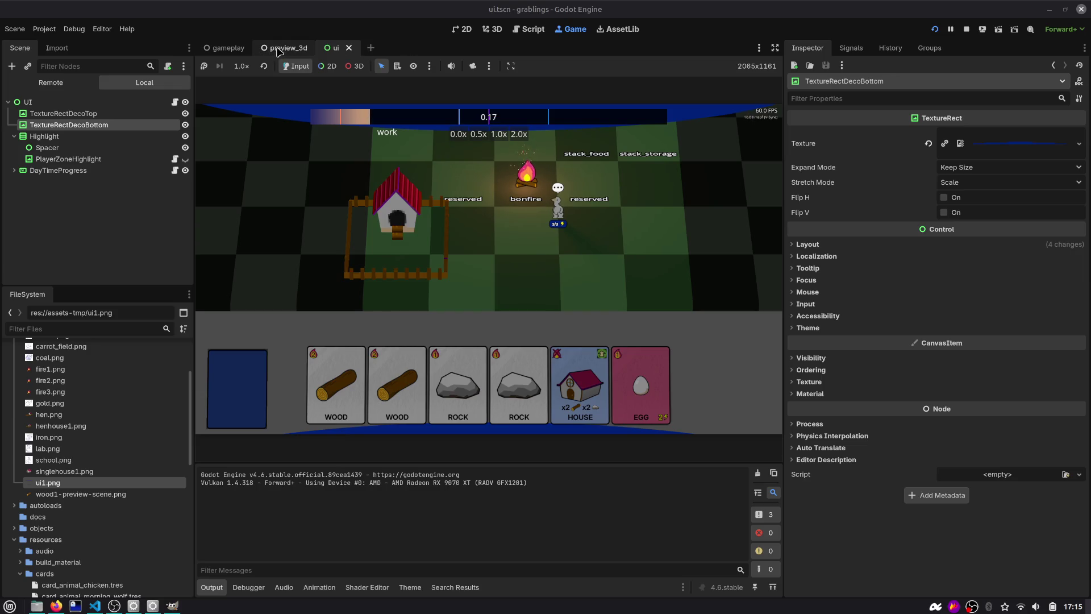
click(950, 29)
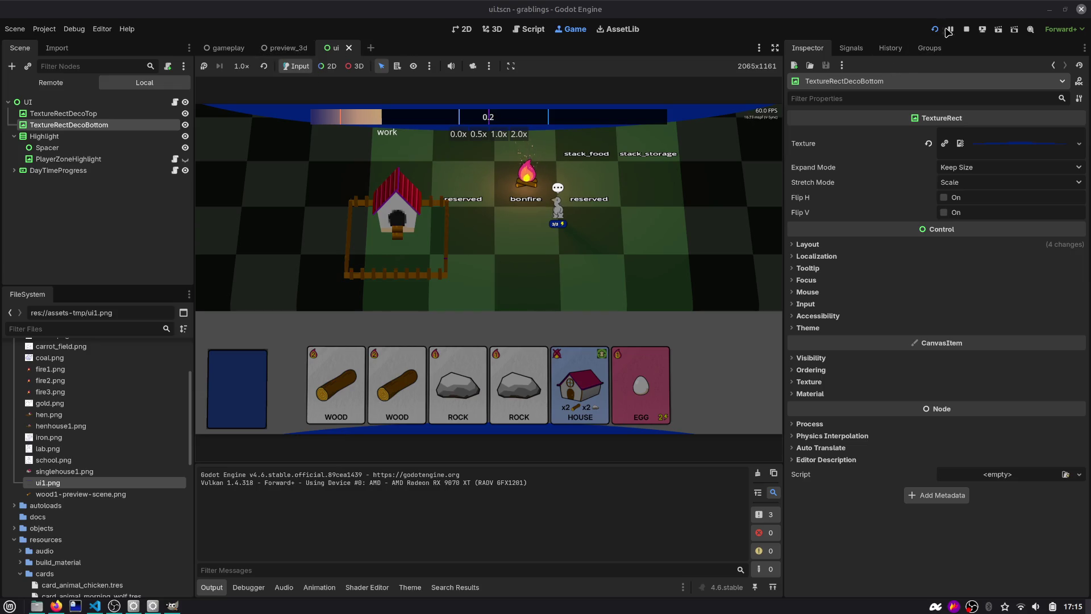
key(Print)
mouse_move(206, 76)
mouse_down()
mouse_move(259, 121)
mouse_move(750, 394)
mouse_move(772, 393)
mouse_up()
key(Return)
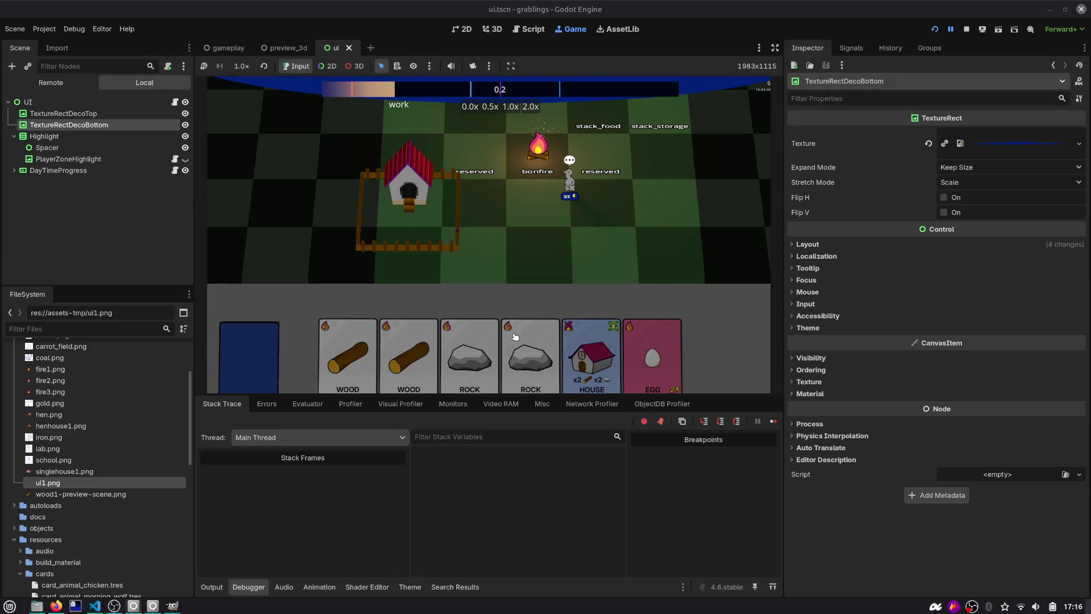
key(alt+Tab)
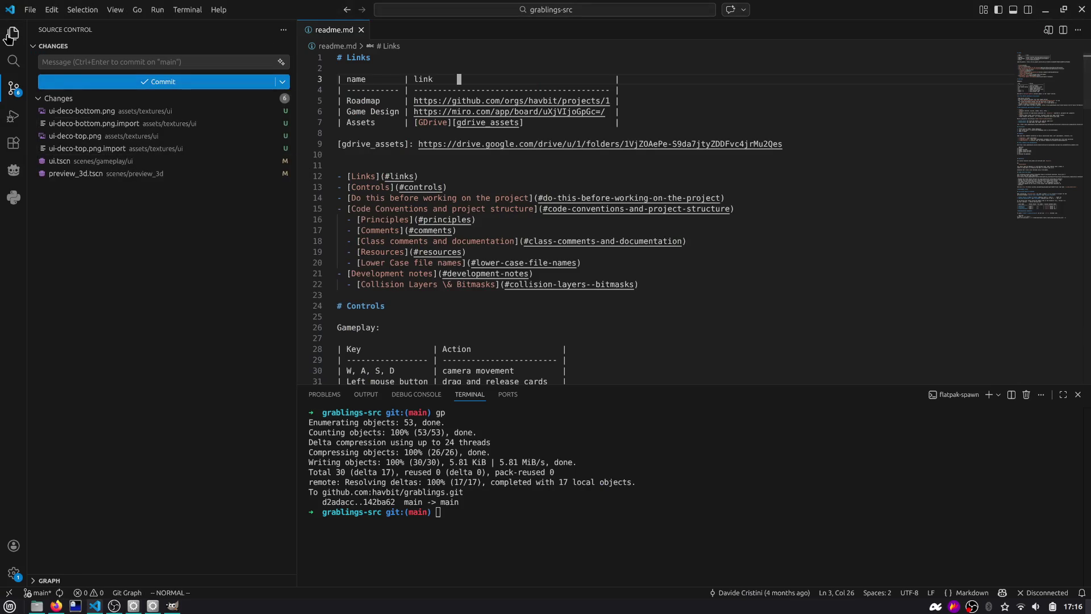
Step: Create a new file named references.excalidraw inside the docs folder
key(ctrl+shift+e)
click(286, 46)
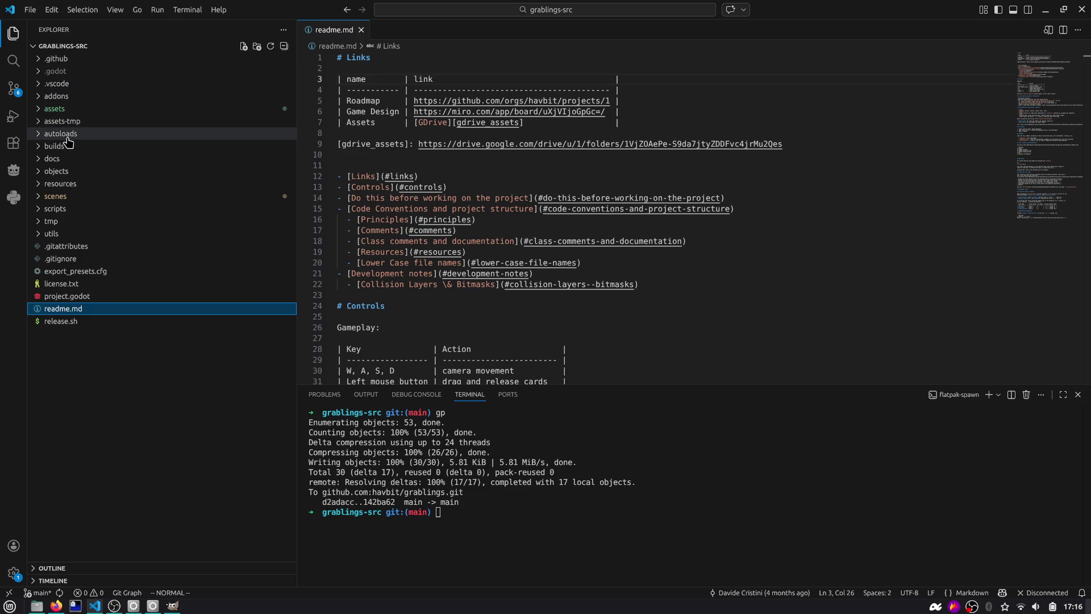
click(62, 163)
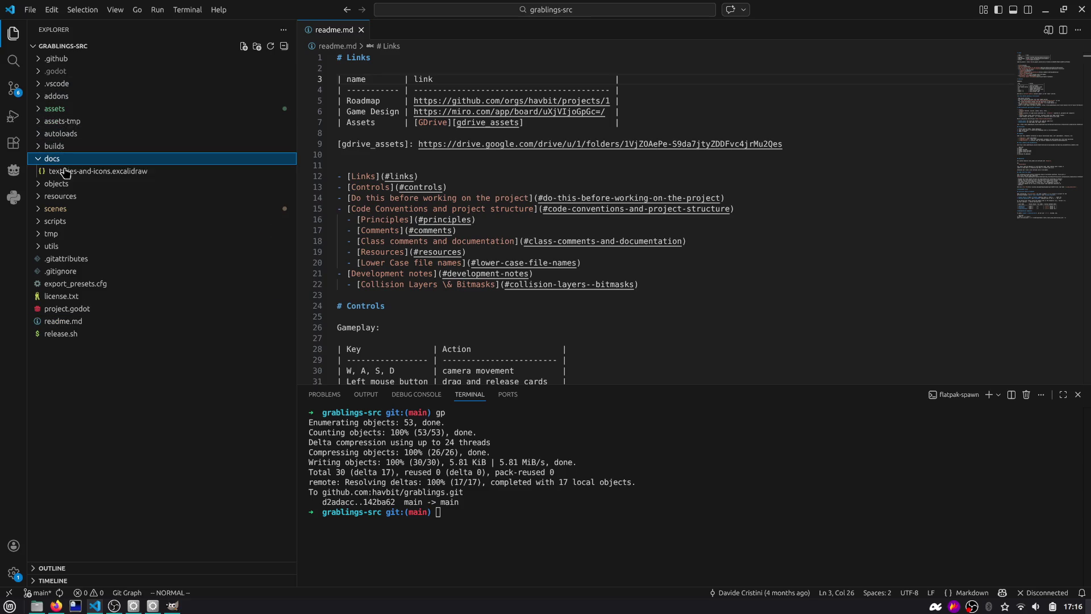
right_click(169, 163)
click(203, 173)
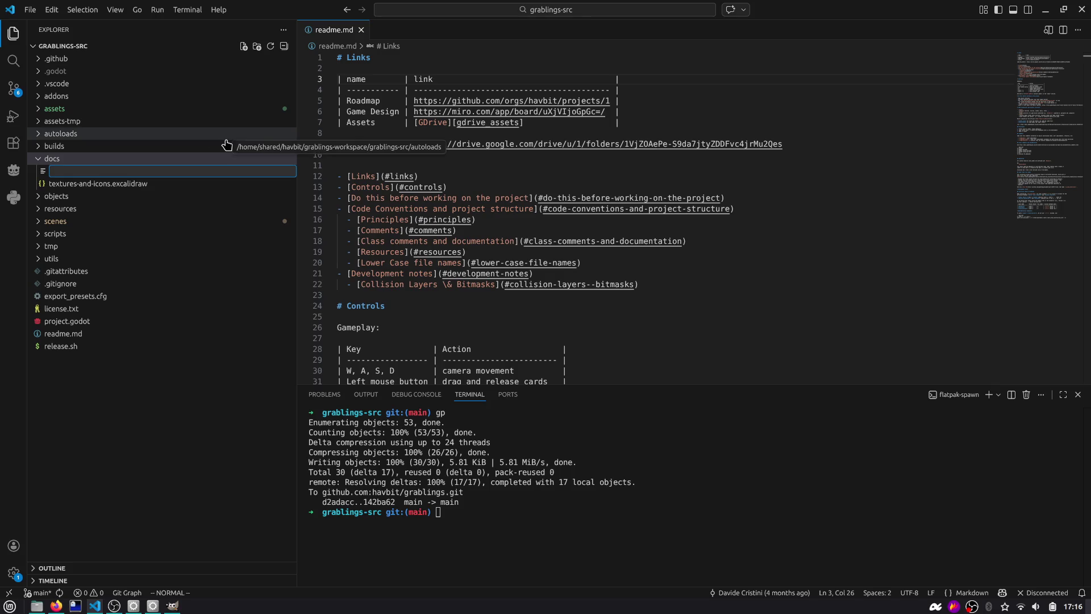
text(references.excali)
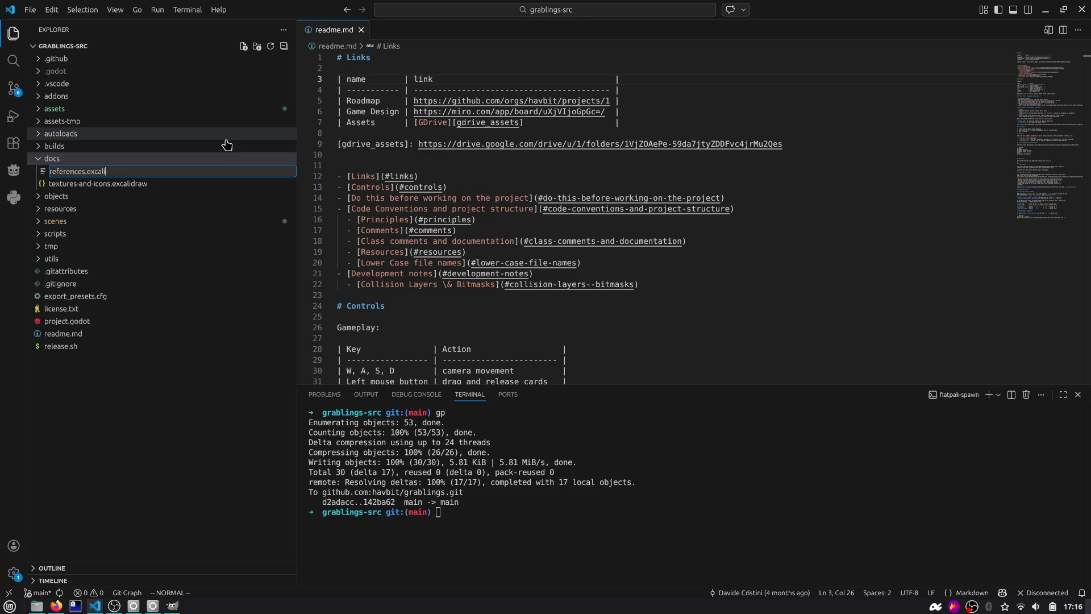
text(draw)
key(Return)
Step: Paste the game screenshot onto the canvas, move it right and down, and hide the terminal
key(ctrl+v)
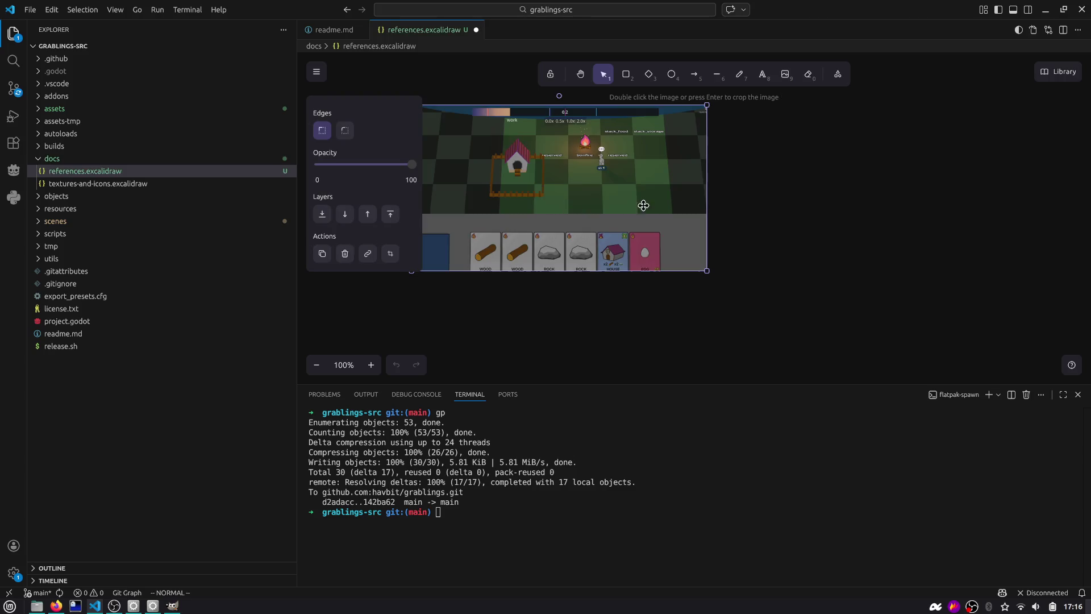
drag(643, 205, 755, 262)
click(578, 413)
key(ctrl+d)
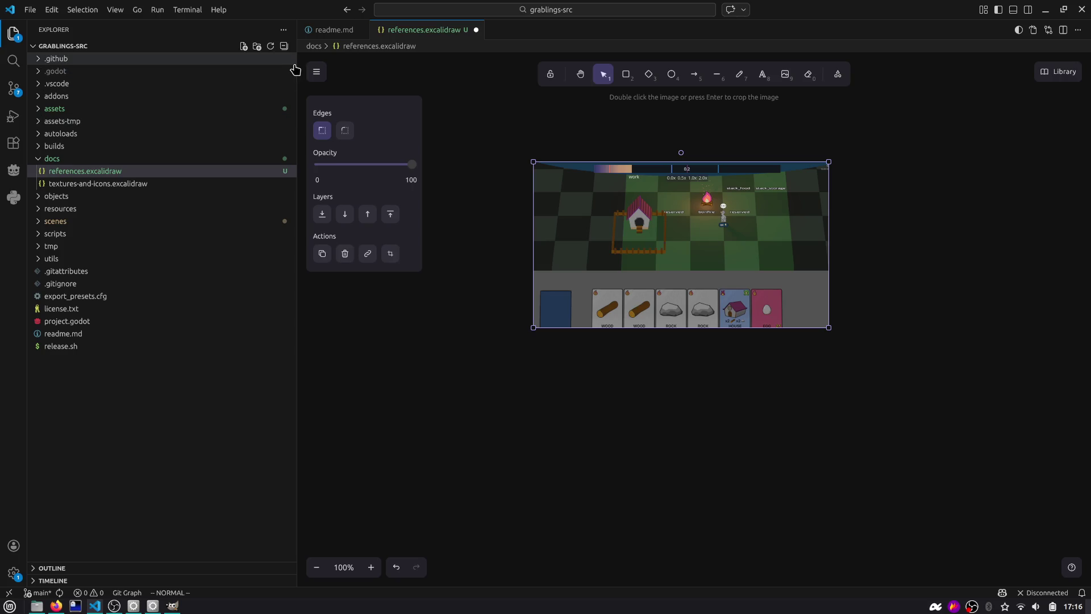
Step: Narrow the file sidebar and nudge the screenshot toward the canvas centre
drag(297, 74, 197, 74)
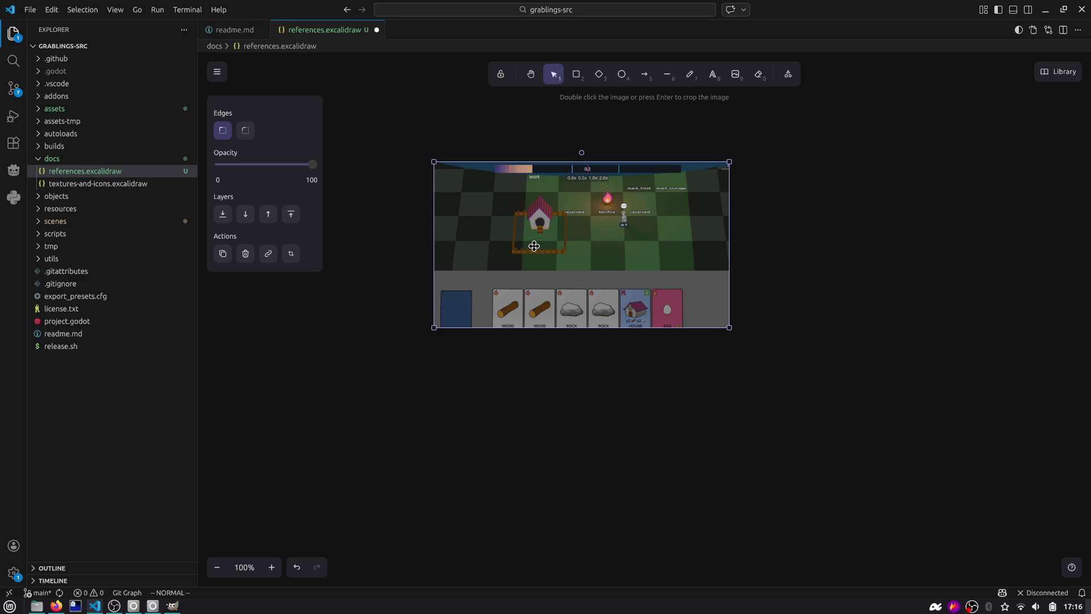
mouse_move(537, 253)
mouse_down()
mouse_move(551, 237)
mouse_move(553, 250)
mouse_up()
scroll(554, 251, up, 1)
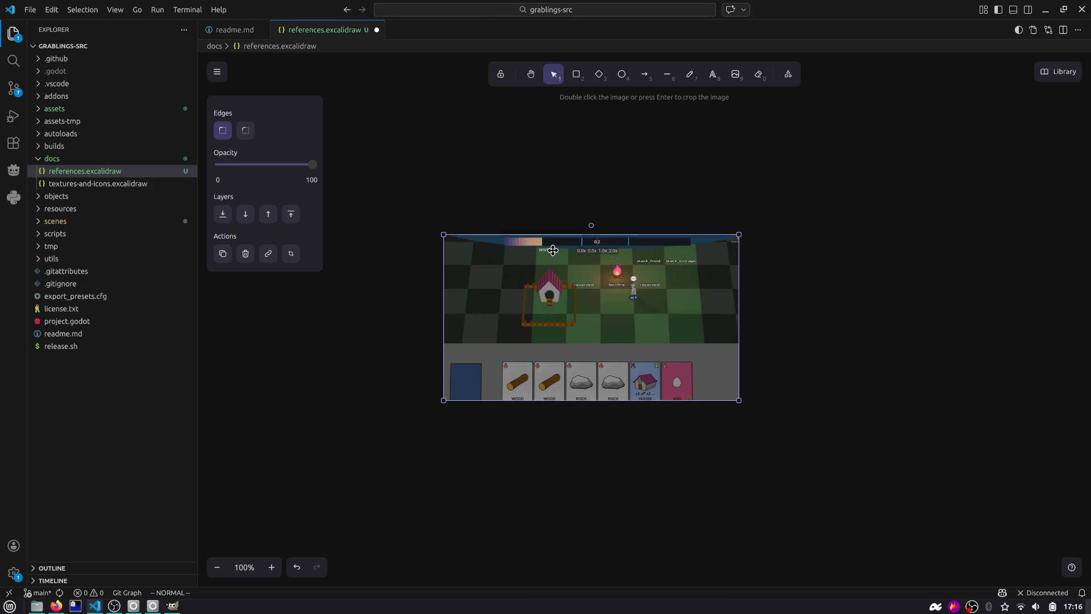
scroll(553, 250, down, 2)
ctrl+scroll(553, 251, up, 2)
scroll(538, 254, up, 1)
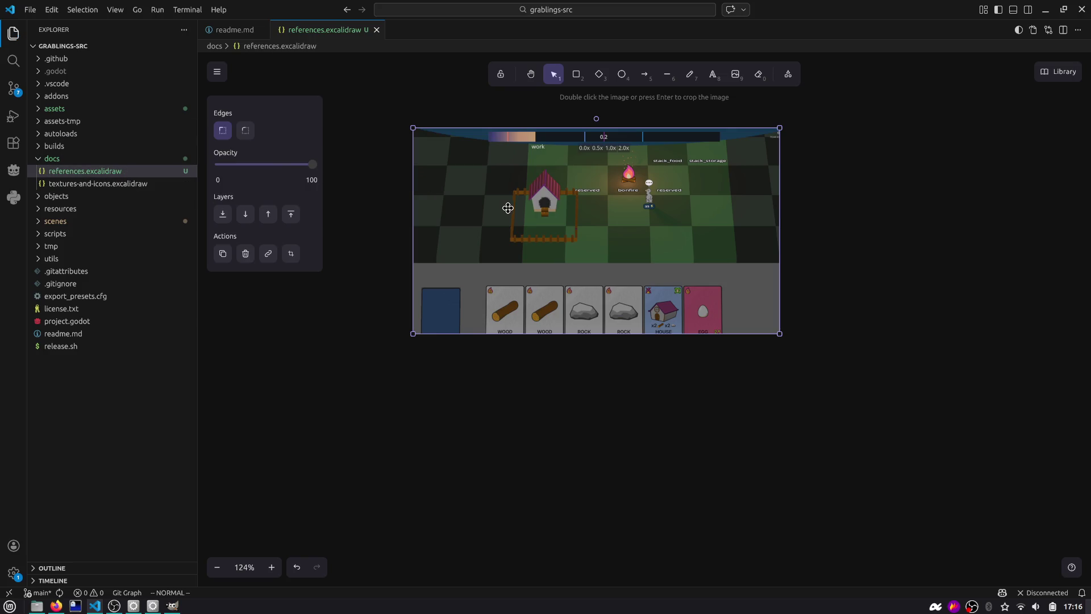
mouse_move(630, 217)
mouse_down()
mouse_move(642, 208)
mouse_move(654, 218)
mouse_up()
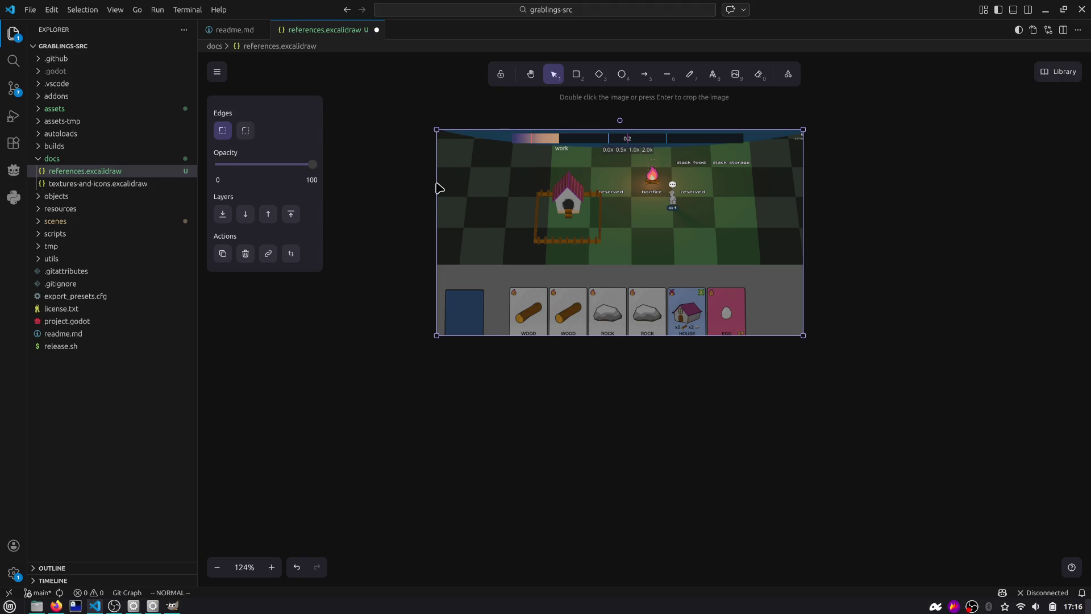
click(405, 196)
Step: Shift the screenshot up and right on the canvas, then return to the Godot editor
mouse_move(519, 183)
mouse_down()
mouse_move(495, 200)
mouse_move(507, 204)
mouse_up()
key(alt+Tab)
key(alt+Tab)
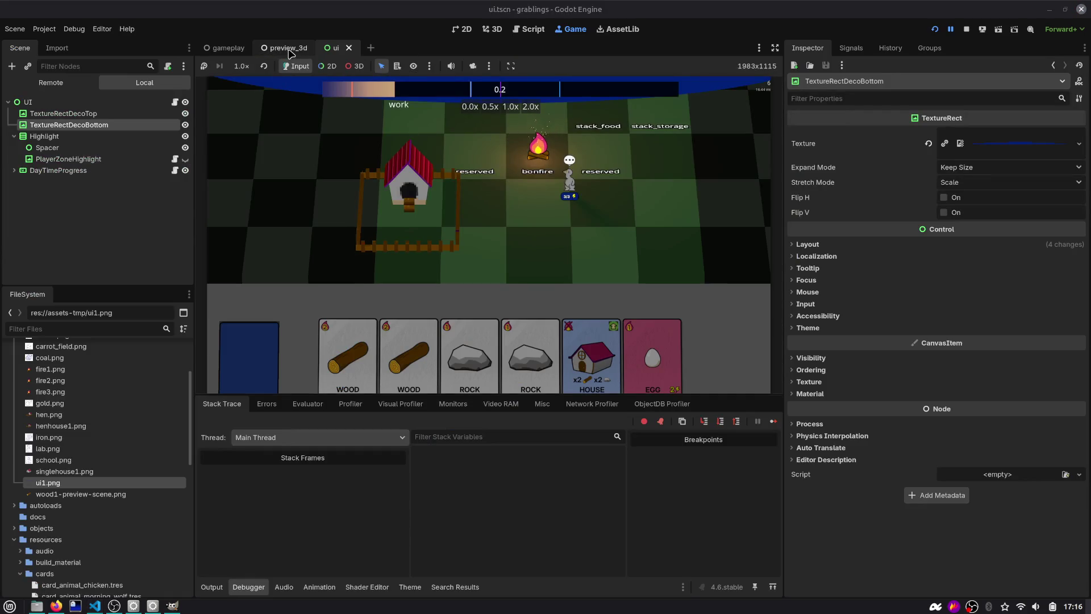
key(alt+Tab)
scroll(556, 182, up, 5)
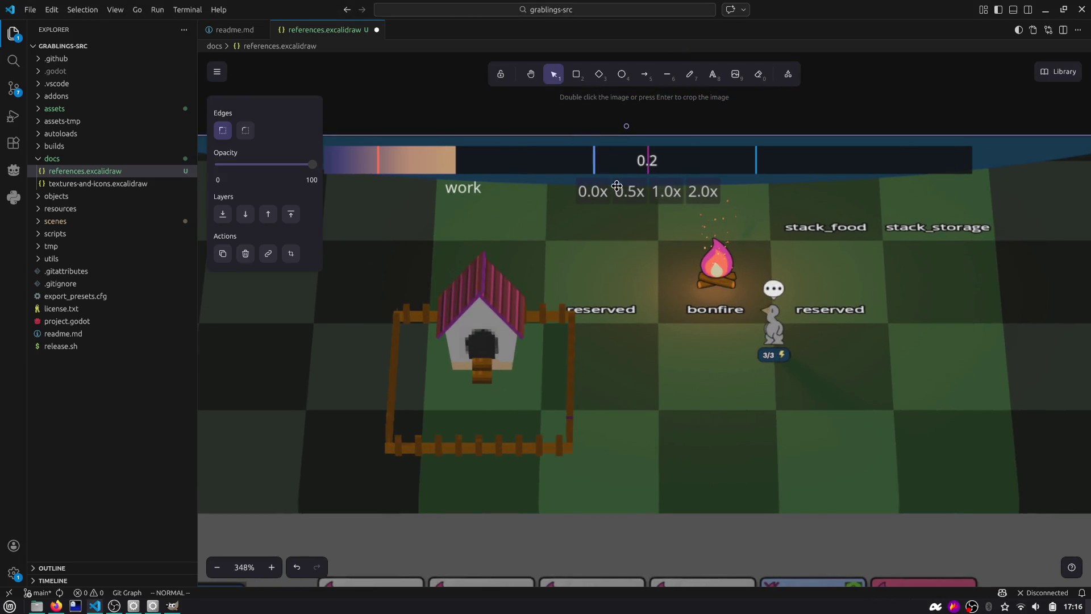
scroll(592, 205, down, 4)
drag(590, 214, 615, 171)
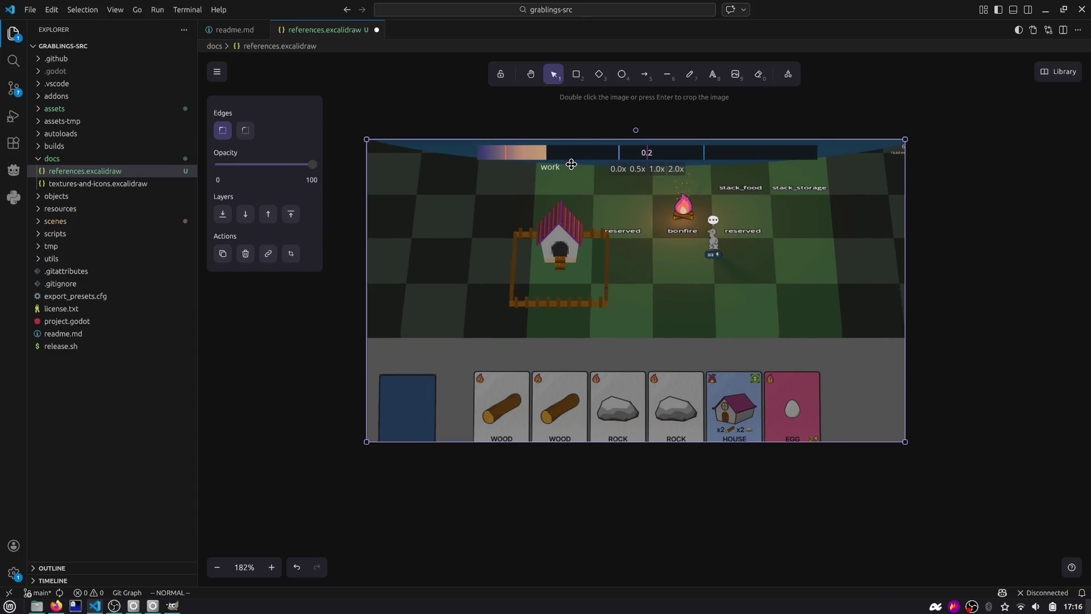
key(alt+Tab)
key(alt+Tab)
key(alt+Tab)
key(alt+Tab)
click(217, 72)
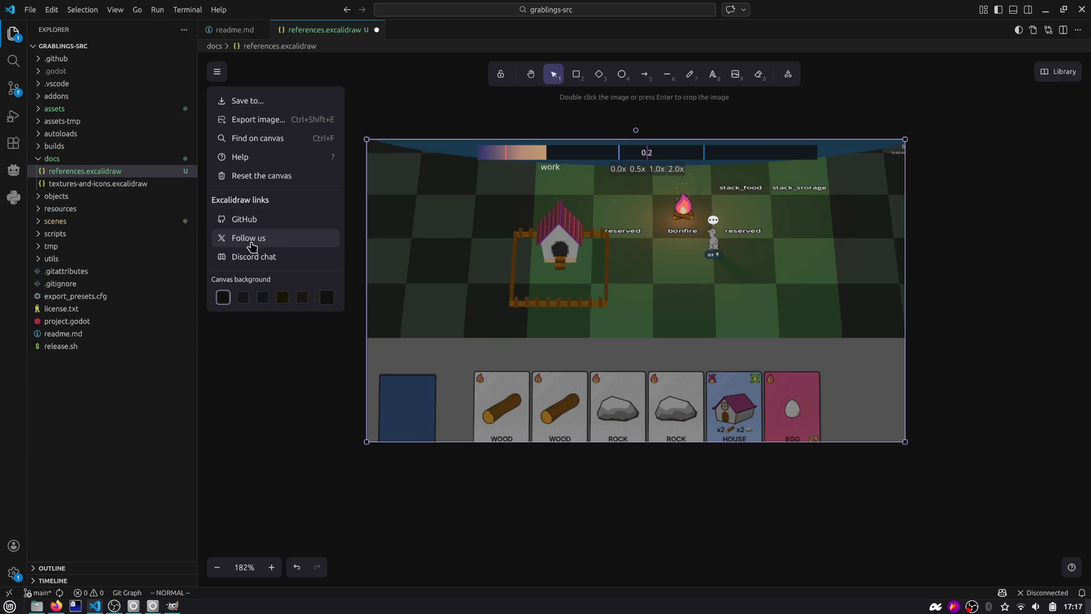
key(alt+Tab)
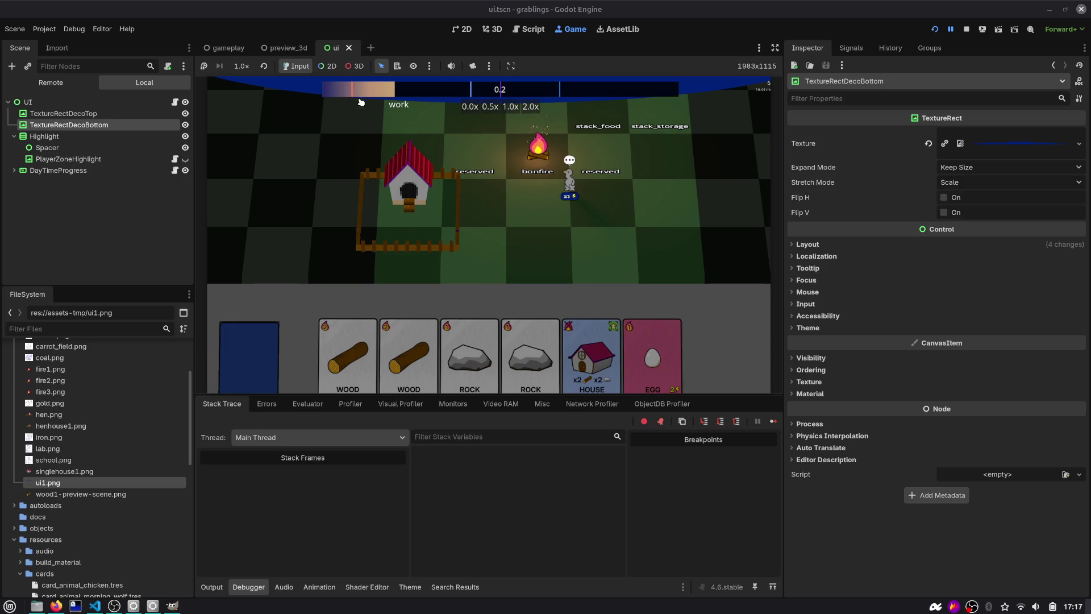
Step: Capture a region screenshot of the preview_3d game view and copy it to the clipboard
click(284, 48)
click(995, 34)
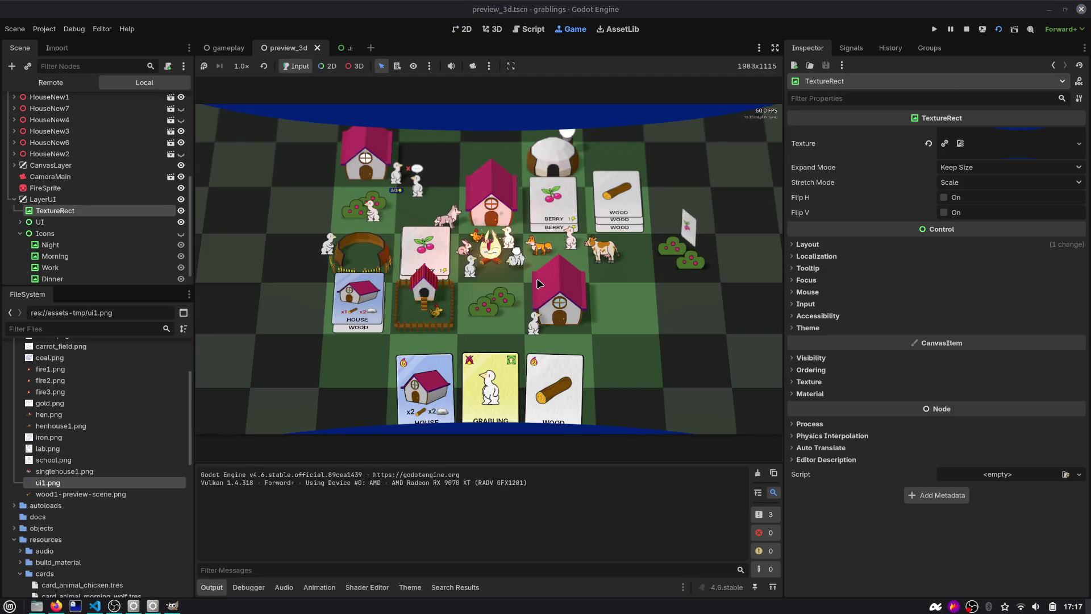
key(Print)
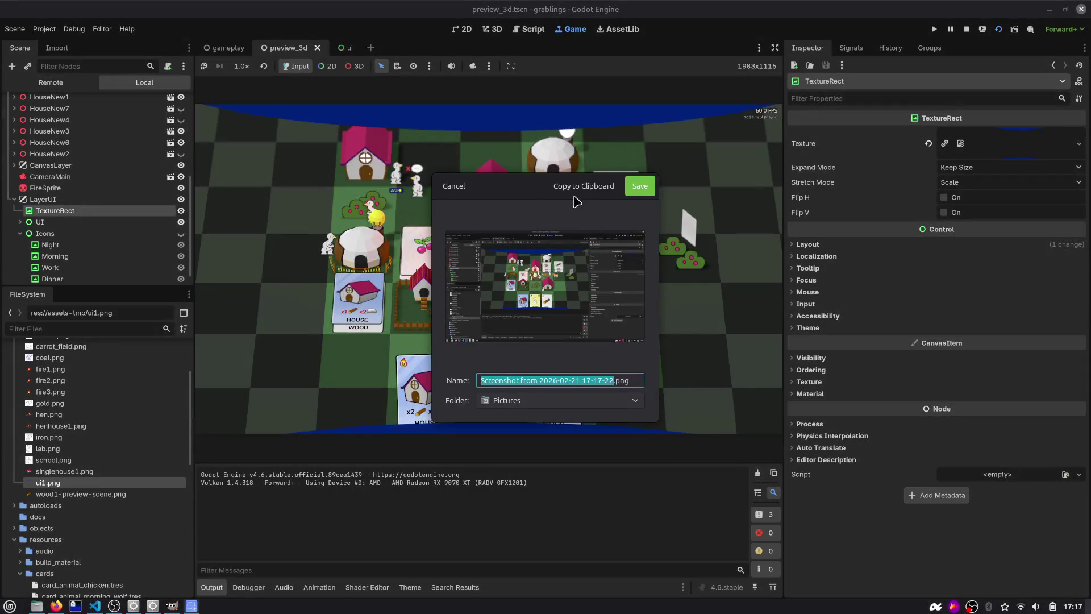
click(444, 185)
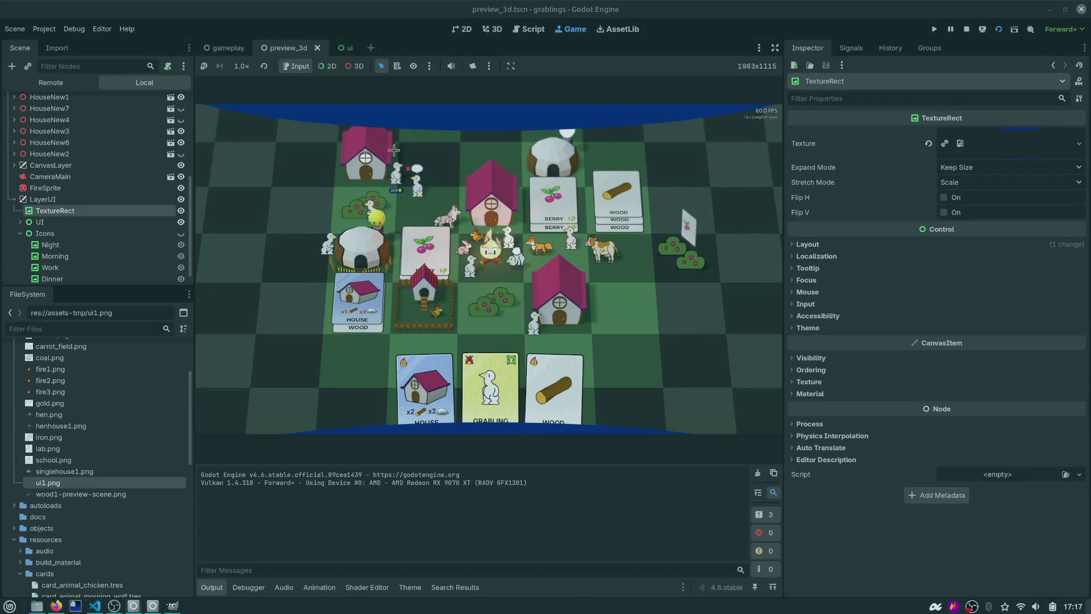
mouse_move(197, 105)
mouse_down()
mouse_move(718, 384)
mouse_move(775, 431)
mouse_up()
key(Return)
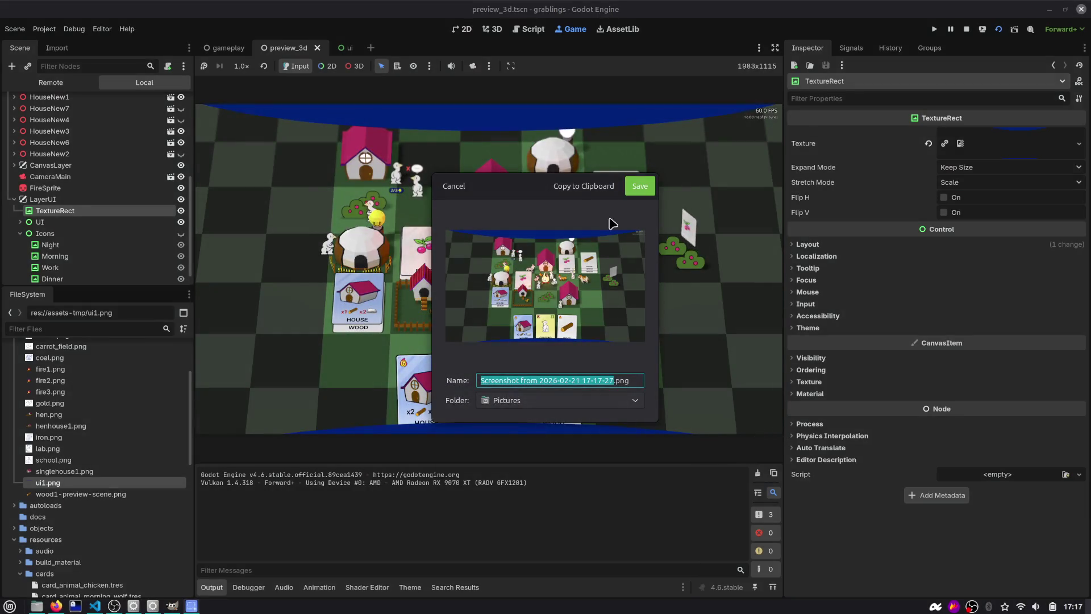
click(468, 187)
key(alt+Tab)
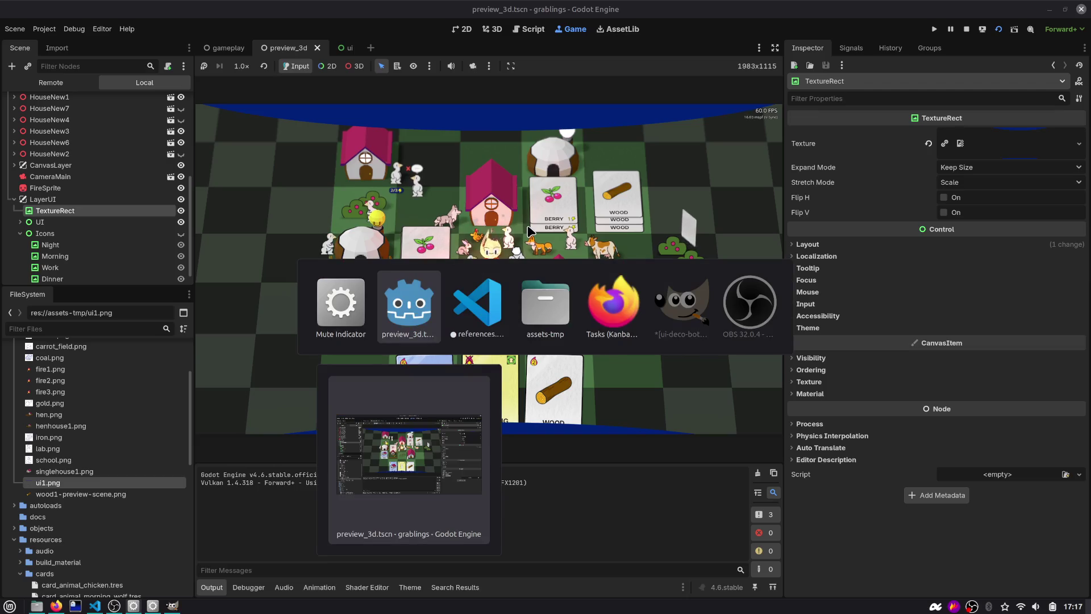
key(alt+Tab)
key(alt+Tab)
key(alt+Tab)
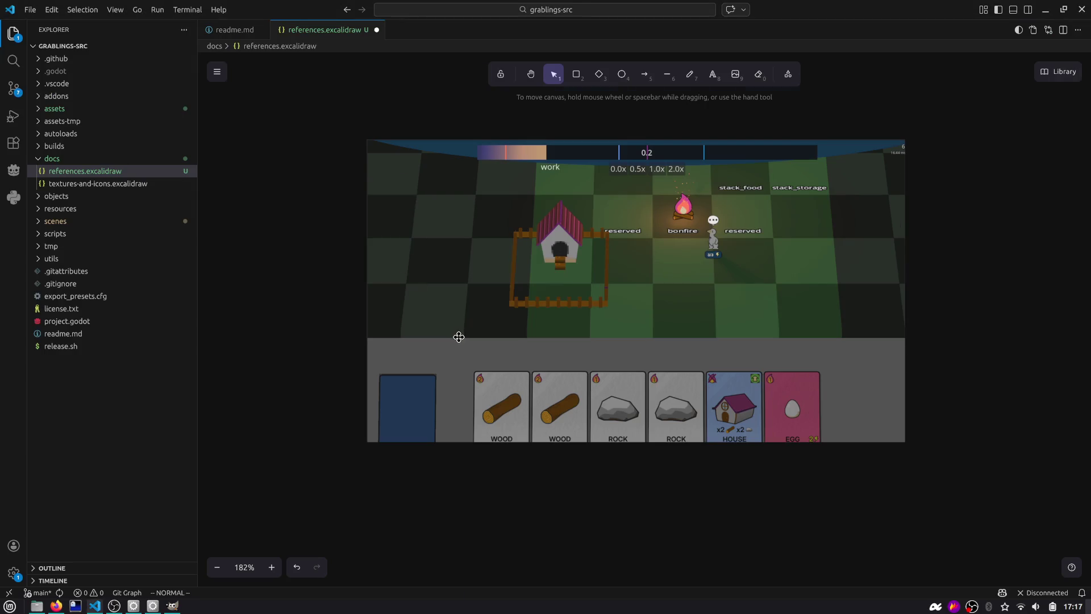
Step: Paste the new board screenshot onto the Excalidraw canvas and move it aside
scroll(459, 337, down, 3)
key(ctrl+v)
mouse_move(457, 287)
mouse_down()
mouse_move(627, 401)
mouse_move(622, 335)
mouse_move(417, 76)
mouse_up()
drag(604, 438, 682, 390)
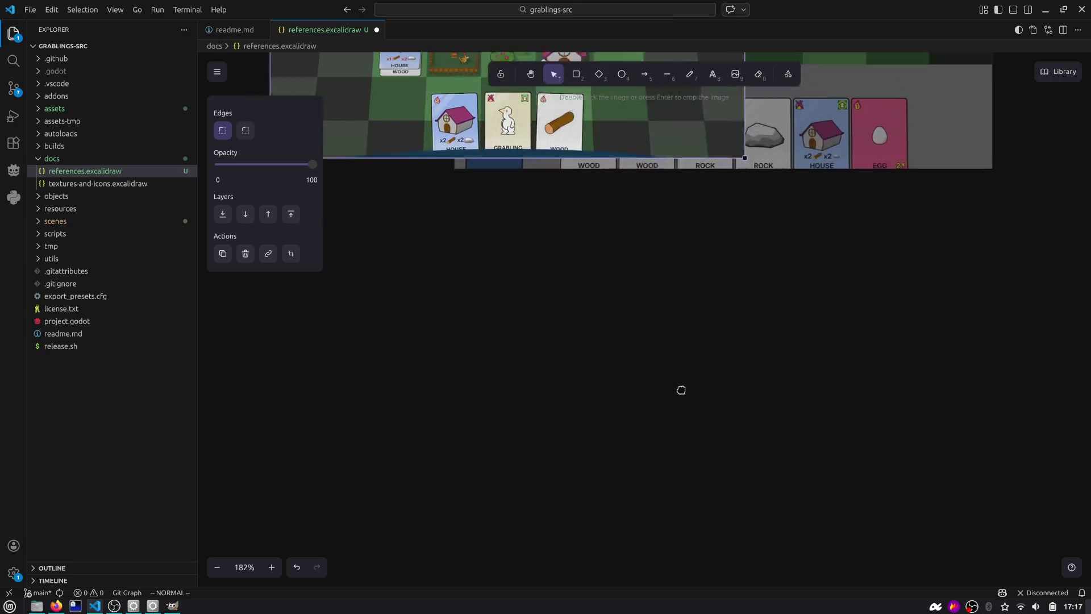
Step: Shrink the earlier UI screenshot below and align the board screenshot above it, then return to Godot
scroll(674, 441, up, 5)
scroll(665, 363, right, 3)
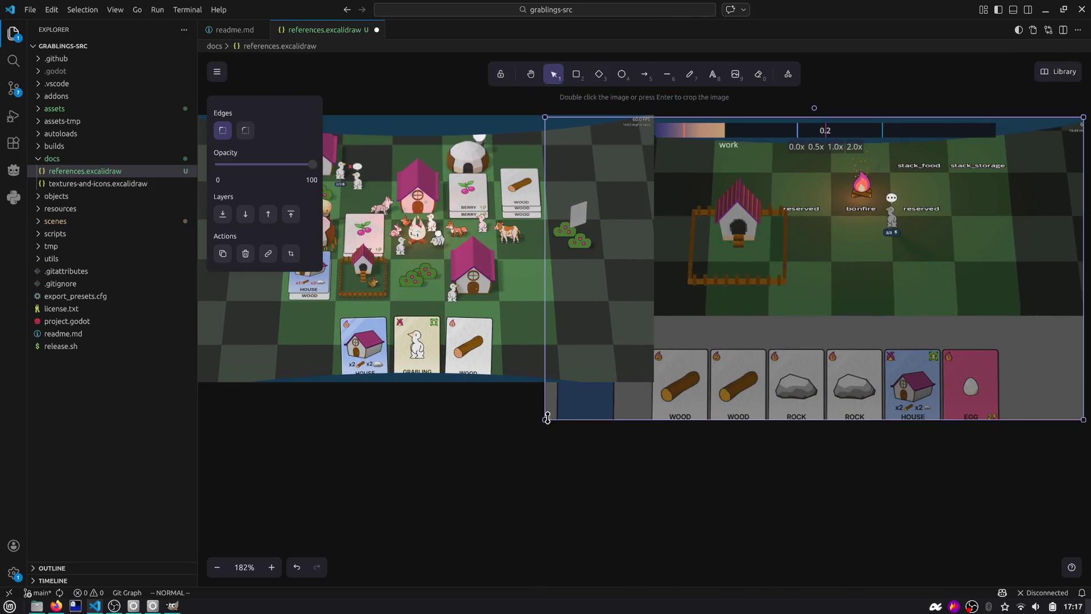
mouse_move(547, 418)
mouse_down()
mouse_move(610, 377)
mouse_move(678, 385)
mouse_move(679, 396)
mouse_move(758, 349)
mouse_up()
mouse_move(840, 295)
mouse_down()
mouse_move(618, 448)
mouse_move(287, 585)
mouse_up()
scroll(568, 319, down, 4)
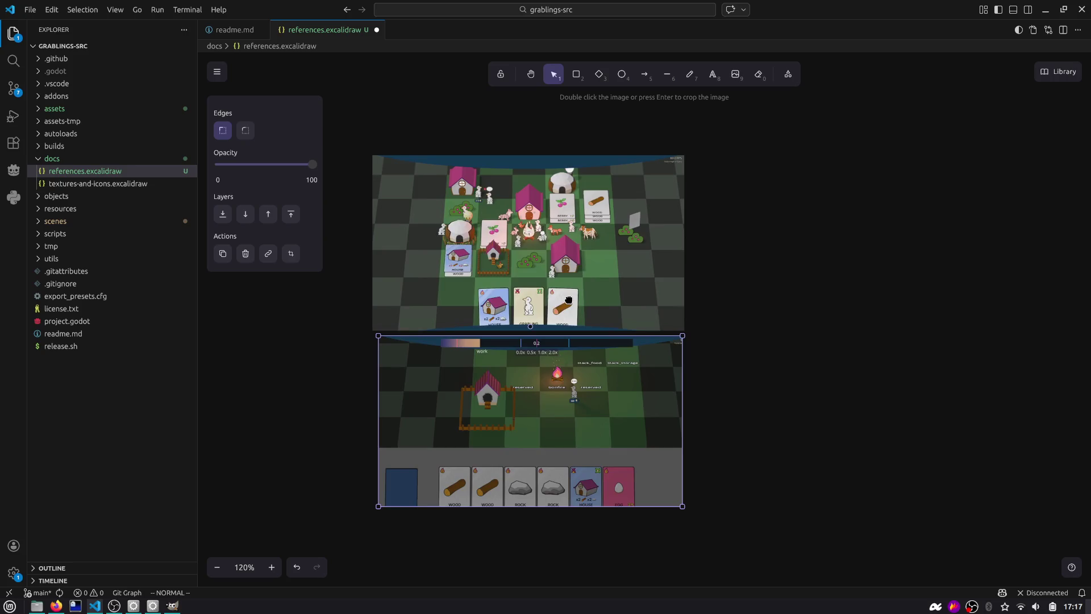
scroll(568, 300, up, 2)
scroll(549, 256, down, 1)
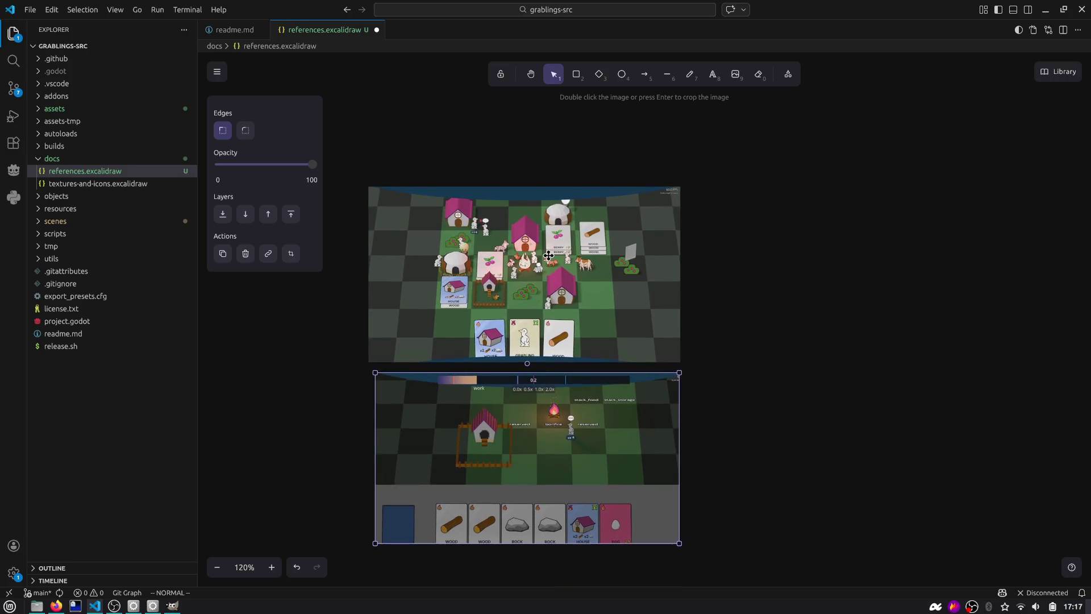
drag(548, 256, 553, 254)
key(alt+Tab)
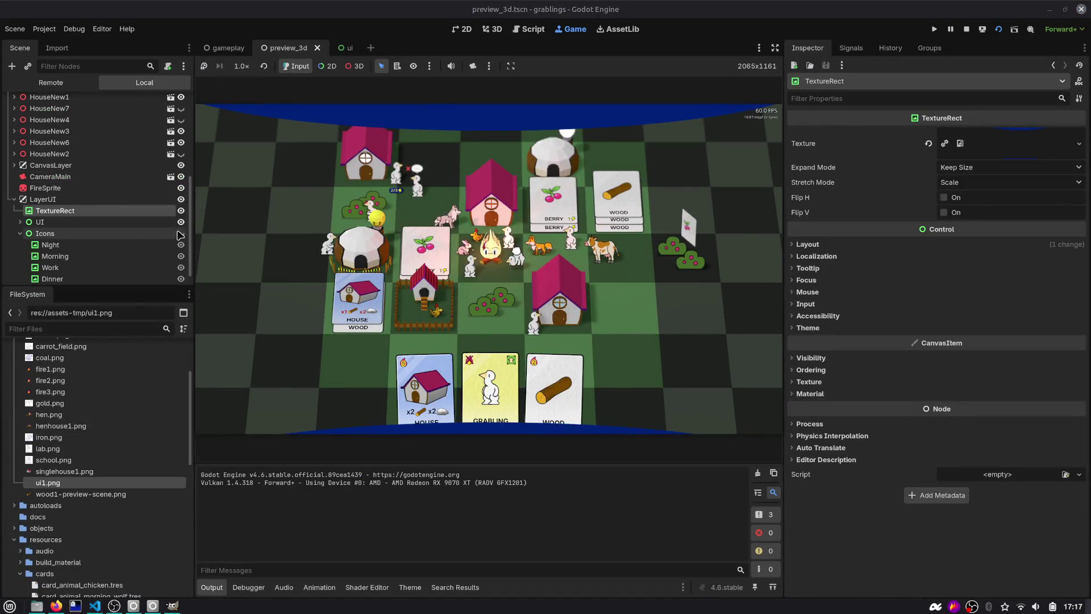
Step: Make the Icons and DayTimeProgress nodes visible and save the preview_3d scene
click(180, 233)
scroll(22, 243, down, 1)
click(20, 206)
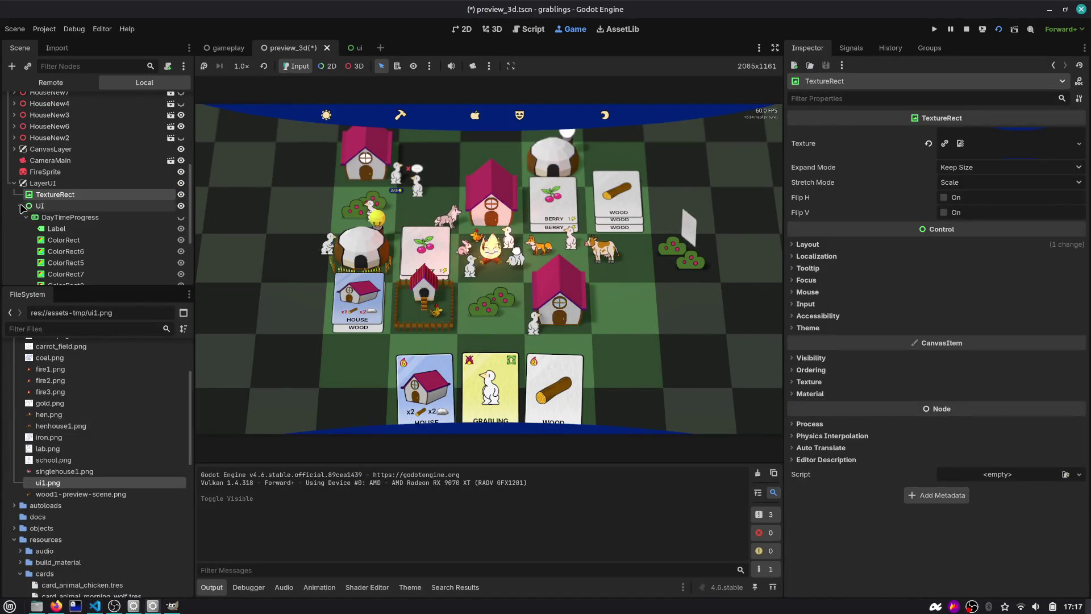
click(181, 217)
key(ctrl+s)
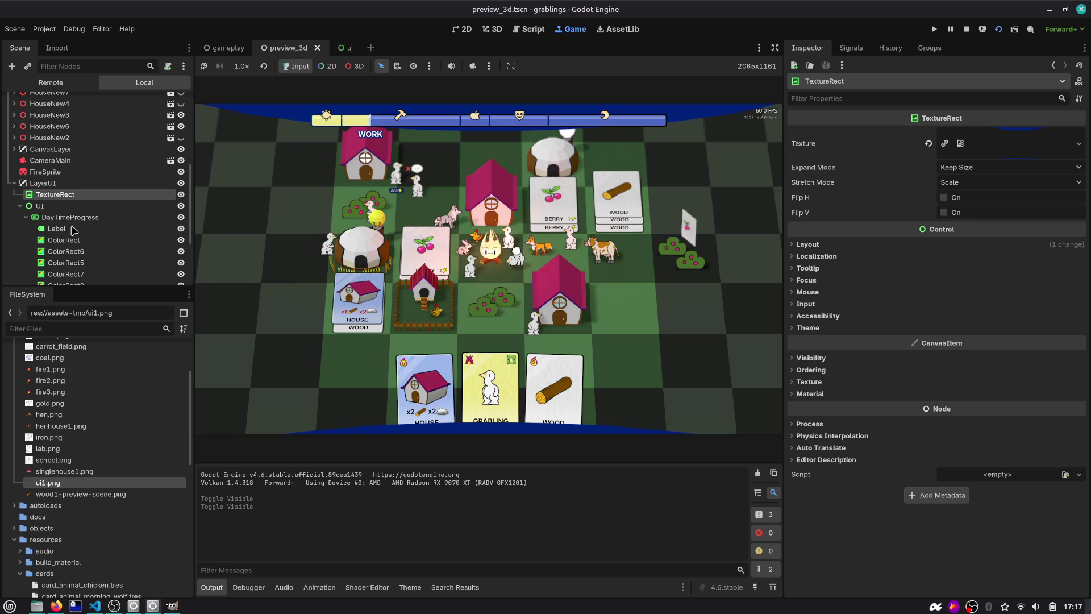
Step: Capture the game view region with Flameshot and paste it into the Excalidraw drawing
key(Print)
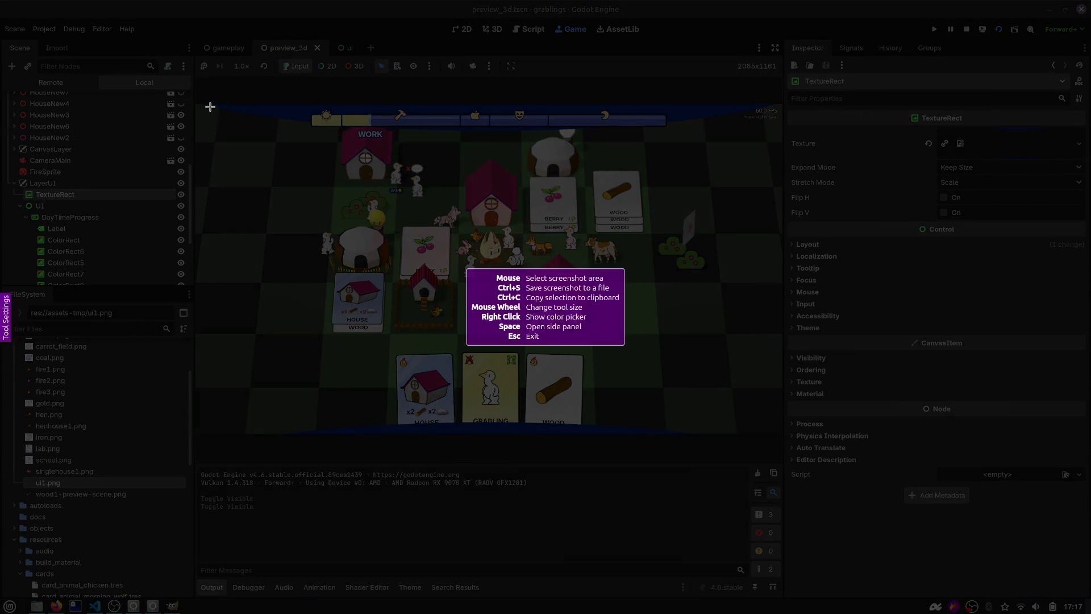
mouse_move(193, 102)
mouse_down()
mouse_move(703, 411)
mouse_move(773, 437)
mouse_up()
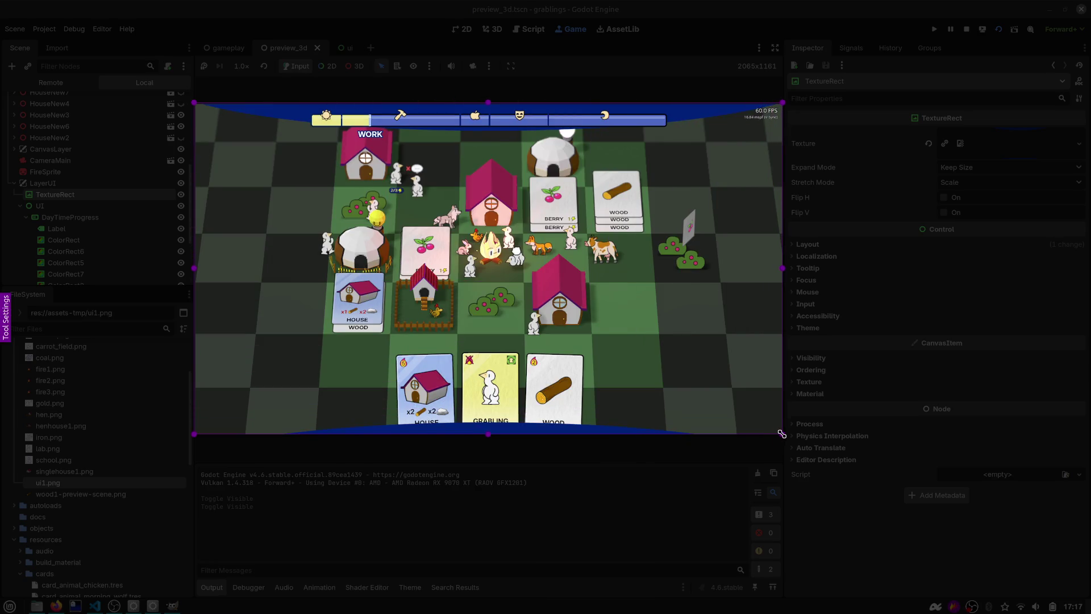
key(ctrl+c)
key(alt+Tab)
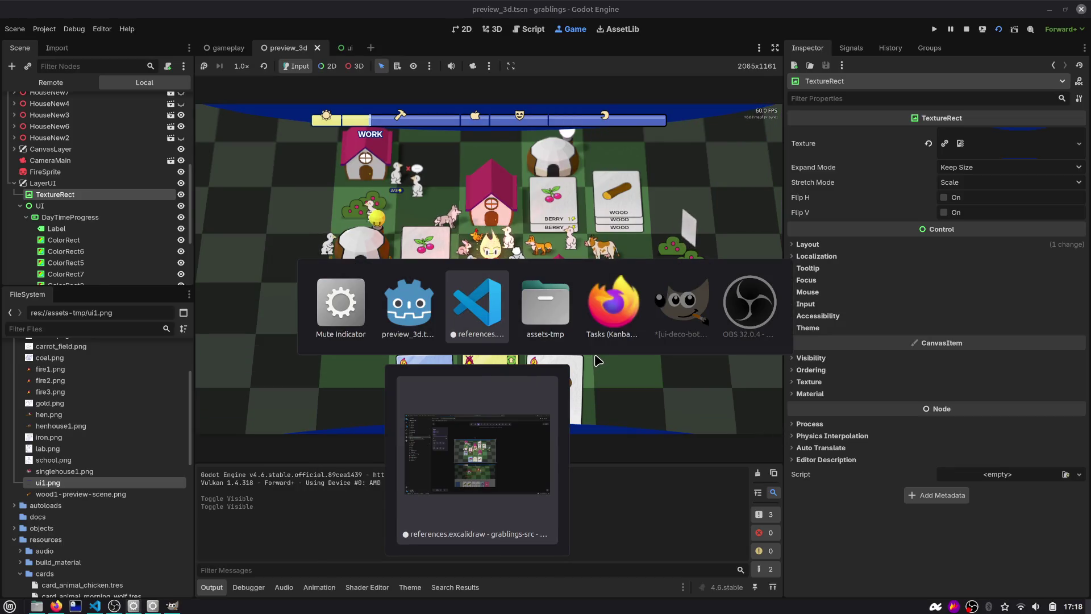
key(ctrl+v)
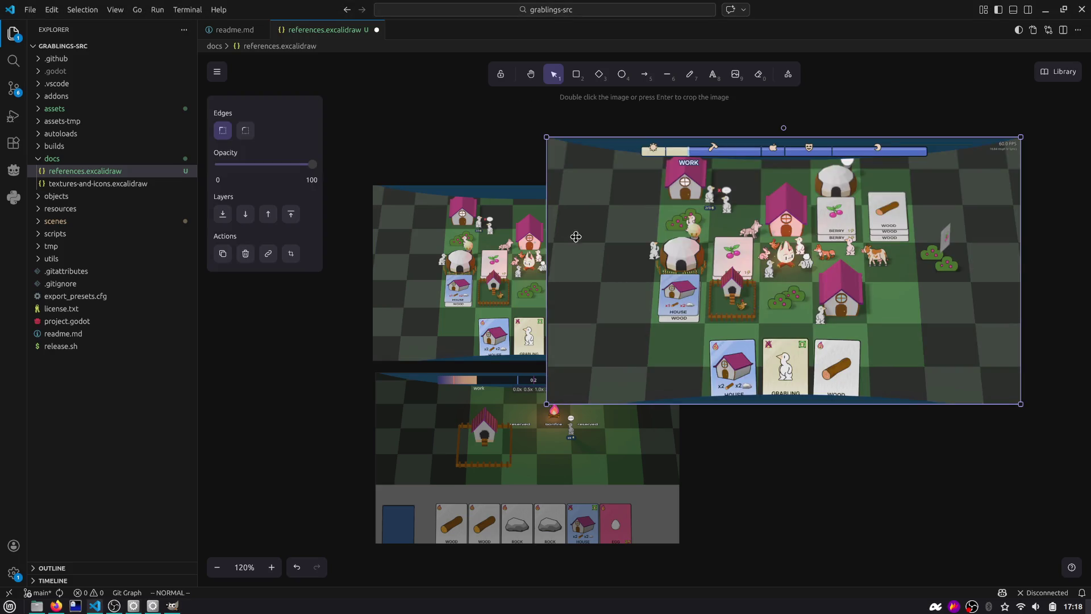
Step: Delete the old board screenshot and size the new one above the UI screenshot, matching its width
click(471, 216)
key(Delete)
mouse_move(681, 358)
mouse_down()
mouse_move(421, 323)
mouse_move(477, 301)
mouse_up()
drag(343, 350, 519, 249)
drag(630, 207, 487, 328)
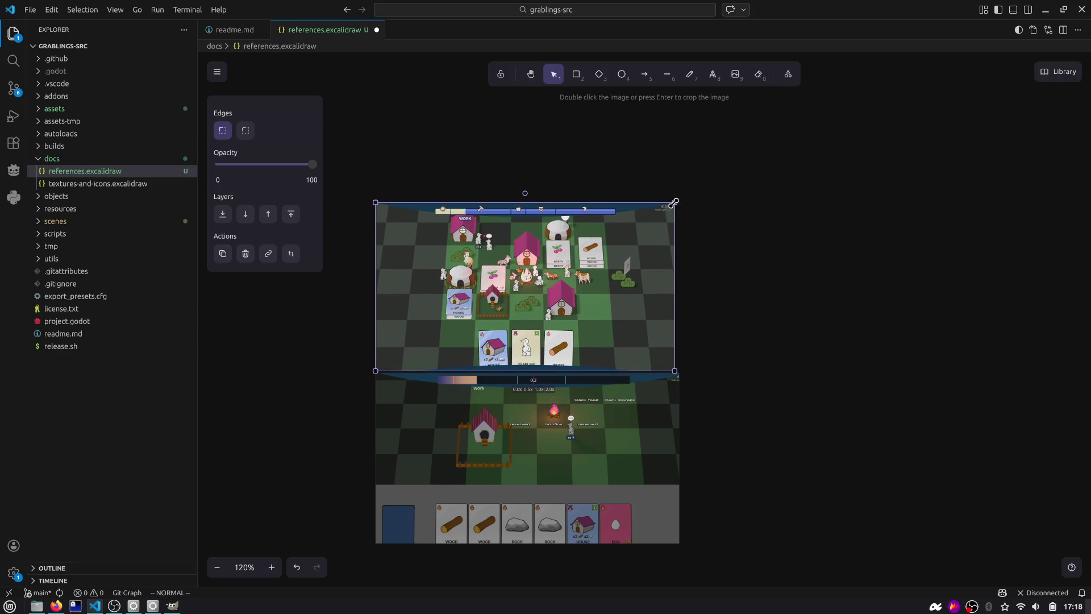
drag(674, 203, 682, 199)
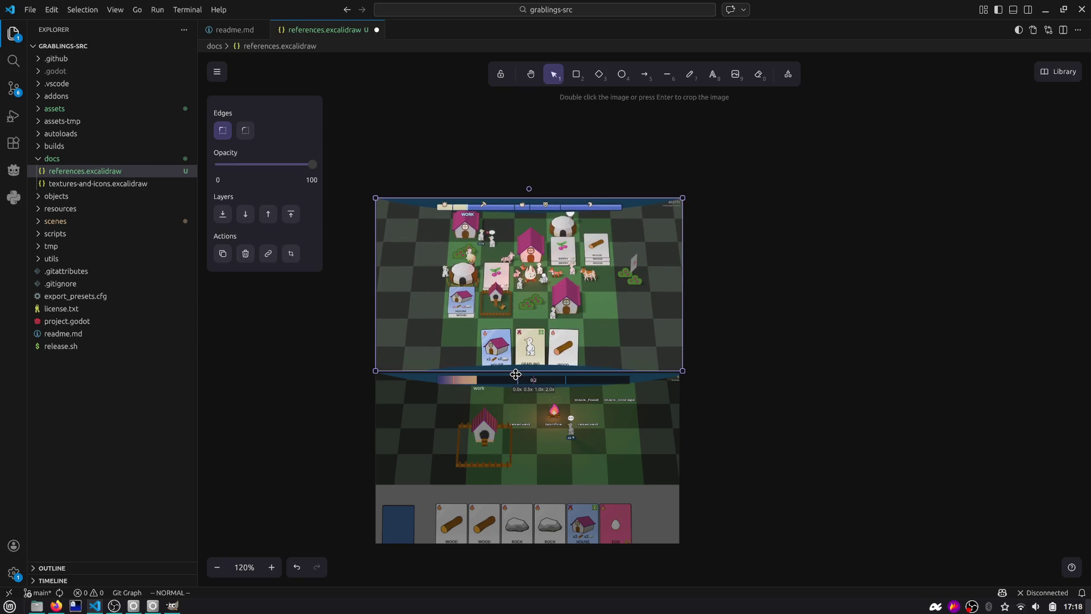
click(792, 342)
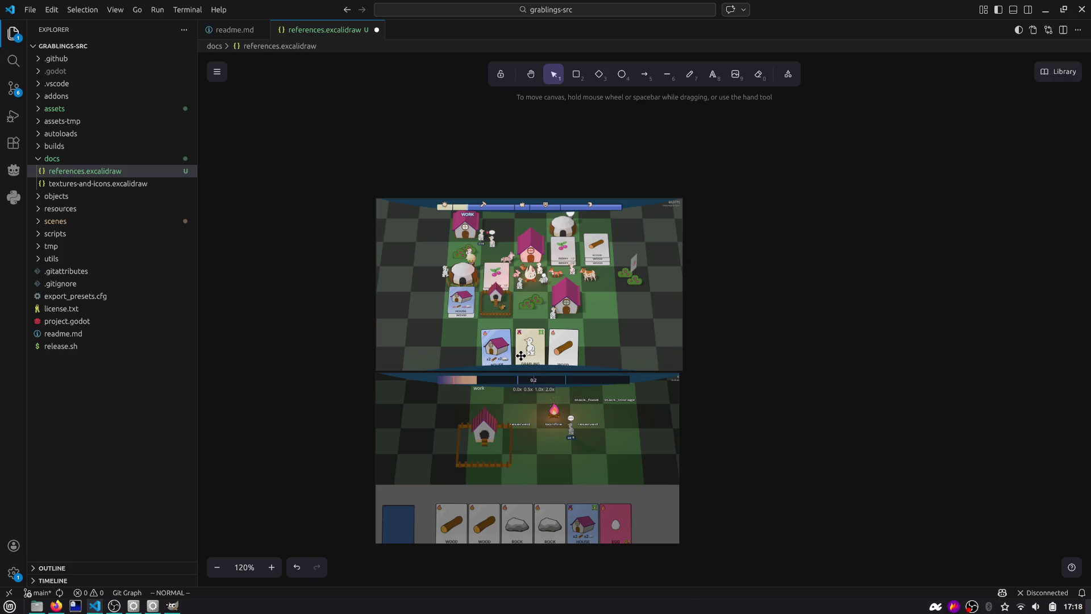
scroll(520, 356, down, 2)
scroll(494, 278, up, 5)
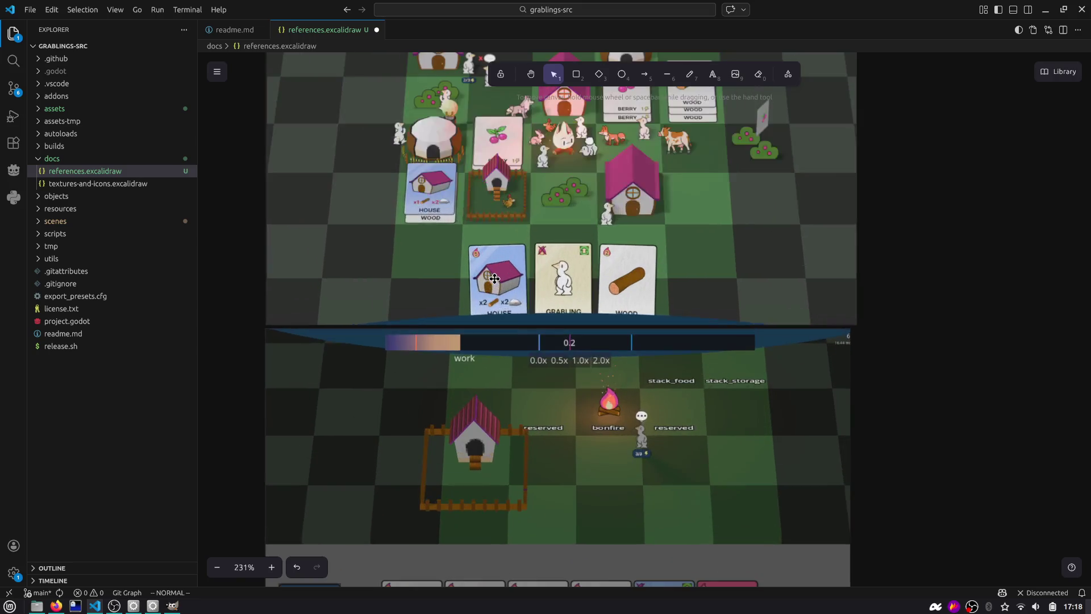
key(alt+Tab)
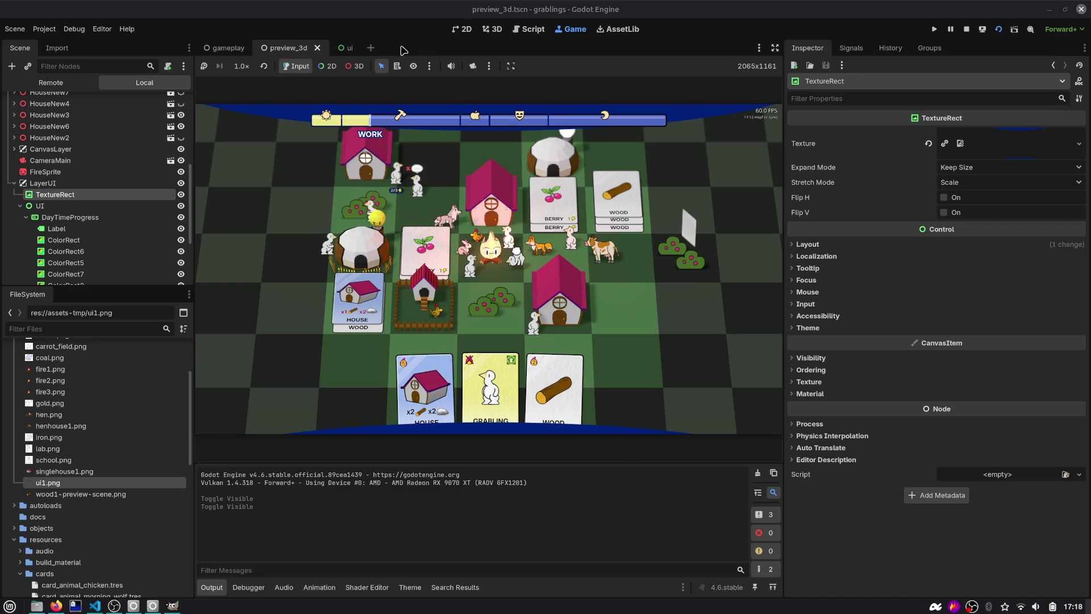
Step: Switch to the gameplay scene in the 3D view and collapse the LayerUI and LayerOnTopOfBoard branches
click(348, 48)
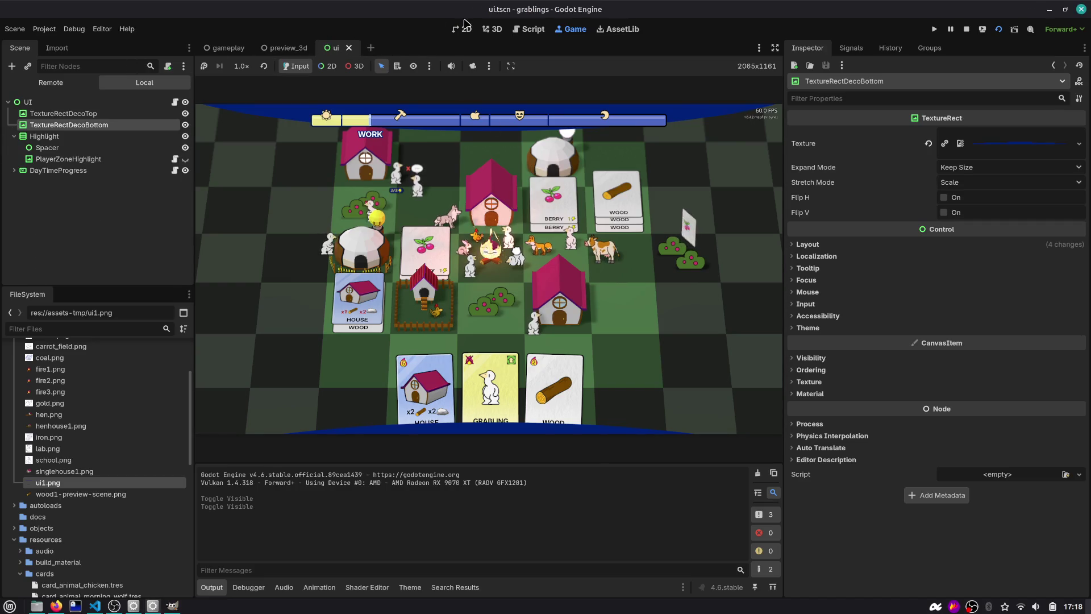
key(ctrl+Tab)
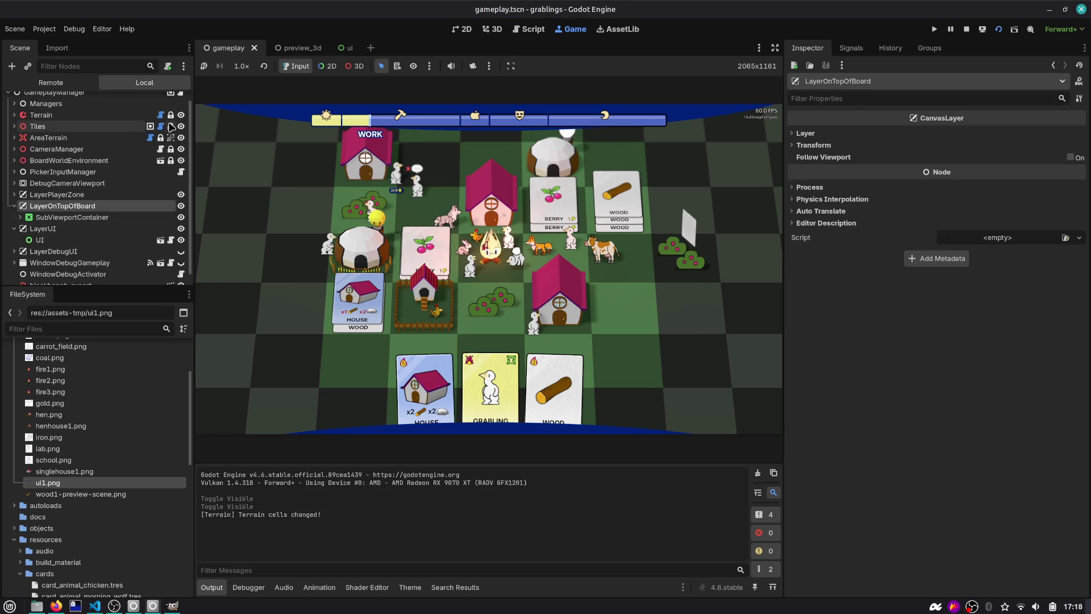
click(492, 28)
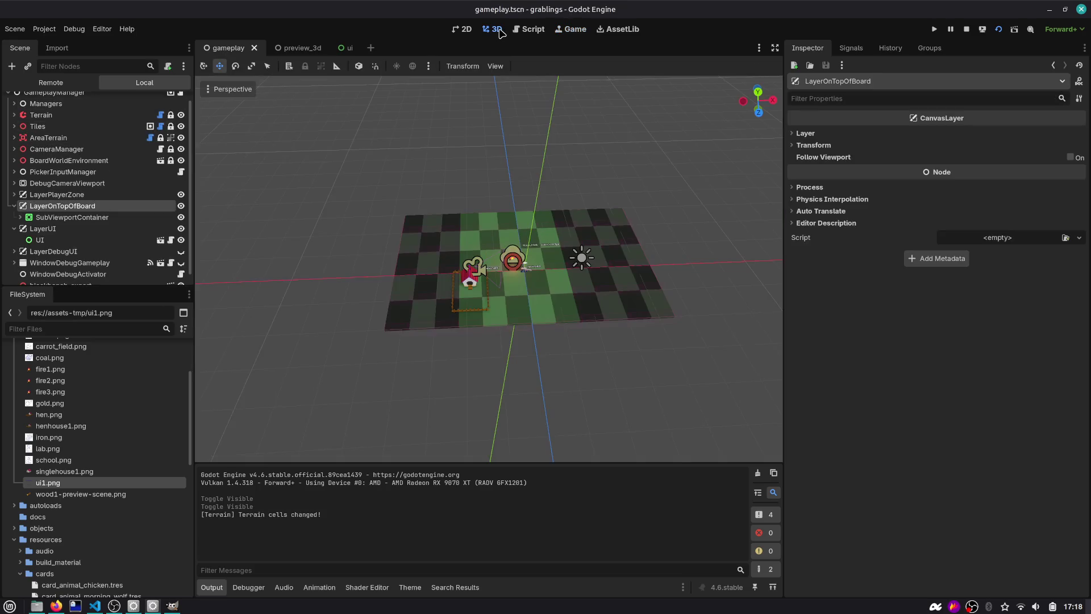
click(14, 229)
click(14, 216)
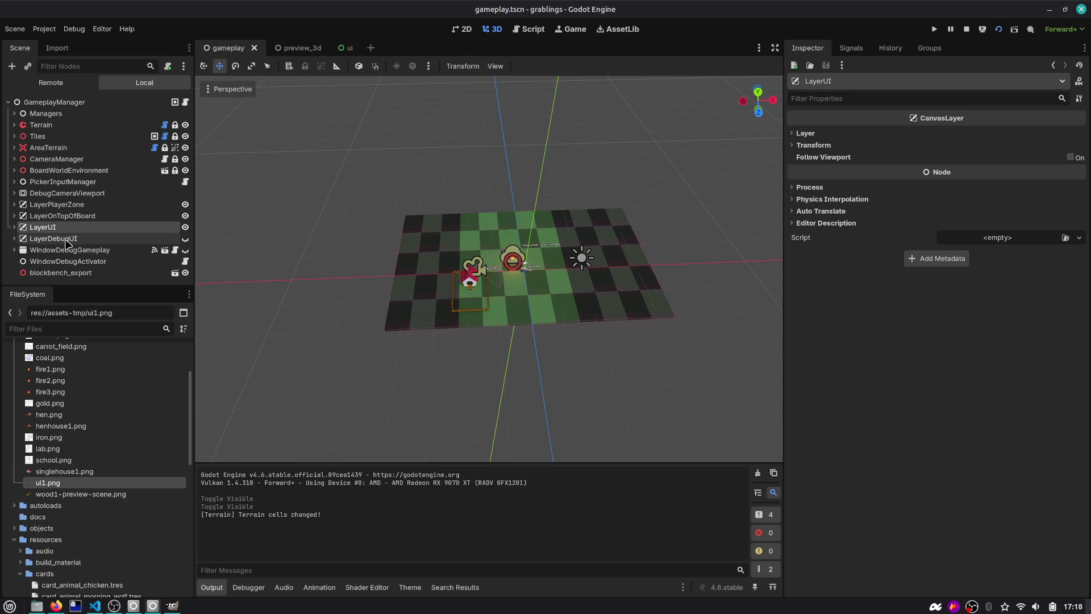
Step: Compare the canvas layers and raise LayerUI's Layer value to 2
click(73, 208)
click(85, 217)
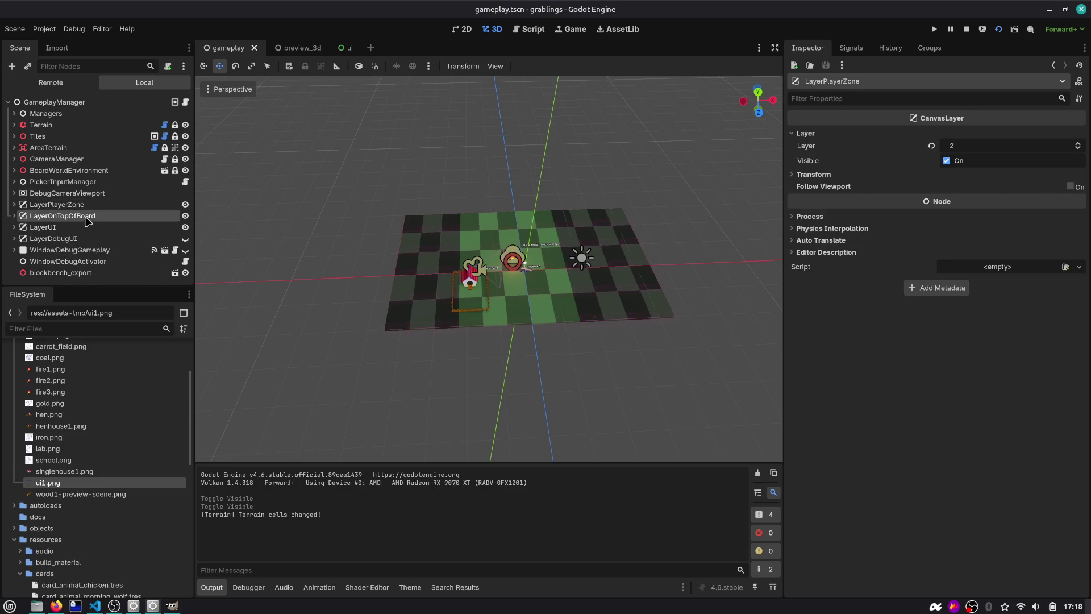
click(43, 227)
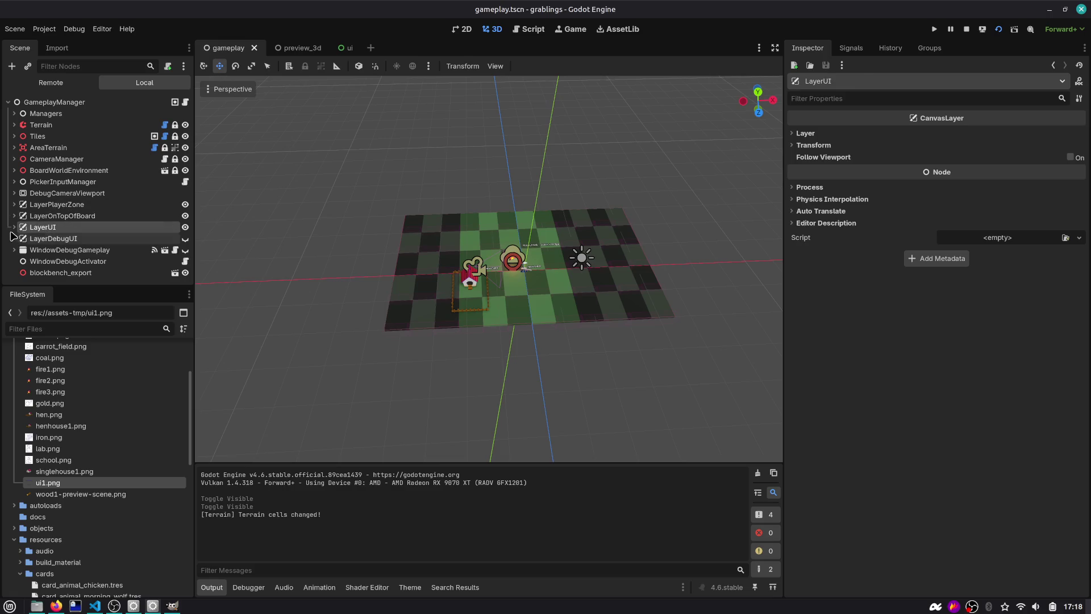
click(907, 135)
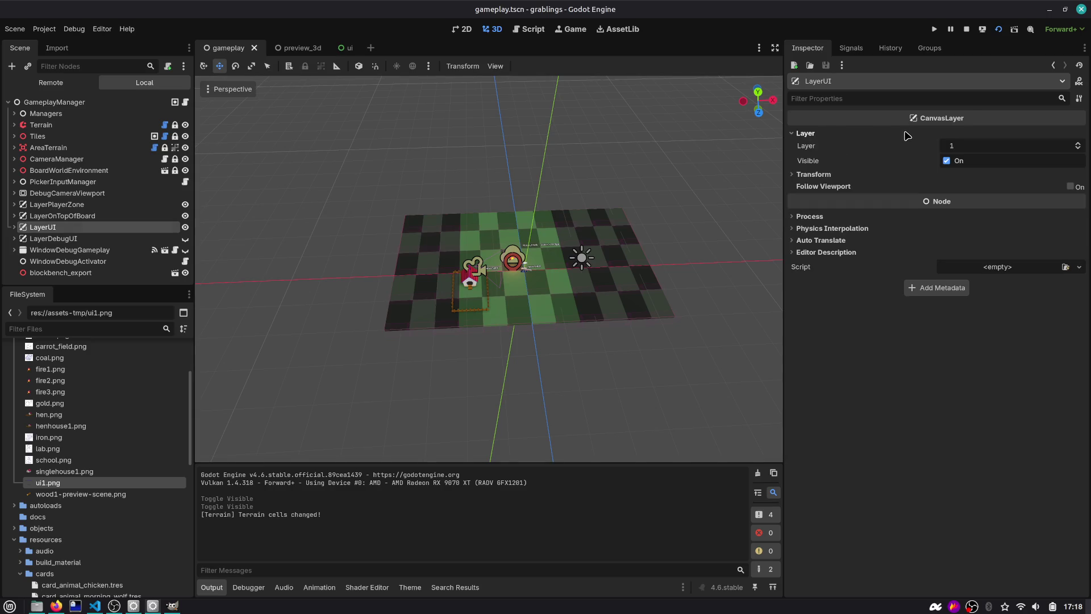
click(62, 205)
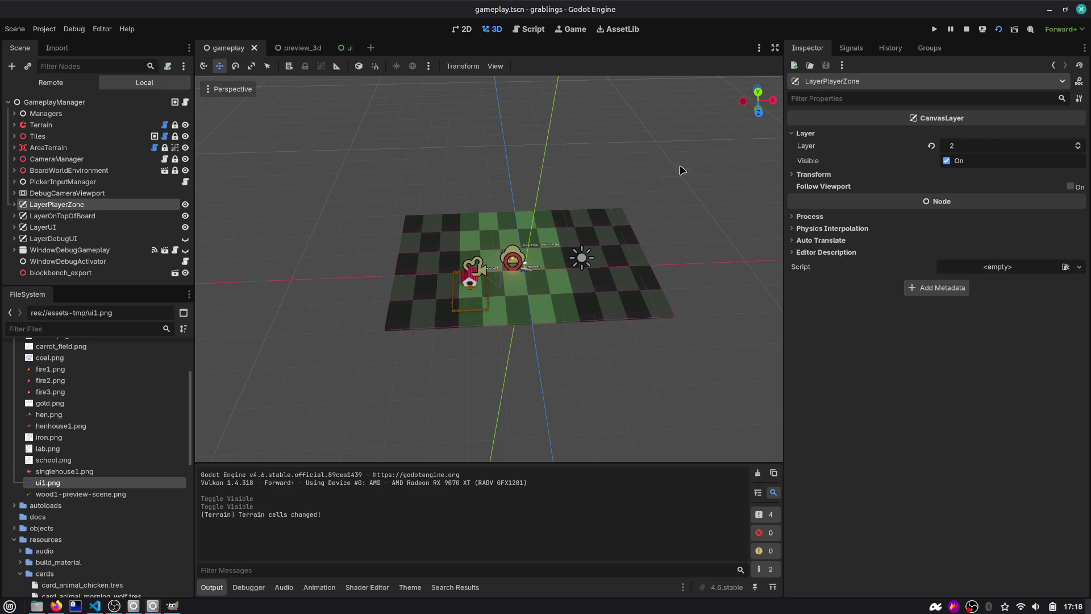
key(Down)
key(Down)
click(1078, 143)
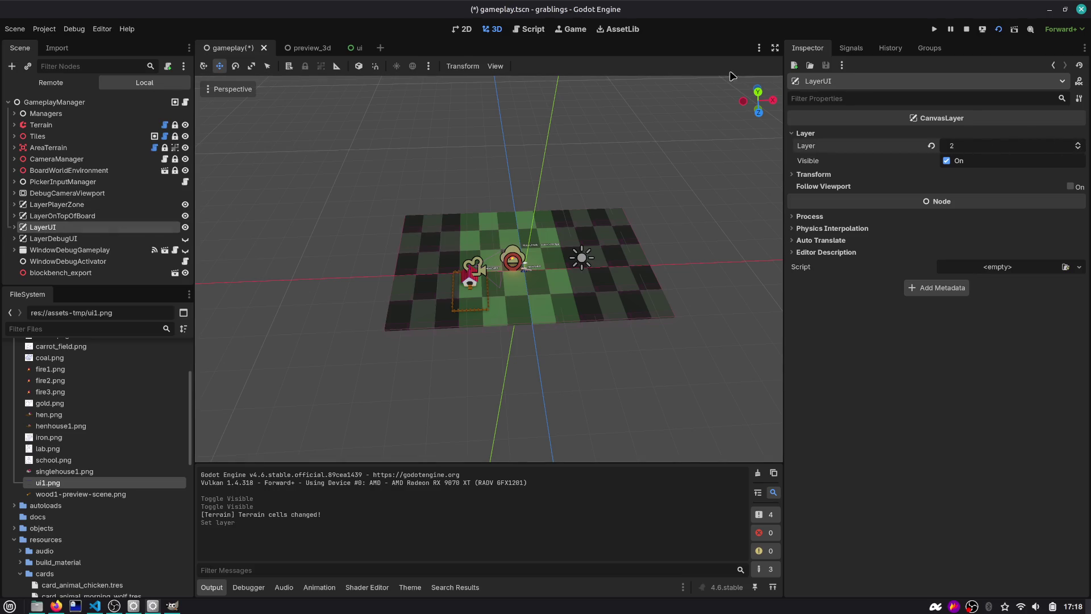
Step: Run the game and stack ROCK, EGG and WOOD cards on stack_storage, then pull WOOD off
click(935, 29)
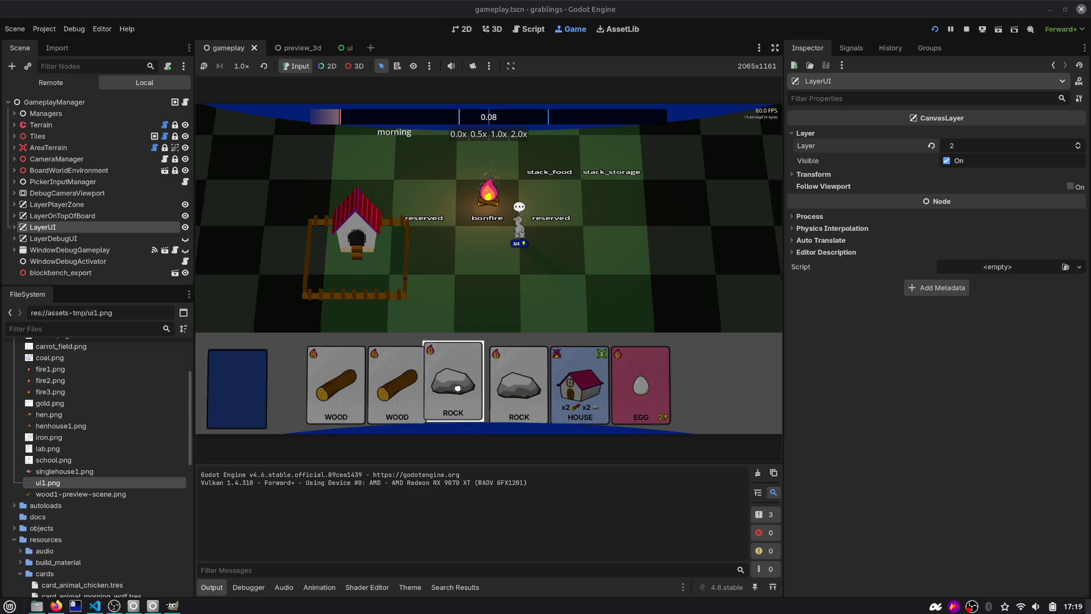
mouse_move(458, 354)
mouse_down()
mouse_move(465, 334)
mouse_move(449, 360)
mouse_move(489, 285)
mouse_move(625, 224)
mouse_up()
mouse_move(519, 386)
mouse_down()
mouse_move(580, 250)
mouse_move(618, 222)
mouse_up()
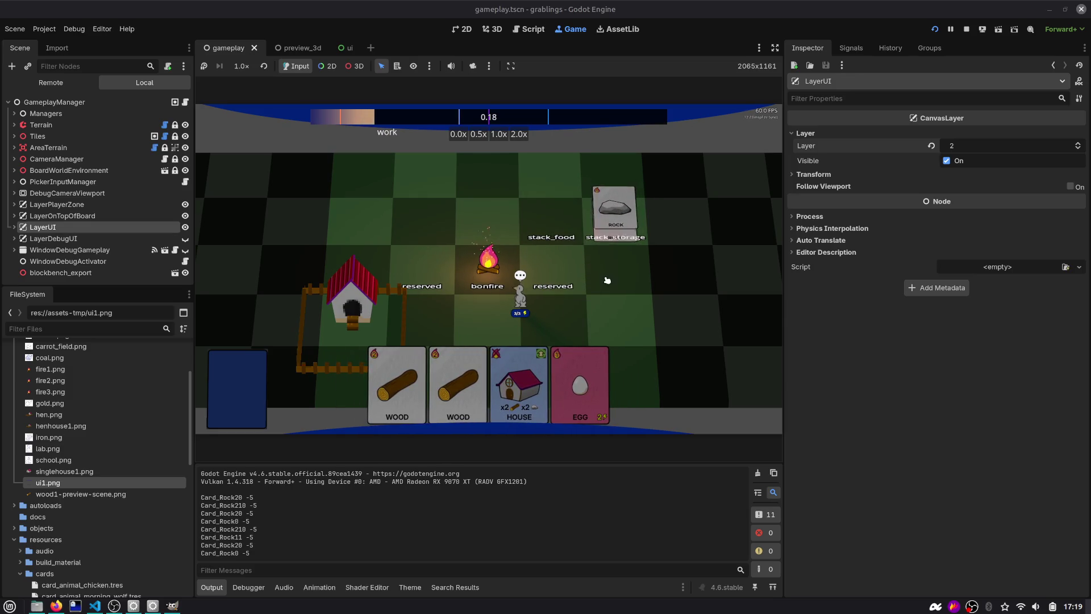
drag(579, 386, 616, 193)
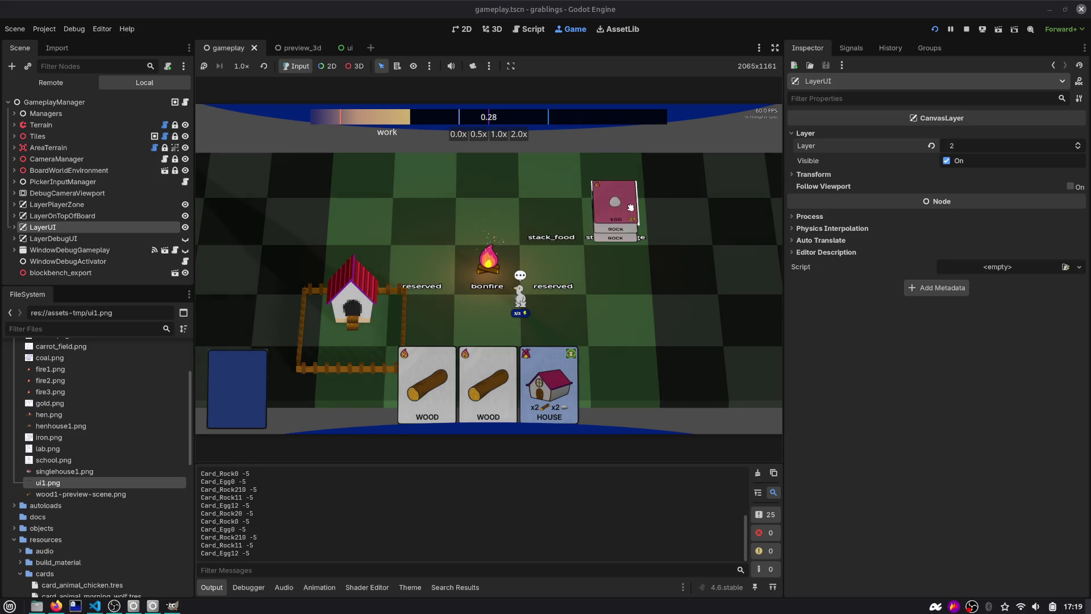
drag(489, 381, 620, 220)
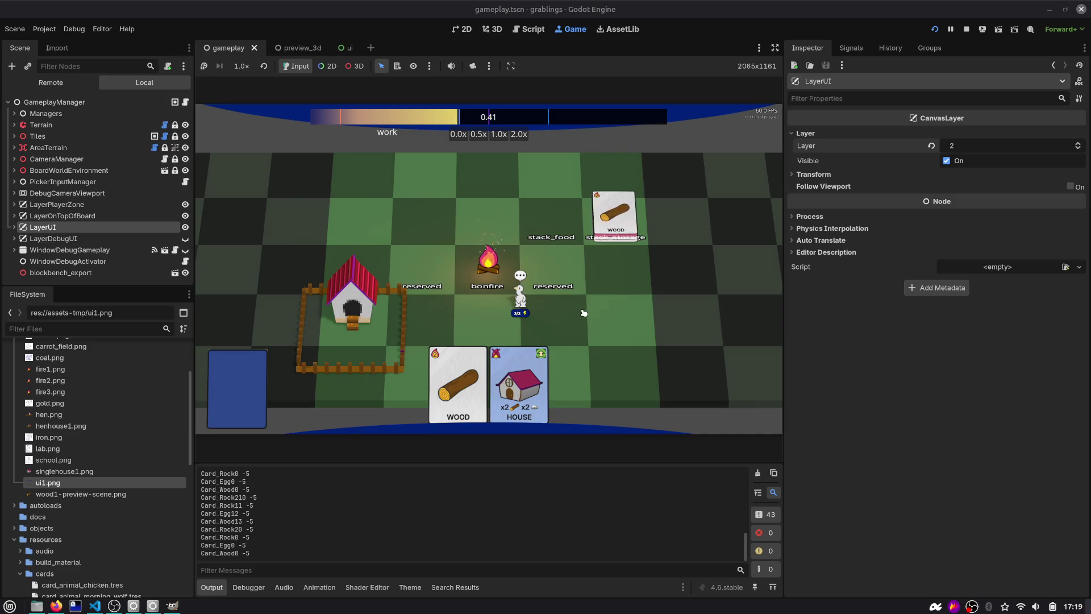
mouse_move(611, 247)
mouse_down()
mouse_move(603, 290)
mouse_move(617, 222)
mouse_up()
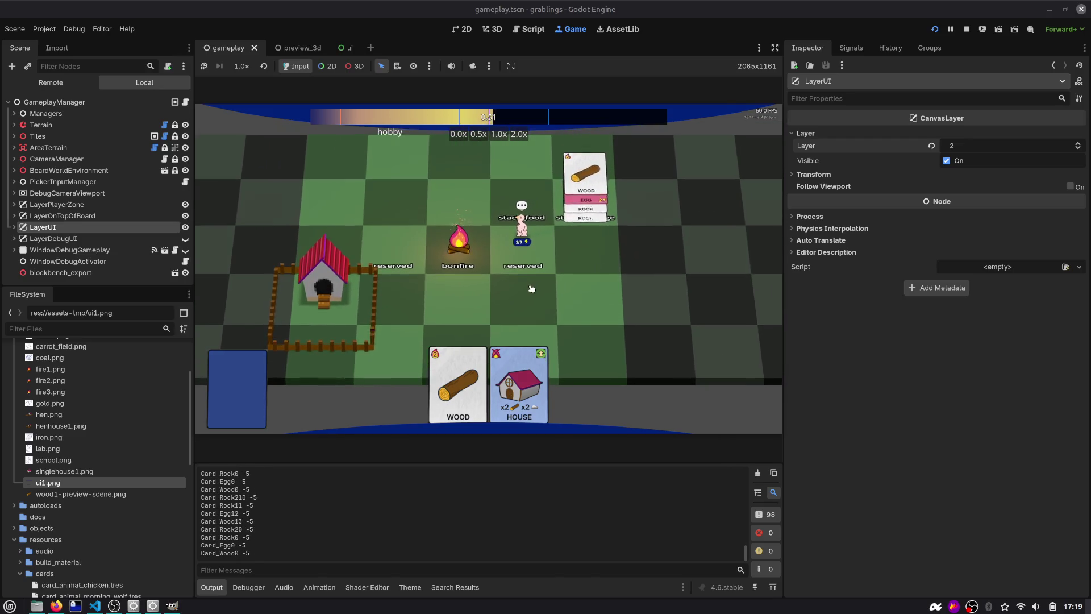
mouse_move(582, 200)
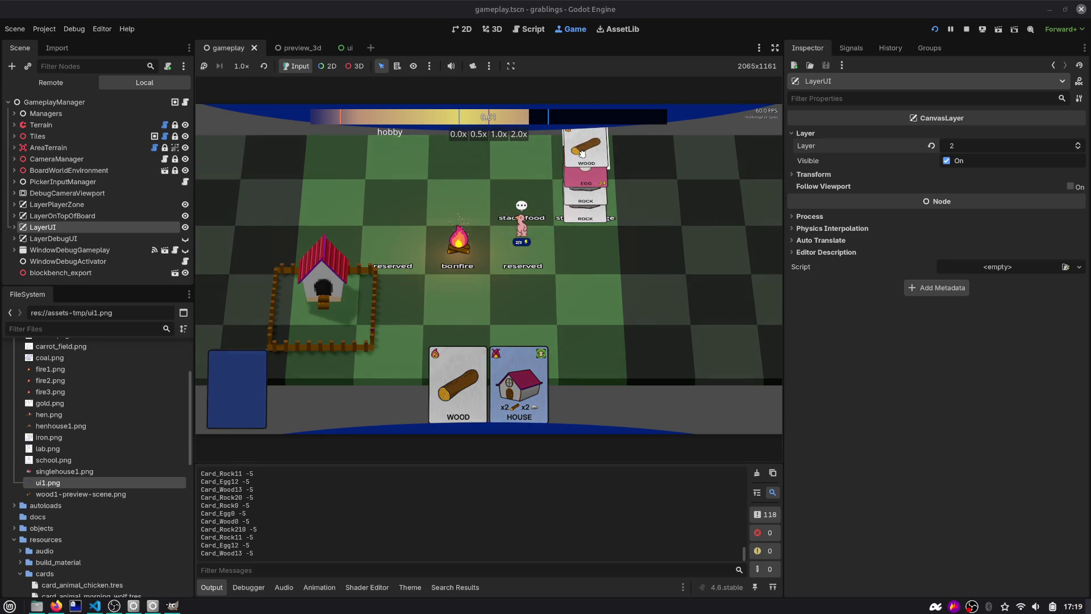
Step: Browse the tile.gd and stack_area.gd scripts, selecting cards_parent on line 52
click(528, 29)
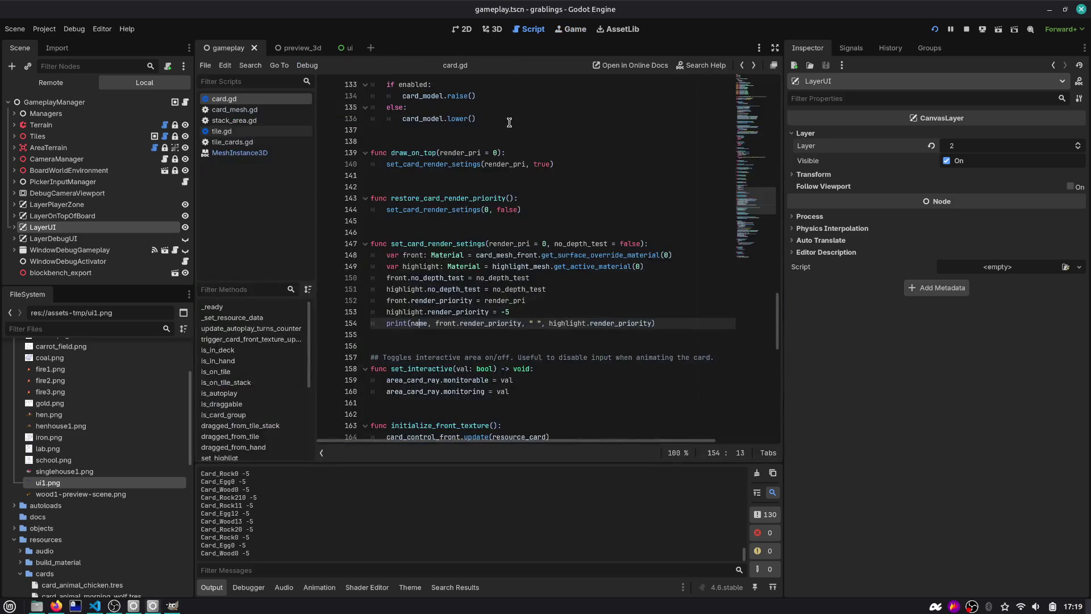
click(250, 131)
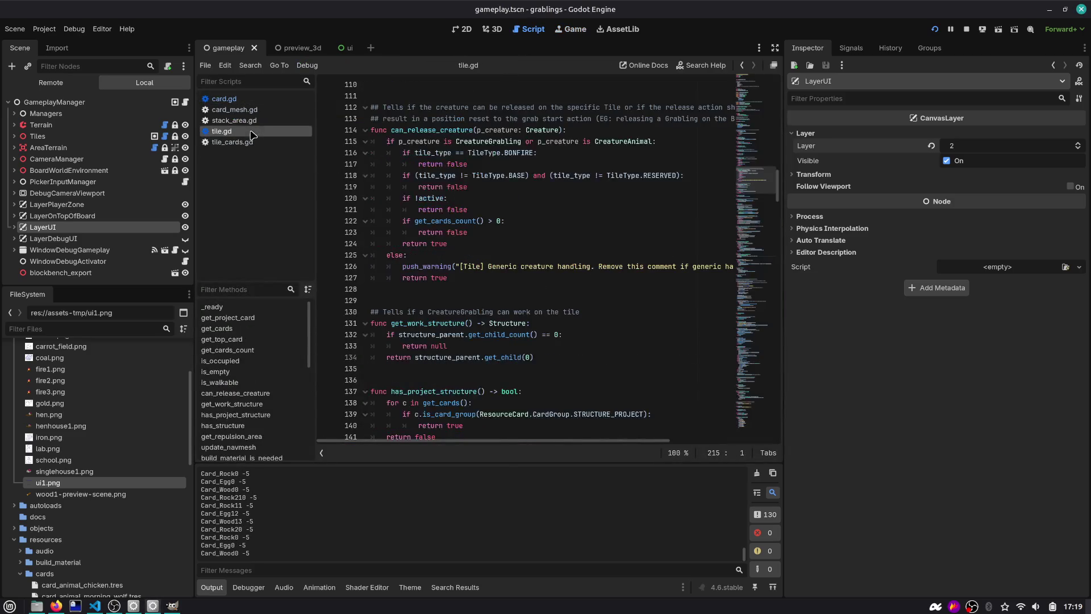
click(250, 124)
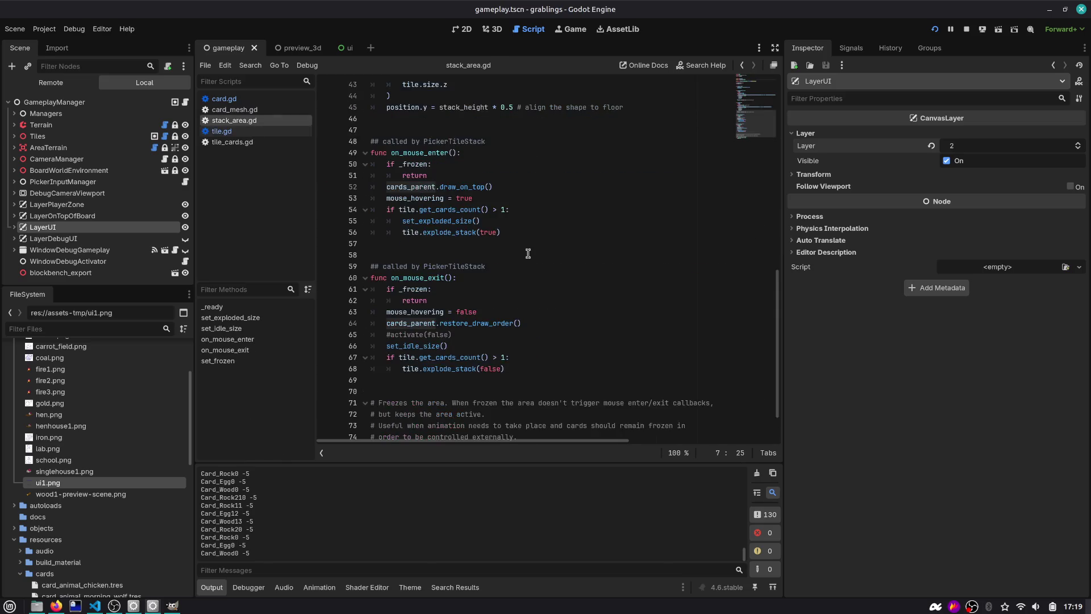
scroll(528, 253, down, 1)
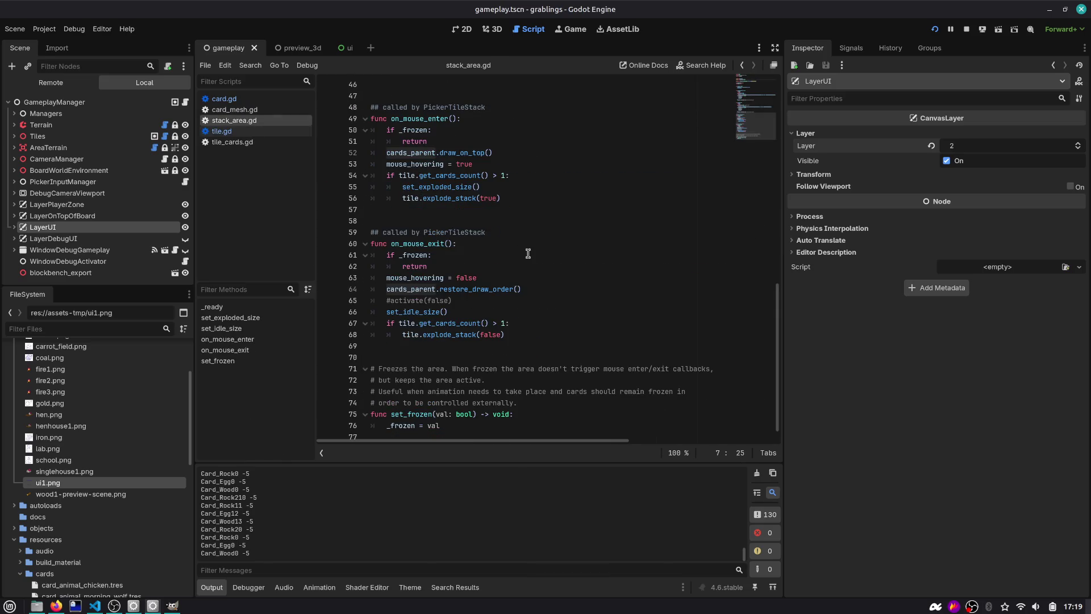
double_click(402, 154)
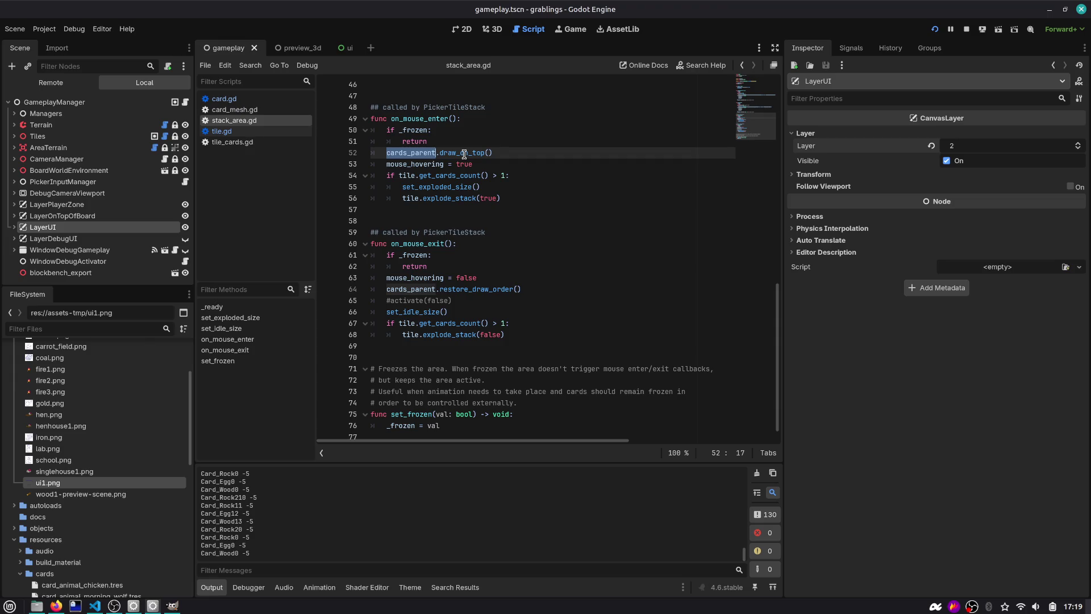
Step: Reset LayerUI's Layer to 1, save the gameplay scene, and return to VS Code
click(496, 31)
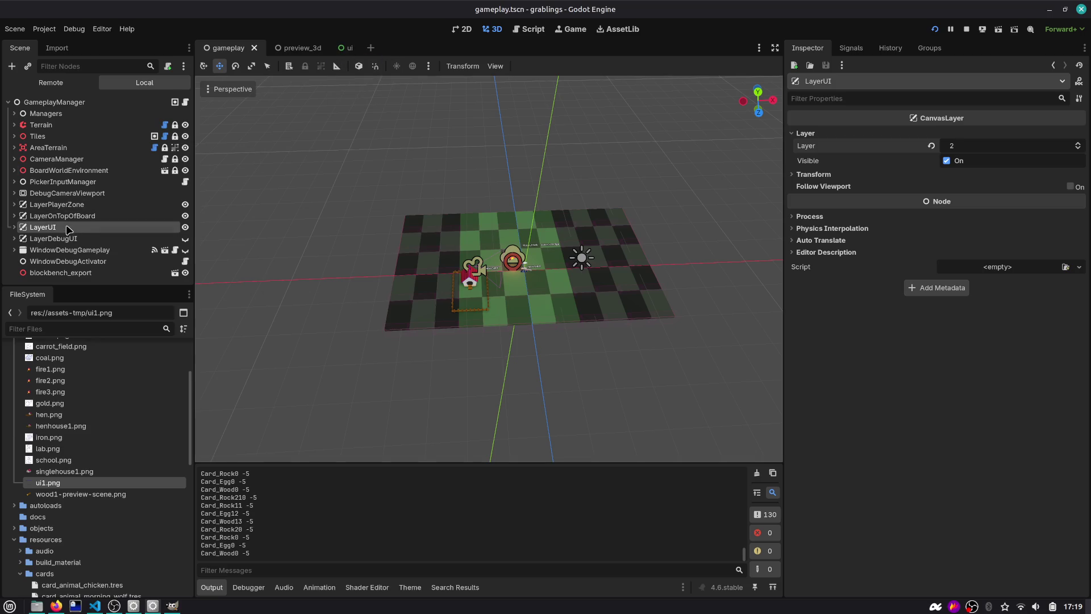
click(930, 146)
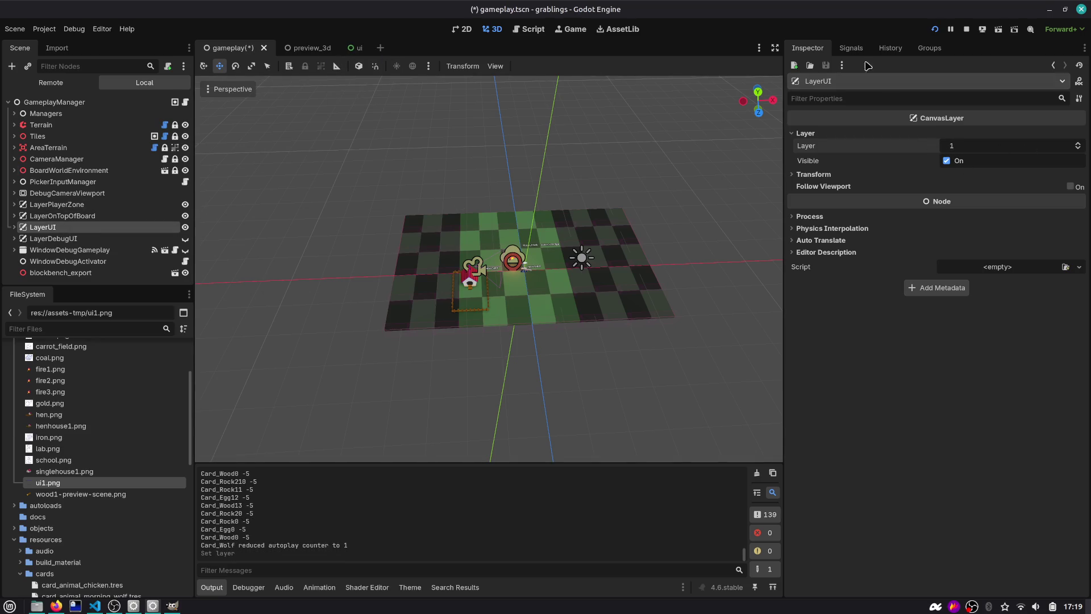
key(ctrl+s)
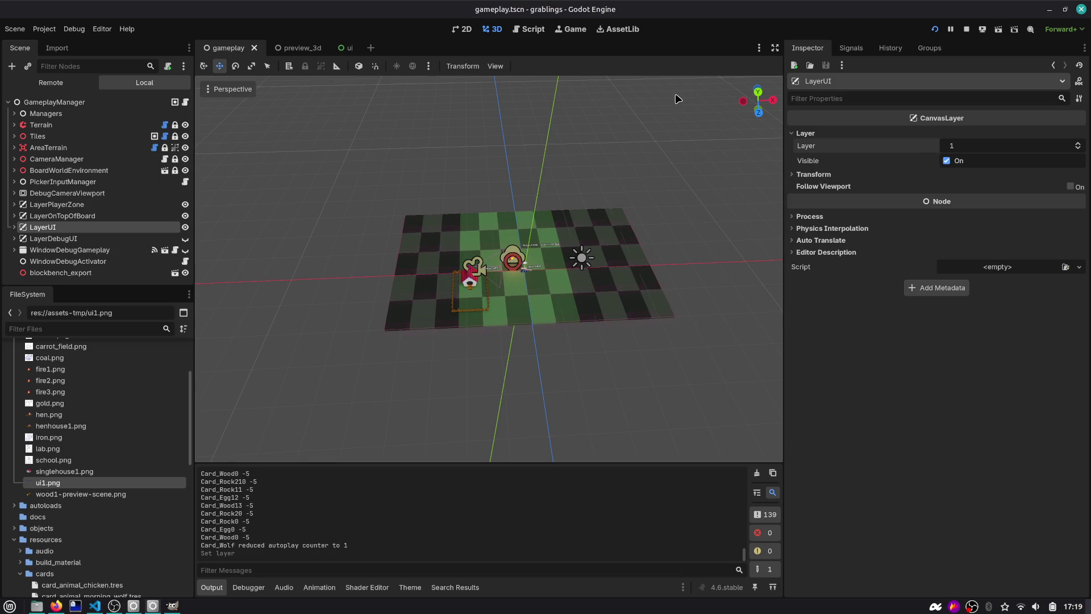
key(alt+Tab)
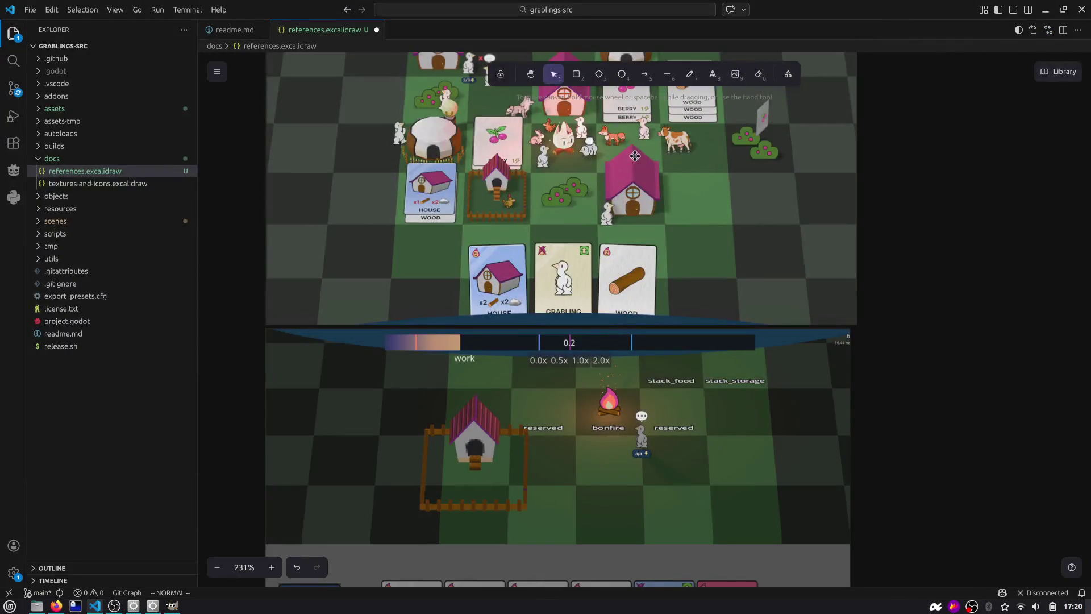
Step: Inspect the upper reference screenshot, then expand LayerUI in Godot to show its UI child
click(404, 261)
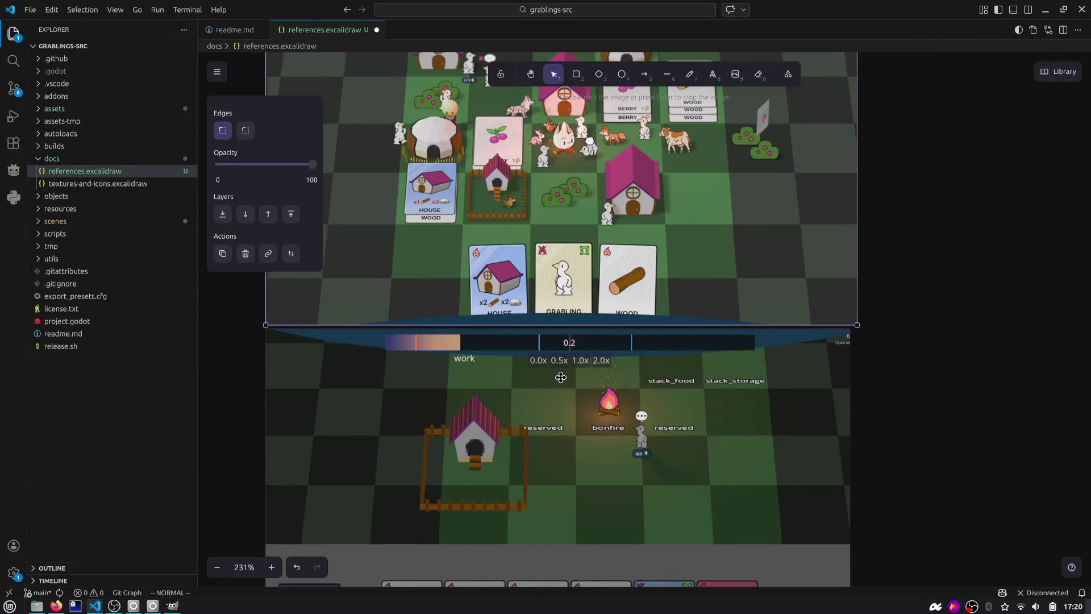
scroll(561, 377, down, 5)
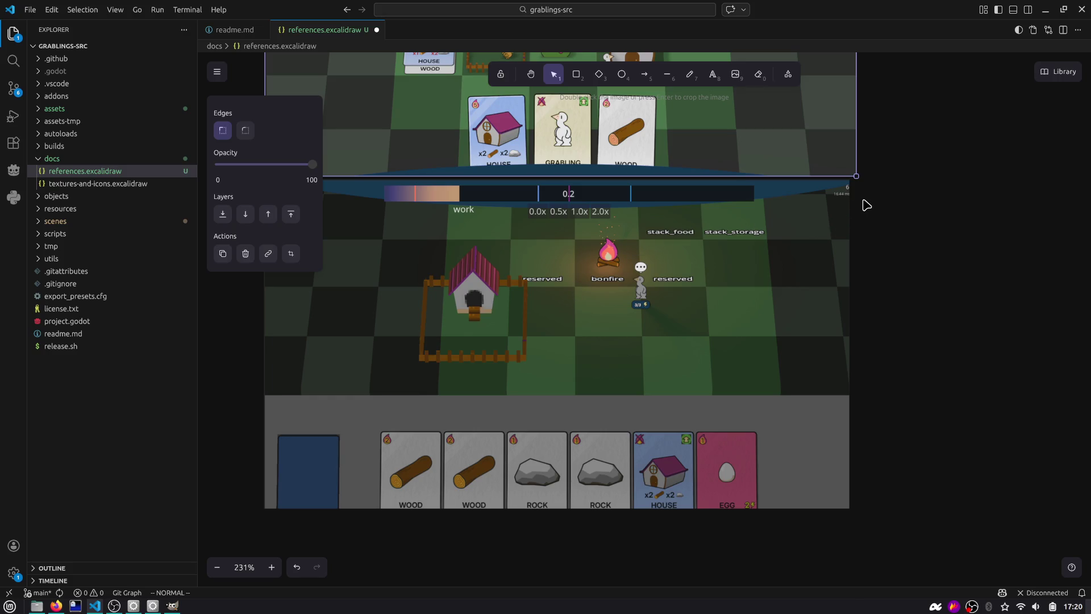
scroll(770, 303, up, 8)
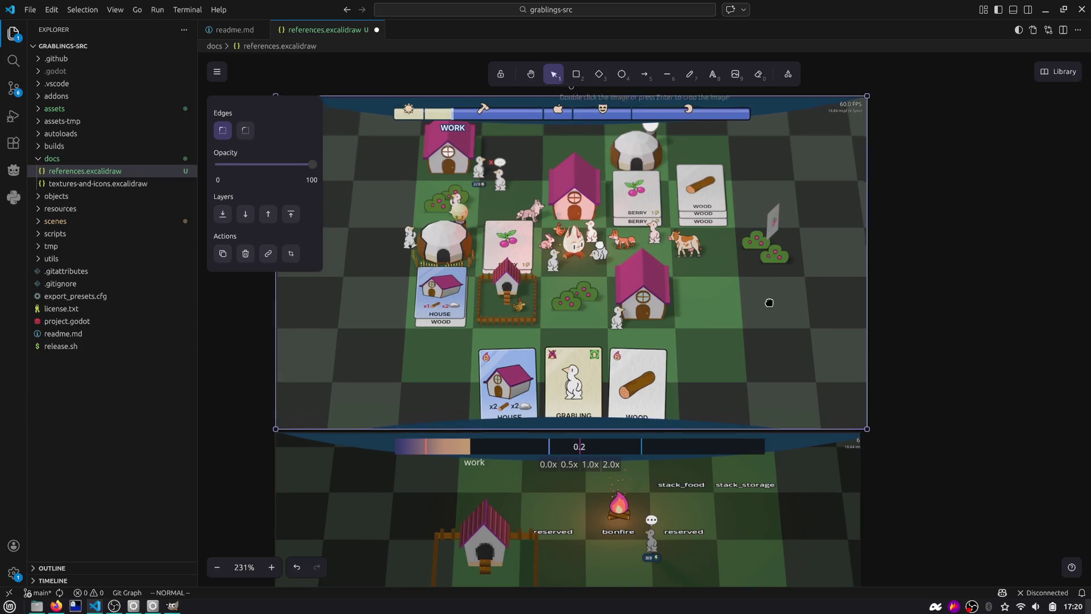
scroll(773, 272, down, 1)
scroll(771, 282, up, 1)
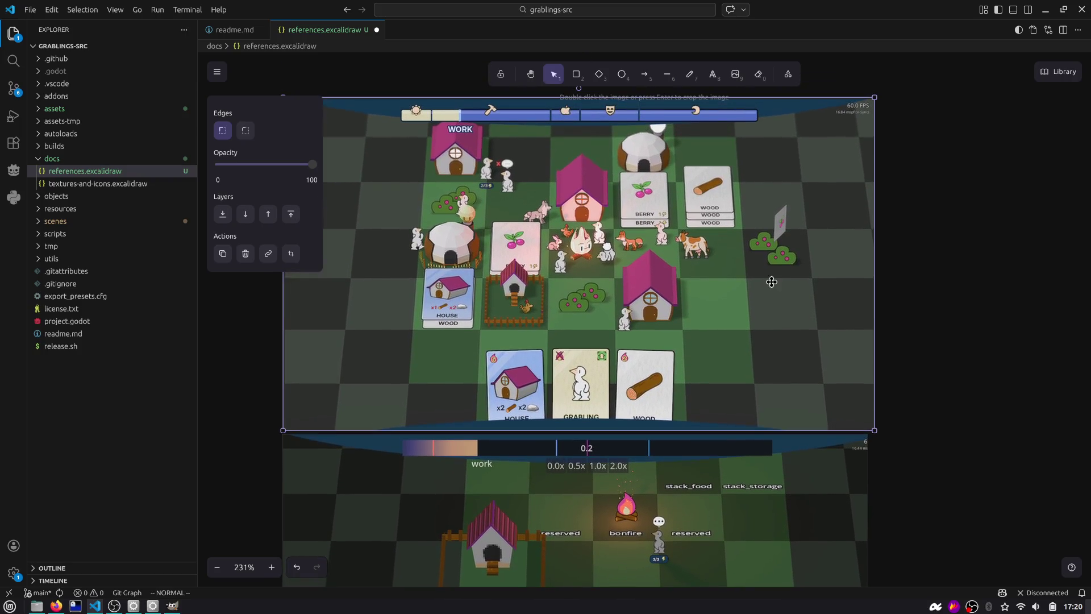
key(alt+Tab)
click(14, 227)
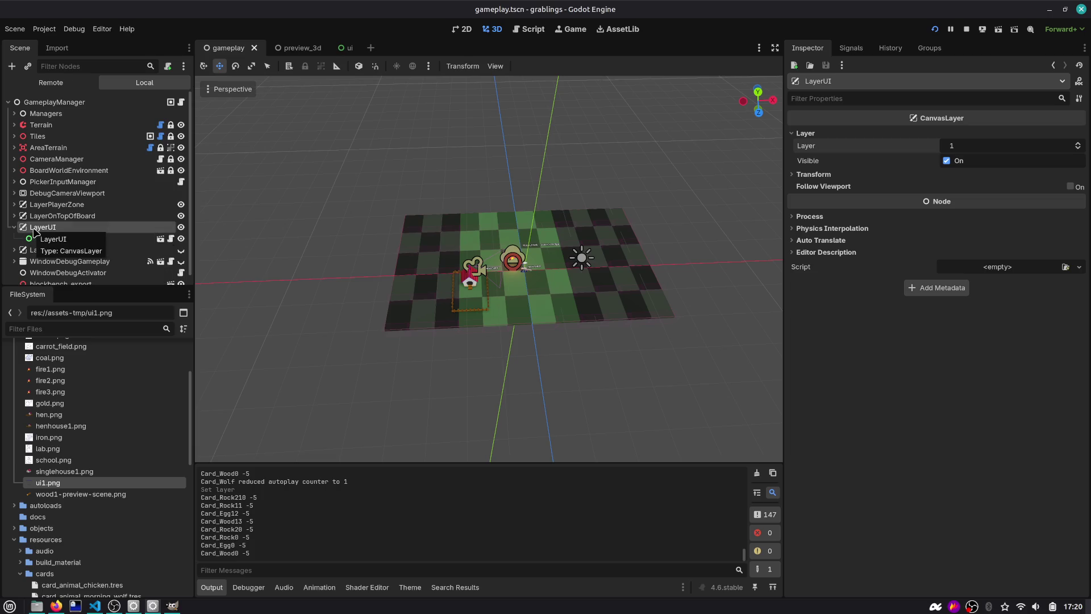
Step: Tidy the gameplay scene tree, collapsing LayerUI, BoardWorldEnvironment and CameraManager and inspecting PickerInputManager
click(14, 227)
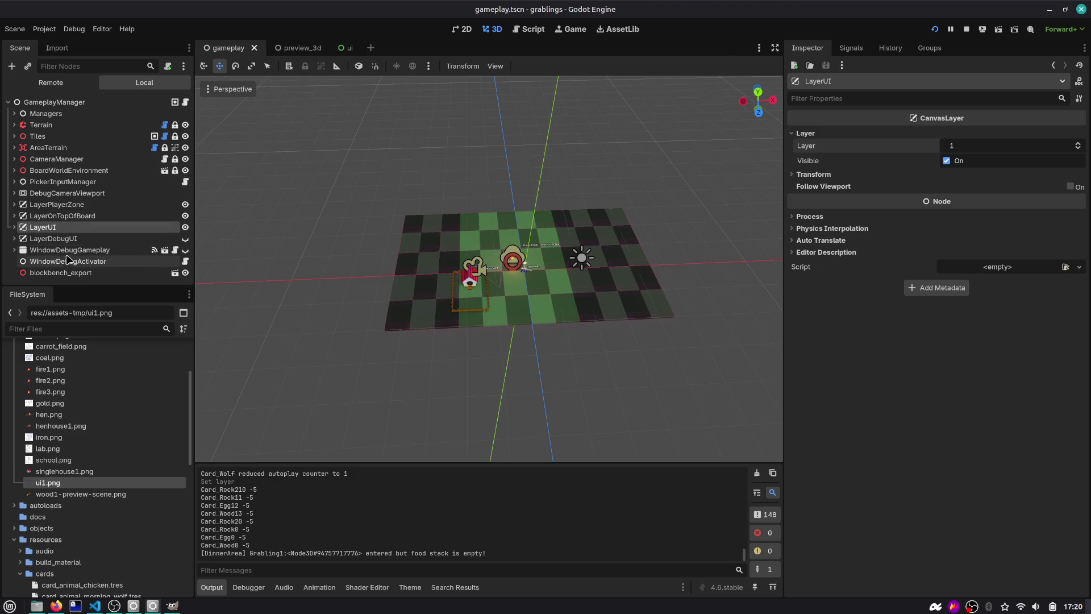
click(46, 183)
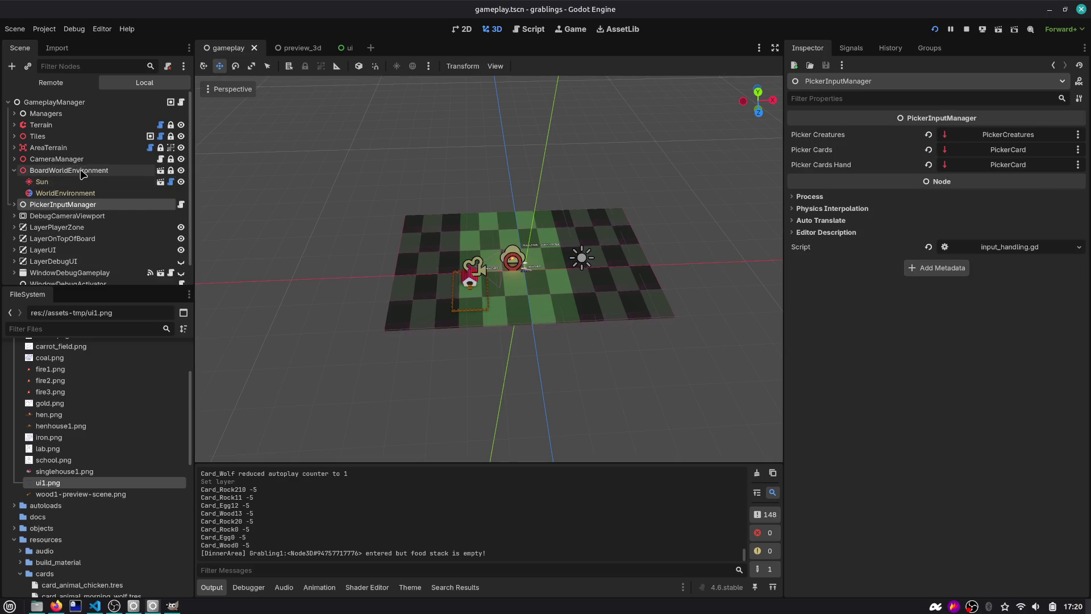
click(14, 160)
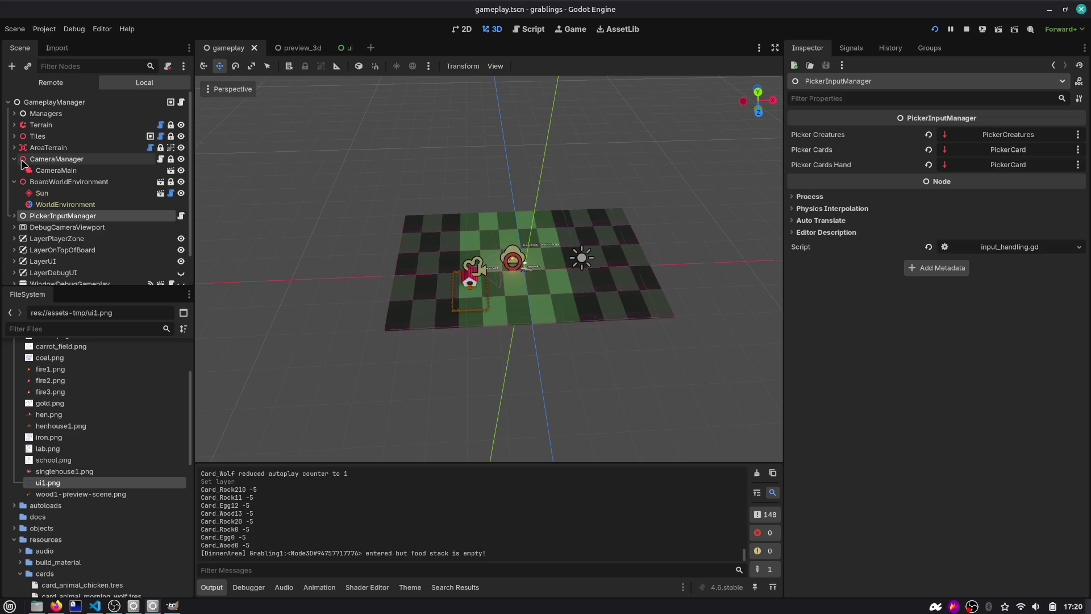
click(13, 181)
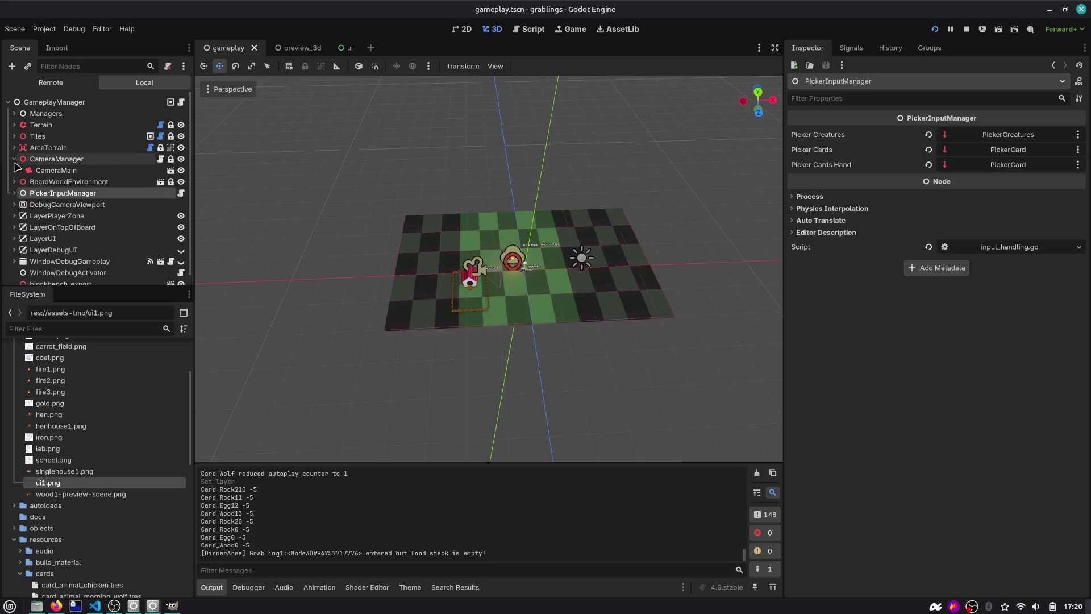
click(14, 158)
Step: Open the ui scene in 2D, collapse the Highlight node, and select the UI root
click(343, 47)
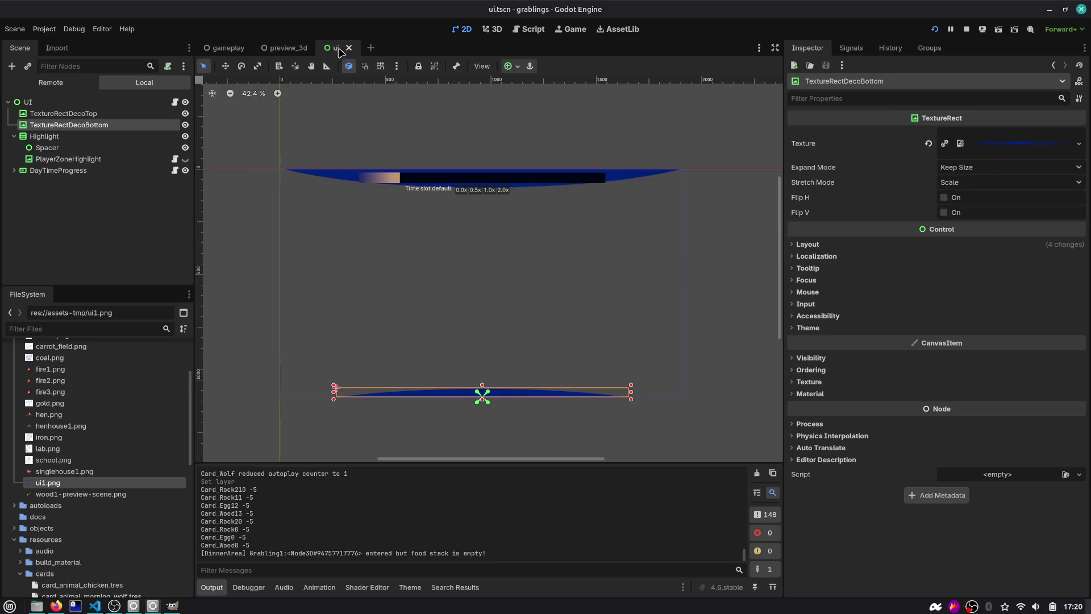
click(14, 136)
click(72, 204)
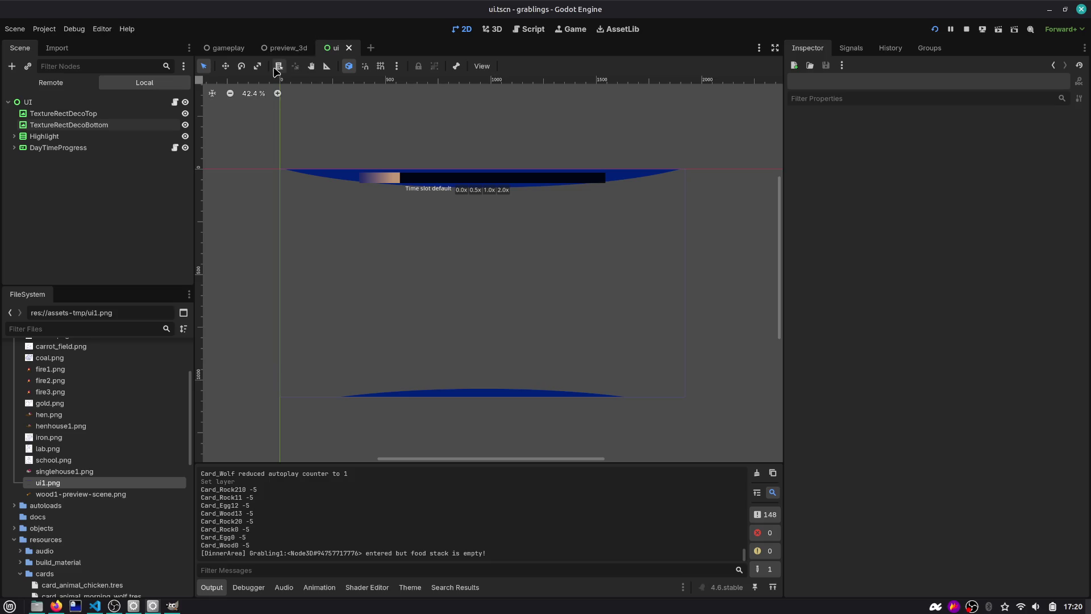
click(143, 105)
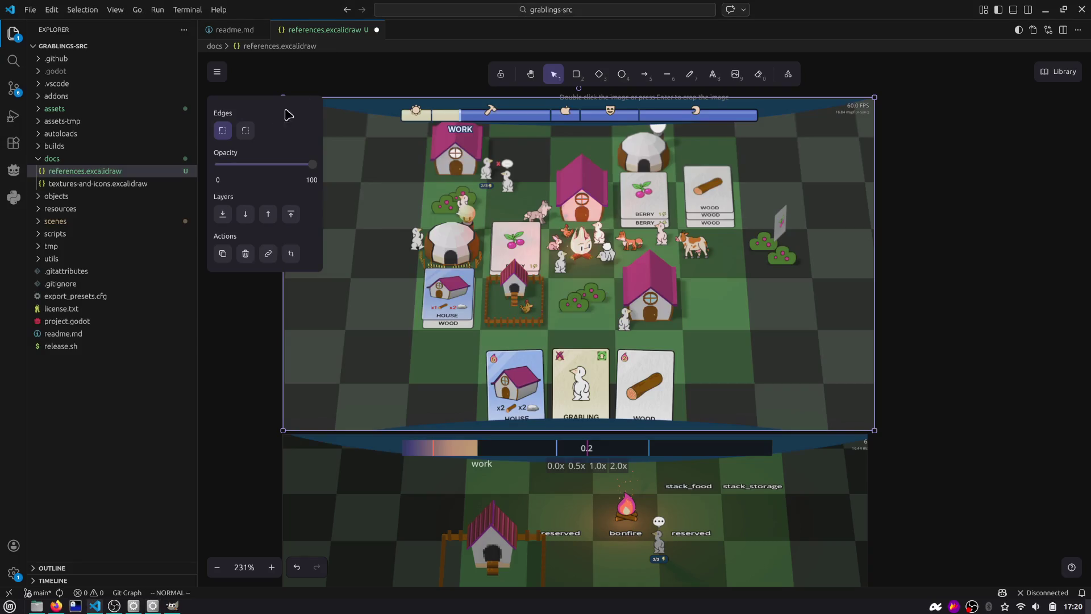
Step: Collapse the docs folder and deselect the reference screenshot on the Excalidraw canvas
click(103, 165)
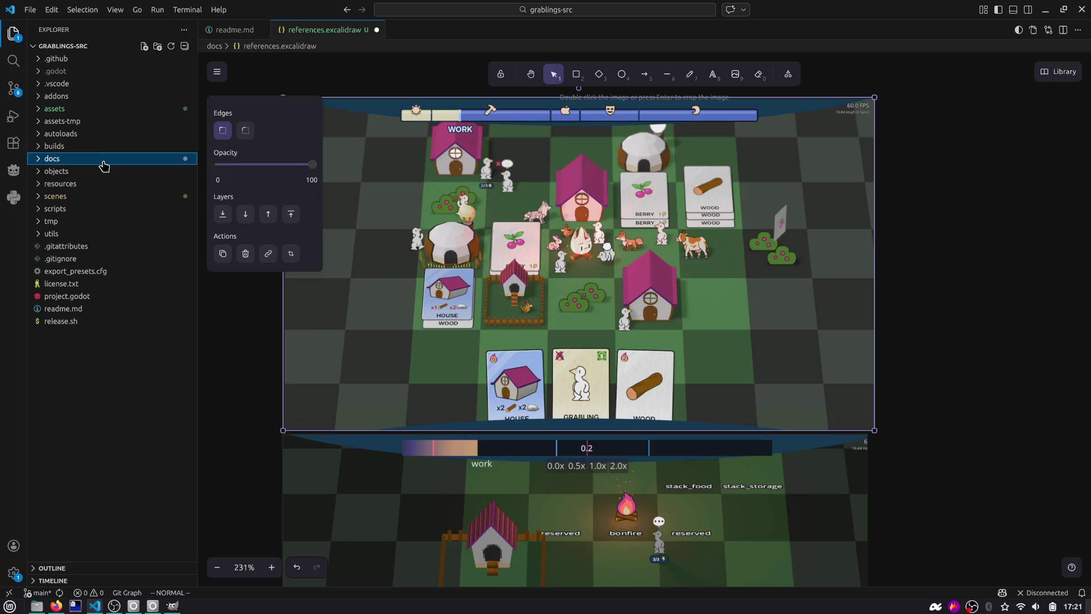
click(344, 31)
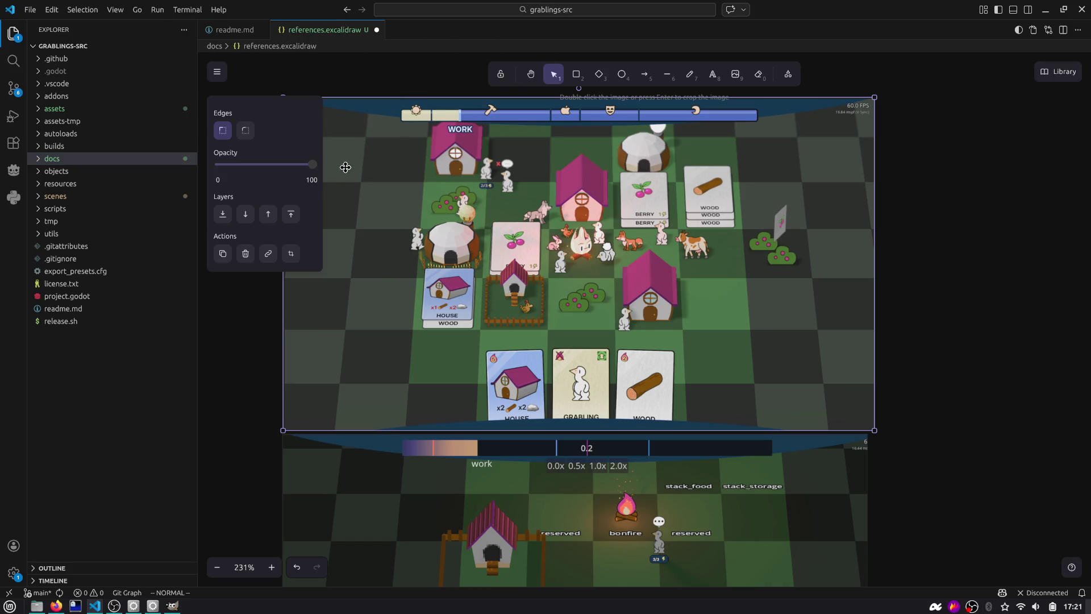
click(278, 315)
ctrl+scroll(265, 300, down, 3)
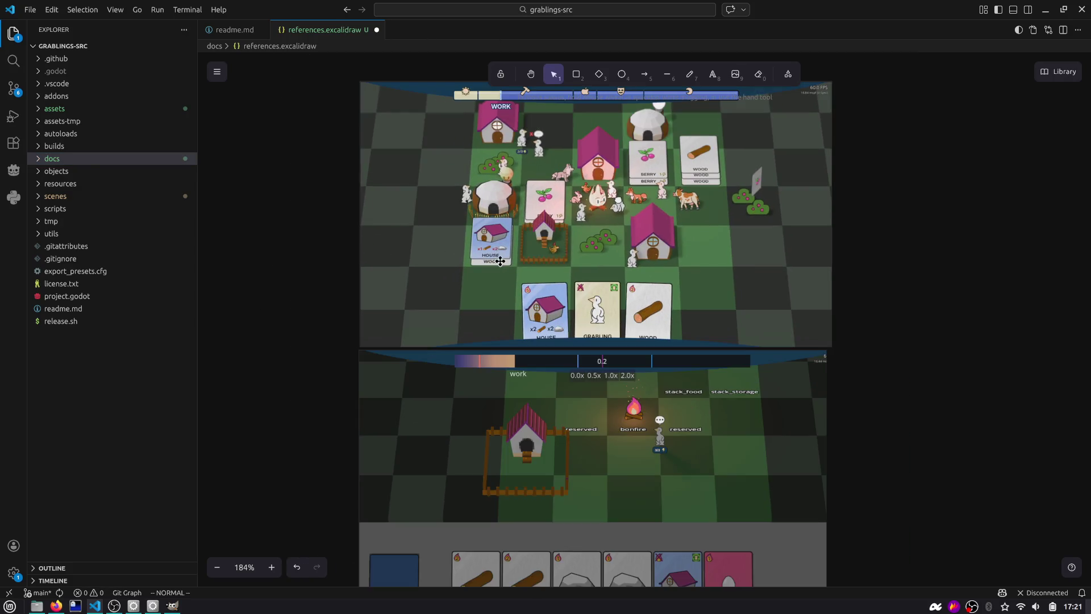
scroll(850, 251, down, 3)
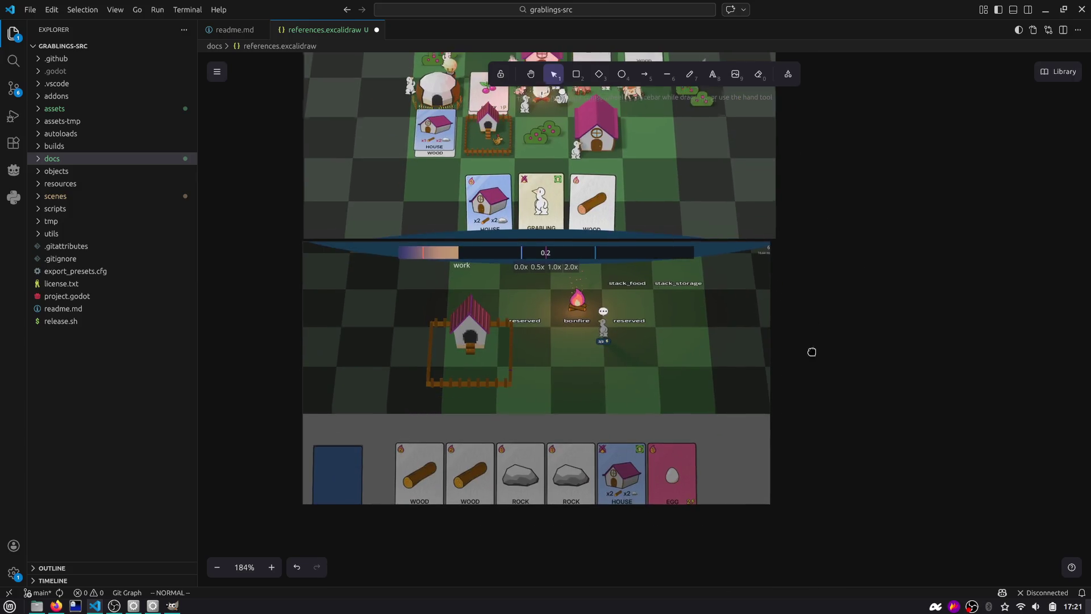
scroll(811, 352, up, 4)
scroll(825, 239, down, 1)
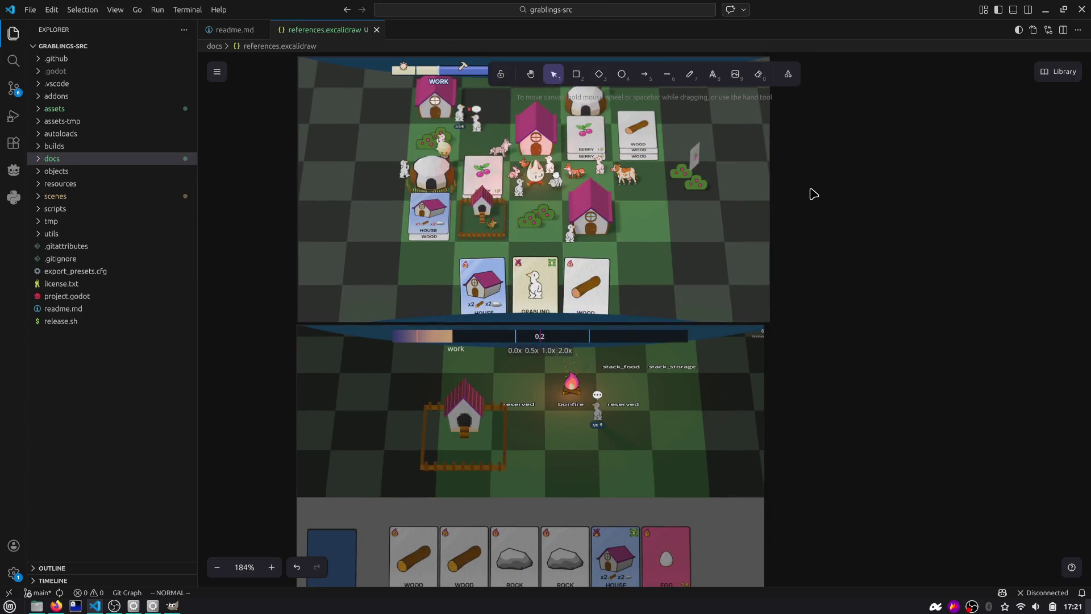
Step: Resize the top game screenshot to the lower one's width, then expand the docs folder
click(621, 248)
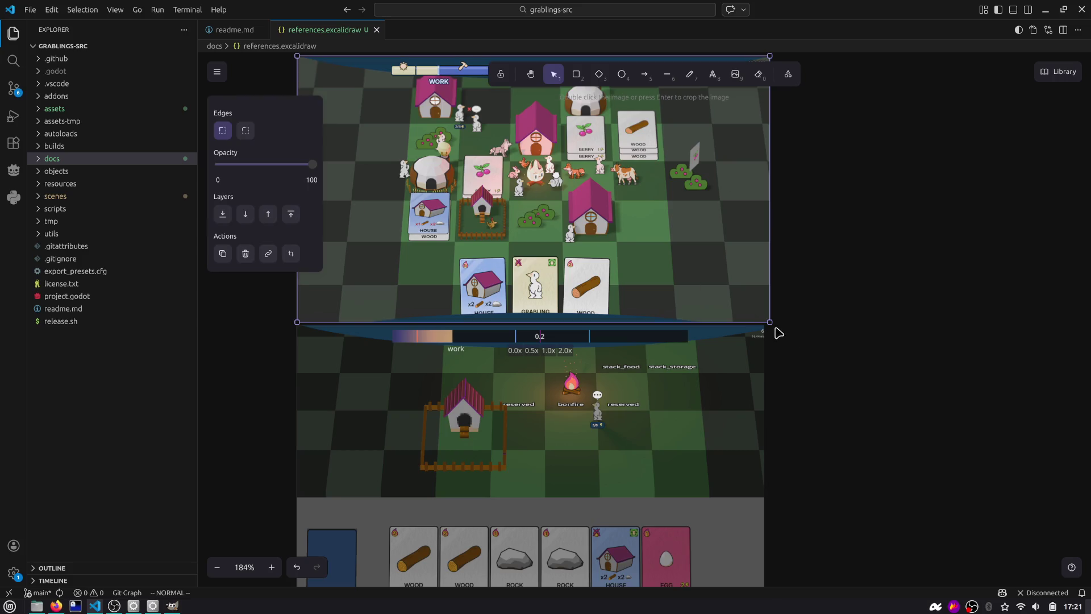
drag(770, 323, 765, 319)
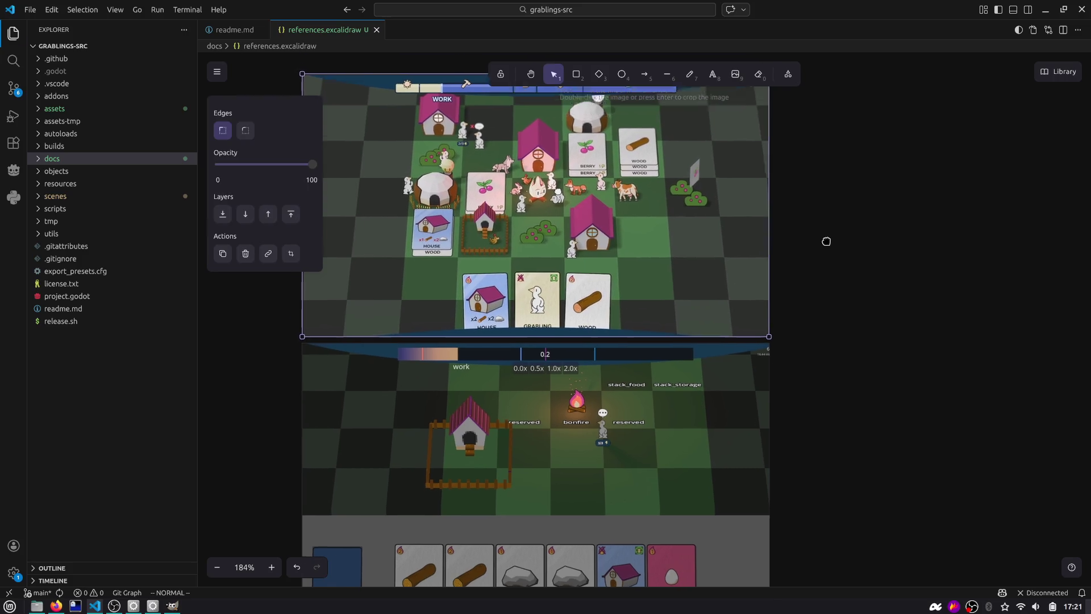
scroll(587, 171, up, 1)
drag(588, 171, 630, 177)
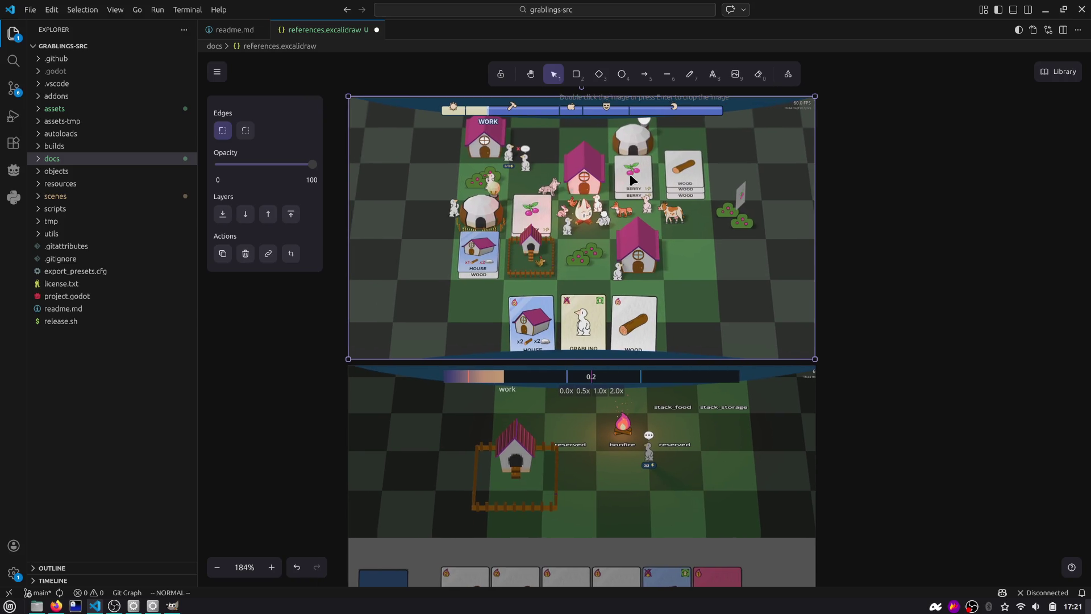
key(alt+Tab)
click(88, 158)
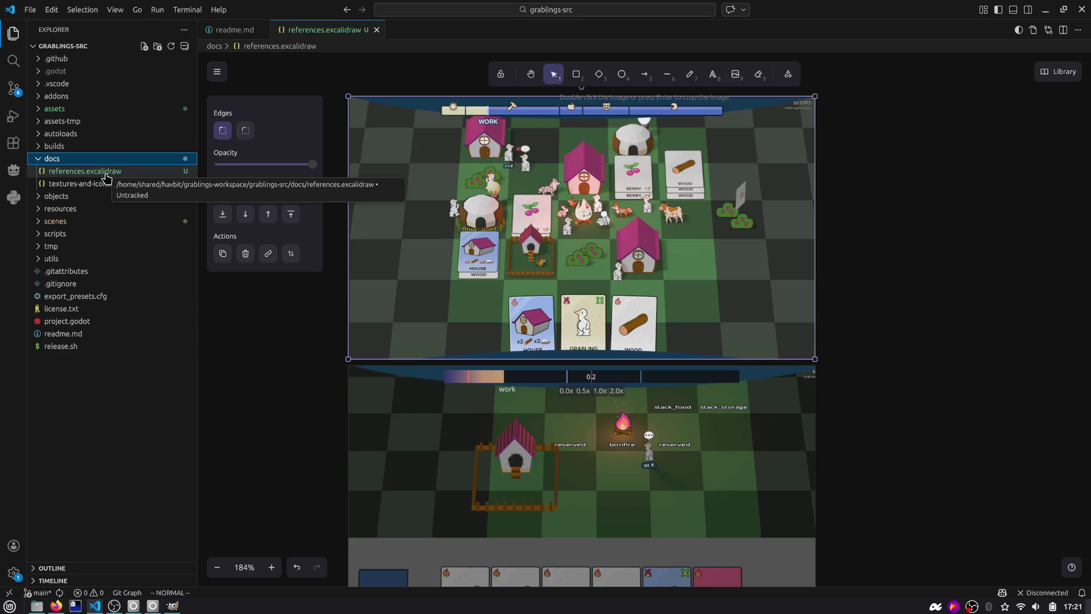
Step: Open textures-and-icons.excalidraw and search the Extensions marketplace for 'exc'
click(129, 185)
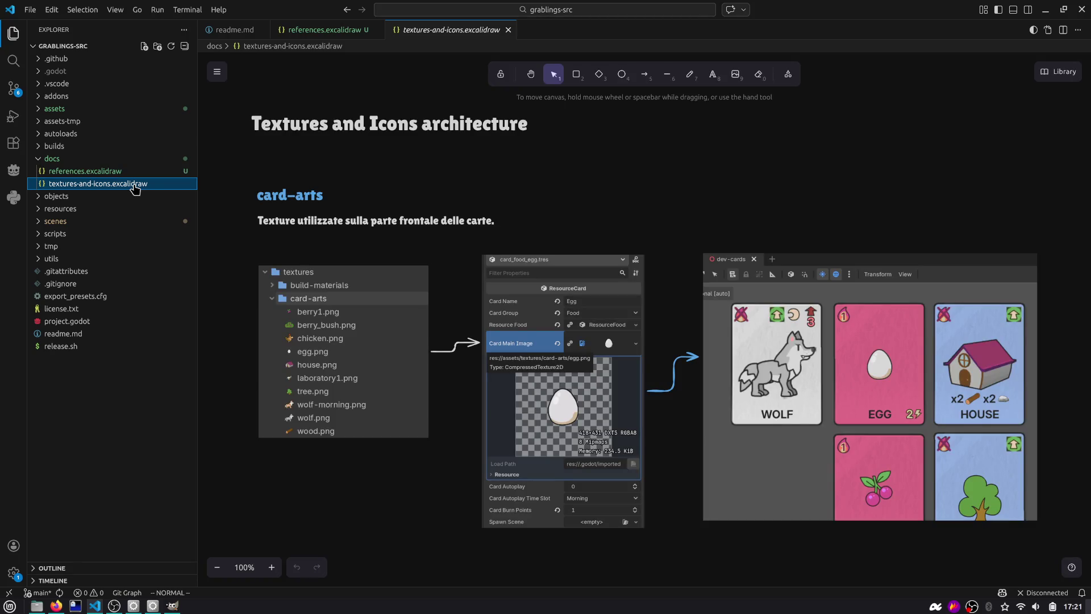
drag(364, 213, 373, 148)
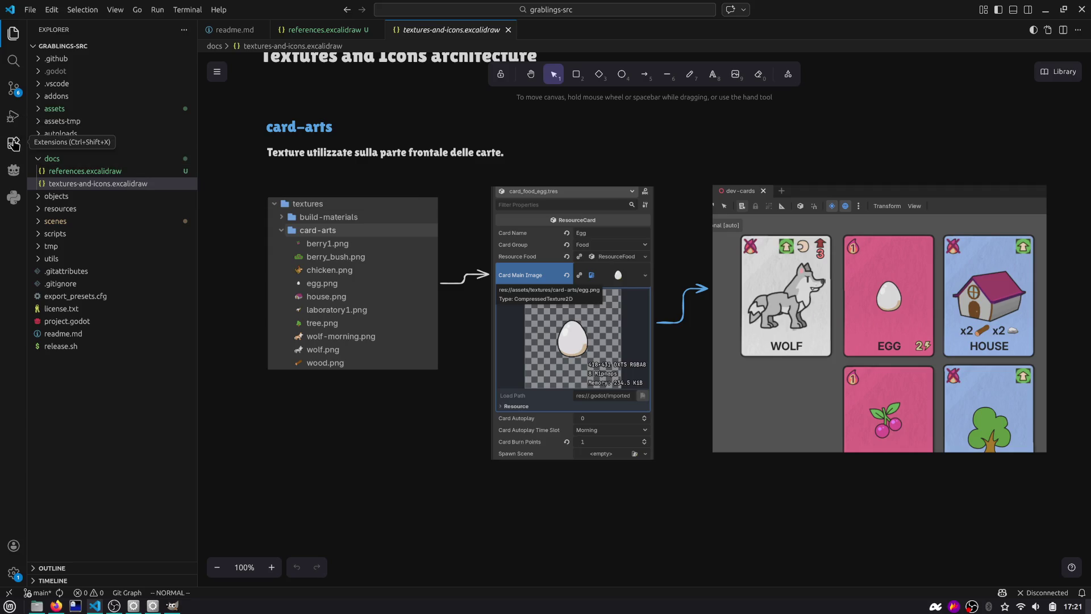
click(13, 143)
text(ex)
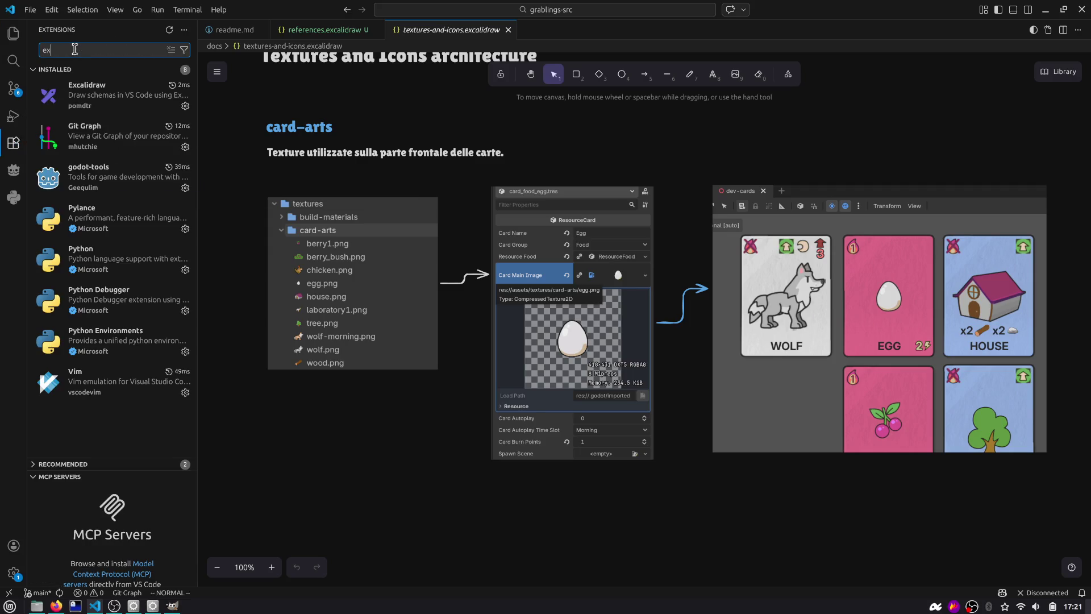
text(ca)
key(BackSpace)
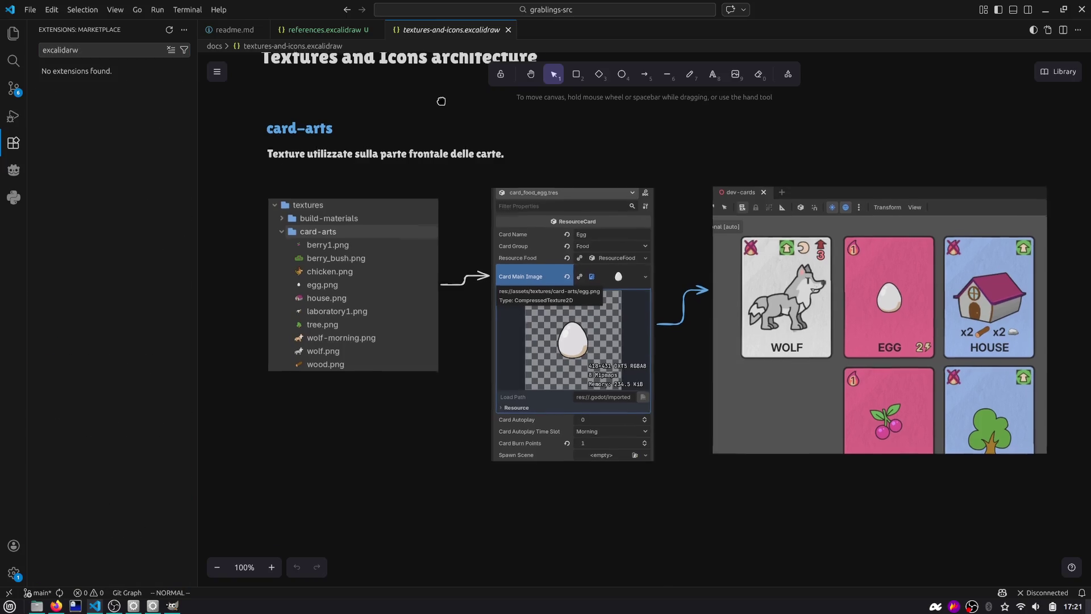
scroll(447, 113, up, 1)
scroll(585, 167, up, 1)
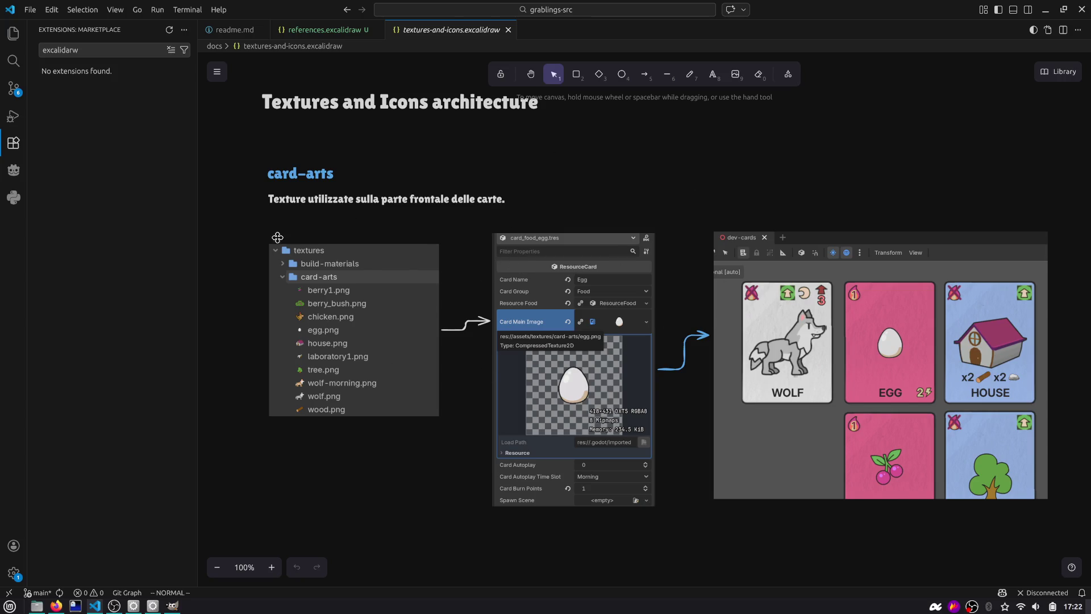
Step: Recentre the textures-and-icons diagram, close its tab, and return to Godot
drag(632, 174, 621, 192)
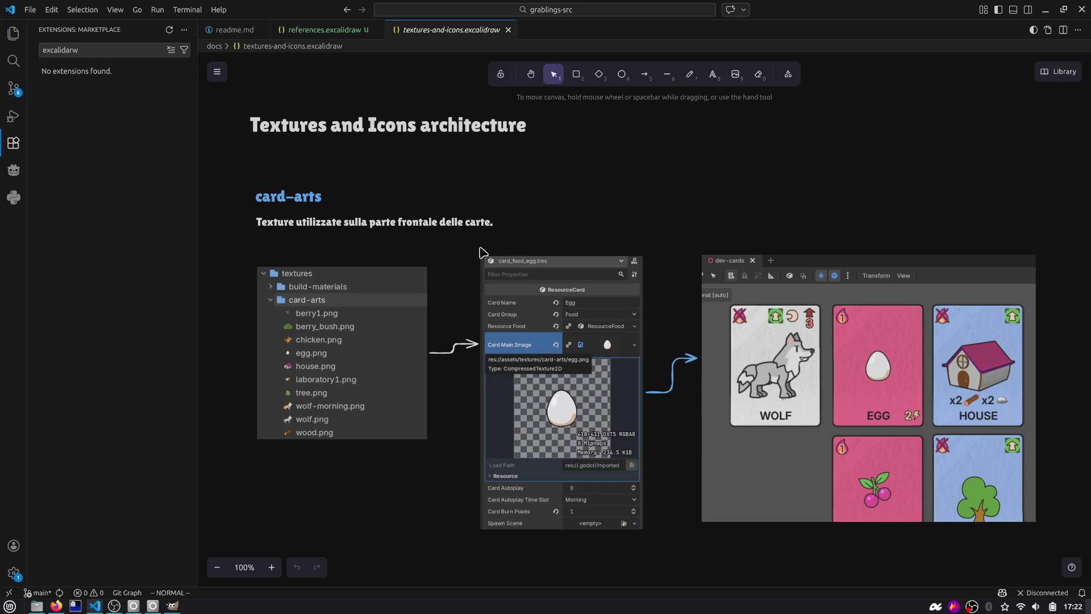
scroll(534, 219, down, 2)
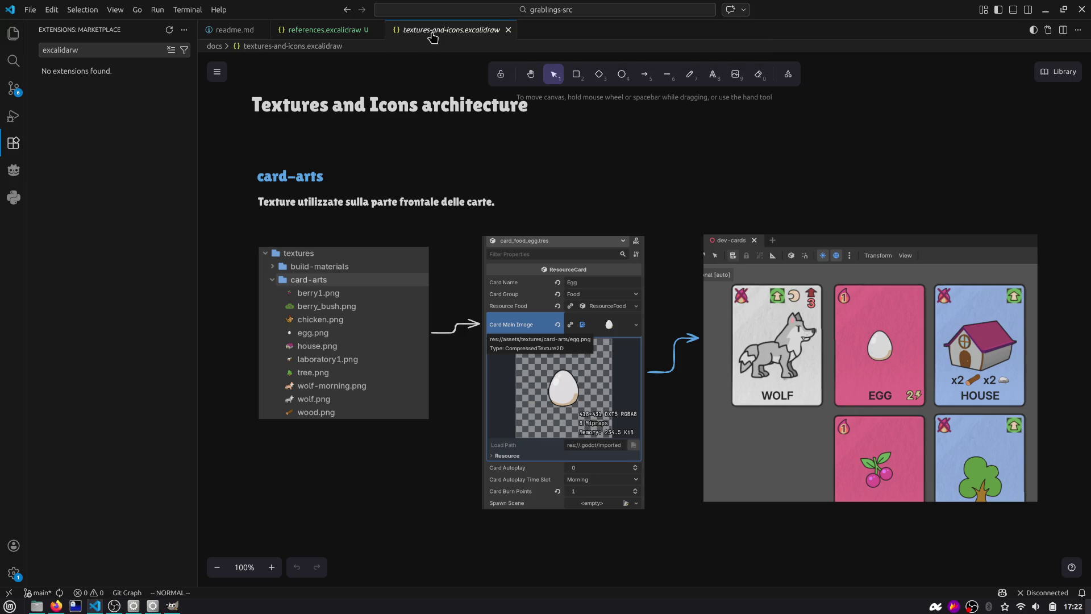
middle_click(438, 36)
key(alt+Tab)
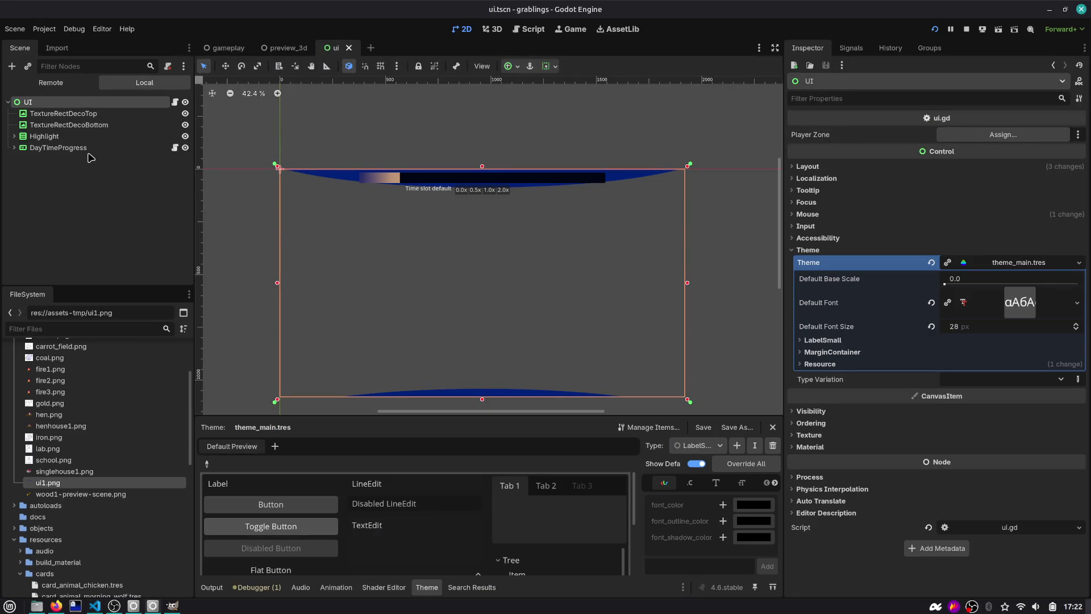
Step: Expand DayTimeProgress and inspect the TextureRectDecoTop and TextureRectDecoBottom nodes
click(14, 147)
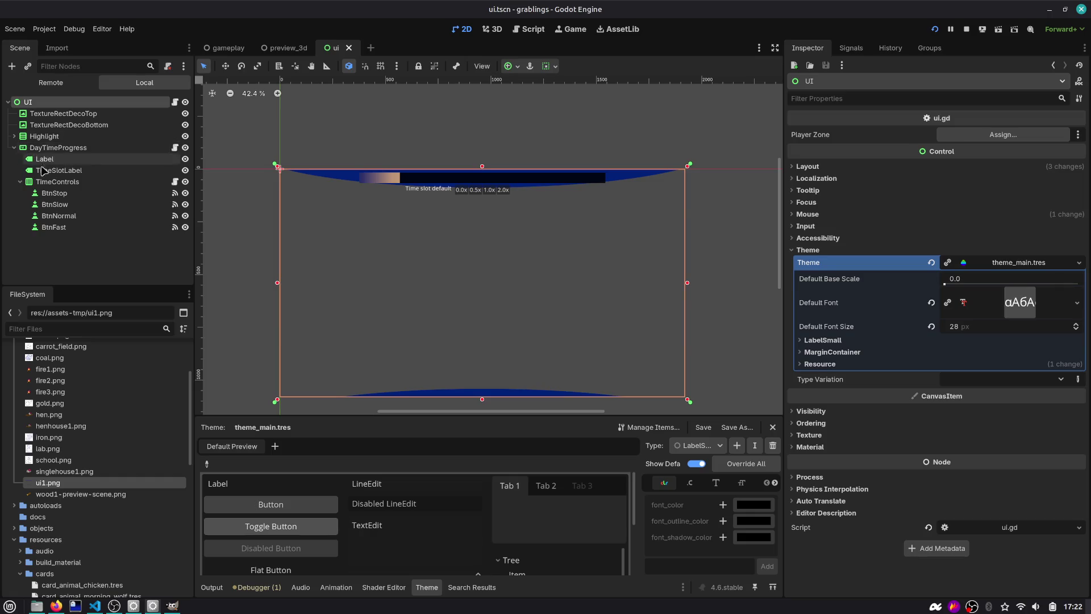
click(75, 249)
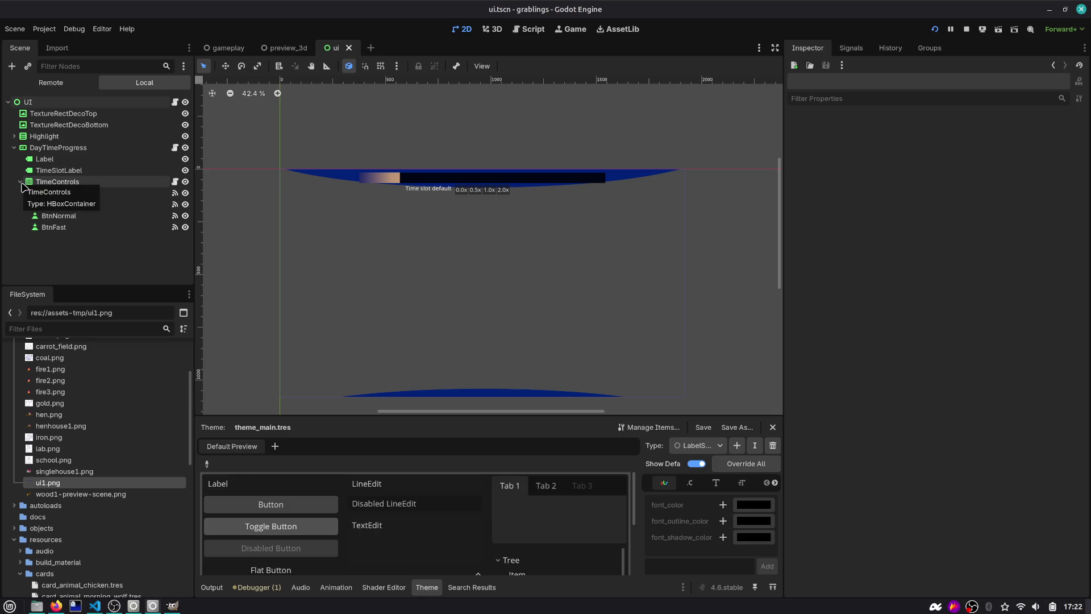
click(20, 181)
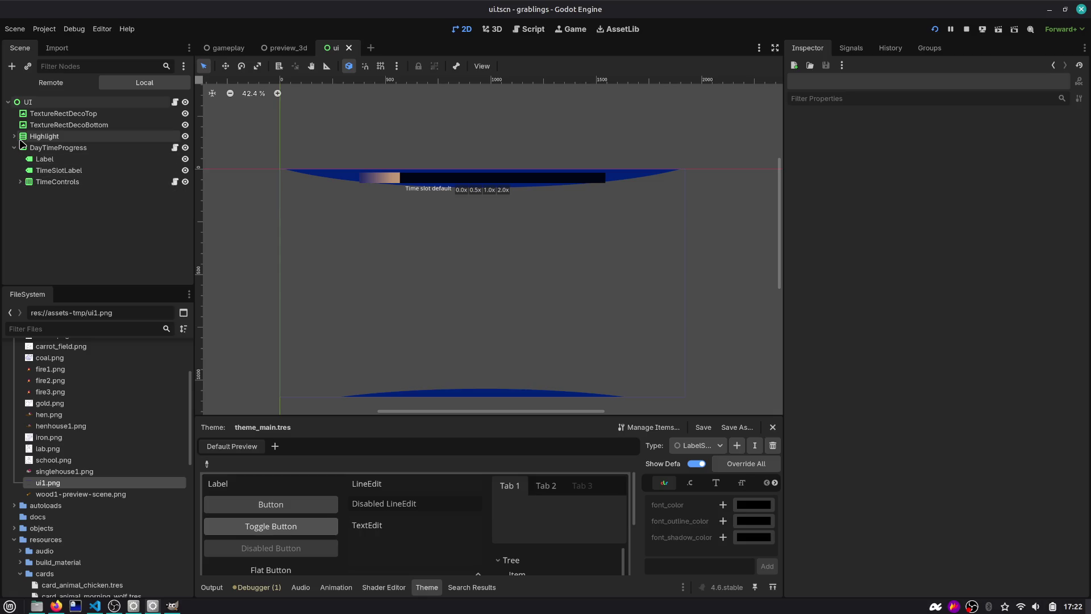
click(50, 124)
click(50, 115)
click(51, 125)
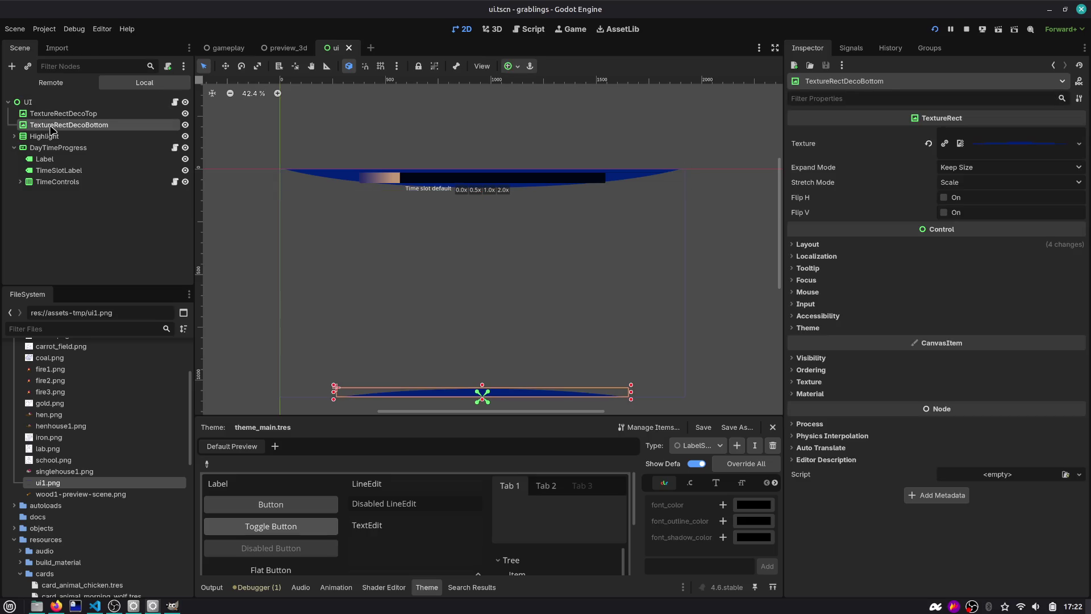
Step: Expand Highlight to reveal Spacer and PlayerZoneHighlight, then run the project
click(52, 137)
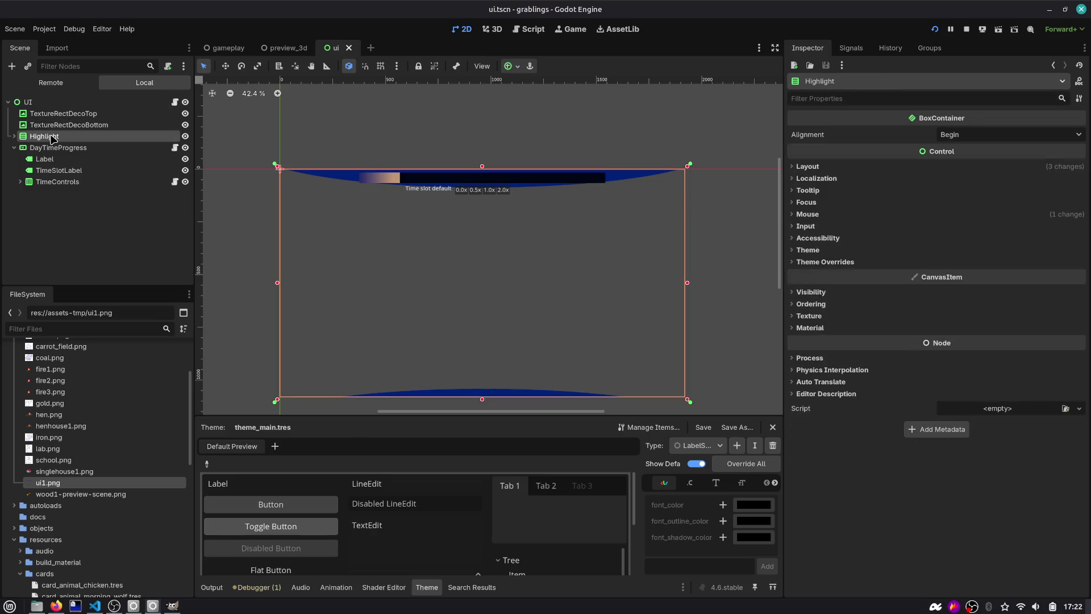
click(13, 136)
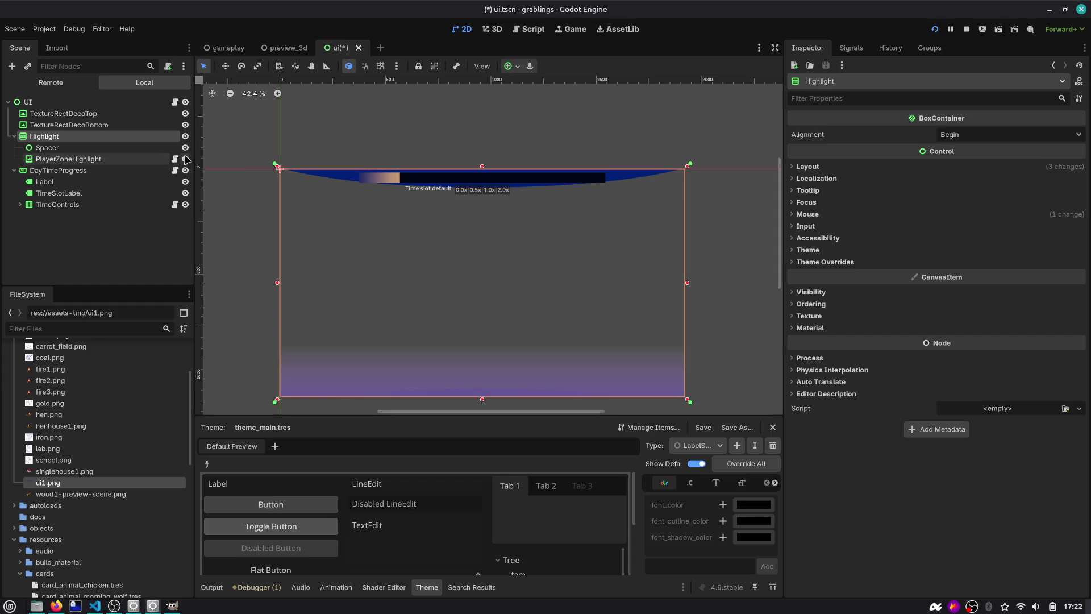
click(935, 29)
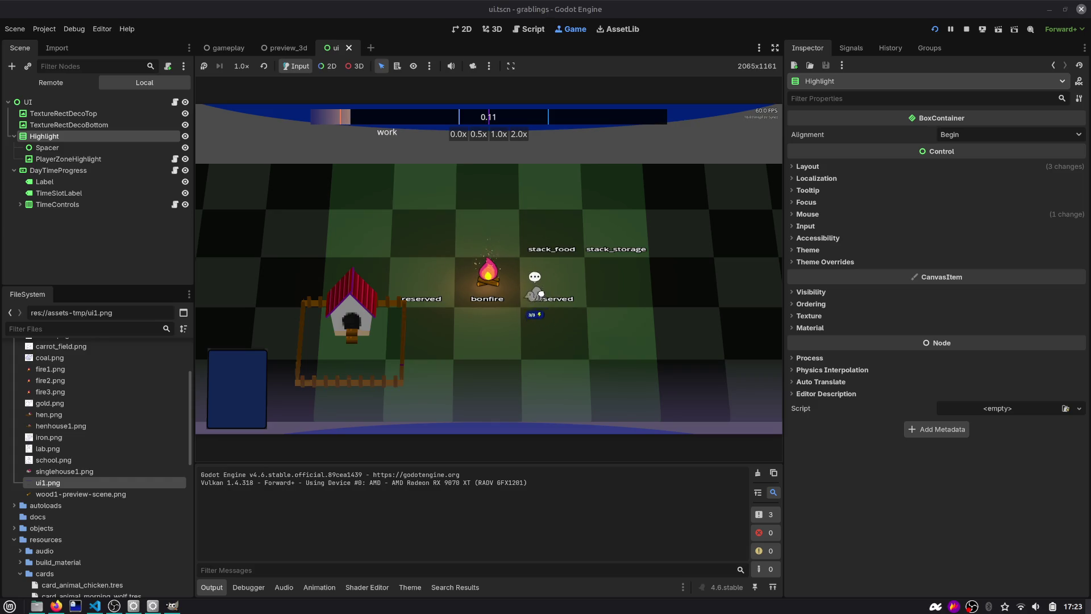
Step: Pan the game board and drag the EGG and HOUSE cards around, bringing HOUSE from stack_storage into the hand
drag(536, 300, 537, 255)
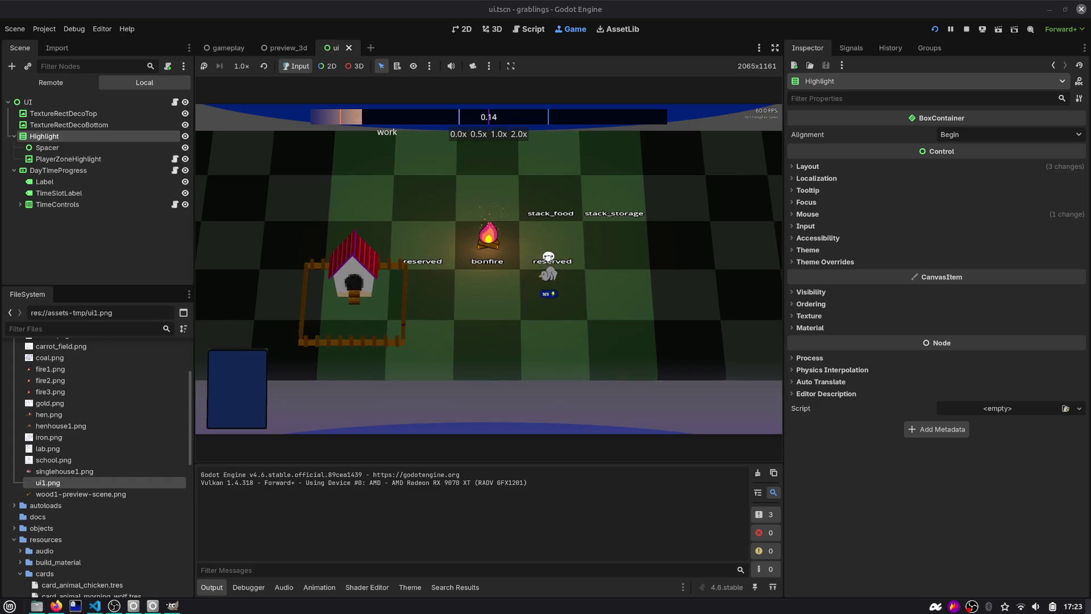
drag(544, 307, 544, 362)
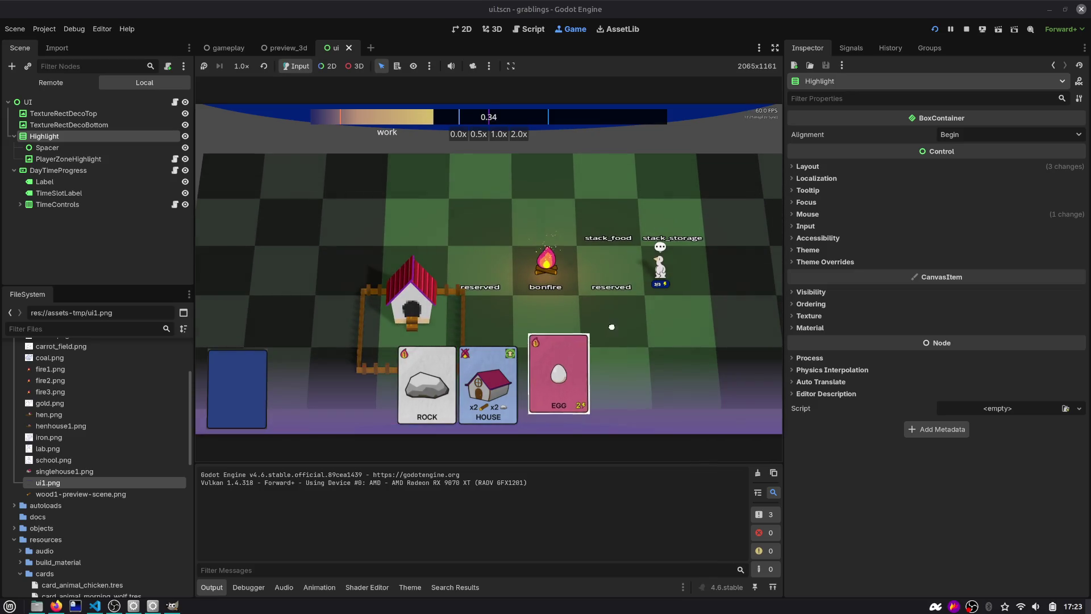
drag(549, 381, 622, 320)
drag(488, 386, 614, 322)
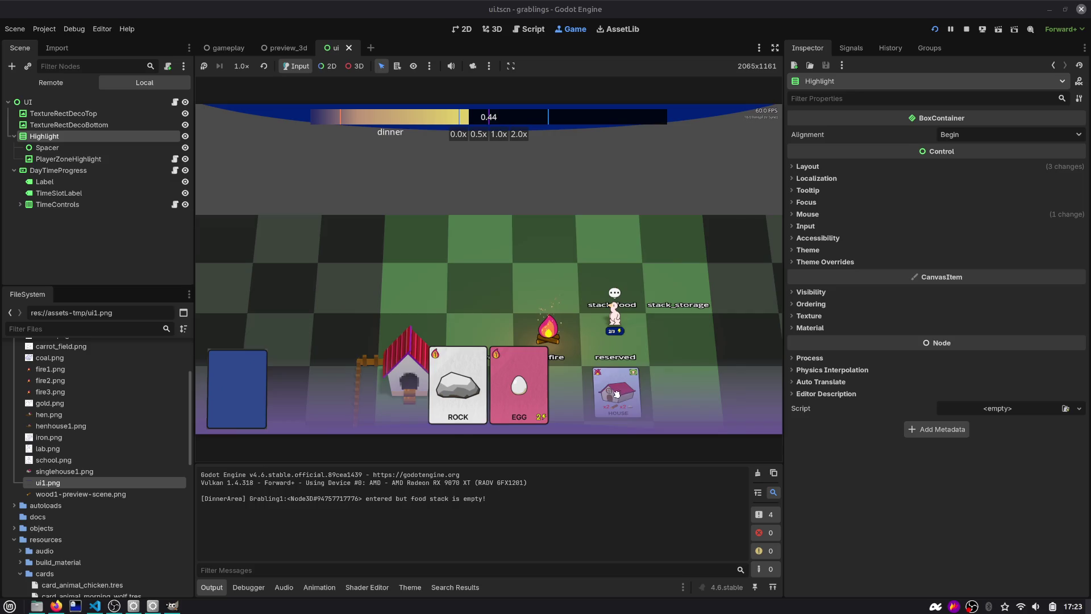
mouse_move(615, 391)
mouse_down()
mouse_move(653, 294)
mouse_move(656, 342)
mouse_up()
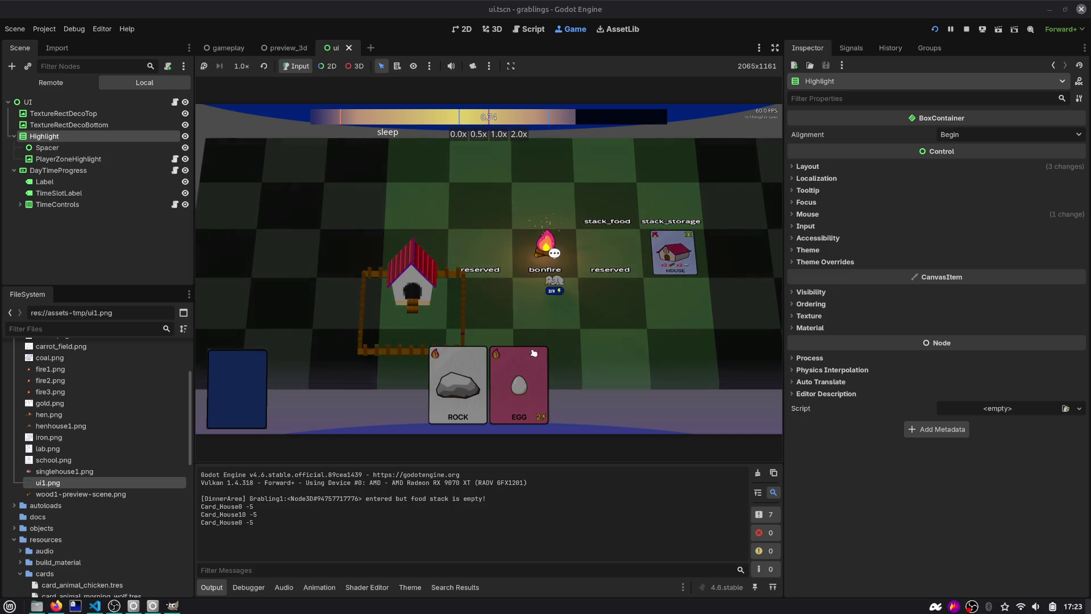
mouse_move(534, 352)
mouse_down()
mouse_move(554, 360)
mouse_move(585, 346)
mouse_move(603, 307)
mouse_move(597, 352)
mouse_move(607, 341)
mouse_move(627, 381)
mouse_up()
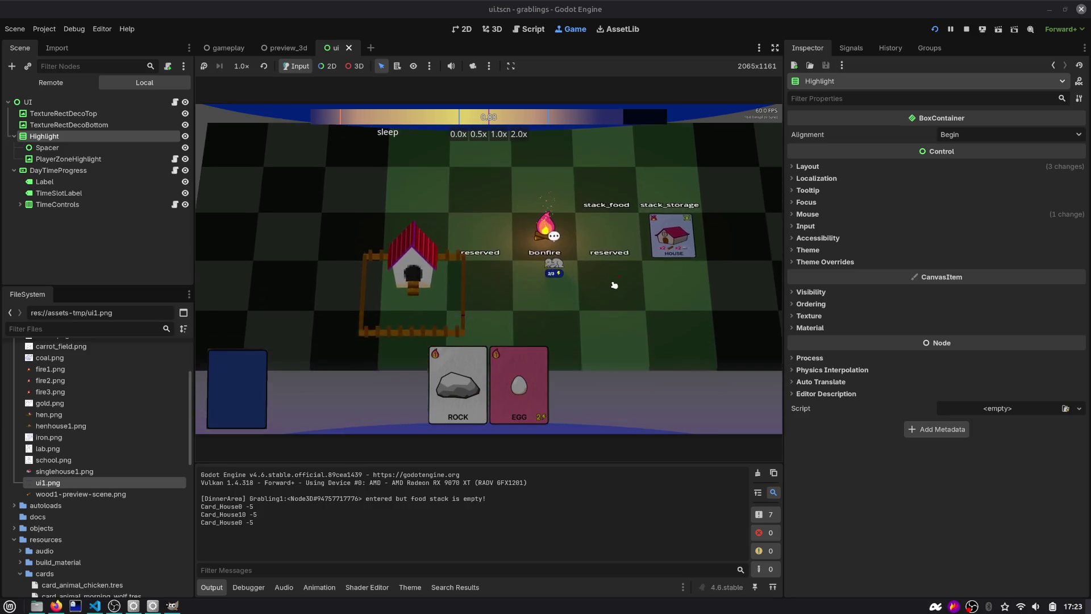
mouse_move(520, 381)
mouse_down()
mouse_move(626, 339)
mouse_move(625, 261)
mouse_move(571, 307)
mouse_move(624, 304)
mouse_move(624, 276)
mouse_up()
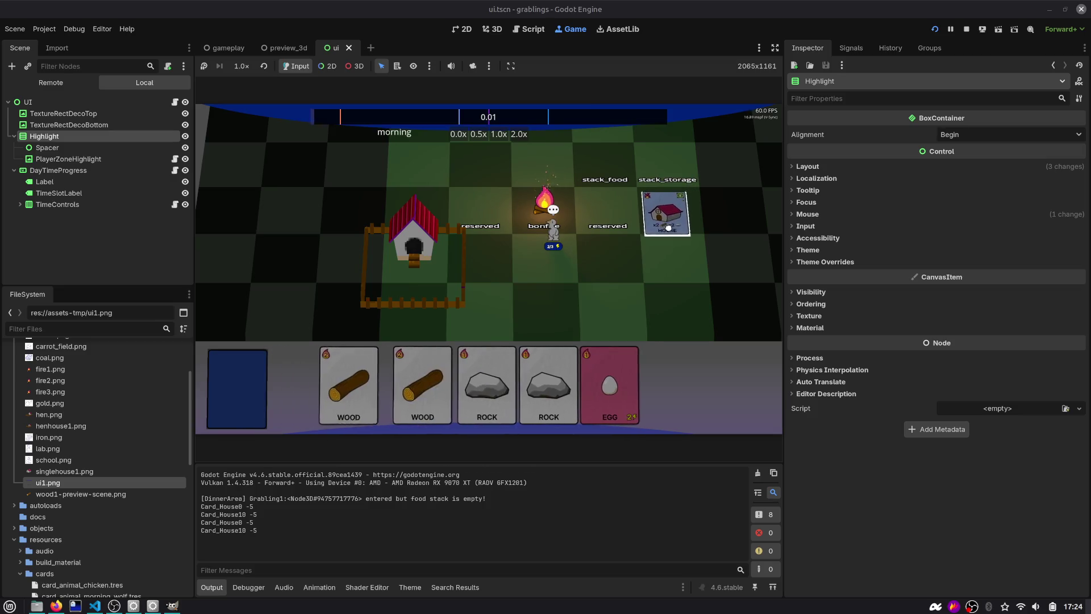
mouse_move(678, 206)
mouse_down()
mouse_move(661, 280)
mouse_move(667, 360)
mouse_up()
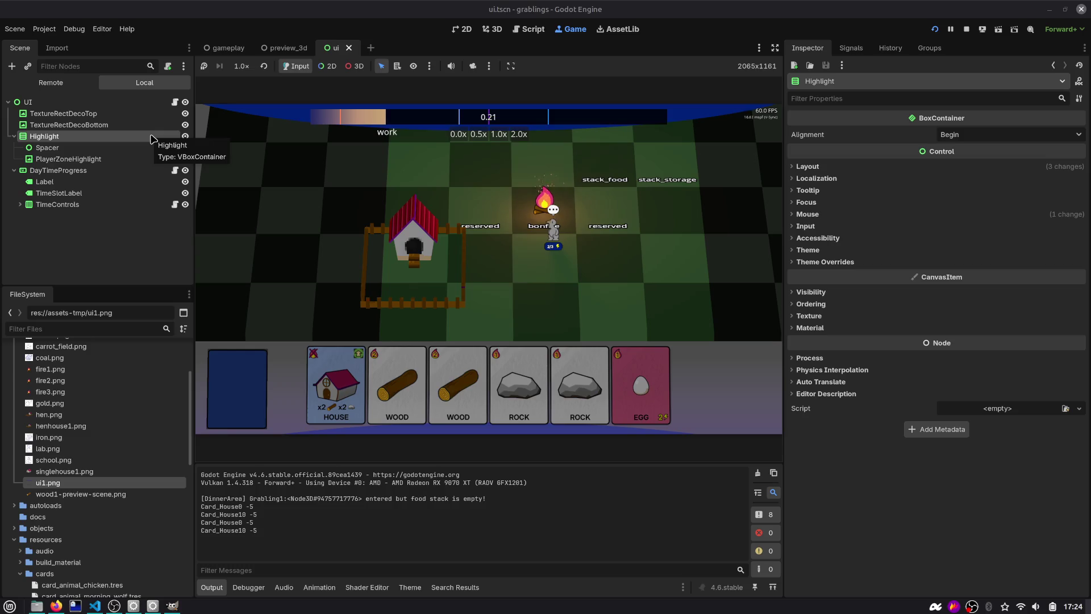
Step: Move the ROCK card between the hand, the board and the stack_storage slot
click(108, 151)
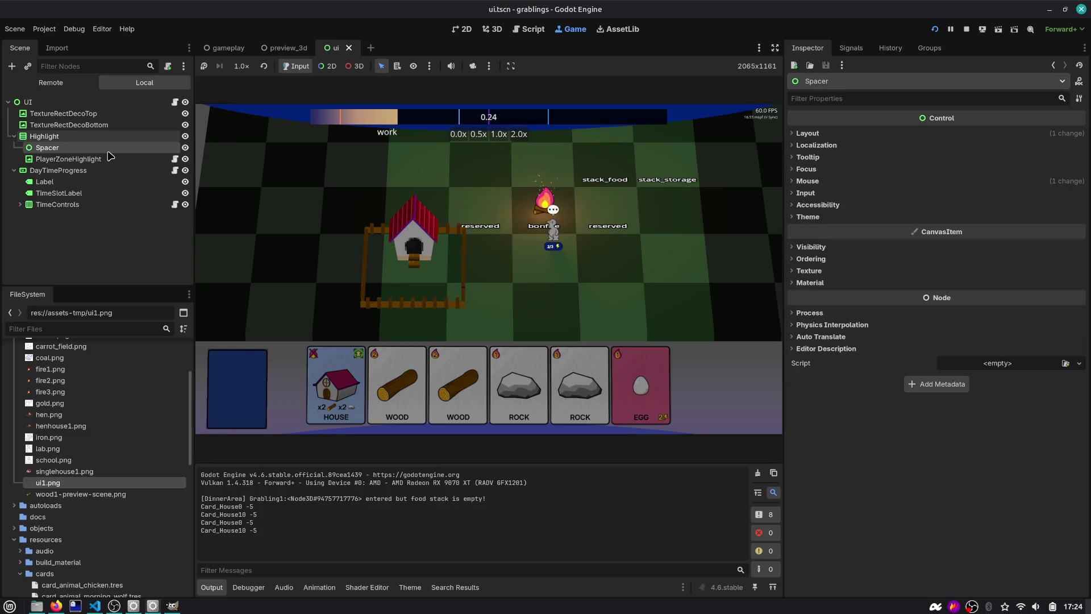
mouse_move(579, 381)
mouse_down()
mouse_move(617, 214)
mouse_move(667, 170)
mouse_up()
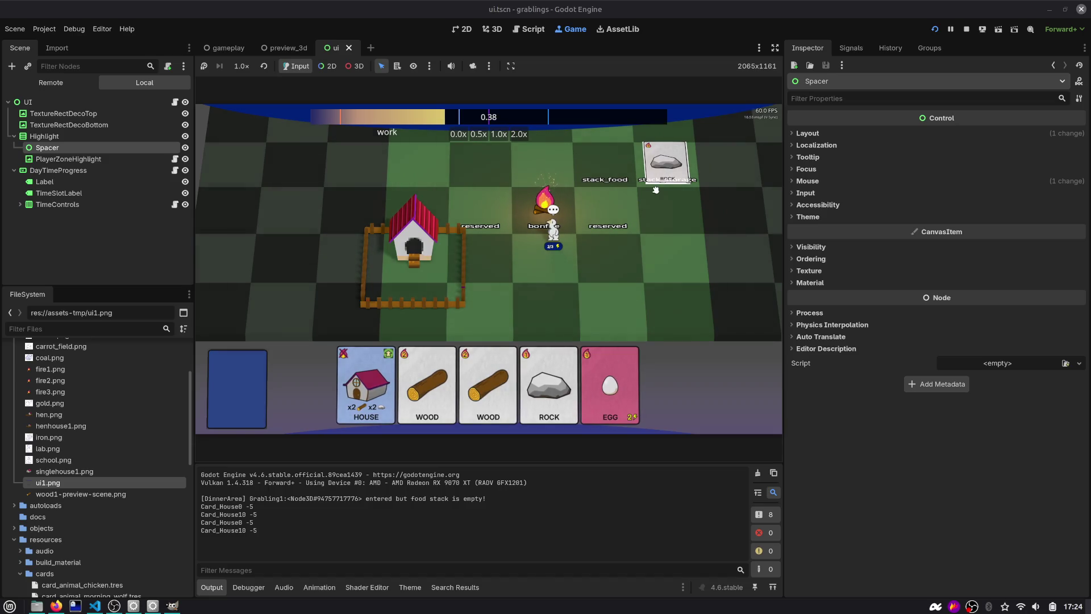
drag(682, 212, 653, 394)
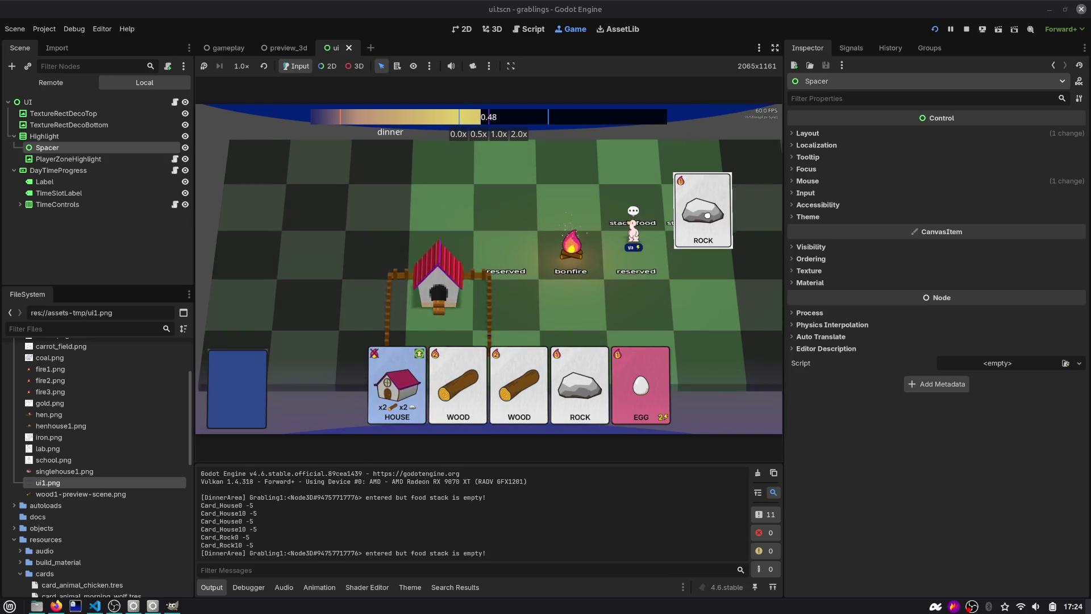
mouse_move(708, 215)
mouse_down()
mouse_move(658, 293)
mouse_move(516, 378)
mouse_move(341, 387)
mouse_up()
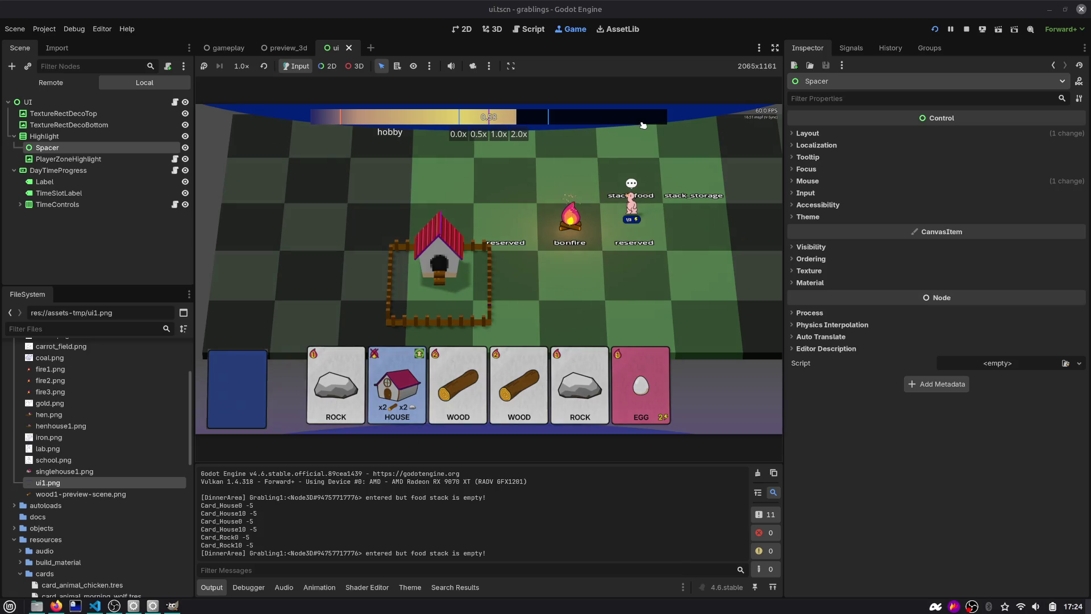
mouse_move(336, 387)
mouse_down()
mouse_move(404, 335)
mouse_move(707, 199)
mouse_move(700, 208)
mouse_move(702, 171)
mouse_move(691, 268)
mouse_move(693, 196)
mouse_move(694, 307)
mouse_move(705, 317)
mouse_move(702, 306)
mouse_move(695, 352)
mouse_up()
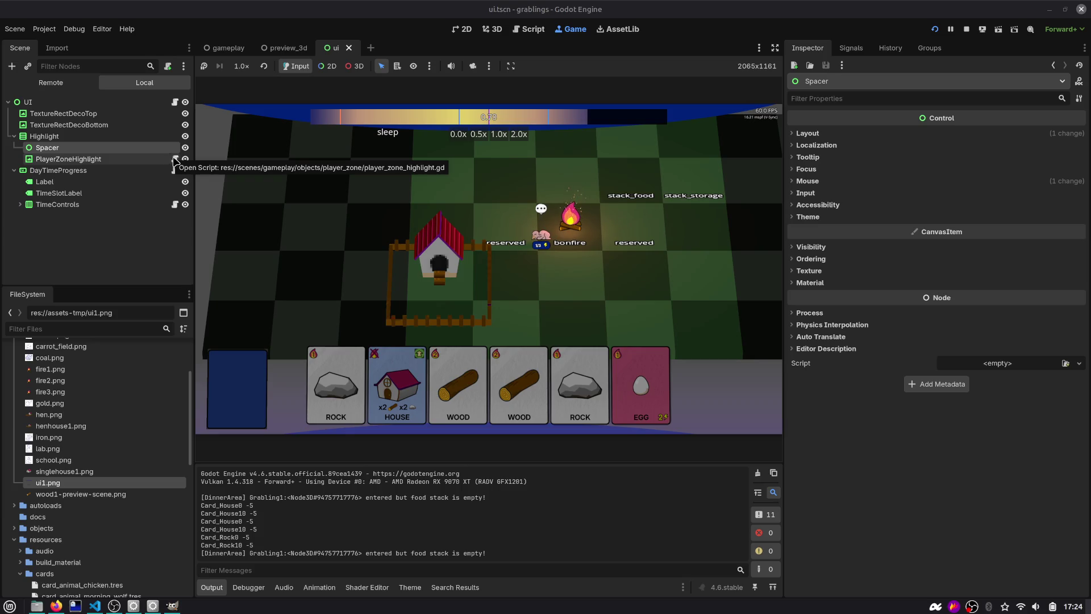
Step: Collapse Highlight, select the Label under DayTimeProgress, and stop the running game
click(14, 137)
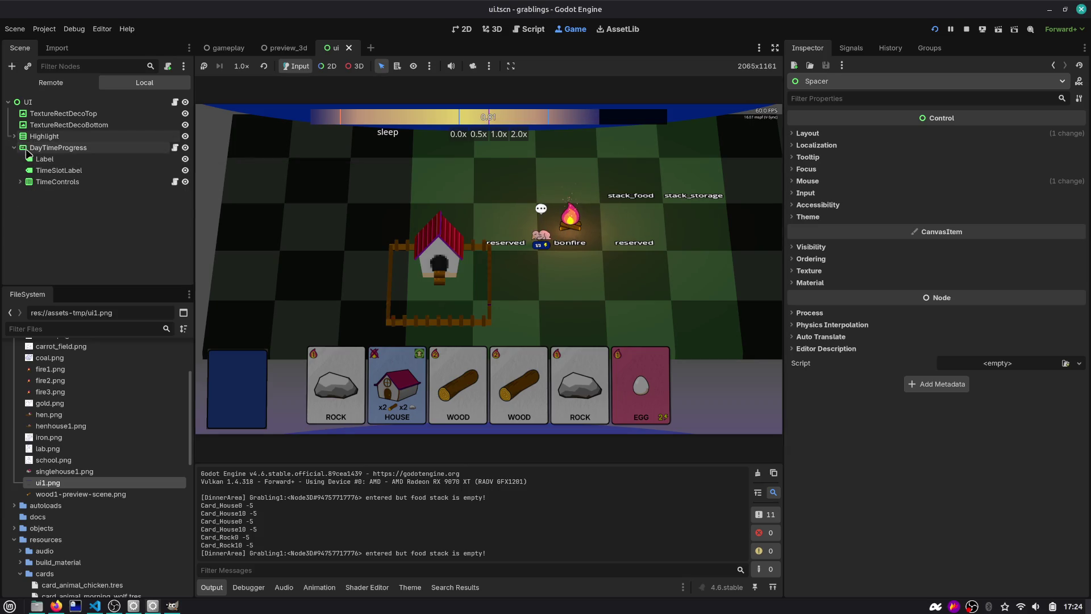
click(29, 159)
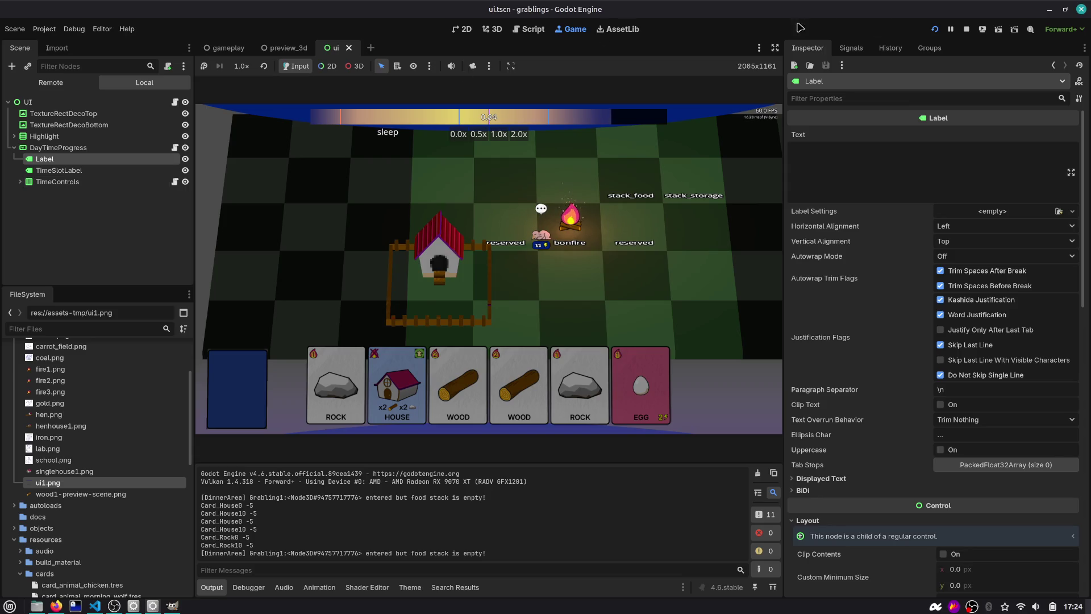
click(967, 29)
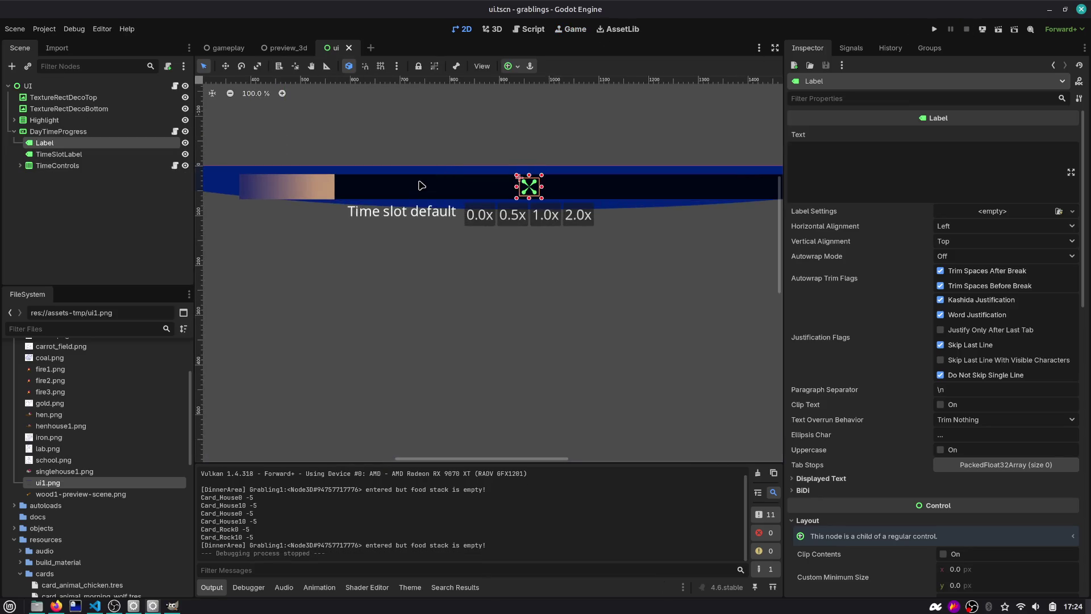
scroll(421, 185, down, 4)
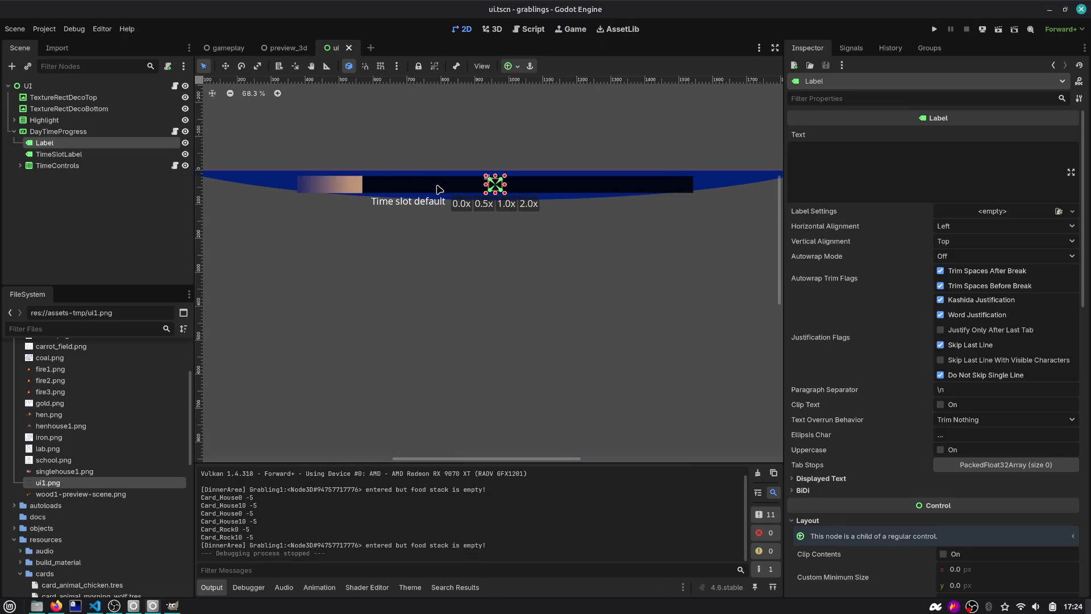
click(285, 48)
click(58, 190)
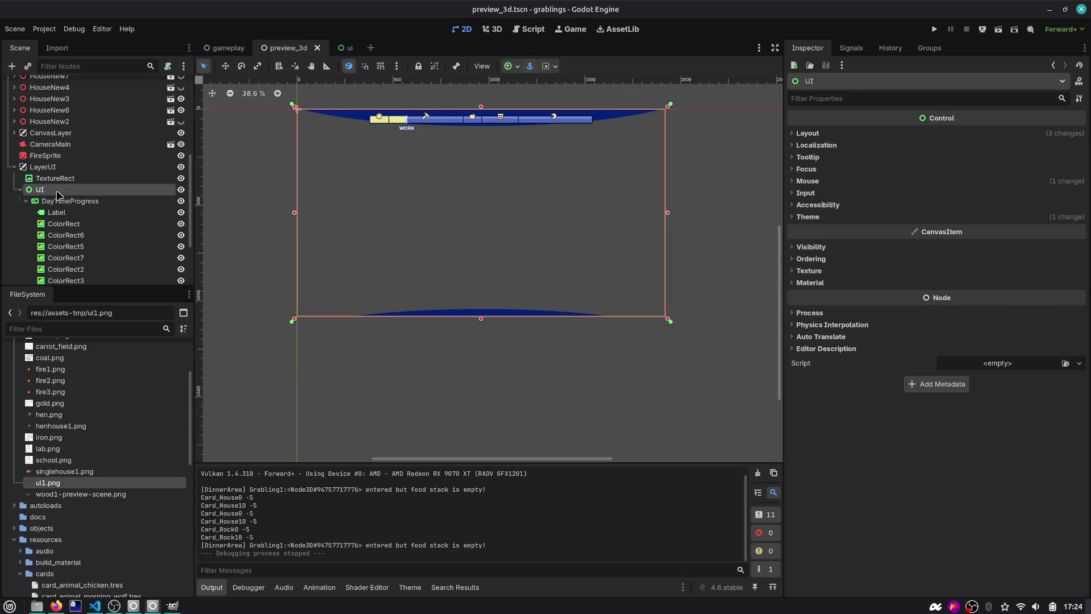
click(58, 201)
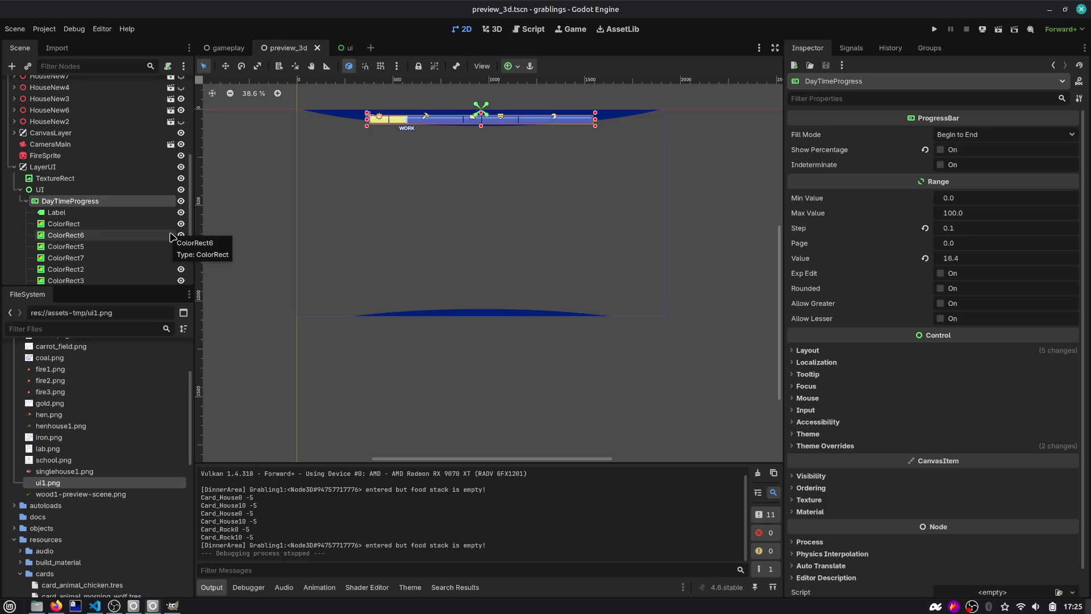
scroll(131, 226, down, 2)
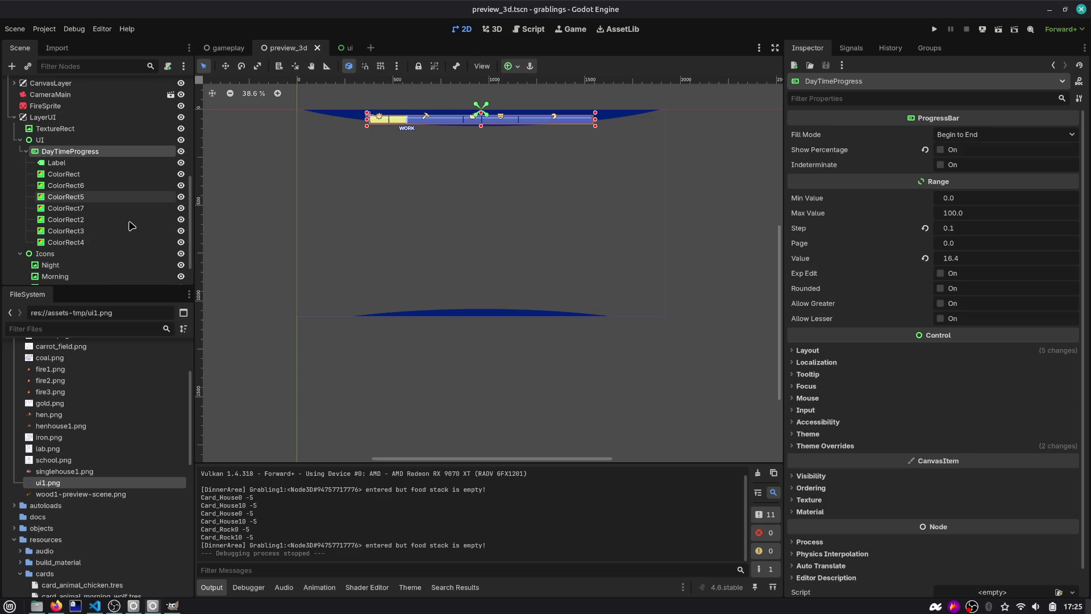
click(74, 165)
key(Down)
key(Down)
key(Down)
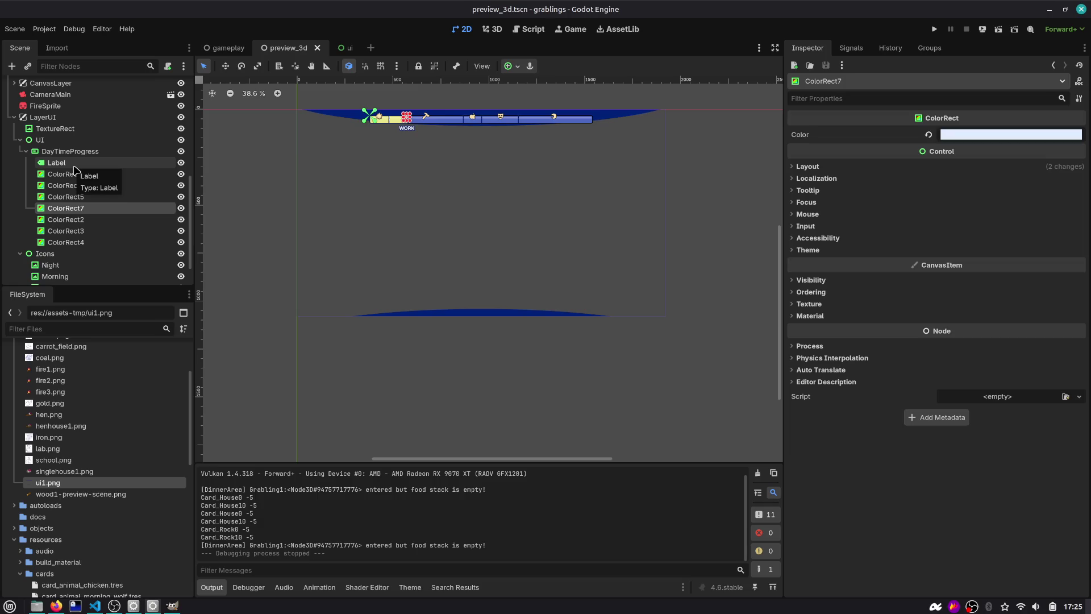
key(Up)
key(Up)
key(Up)
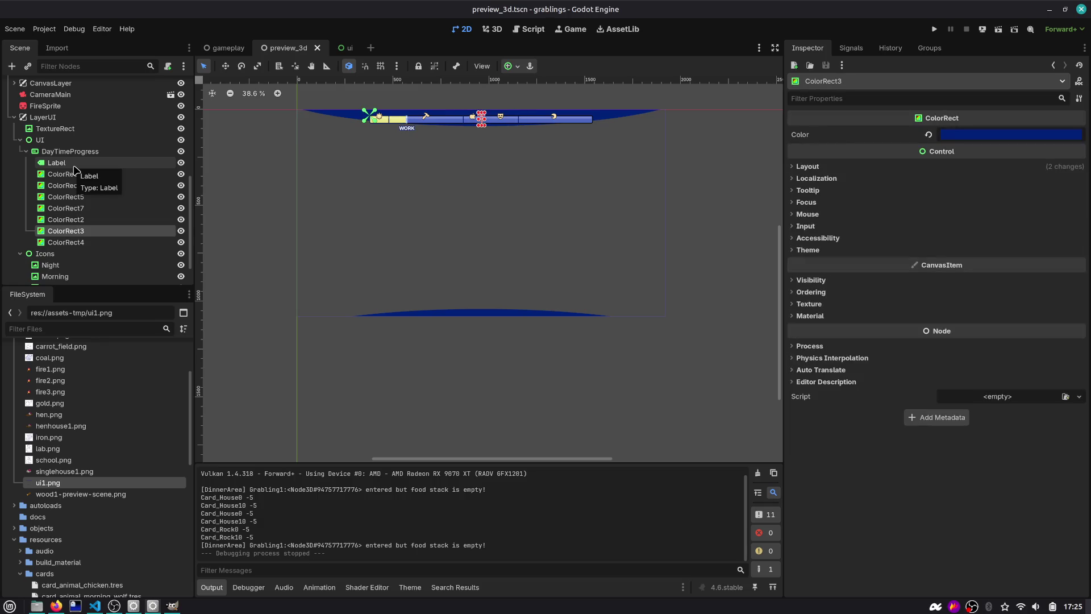
key(Up)
key(Up)
key(Up)
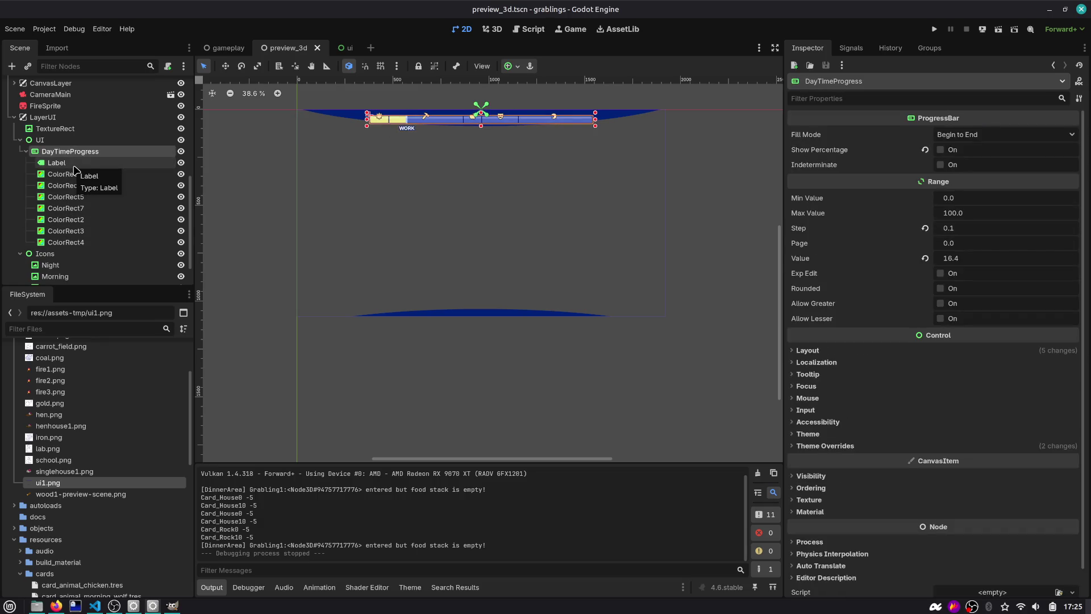
key(ctrl+Tab)
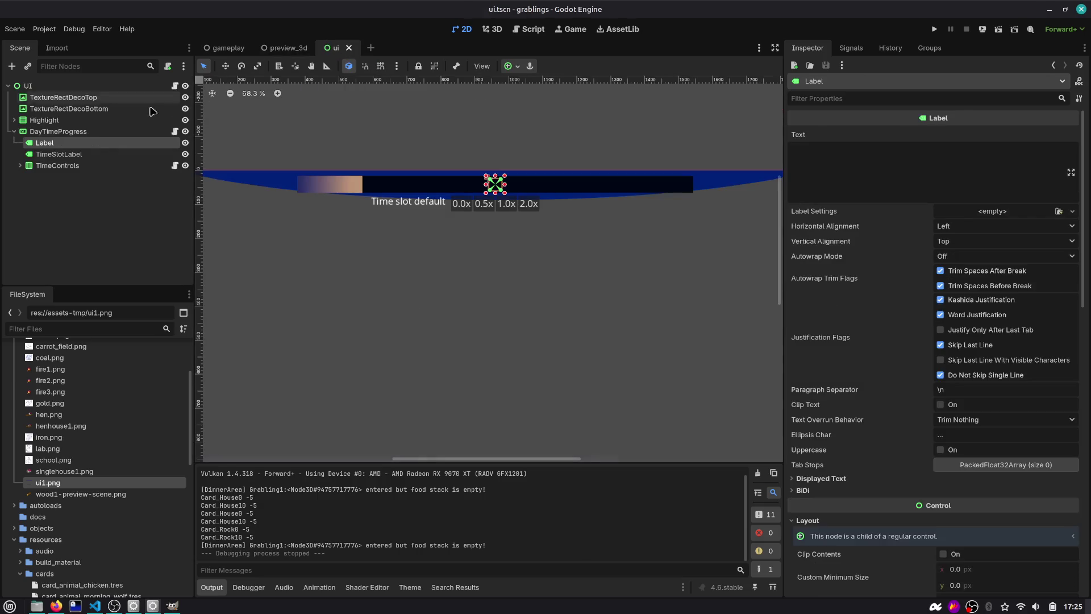
Step: Check the TimeSlotLabel text and select the TimeControls node
key(Up)
key(Down)
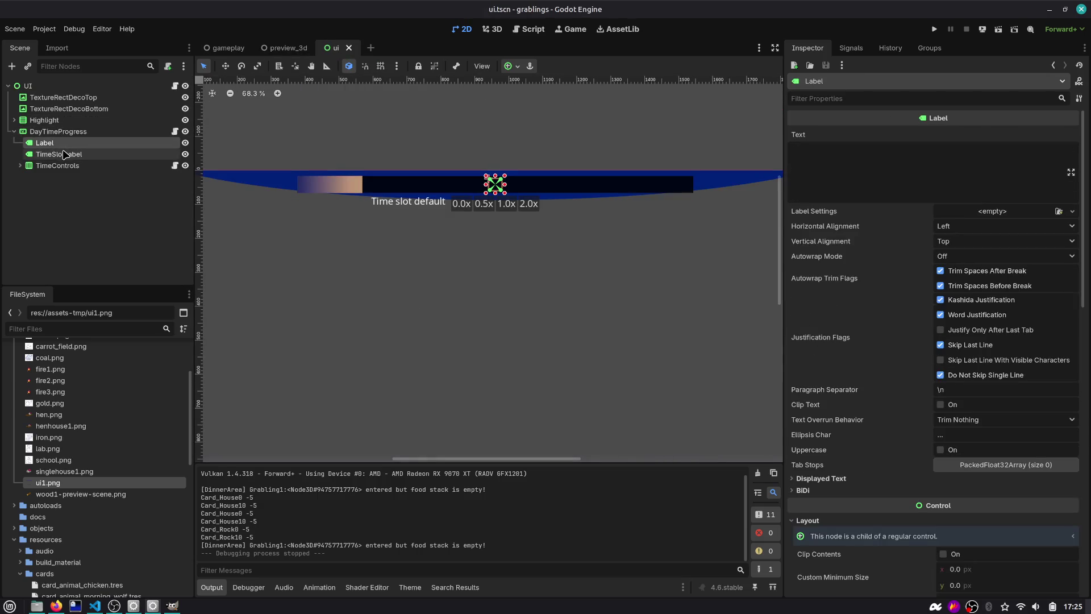
click(73, 155)
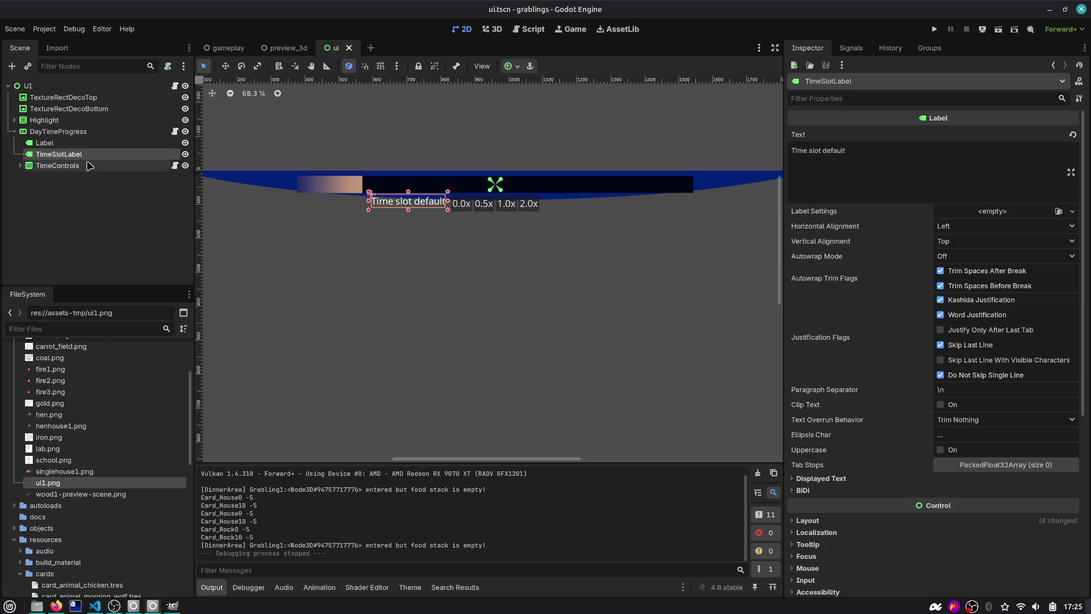
click(90, 165)
Step: Move TimeControls out of DayTimeProgress to sit under UI, then request deleting DayTimeProgress
click(20, 166)
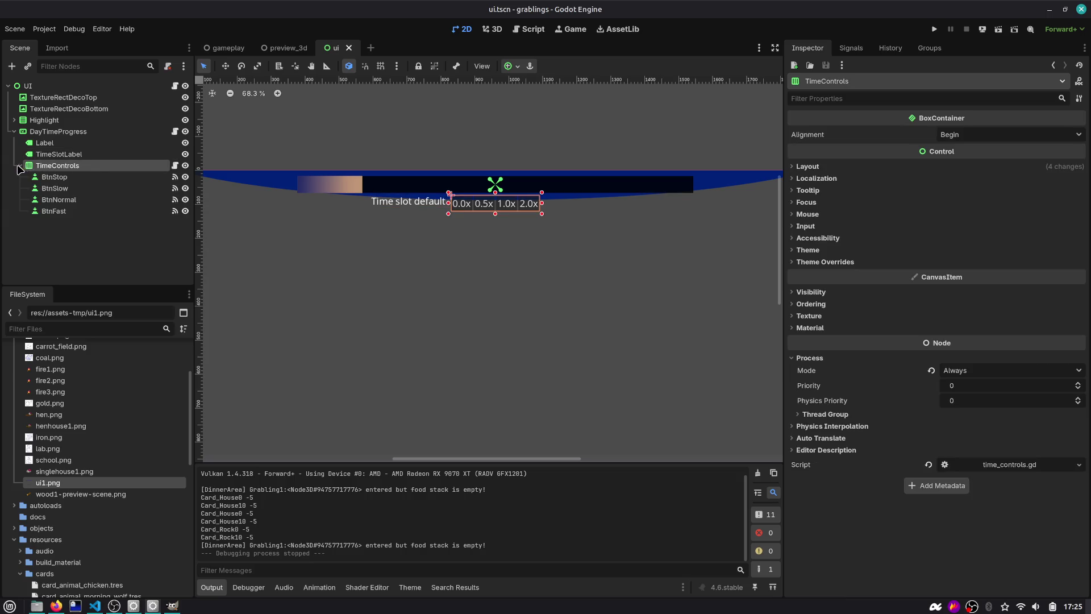
drag(73, 166, 69, 126)
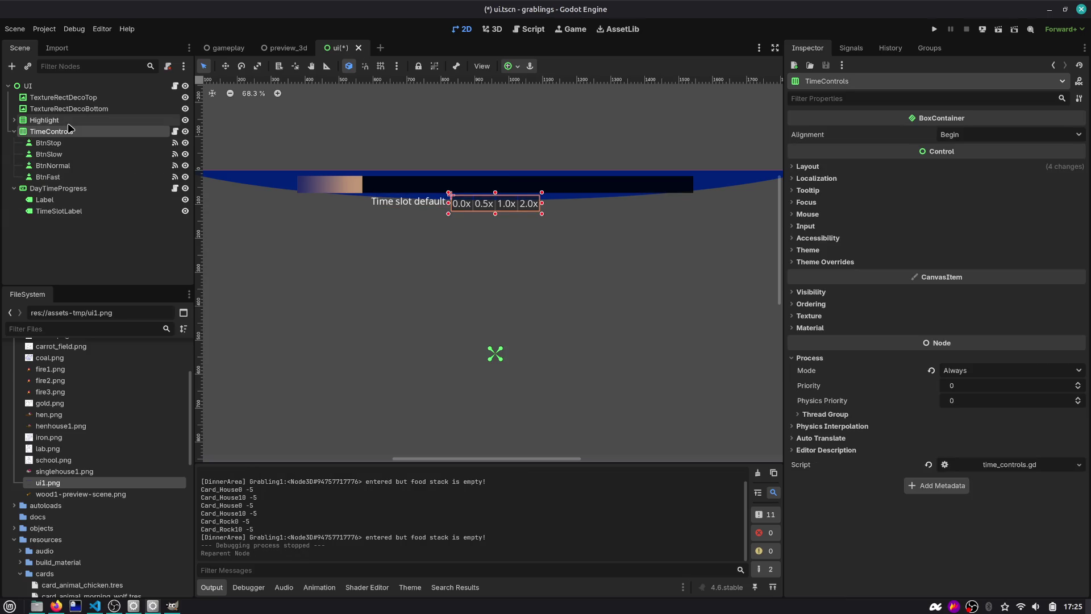
click(61, 190)
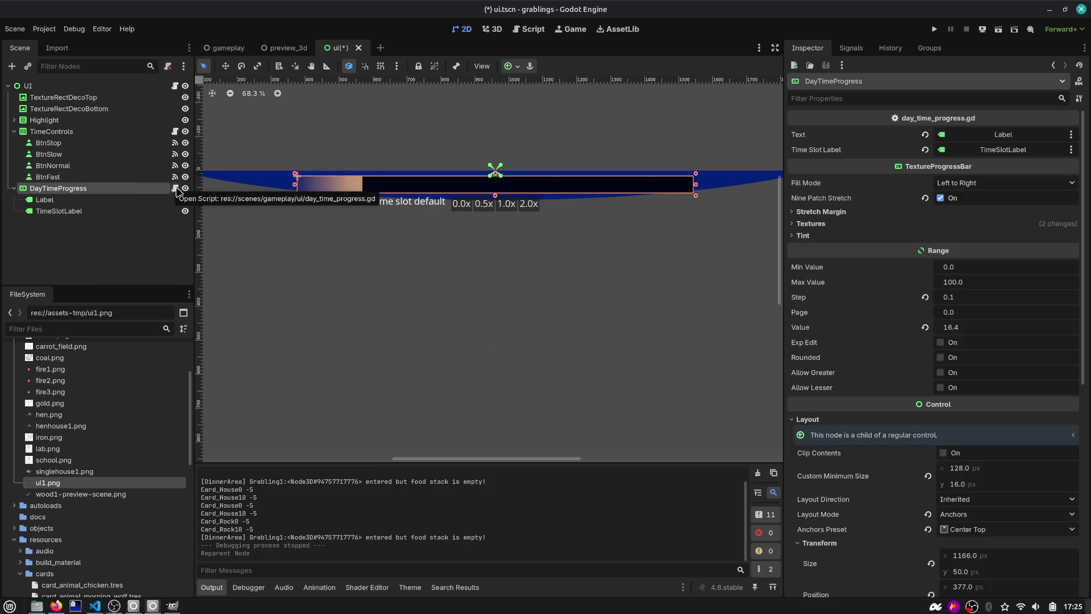
key(Delete)
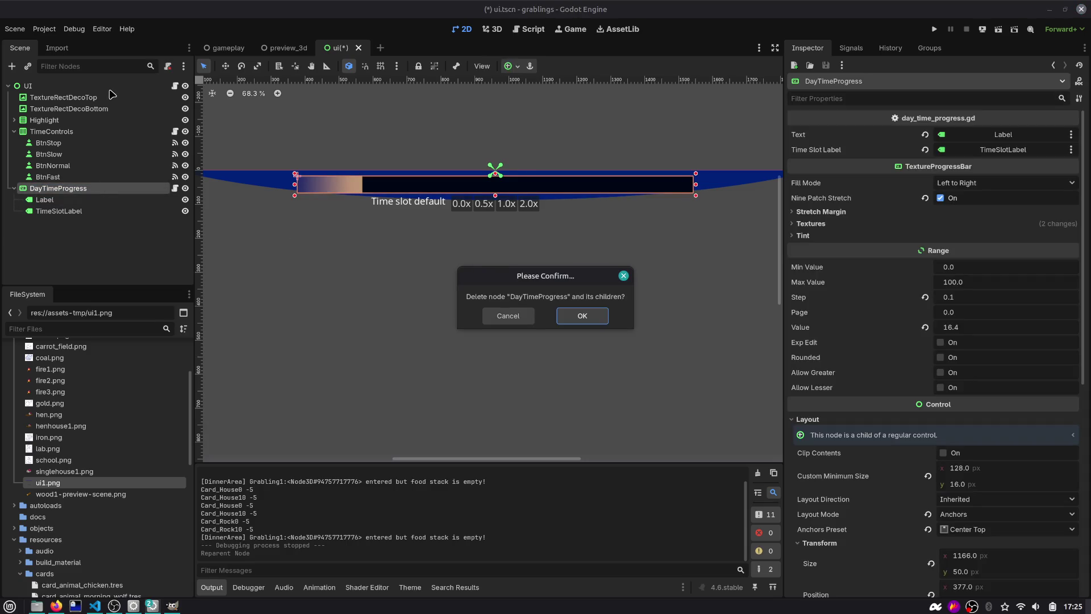
Step: Cancel the first deletion, then delete the old DayTimeProgress node for good
key(Escape)
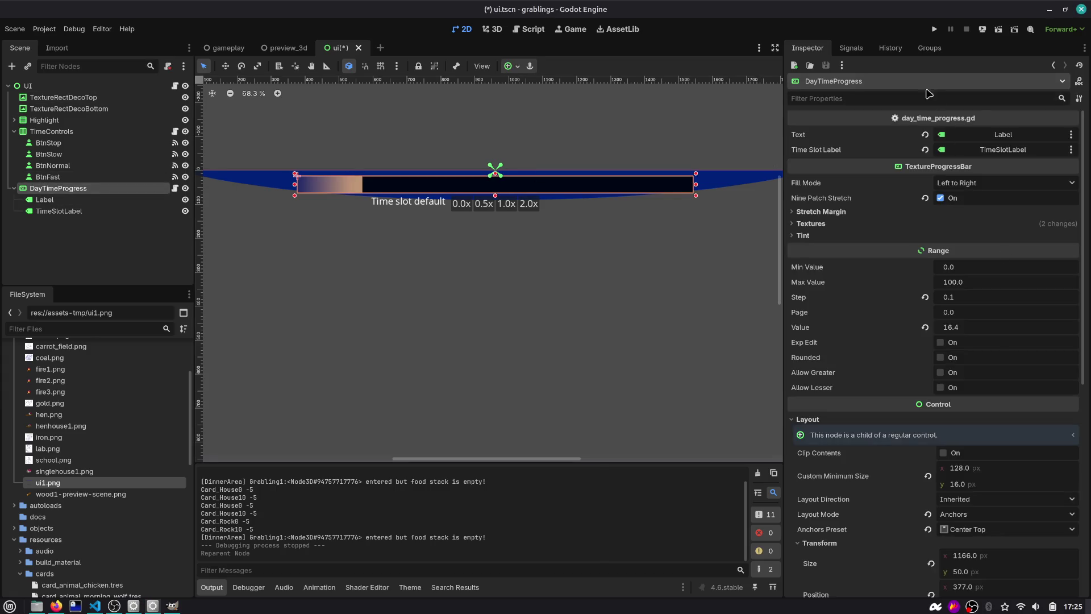
click(930, 48)
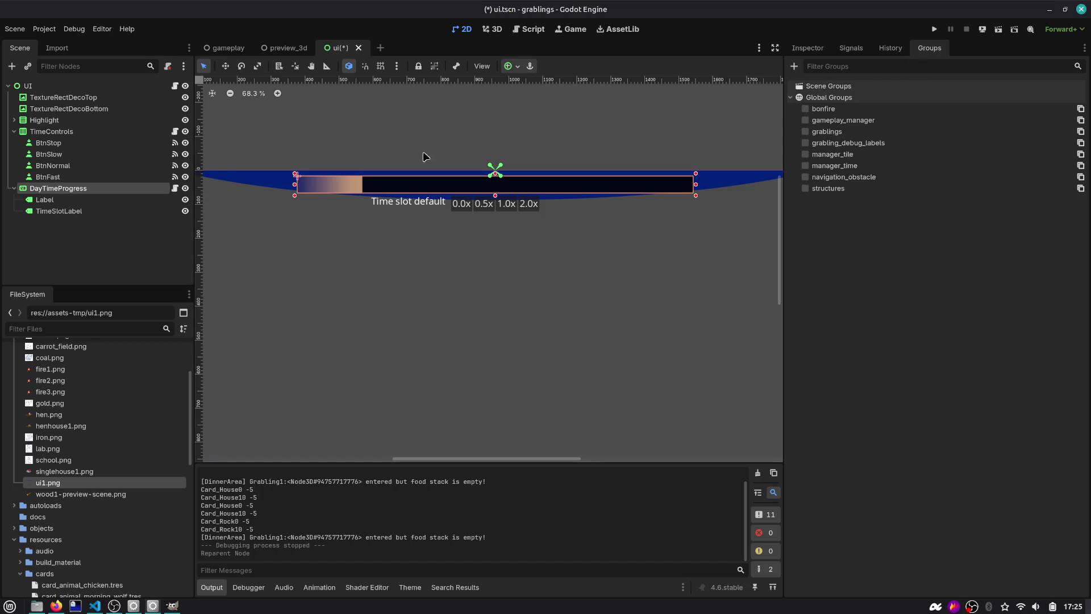
click(29, 86)
click(808, 48)
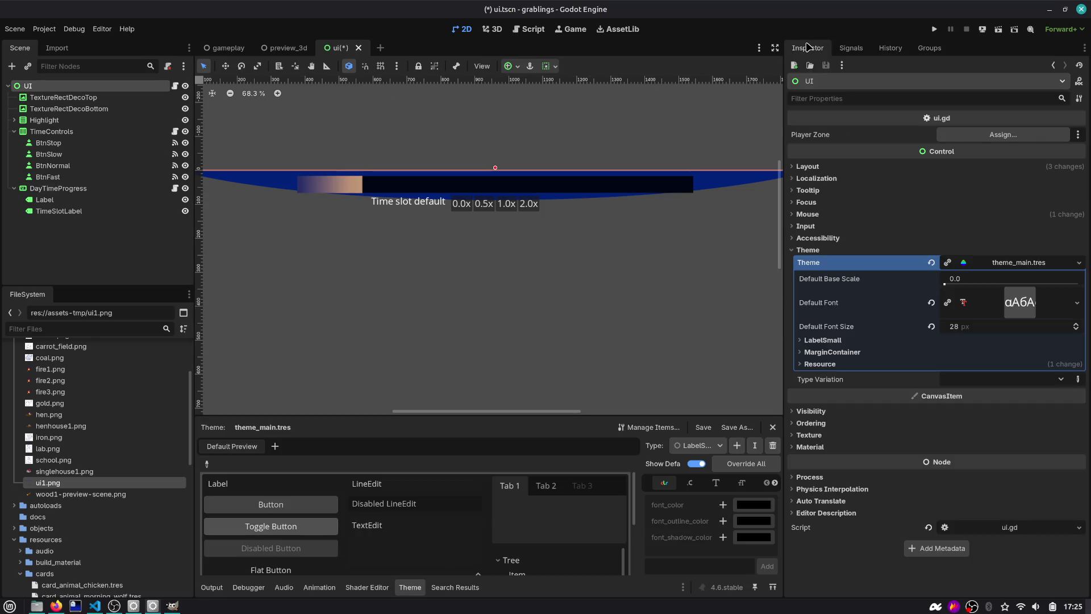
click(69, 189)
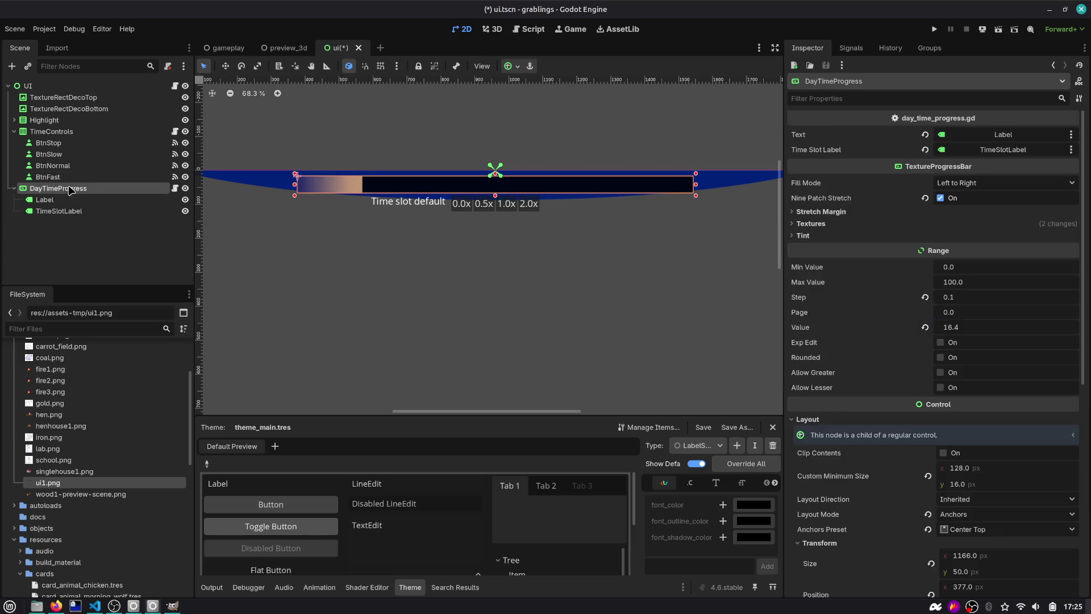
key(Delete)
key(Return)
Step: Paste the copied ColorRect-based DayTimeProgress under the UI node
click(74, 86)
key(ctrl+v)
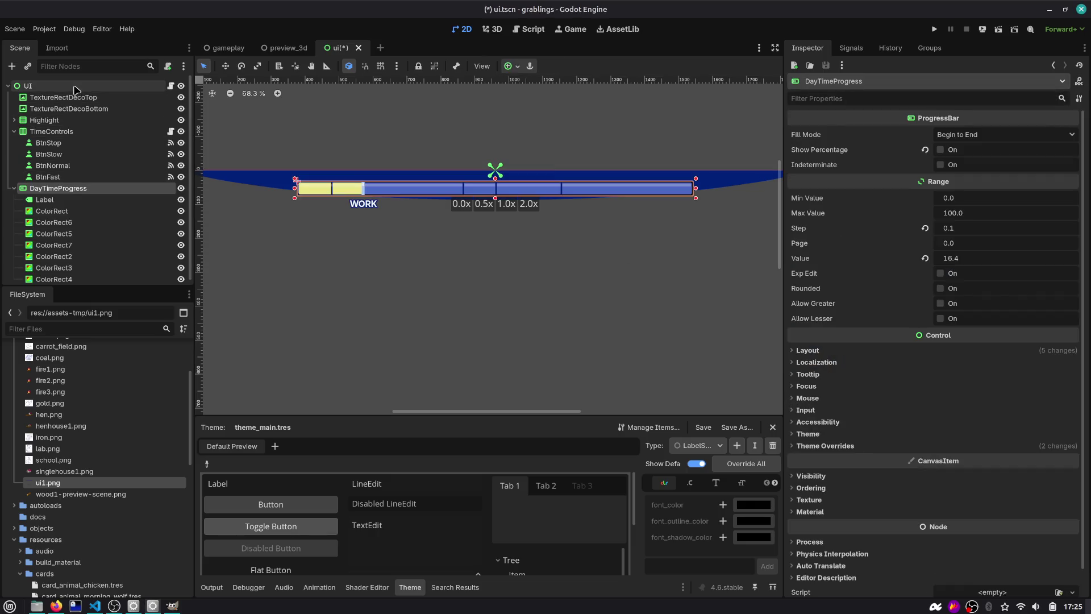
scroll(477, 298, down, 2)
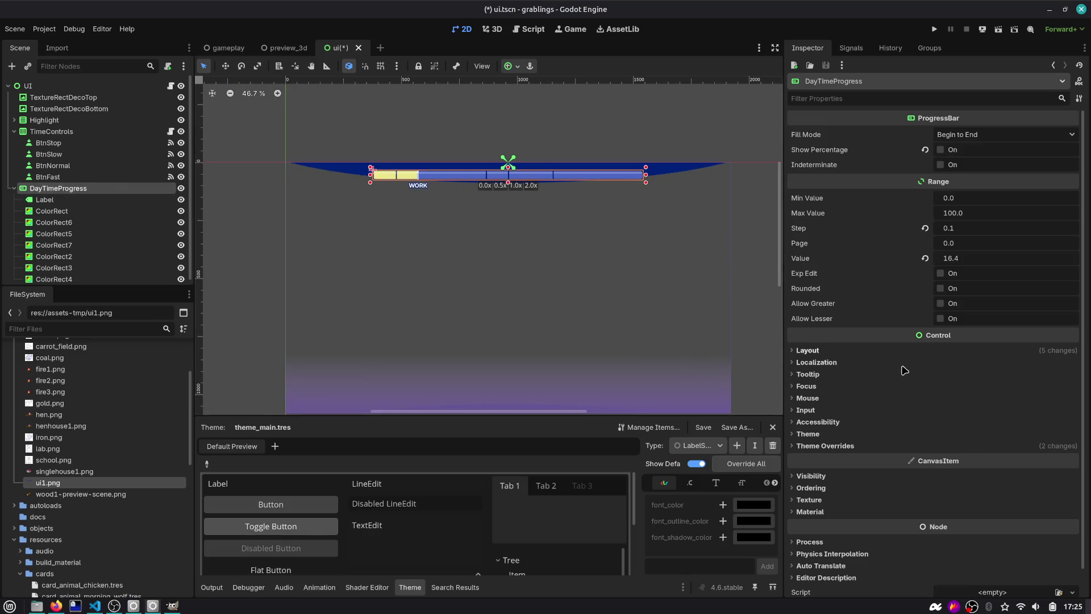
scroll(909, 409, down, 1)
Step: Attach day_time_progress.gd to DayTimeProgress and open it in the script editor
click(1058, 565)
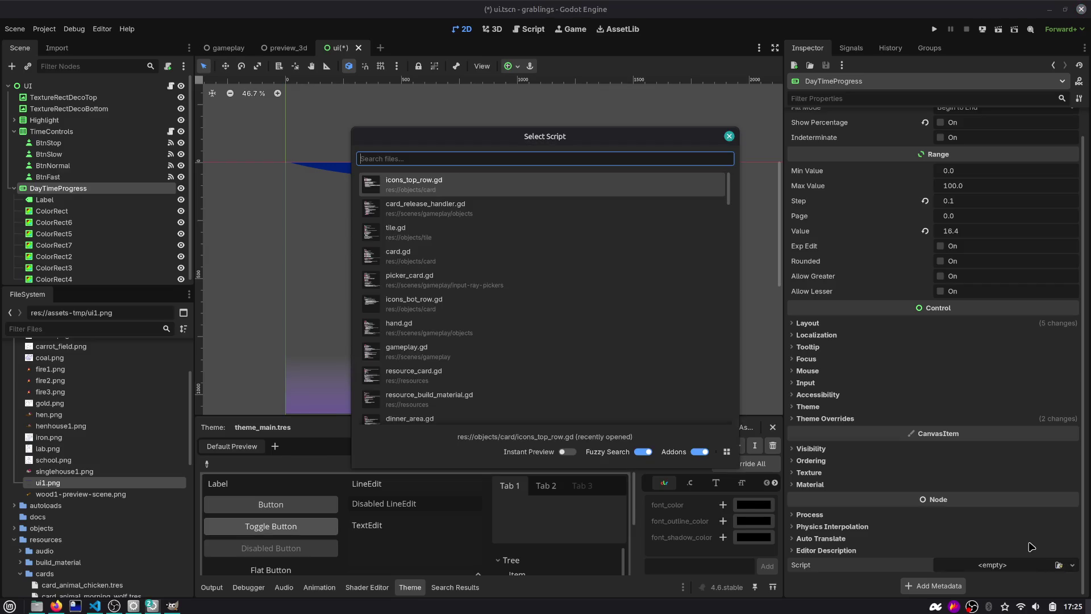
text(day)
key(Return)
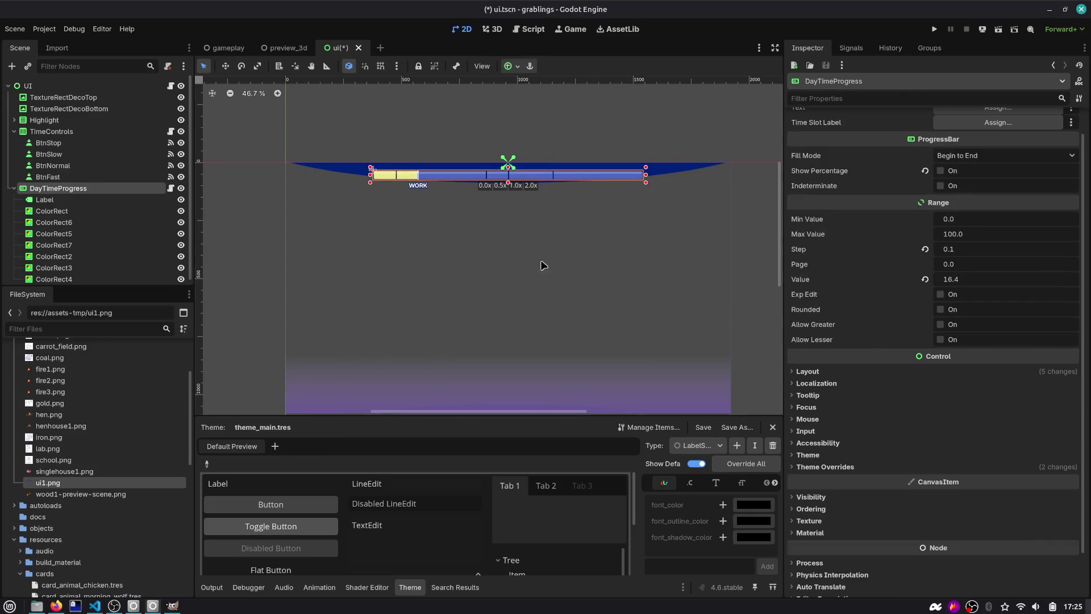
scroll(495, 218, up, 3)
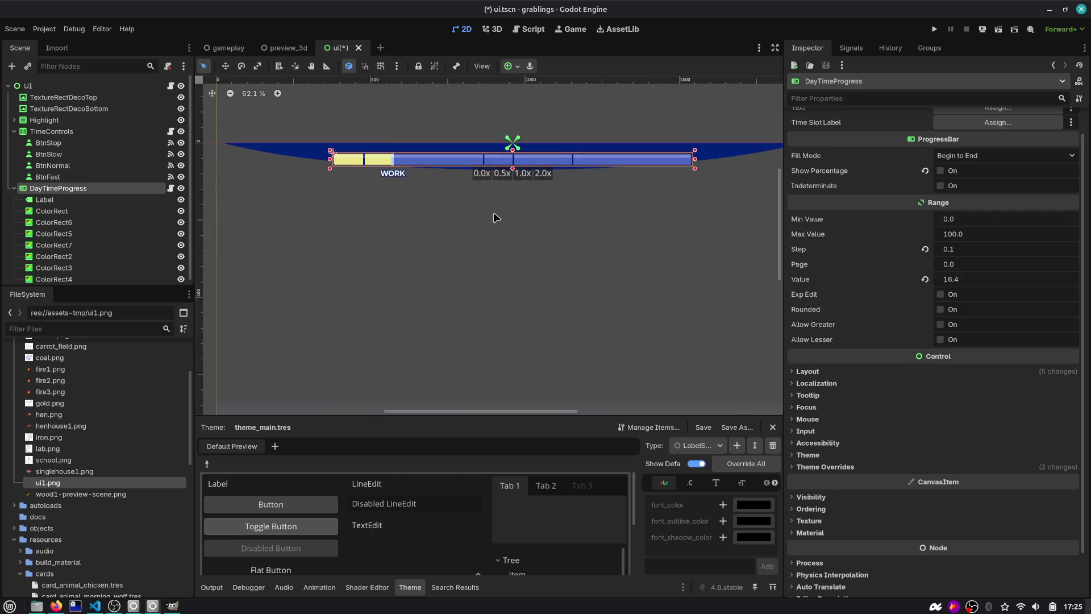
scroll(491, 197, down, 1)
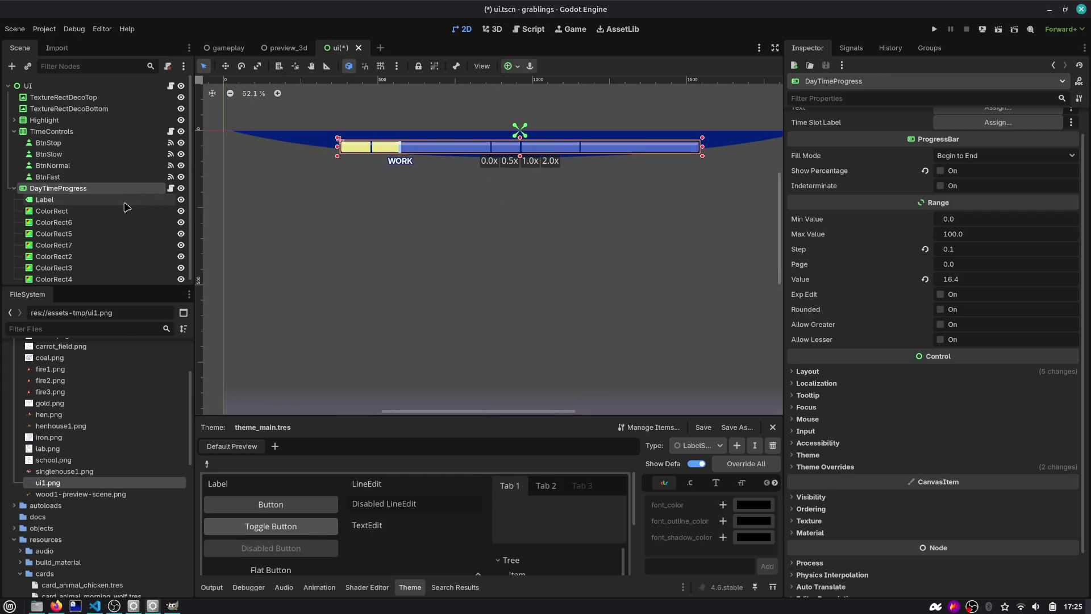
scroll(887, 162, up, 2)
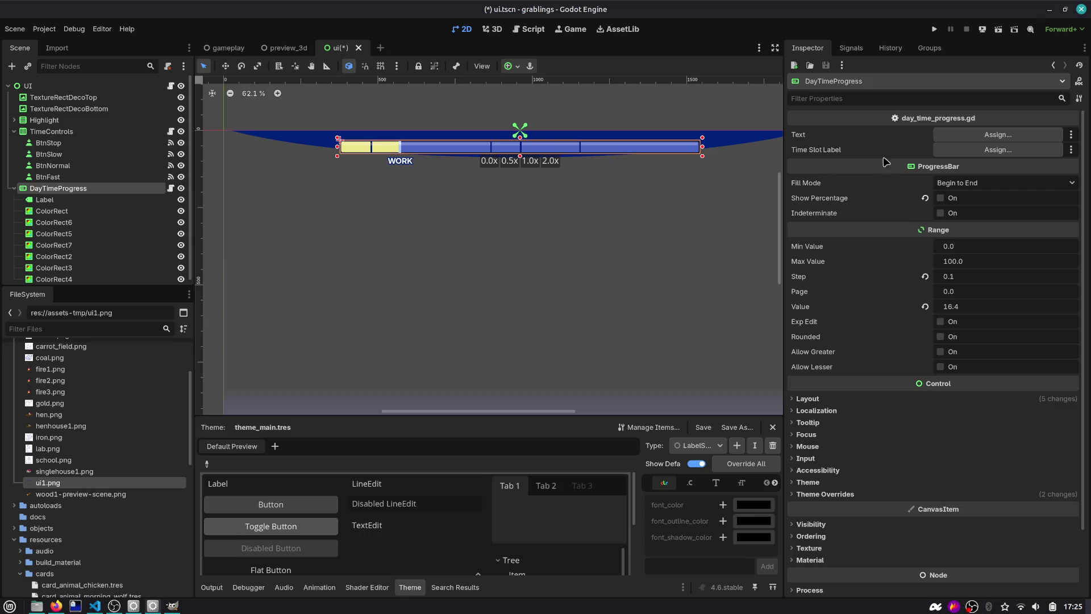
click(170, 188)
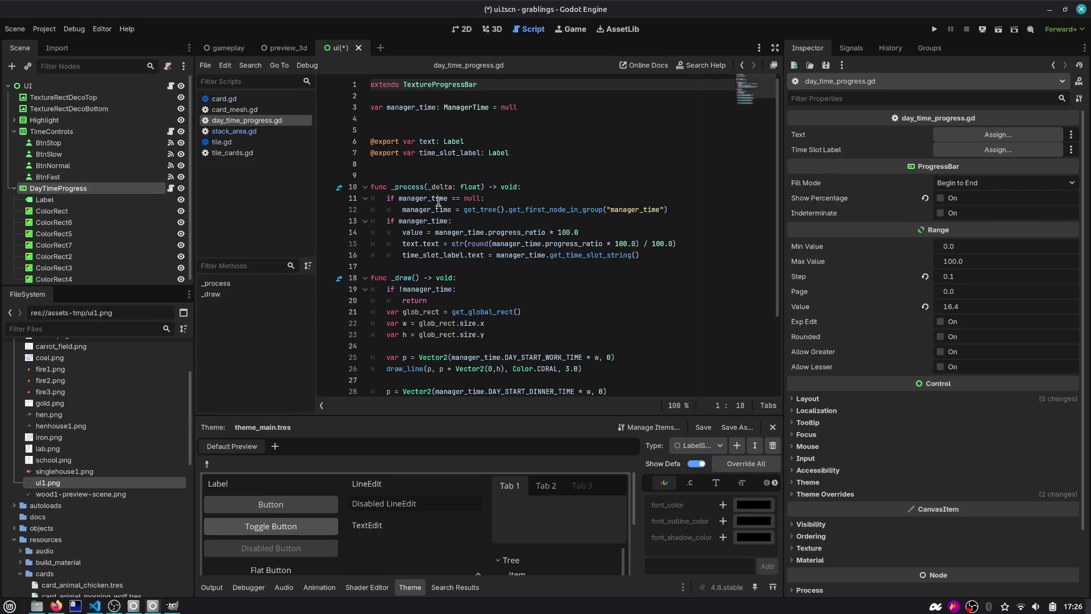
Step: Check the manager_time uses, add a blank line at line 17, and run the project
double_click(520, 244)
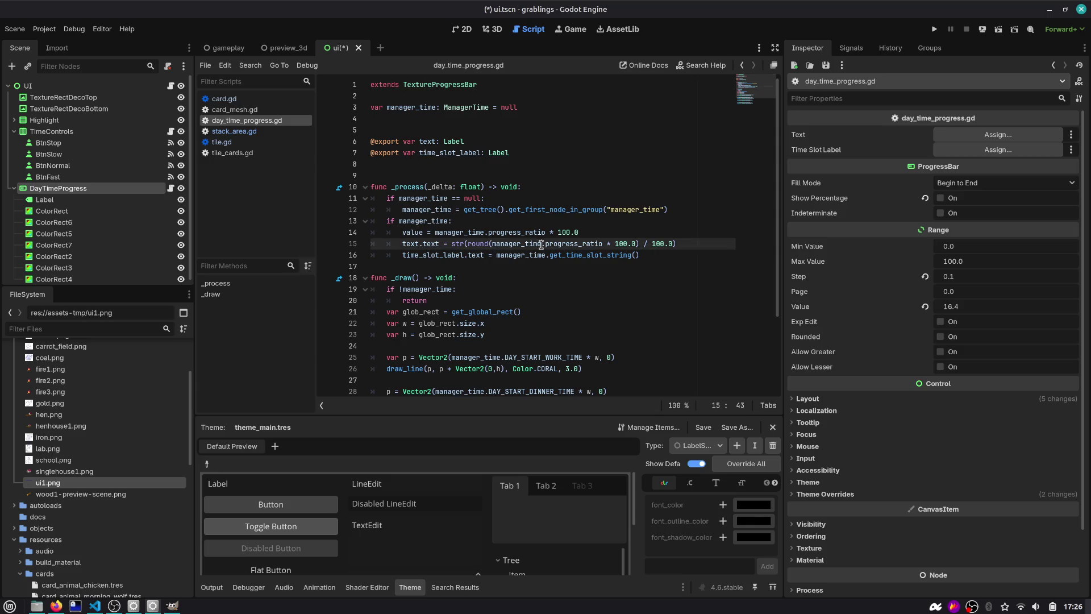
double_click(429, 221)
scroll(429, 222, down, 3)
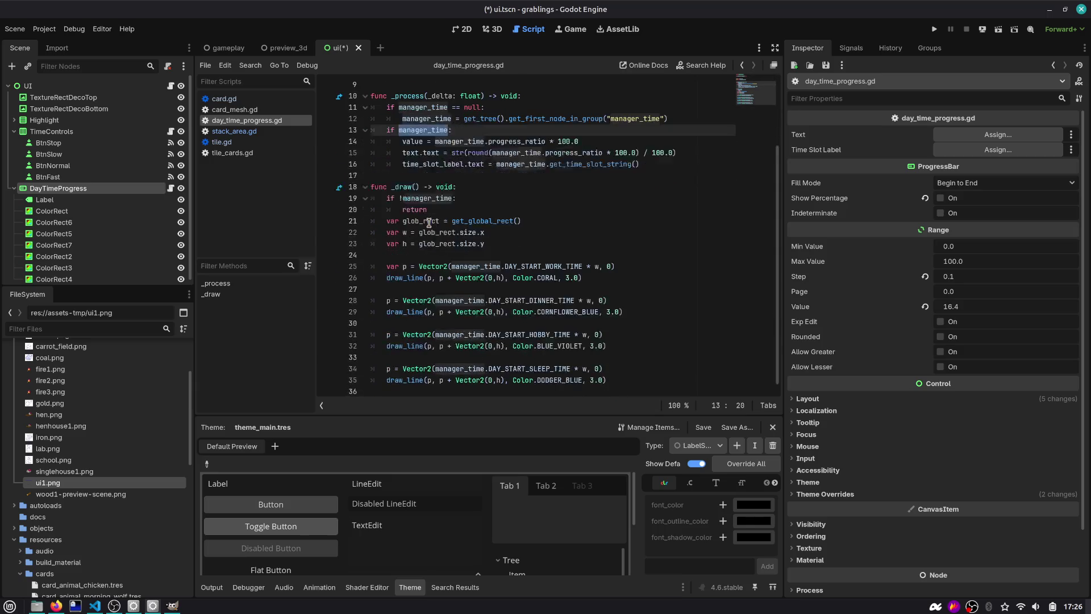
drag(621, 379, 395, 183)
click(412, 176)
key(Return)
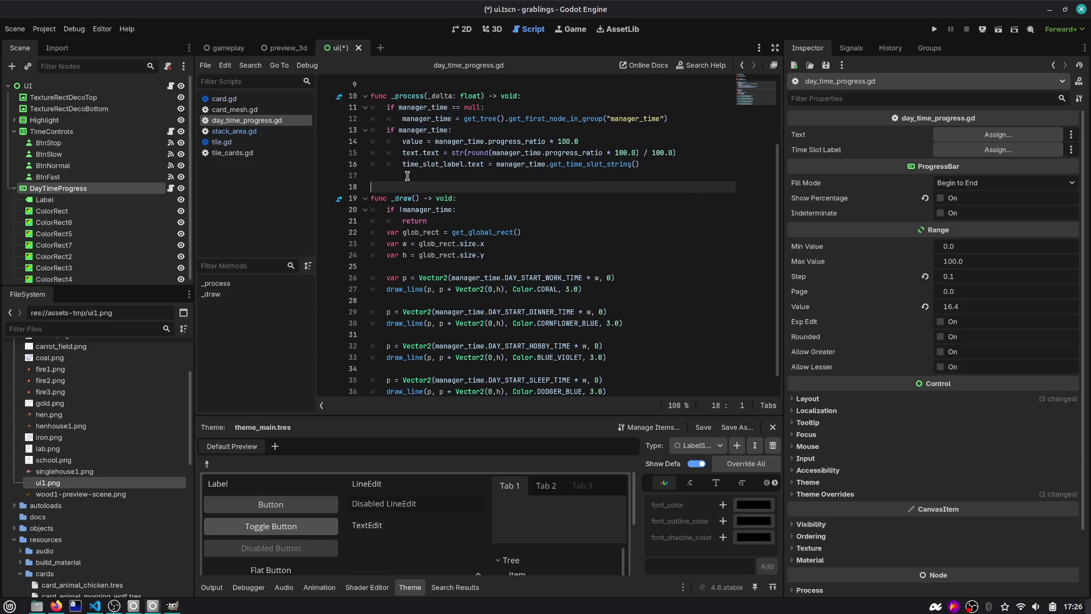
click(934, 29)
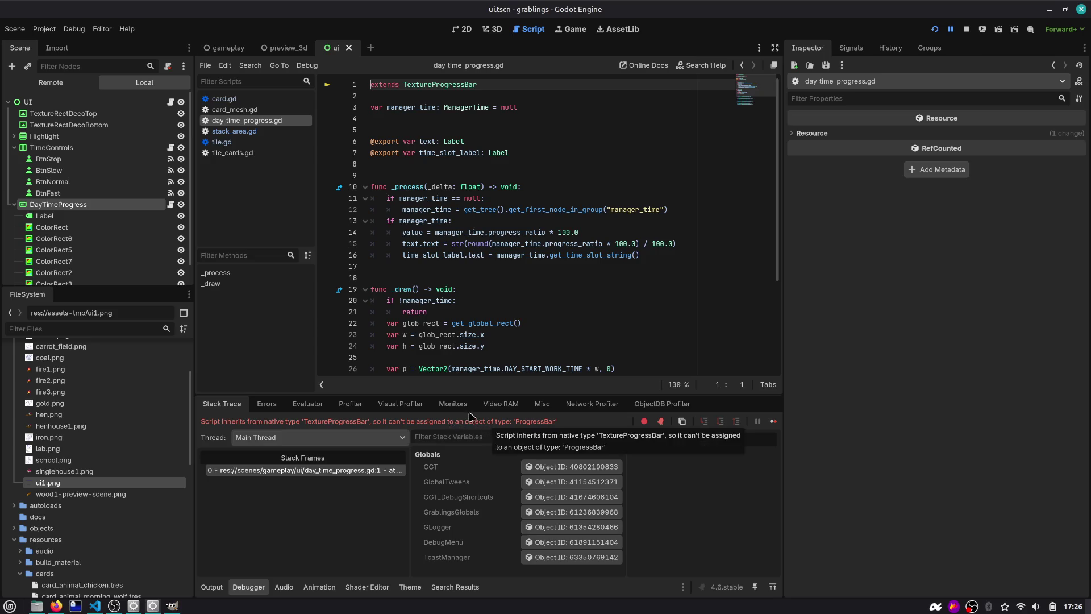
Step: Select DayTimeProgress, preview its fill by dragging Value to 16.4, and return to the ui scene
mouse_move(63, 208)
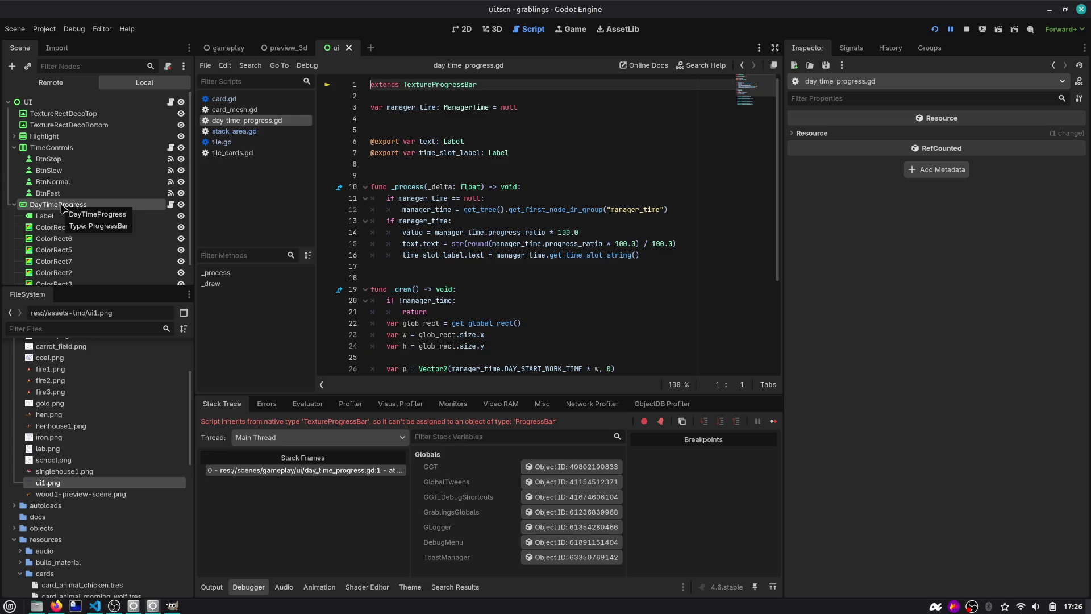
click(63, 204)
click(492, 29)
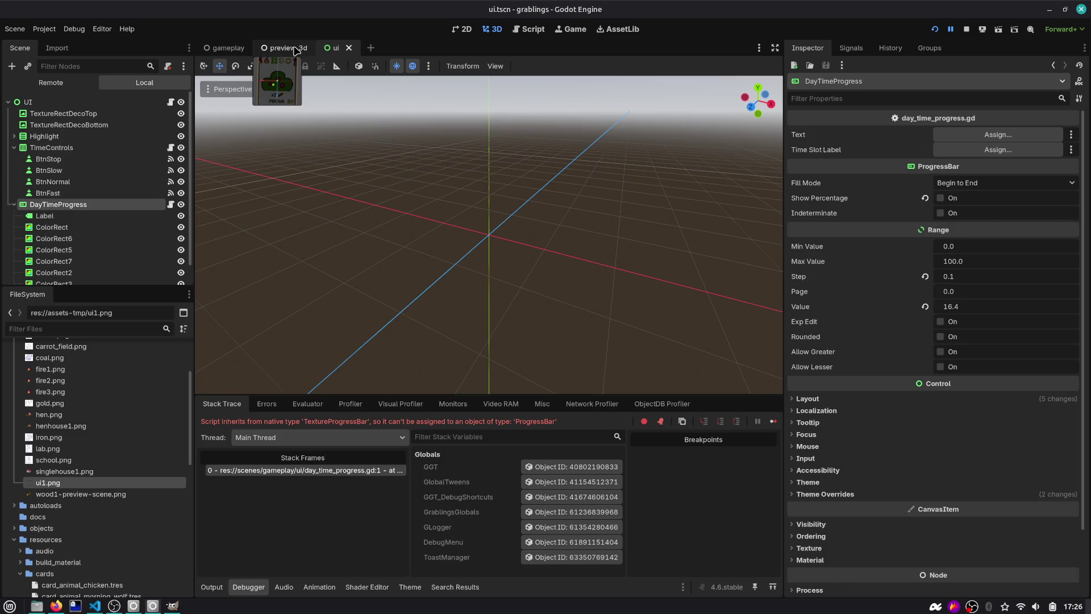
click(295, 50)
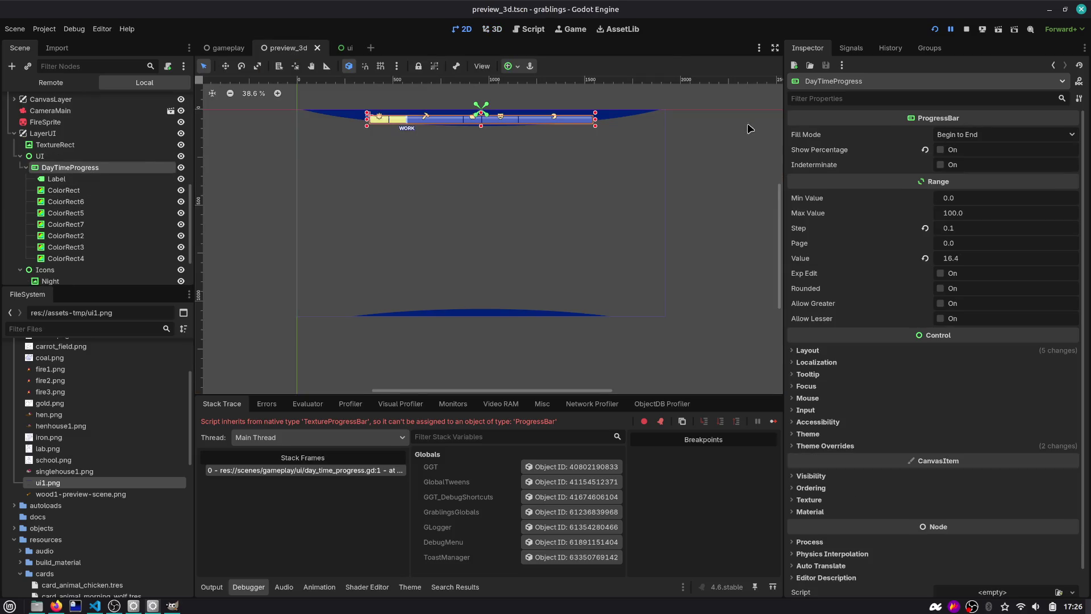
scroll(392, 113, up, 5)
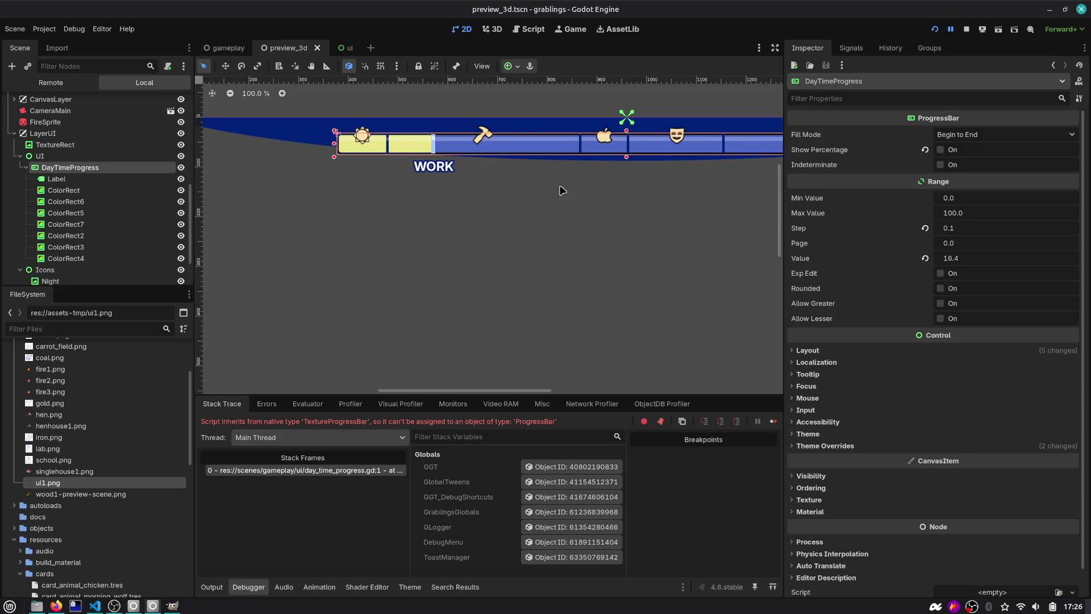
mouse_move(938, 223)
mouse_down()
mouse_move(967, 223)
mouse_move(938, 228)
mouse_move(972, 259)
mouse_move(955, 259)
mouse_up()
click(357, 48)
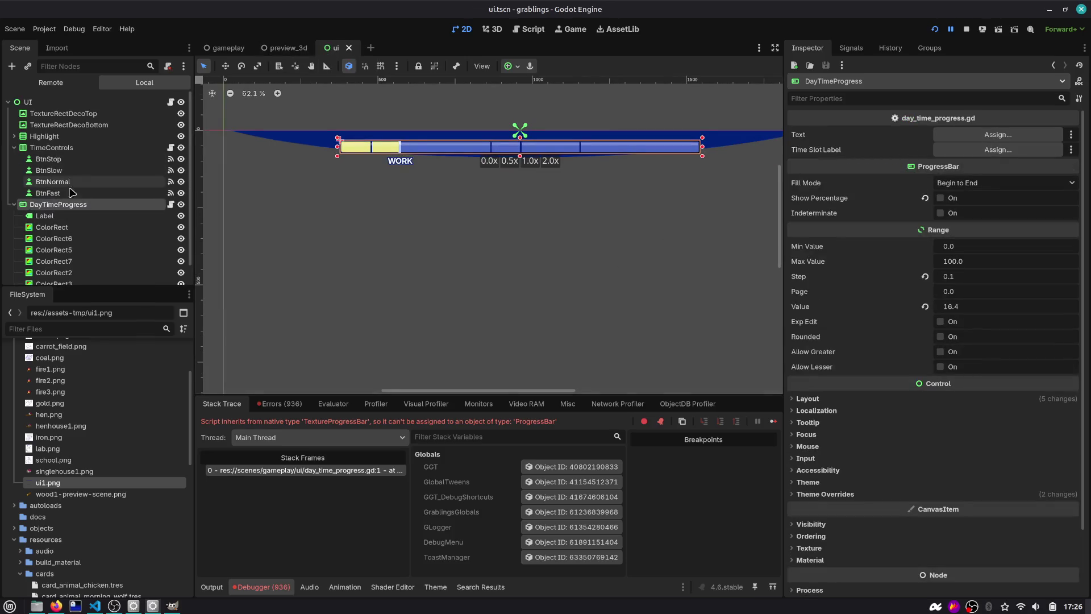
Step: Make day_time_progress.gd extend ProgressBar instead of TextureProgressBar and rerun the game
click(170, 204)
double_click(455, 85)
text(Pr)
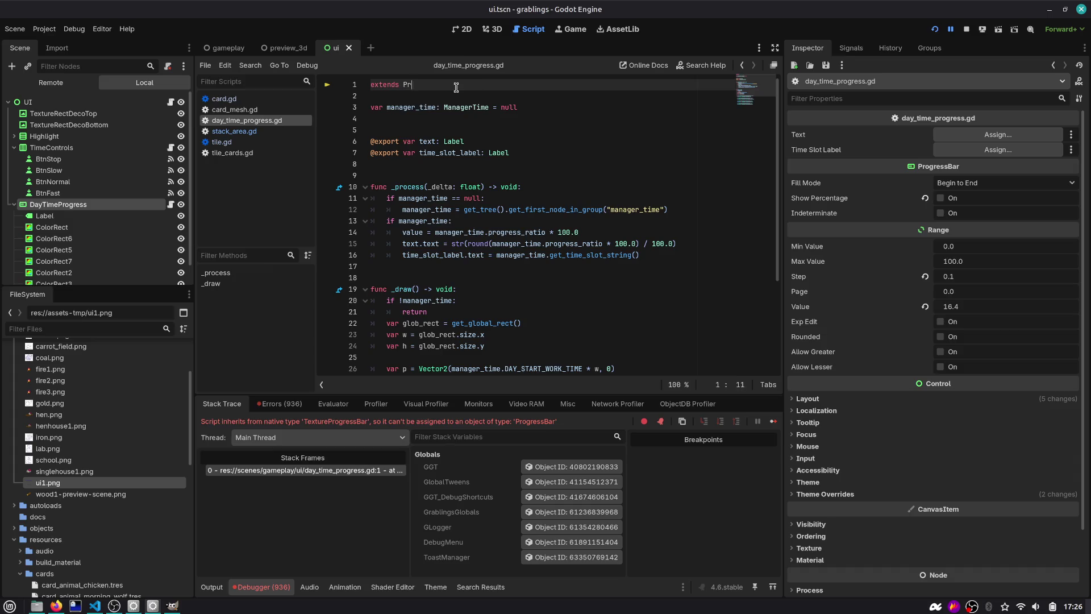
text(og)
key(Return)
scroll(419, 129, down, 5)
scroll(419, 129, up, 5)
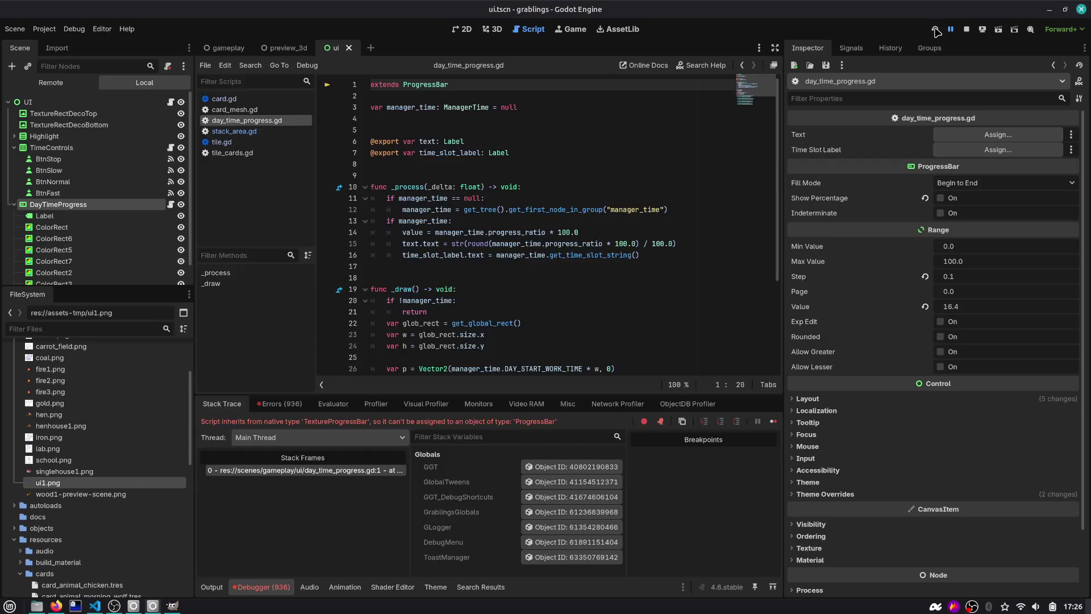
click(935, 29)
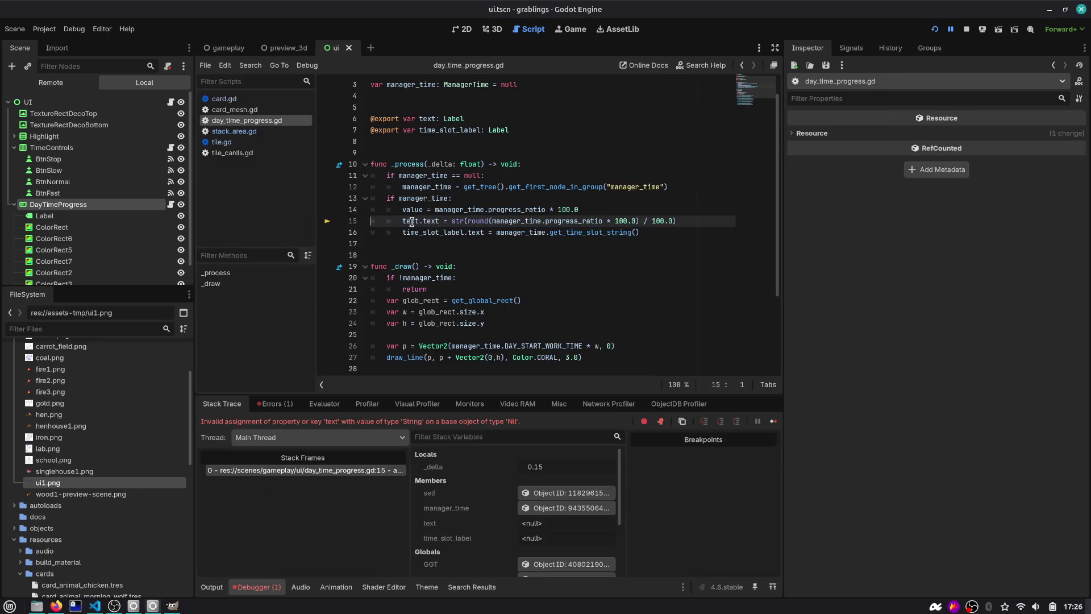
Step: Assign the Label node to DayTimeProgress's Text export
click(56, 205)
click(1001, 136)
double_click(492, 206)
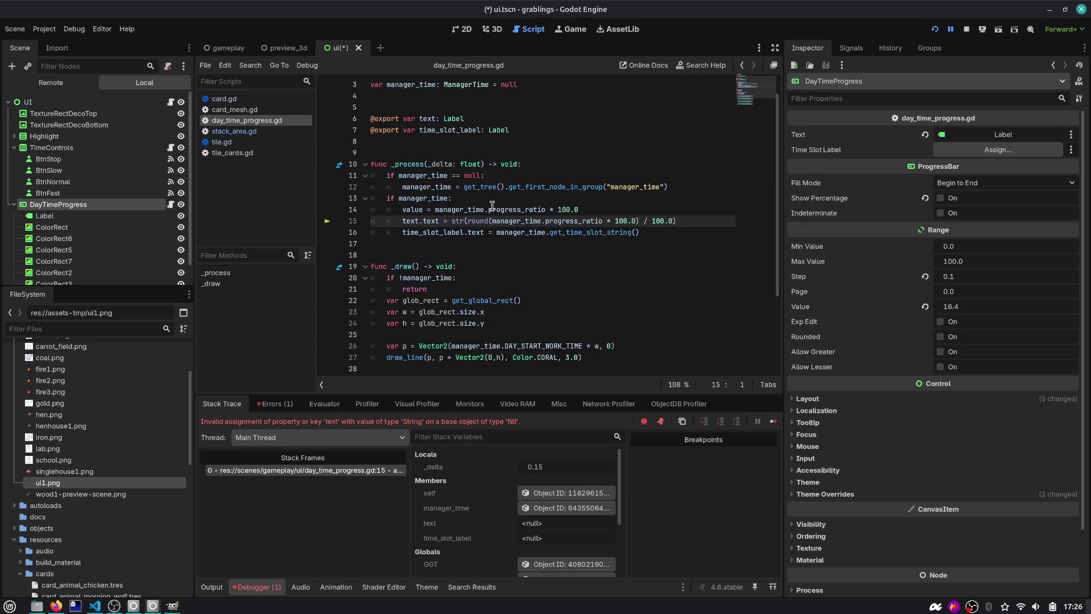
click(46, 216)
click(461, 29)
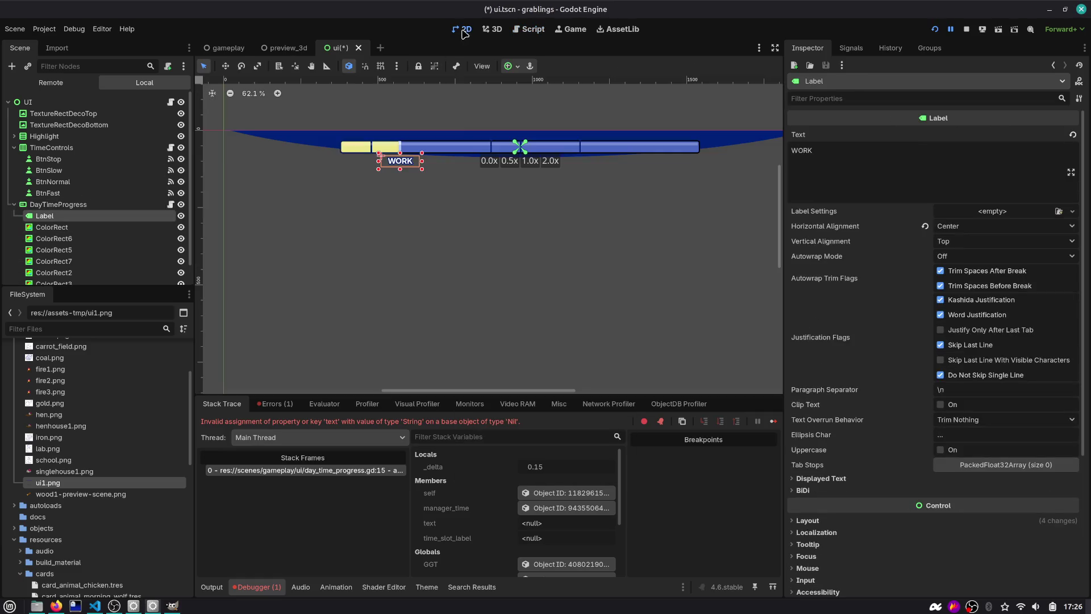
Step: Comment out the text.text assignment on line 15 and save
click(170, 205)
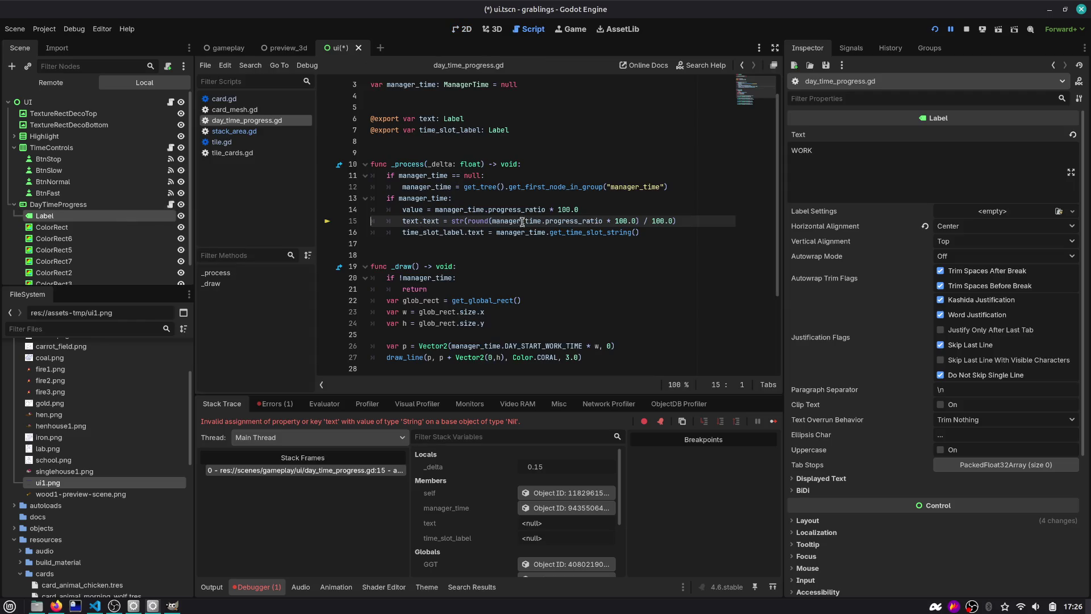
click(420, 218)
key(ctrl+k)
scroll(56, 183, down, 1)
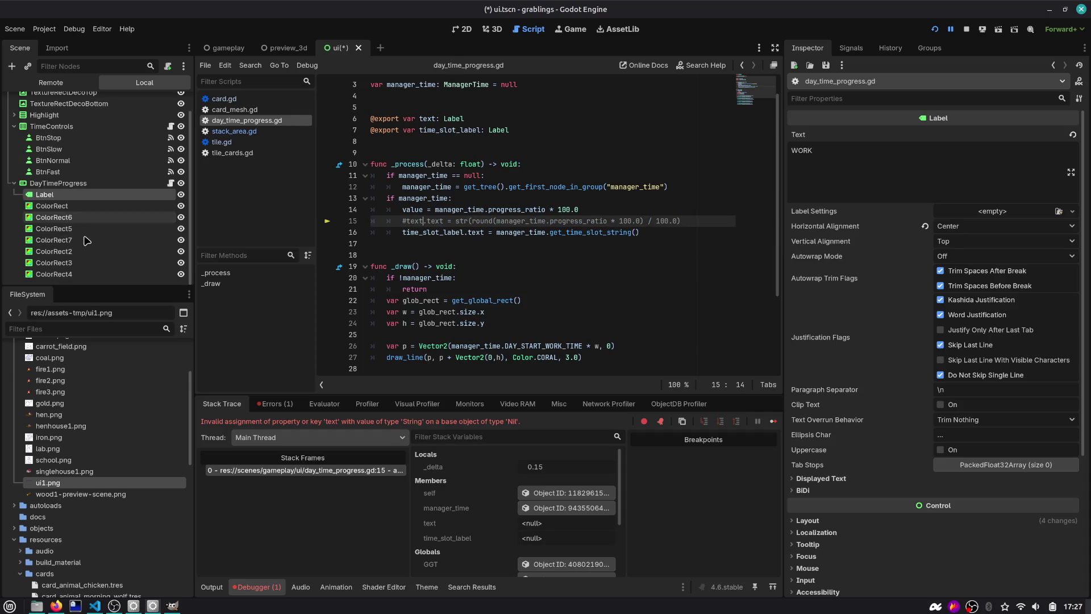
key(ctrl+s)
click(465, 29)
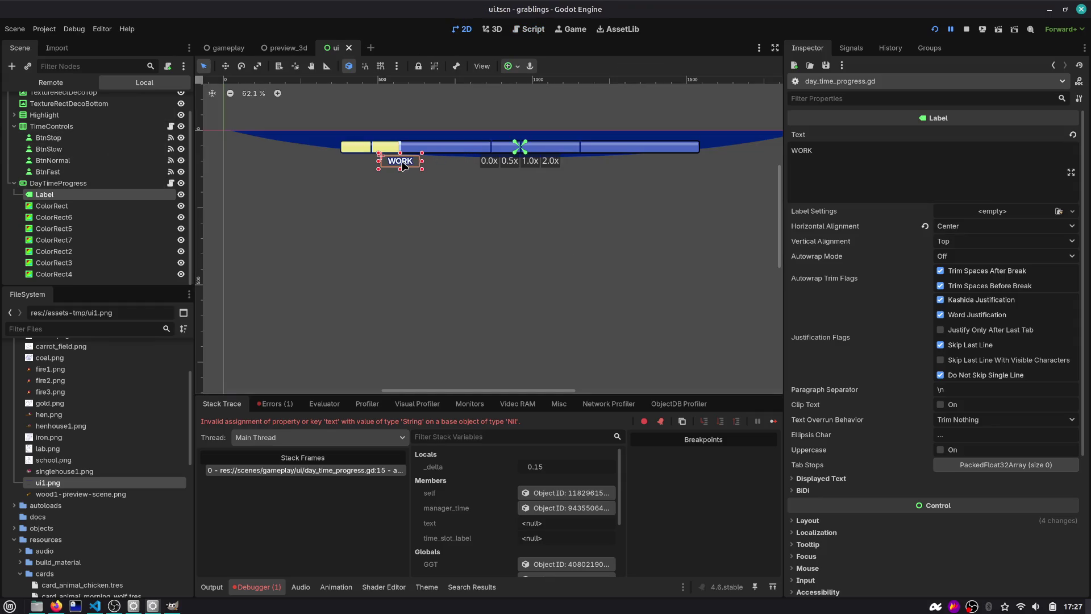
Step: Assign the Label node to the Time Slot Label export
click(171, 183)
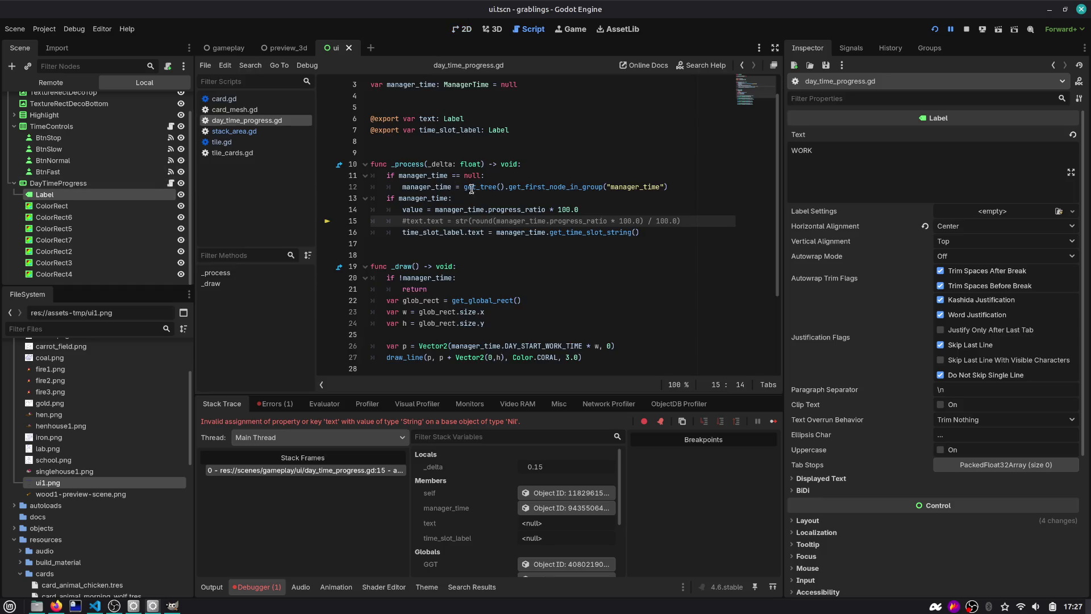
double_click(513, 233)
double_click(453, 234)
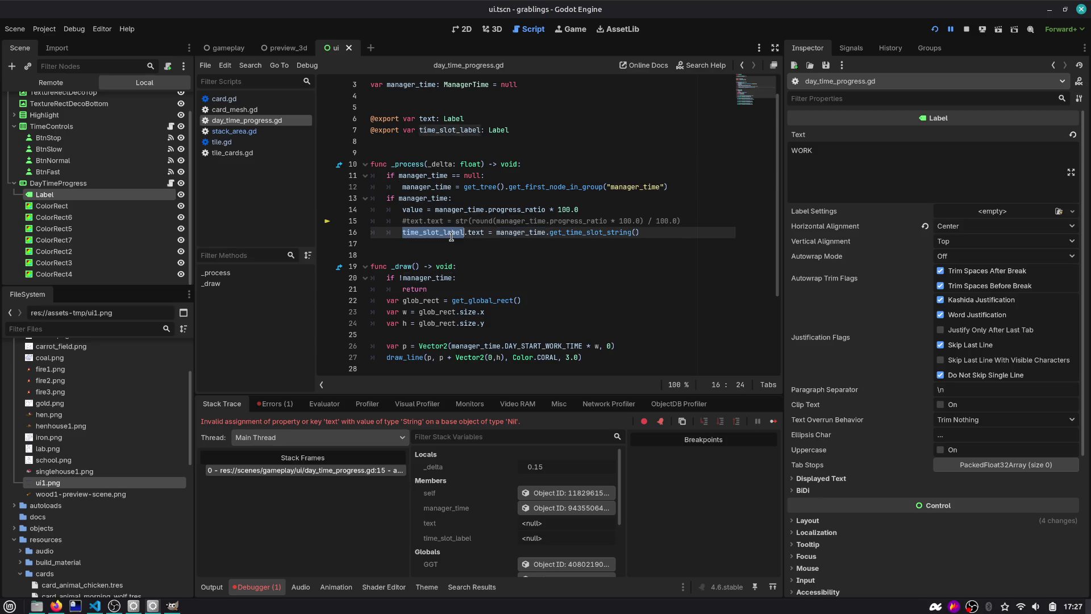
click(60, 183)
click(998, 150)
double_click(483, 202)
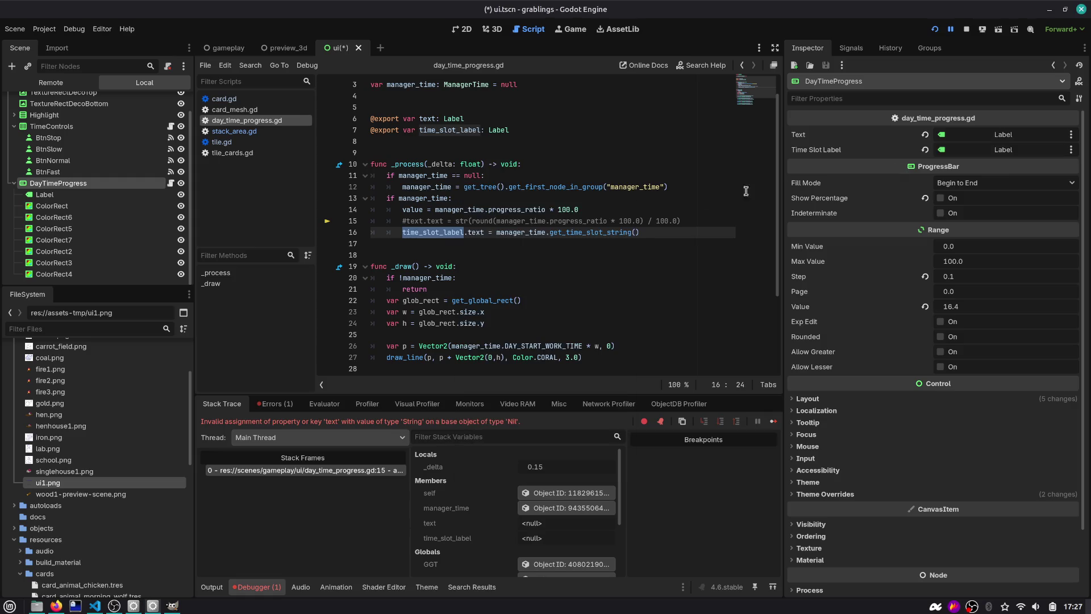
Step: Comment out the text export on line 6, save, and rerun the game
double_click(426, 142)
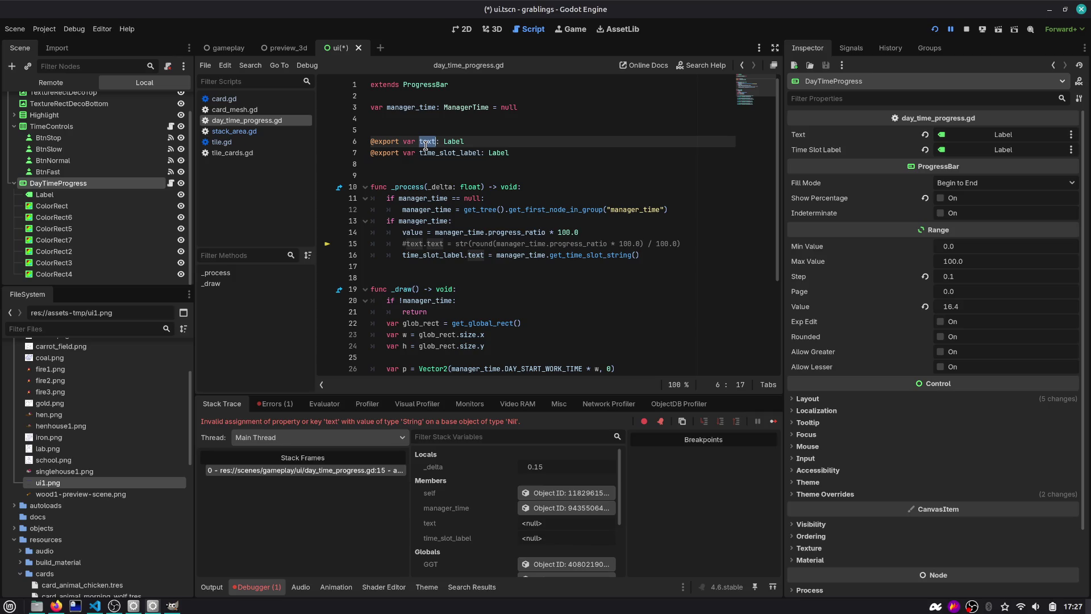
key(ctrl+k)
key(ctrl+s)
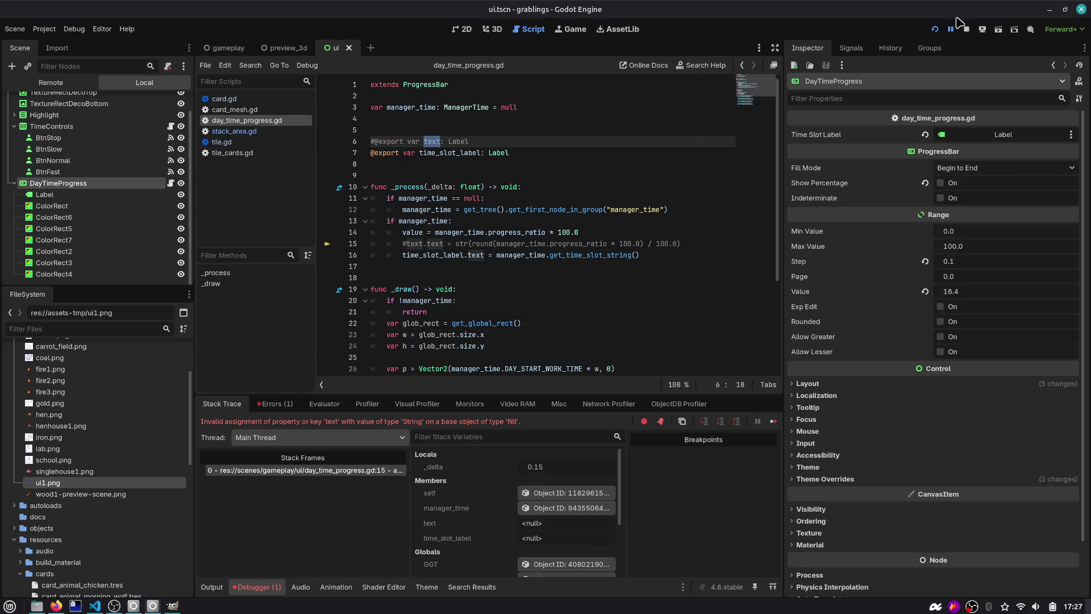
click(930, 30)
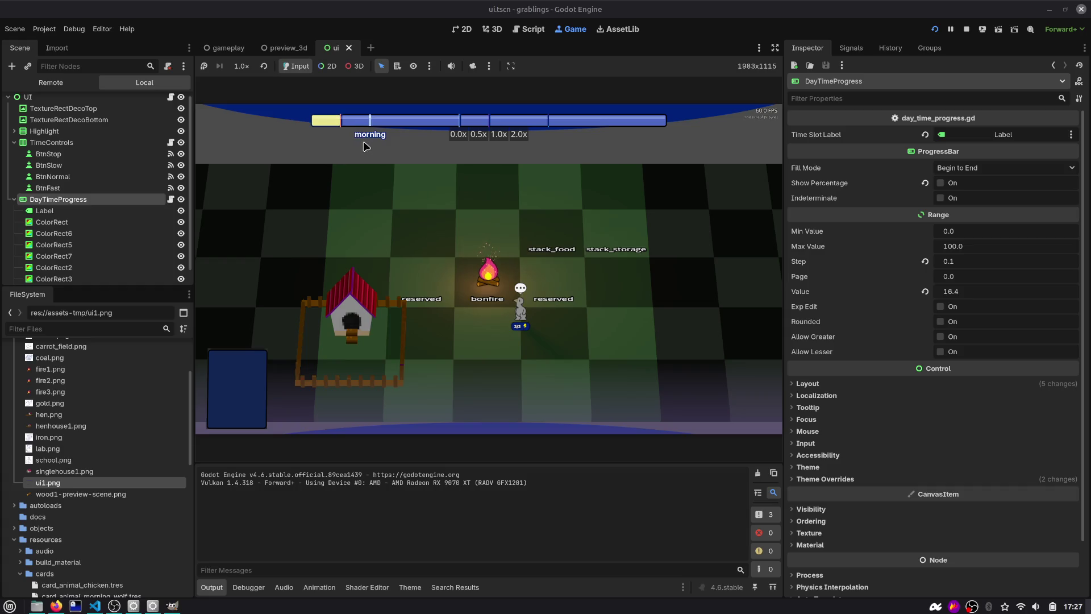
Step: Comment out the whole _draw function on lines 19–36 with Ctrl+K
key(ctrl+F3)
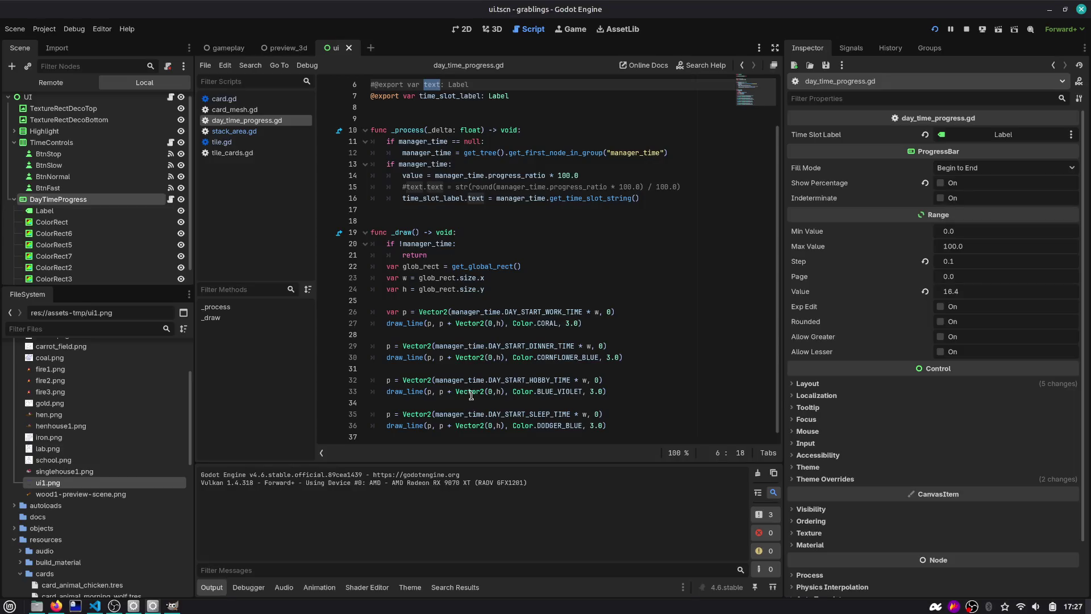
click(627, 423)
shift+click(418, 234)
key(ctrl+k)
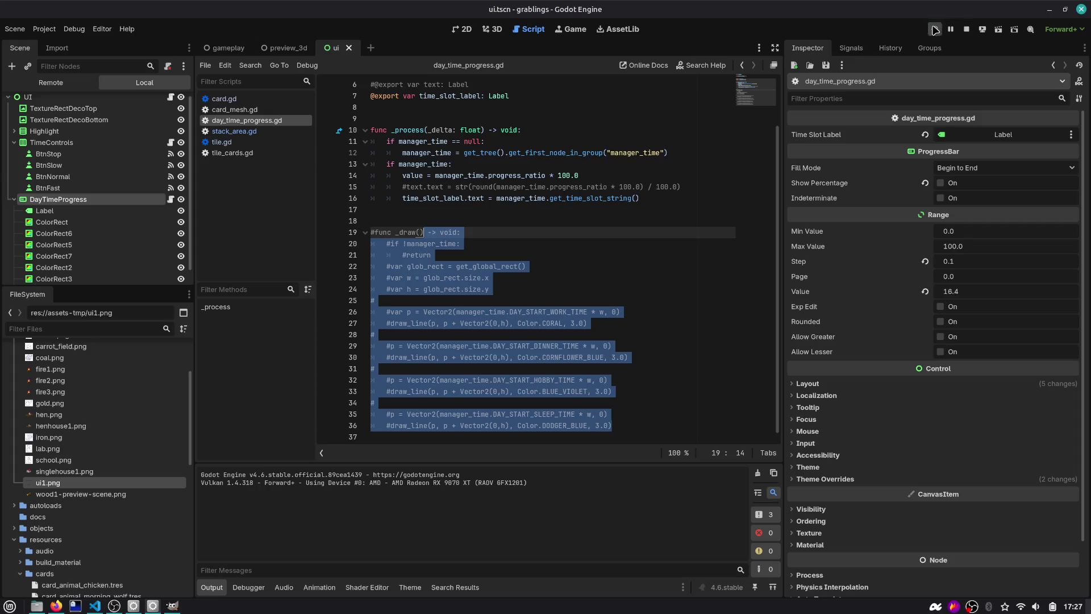
Step: Test-run then stop the game, and select ColorRect6 in the ui scene's 2D view
click(935, 29)
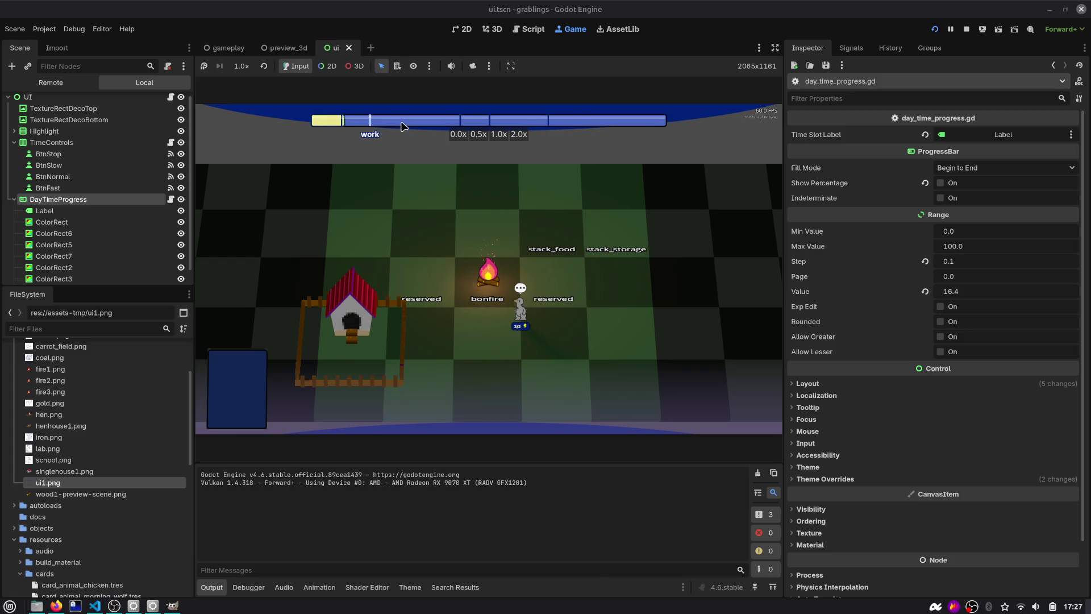
click(967, 29)
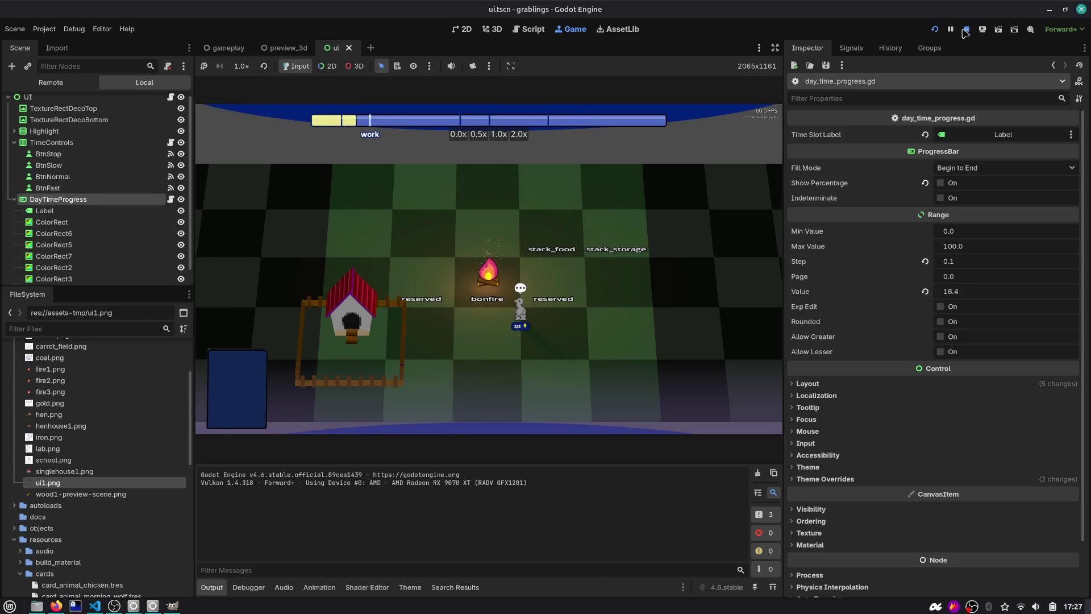
click(462, 29)
click(57, 216)
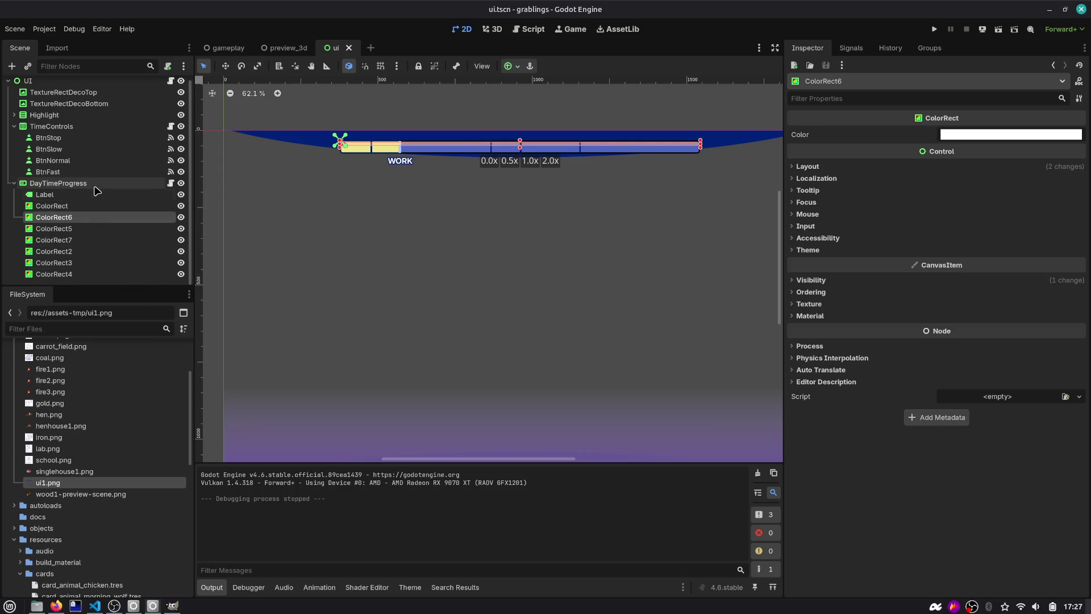
click(86, 229)
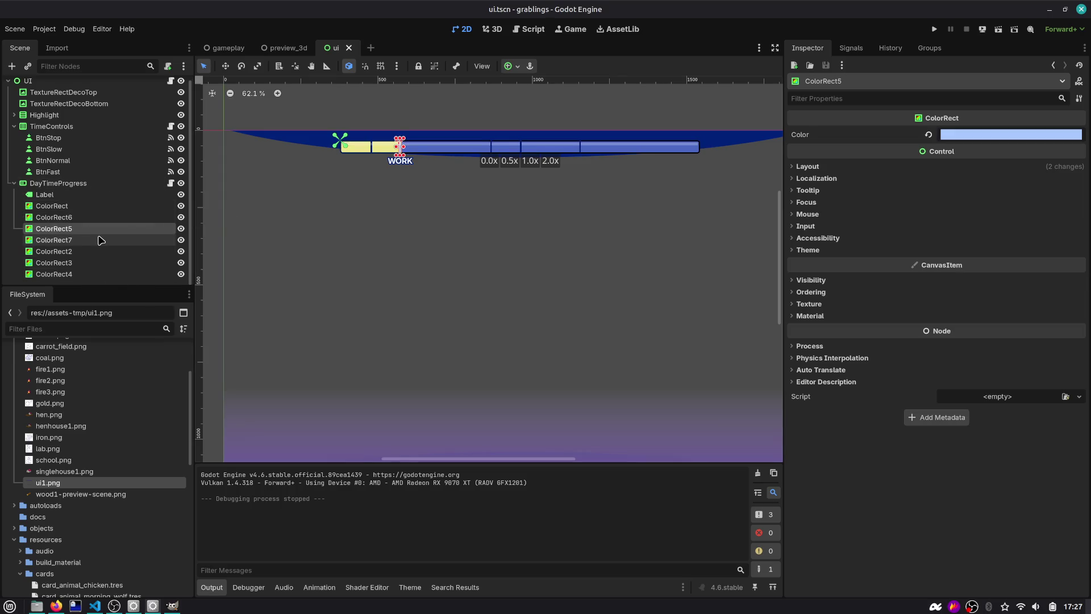
key(Right)
click(80, 263)
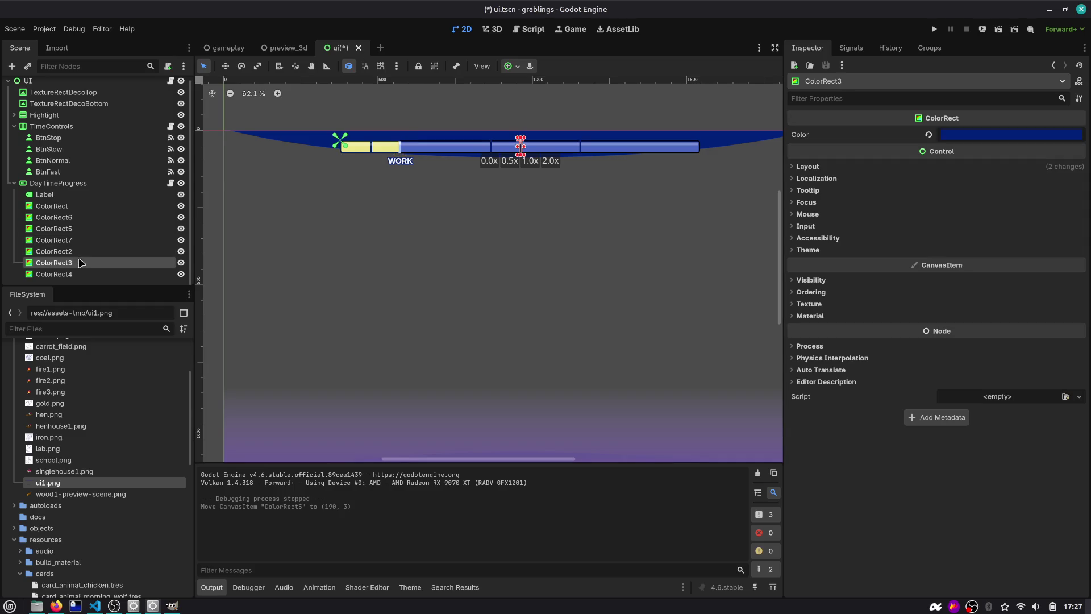
scroll(490, 149, up, 5)
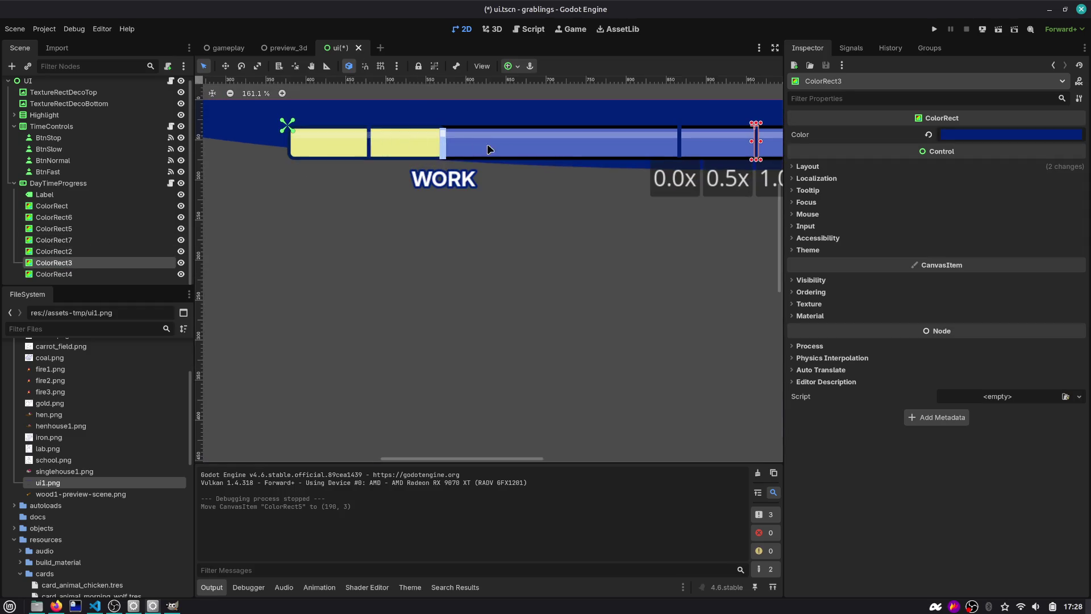
scroll(490, 149, up, 2)
click(90, 219)
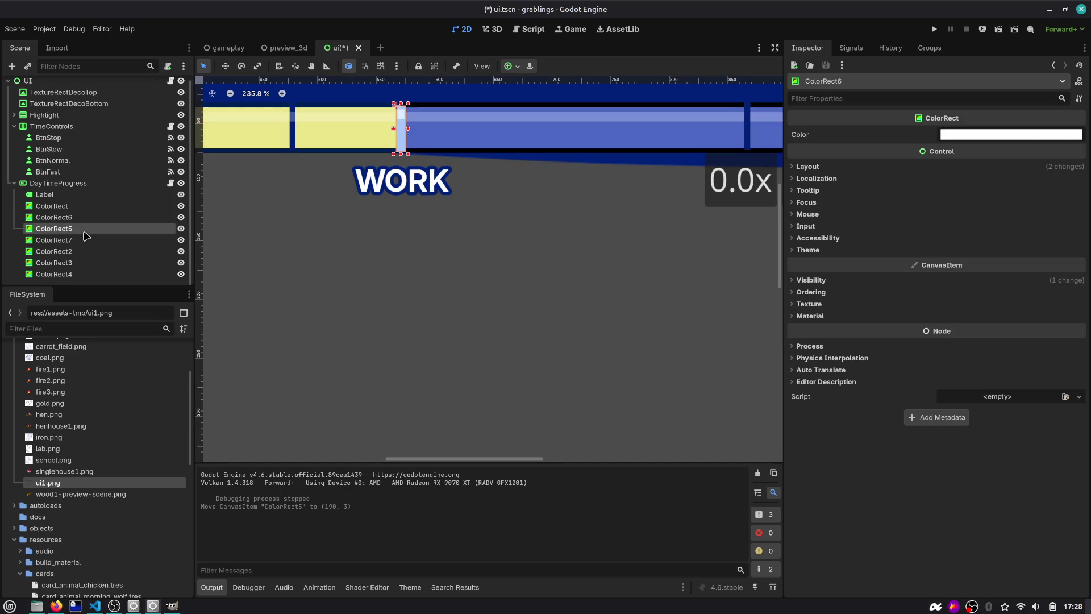
click(87, 245)
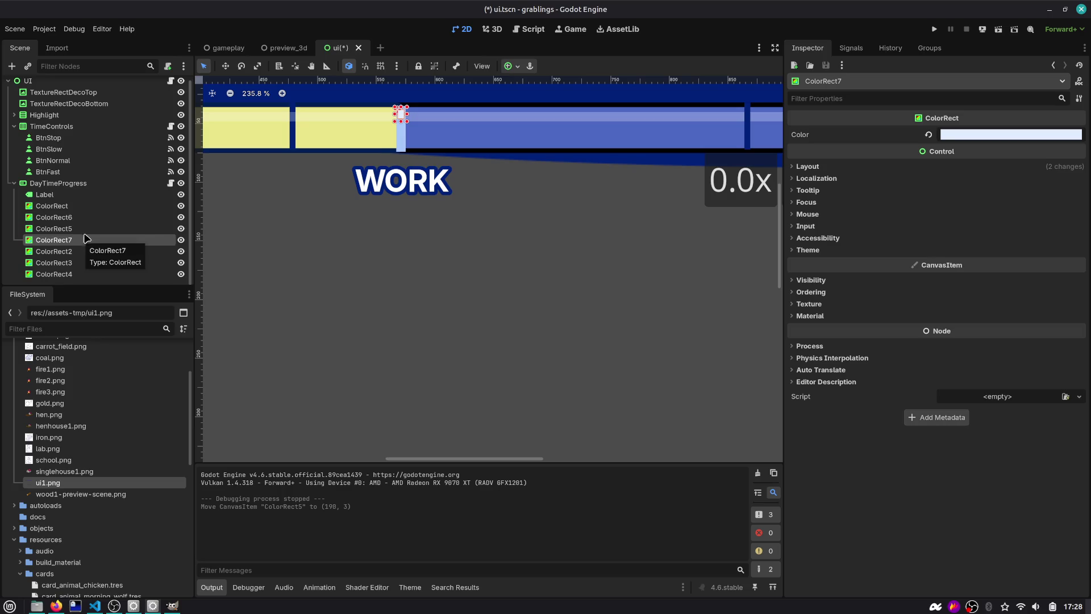
key(Up)
key(Down)
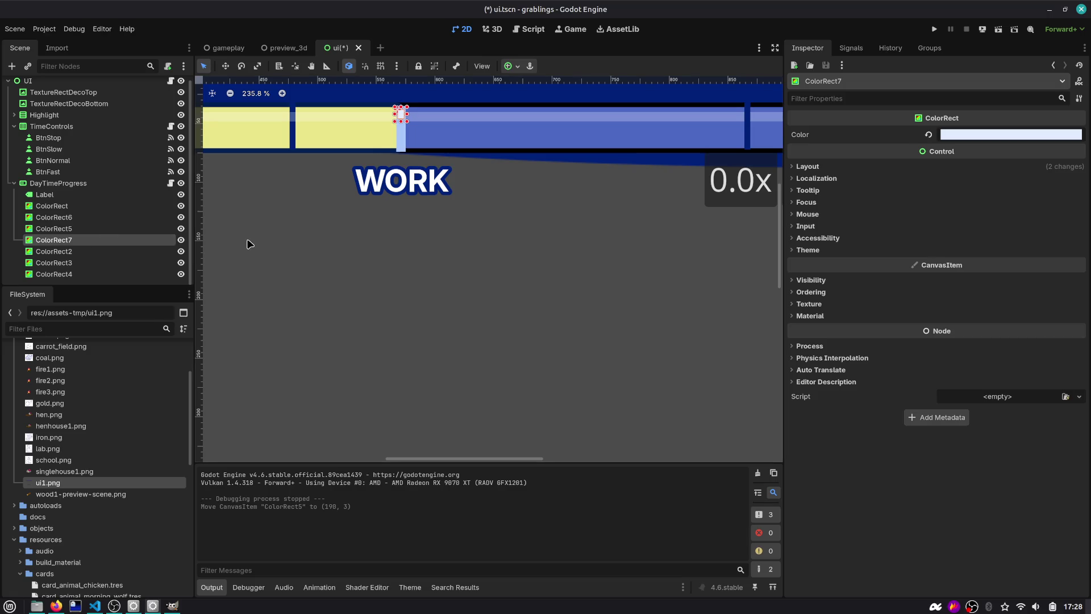
scroll(296, 222, down, 3)
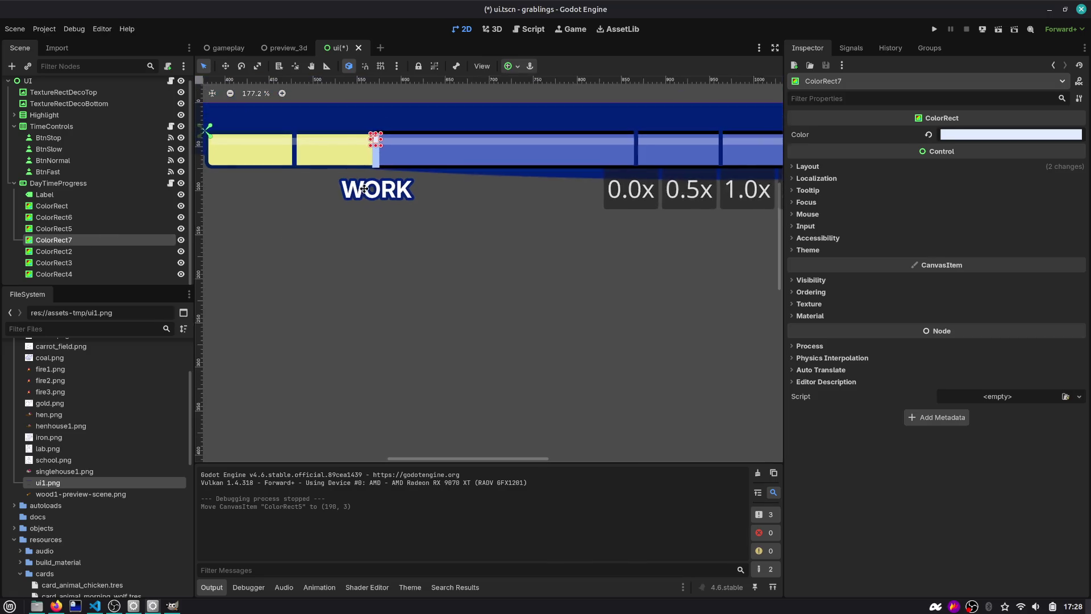
drag(357, 193, 198, 213)
scroll(500, 236, right, 5)
scroll(520, 227, left, 8)
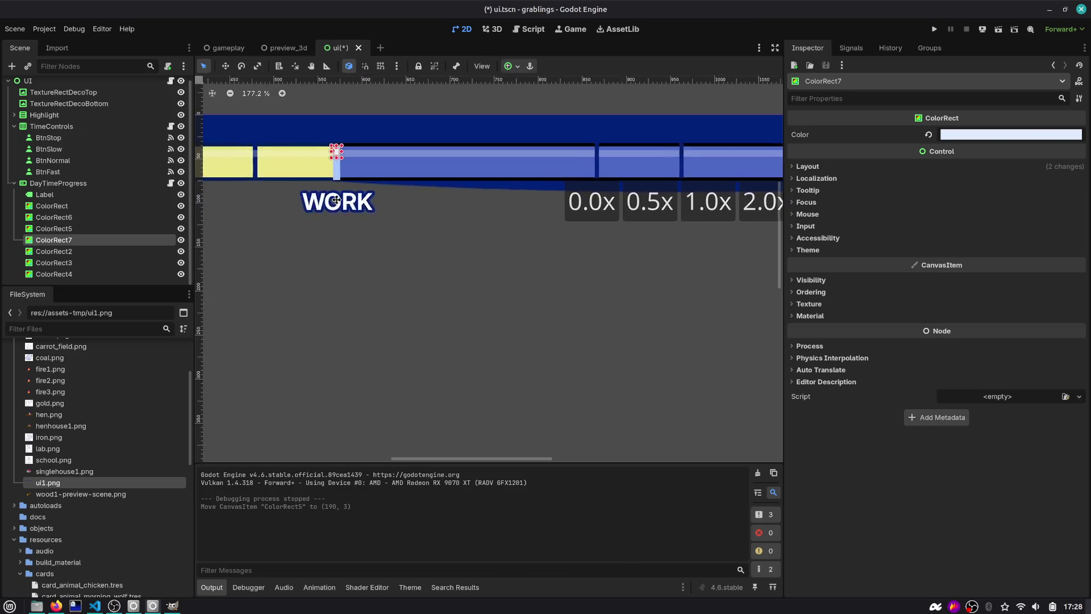
scroll(566, 188, left, 1)
scroll(604, 176, down, 2)
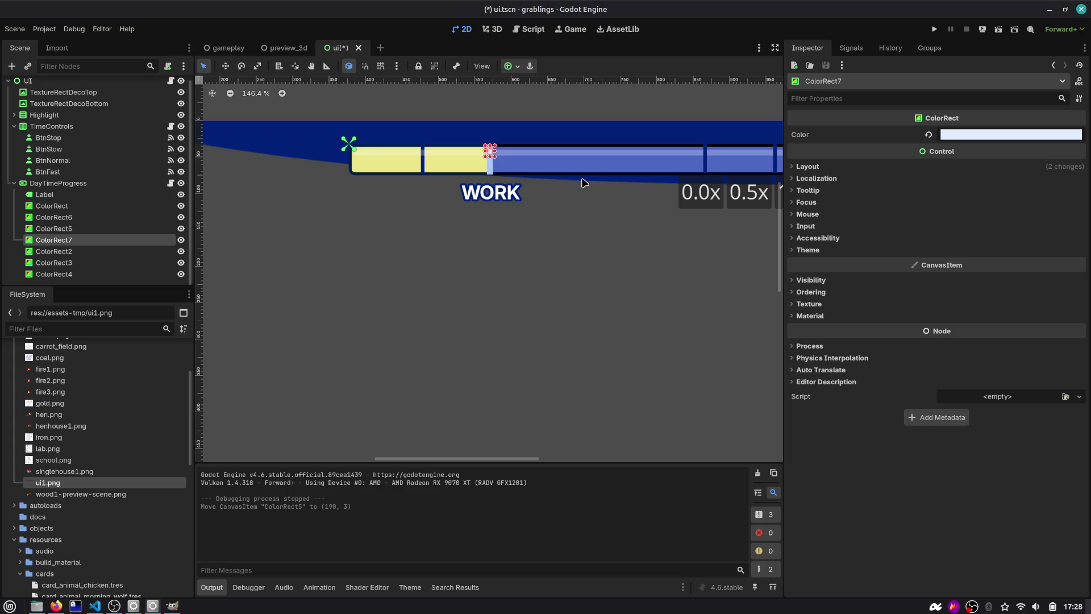
scroll(499, 212, down, 2)
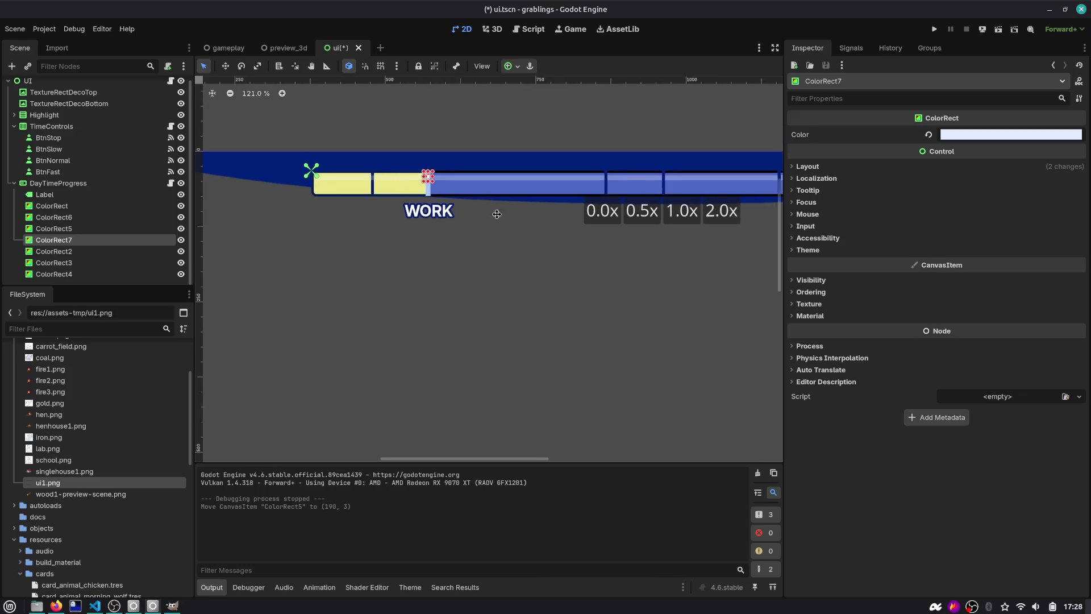
scroll(436, 221, down, 2)
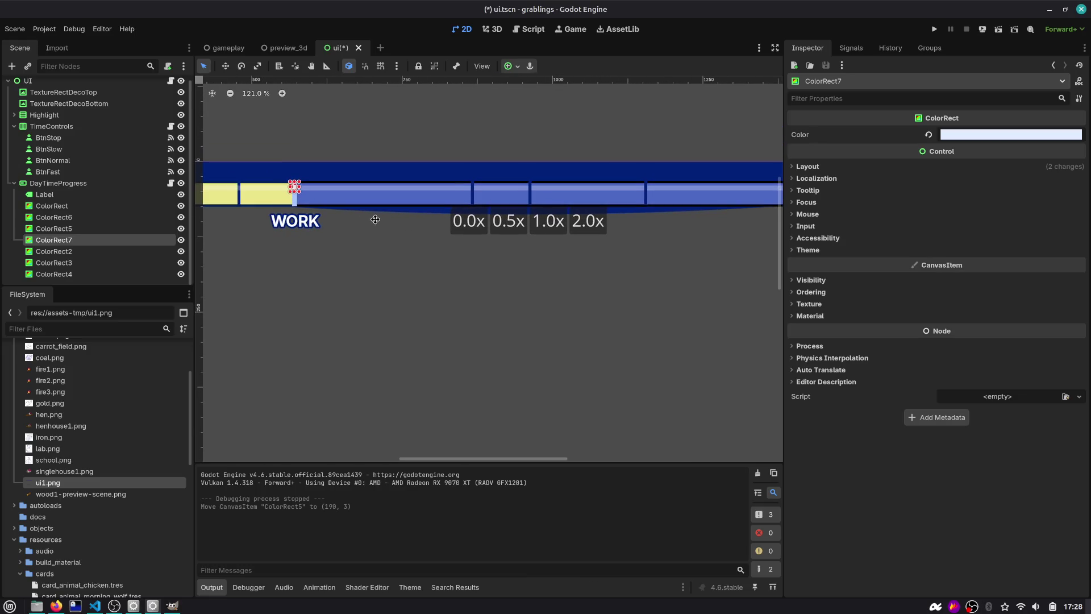
click(286, 49)
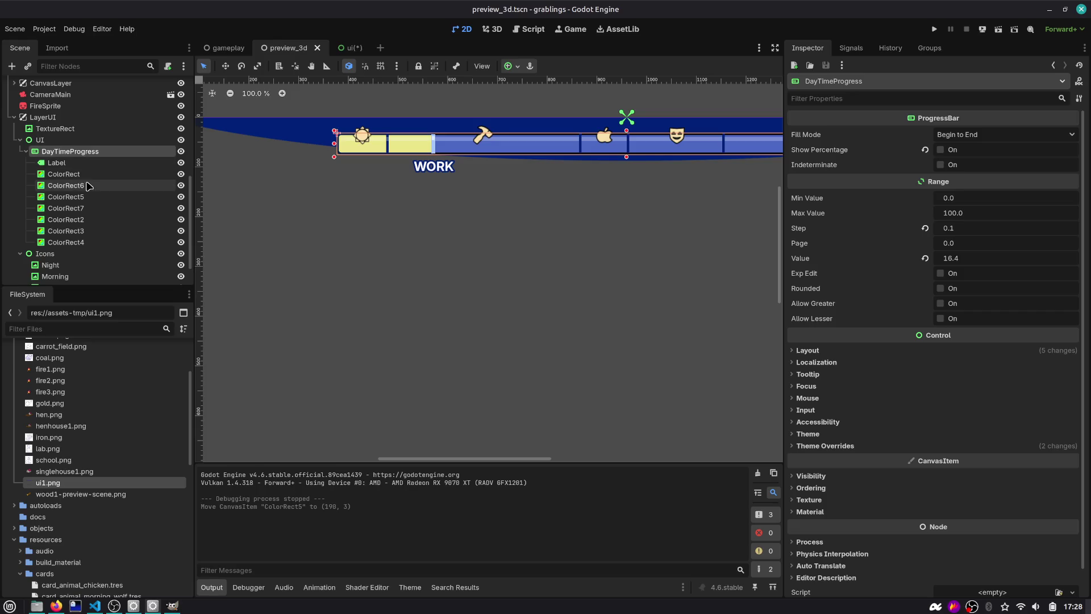
scroll(71, 211, down, 2)
click(68, 218)
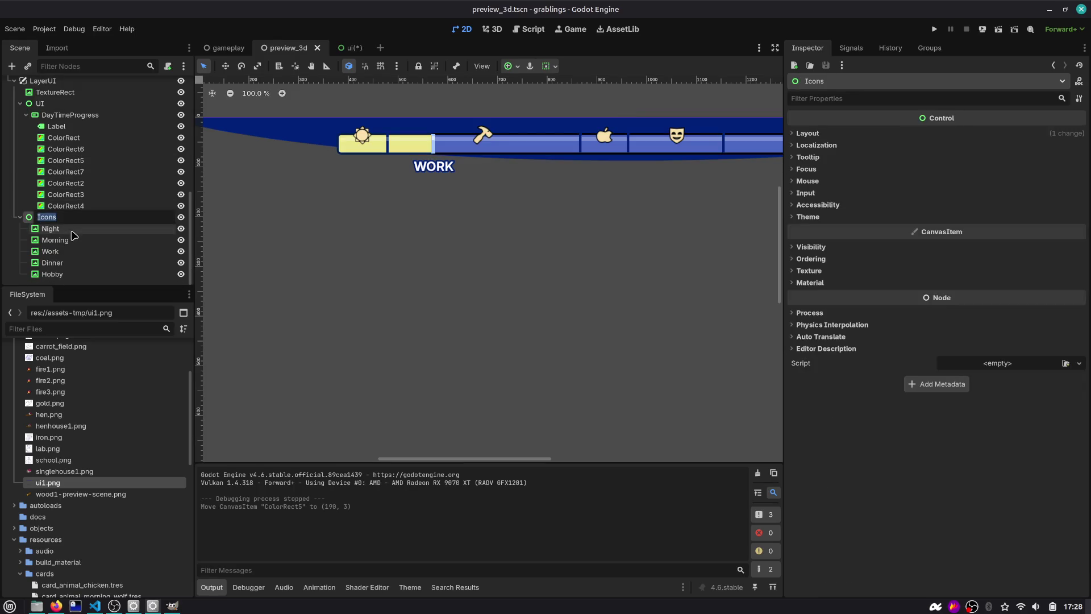
click(73, 240)
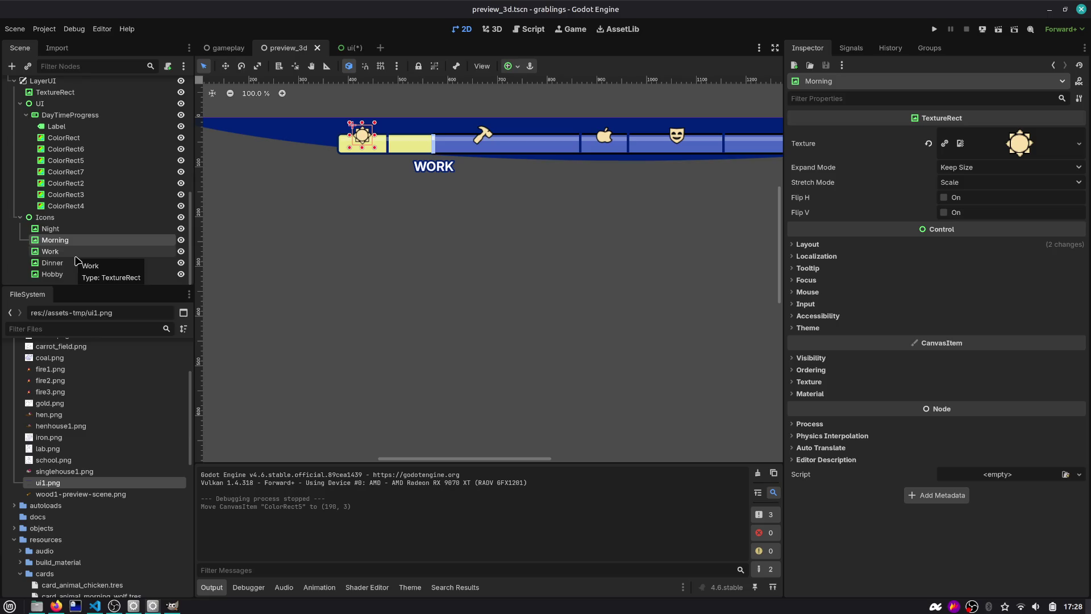
click(69, 218)
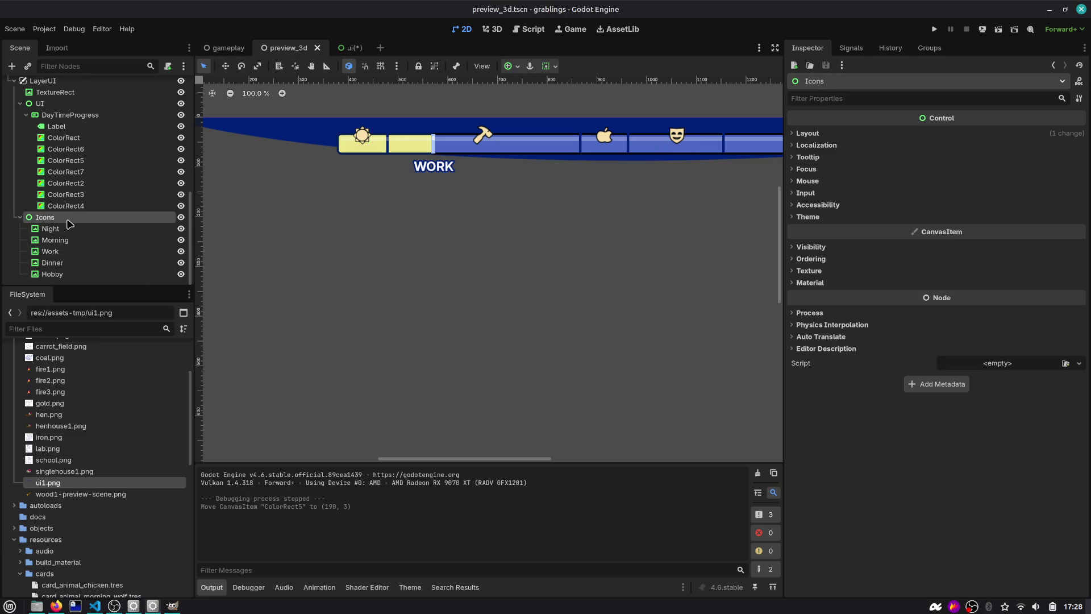
scroll(414, 195, down, 4)
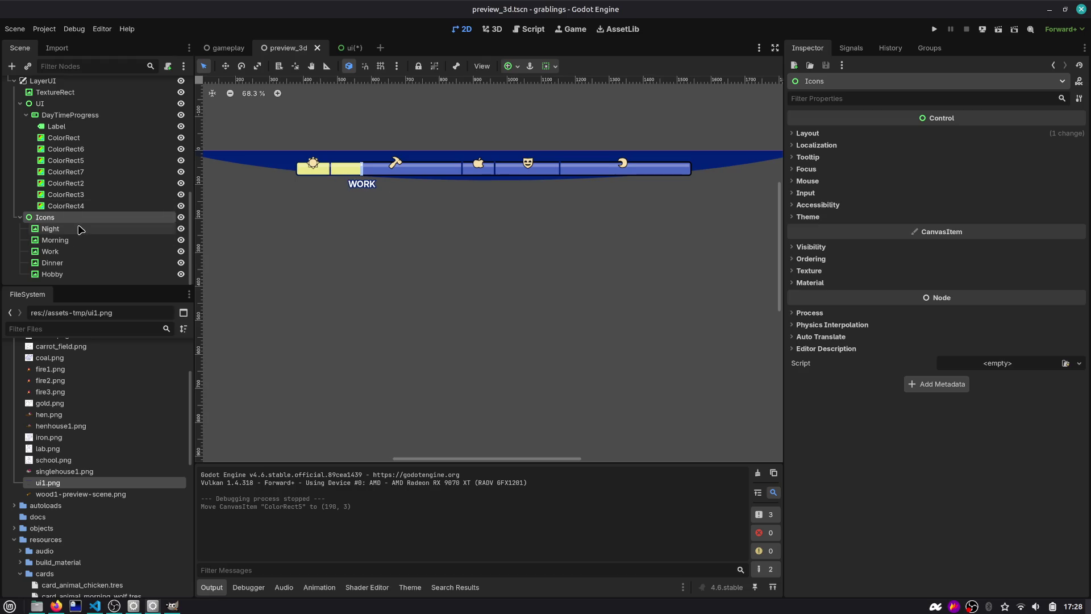
click(341, 48)
Step: Select the first ColorRect marker and review the commented-out _draw code in day_time_progress.gd
scroll(268, 193, up, 2)
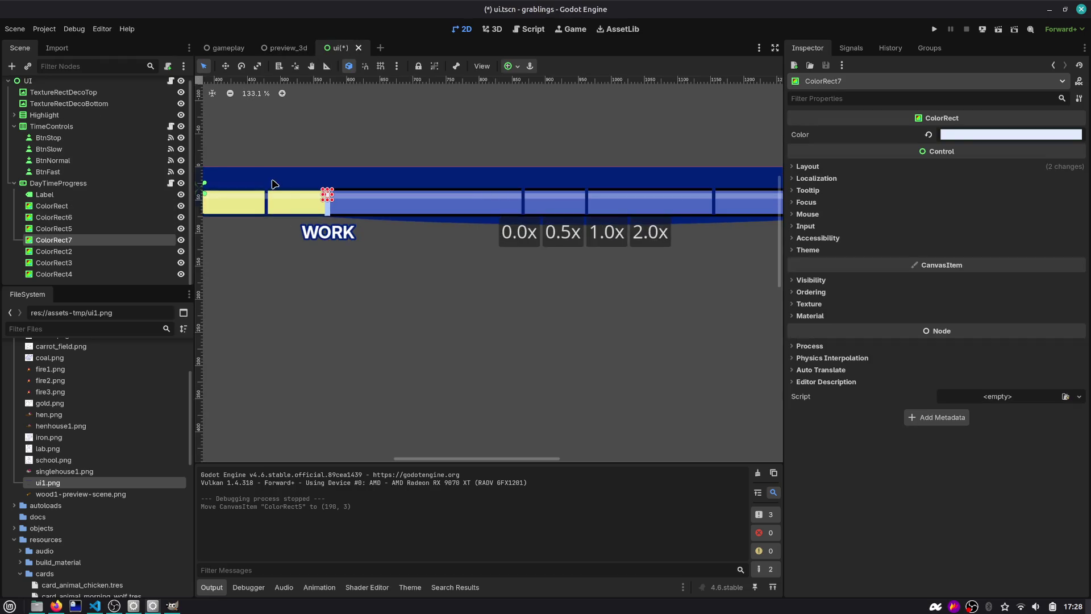
click(267, 193)
click(67, 208)
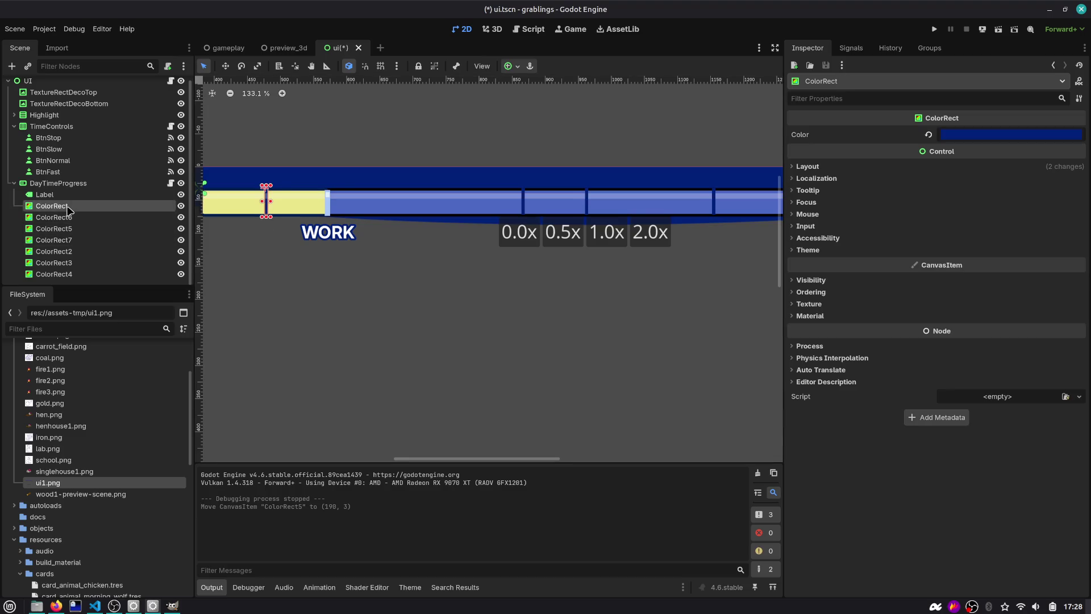
click(170, 183)
click(430, 266)
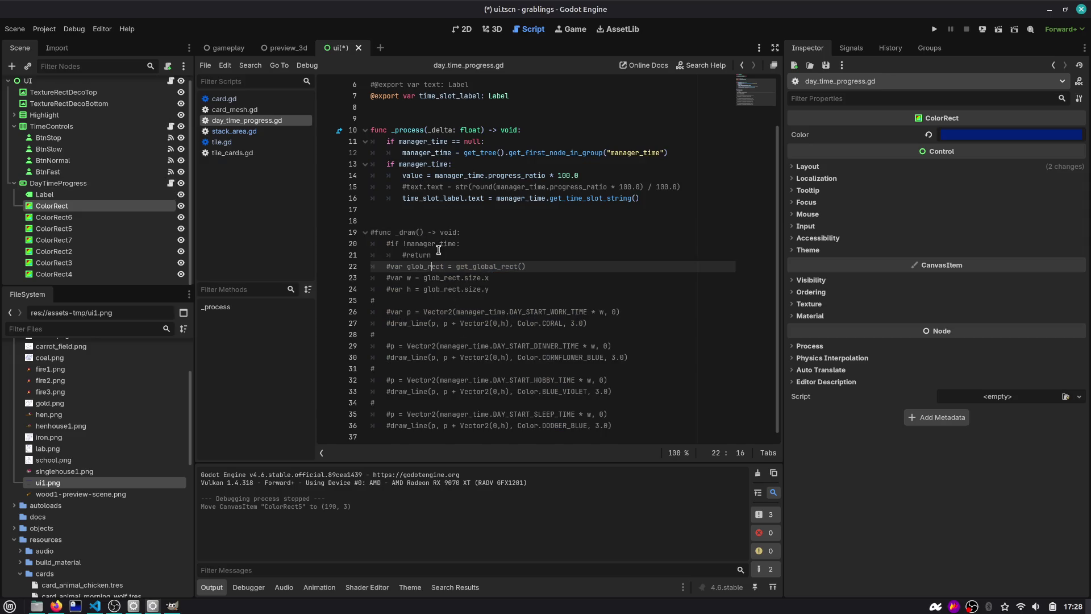
Step: Rename the first ColorRect marker under DayTimeProgress to MarkMorning
double_click(99, 208)
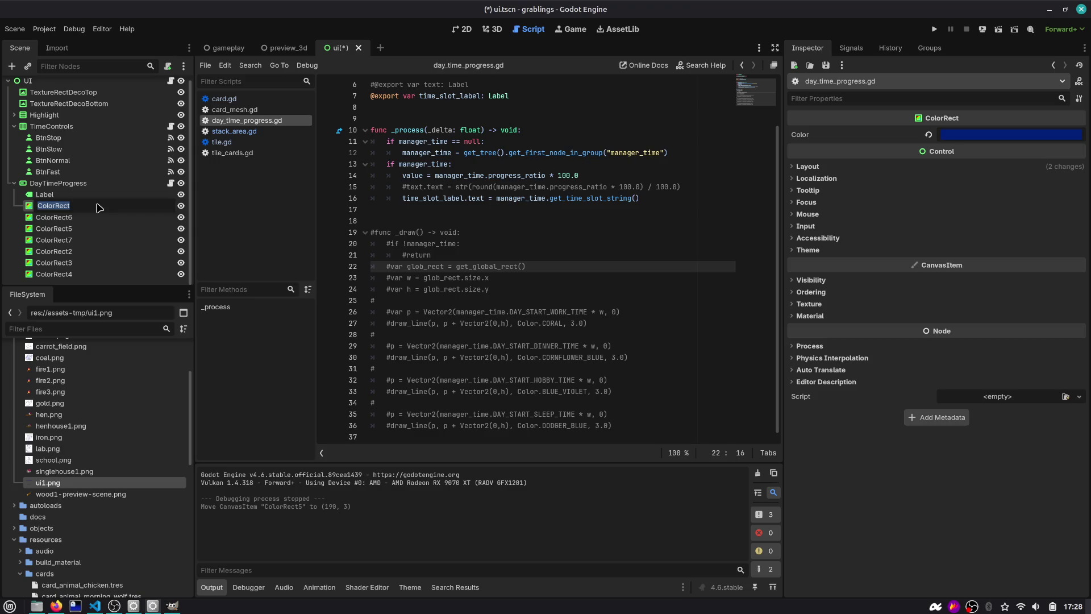
text(L)
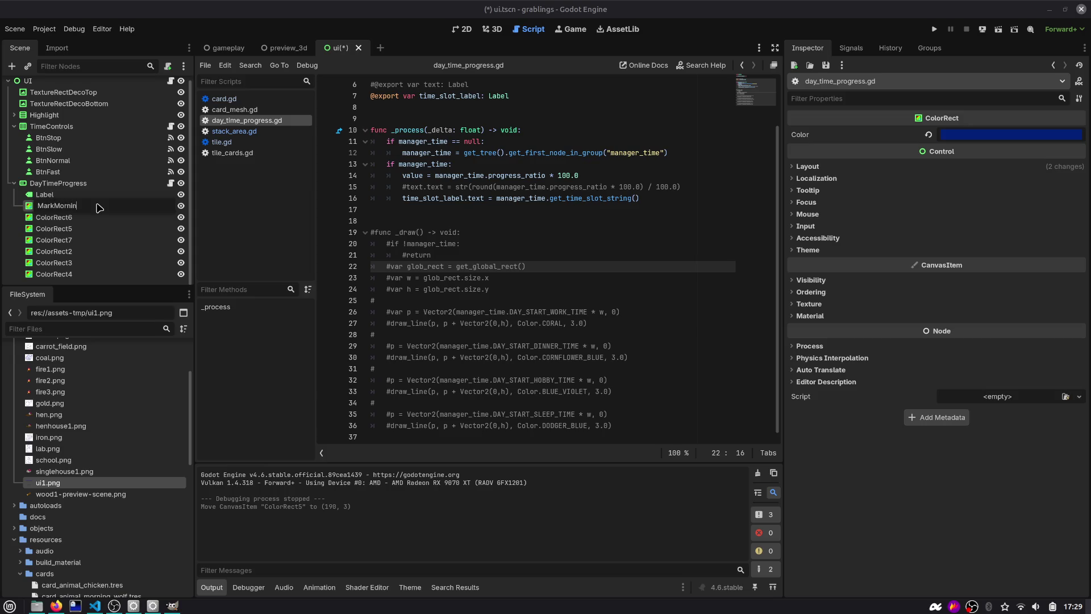
text(g)
key(Return)
click(462, 29)
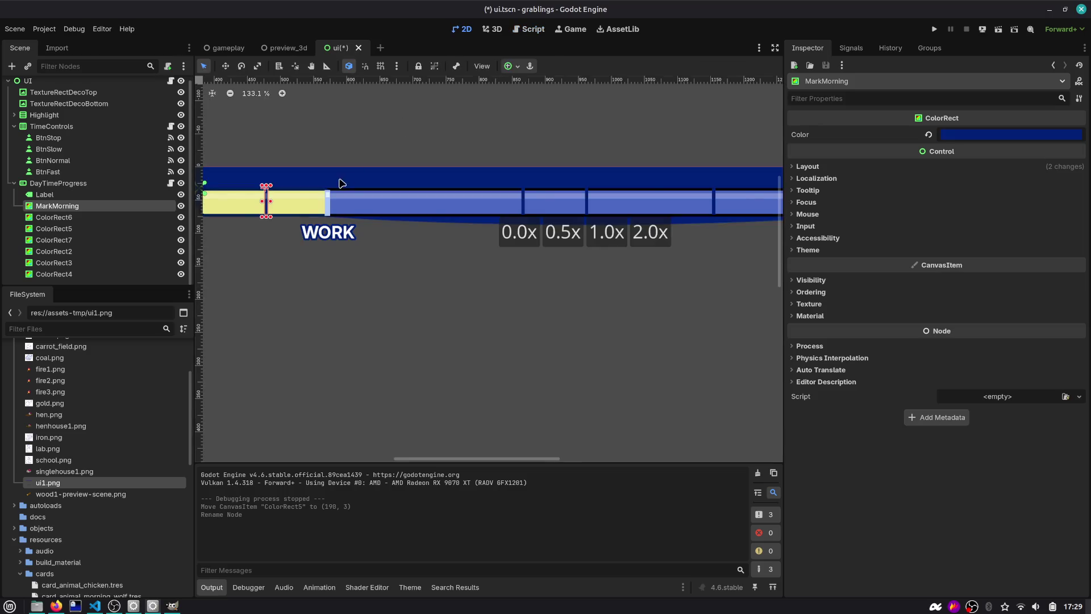
scroll(297, 196, down, 2)
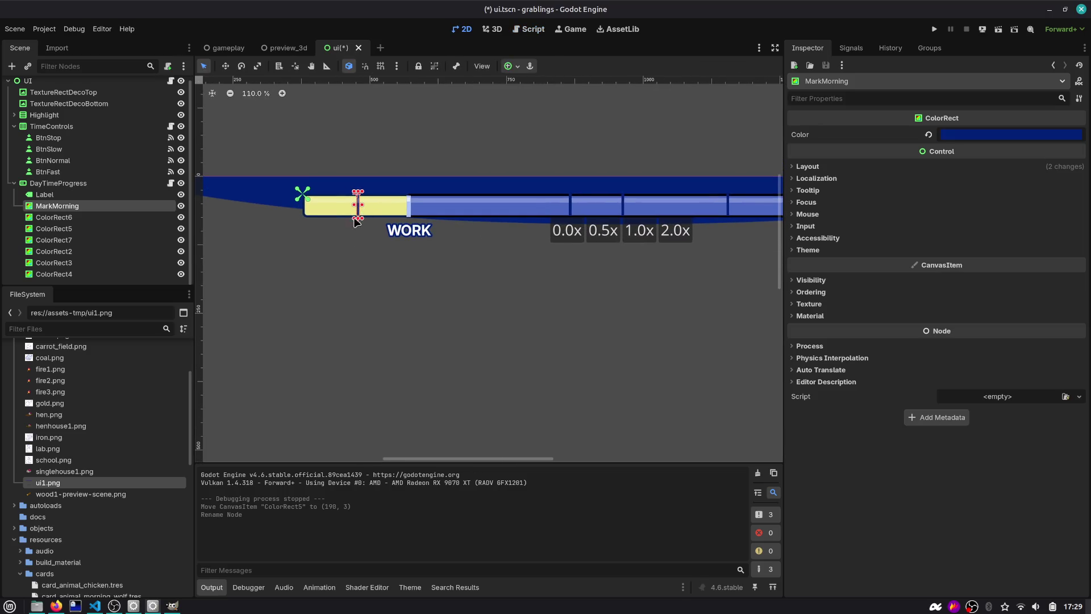
scroll(355, 221, down, 6)
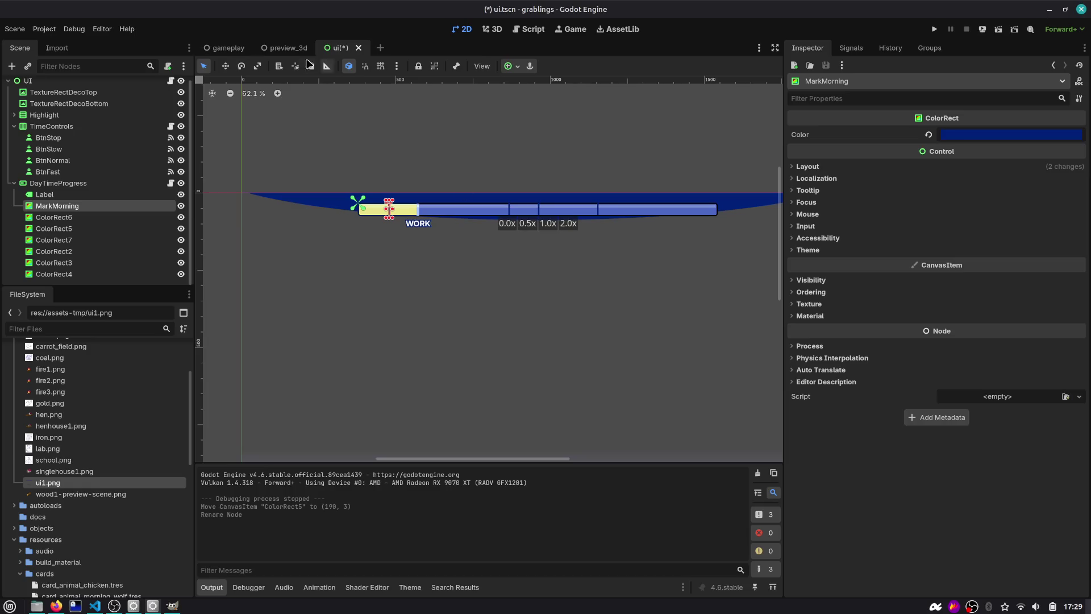
Step: Switch to the preview_3d scene and inspect its day-time bar with sun, hammer, apple, mask and moon icons
click(293, 50)
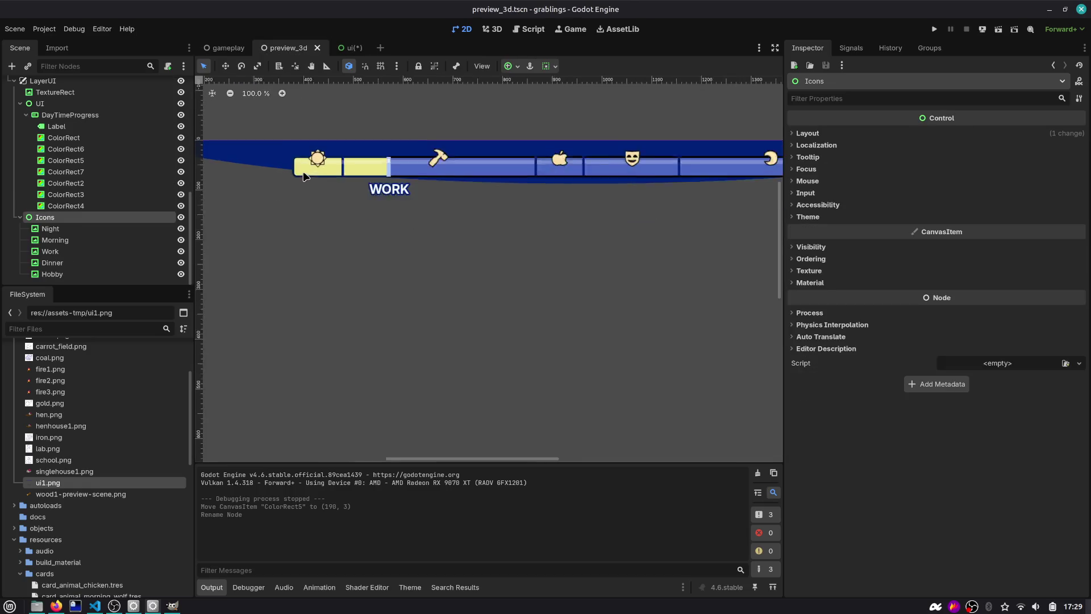
scroll(304, 177, up, 7)
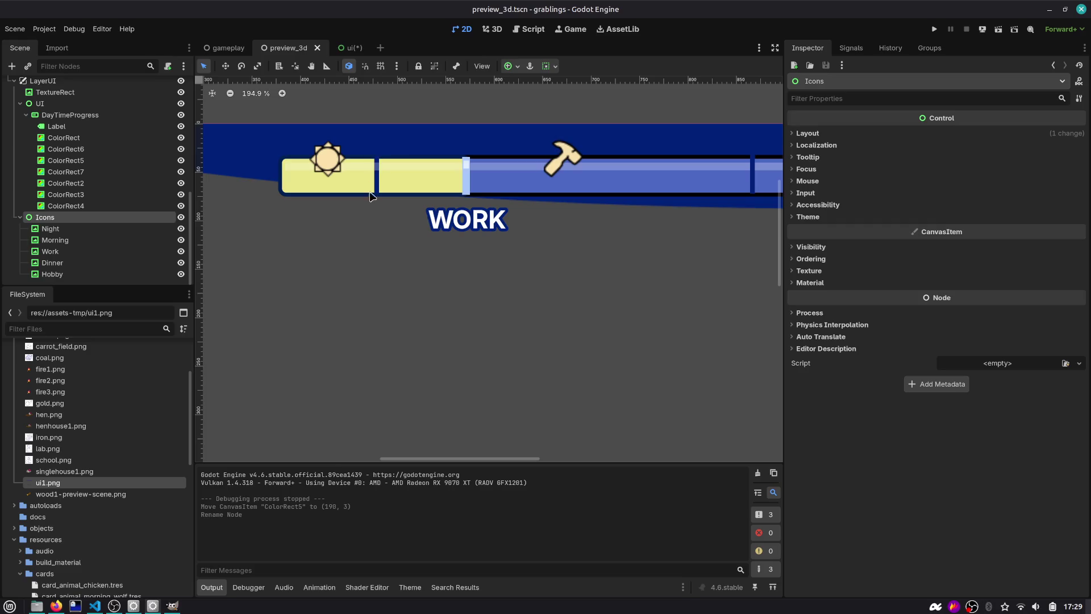
scroll(462, 176, down, 5)
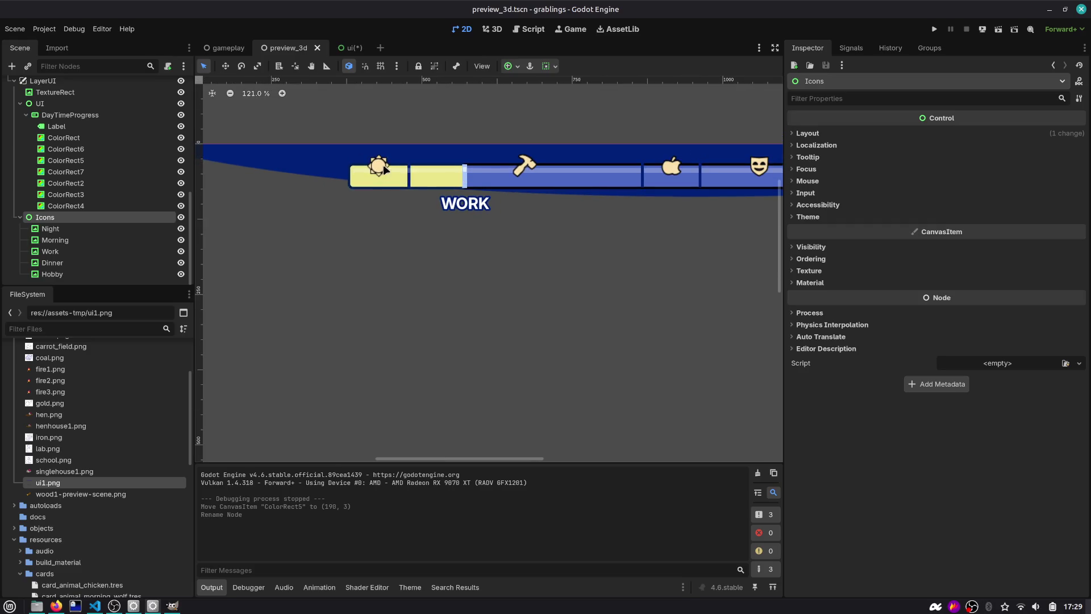
scroll(384, 169, right, 5)
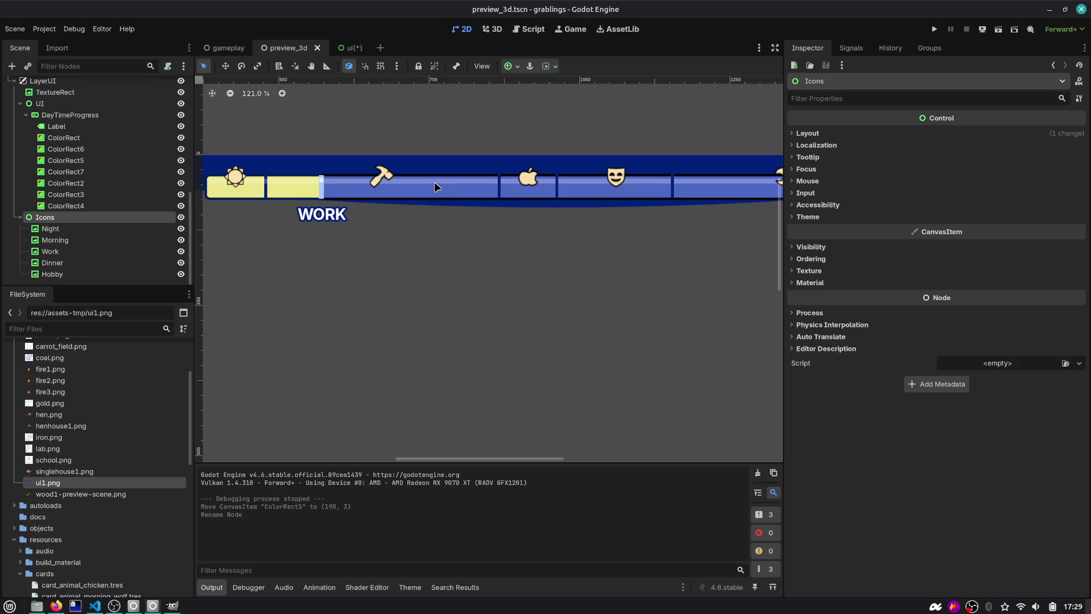
scroll(455, 187, down, 5)
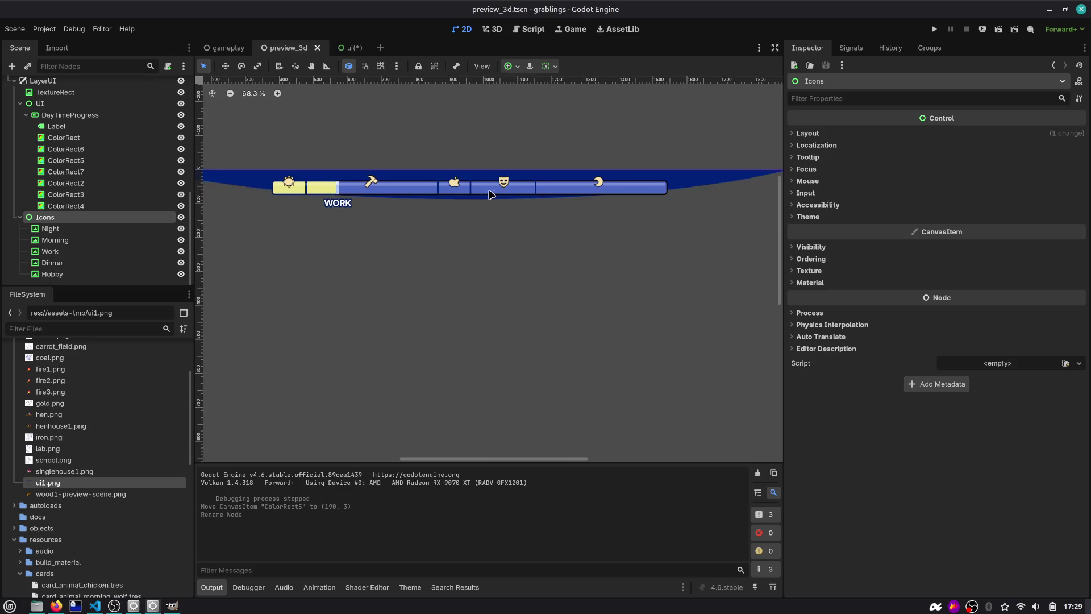
key(alt+Tab)
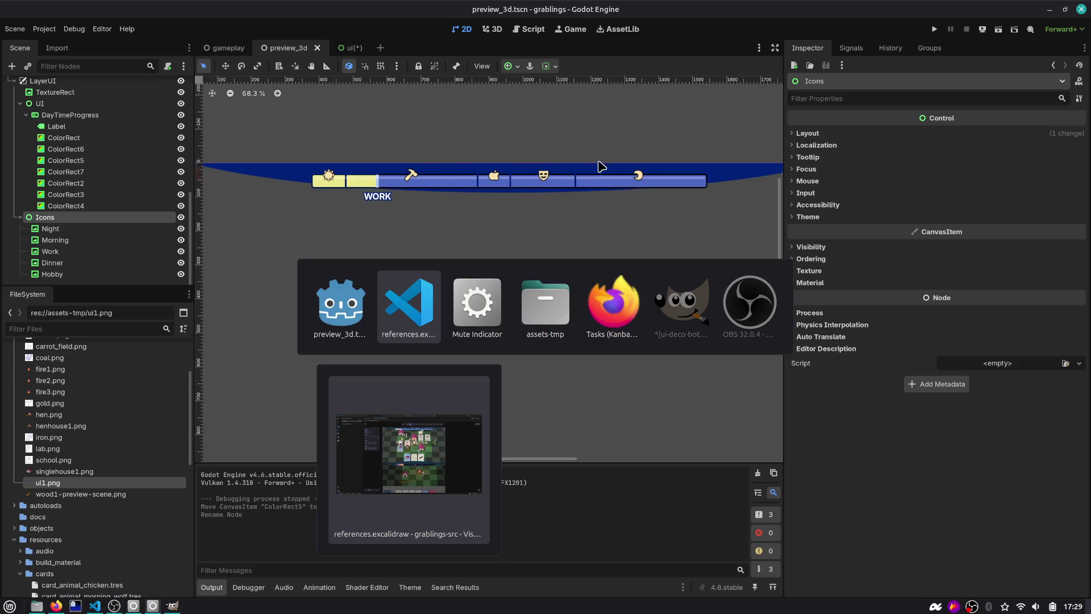
key(Escape)
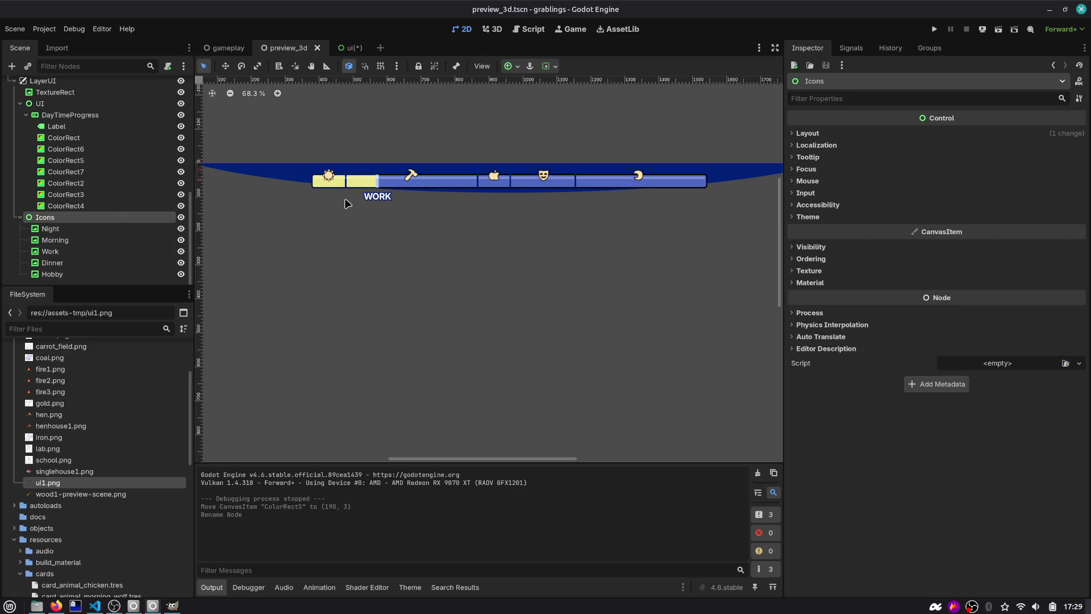
Step: Compare the ui and preview_3d scenes, then select ColorRect6 in the ui scene tree
click(352, 50)
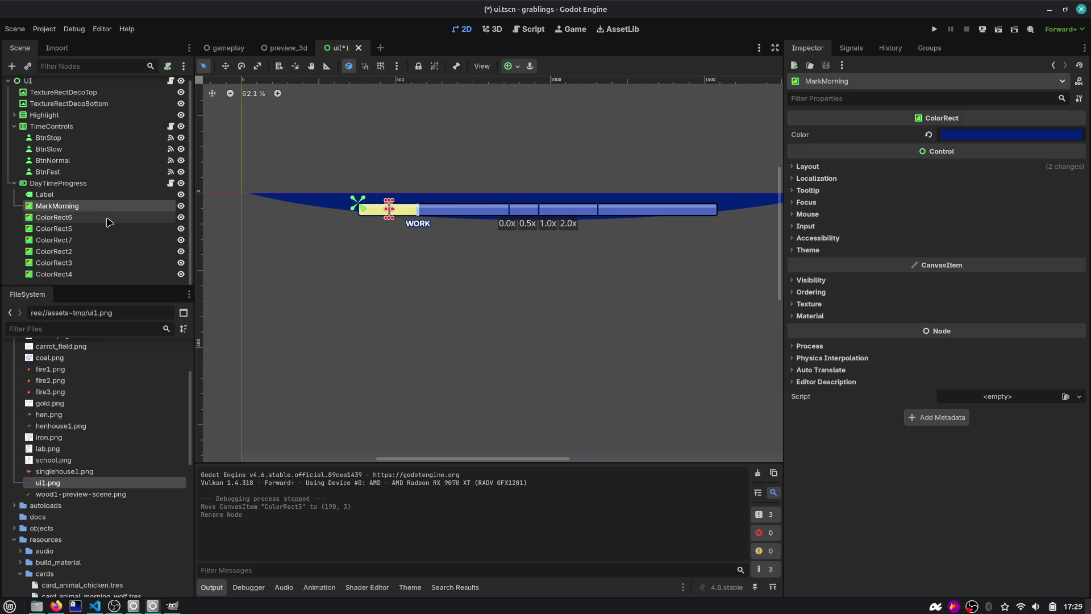
click(277, 51)
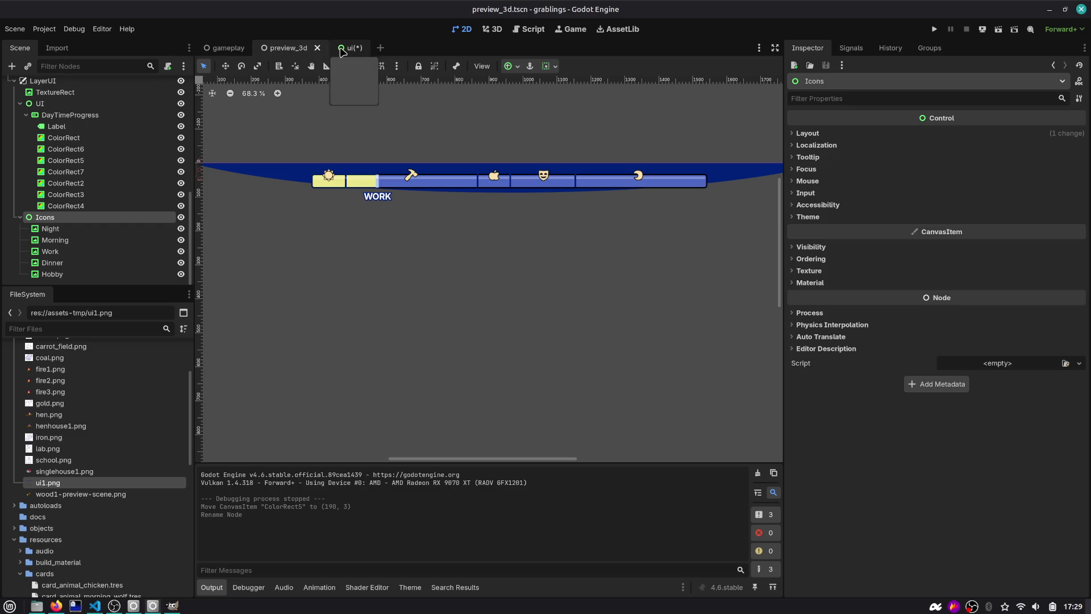
click(343, 49)
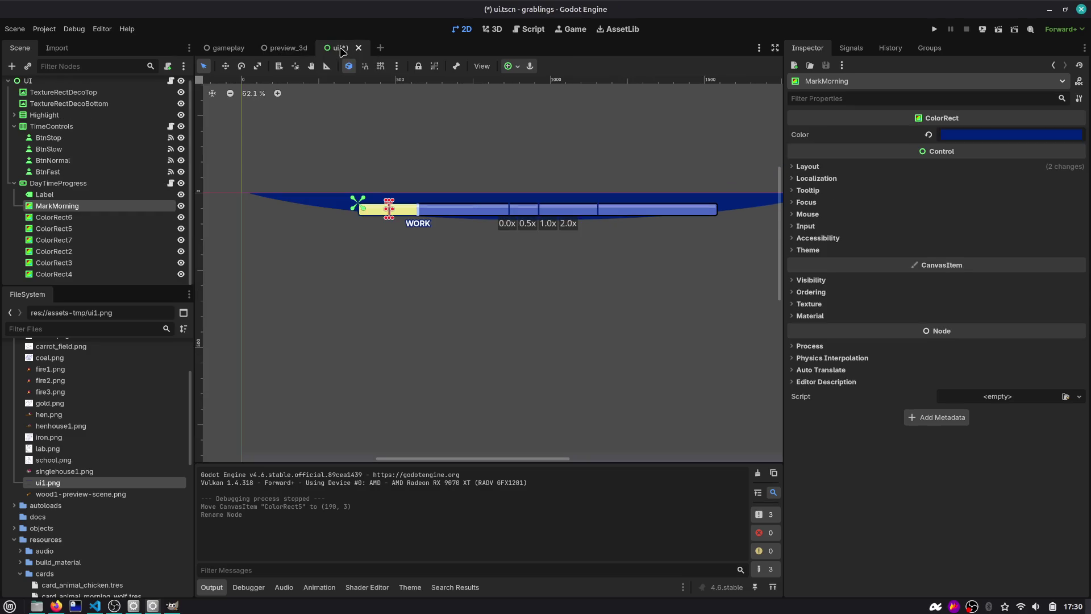
click(69, 218)
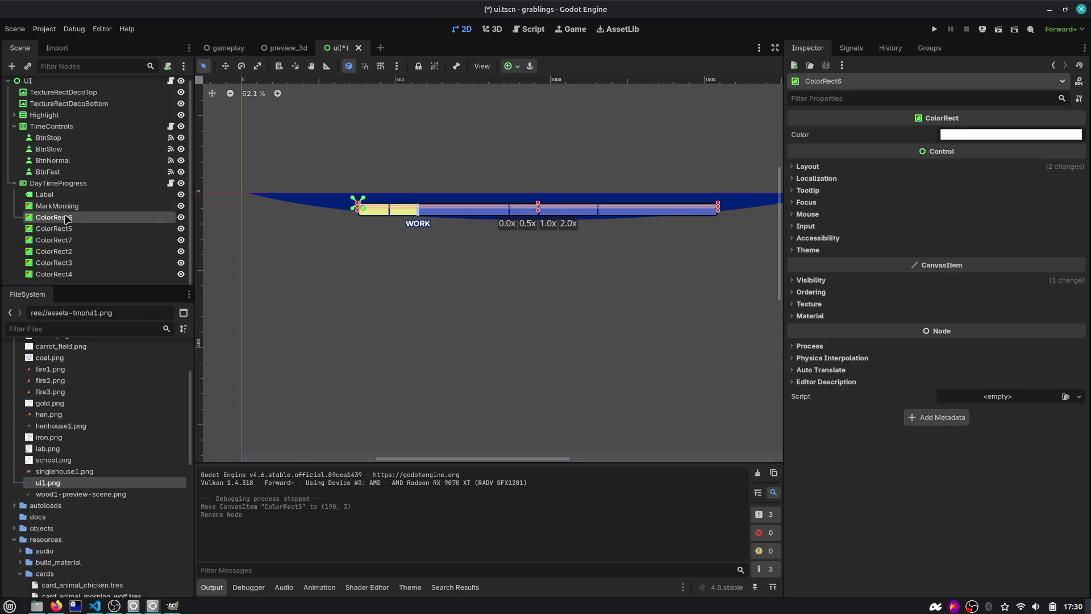
Step: Undo an accidental move of ColorRect6 and rename it HorizontalDeco
mouse_move(69, 219)
mouse_down()
mouse_move(70, 177)
mouse_move(72, 201)
mouse_up()
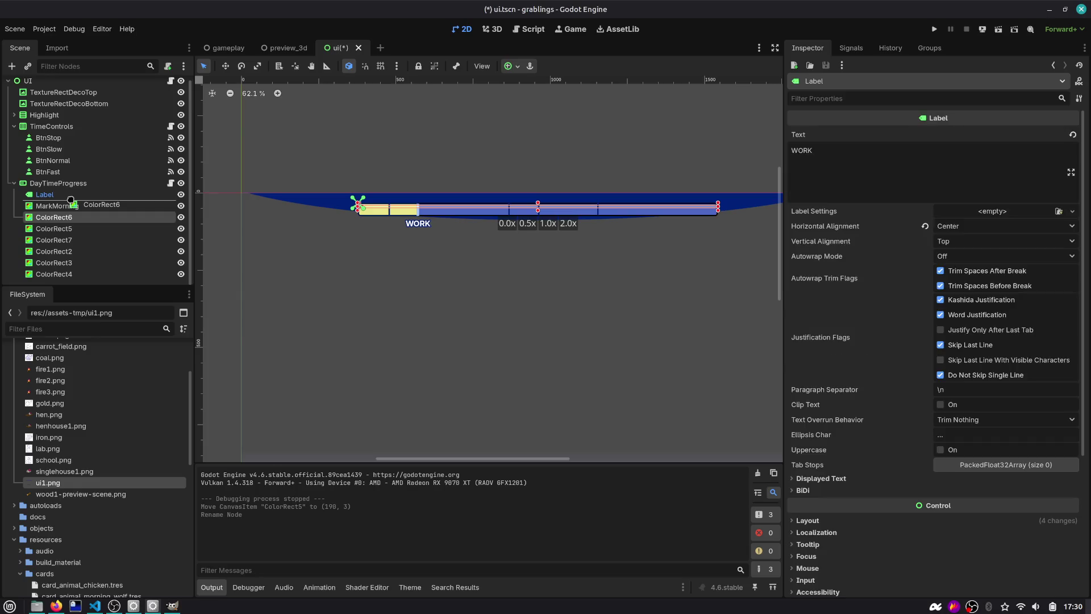
key(ctrl+z)
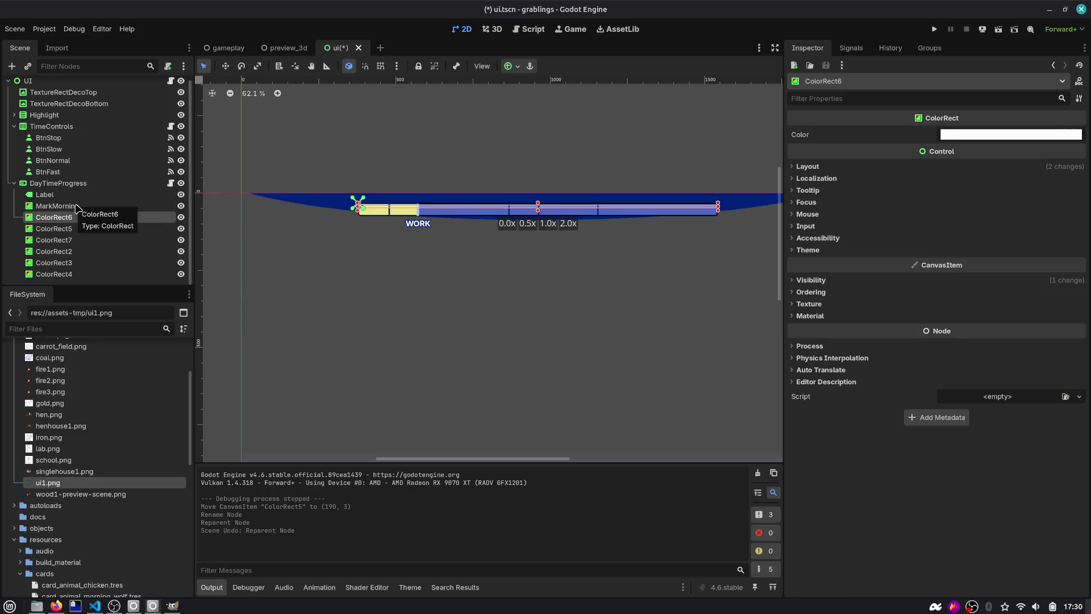
scroll(449, 201, up, 5)
double_click(124, 215)
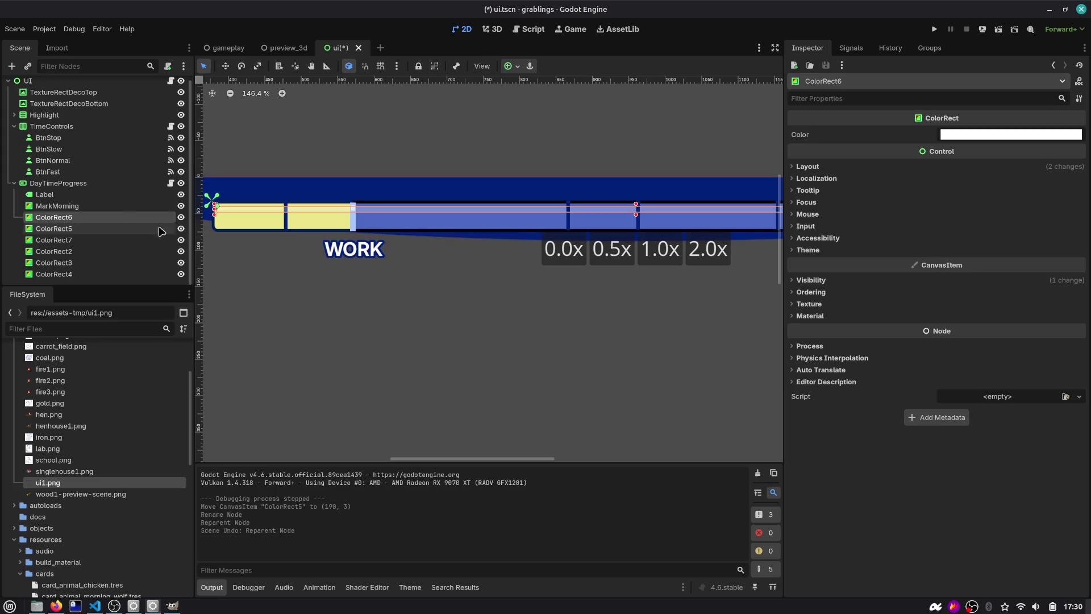
text(Decirati)
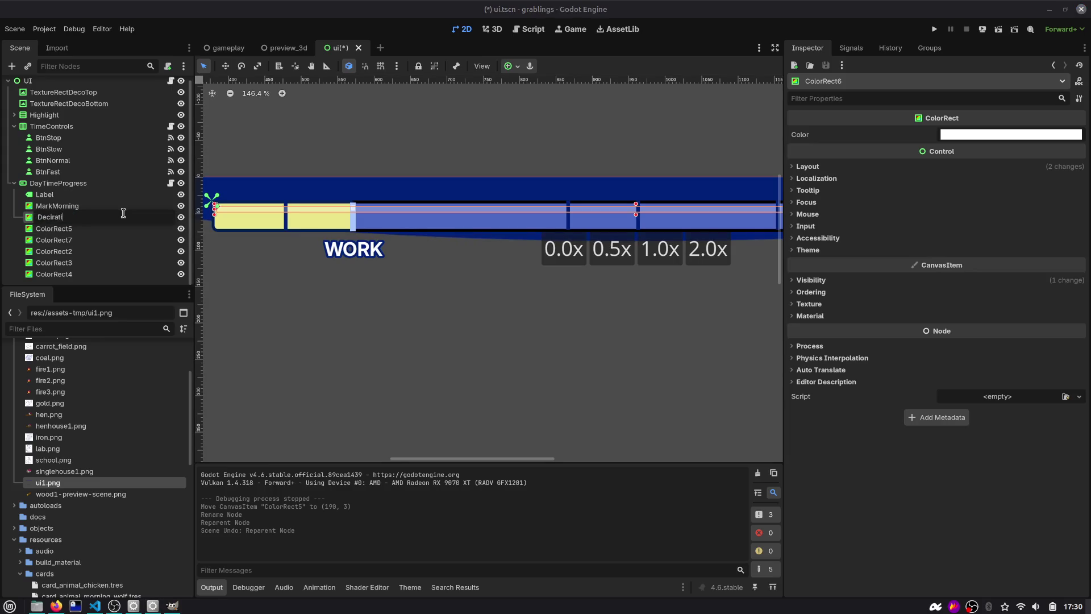
key(BackSpace)
key(ctrl+a)
text(H)
text(eco)
key(Return)
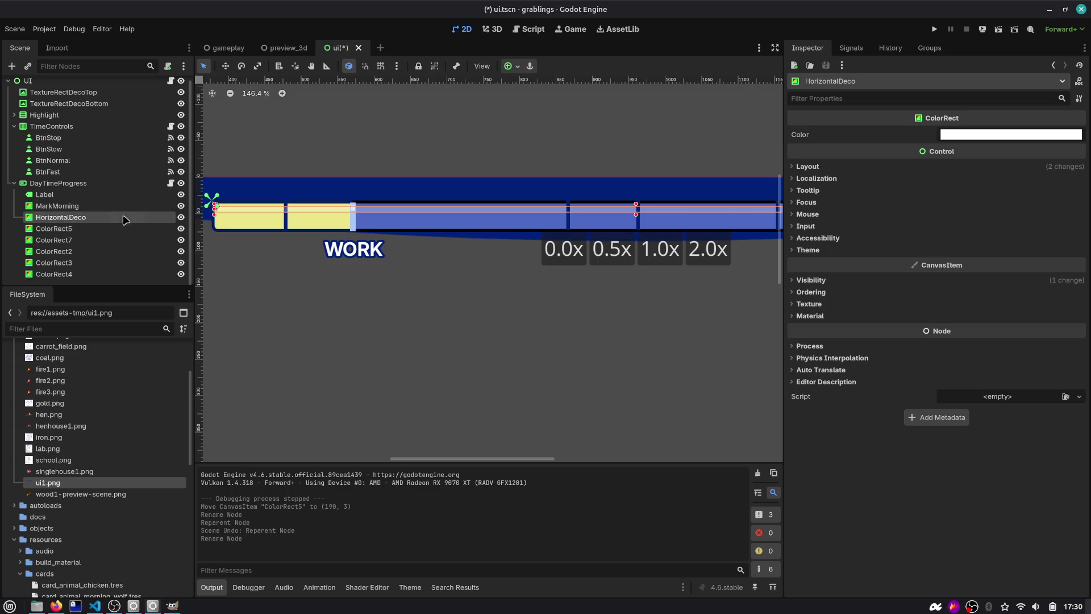
Step: Inspect the remaining rectangles and nest ColorRect7 inside ColorRect5
click(97, 229)
scroll(445, 263, down, 1)
scroll(365, 217, down, 1)
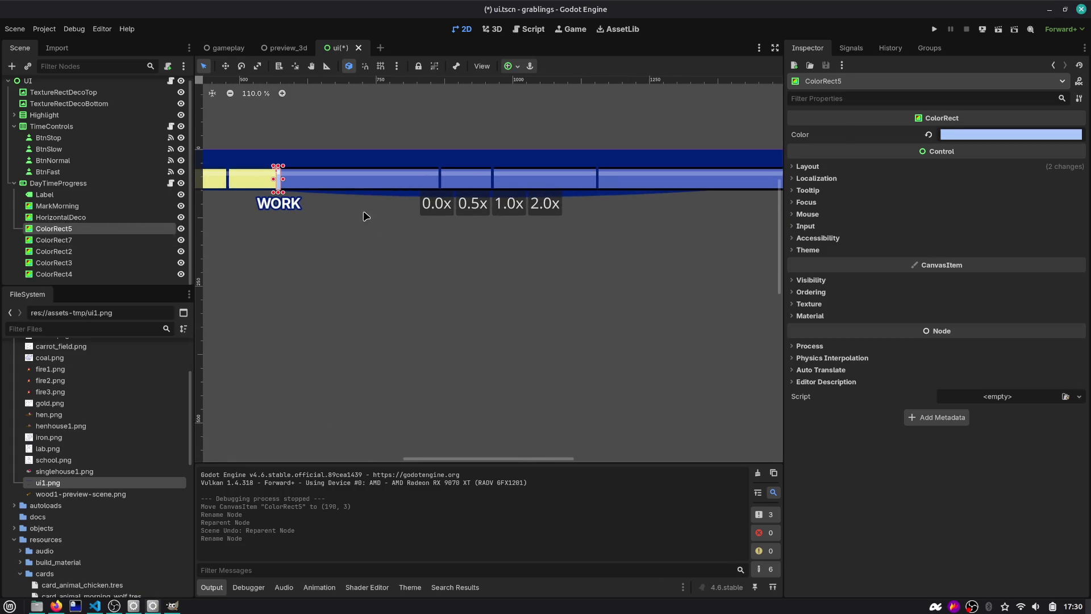
click(94, 240)
click(90, 251)
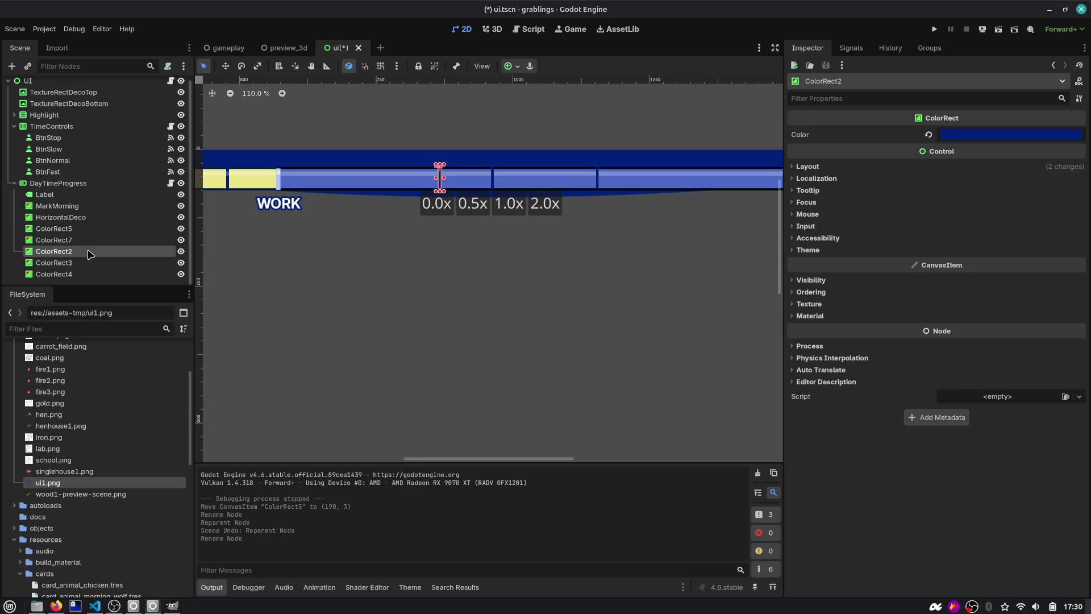
click(82, 240)
shift+click(81, 229)
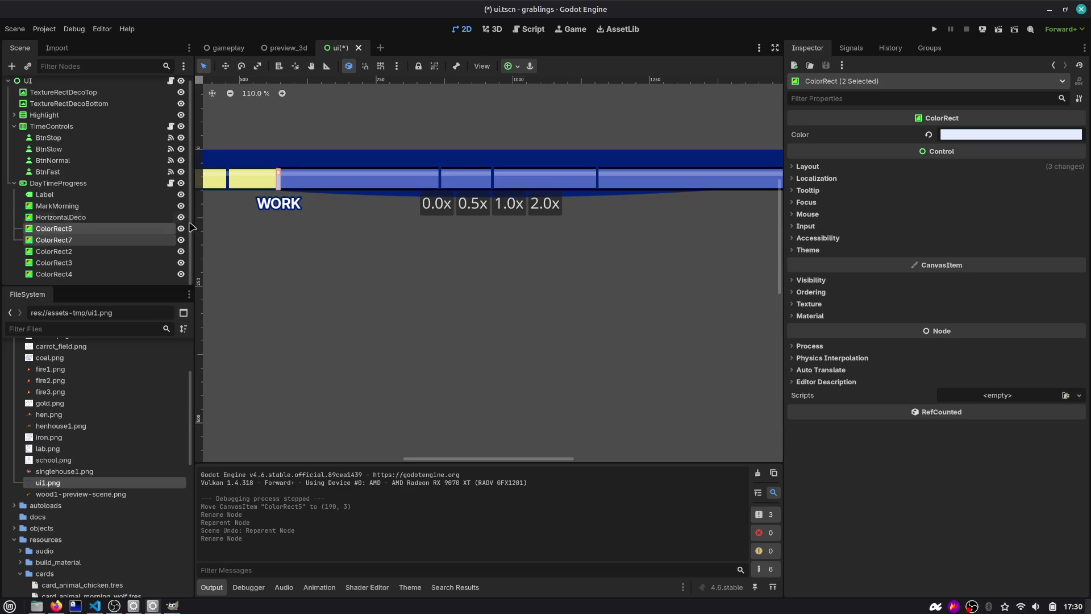
scroll(80, 226, up, 1)
key(f)
click(91, 246)
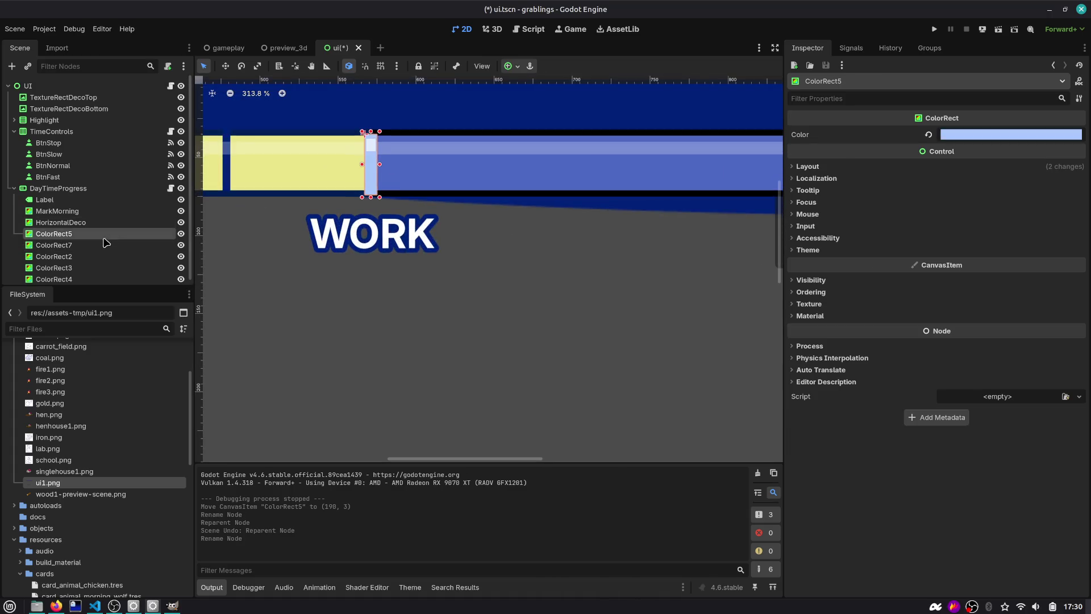
mouse_move(70, 248)
mouse_down()
mouse_move(95, 233)
mouse_move(142, 246)
mouse_move(98, 234)
mouse_up()
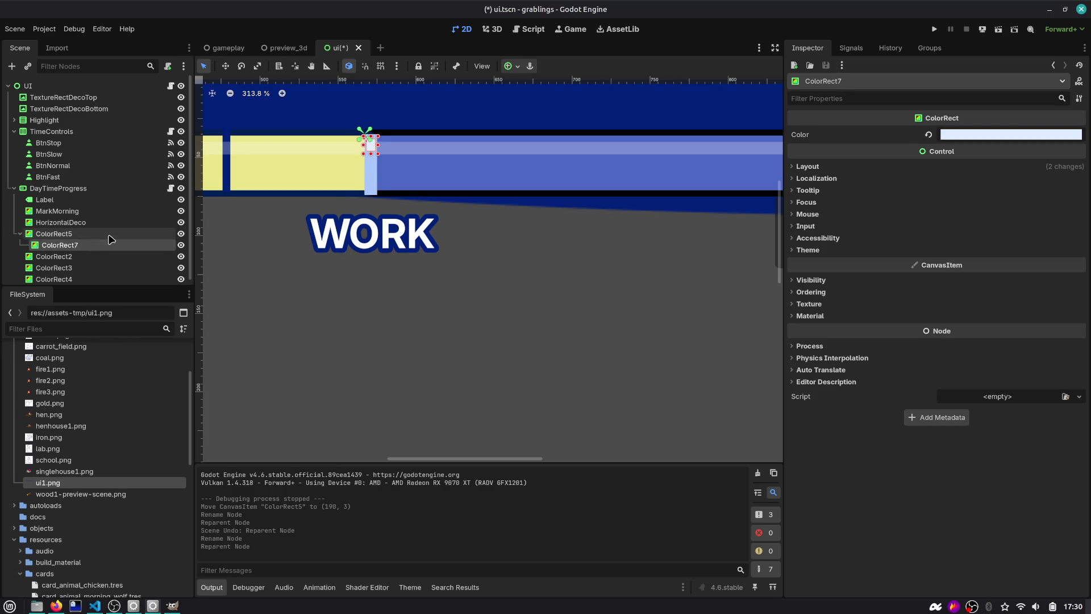
Step: Rename ColorRect5 to Progress and toggle its visibility off and back on
double_click(110, 239)
text(Pro)
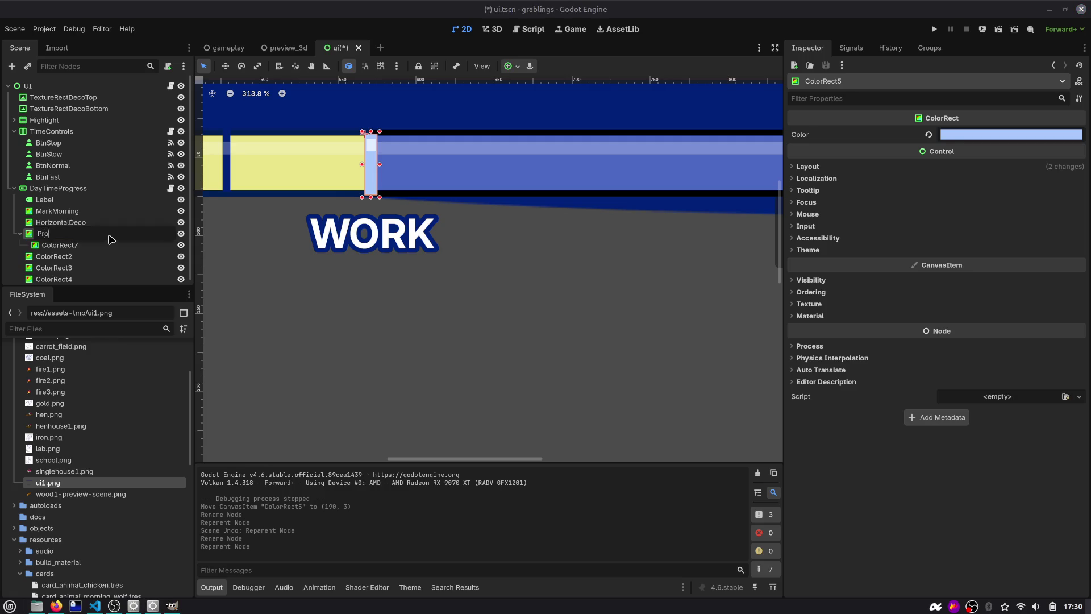
text(gres)
key(Return)
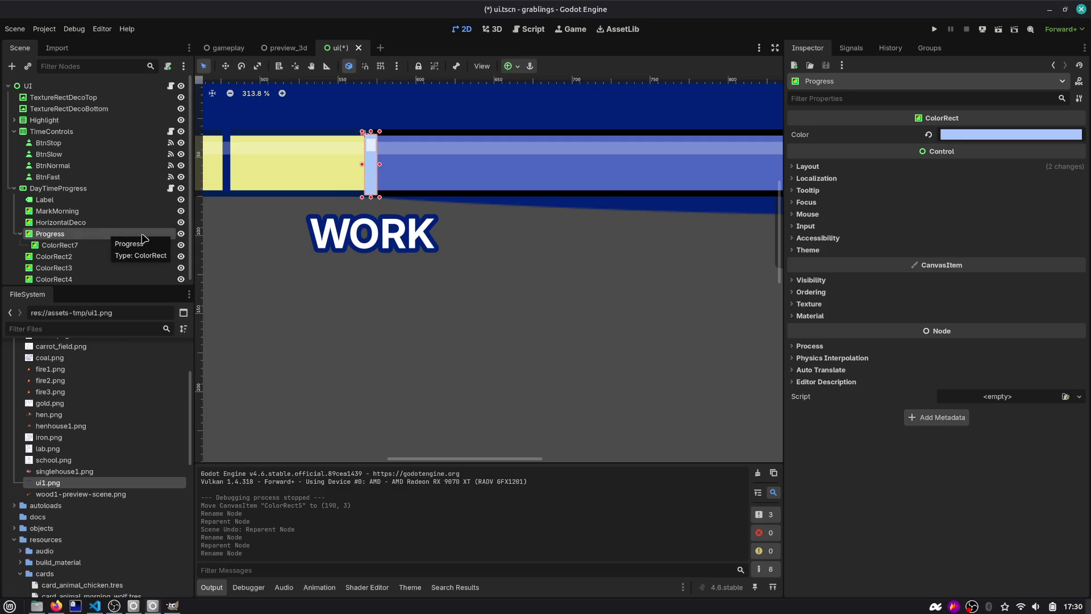
click(181, 234)
click(181, 235)
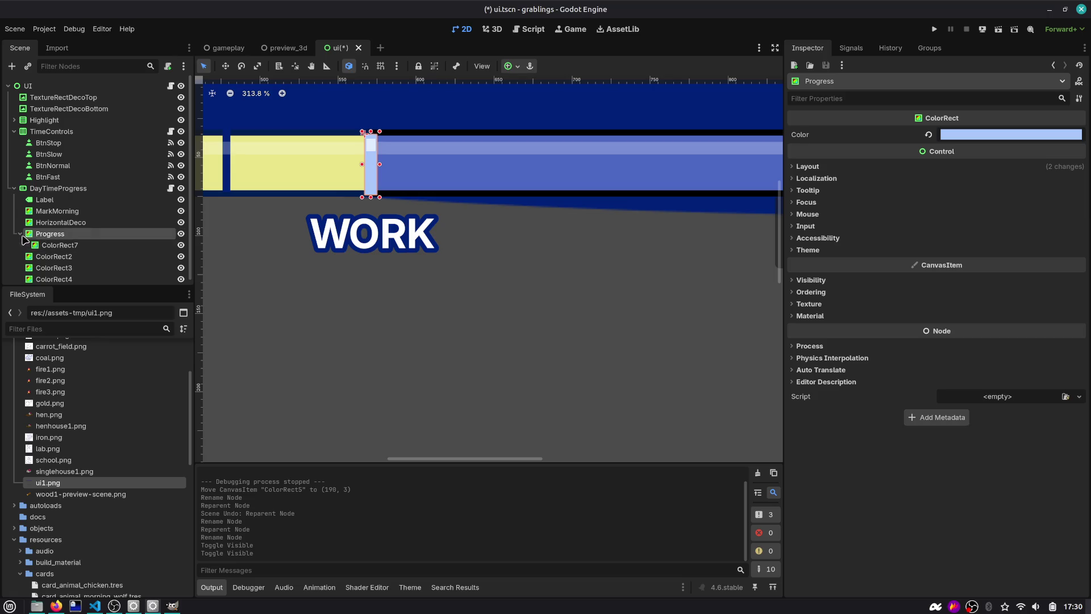
Step: Collapse Progress's children and select and frame ColorRect2
click(20, 234)
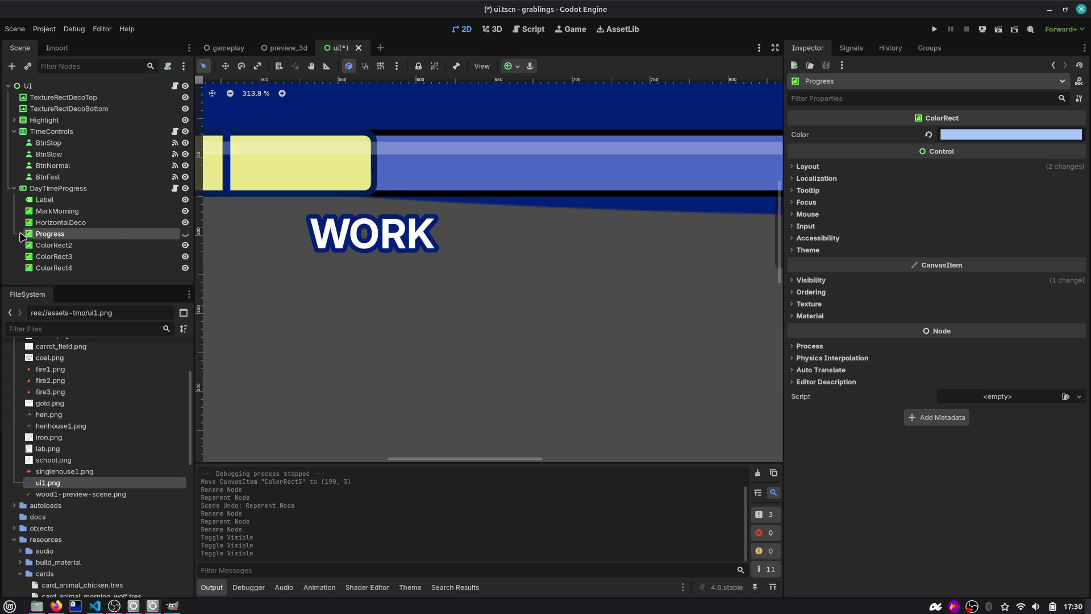
click(52, 245)
scroll(406, 201, down, 5)
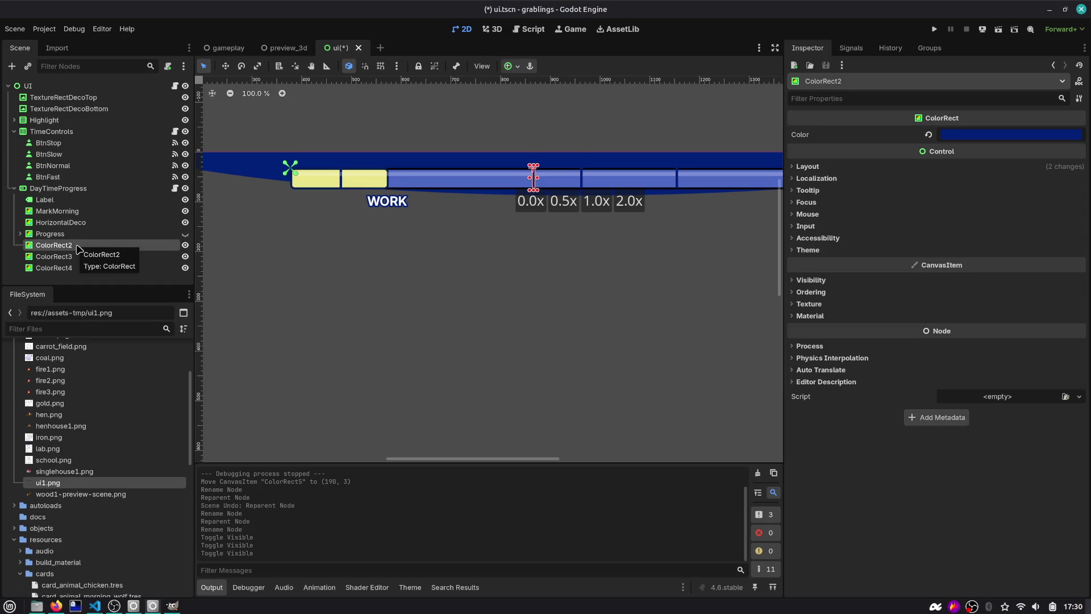
double_click(78, 245)
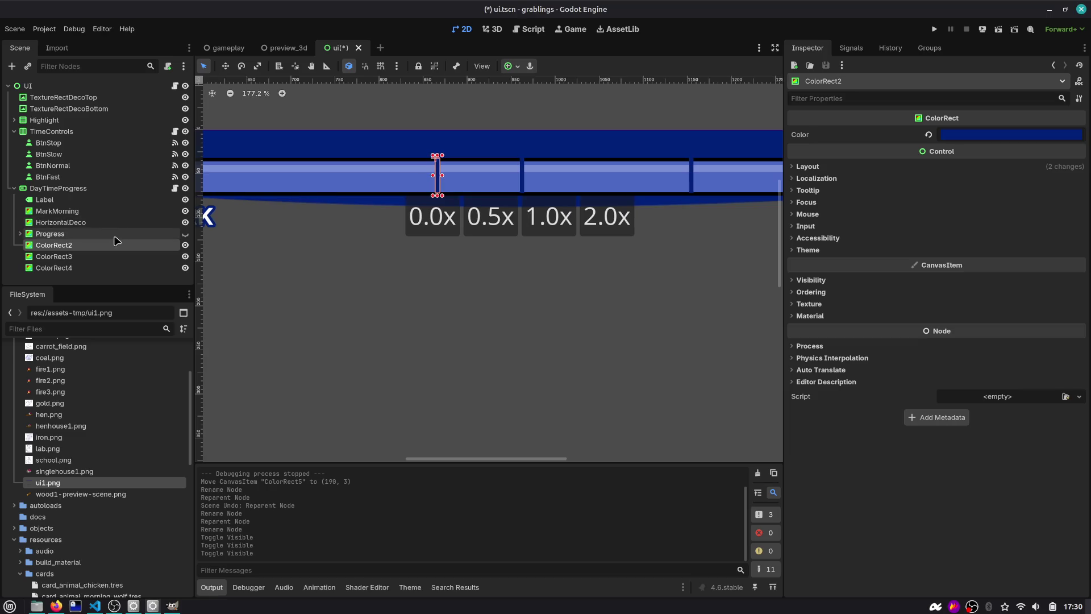
scroll(309, 237, down, 5)
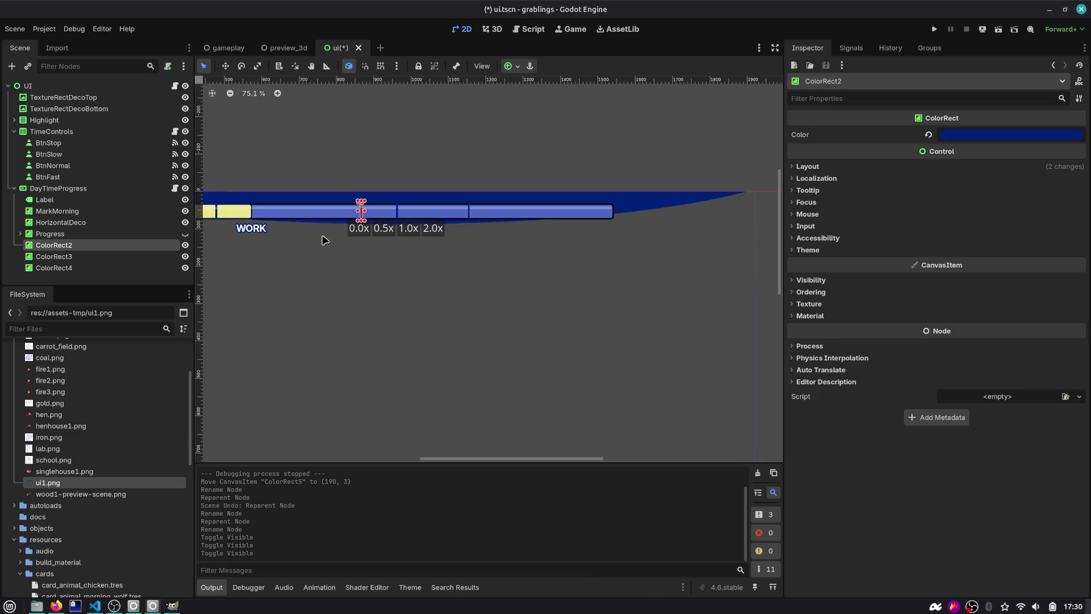
Step: Paste the Icons node from preview_3d under DayTimeProgress and reset the canvas zoom
click(293, 45)
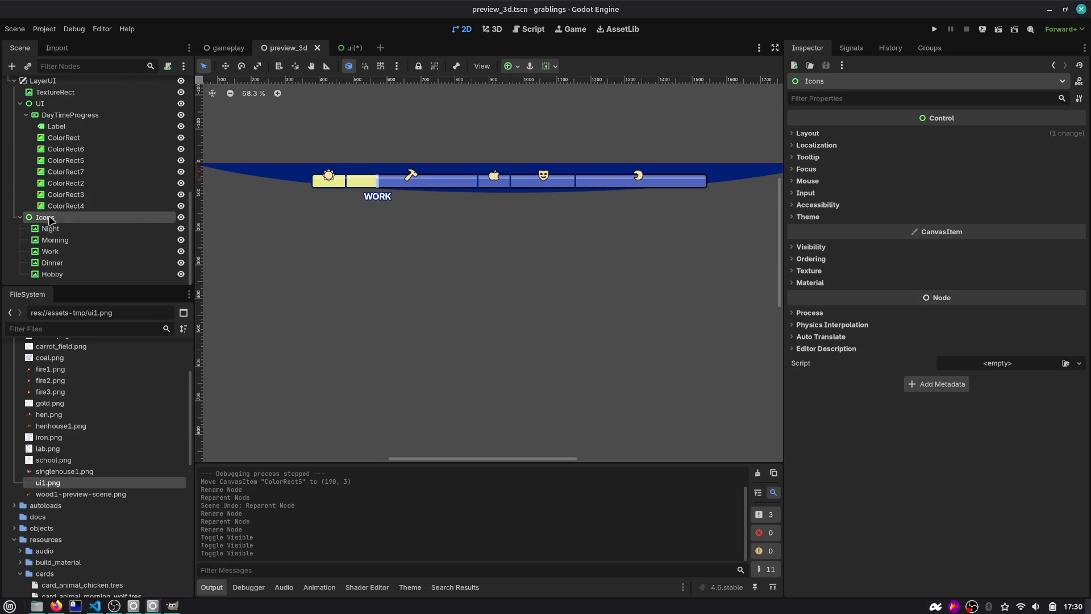
click(350, 47)
click(56, 183)
key(ctrl+v)
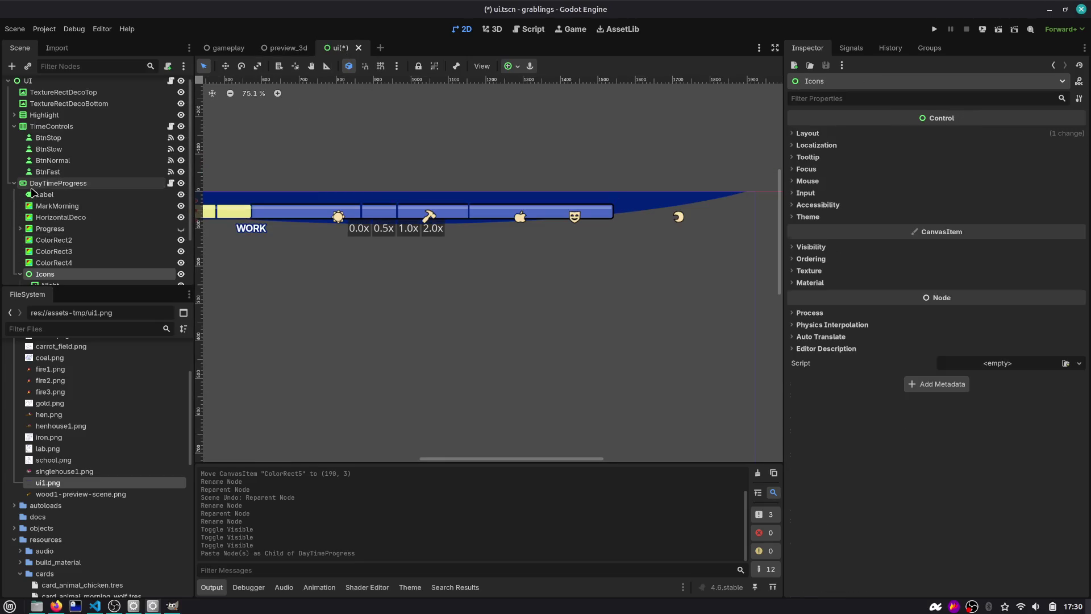
key(ctrl+z)
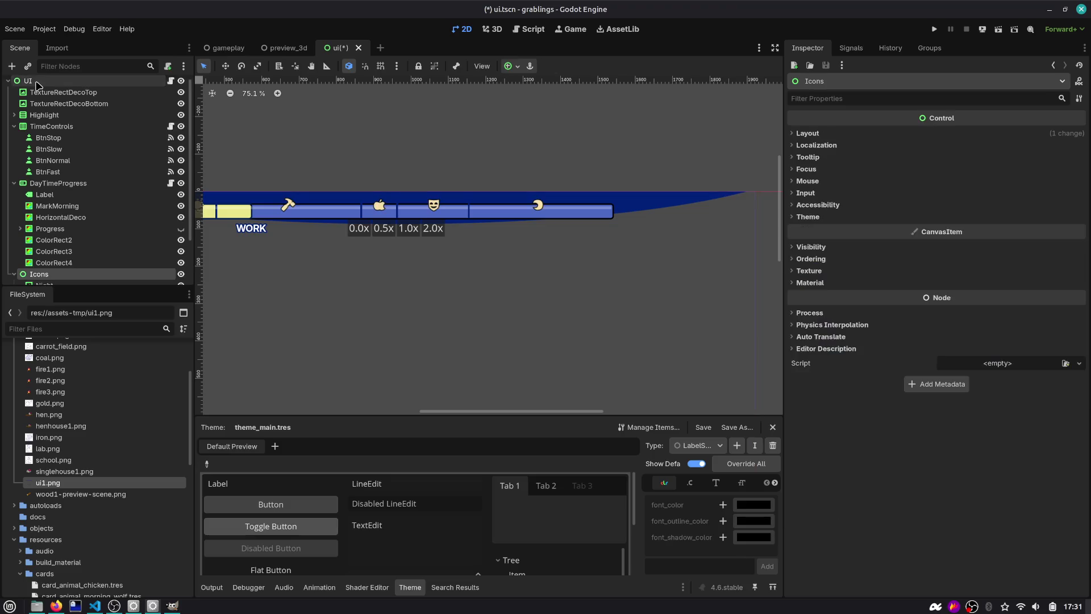
key(ctrl+0)
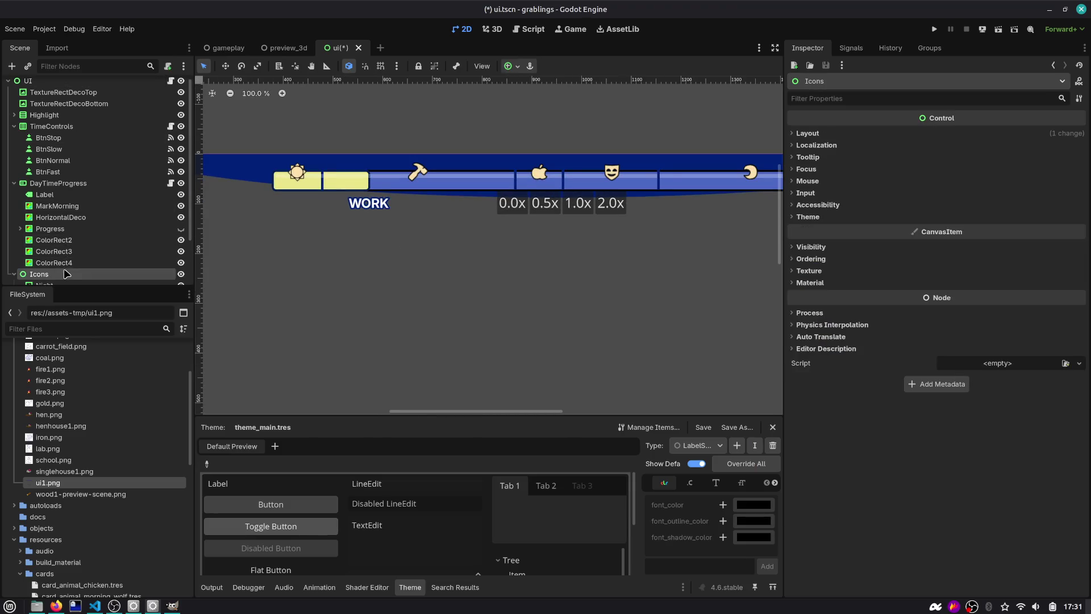
Step: Rename ColorRect2 and ColorRect3 to MarkDinner and MarkHobby
click(61, 239)
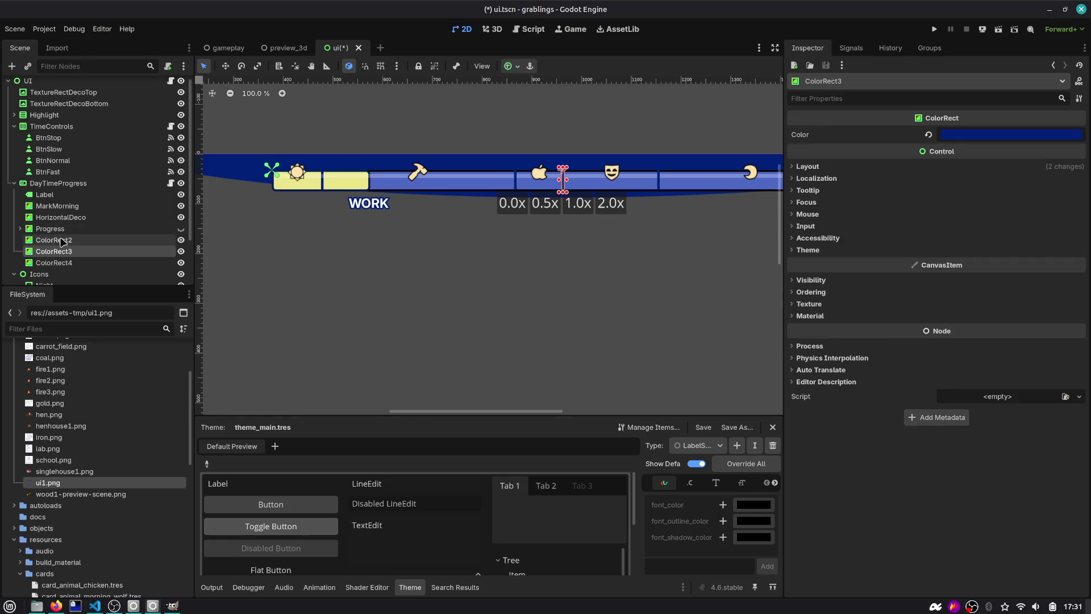
double_click(69, 239)
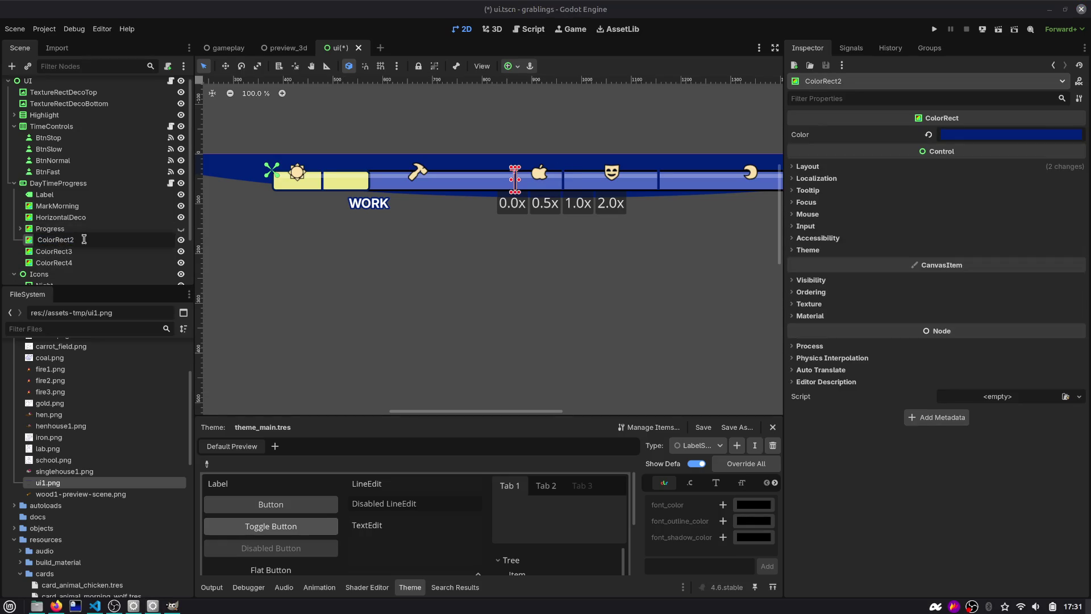
text(MarkDinner)
key(Return)
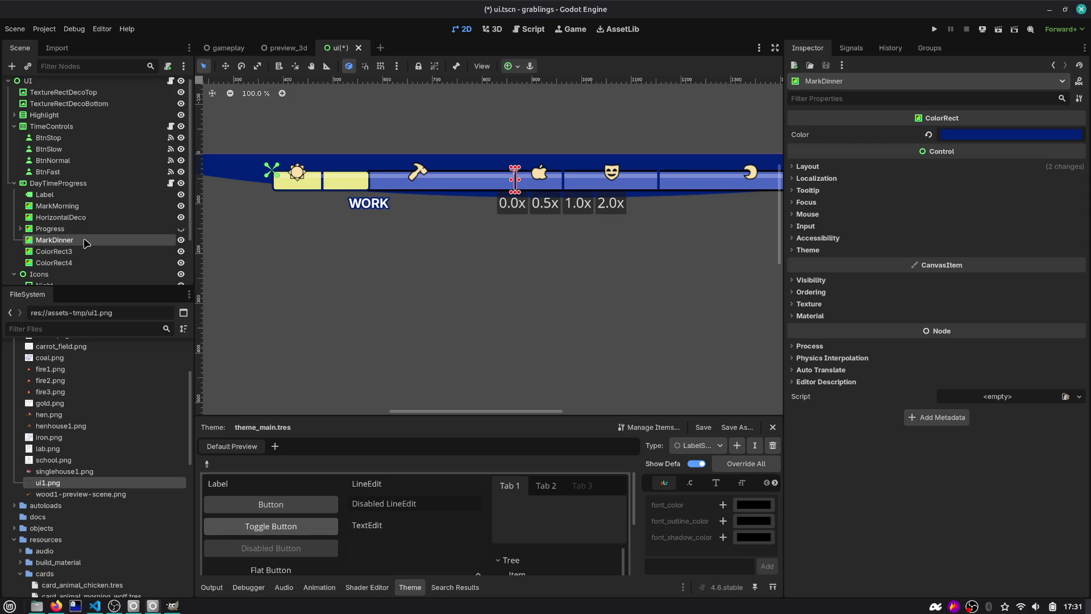
key(Down)
key(F2)
text(MarkHob)
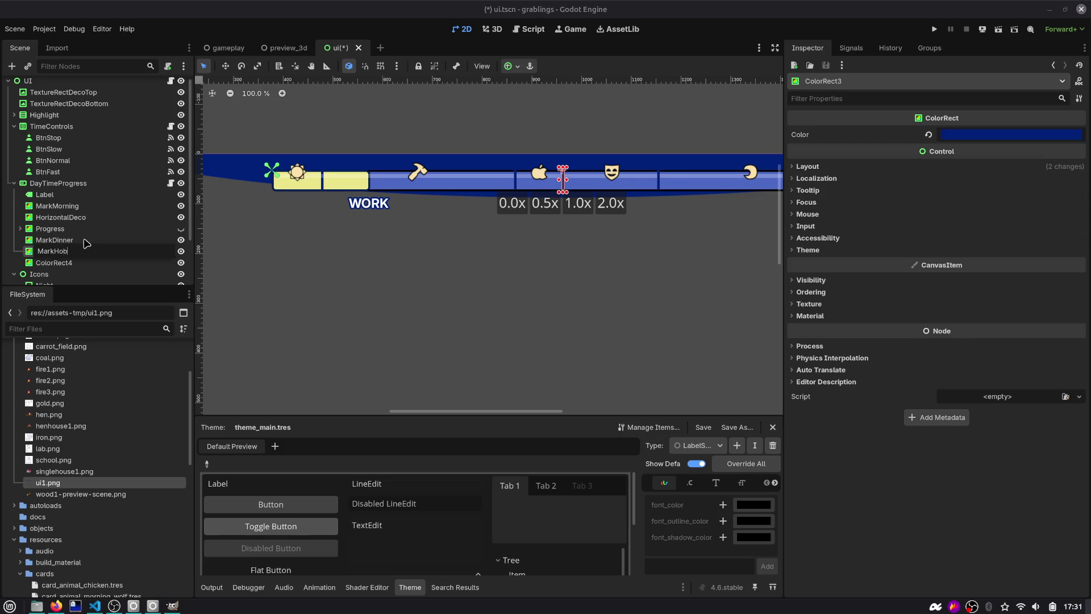
text(y)
key(Return)
Step: Rename ColorRect4 to MarkSleep and bring up the Quick Open Script search
key(Down)
key(F2)
text(MarkN)
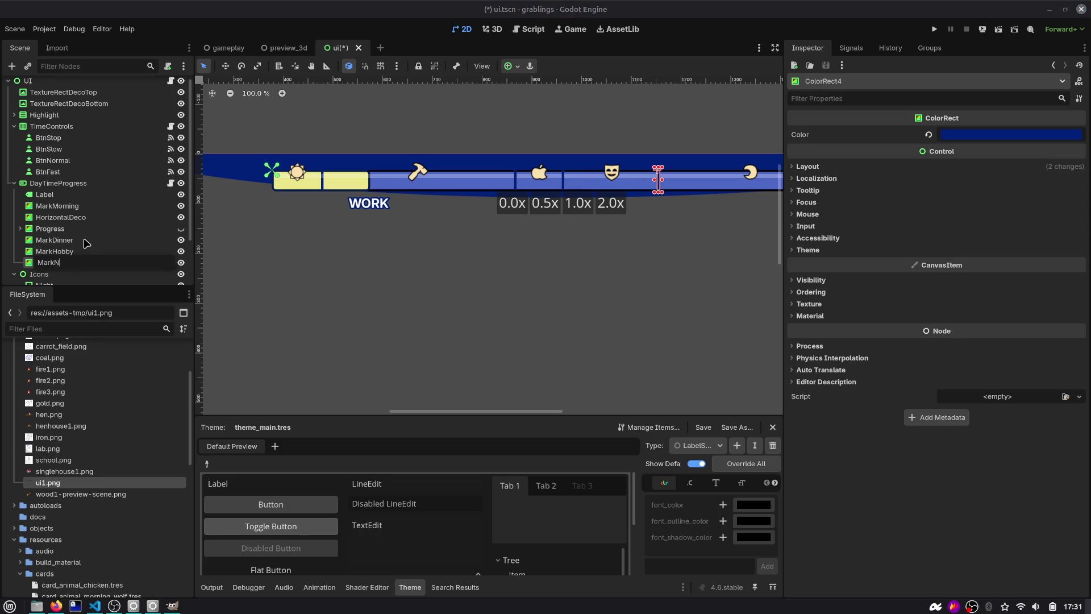
text(eep)
key(Return)
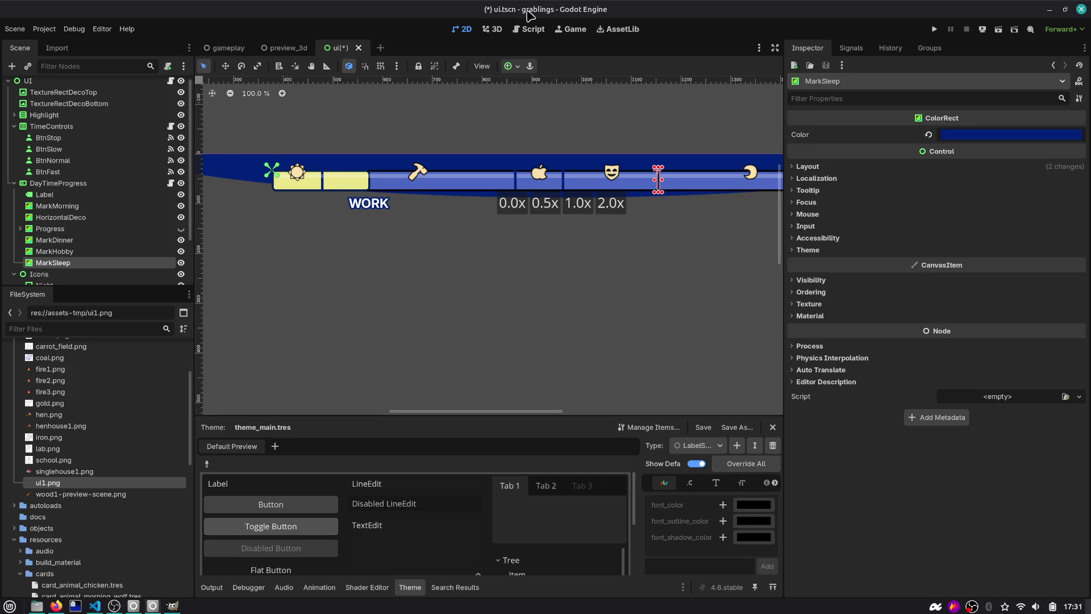
click(529, 29)
key(ctrl+alt+o)
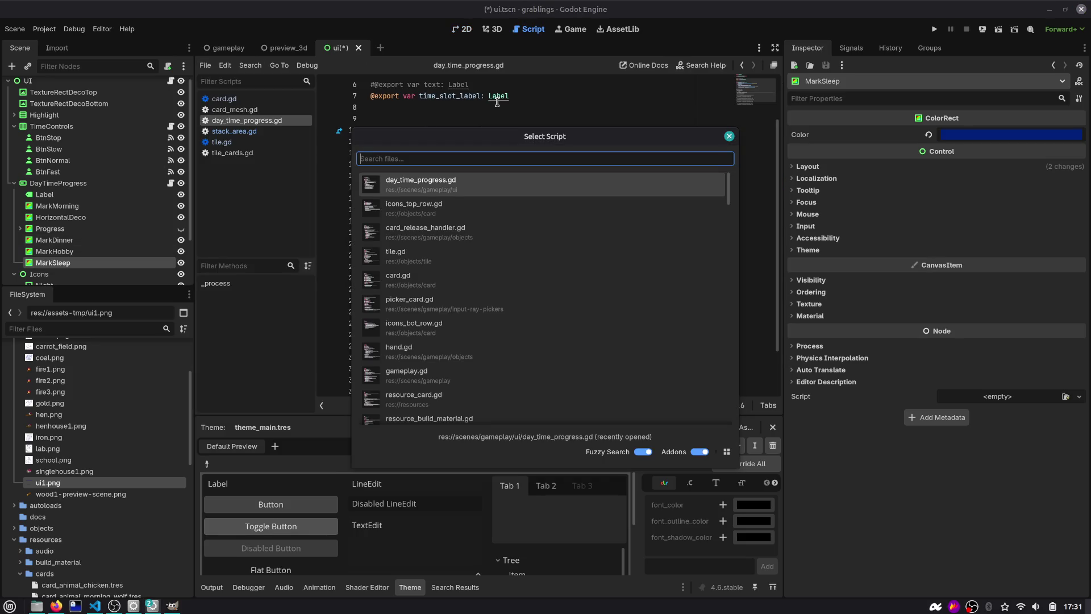
Step: Find and open manager_time.gd, selecting the sleep_time_started signal name
text(time_mana)
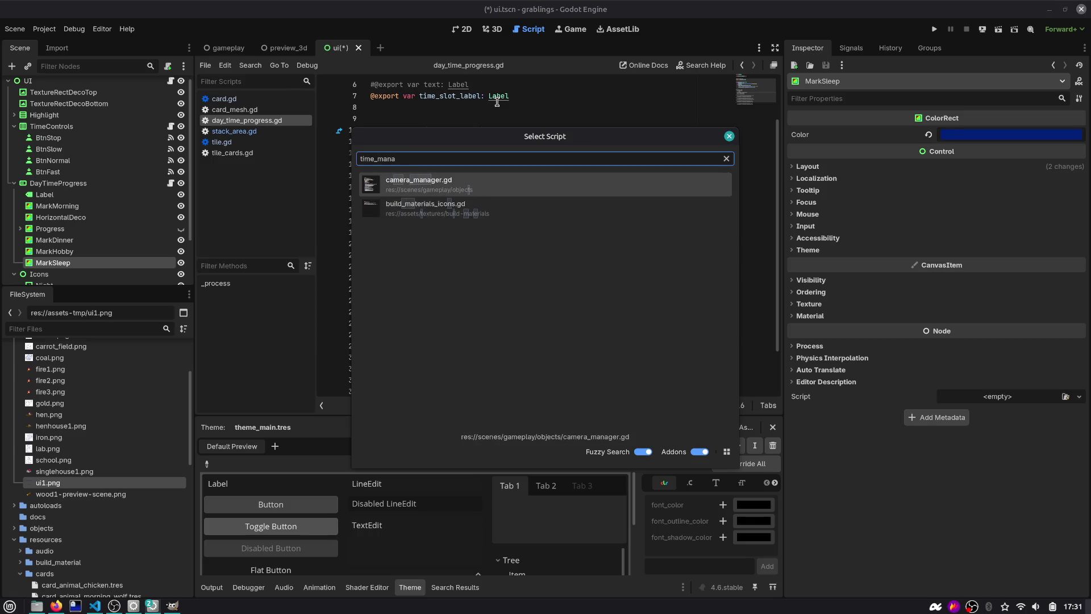
key(ctrl+a)
text(maanger)
key(Down)
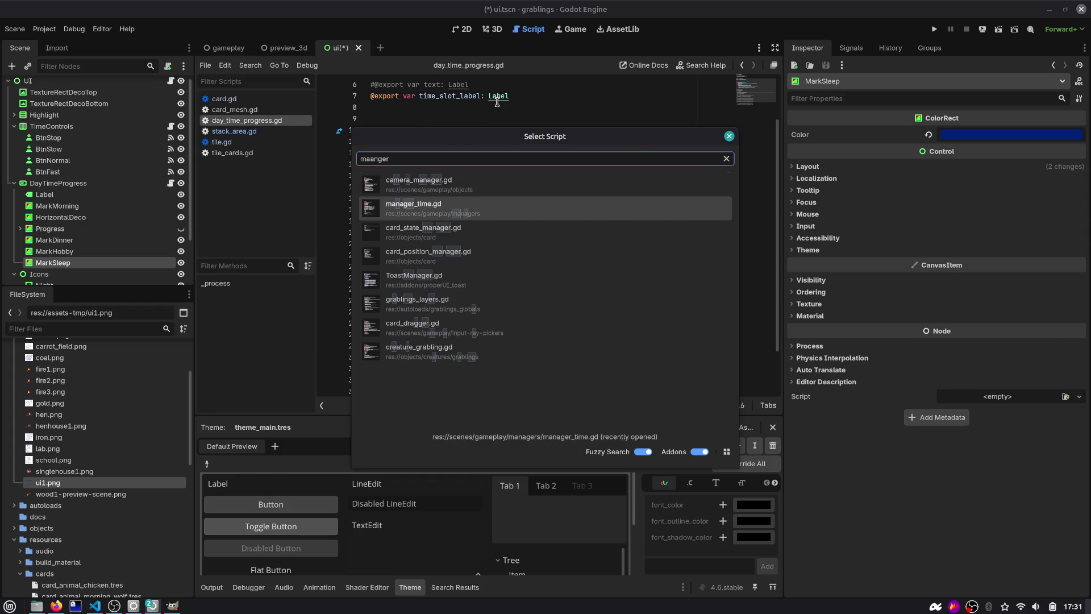
key(Return)
double_click(442, 186)
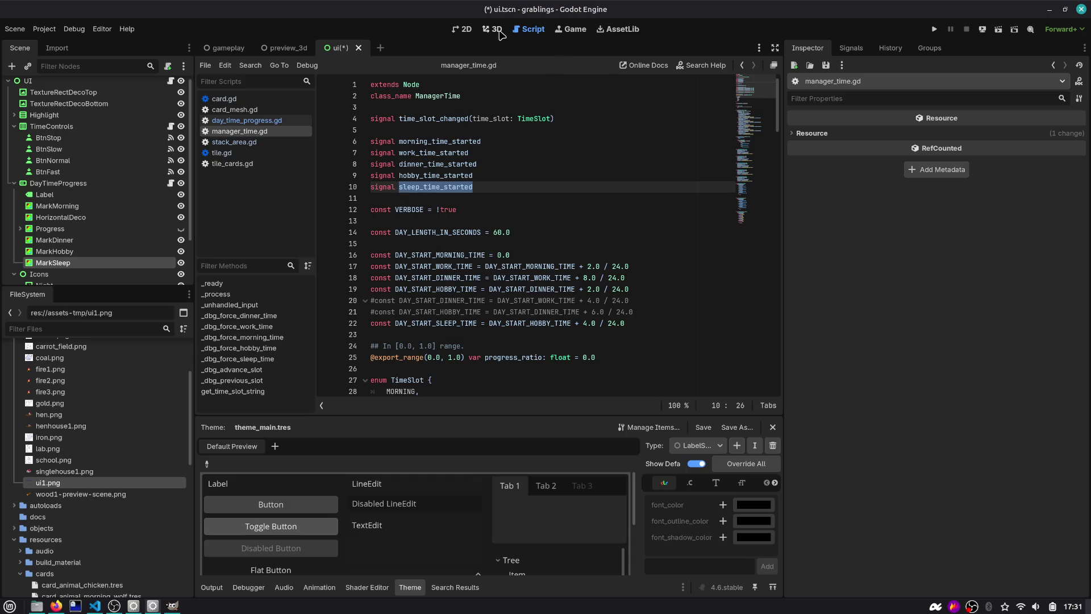
Step: In the 2D view, inspect the WORK label, Progress's ColorRect7 child and the Hobby icon
click(474, 32)
scroll(441, 222, down, 2)
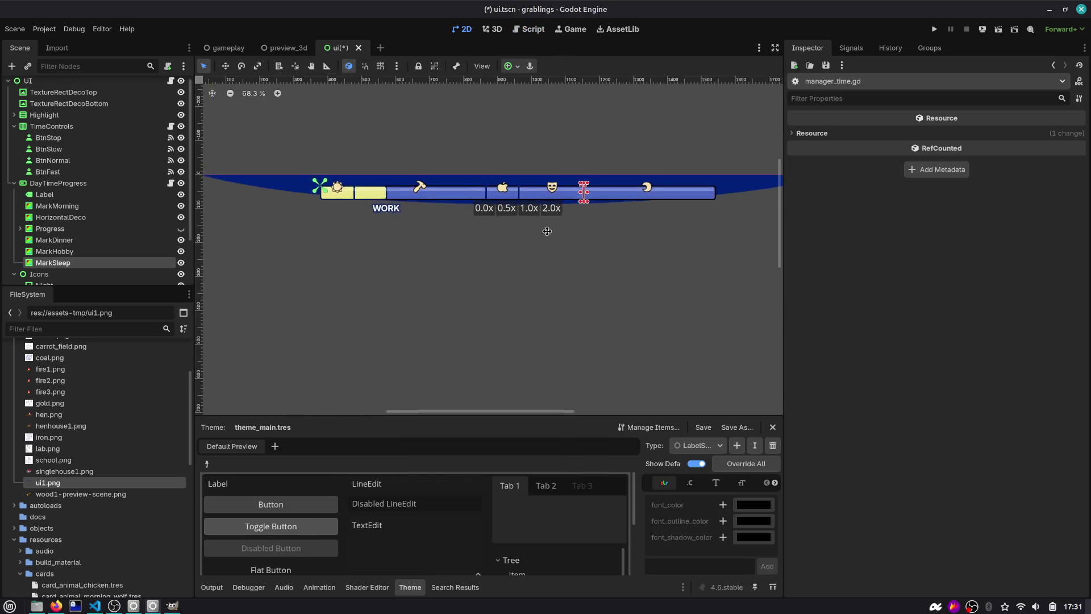
scroll(550, 229, right, 5)
scroll(504, 184, up, 1)
scroll(339, 204, left, 4)
scroll(339, 203, down, 1)
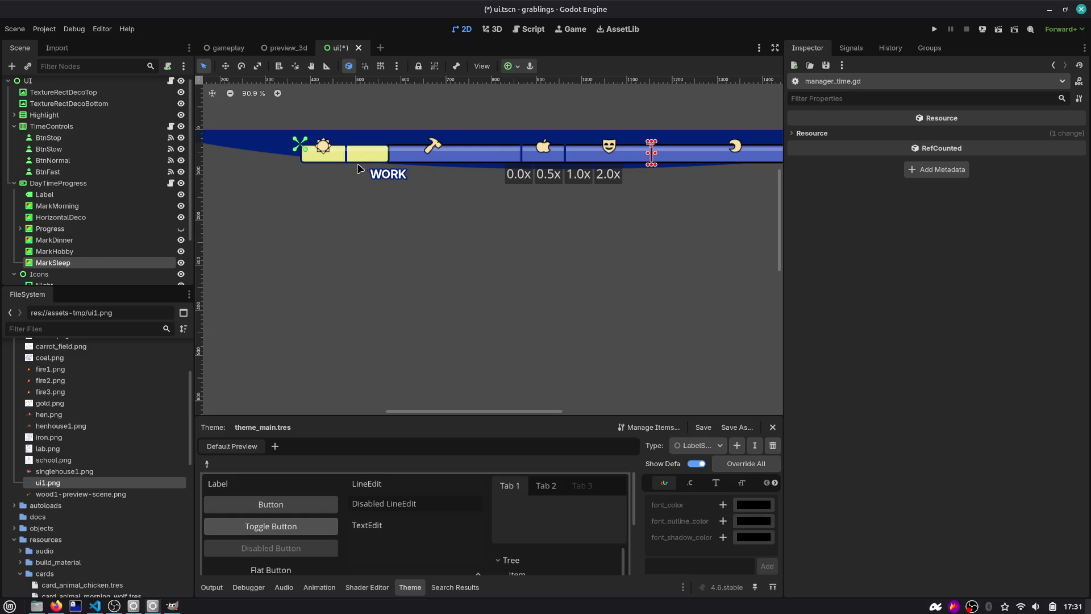
click(389, 179)
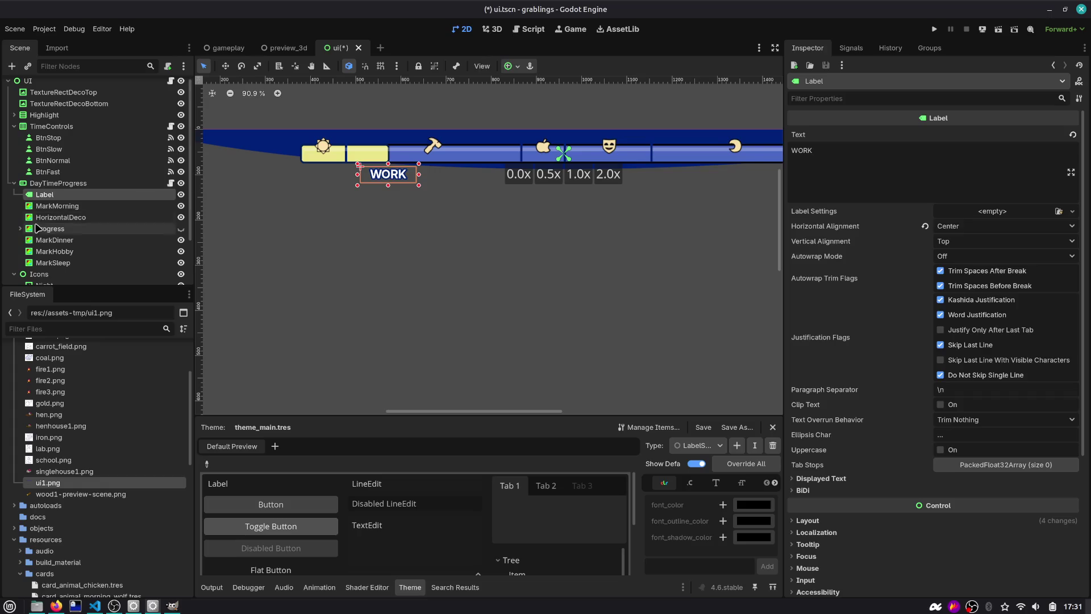
scroll(96, 208, down, 2)
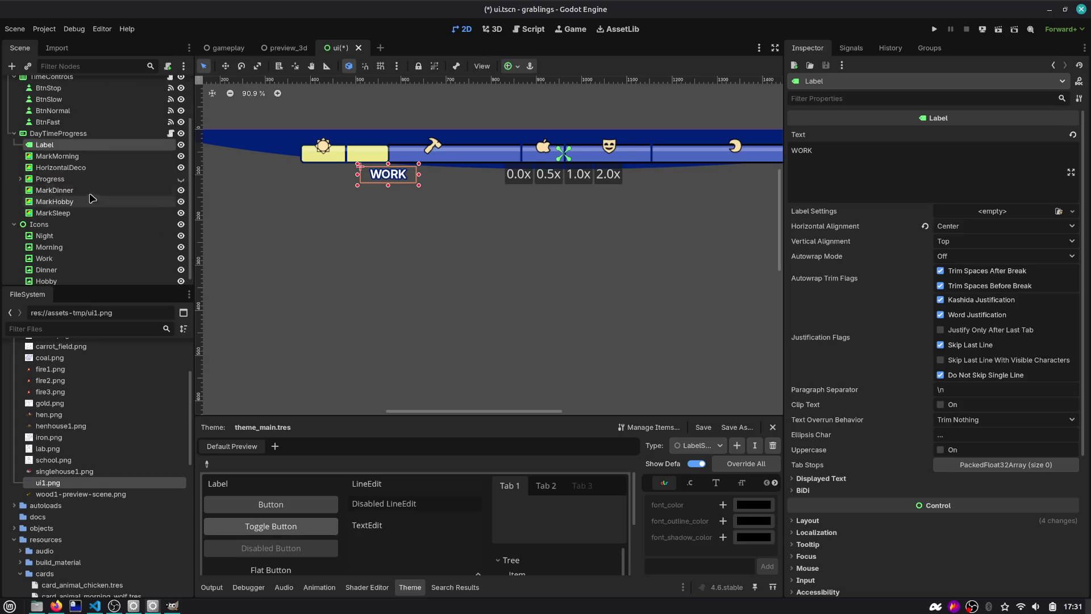
click(20, 179)
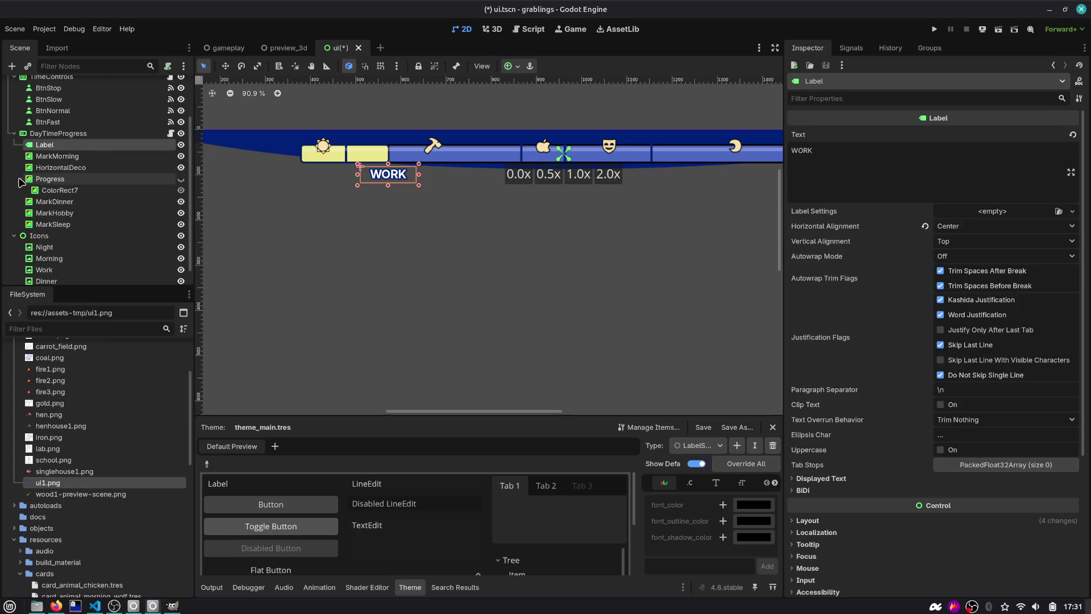
click(91, 192)
scroll(51, 250, down, 1)
click(57, 277)
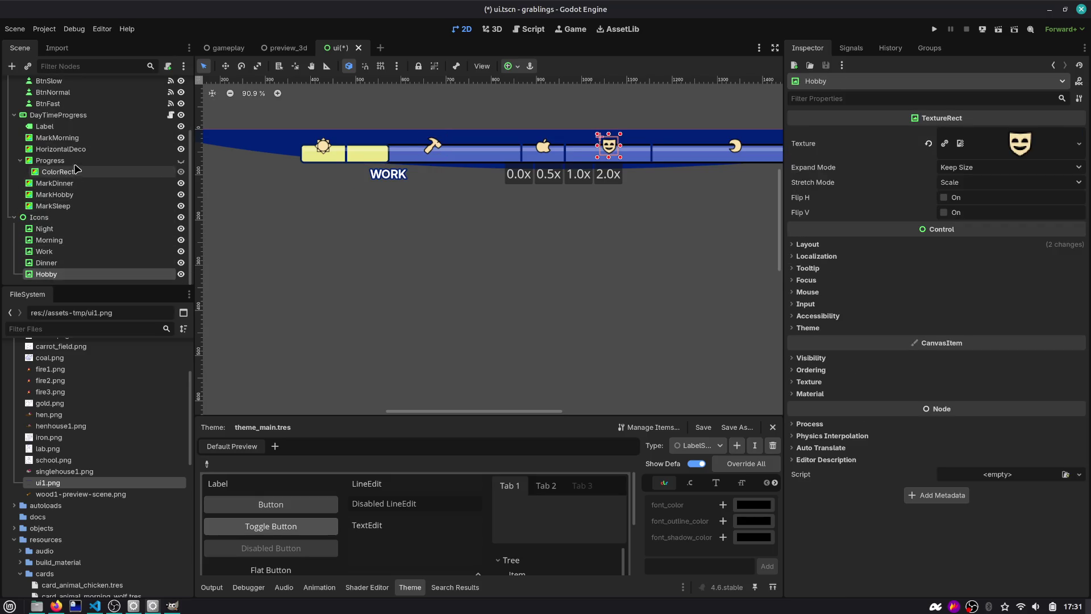
Step: Move Progress above MarkMorning in the DayTimeProgress tree
click(57, 137)
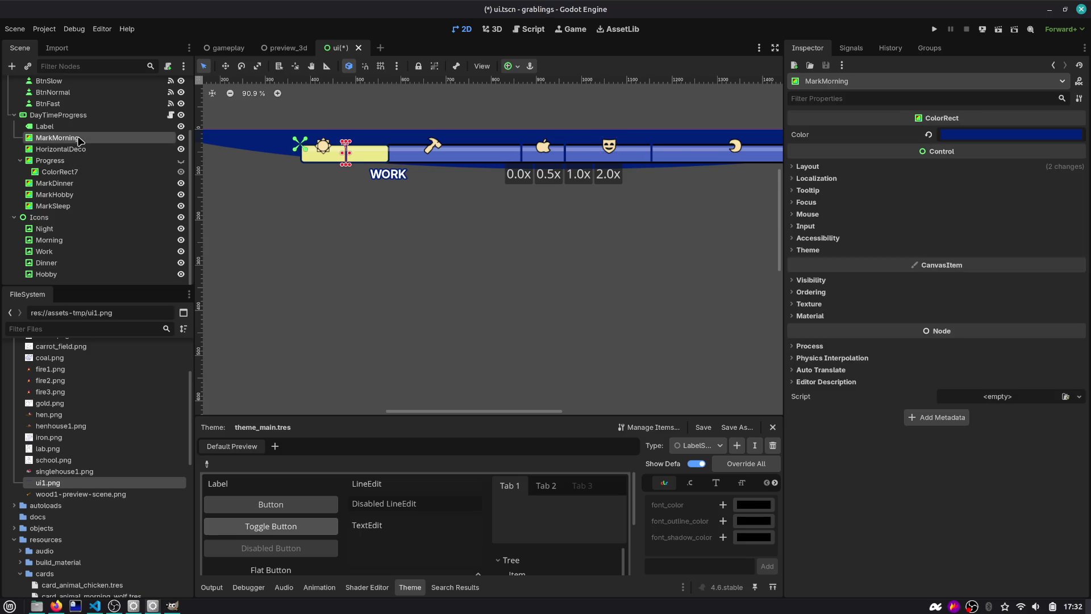
scroll(381, 190, down, 3)
drag(48, 160, 60, 135)
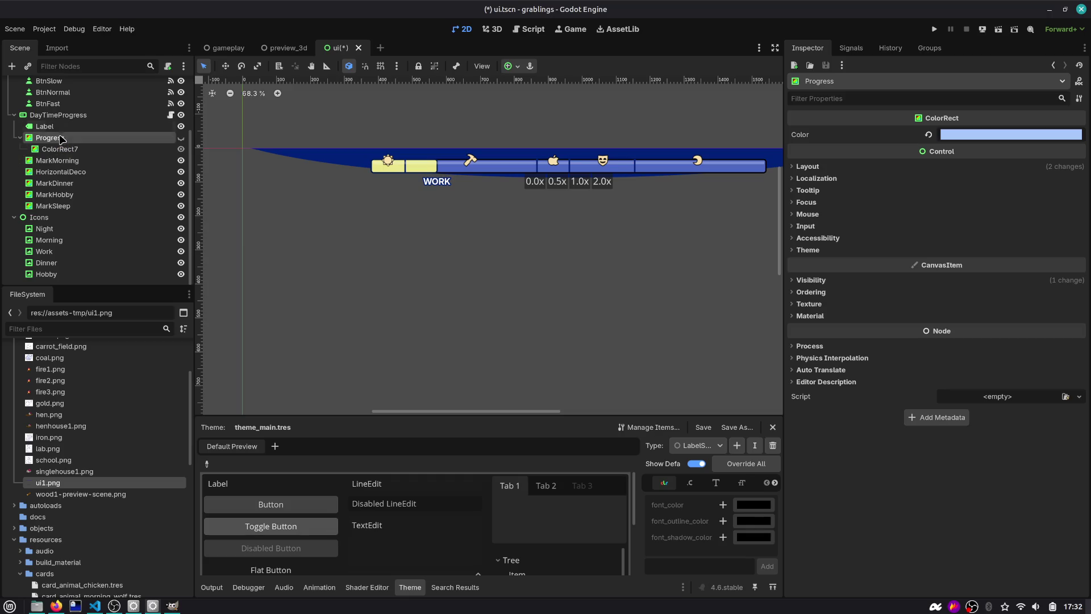
click(56, 160)
click(52, 206)
click(64, 163)
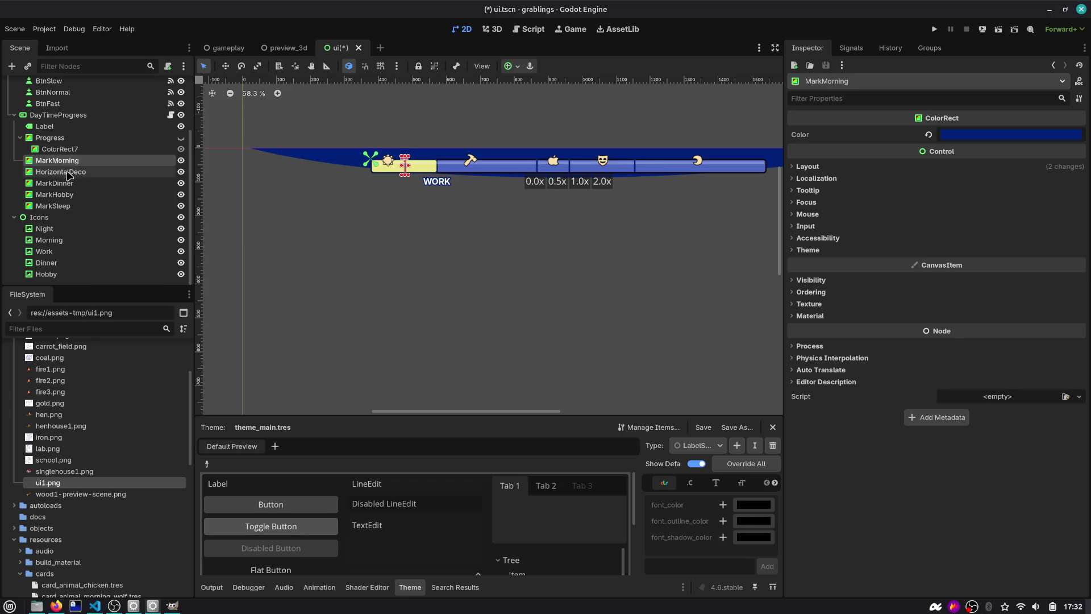
Step: Open day_time_progress.gd and try dragging the marker nodes in as references
click(171, 115)
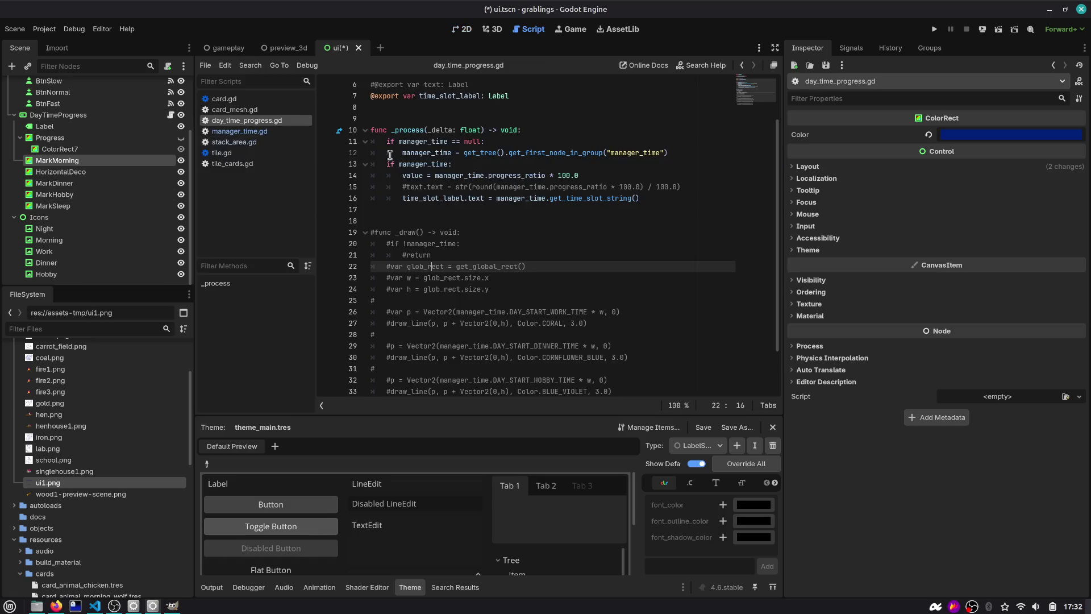
shift+click(79, 206)
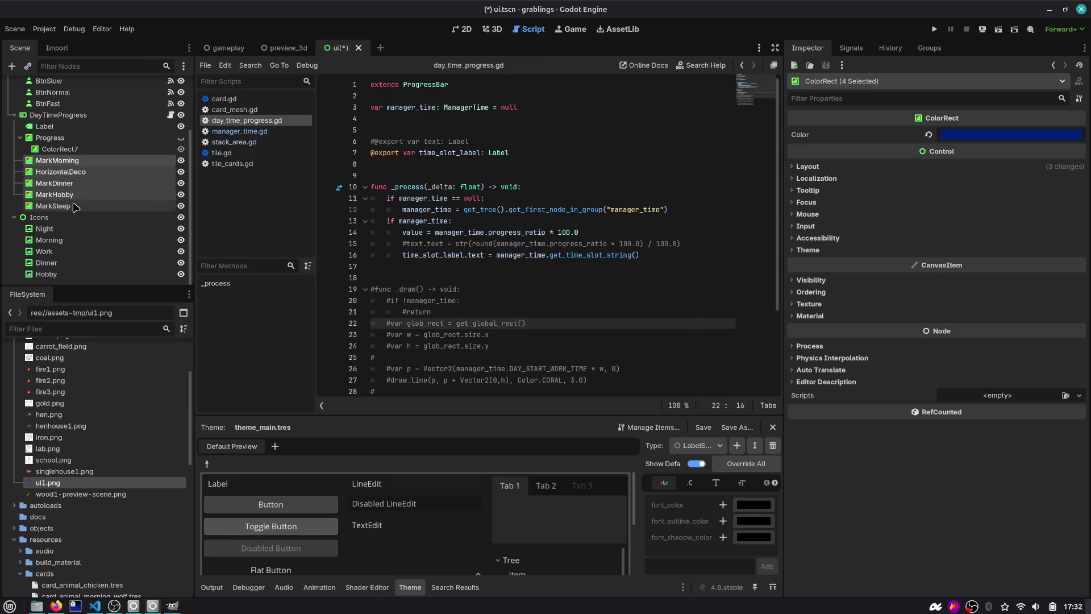
mouse_move(111, 166)
mouse_down()
mouse_move(392, 211)
mouse_move(410, 162)
mouse_up()
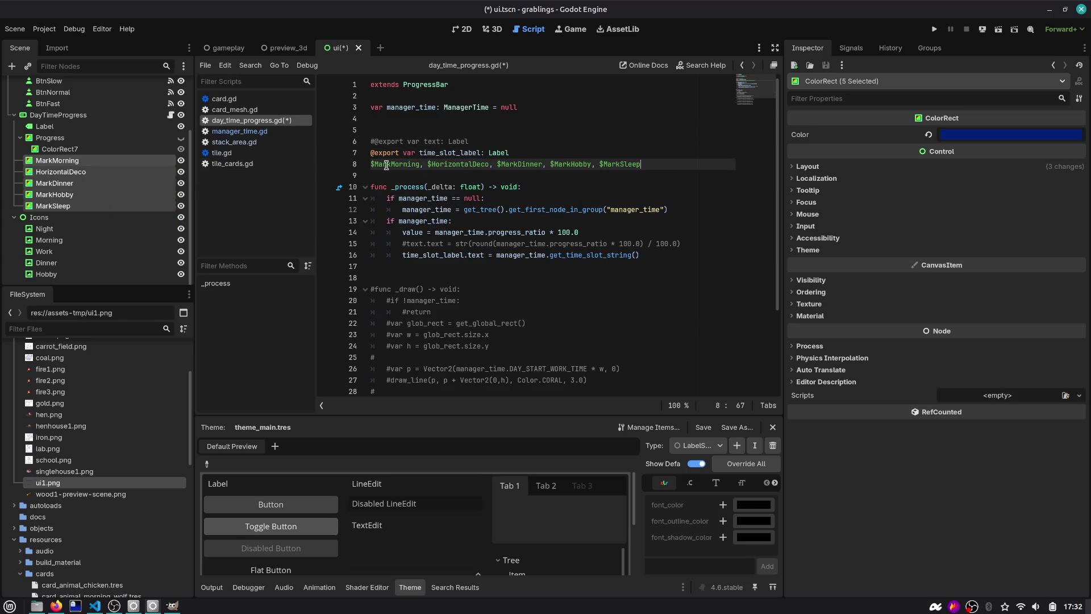
key(ctrl+z)
ctrl+click(92, 183)
drag(92, 183, 424, 172)
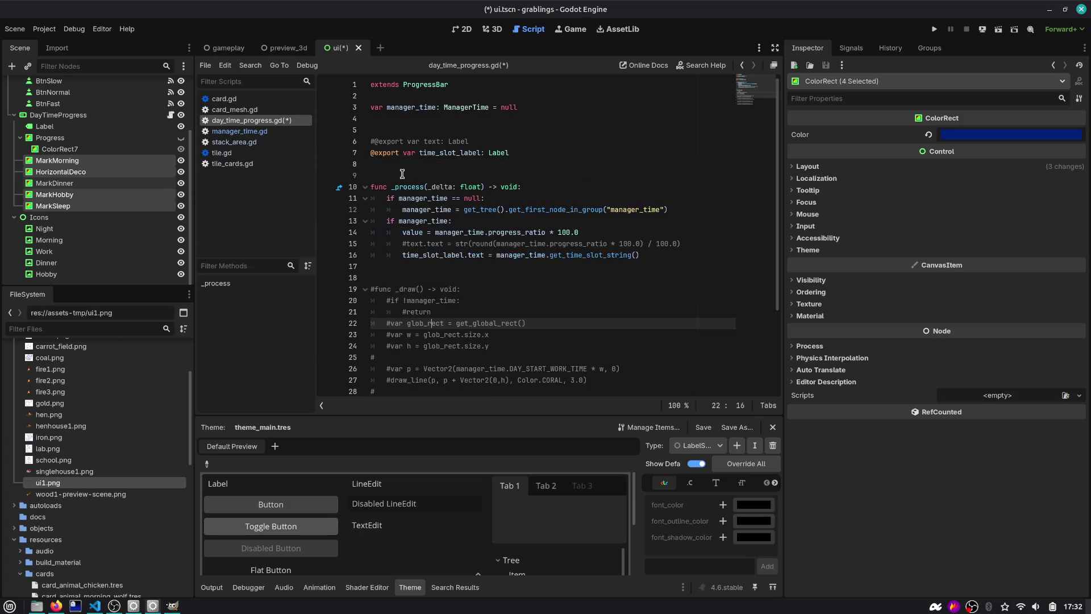
key(ctrl+z)
Step: Add exported variables for MarkMorning, HorizontalDeco, MarkHobby and MarkSleep, then save
mouse_move(55, 194)
mouse_down()
mouse_move(415, 195)
mouse_move(415, 167)
mouse_up()
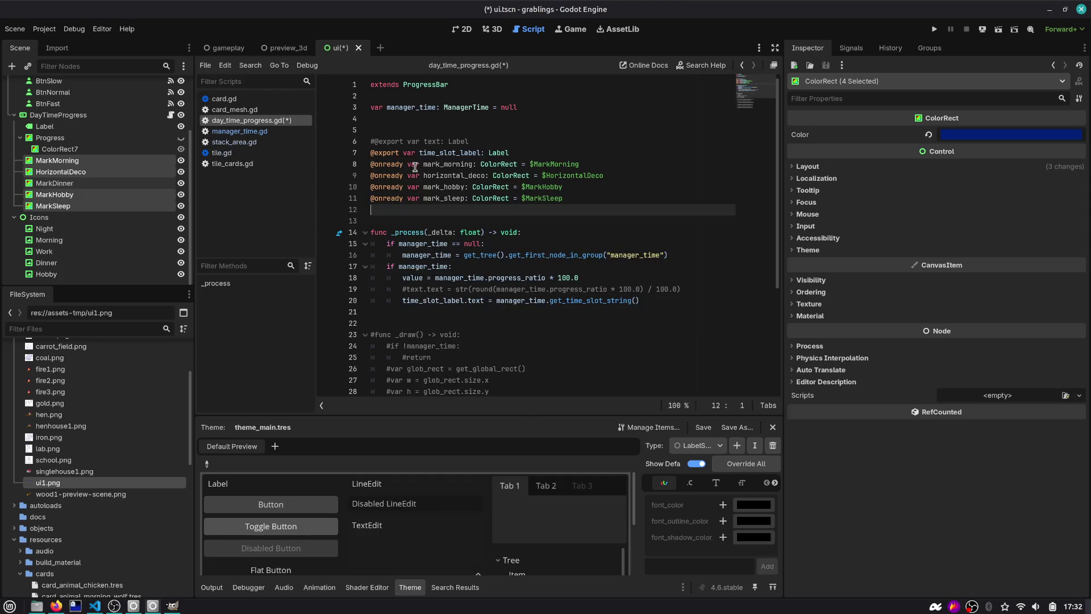
key(ctrl+z)
mouse_move(88, 195)
mouse_down()
mouse_move(312, 199)
mouse_move(399, 168)
mouse_up()
key(ctrl+s)
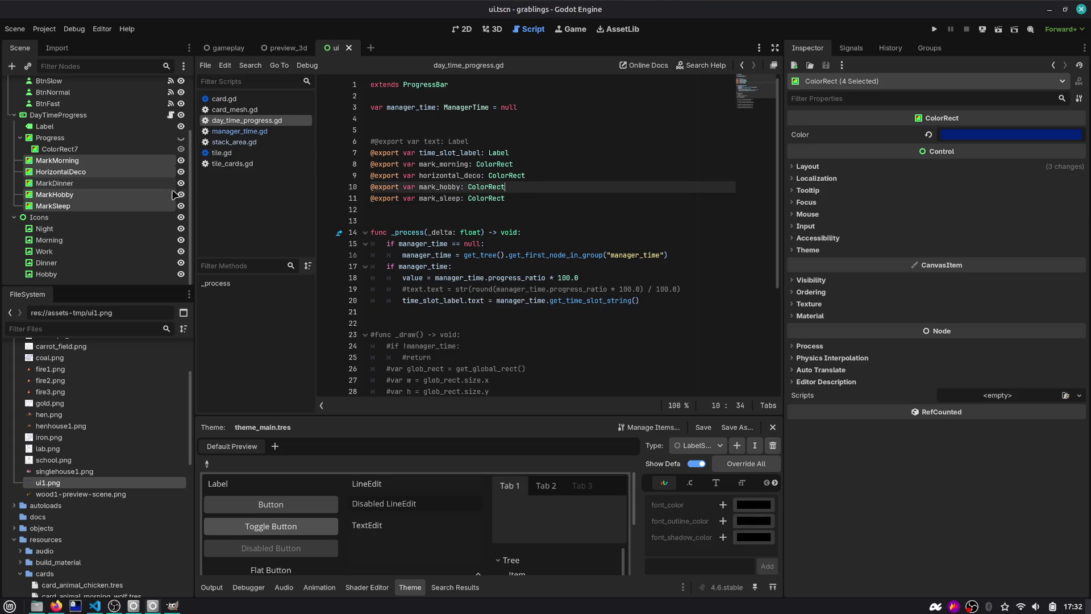
click(68, 114)
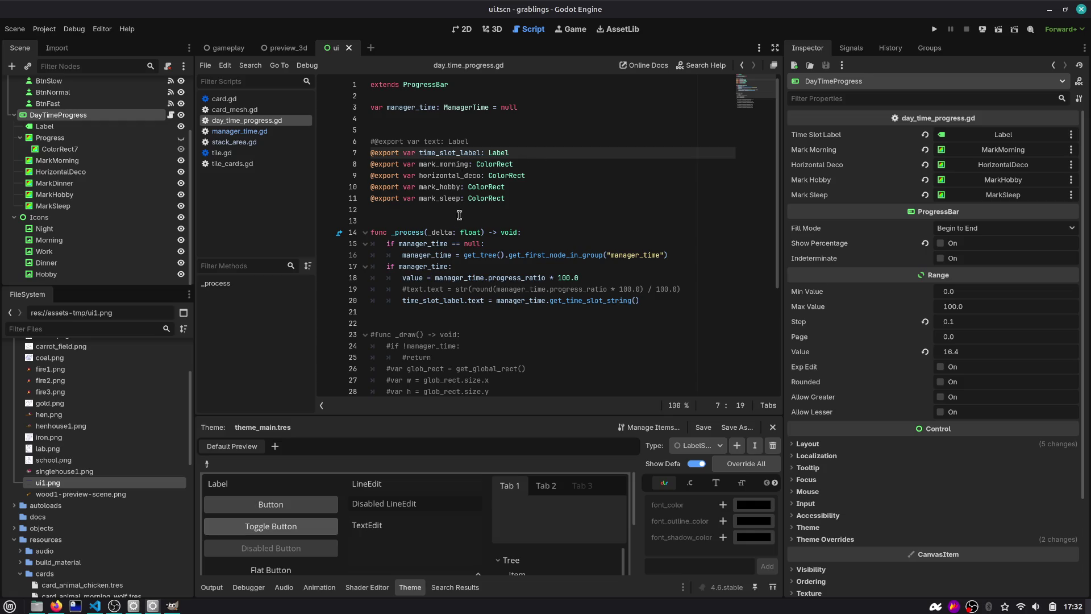
Step: Insert empty lines above func _process in day_time_progress.gd
scroll(458, 204, down, 4)
click(439, 175)
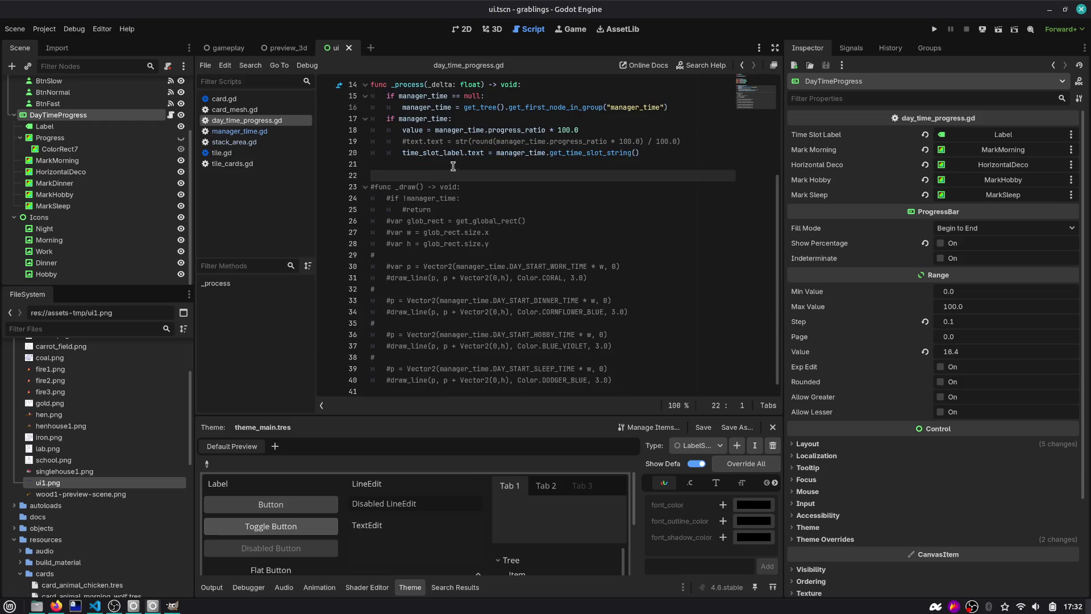
scroll(453, 166, up, 2)
double_click(403, 256)
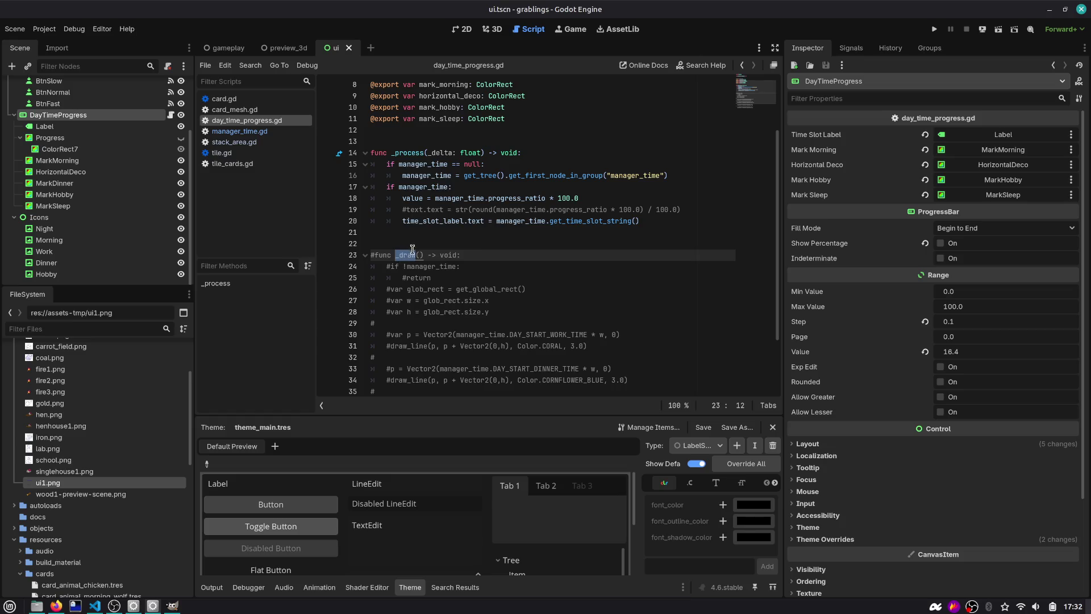
click(445, 240)
key(Up)
key(Up)
key(Up)
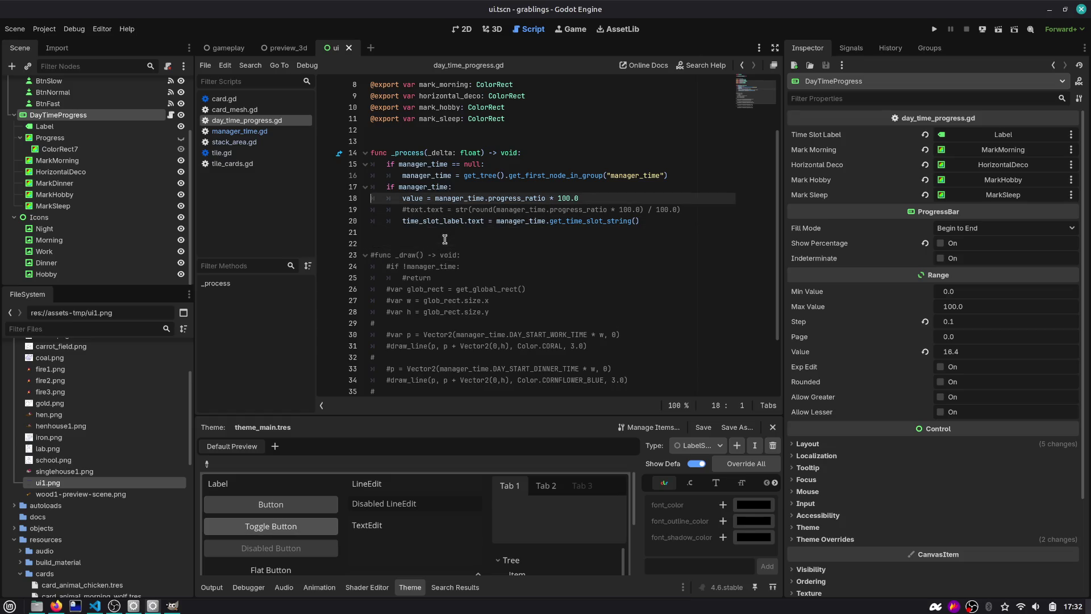
key(Down)
key(Down)
key(Down)
key(Up)
key(Up)
key(Up)
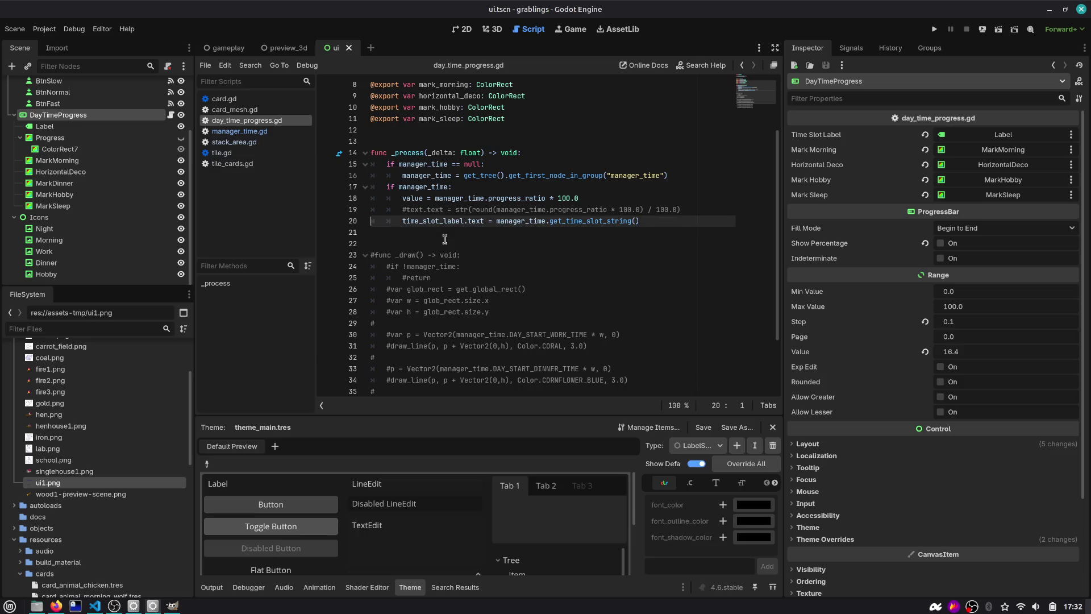
key(Return)
key(Return)
key(Up)
Step: Start a _ready() function containing an unfinished ManagerTime. line
text(rea)
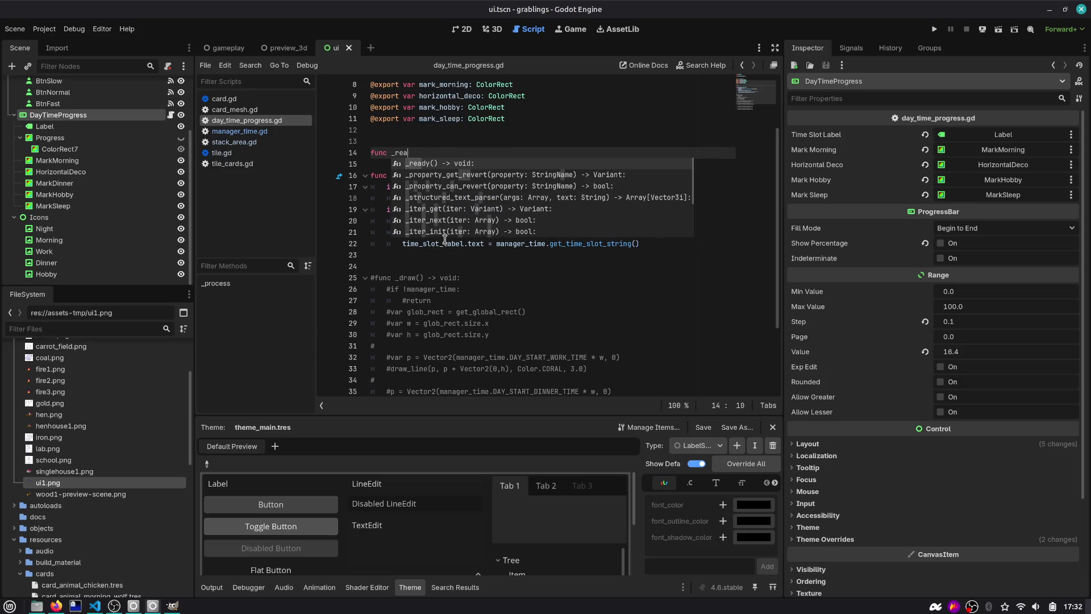
key(Return)
key(Return)
text(Mana)
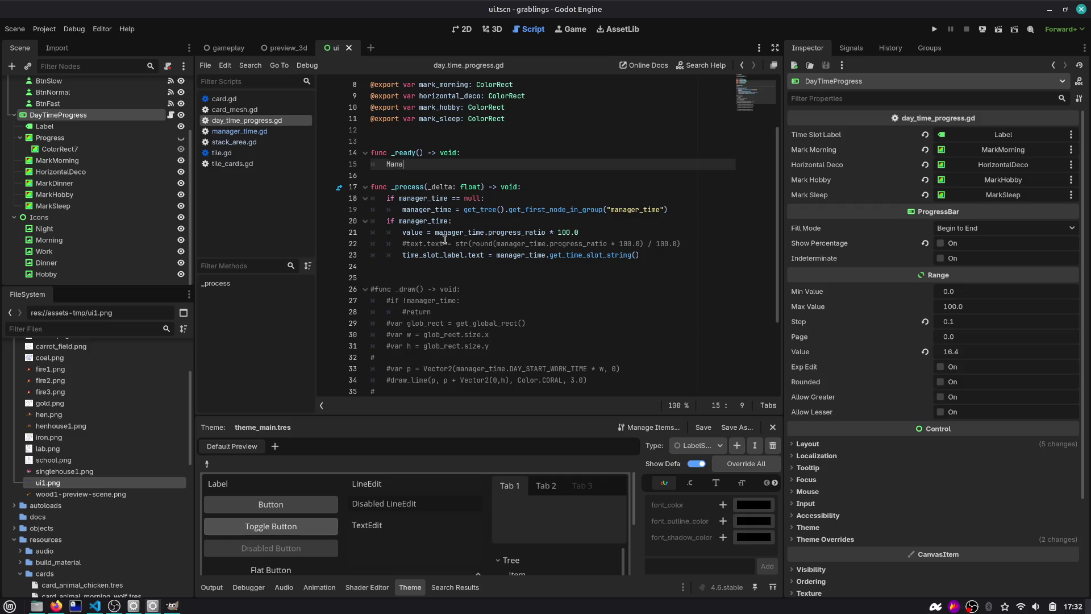
text(ge)
key(Down)
key(Return)
text(.)
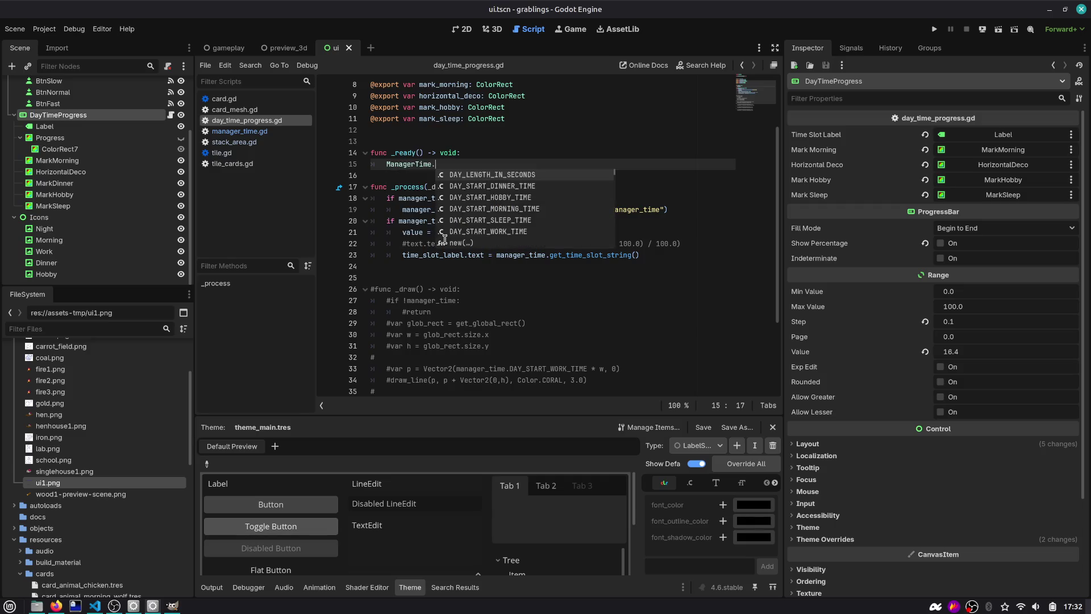
key(Escape)
Step: Check DAY_START_WORK_TIME in manager_time.gd and find it in the commented marker code
ctrl+click(445, 239)
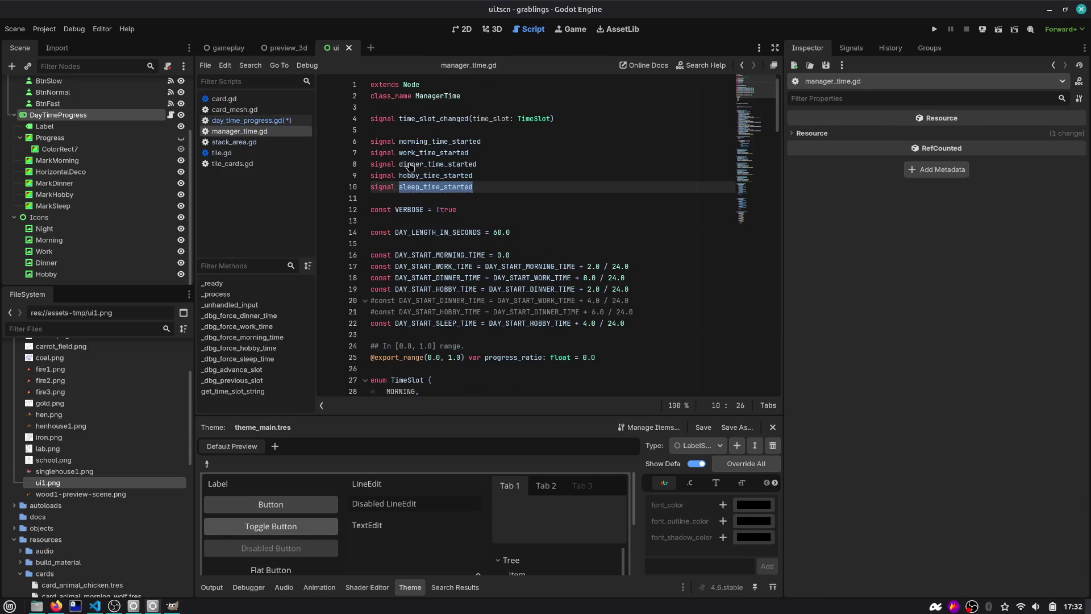
double_click(453, 199)
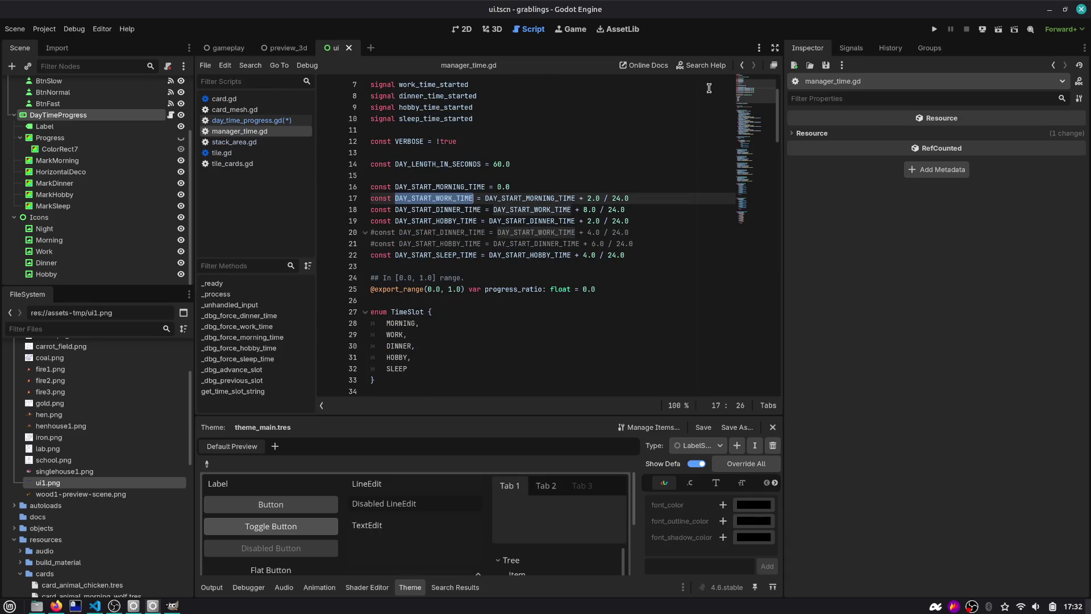
click(742, 66)
scroll(476, 272, down, 3)
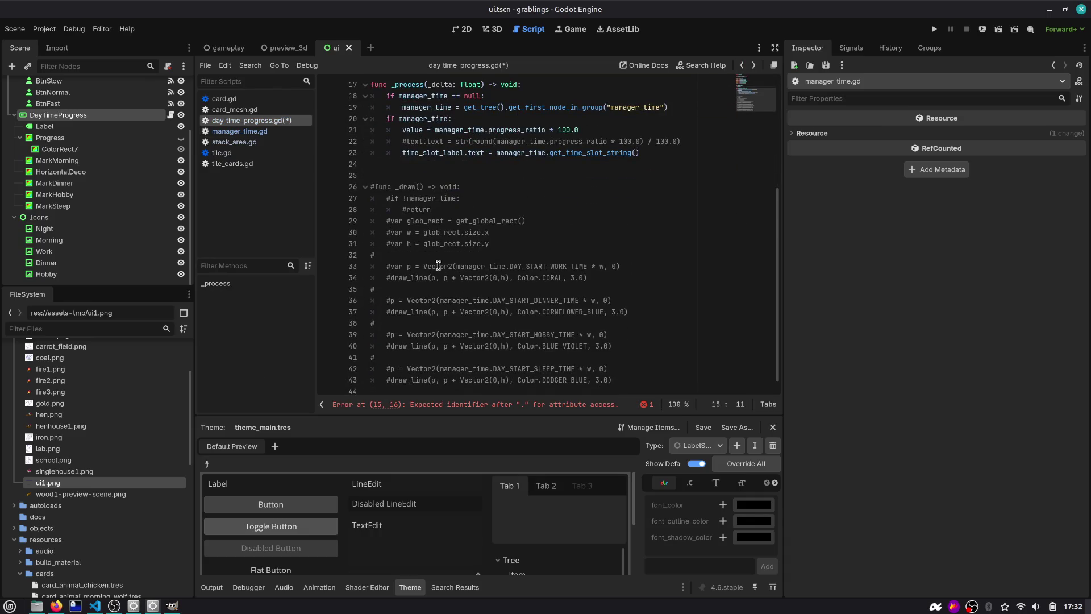
double_click(532, 266)
scroll(452, 256, up, 3)
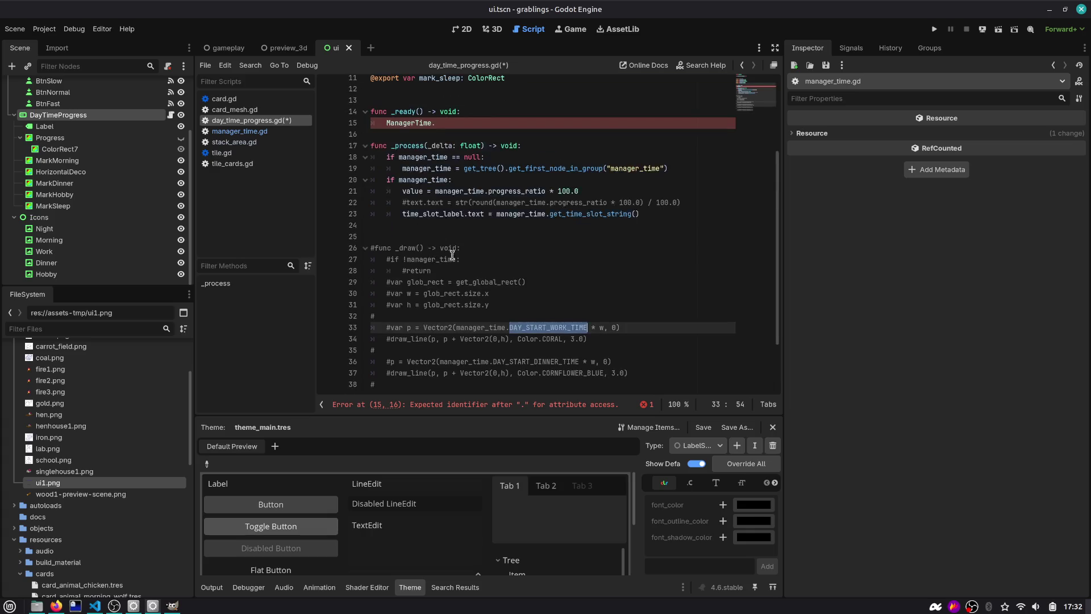
Step: Select parts of the commented _draw code on lines 34 and 33
click(407, 344)
double_click(483, 339)
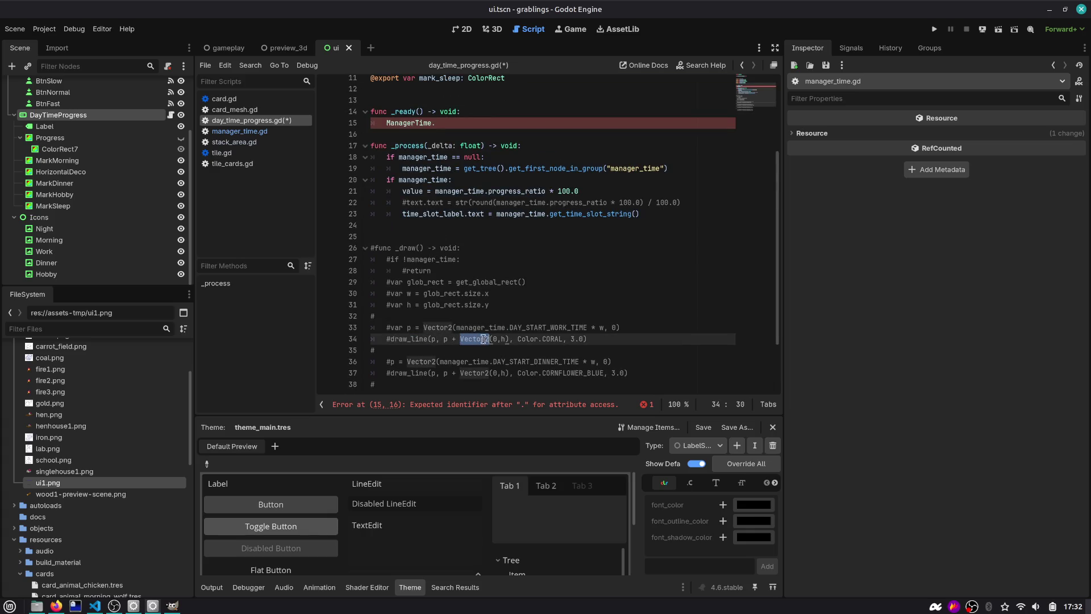
key(Right)
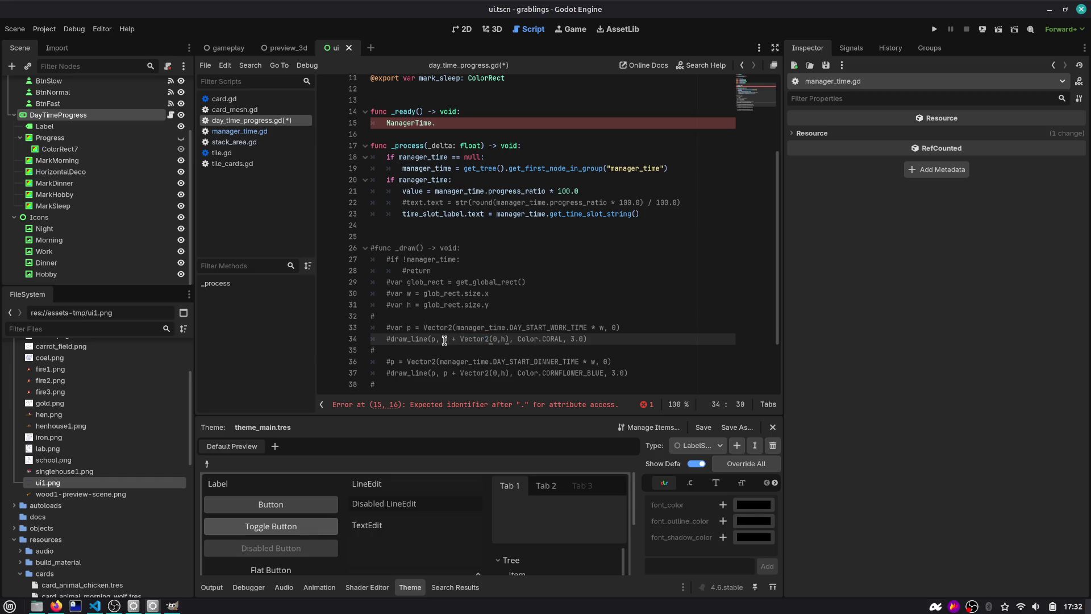
drag(587, 339, 451, 340)
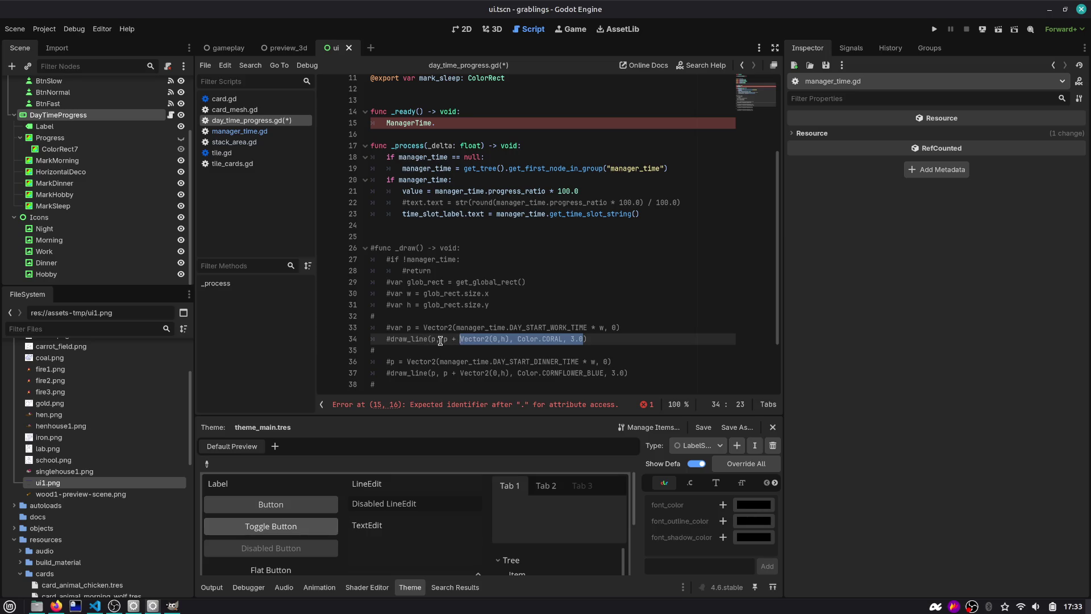
click(501, 339)
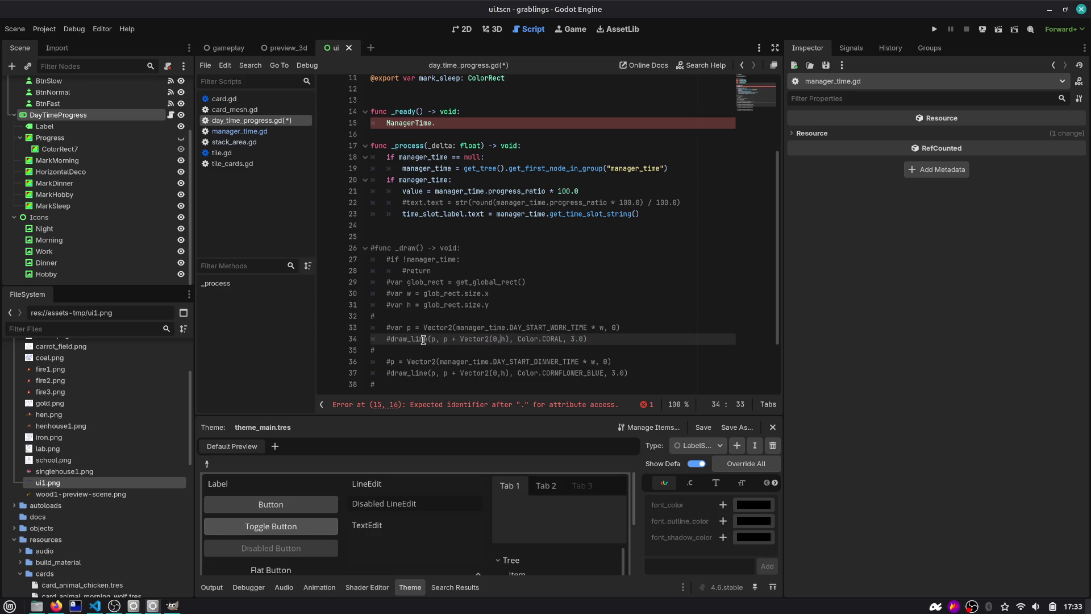
scroll(498, 336, down, 1)
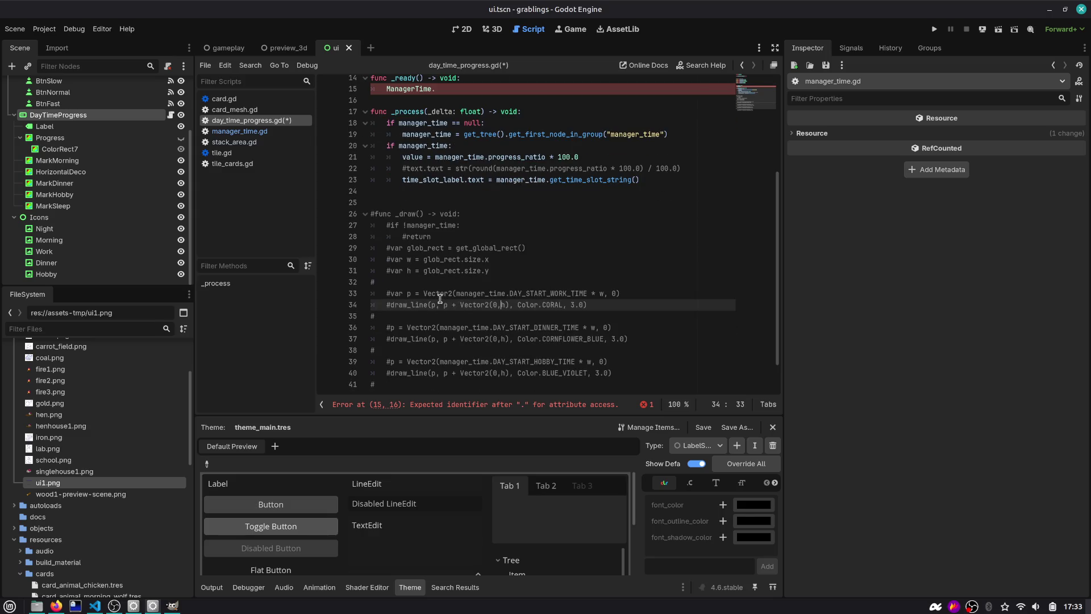
click(423, 293)
drag(659, 290, 361, 298)
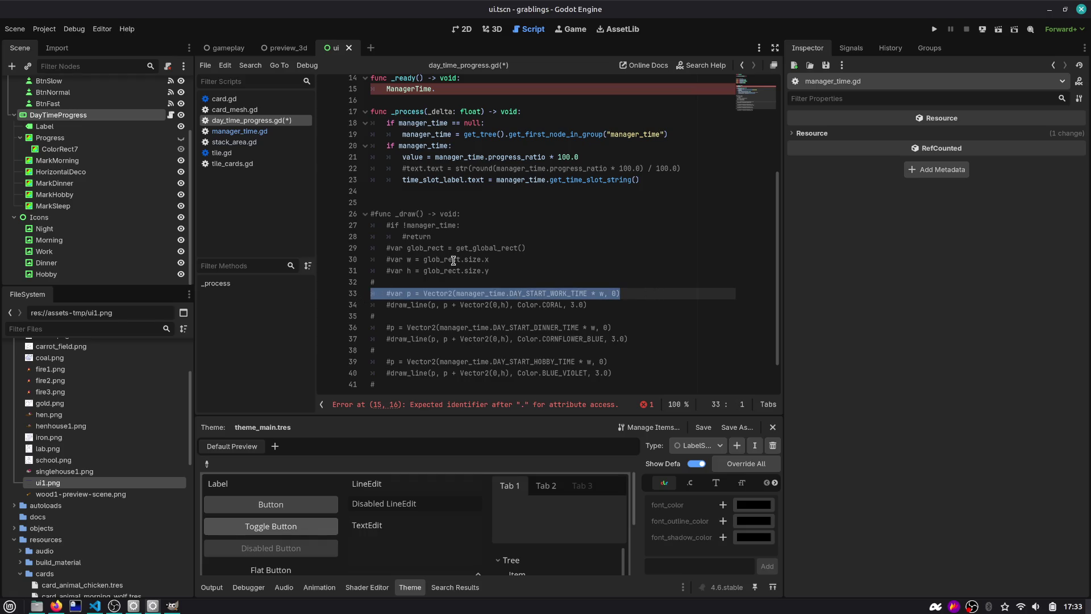
Step: Move the commented var p line into _ready, uncomment it, and delete the ManagerTime. line
key(ctrl+x)
click(453, 90)
key(Return)
key(ctrl+v)
key(Up)
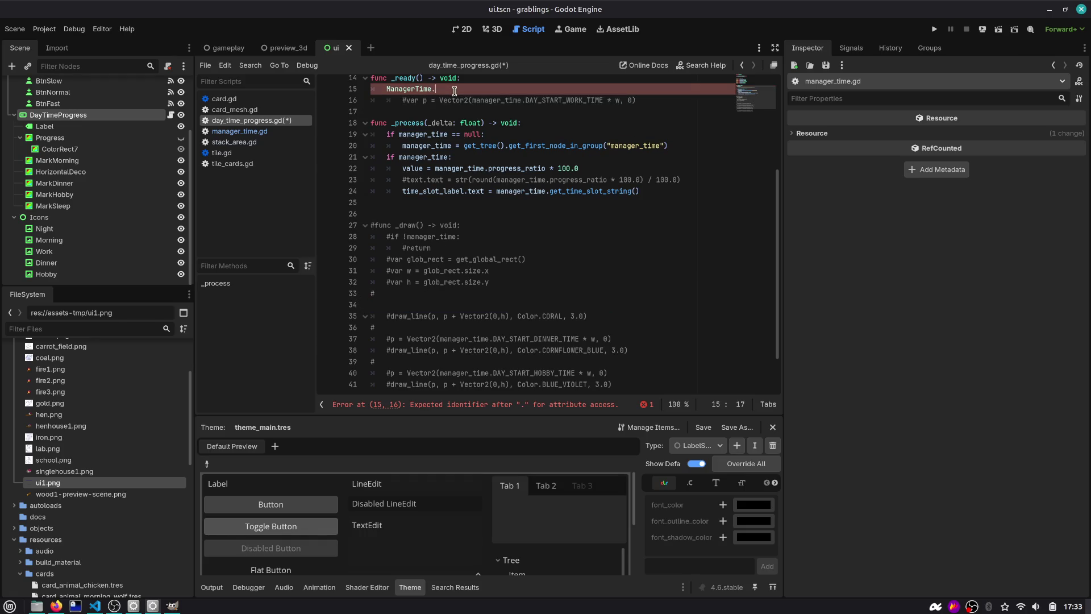
key(Down)
key(shift+Tab)
key(Up)
key(ctrl+shift+k)
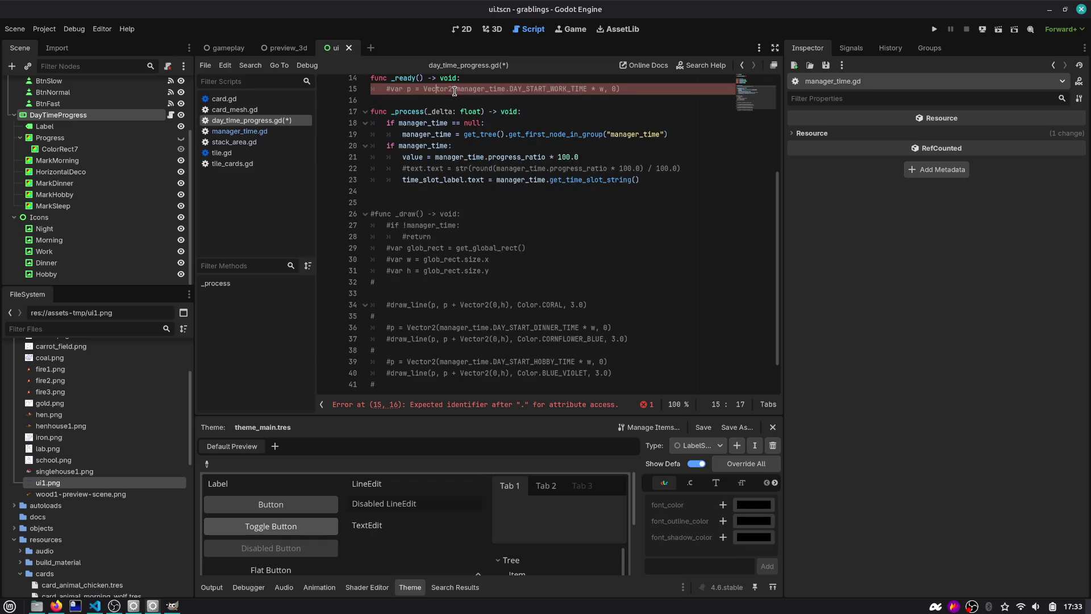
key(ctrl+k)
key(End)
key(Return)
Step: Bring the commented glob_rect and w lines into _ready and uncomment both
scroll(454, 114, up, 4)
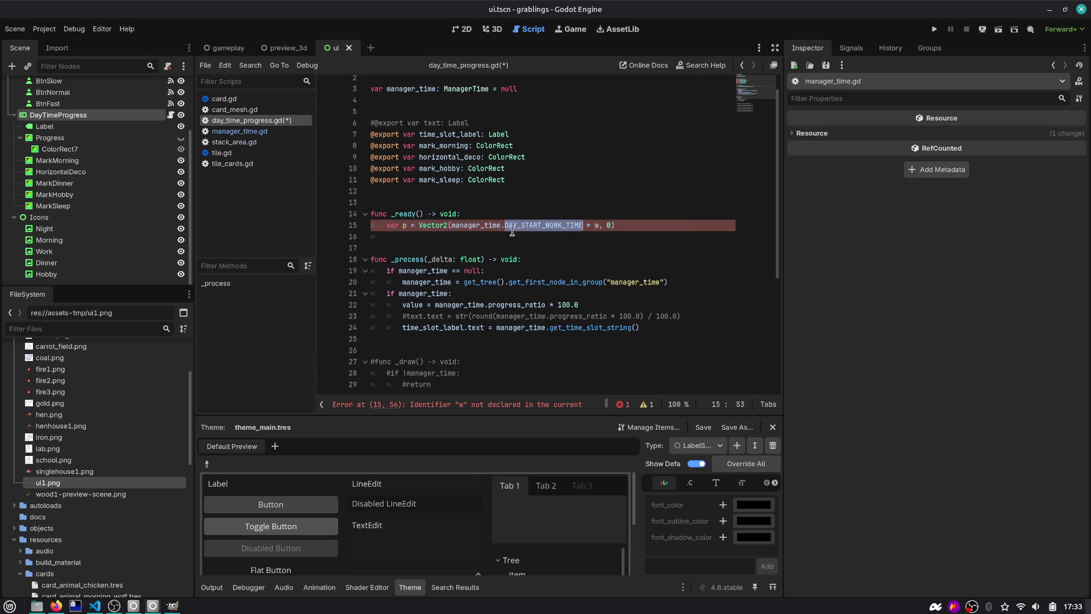
double_click(476, 226)
scroll(477, 227, up, 1)
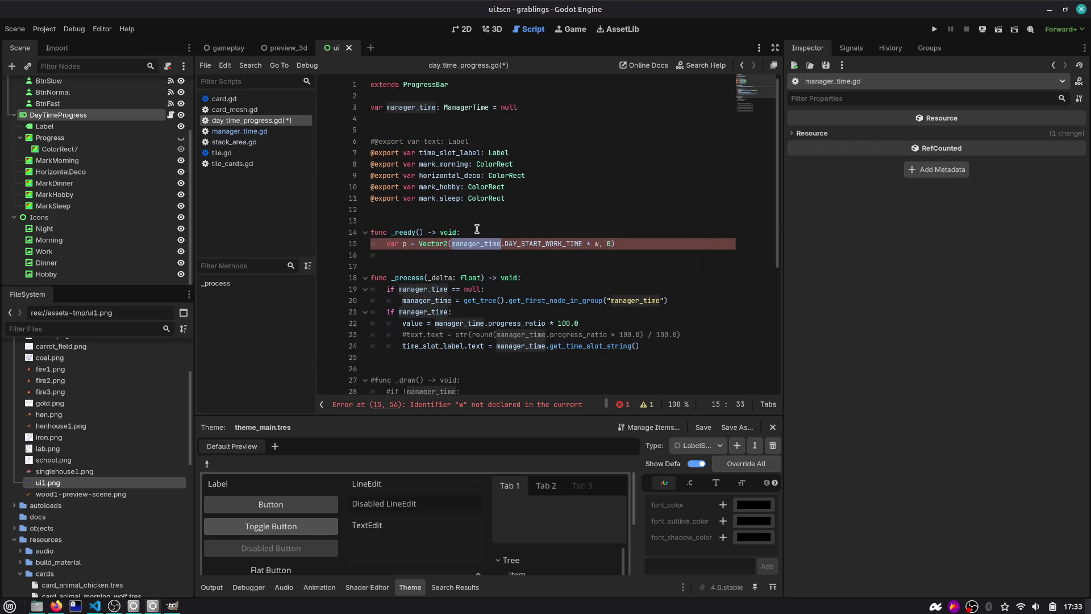
scroll(589, 242, down, 5)
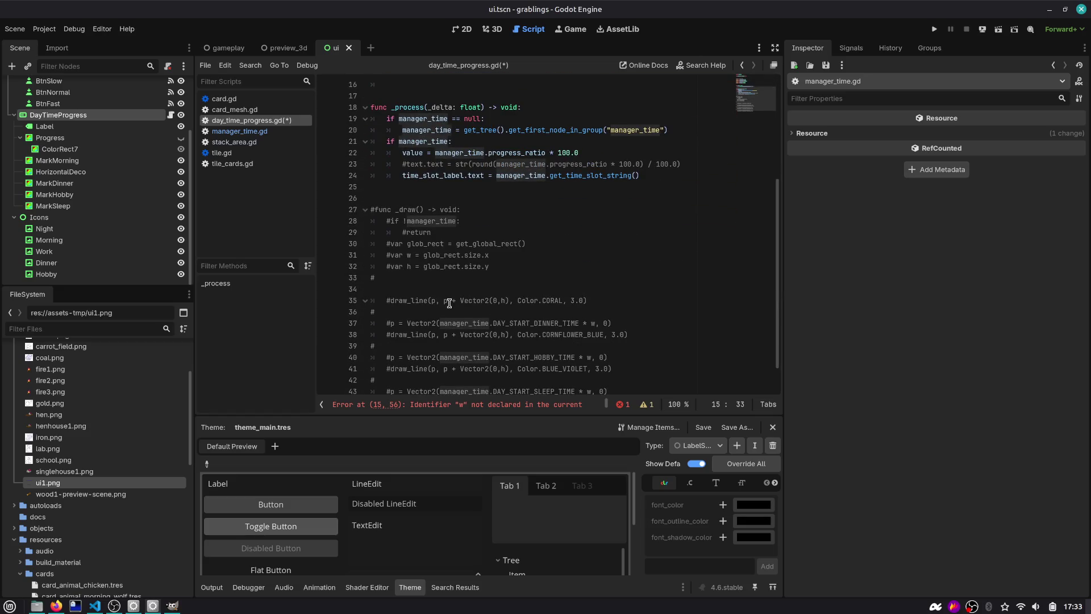
scroll(449, 303, down, 1)
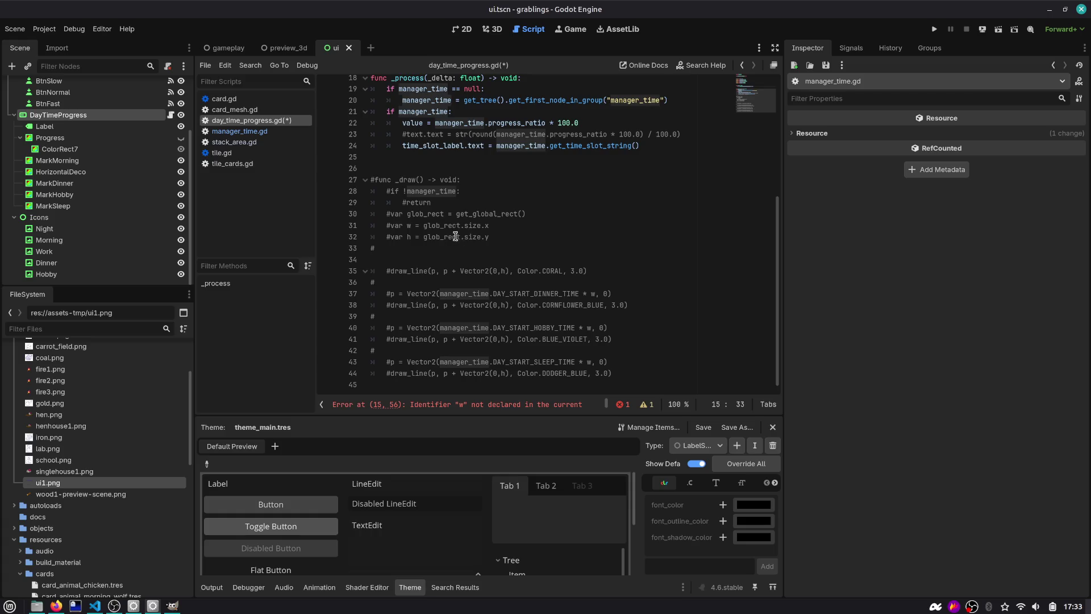
drag(495, 228, 375, 228)
scroll(447, 228, up, 6)
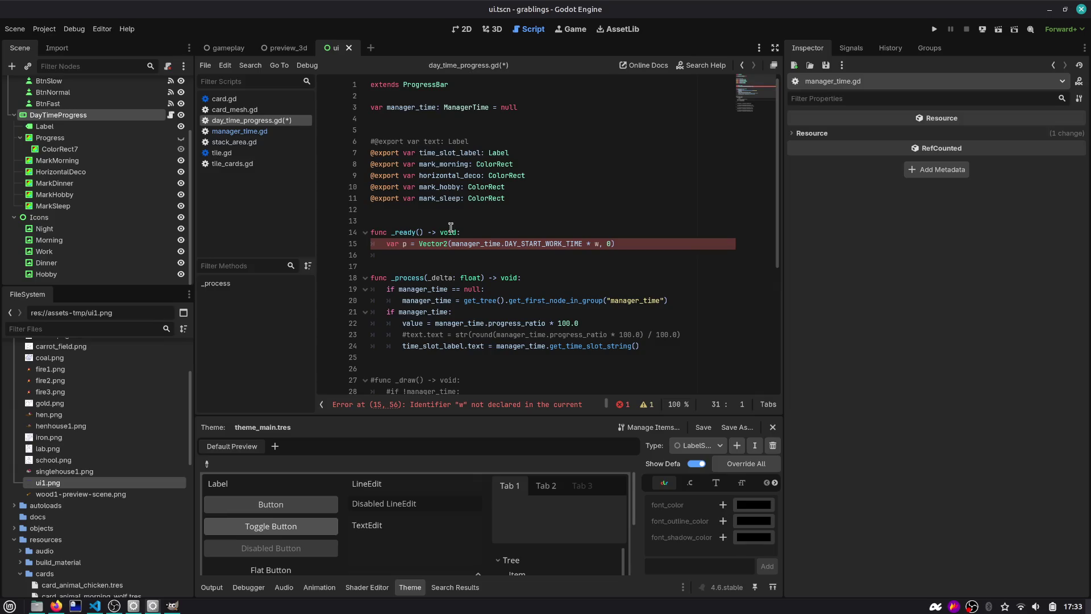
scroll(541, 258, down, 5)
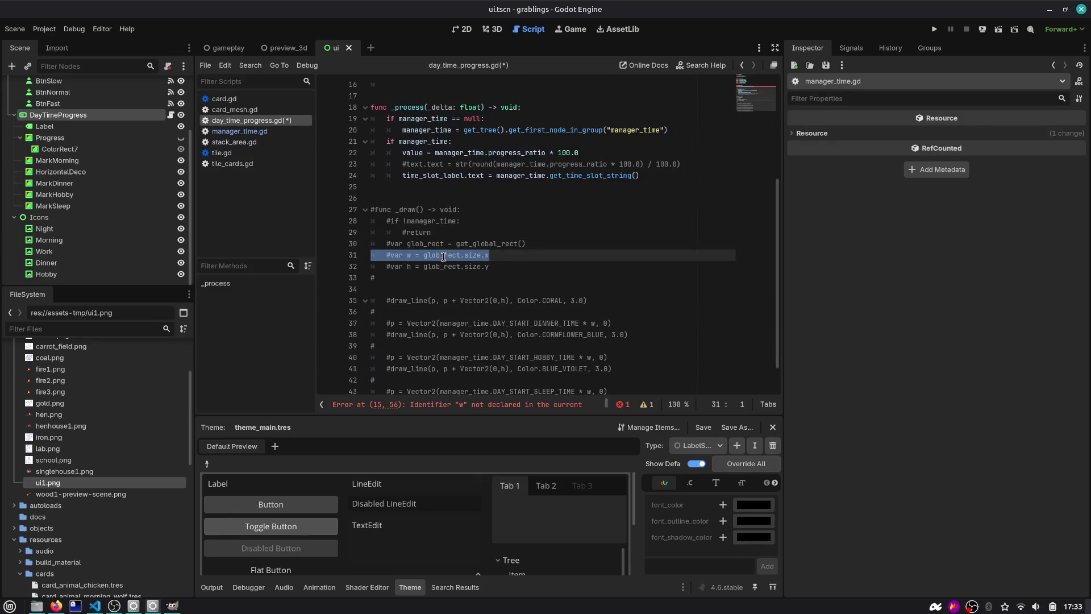
double_click(443, 256)
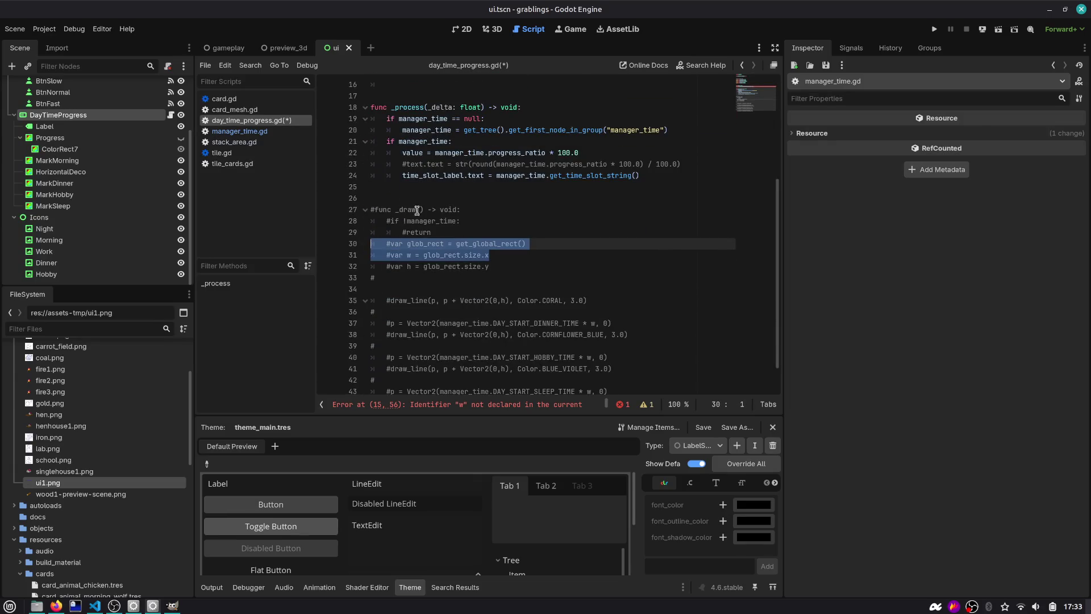
scroll(510, 241, up, 3)
click(647, 175)
key(ctrl+v)
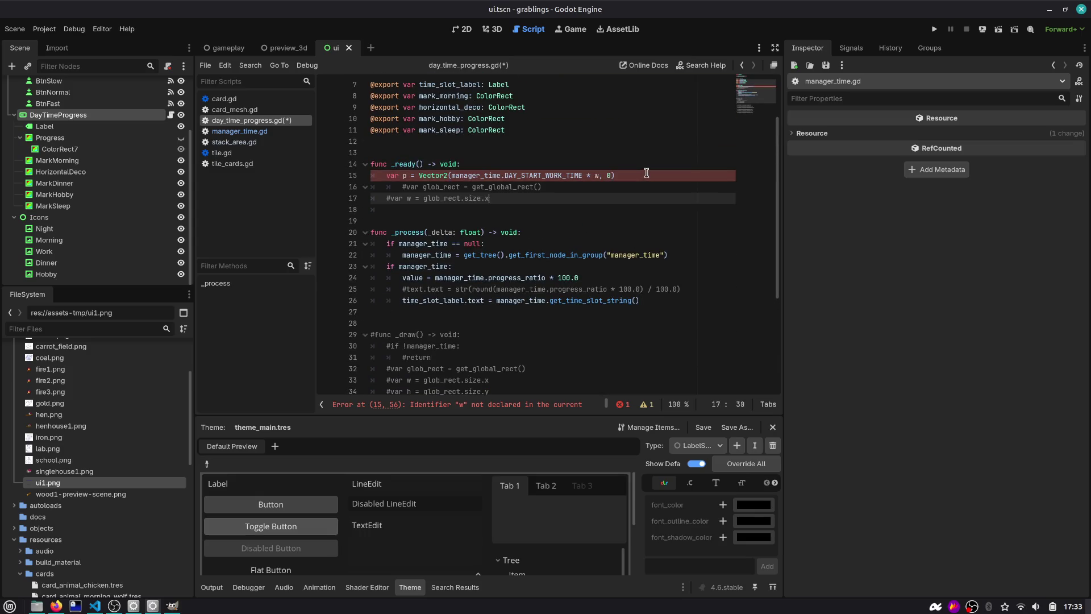
key(Up)
key(ctrl+k)
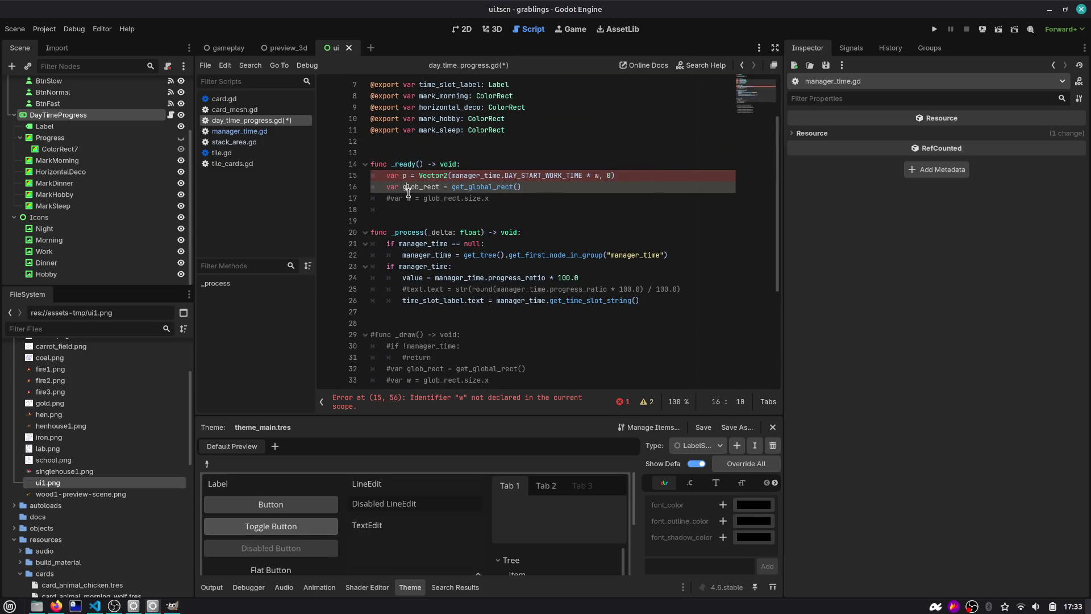
key(Down)
key(ctrl+k)
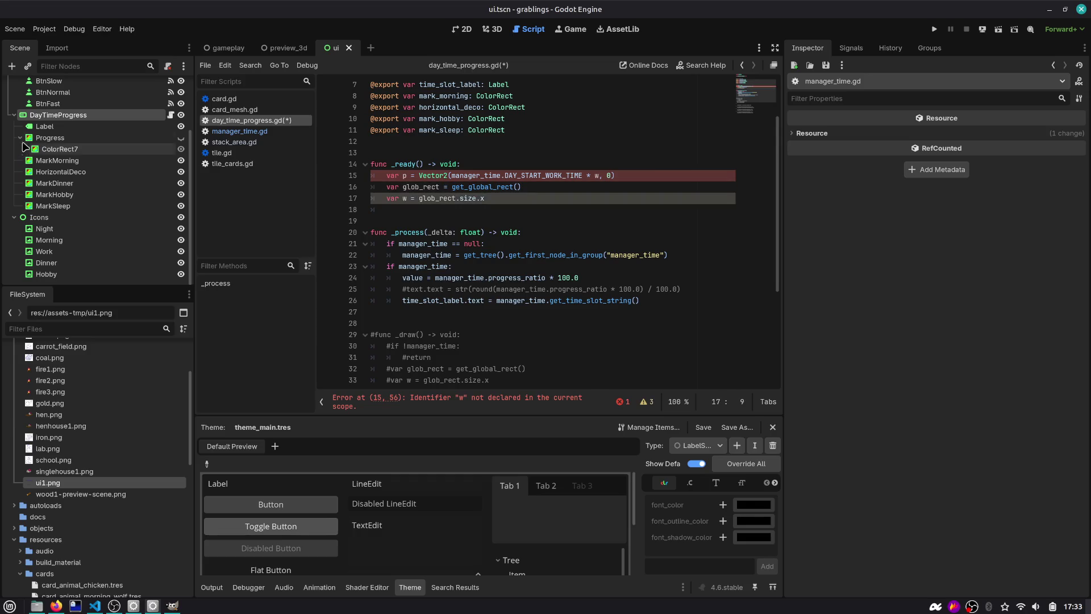
click(85, 115)
click(462, 29)
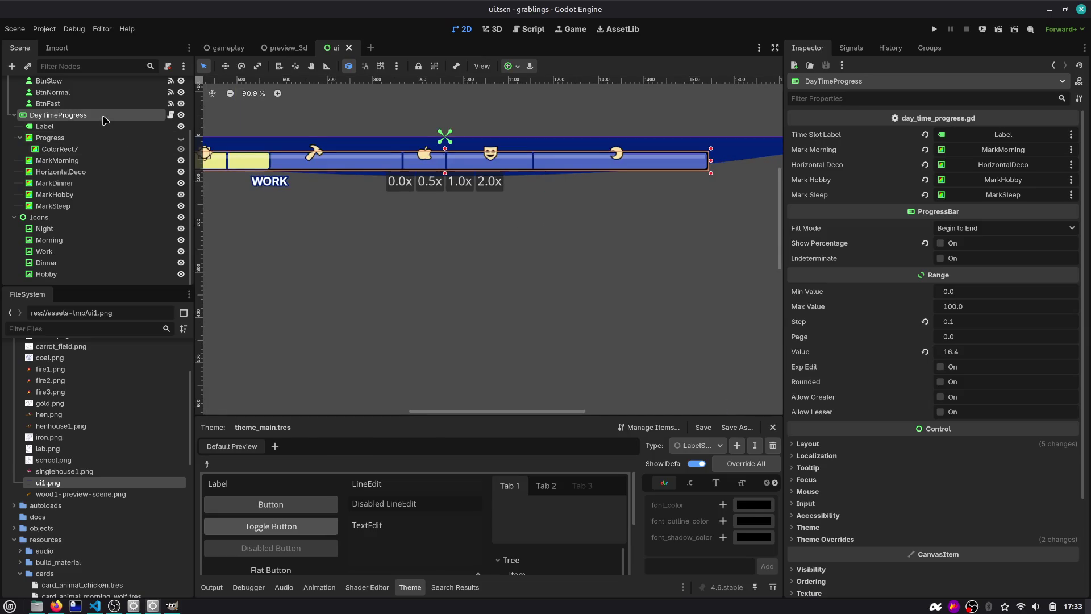
Step: Move the var p position line below the width line in _ready
scroll(488, 213, left, 3)
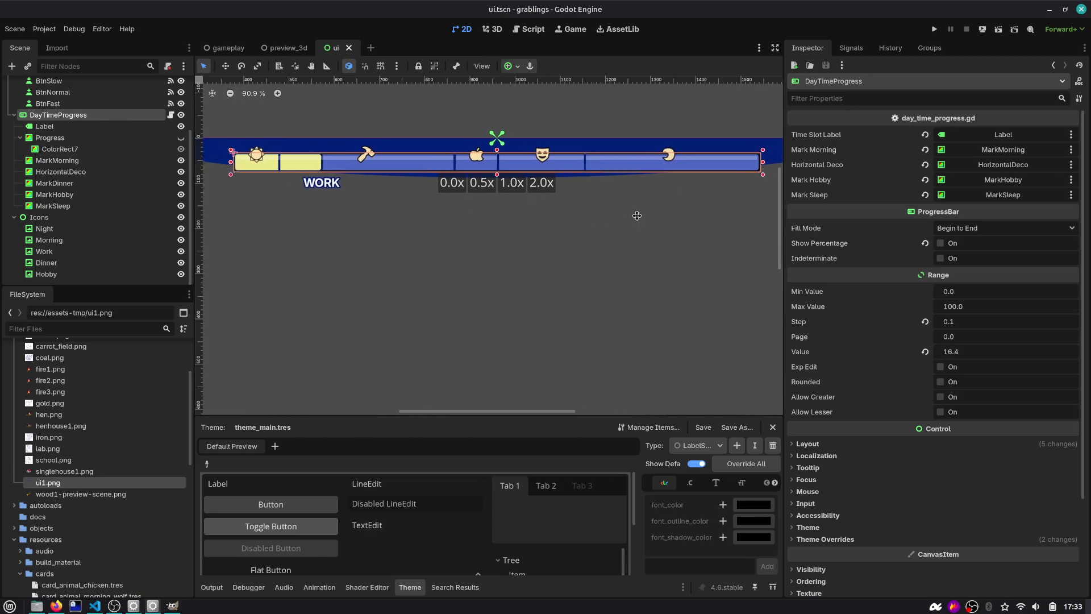
click(170, 115)
click(460, 210)
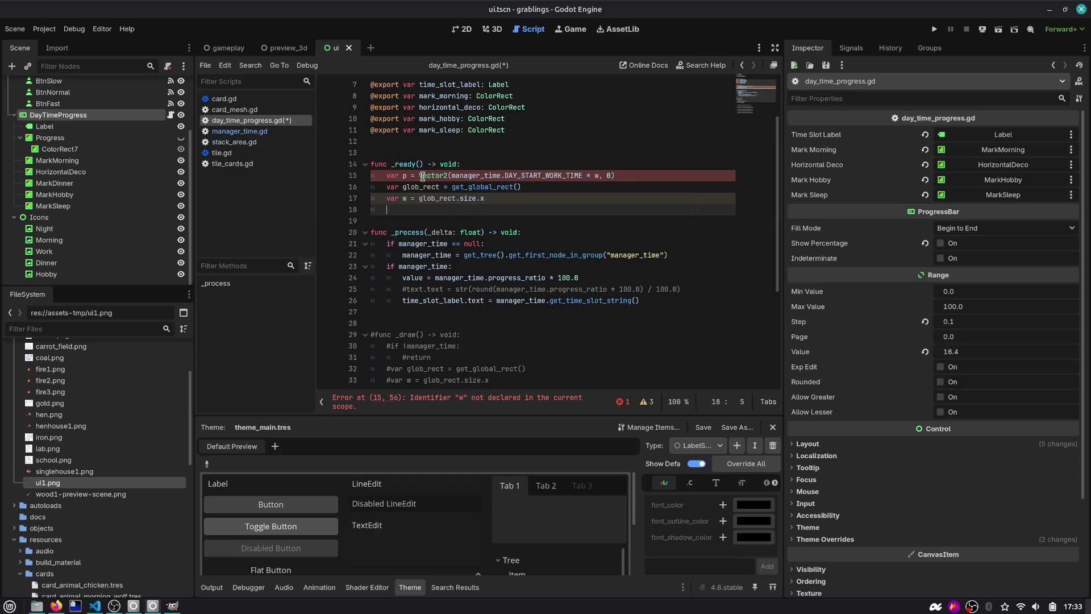
click(543, 177)
key(alt+Down)
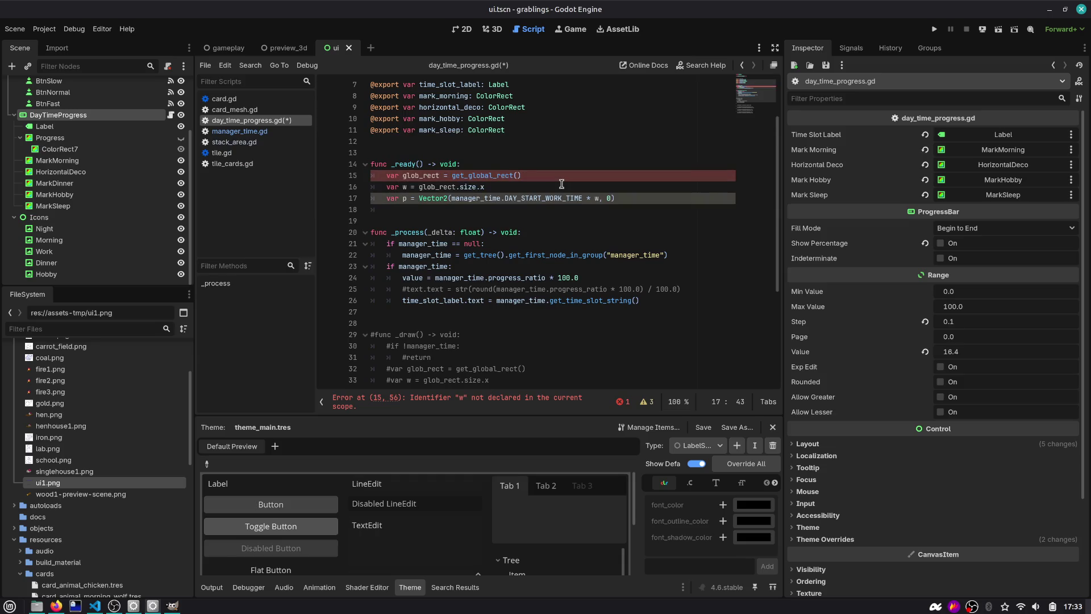
key(alt+Down)
click(627, 194)
key(Return)
Step: Write 'mark_morning.position = p' on line 18, checking the MarkMorning marker in the scene
scroll(574, 199, down, 5)
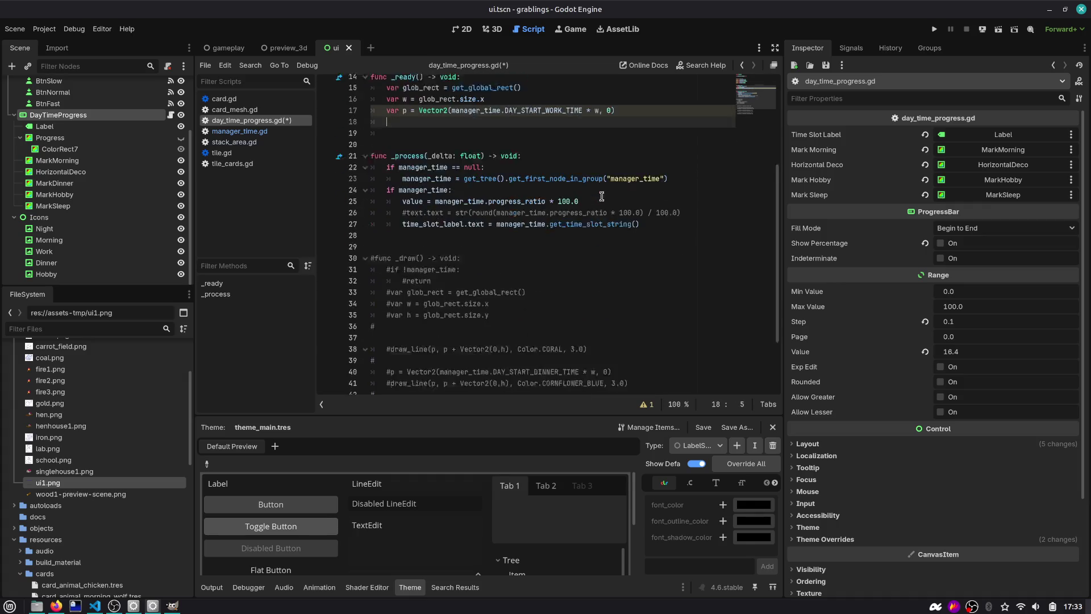
scroll(571, 199, up, 6)
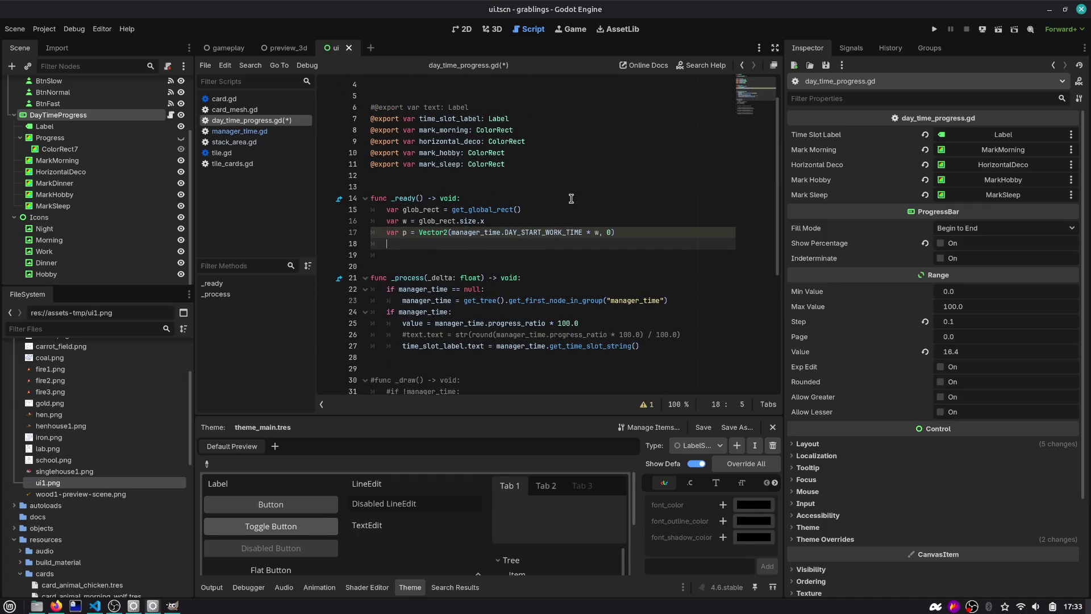
text(mark)
key(Return)
text(.)
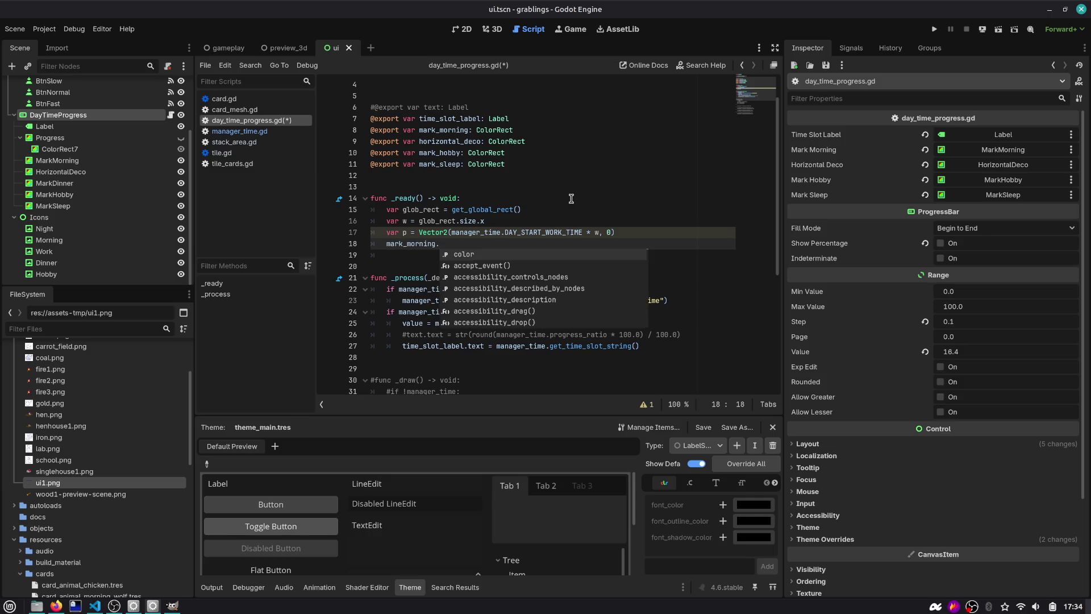
text(position = p)
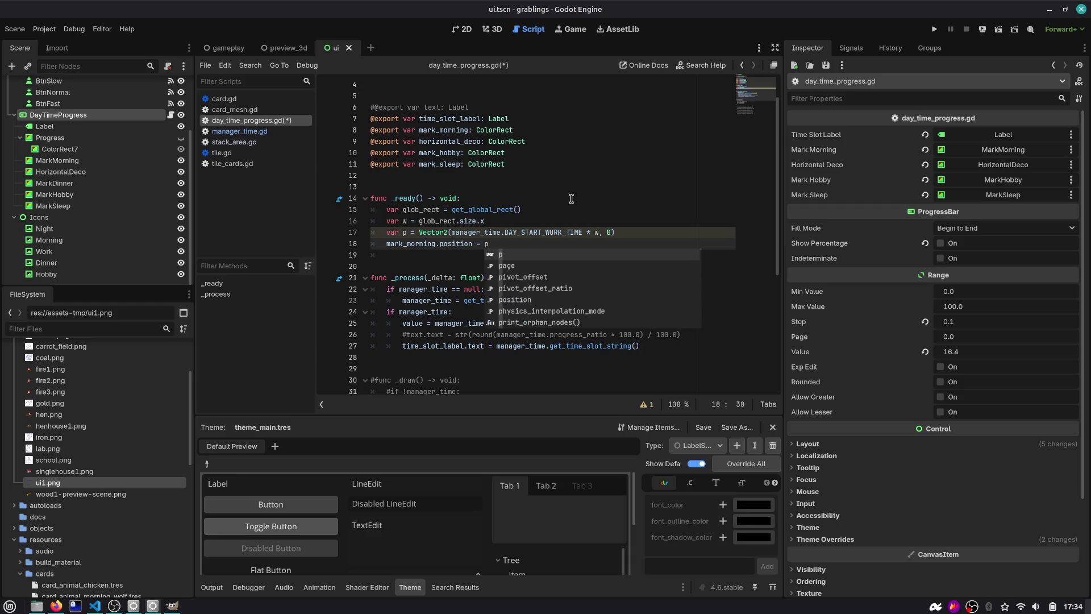
click(462, 29)
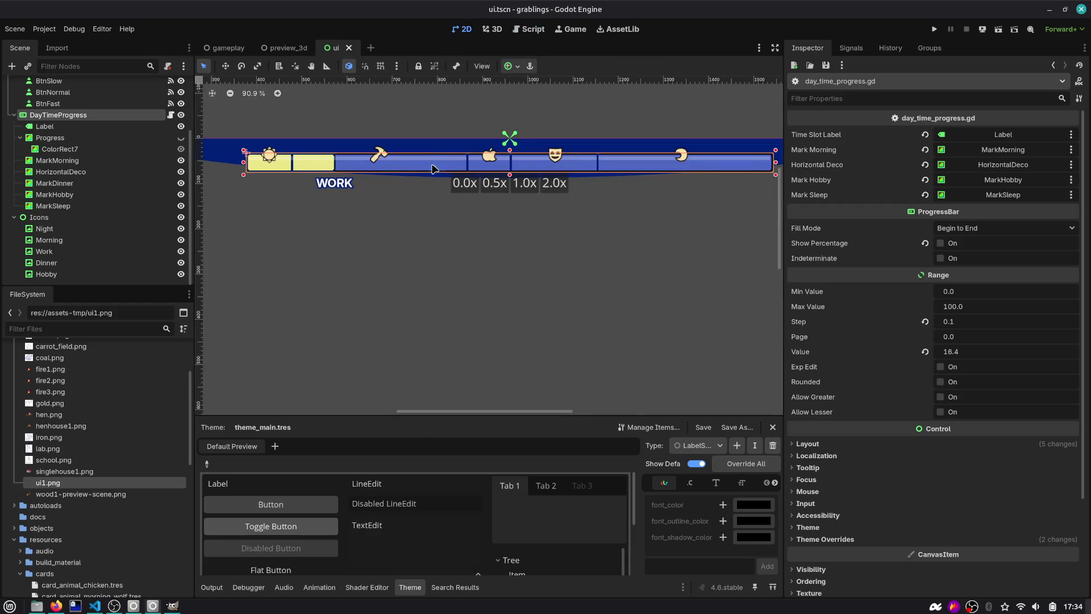
click(63, 149)
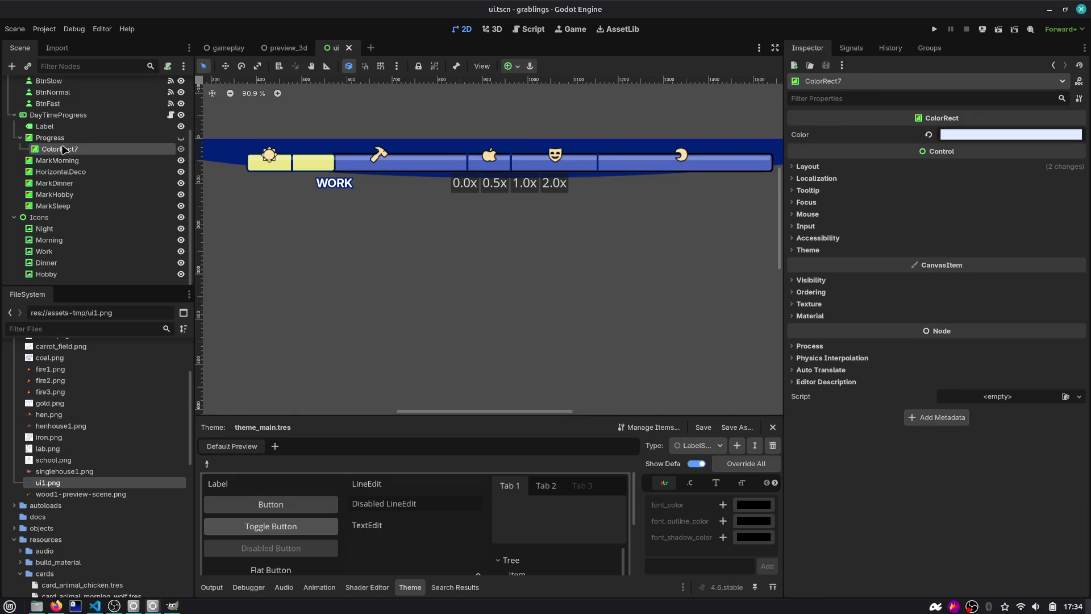
click(63, 161)
scroll(279, 162, up, 7)
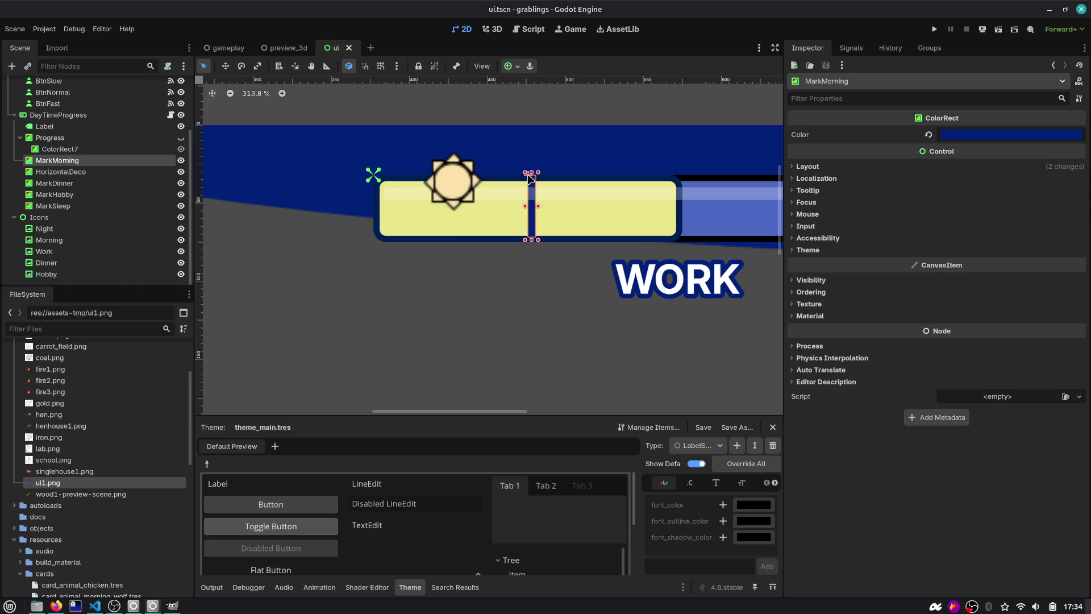
click(528, 29)
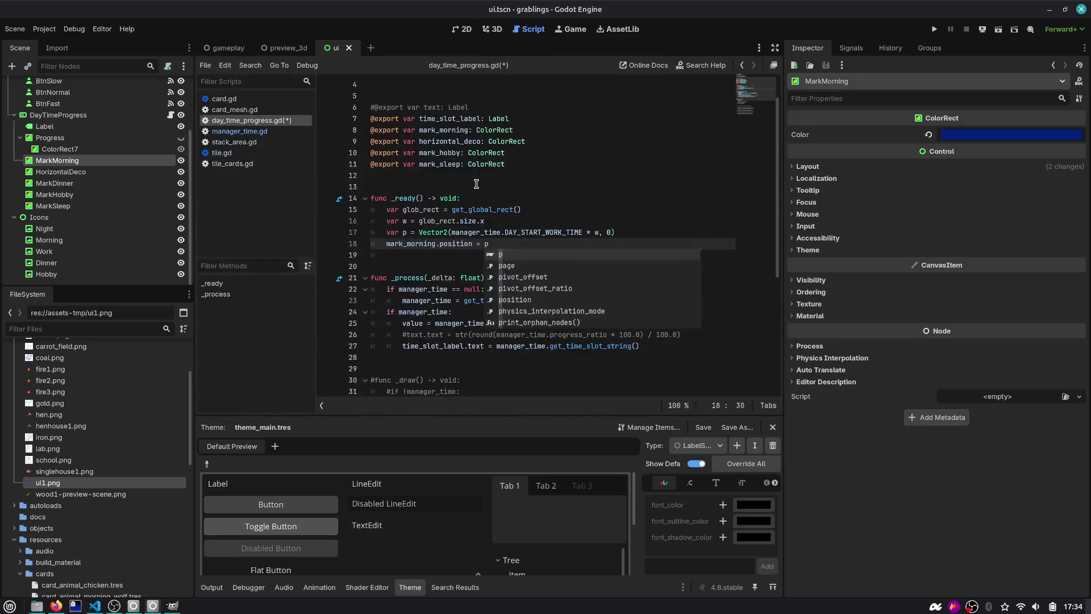
click(455, 222)
click(506, 242)
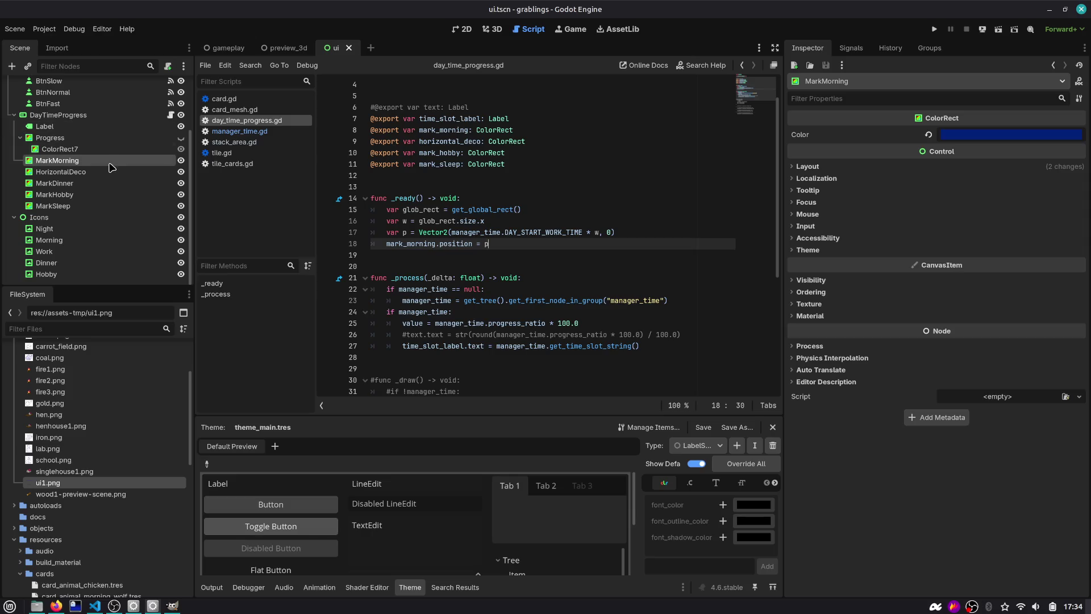
click(463, 29)
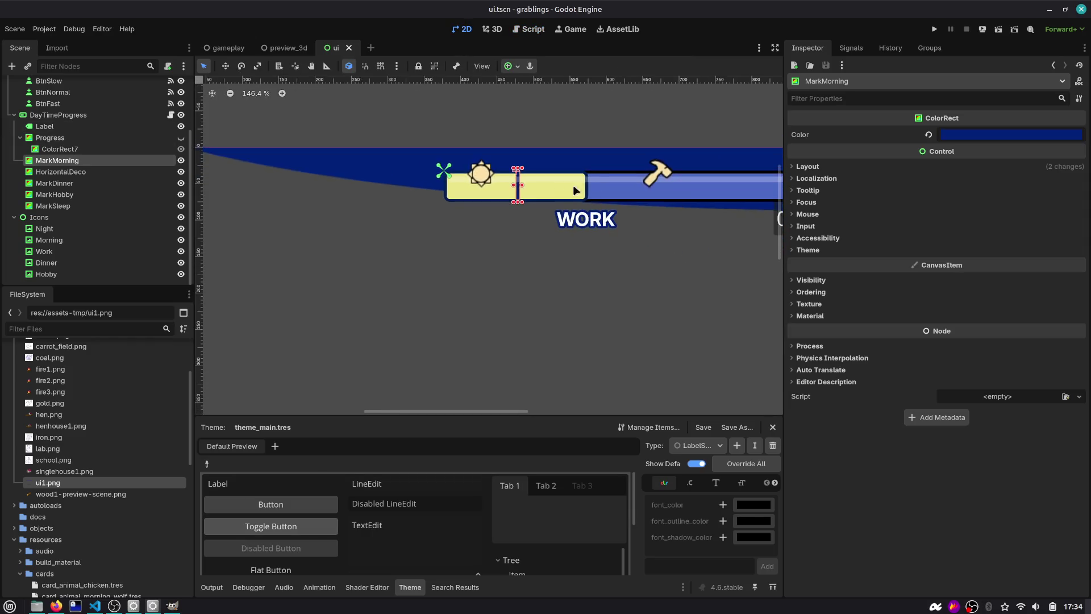
Step: Try nudging the marker nodes down, then undo the move
shift+click(85, 205)
scroll(499, 234, down, 5)
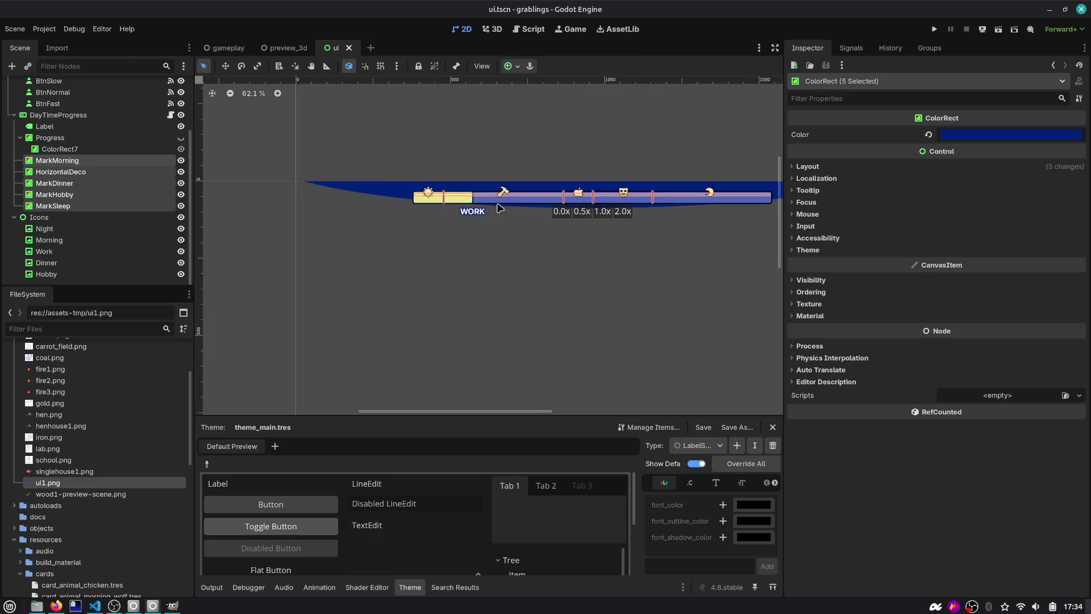
key(Down)
key(Down)
key(Down)
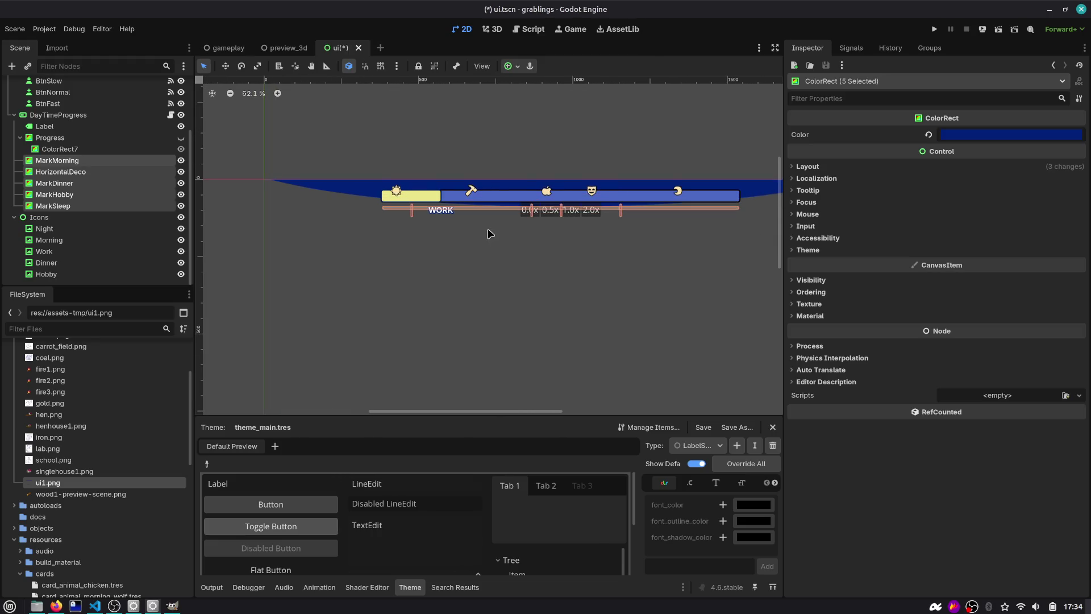
scroll(524, 188, up, 4)
click(555, 112)
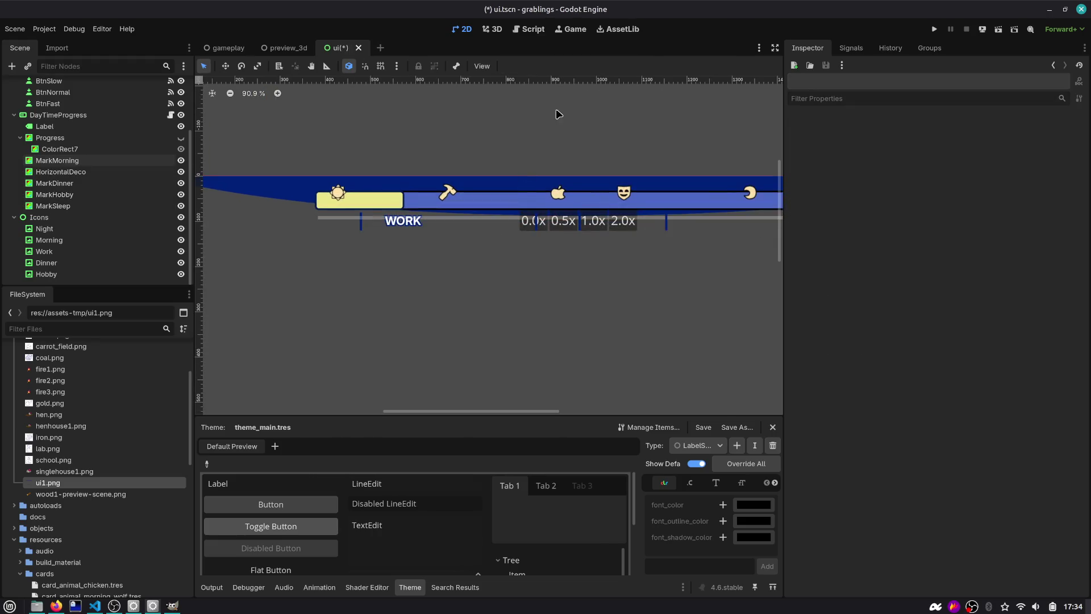
click(77, 173)
key(ctrl+z)
key(ctrl+z)
key(ctrl+z)
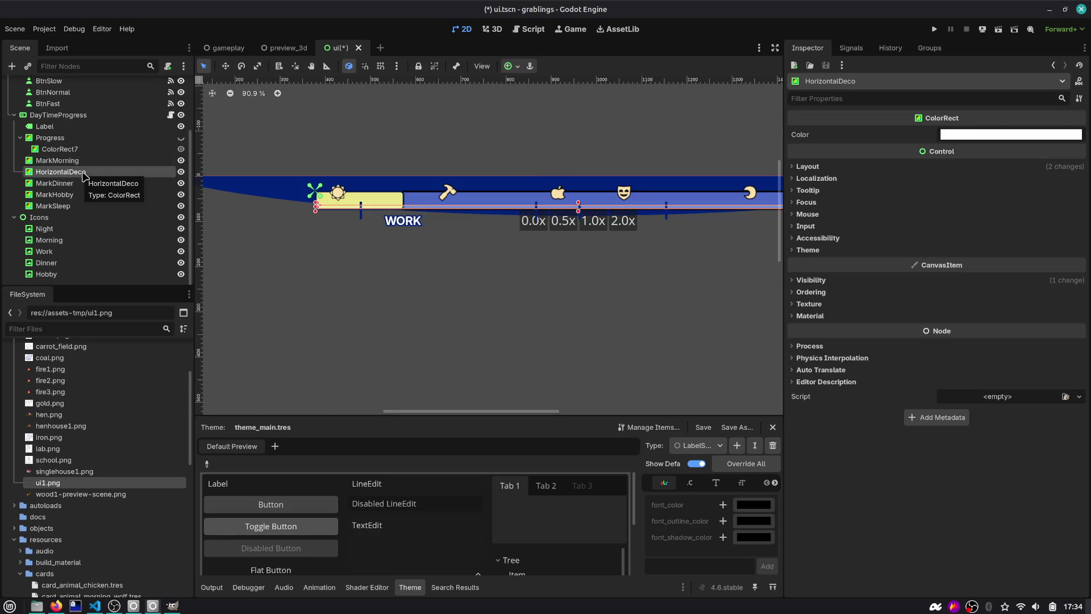
Step: Move HorizontalDeco and Progress below MarkSleep in the Scene dock and save the ui scene
click(57, 149)
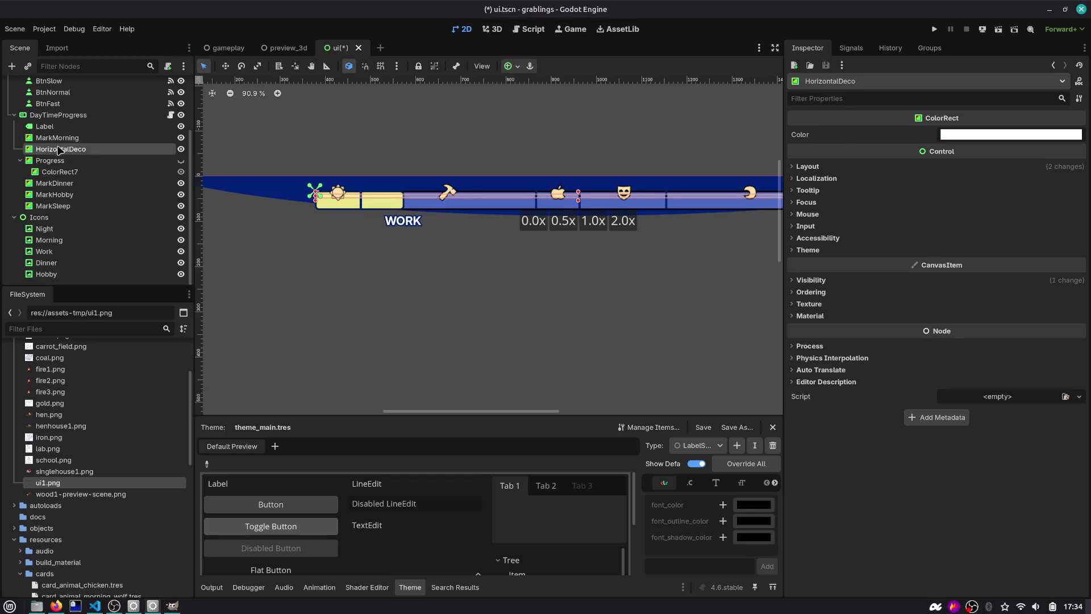
ctrl+click(55, 162)
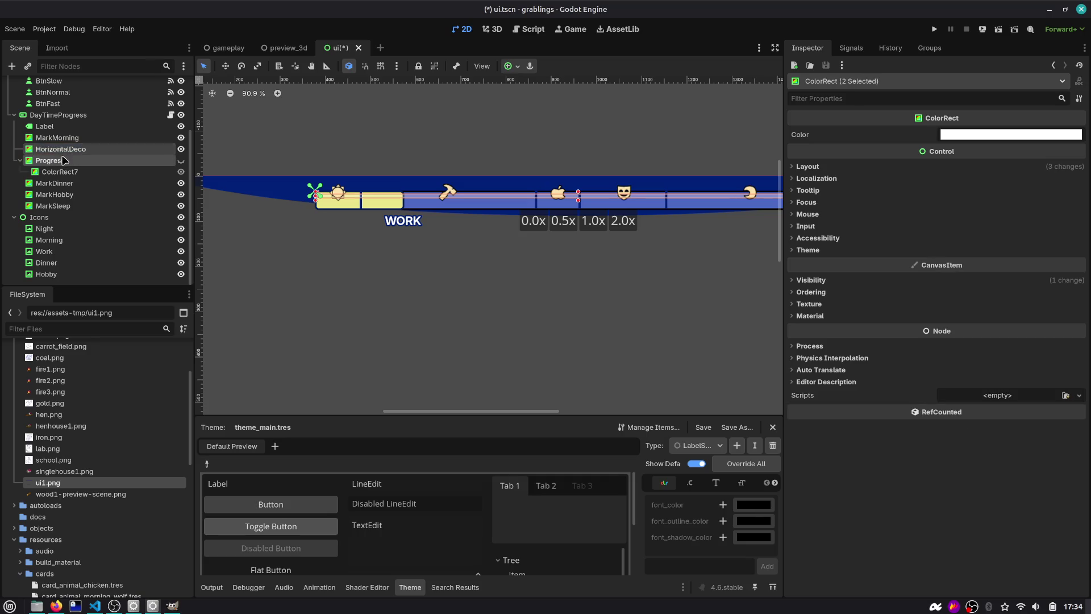
mouse_move(56, 162)
mouse_down()
mouse_move(64, 134)
mouse_move(63, 209)
mouse_up()
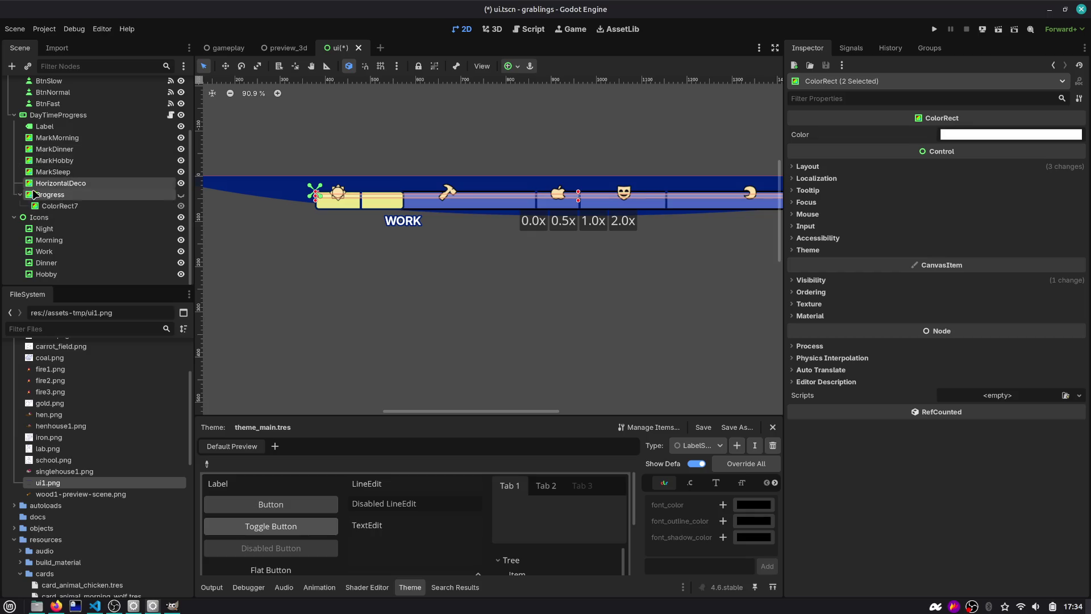
click(65, 172)
shift+click(57, 138)
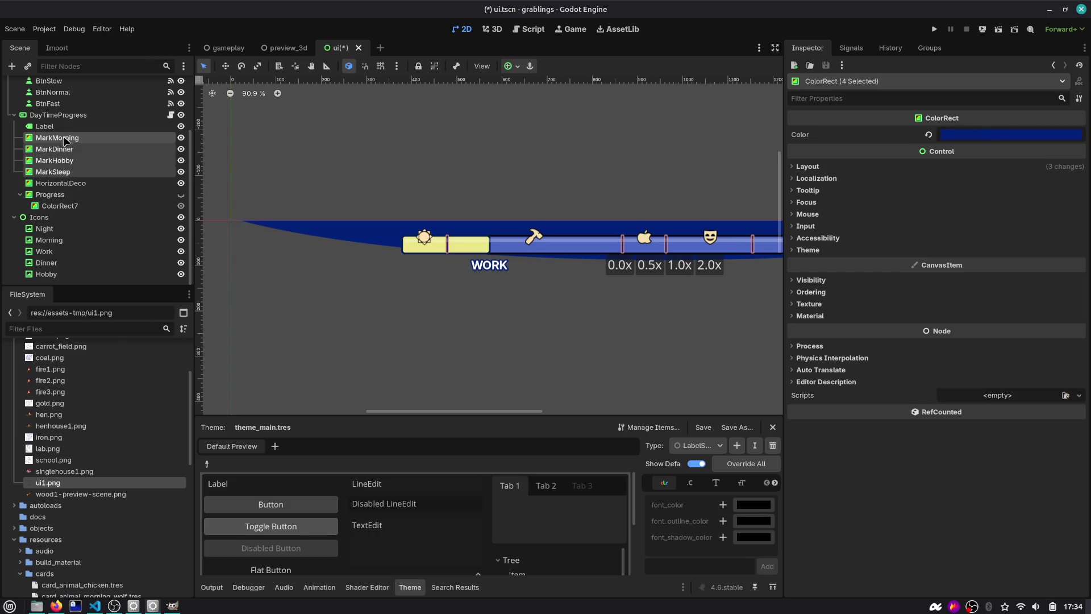
scroll(369, 171, down, 5)
scroll(382, 161, down, 1)
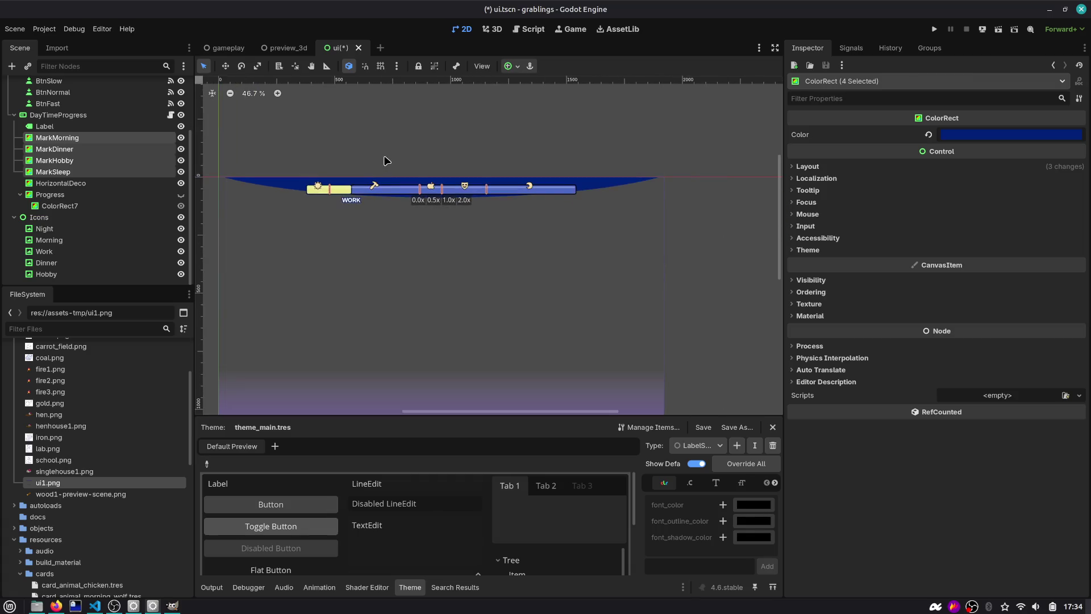
key(ctrl+s)
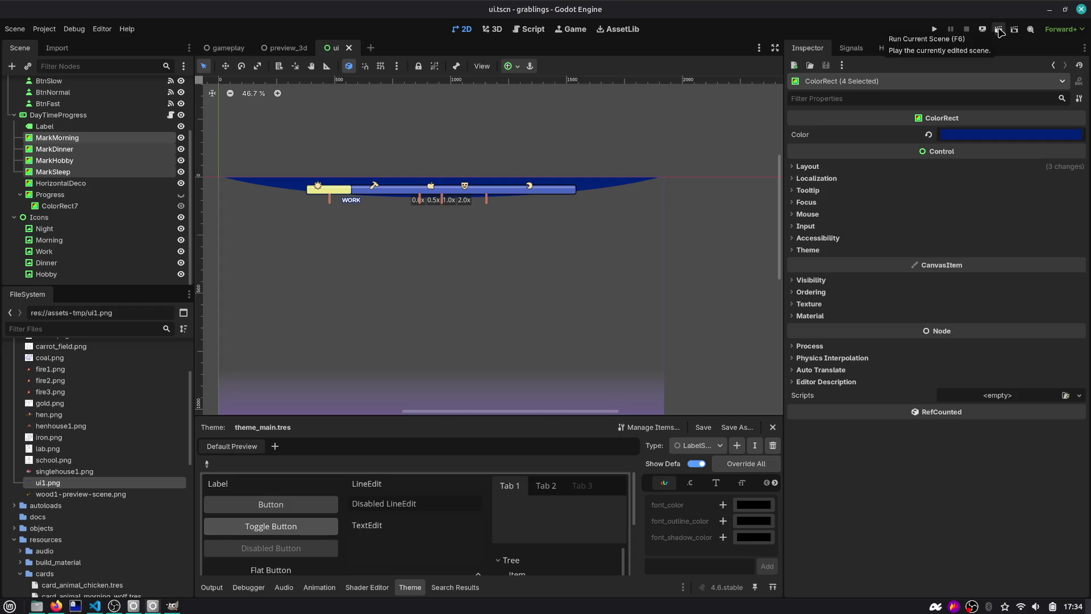
Step: Delete the horizontal_deco export line from day_time_progress.gd
click(168, 116)
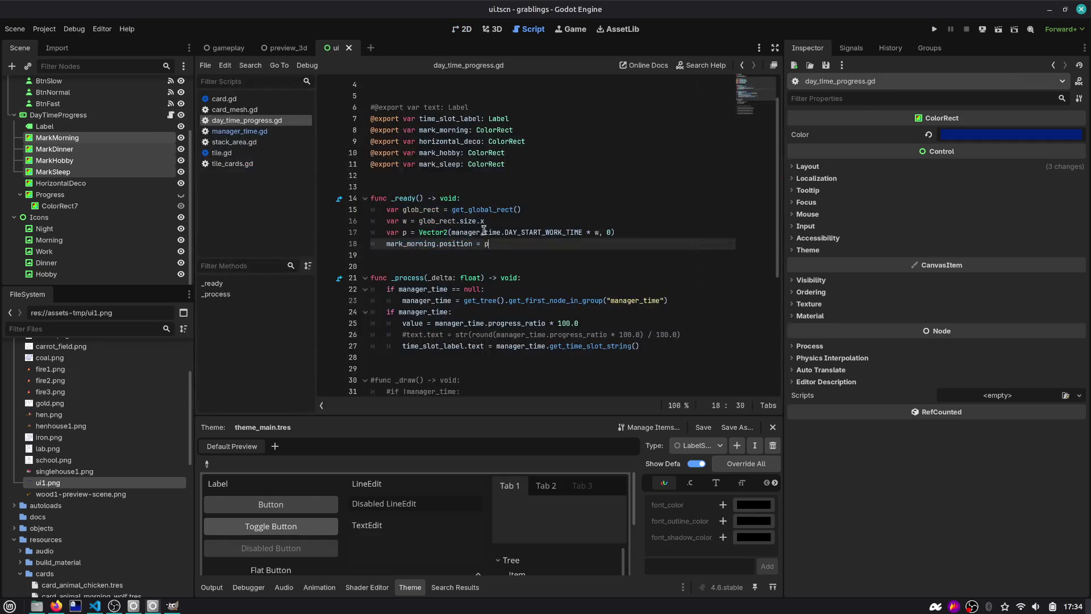
scroll(486, 233, down, 2)
scroll(508, 180, up, 1)
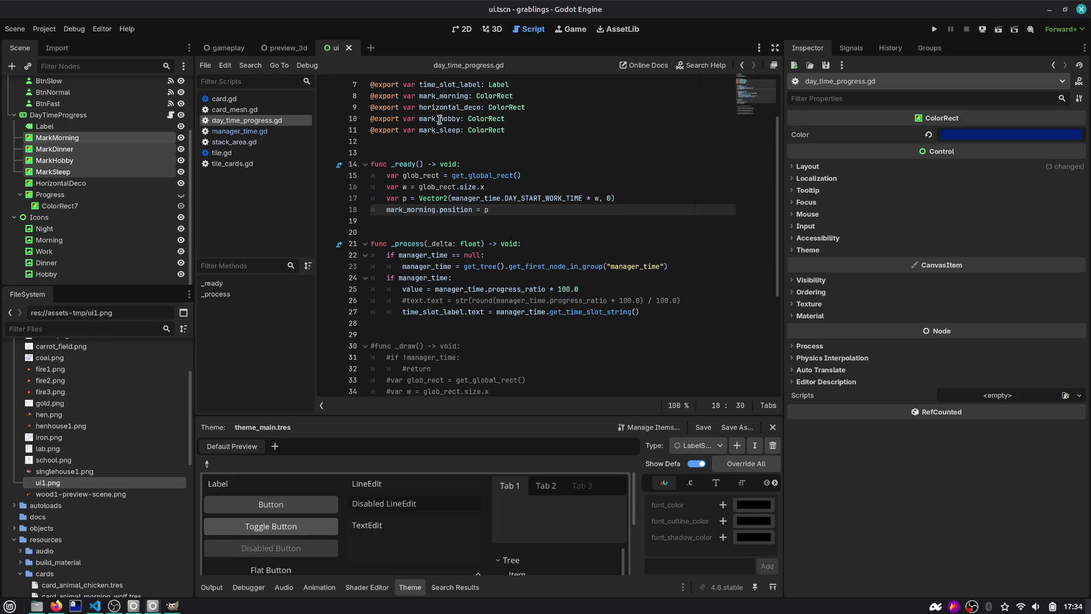
click(448, 108)
key(ctrl+shift+k)
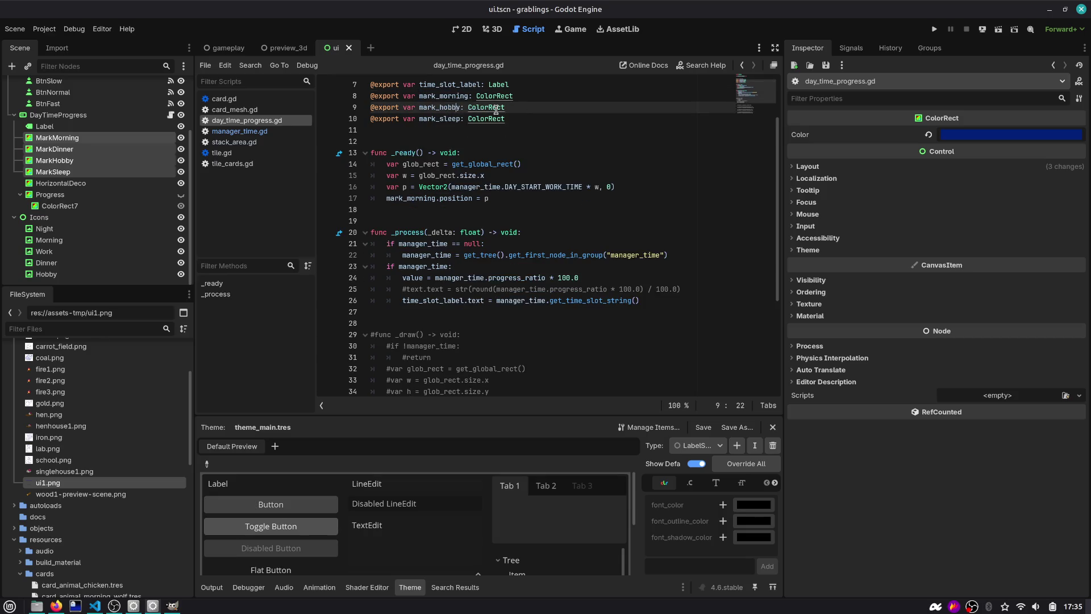
double_click(447, 108)
scroll(452, 136, up, 1)
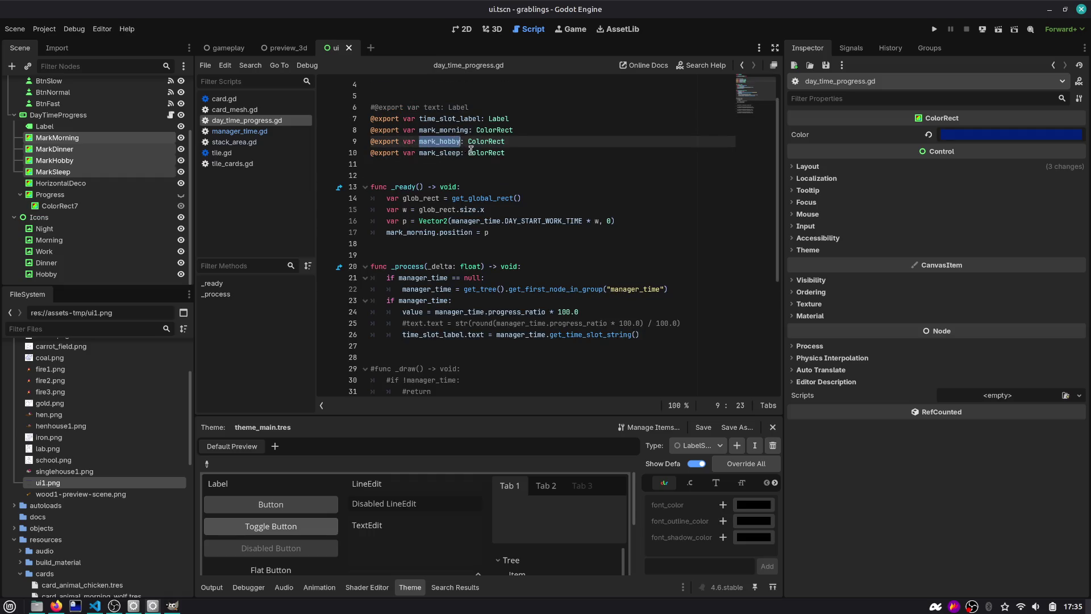
click(493, 221)
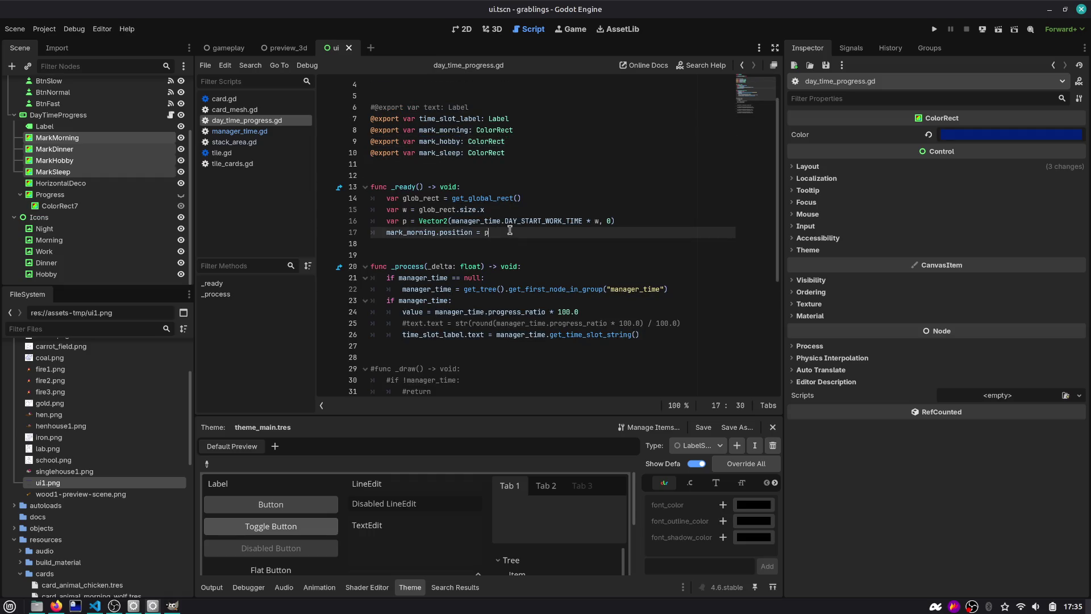
key(Up)
key(Up)
key(Up)
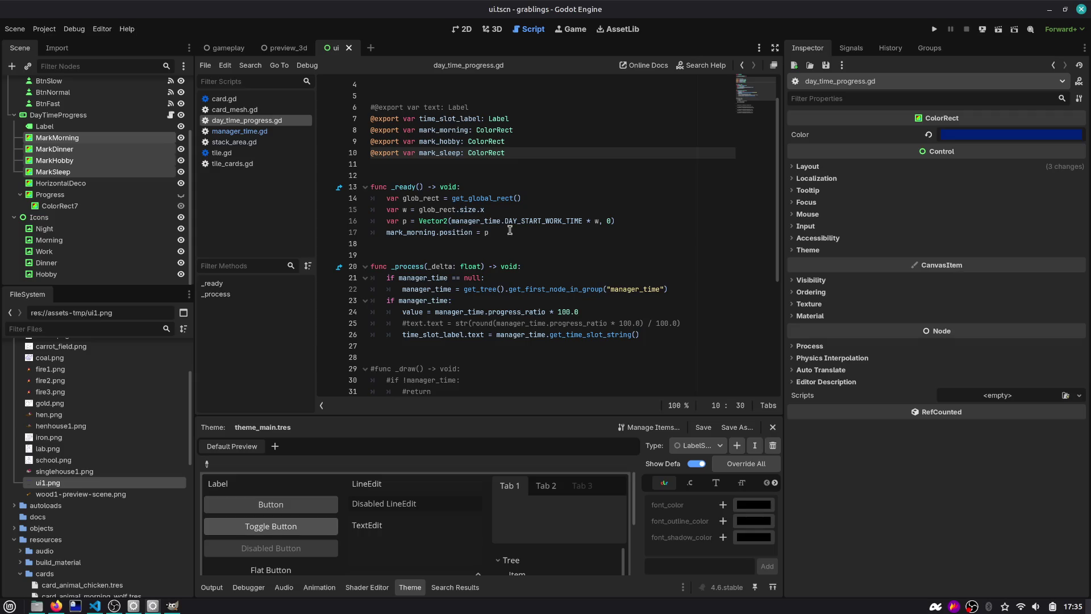
click(74, 148)
click(463, 29)
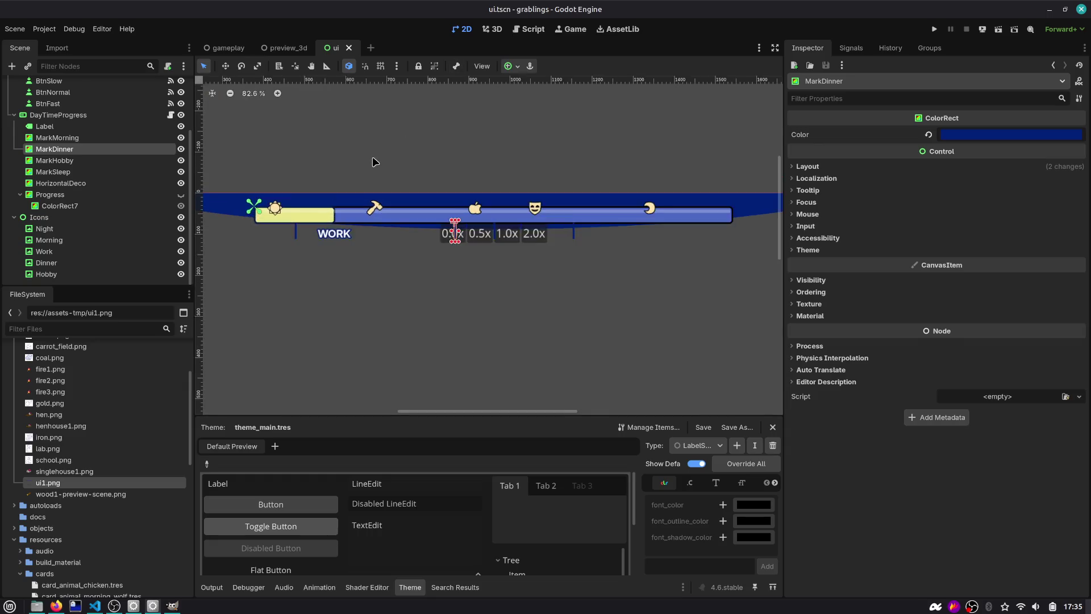
Step: Duplicate MarkMorning, rename the copy to MarkWork, and save the ui scene
scroll(321, 190, up, 2)
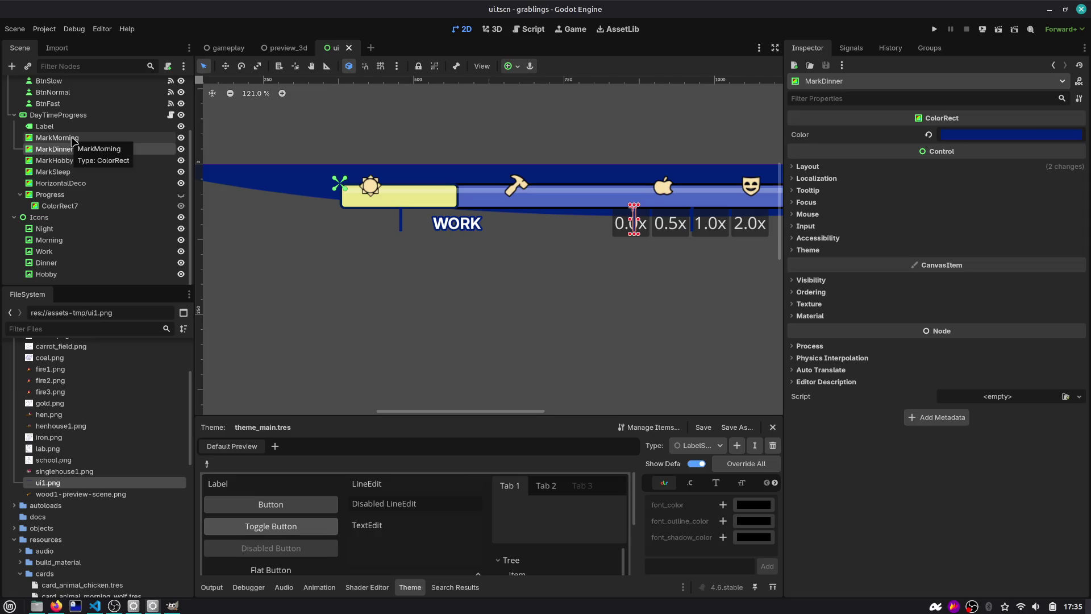
click(74, 140)
key(ctrl+d)
double_click(85, 149)
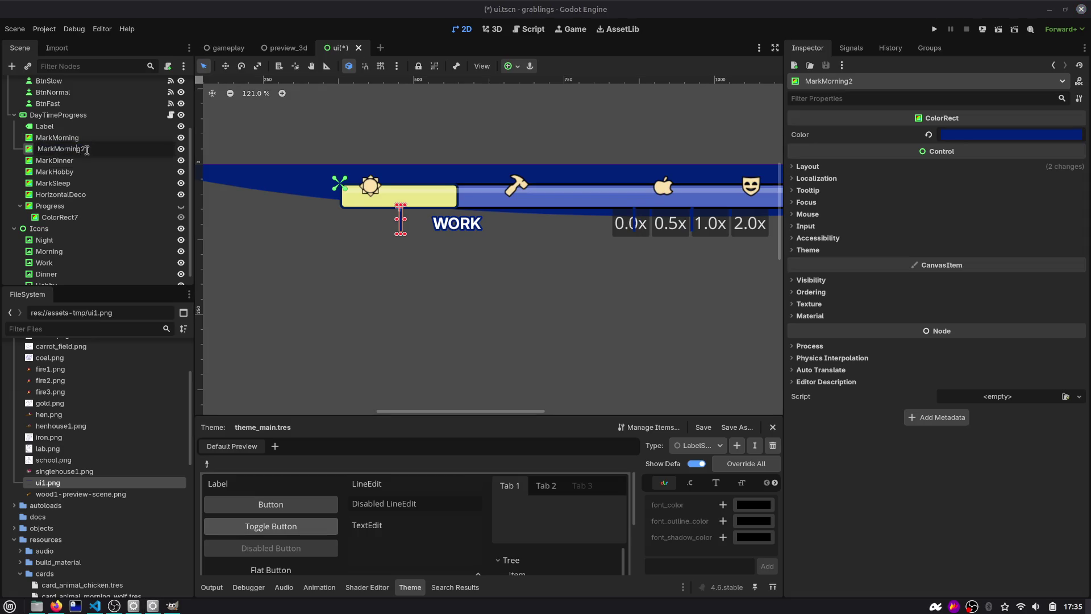
key(shift+End)
text(W)
key(Return)
key(ctrl+s)
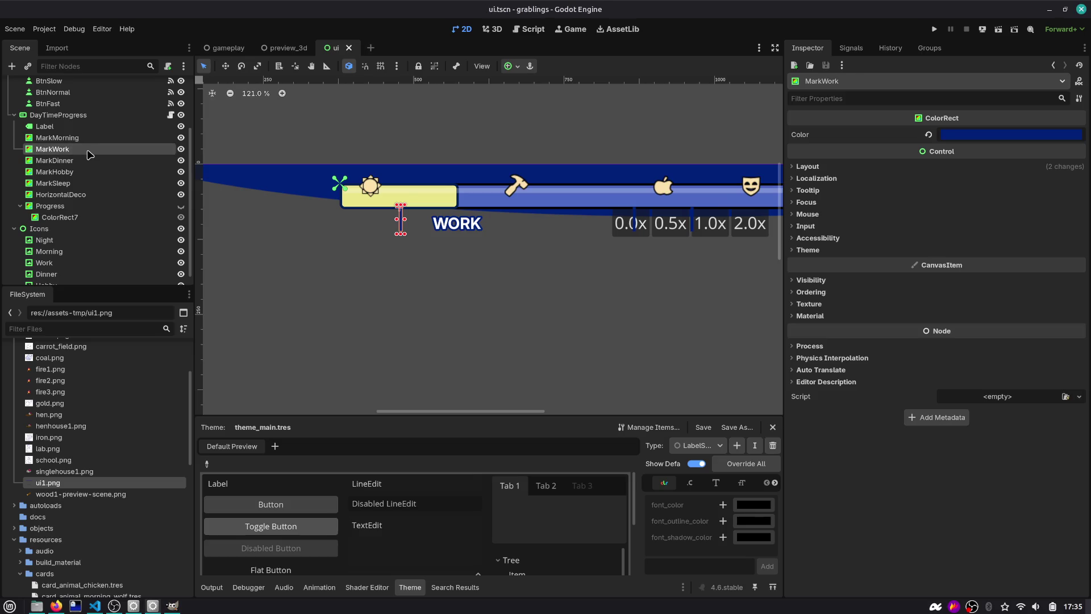
click(528, 29)
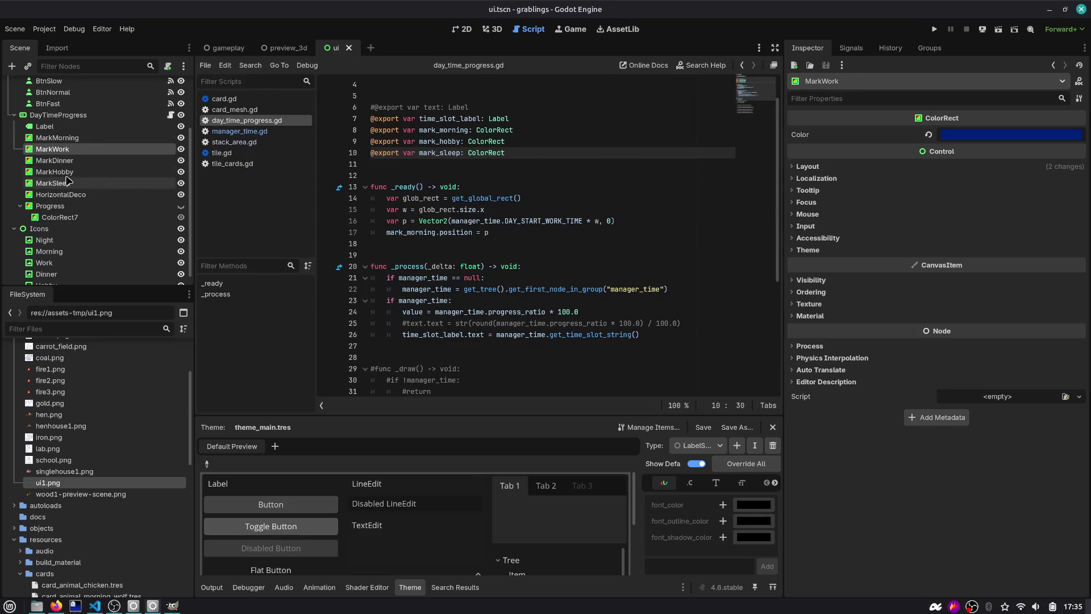
Step: Add mark_work as an exported variable and write 'mark_work.position = p' in _ready
drag(54, 150, 397, 162)
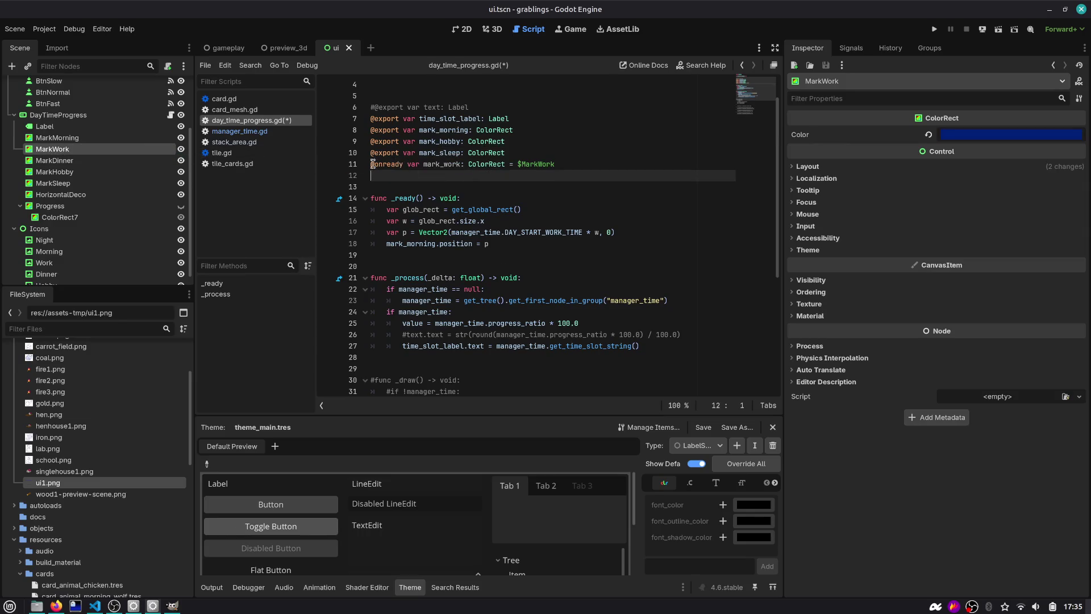
key(ctrl+z)
drag(52, 150, 406, 166)
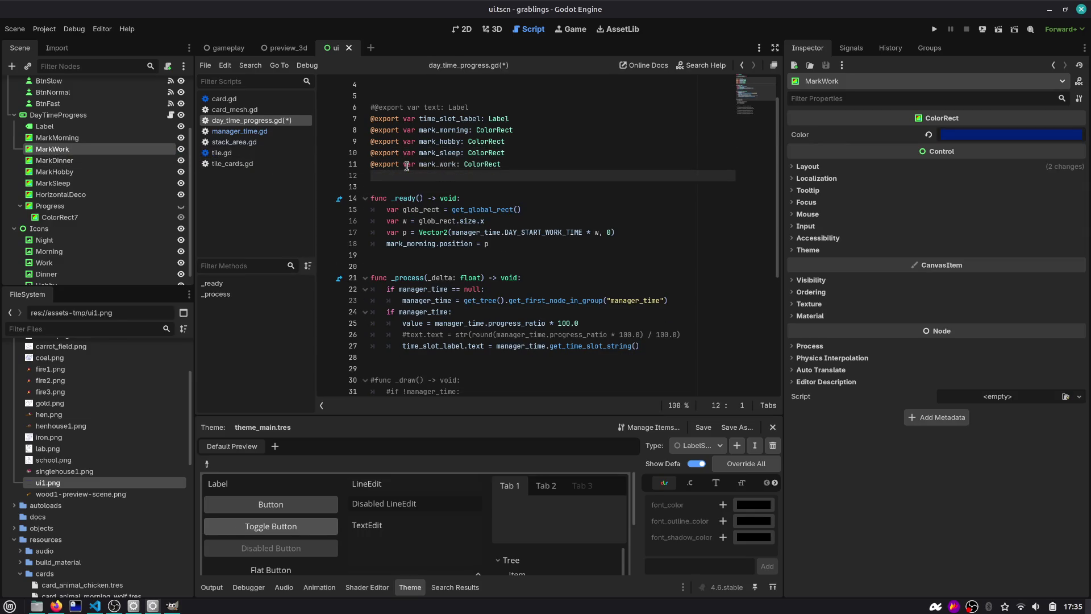
scroll(462, 217, down, 3)
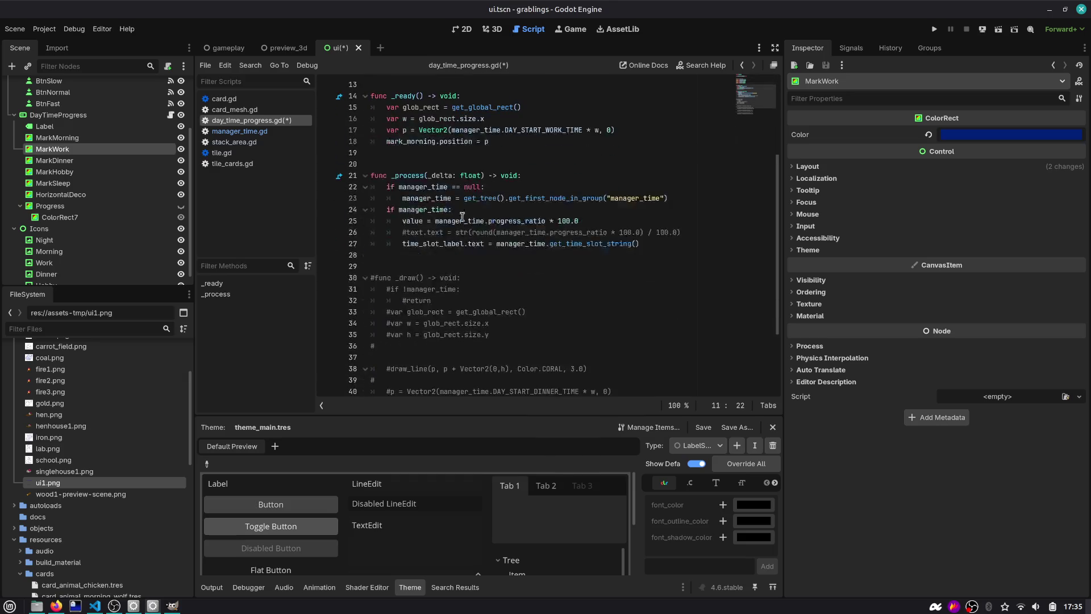
click(509, 144)
key(Return)
key(Return)
text(mark_work)
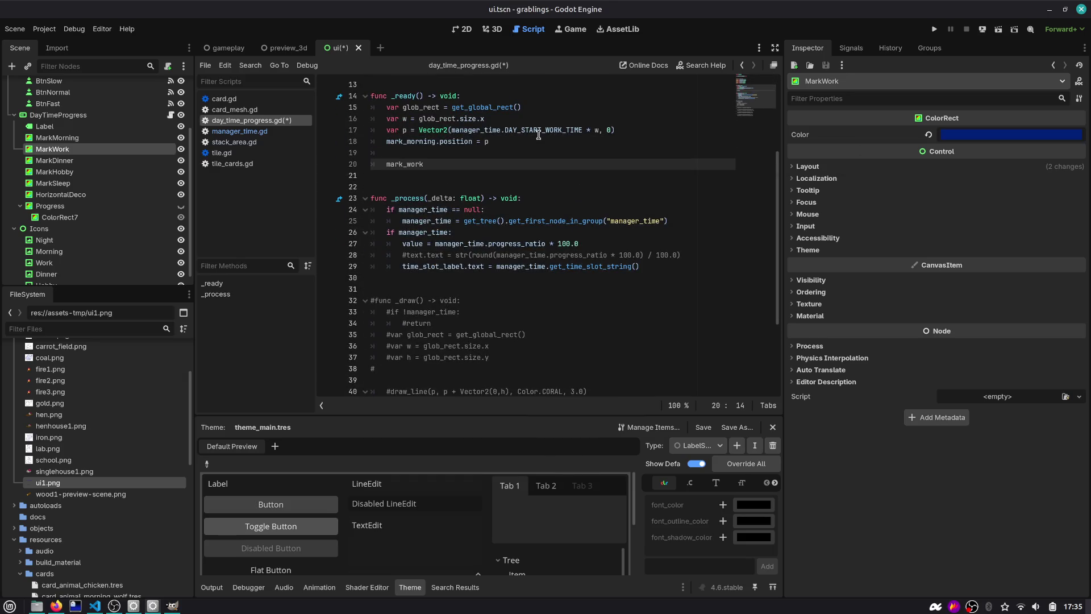
text(.position = p)
Step: Select the commented cornflower draw line further down the script
scroll(386, 297, down, 3)
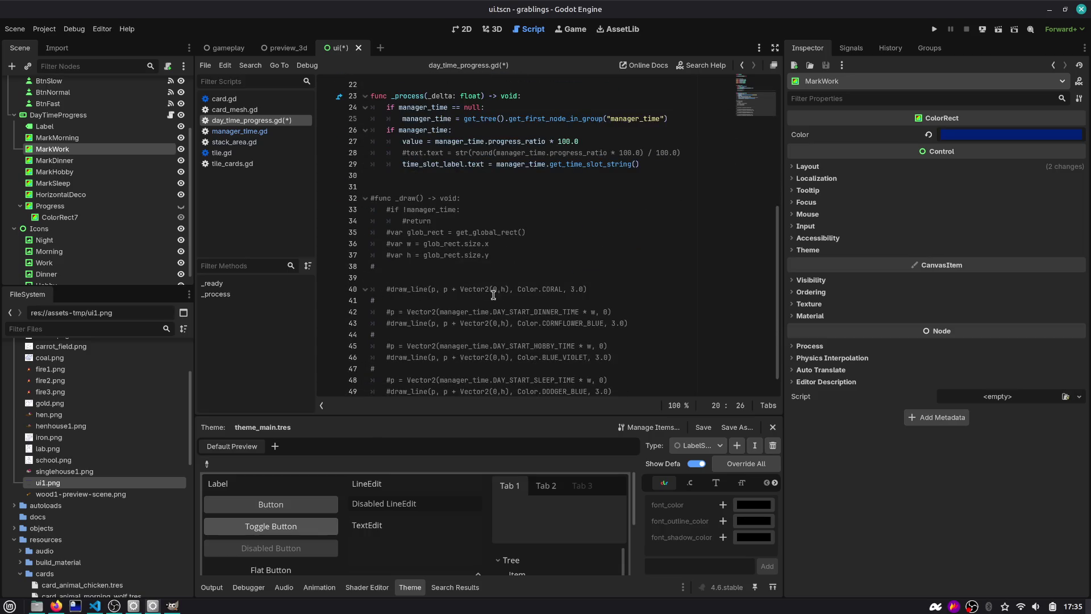
click(459, 323)
drag(631, 324, 360, 326)
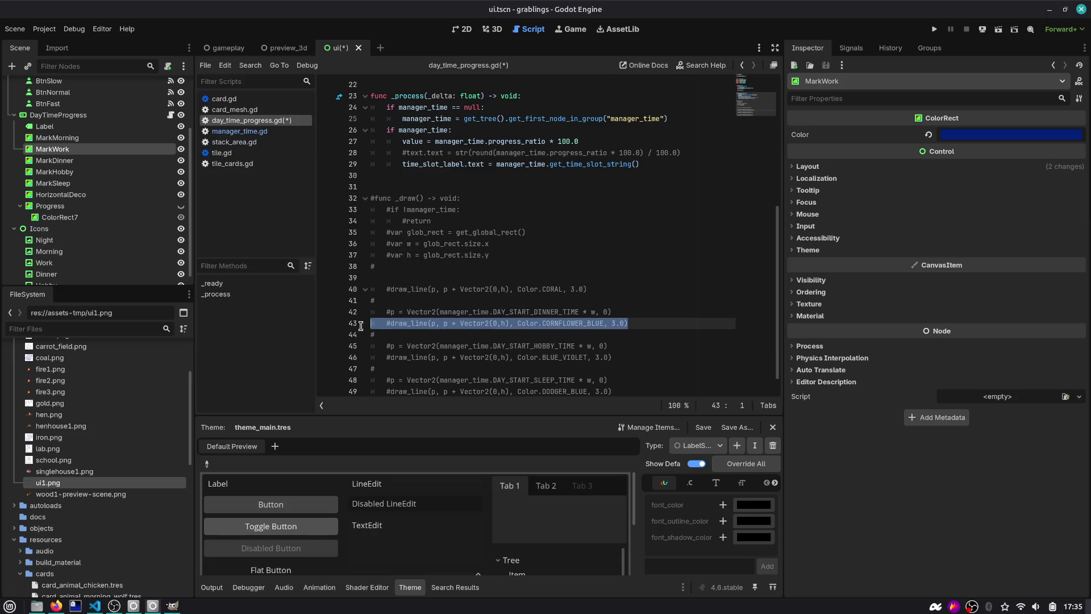
scroll(461, 319, down, 1)
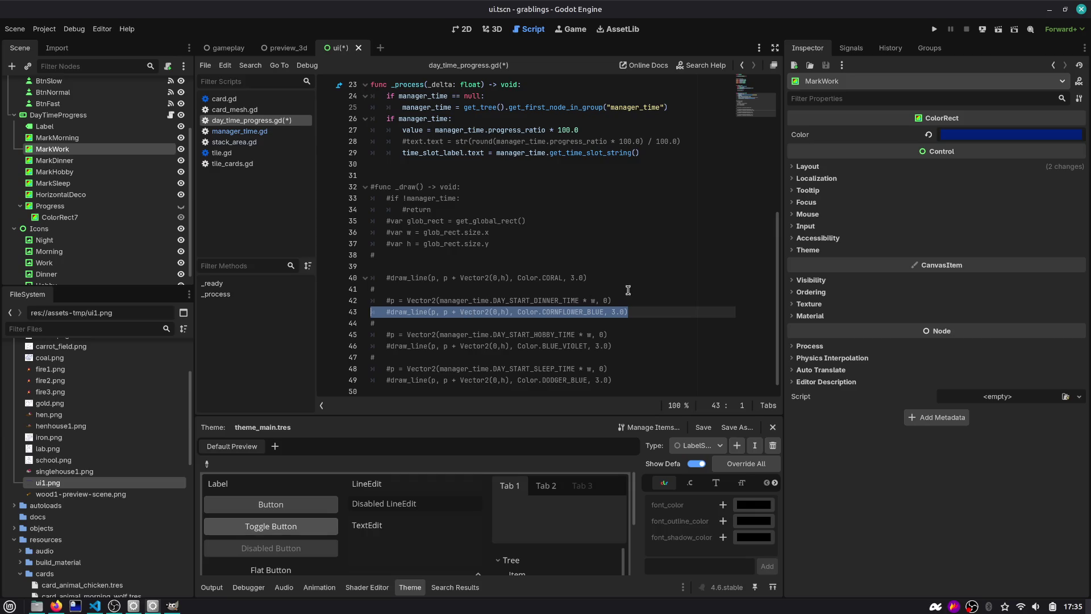
scroll(627, 290, up, 5)
Step: Change mark_morning to mark_work on line 18 and delete the leftover duplicate position line
click(496, 200)
double_click(542, 186)
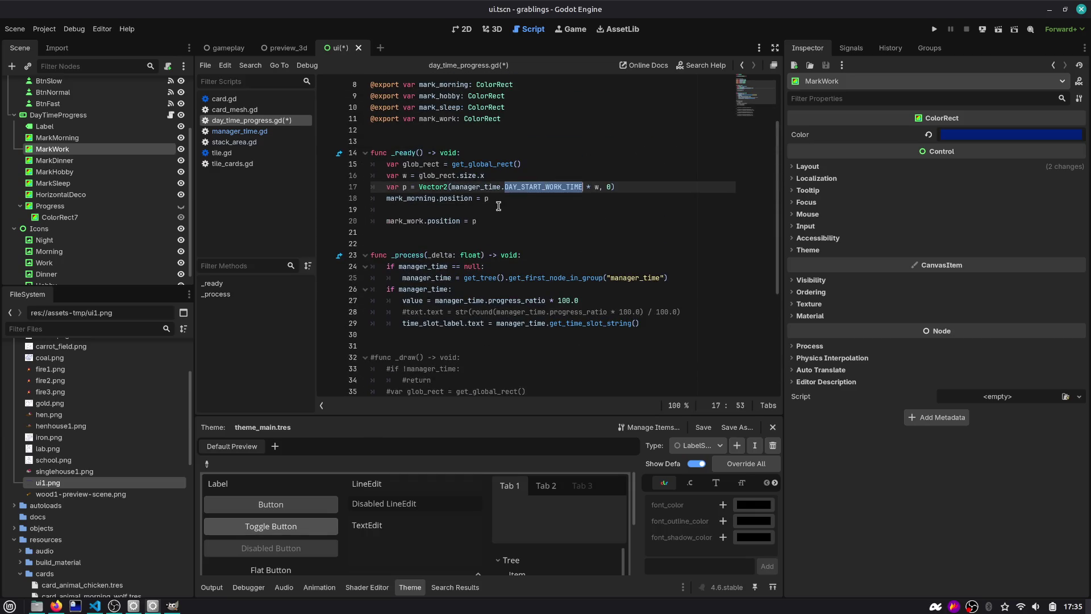
click(415, 220)
double_click(415, 221)
key(ctrl+c)
double_click(409, 198)
key(ctrl+v)
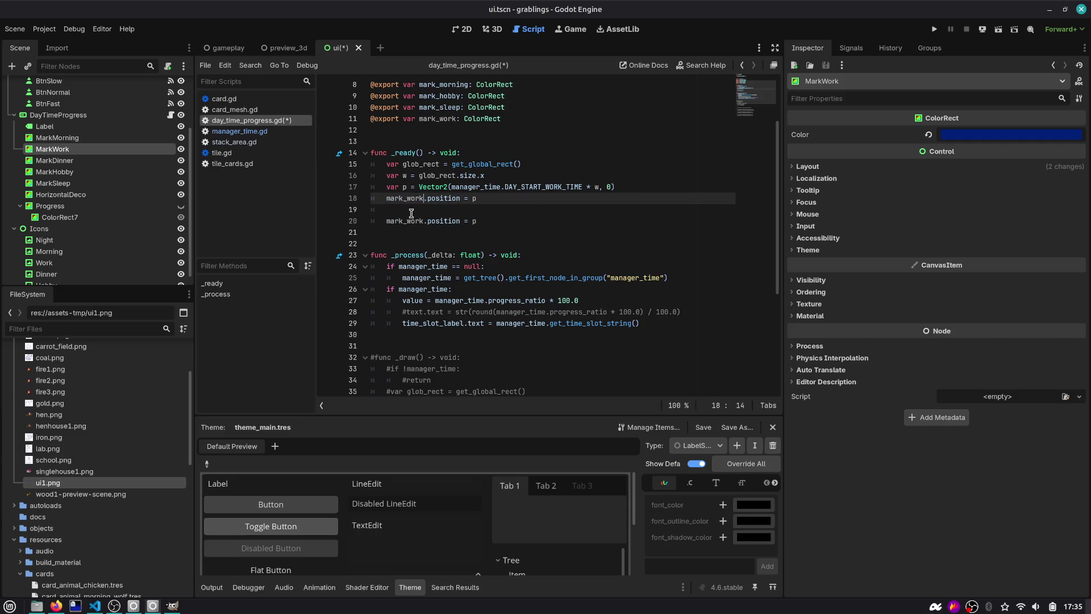
drag(512, 232, 515, 208)
key(BackSpace)
scroll(491, 203, down, 2)
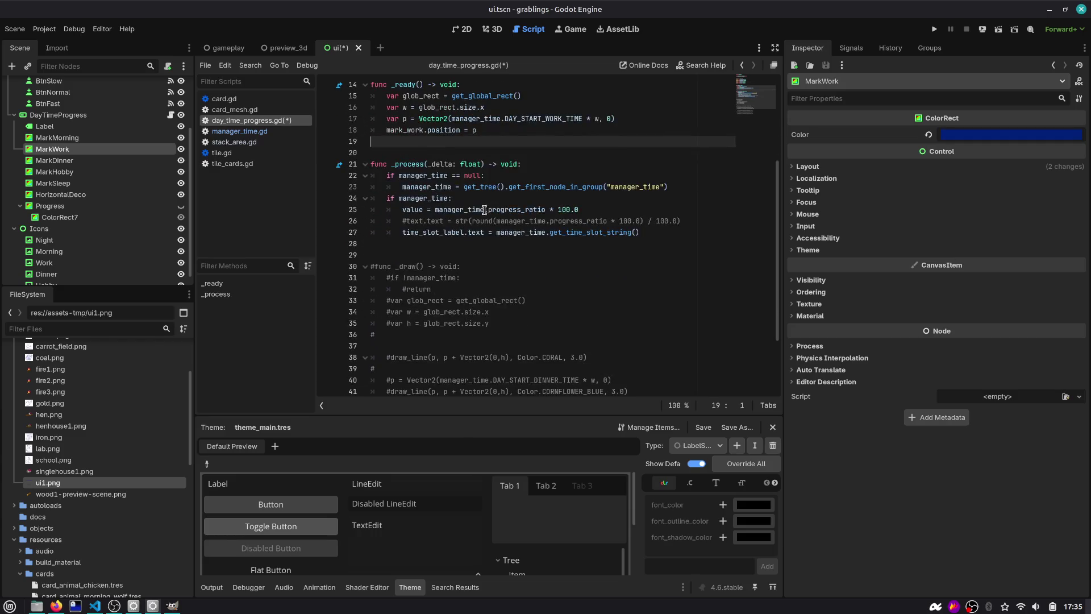
scroll(484, 210, down, 2)
drag(625, 382, 357, 289)
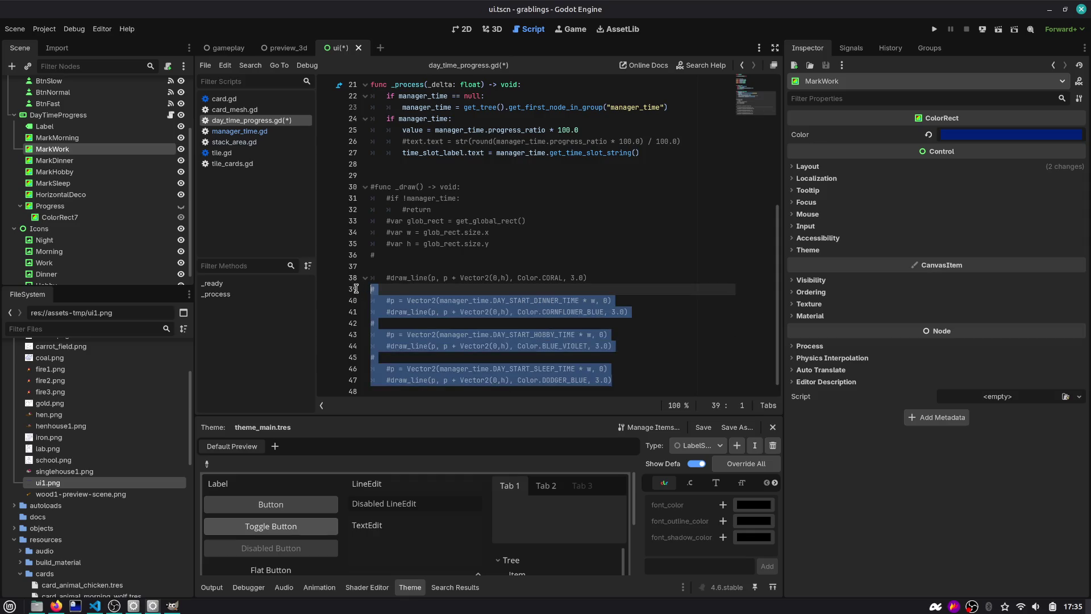
scroll(449, 186, up, 6)
Step: Paste the commented draw lines into _ready and uncomment the dinner, hobby and sleep position lines
click(496, 250)
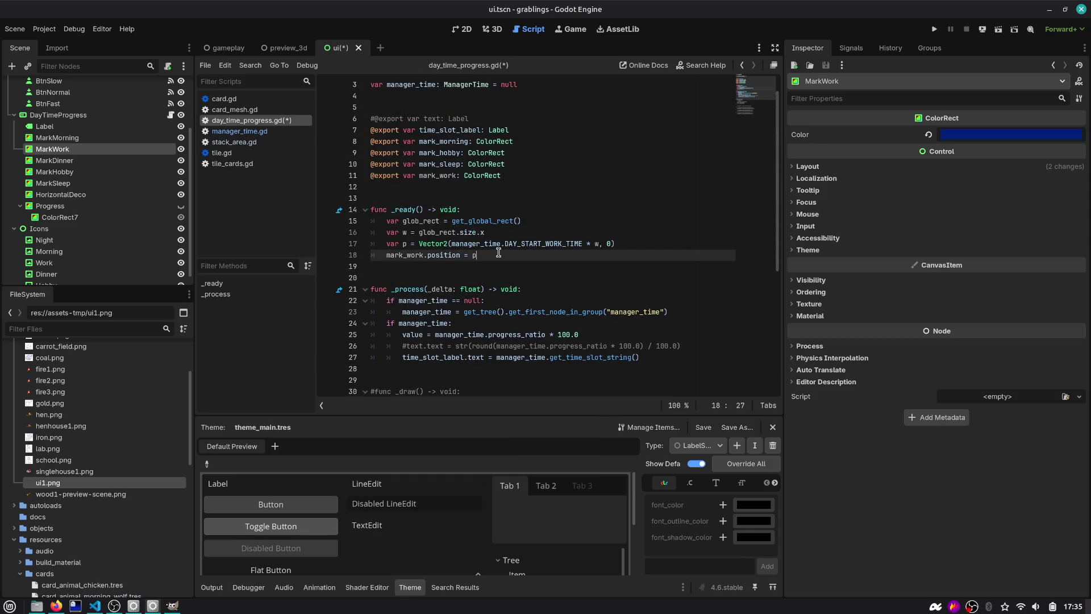
key(ctrl+v)
click(477, 264)
key(ctrl+shift+k)
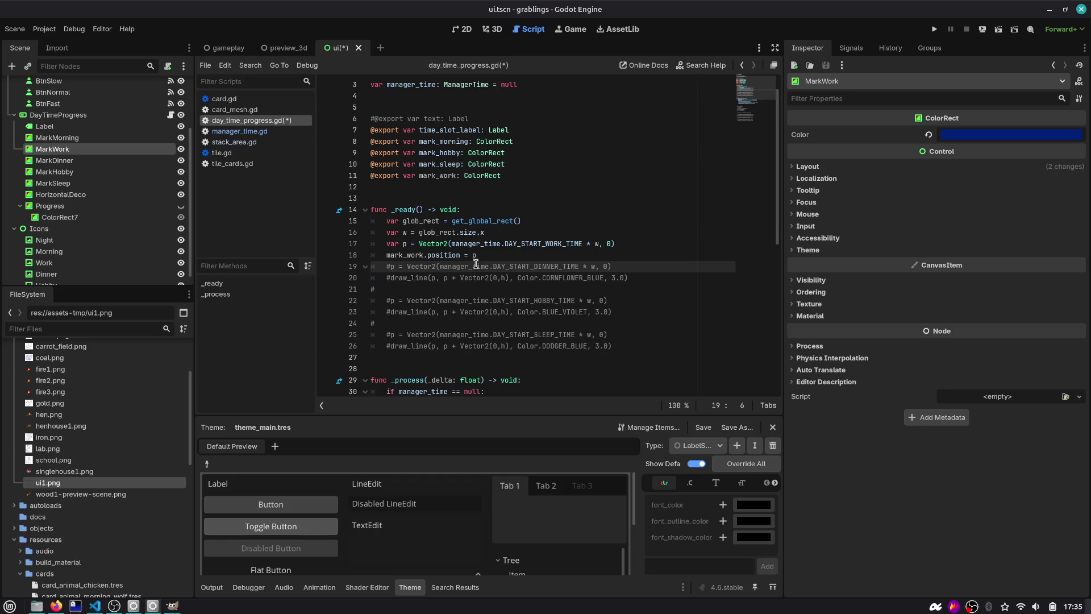
key(ctrl+k)
key(Down)
key(Down)
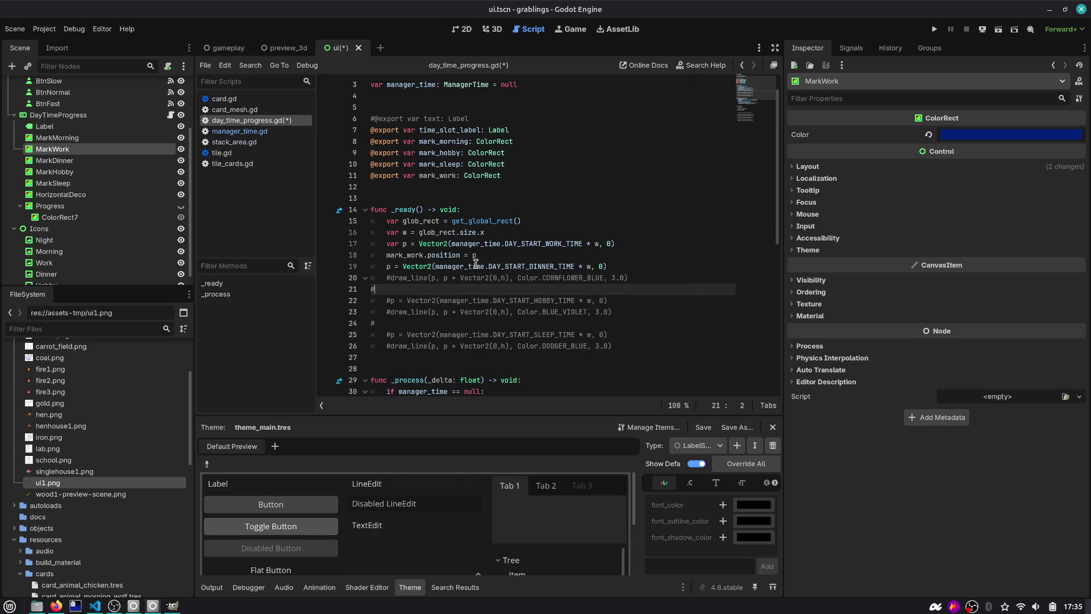
key(ctrl+shift+k)
key(ctrl+k)
key(Down)
key(Down)
key(ctrl+shift+k)
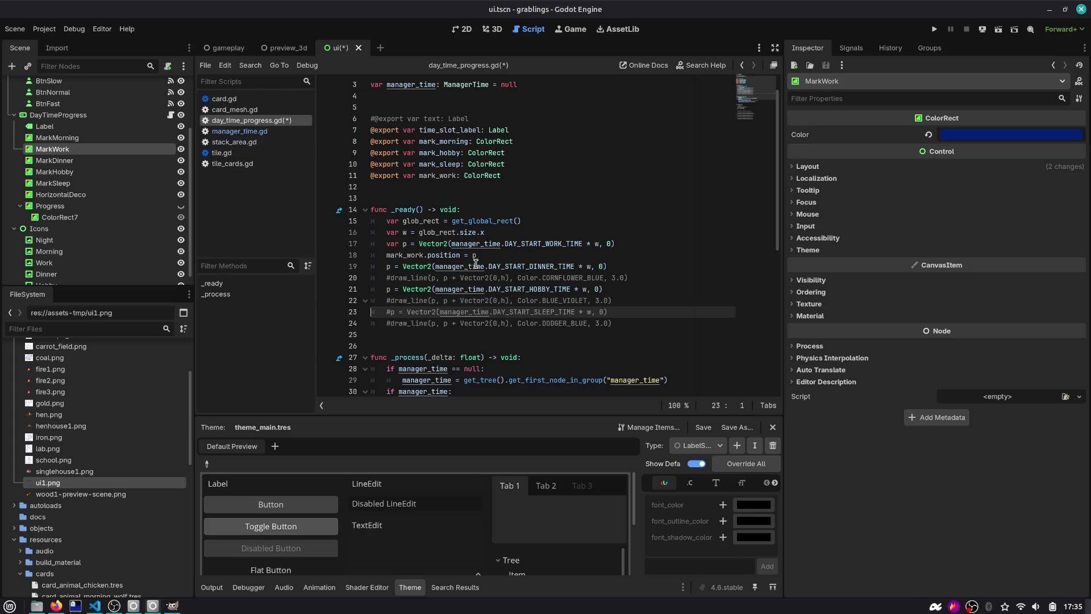
key(ctrl+k)
key(Up)
key(Up)
key(Up)
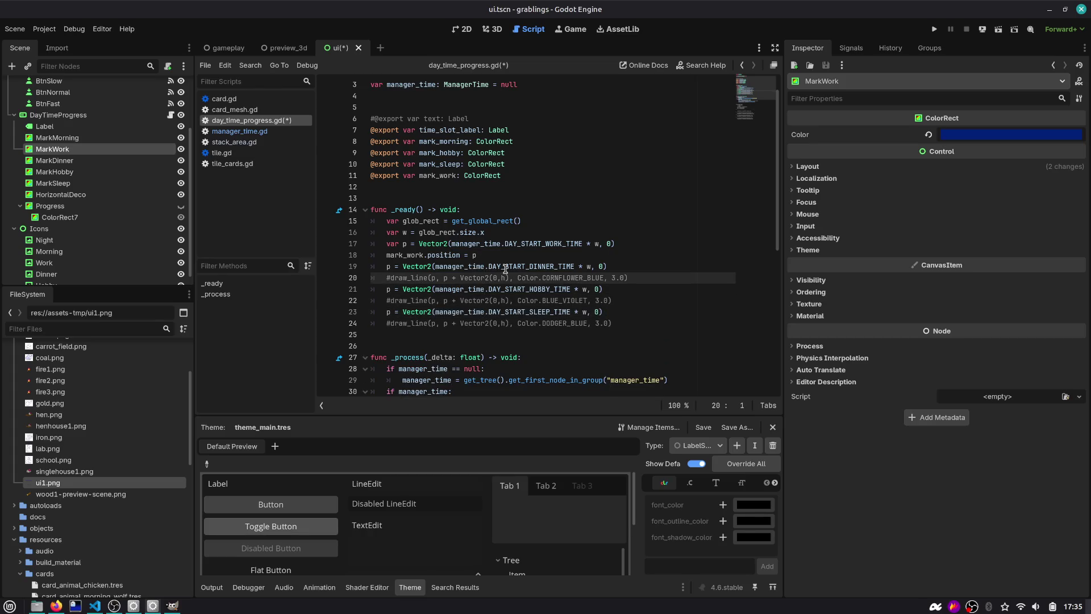
Step: Add a mark_dinner.position = p line and export mark_dinner by Ctrl-dragging MarkDinner into the script
double_click(505, 267)
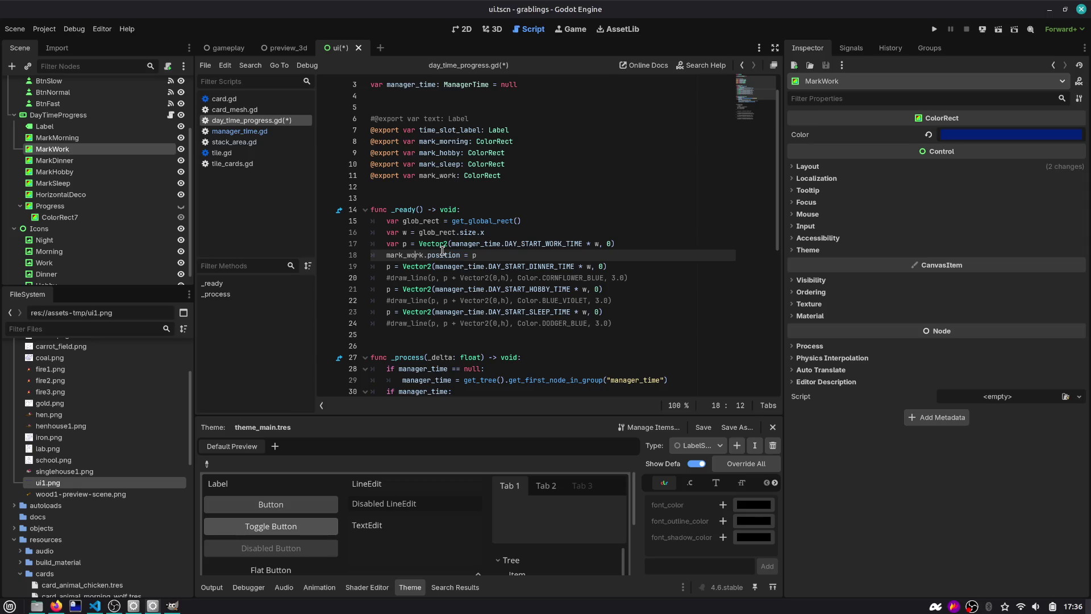
key(End)
key(Return)
key(ctrl+v)
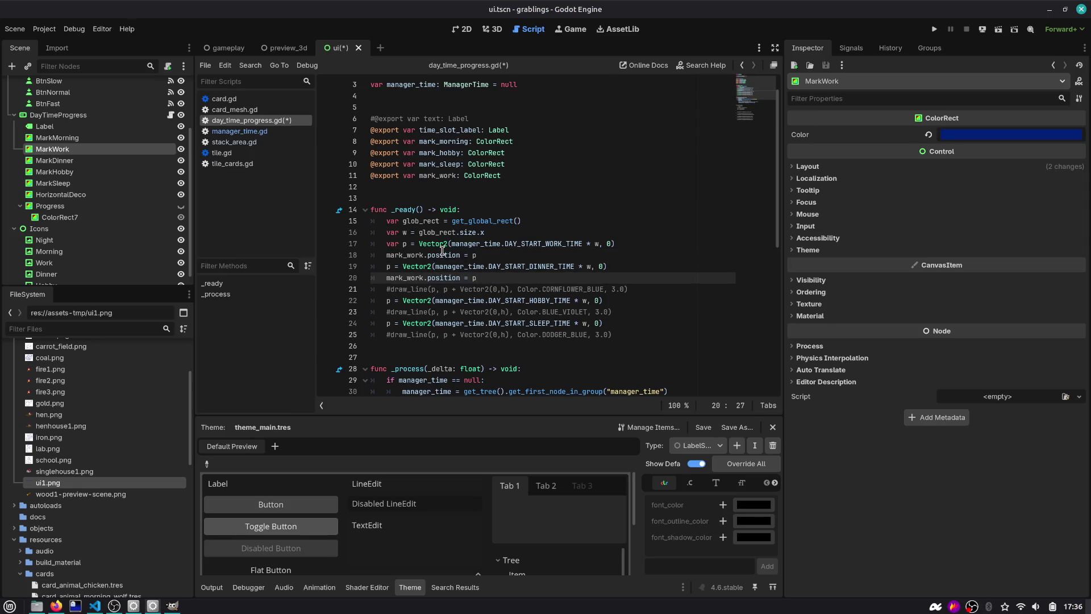
key(Down)
key(shift+Home)
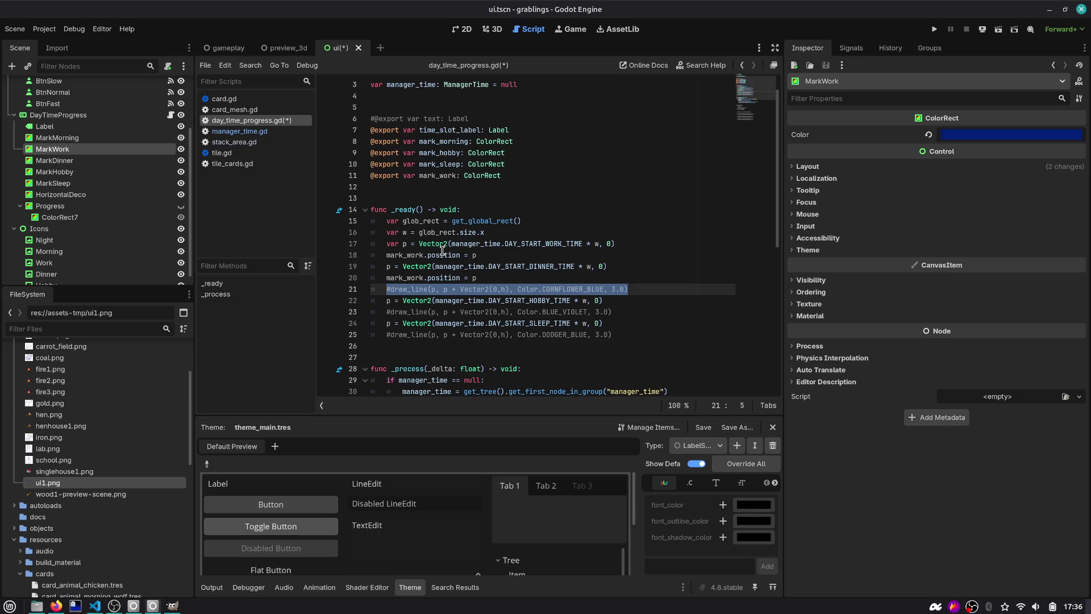
key(Up)
key(ctrl+shift+Right)
text(mark_)
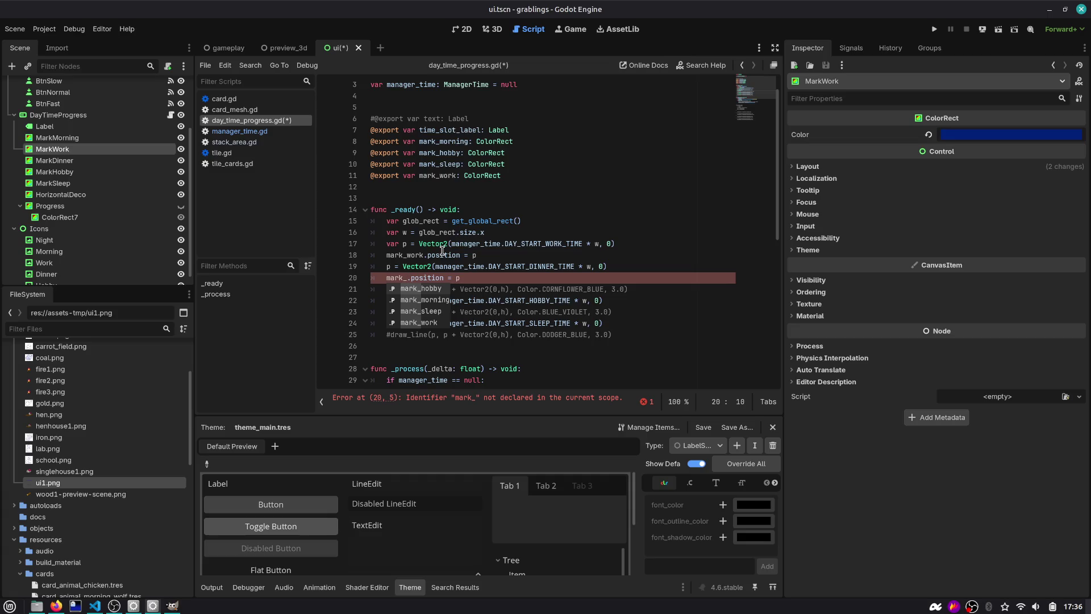
text(dinner)
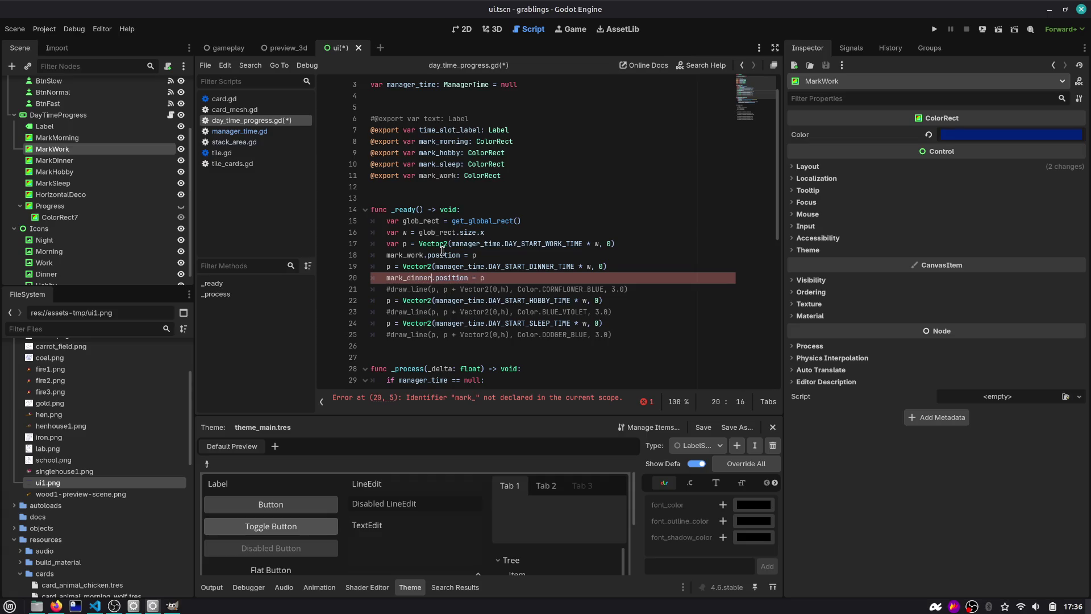
click(448, 165)
mouse_move(69, 161)
mouse_down()
mouse_move(353, 173)
mouse_move(505, 194)
mouse_up()
double_click(438, 188)
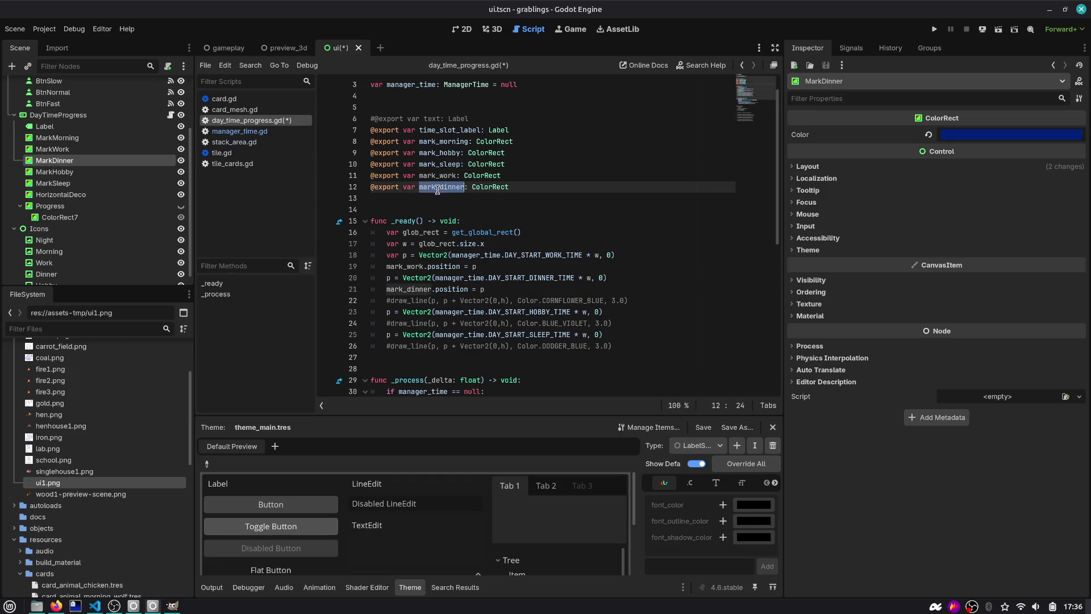
Step: Delete the cornflower and blue-violet draw lines and add a mark_hobby.position = p line
click(434, 302)
key(ctrl+shift+k)
double_click(526, 299)
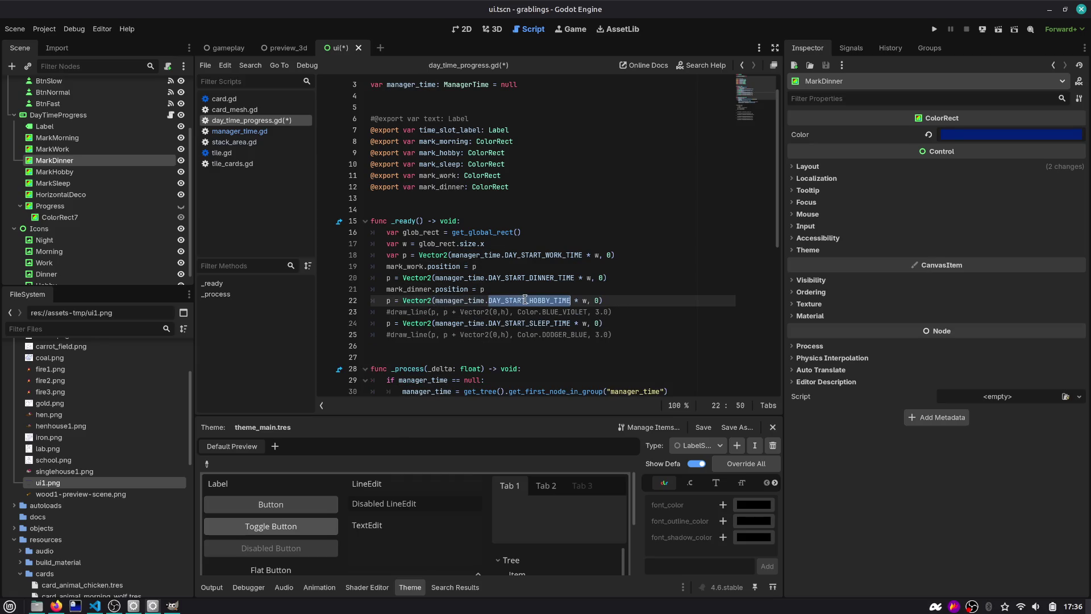
click(462, 312)
key(ctrl+shift+k)
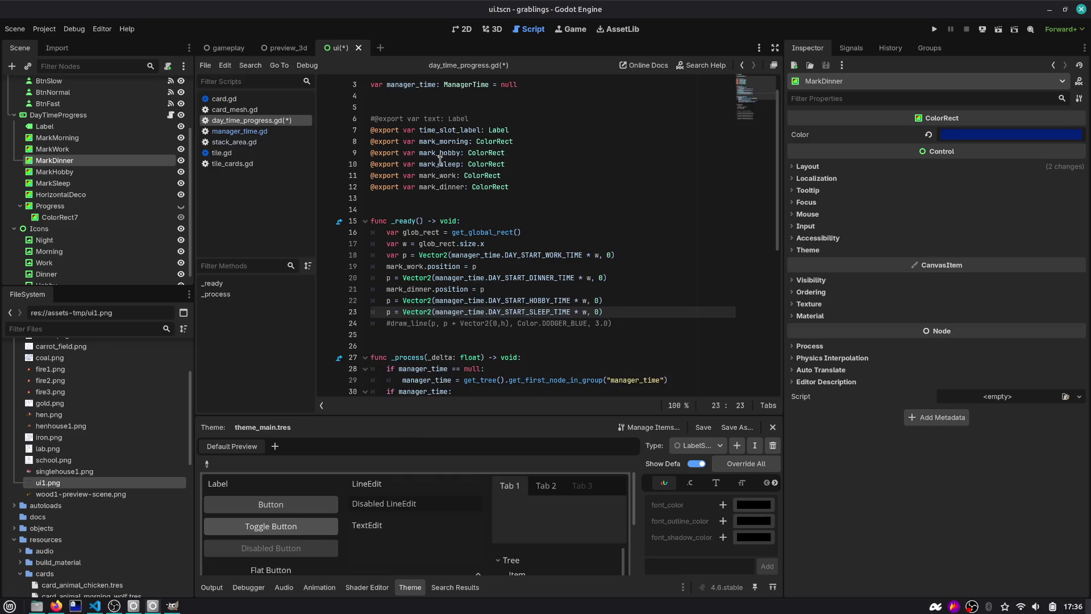
double_click(440, 161)
key(ctrl+c)
click(644, 295)
key(Return)
key(ctrl+v)
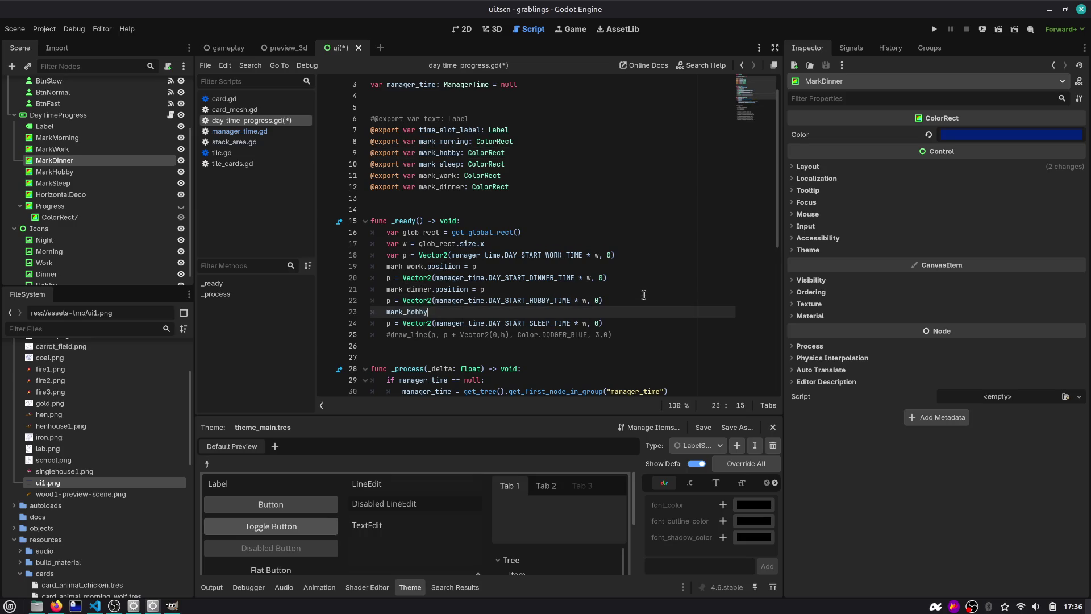
key(Return)
key(Escape)
Step: Add a mark_sleep.position = p line, remove the leftover draw line, and save the script
key(Down)
key(Down)
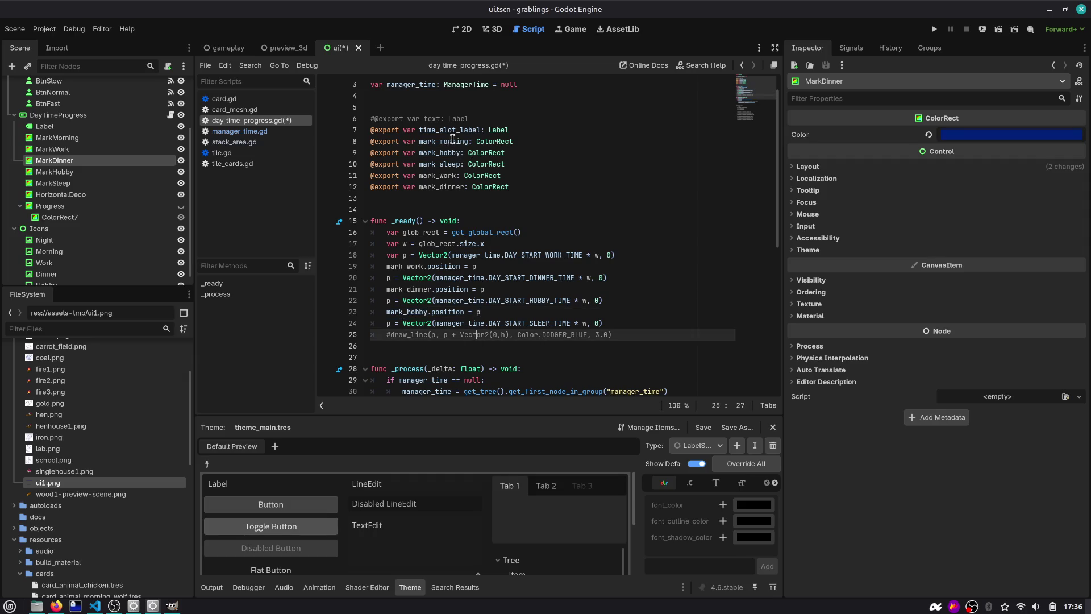
double_click(437, 158)
key(ctrl+c)
click(620, 325)
key(Return)
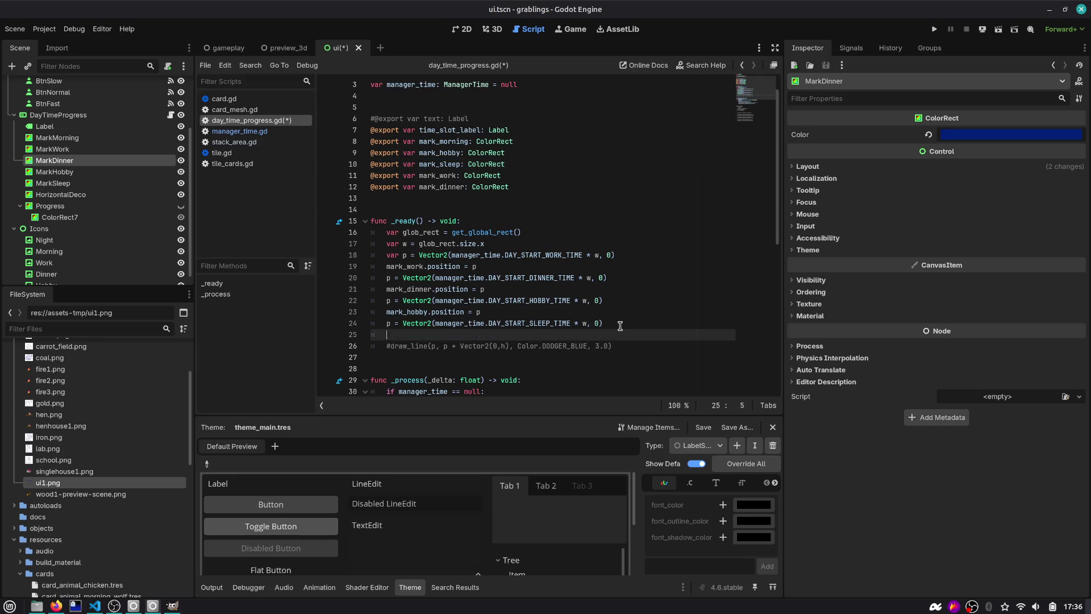
key(ctrl+v)
text(.position)
key(Down)
key(ctrl+shift+k)
key(ctrl+s)
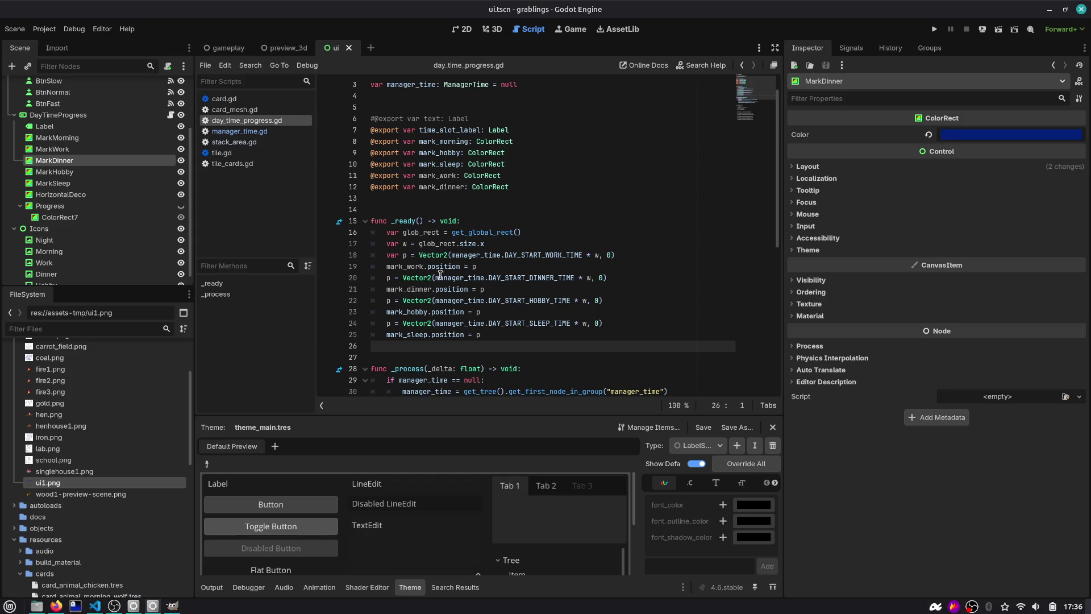
Step: Review the old _draw code and run the project to test the markers
double_click(438, 143)
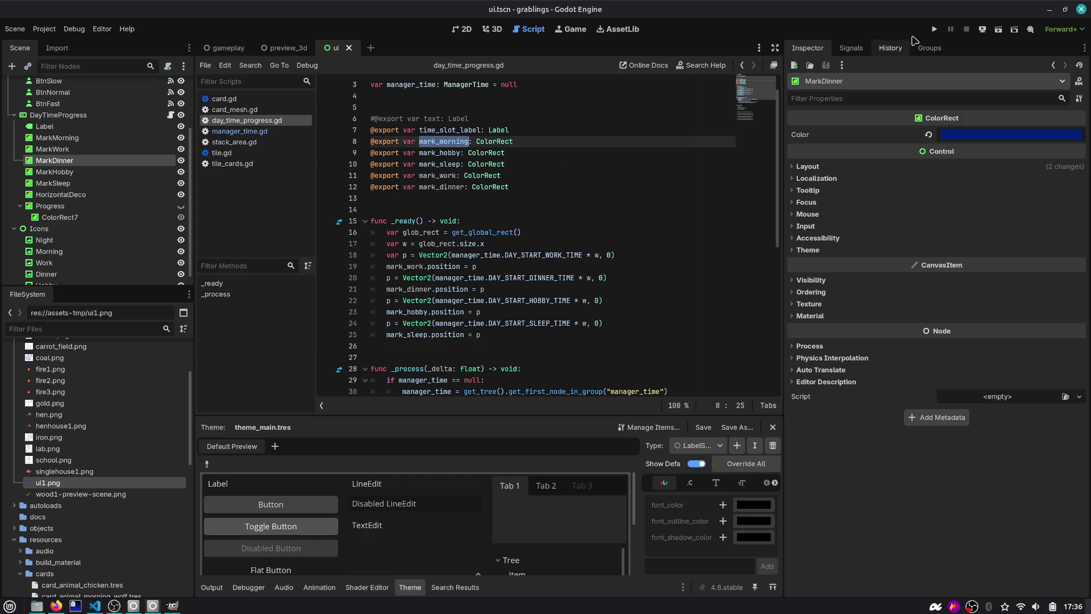
scroll(472, 237, down, 8)
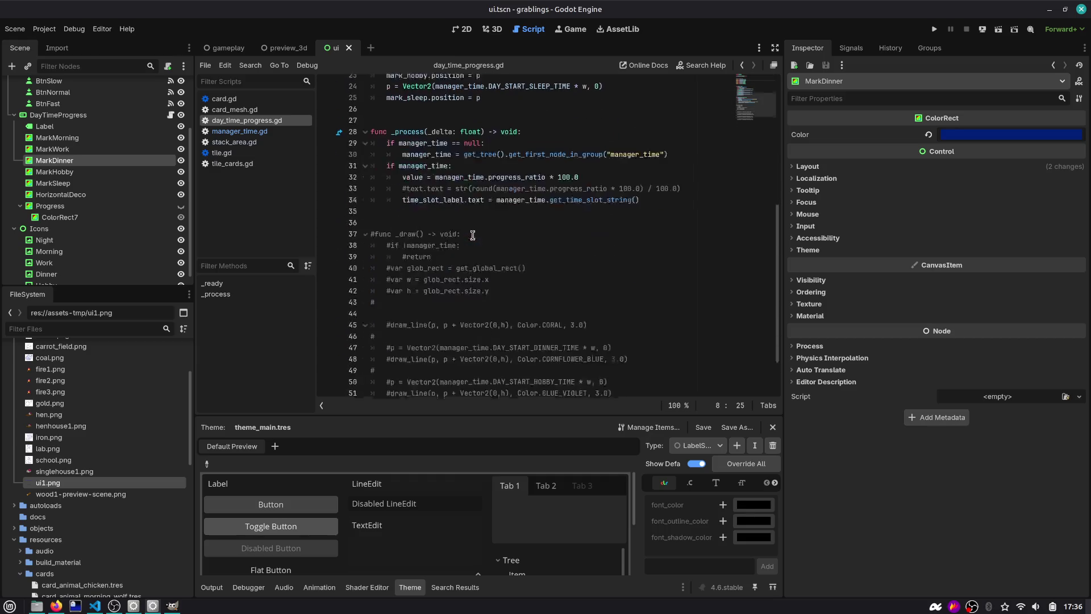
click(490, 257)
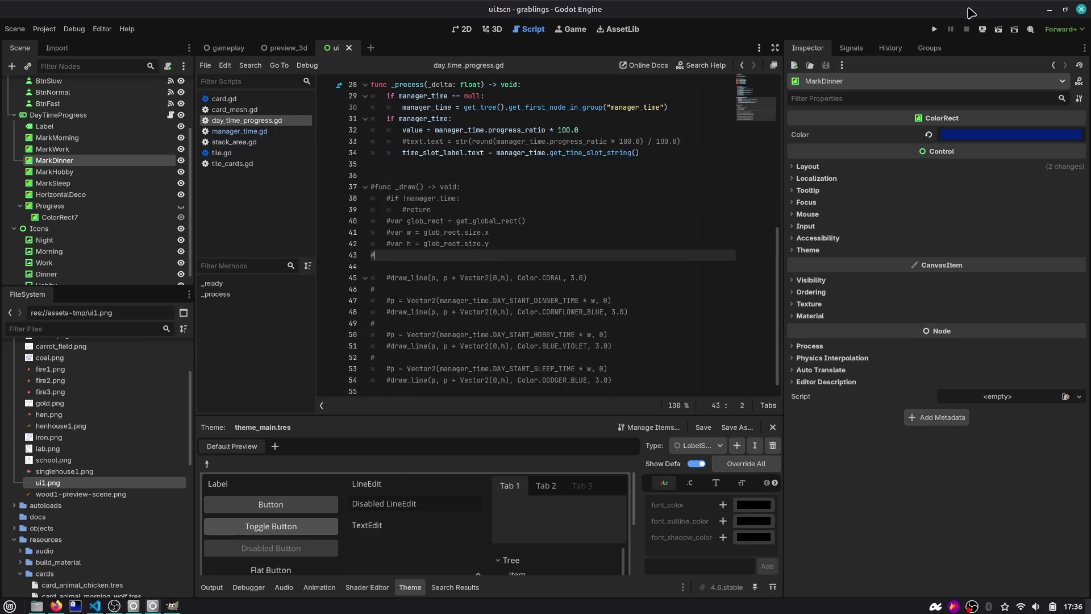
click(934, 29)
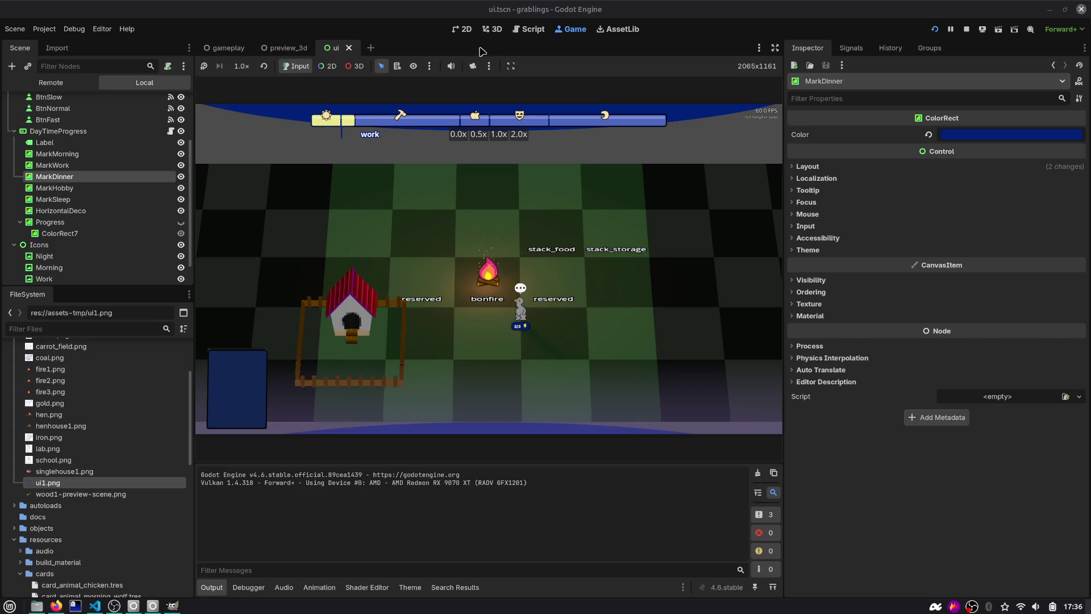
Step: Switch from the running game back to the day_time_progress.gd code
click(515, 32)
scroll(447, 144, up, 7)
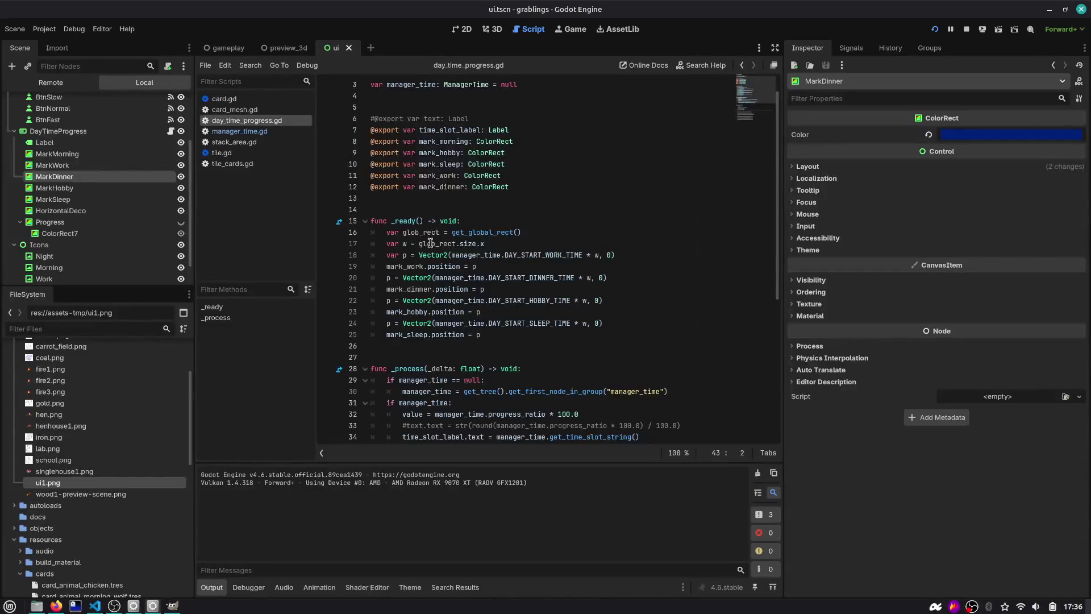
Step: Select the Progress node in the 2D view and open DayTimeProgress's script at line 12
click(417, 262)
click(565, 253)
click(159, 253)
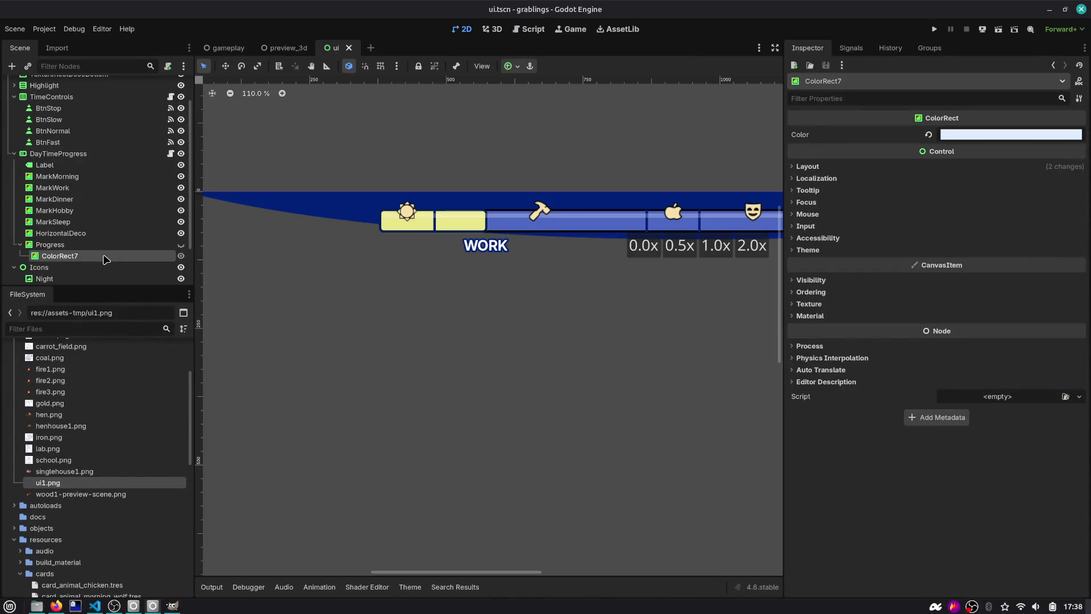
scroll(452, 218, up, 5)
click(536, 121)
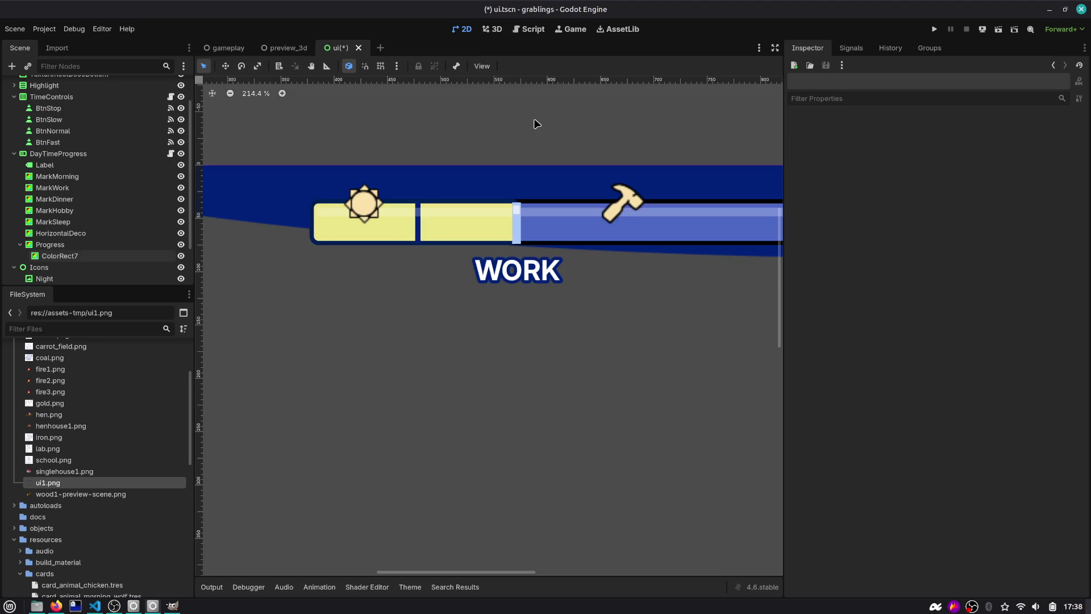
scroll(539, 134, down, 2)
scroll(539, 136, down, 6)
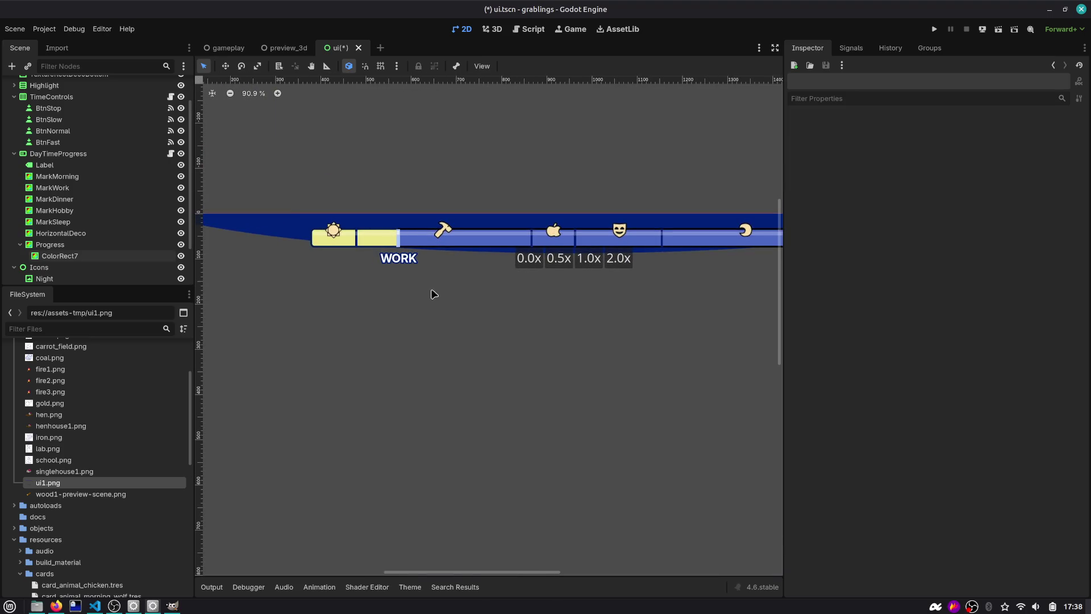
click(156, 246)
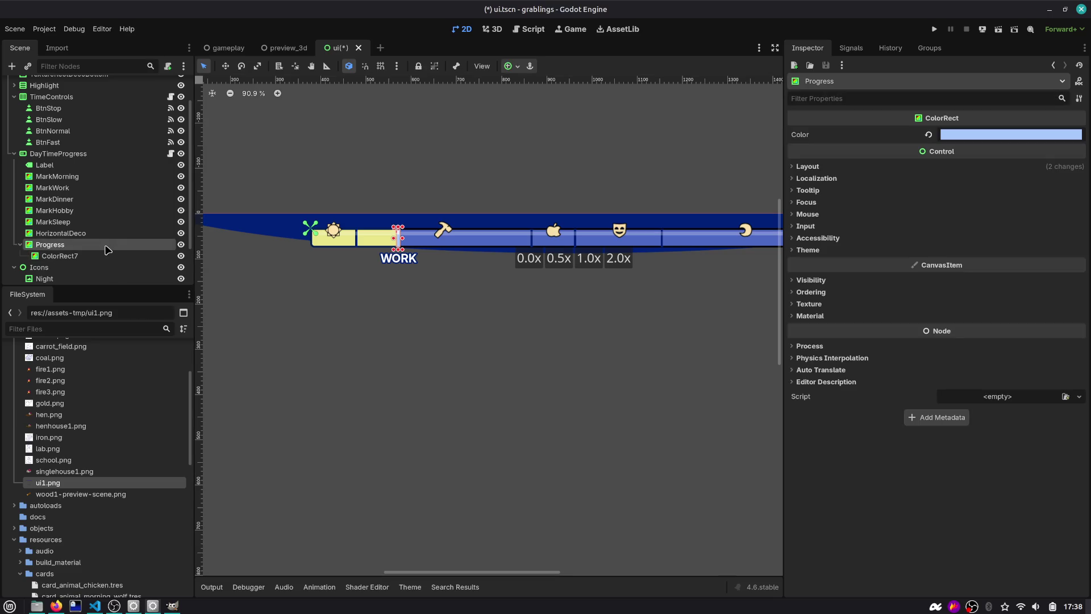
click(170, 154)
click(505, 204)
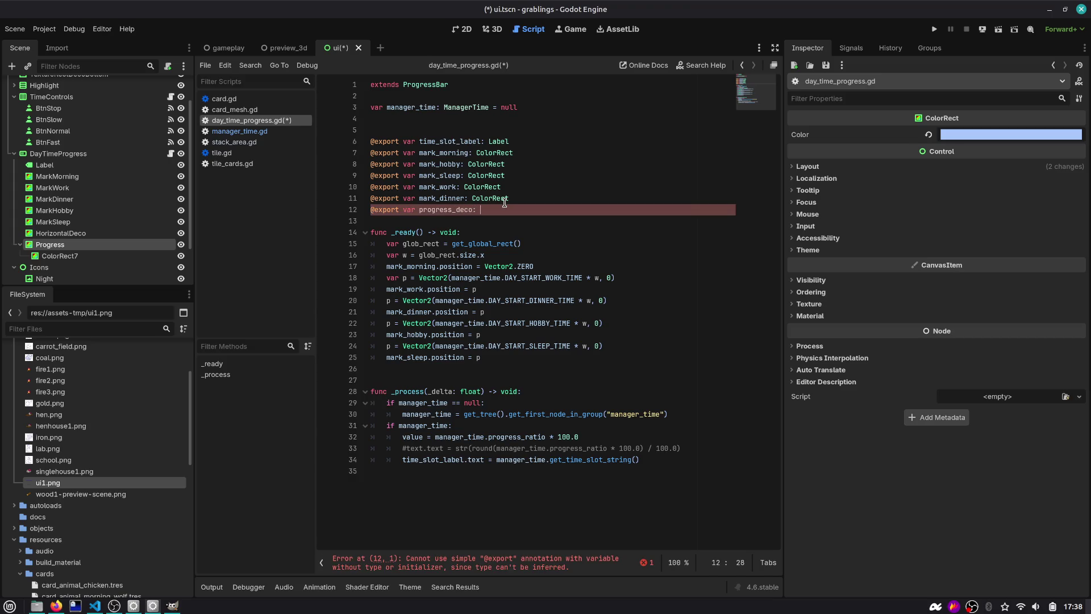
Step: Type progress_deco as Control and start an if progress_deco: block at the end of _process
text(Control)
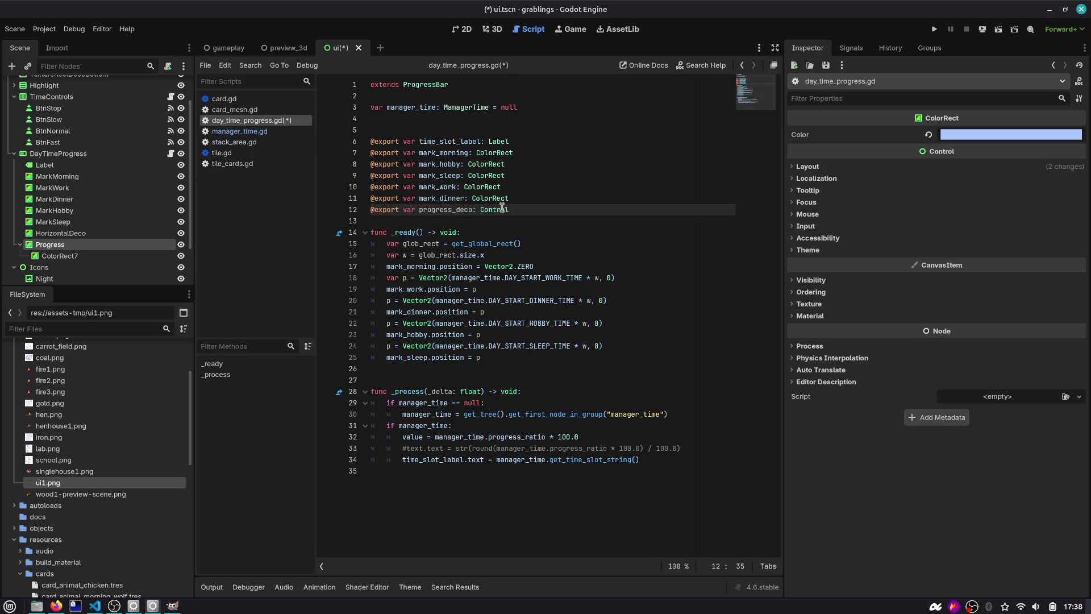
click(467, 460)
key(End)
key(Return)
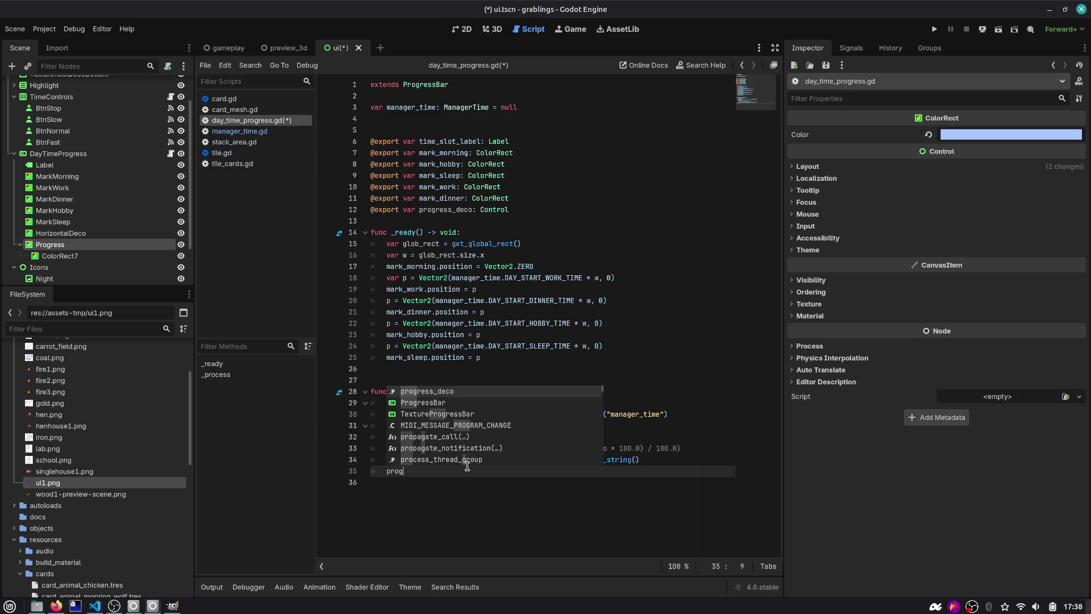
key(Return)
key(Home)
text(if )
text(:)
key(Return)
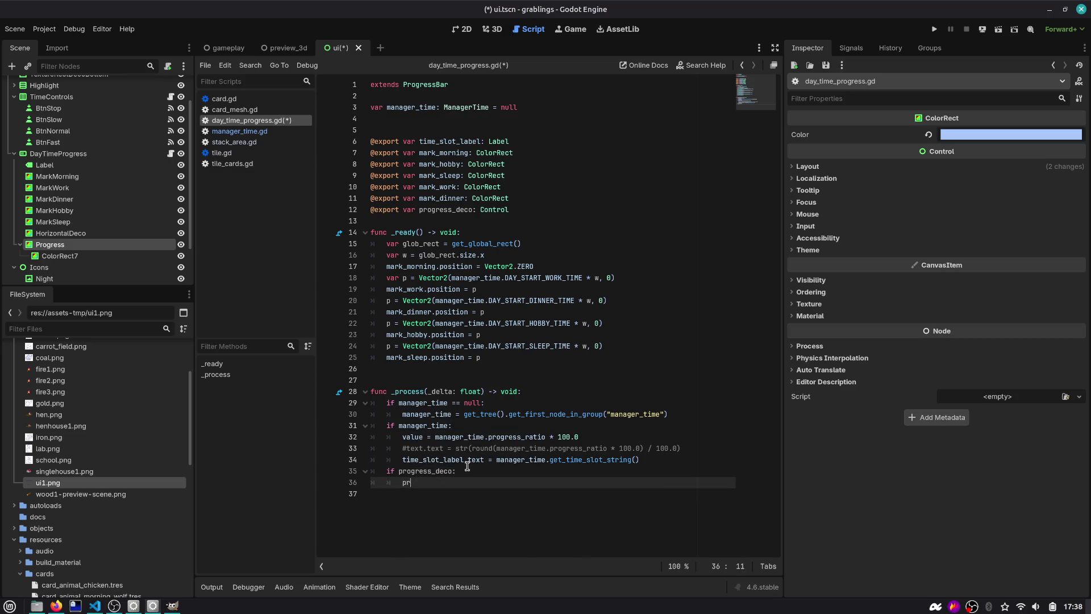
Step: Inside the if block, begin a progress_deco.position assignment
text(pro)
key(Return)
text(.op)
key(BackSpace)
text(os)
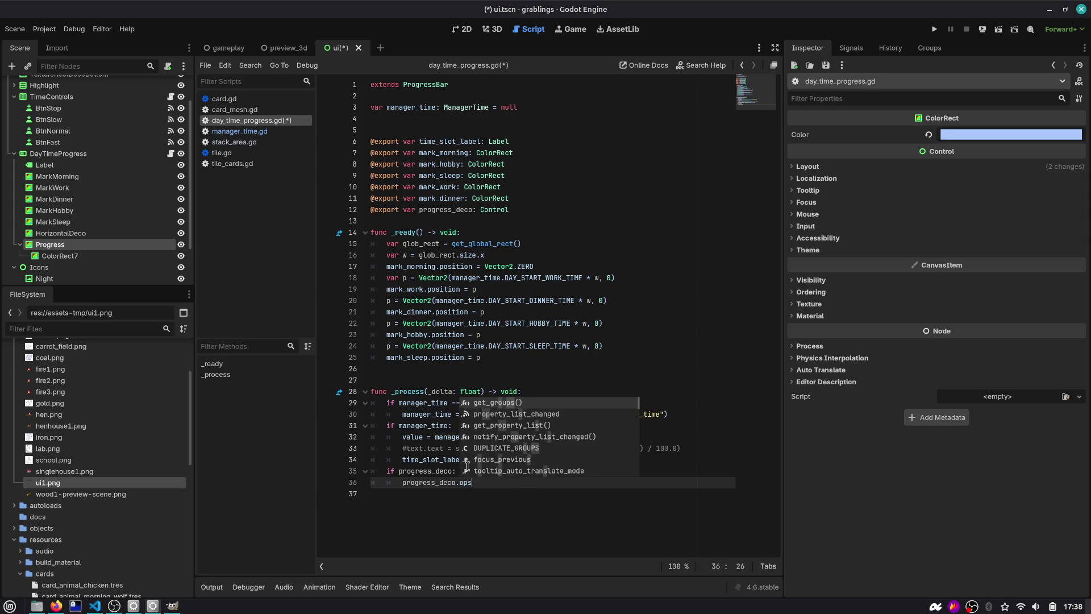
key(BackSpace)
key(BackSpace)
key(BackSpace)
text(position =)
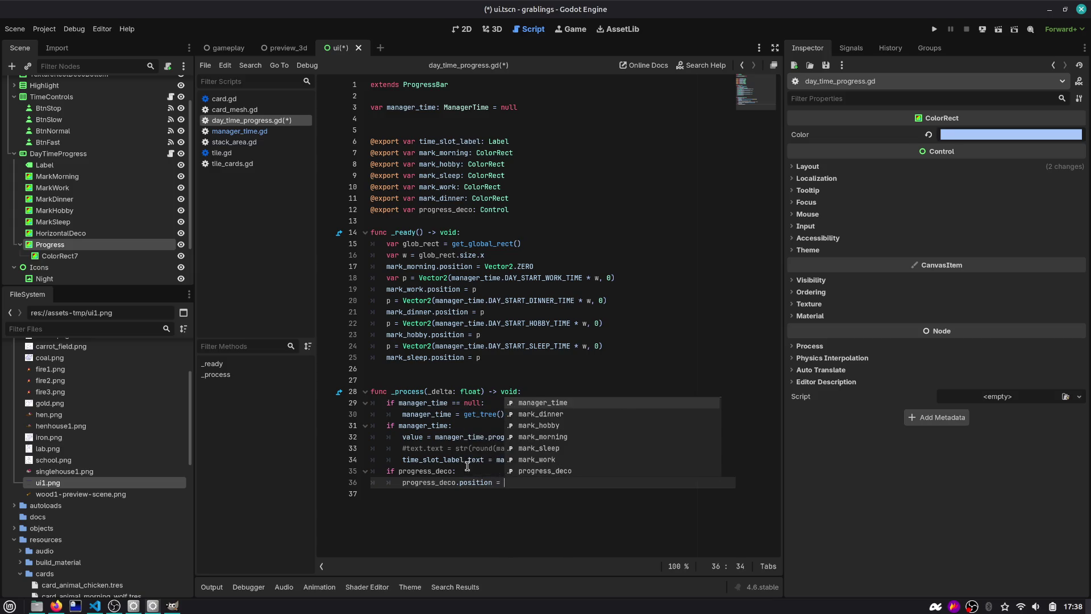
key(Escape)
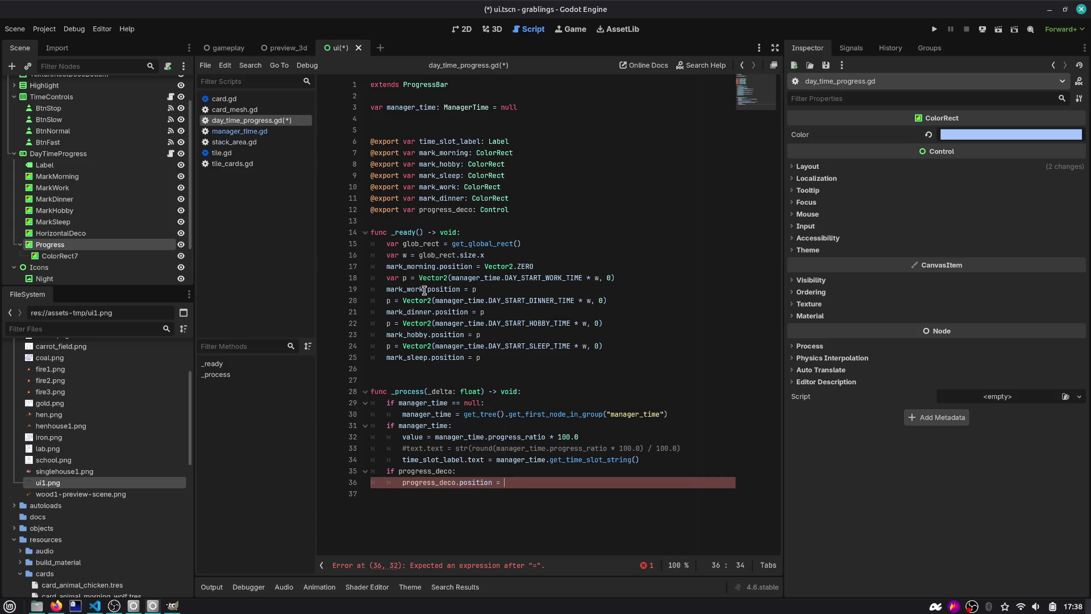
Step: Copy the glob_rect and w lines into the if block, set the position to w * value, and save
double_click(439, 260)
key(shift+Up)
key(ctrl+c)
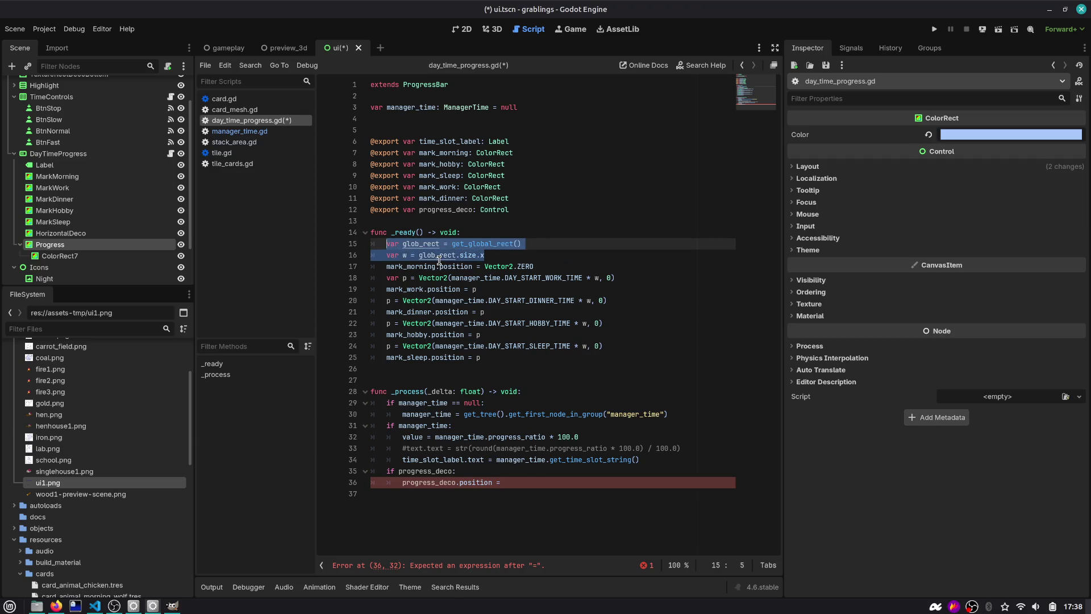
key(Down)
key(Down)
key(Down)
key(Up)
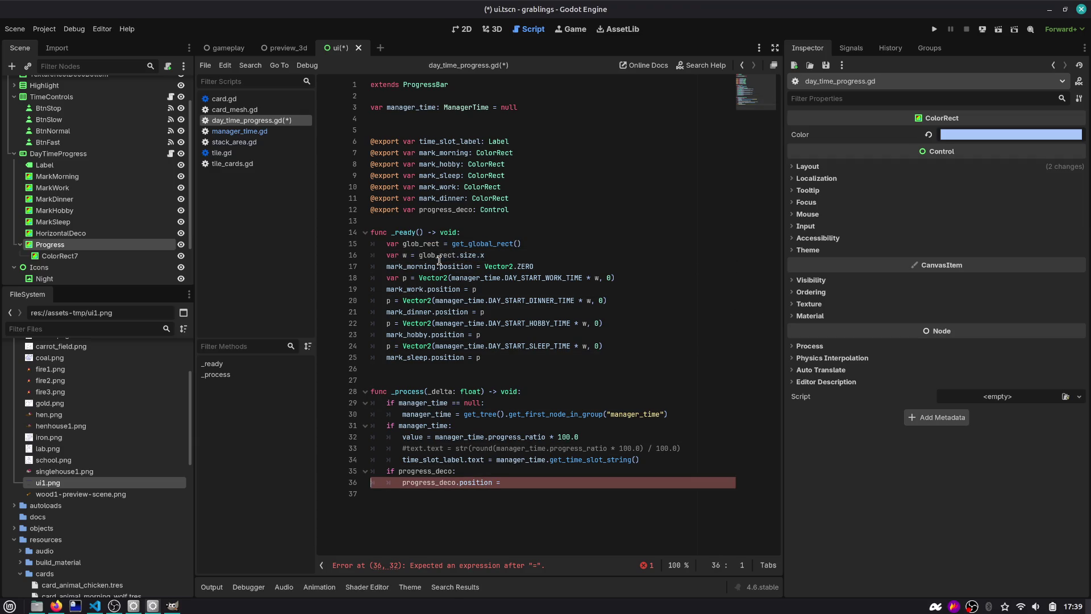
key(ctrl+v)
key(Up)
key(Tab)
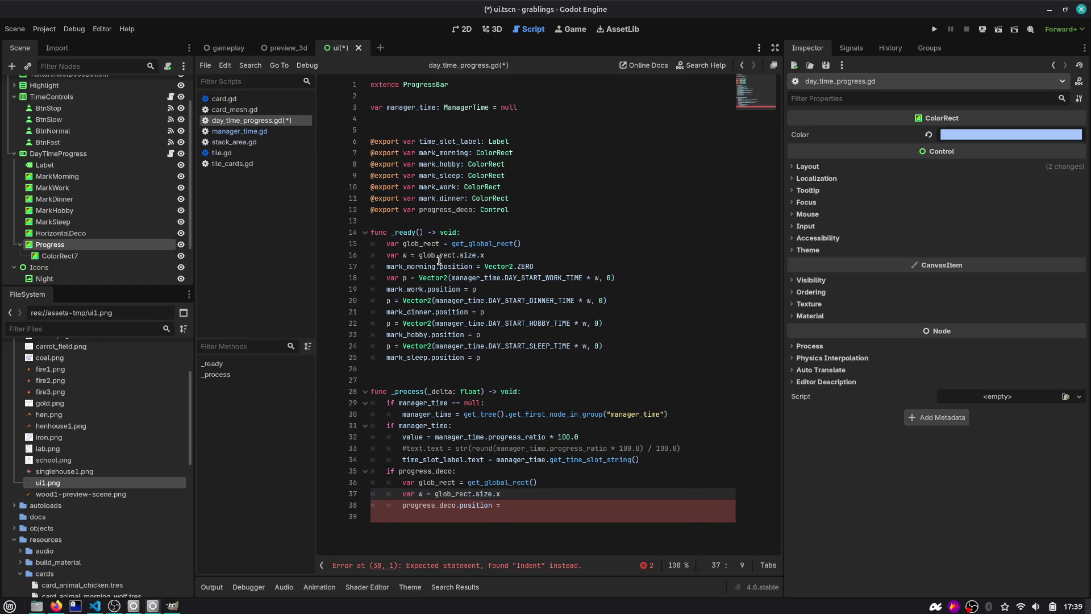
key(Down)
key(End)
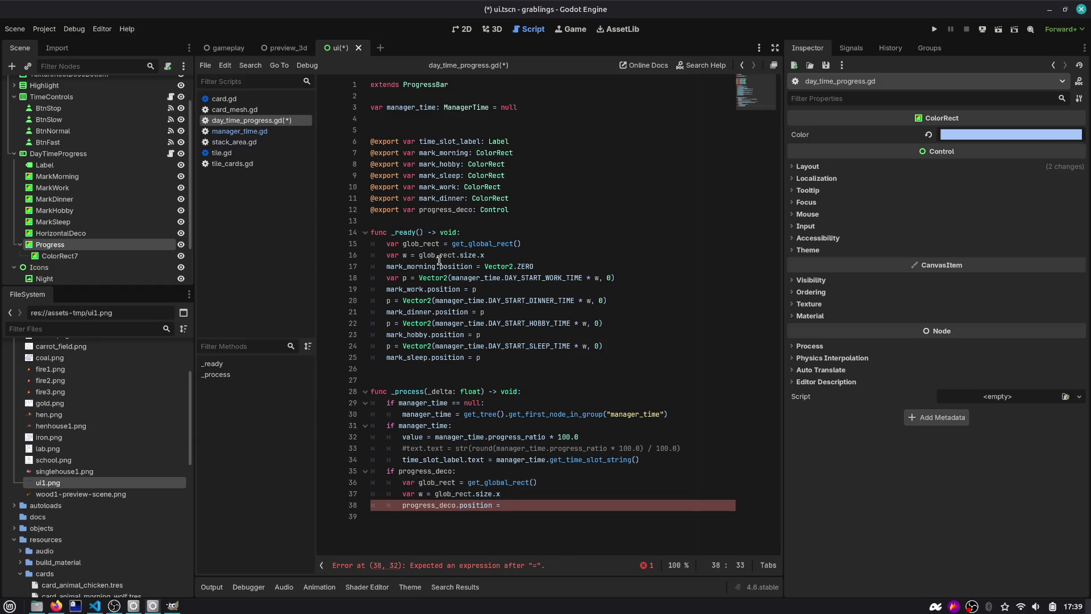
text(* )
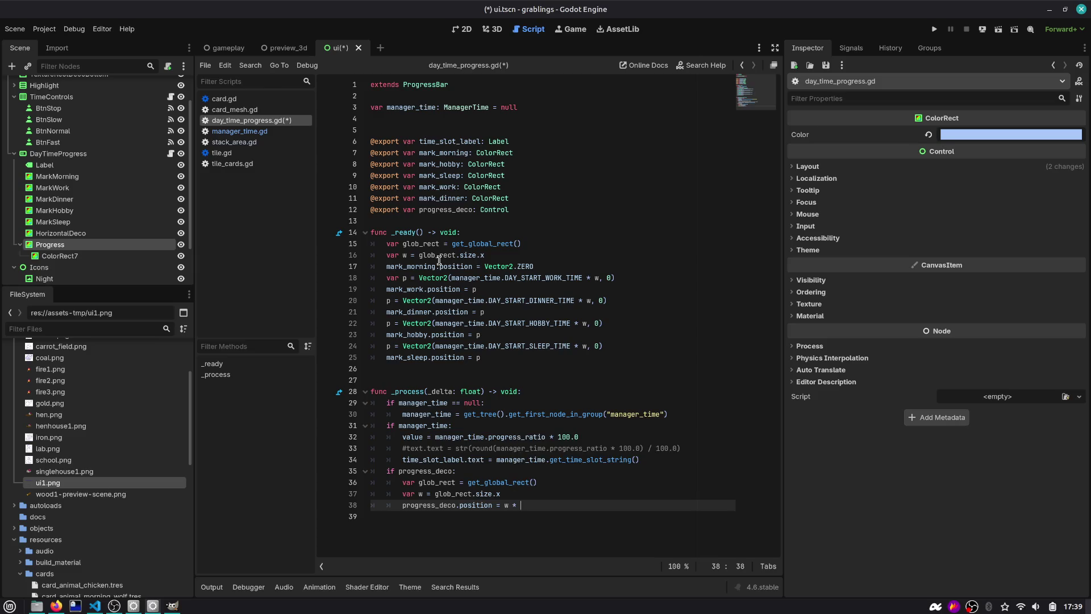
text(value)
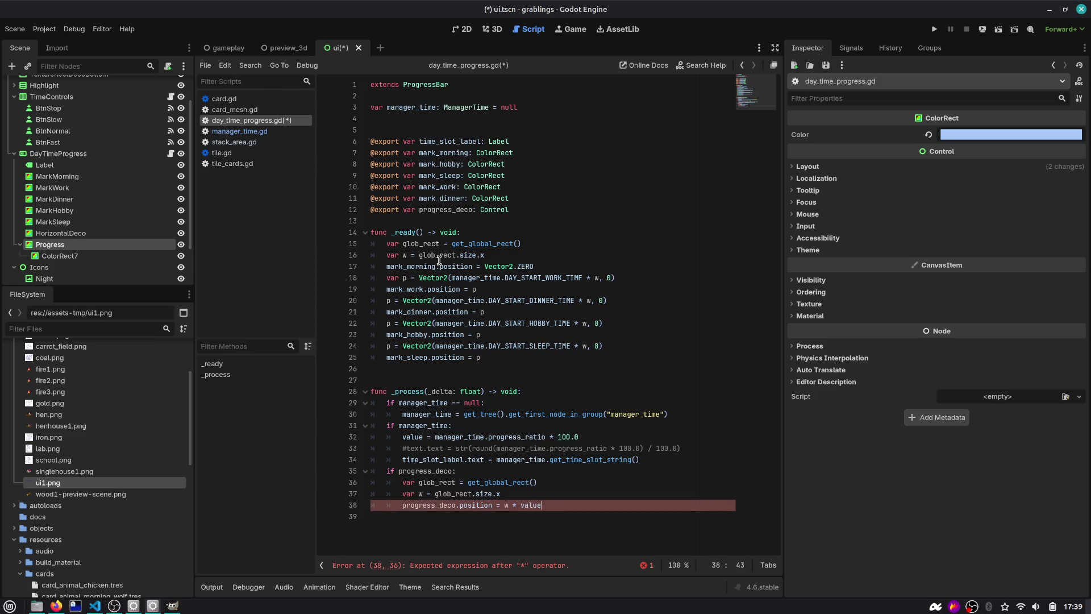
key(ctrl+s)
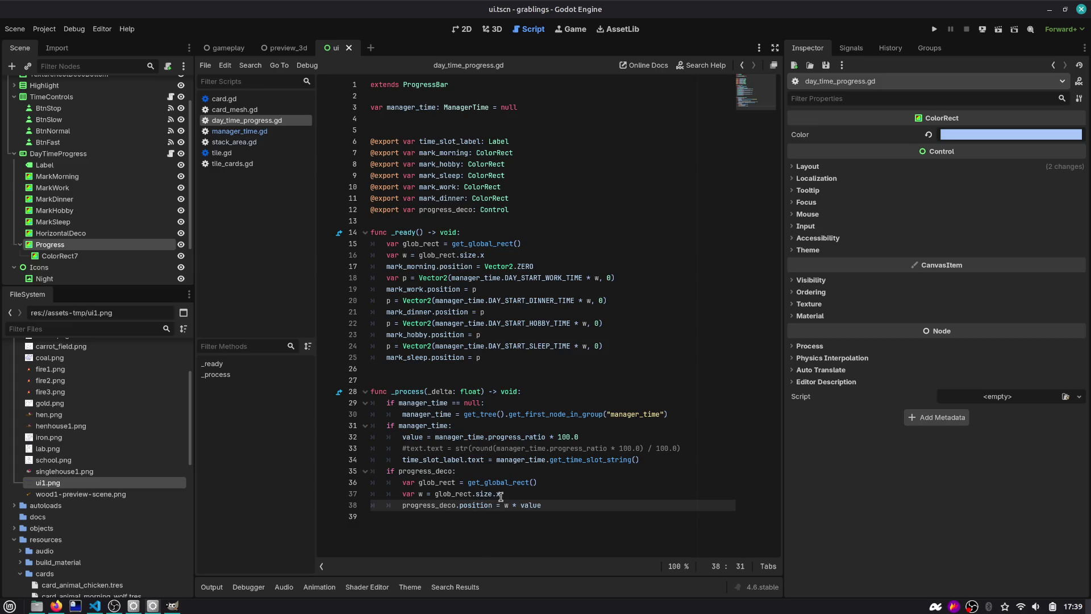
Step: Make the position Vector2(w * value, 0), save, and run the project
text(.x)
key(BackSpace)
key(BackSpace)
text(Vector2()
key(End)
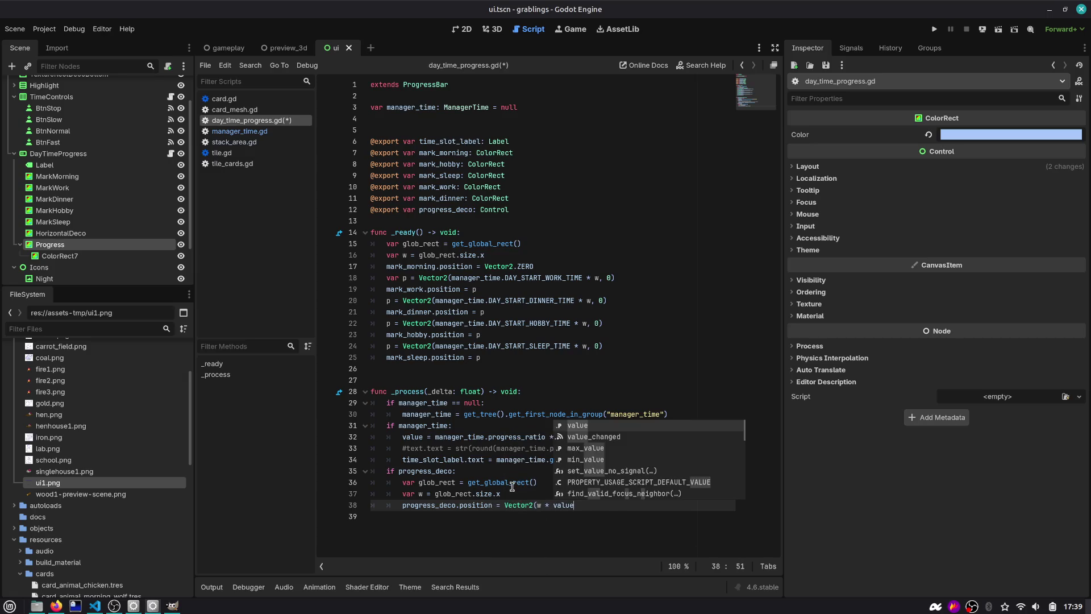
text(, 0))
key(ctrl+s)
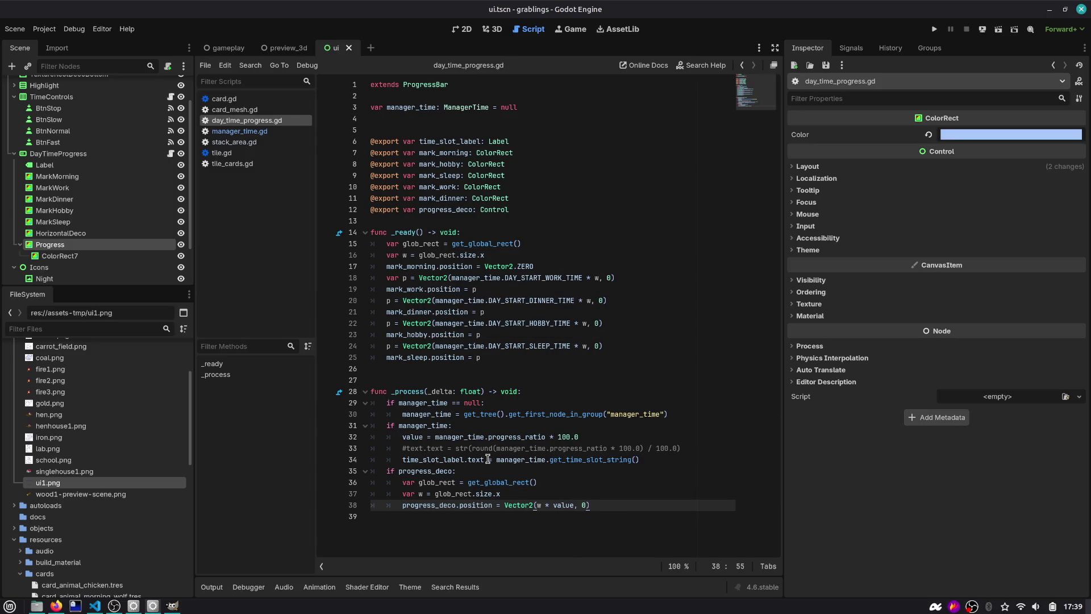
double_click(555, 506)
double_click(489, 483)
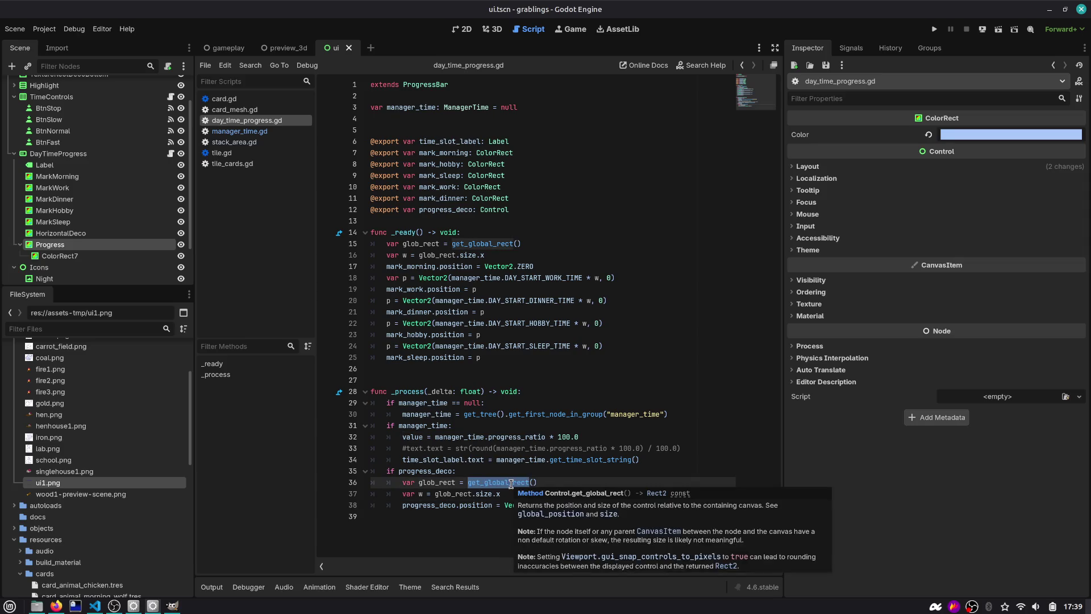
click(935, 29)
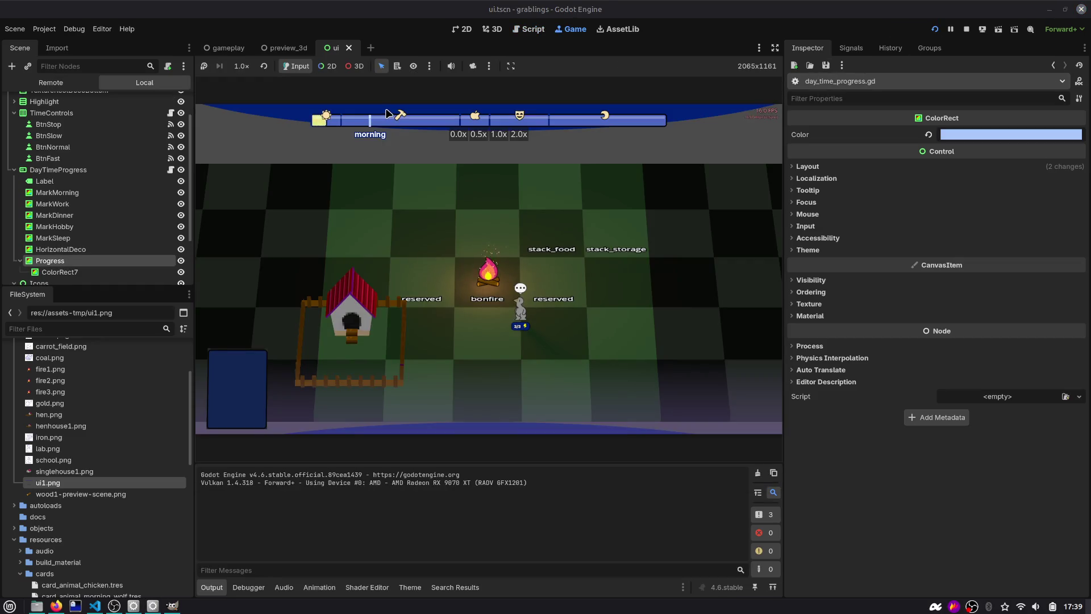
Step: Link DayTimeProgress's Progress Deco property to the Progress node and restart the game
click(57, 169)
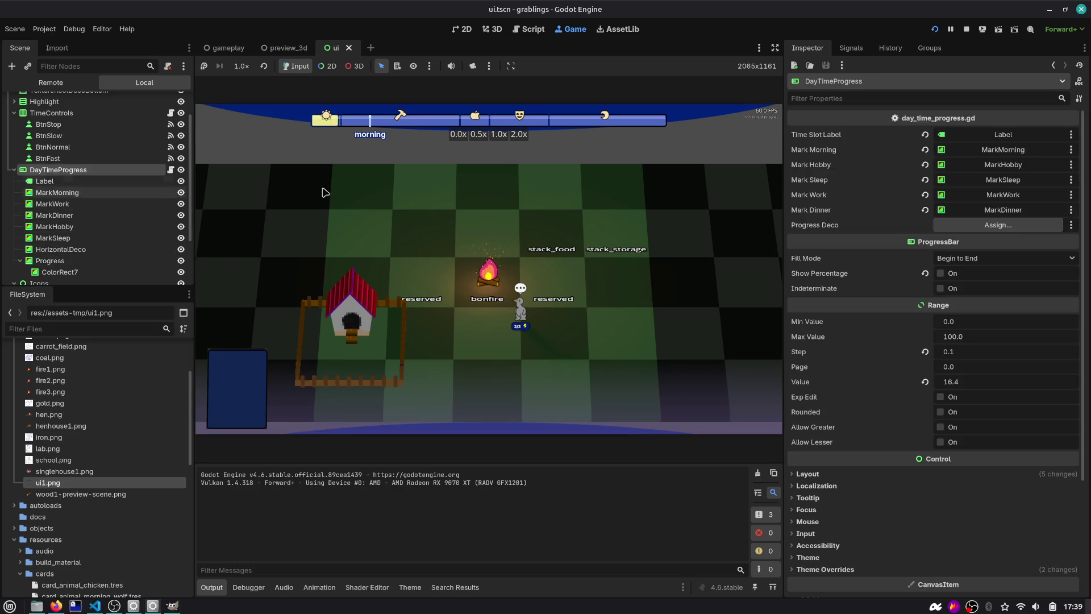
click(1005, 224)
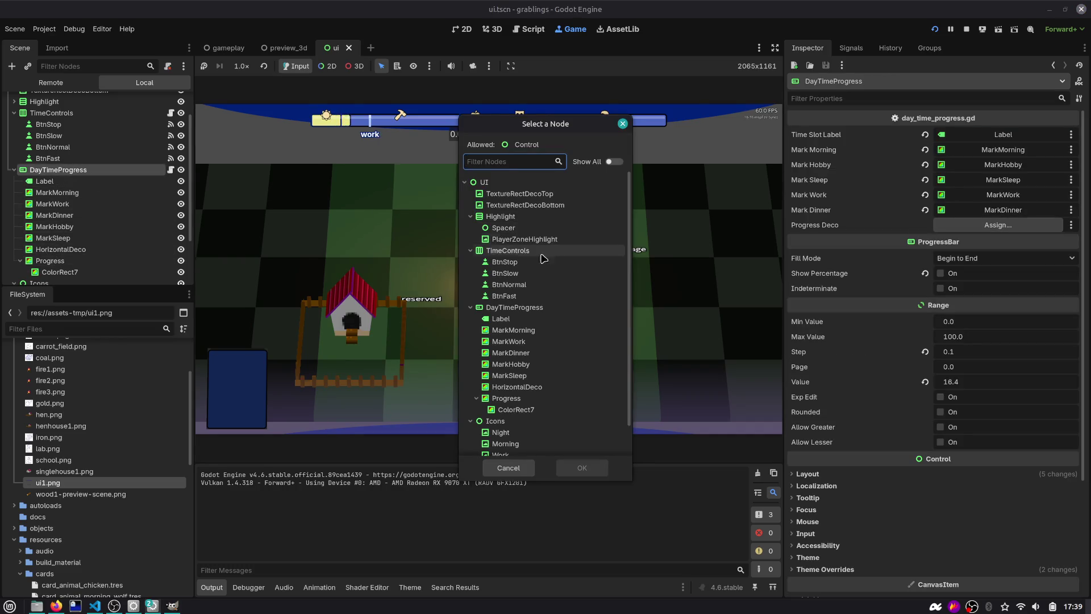
click(523, 398)
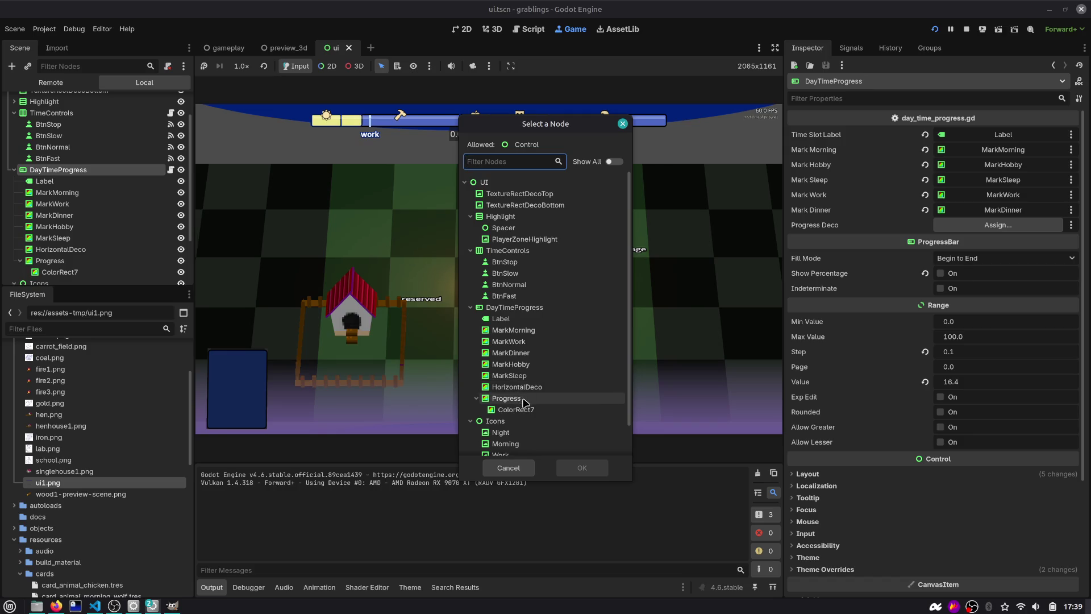
double_click(524, 398)
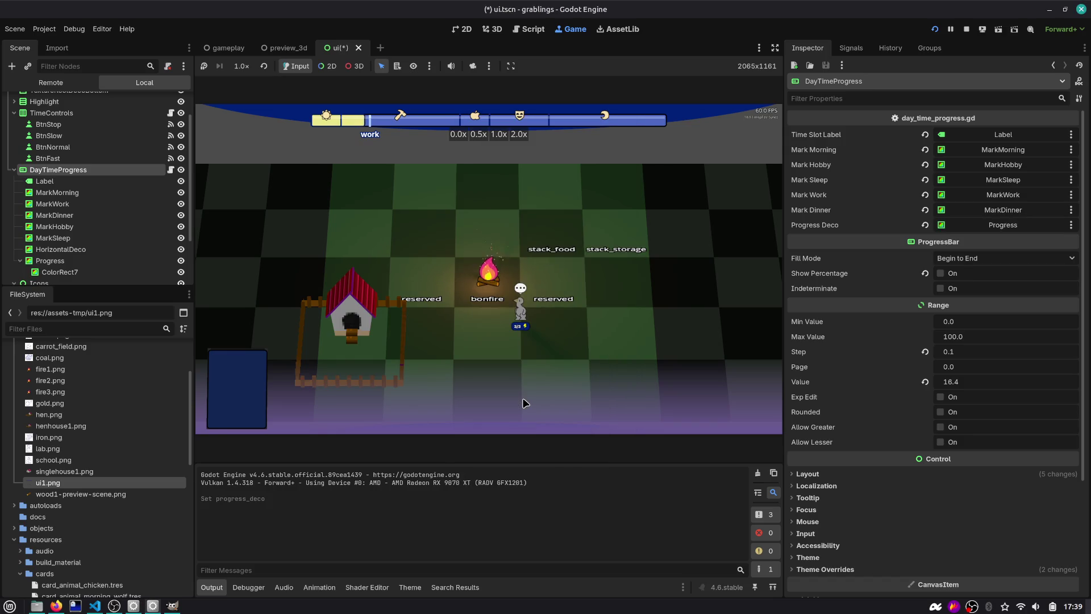
click(935, 30)
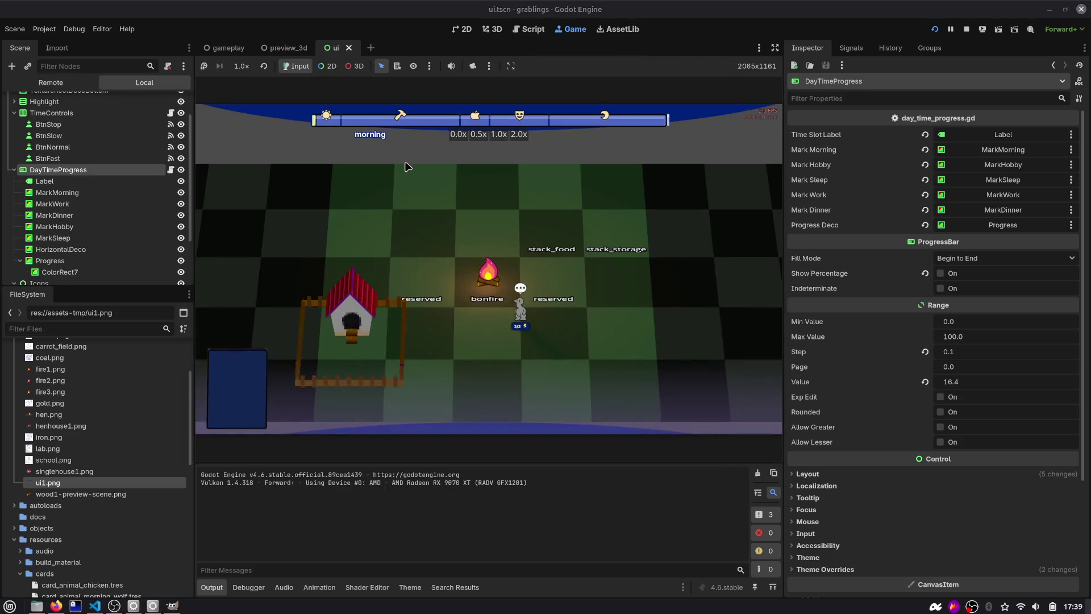
Step: Replace value with manager_time.progress_ratio in the progress_deco position line
click(528, 29)
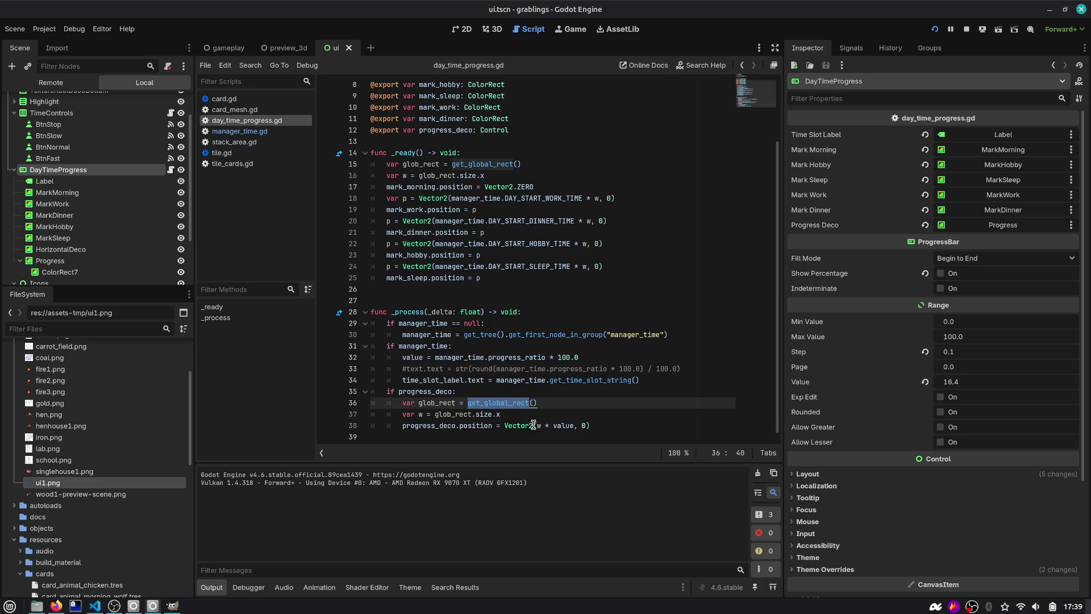
click(543, 415)
double_click(570, 424)
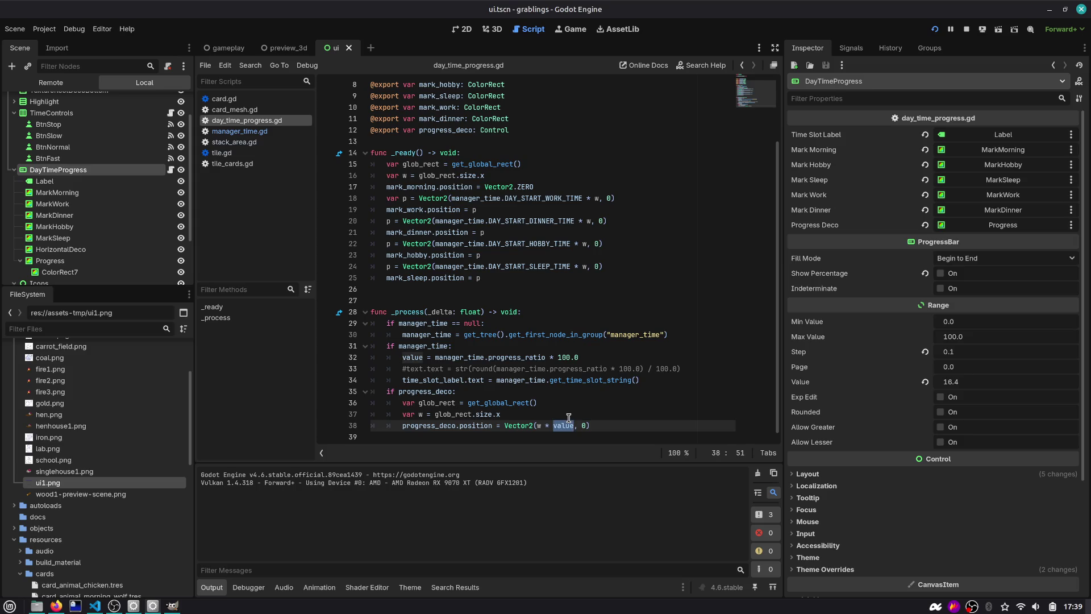
key(Up)
key(Up)
key(Up)
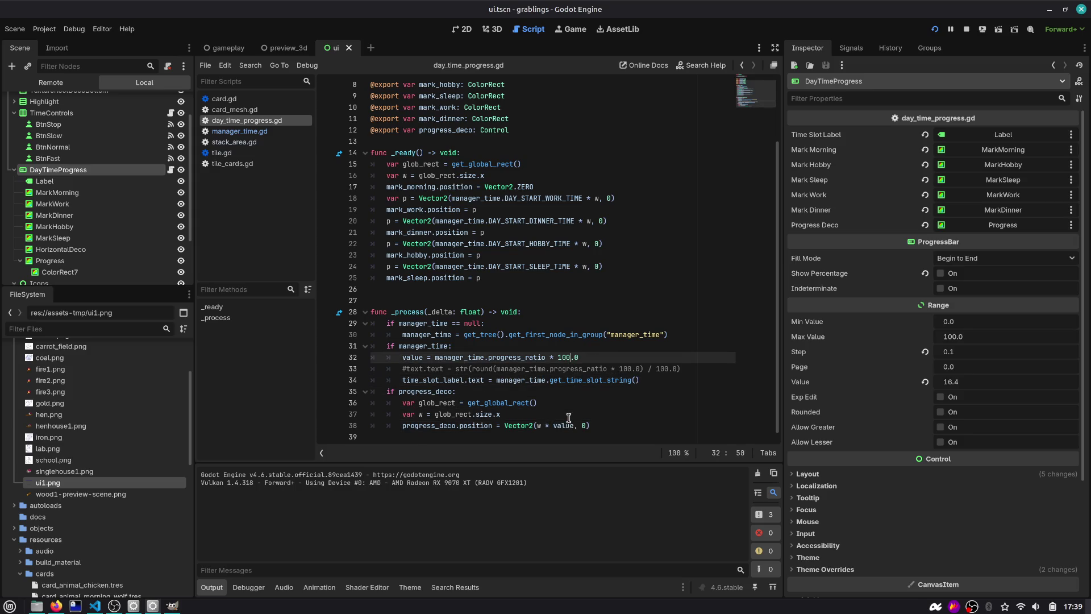
key(ctrl+Left)
key(ctrl+Left)
key(Down)
key(Down)
key(Down)
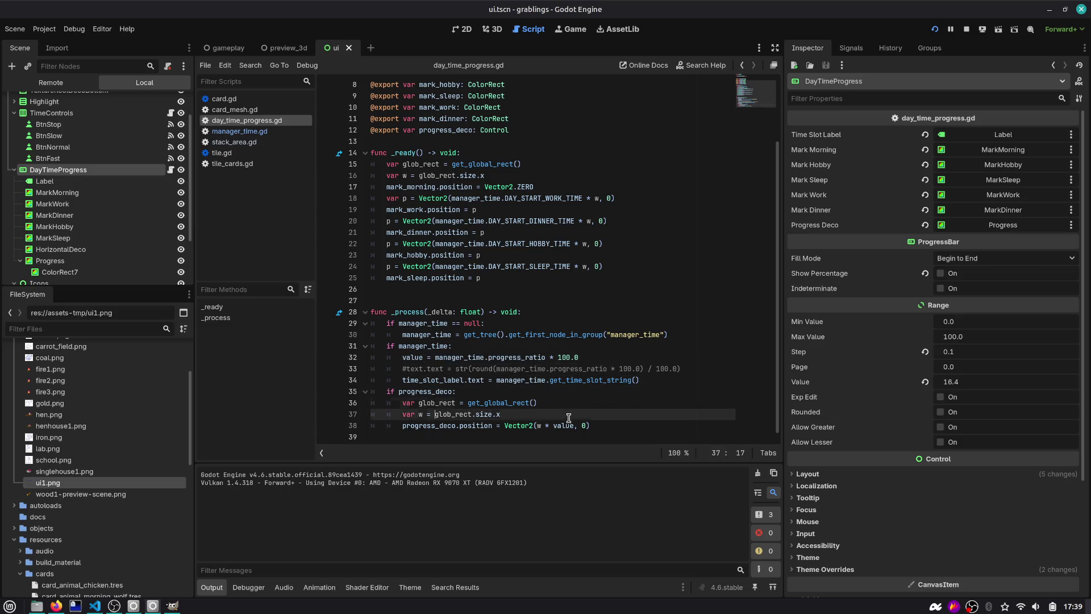
key(ctrl+shift+Left)
text(manager_time.progress_ratio)
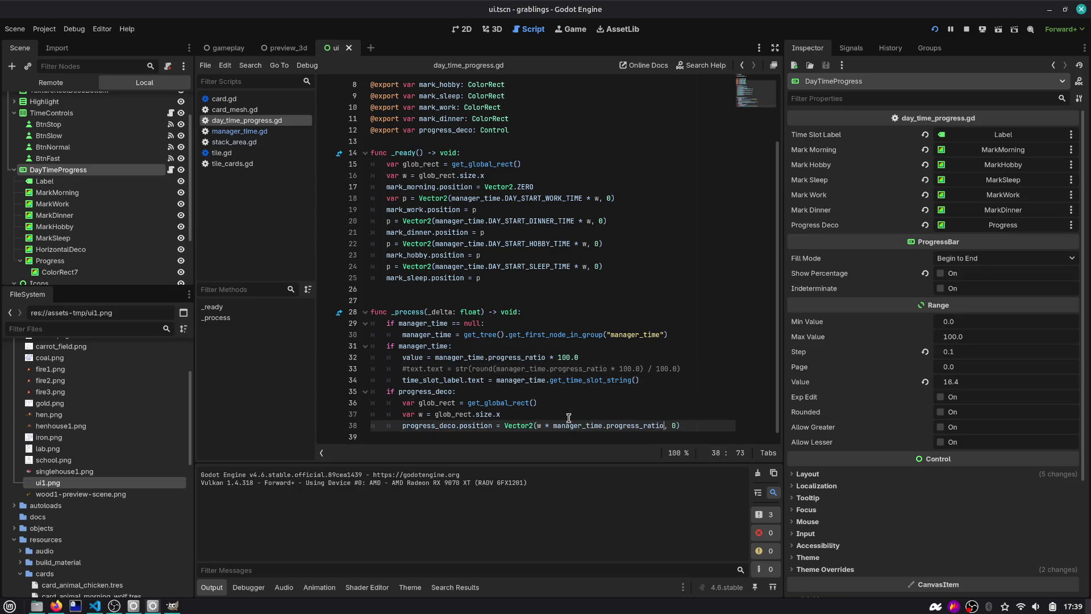
Step: Run the game to check the bar, then return to the script and inspect glob_rect's uses
key(ctrl+F4)
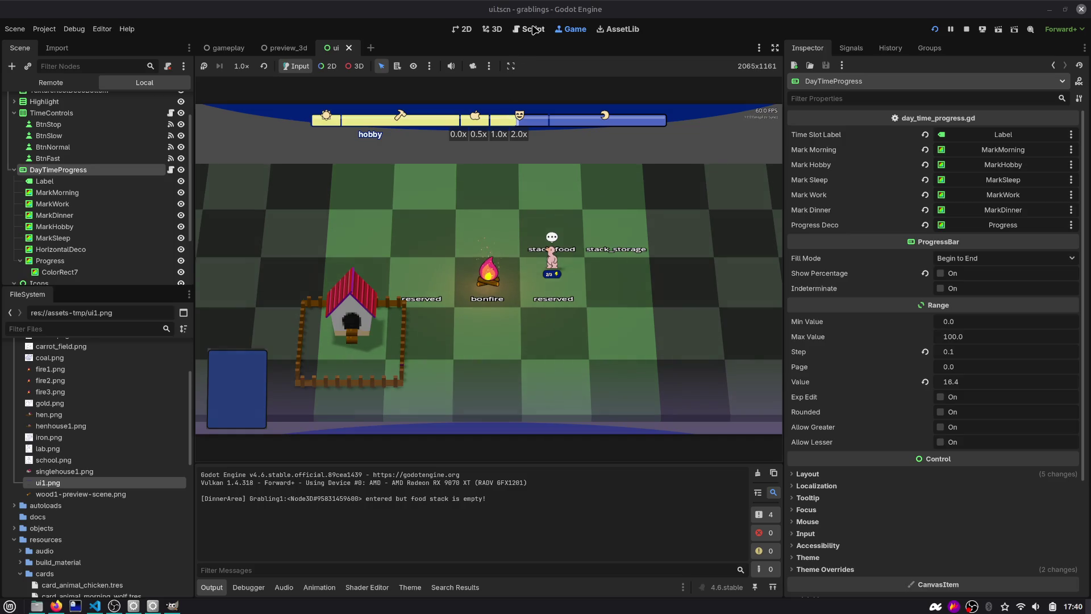
click(533, 29)
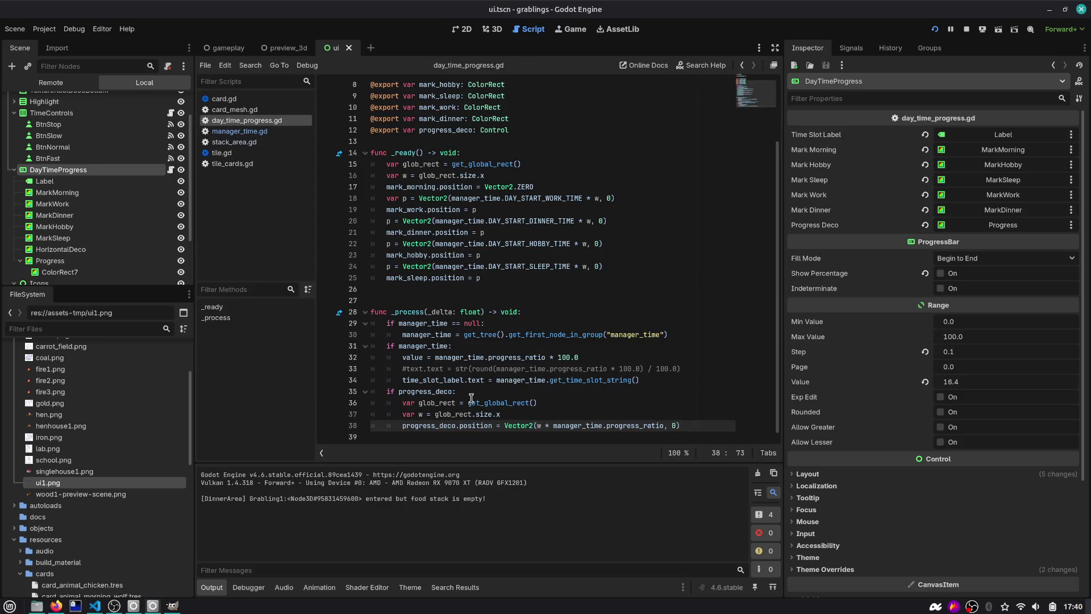
double_click(437, 402)
click(503, 142)
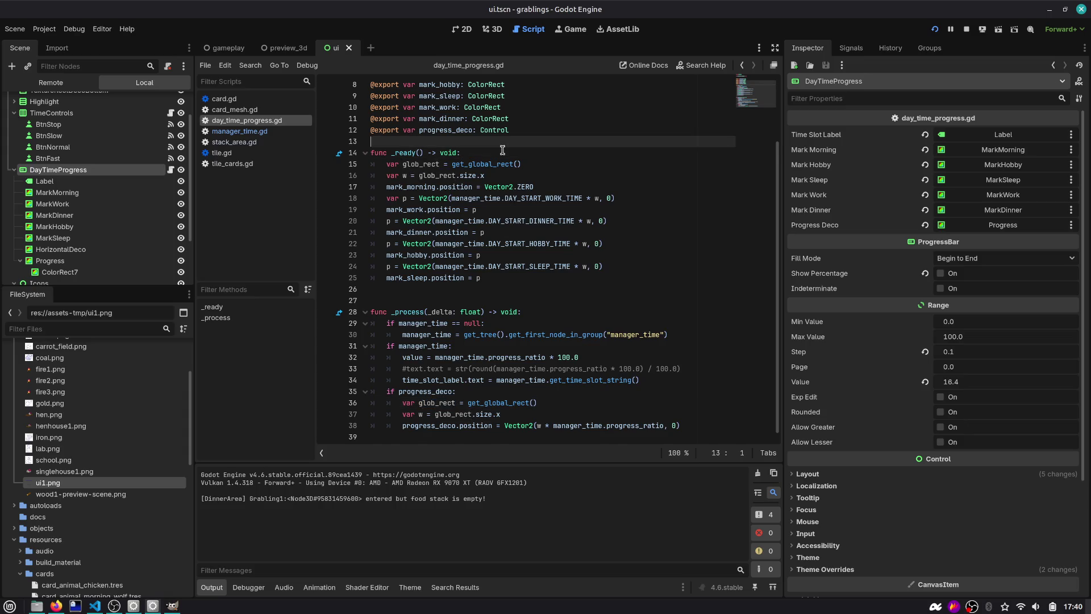
Step: Declare var w above _ready, assign it in _ready, and delete _process's duplicate width lines
key(Return)
text(var w)
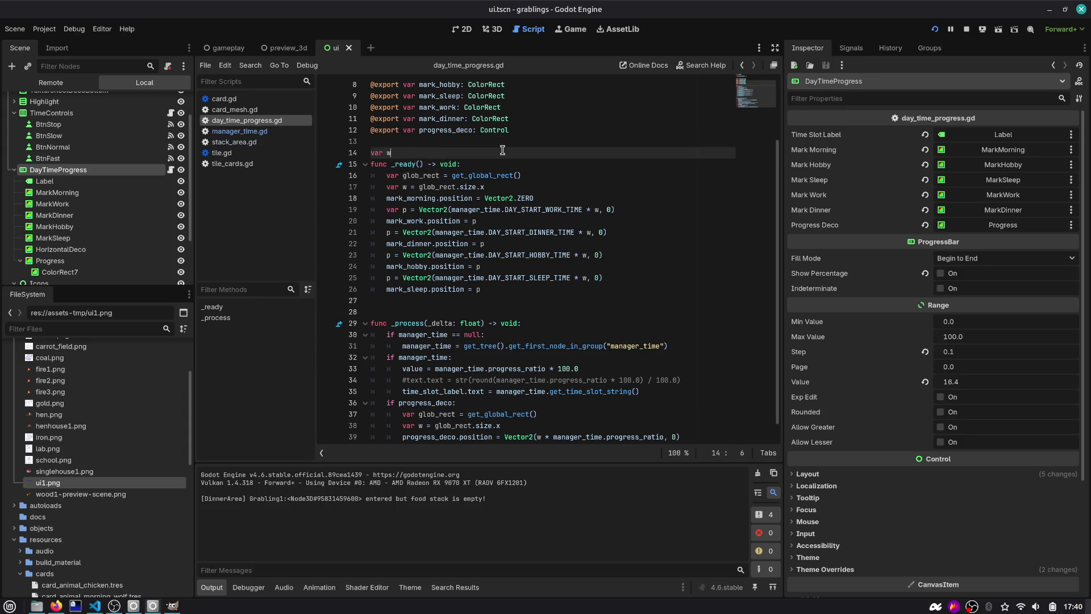
key(Return)
key(Down)
key(Down)
key(Down)
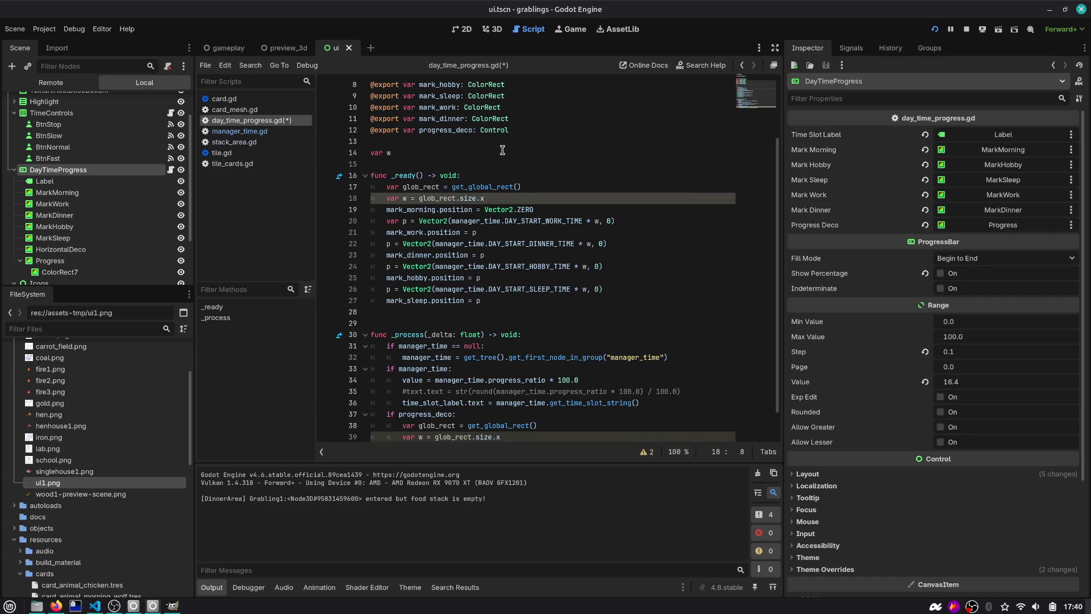
key(BackSpace)
key(BackSpace)
key(BackSpace)
key(Delete)
scroll(459, 438, down, 1)
drag(468, 414, 431, 415)
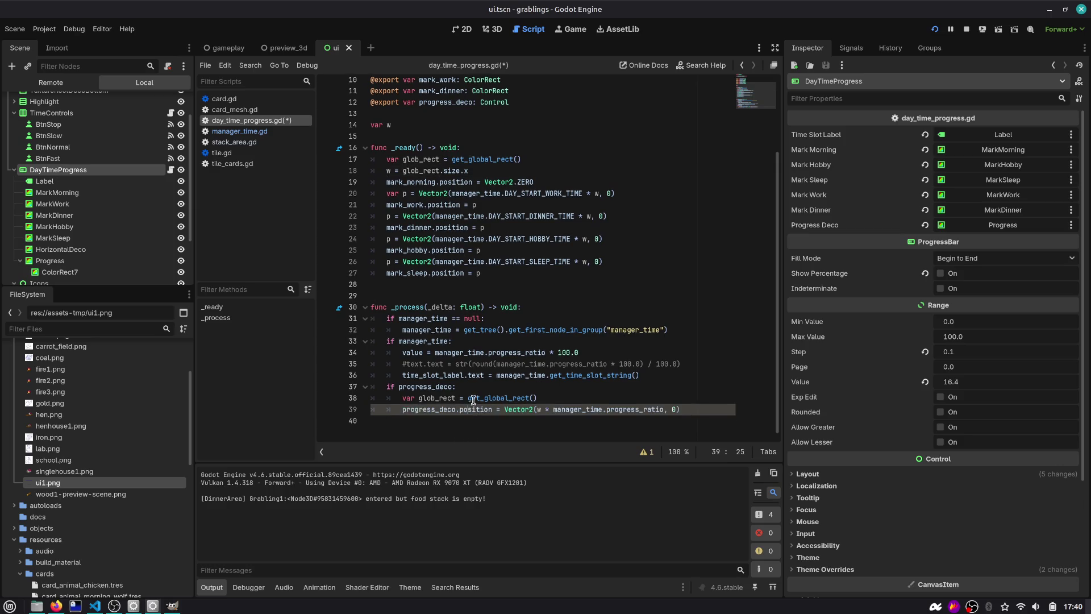
key(BackSpace)
scroll(427, 142, up, 1)
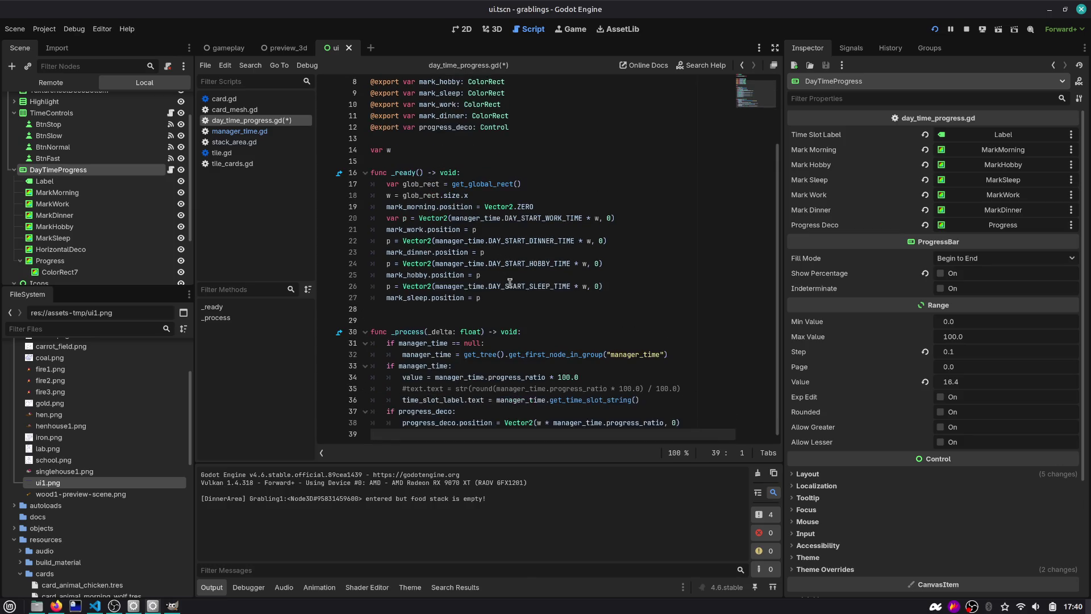
Step: Start a get_tree() resize hookup at the end of _ready, then open a project-wide search
click(514, 297)
key(Return)
key(Return)
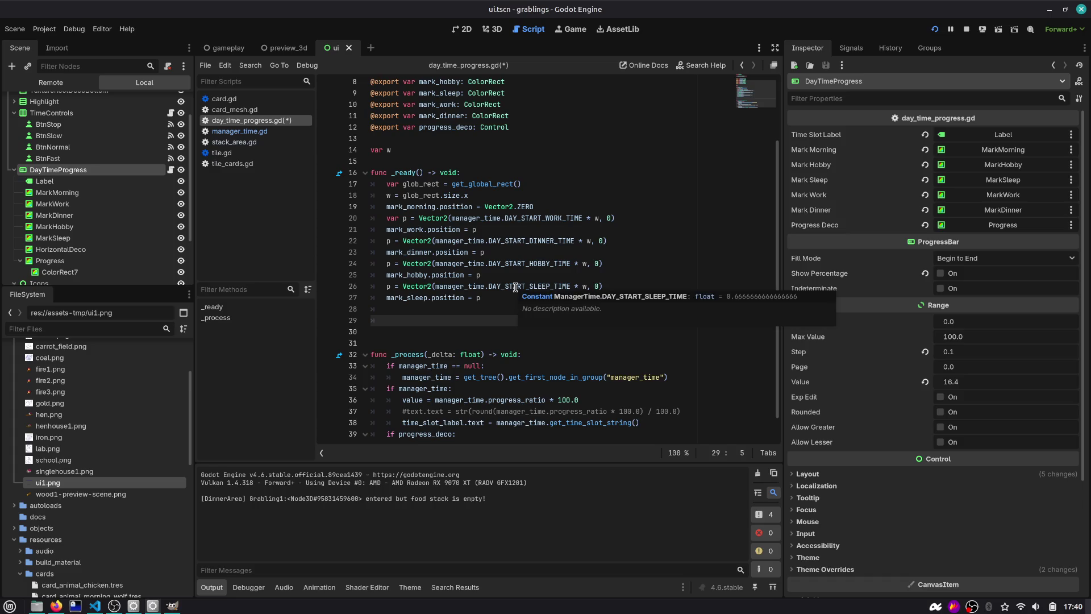
text(get_tree().resi)
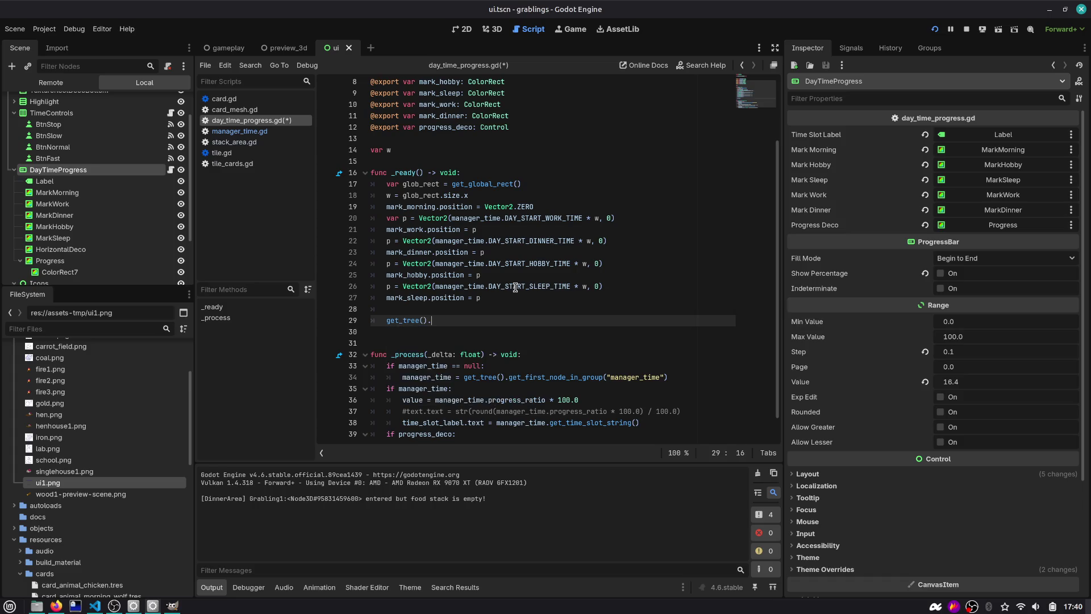
key(BackSpace)
key(BackSpace)
key(BackSpace)
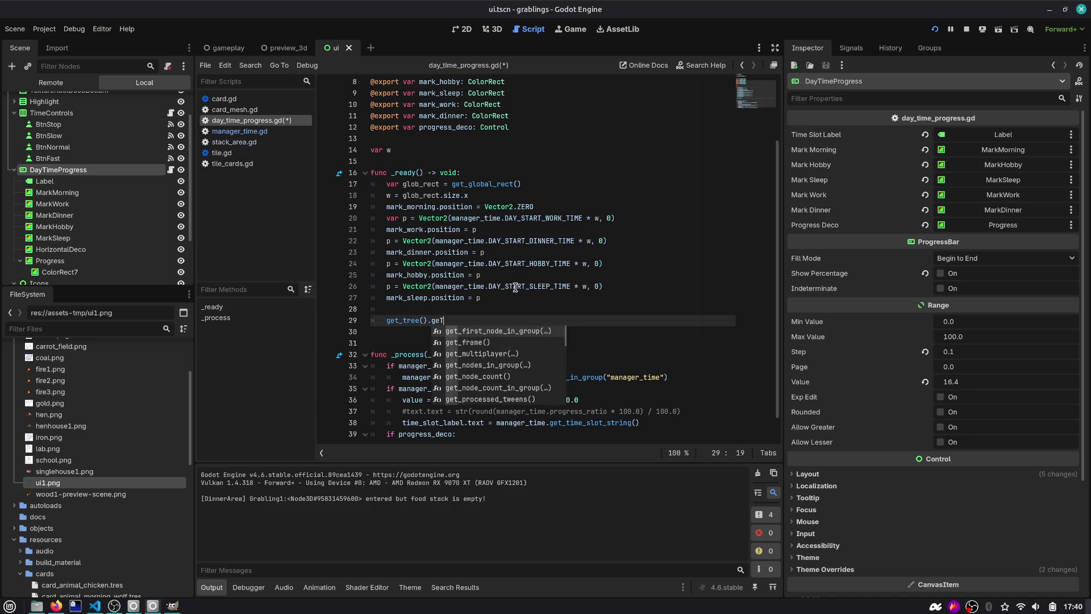
text(ge)
key(Home)
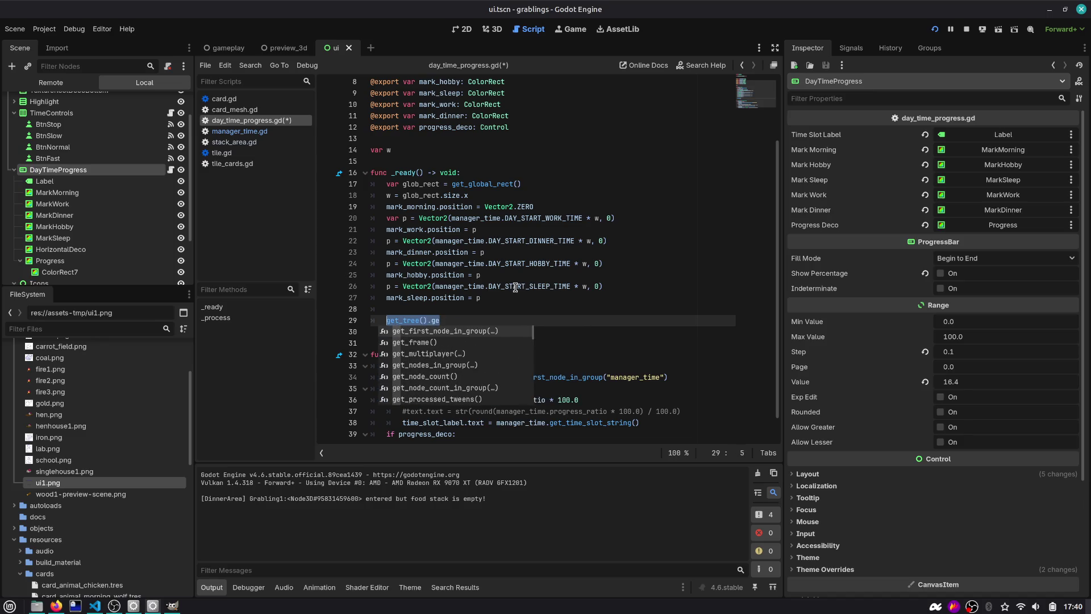
key(ctrl+shift+f)
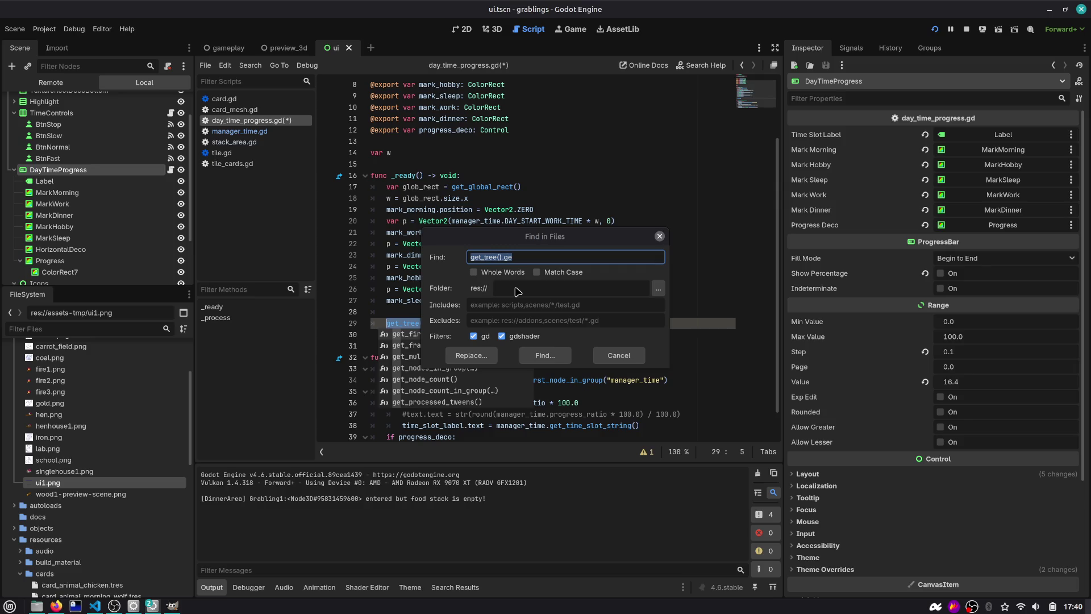
Step: Search for 'resize' and copy get_viewport().size_changed.connect(on_viewport_resized) from player_zone_mouse_hover.gd onto line 29
triple_click(558, 252)
text(resize)
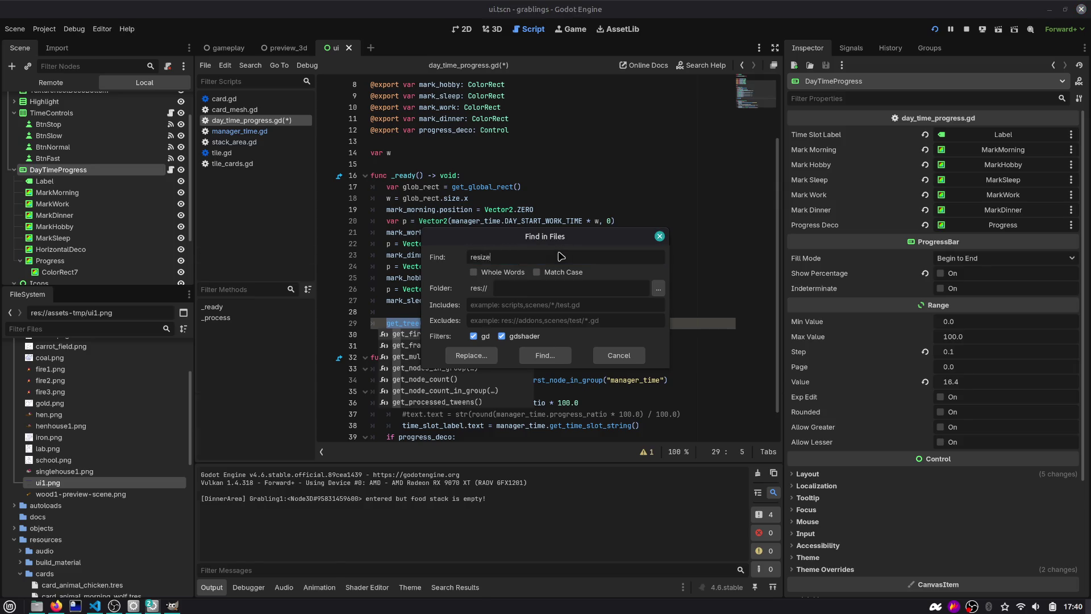
key(Return)
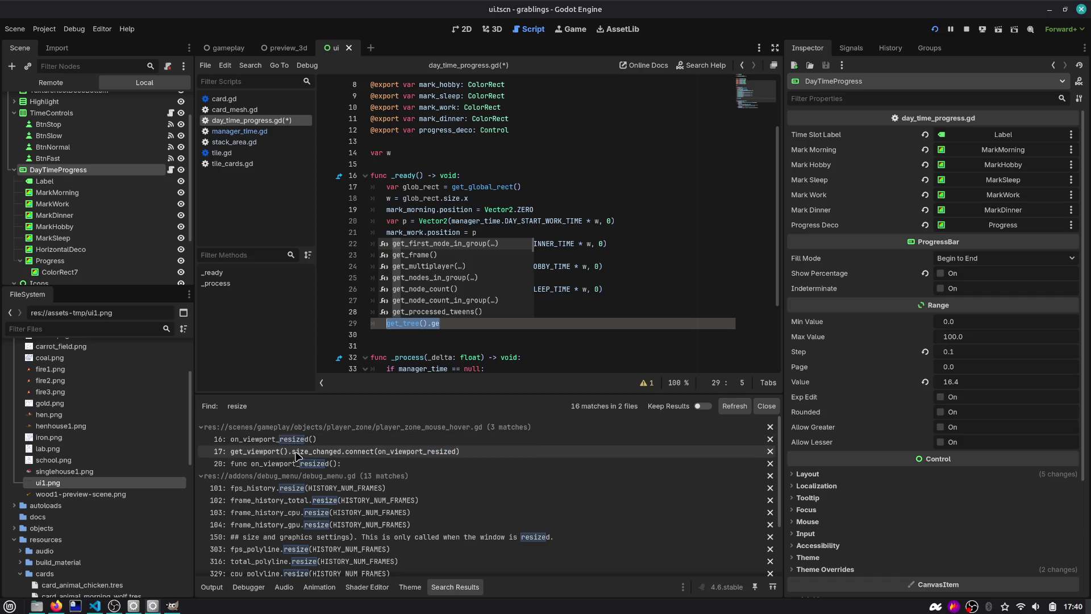
click(350, 453)
drag(641, 256, 325, 255)
key(ctrl+c)
key(alt+Left)
key(alt+Left)
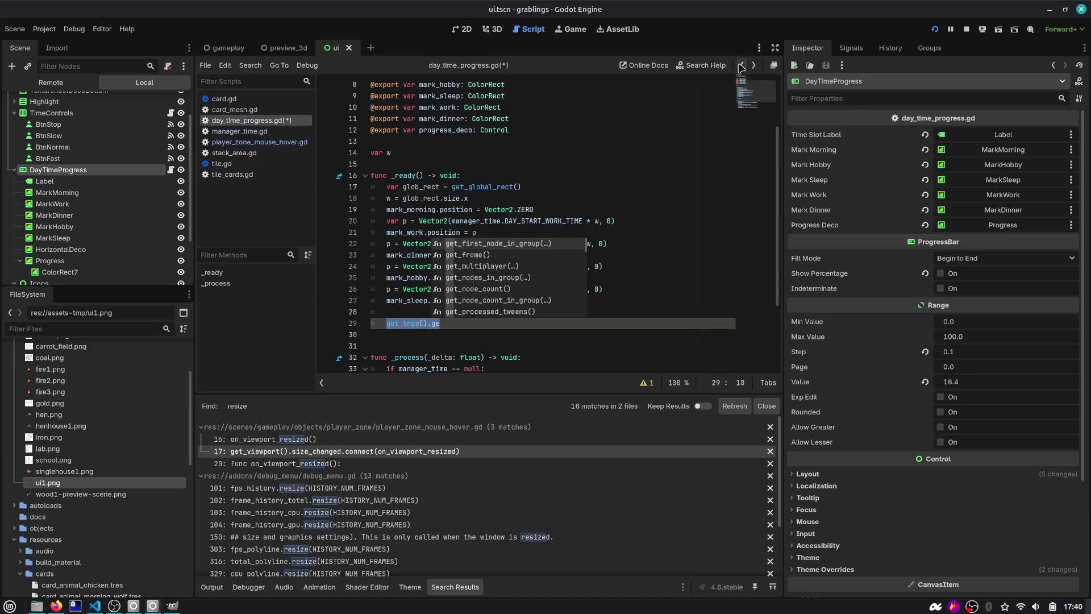
key(Escape)
key(ctrl+v)
Step: Replace the on_viewport_resized callback with an inline func setting w = get_global_rect().size.x
key(Delete)
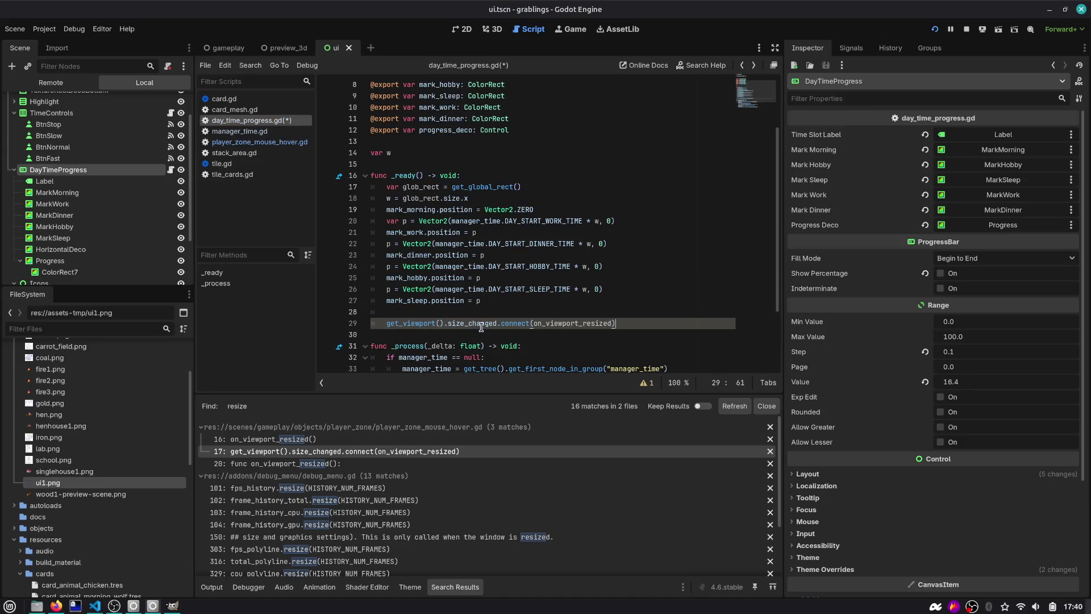
key(Return)
key(Up)
key(Left)
key(ctrl+shift+Left)
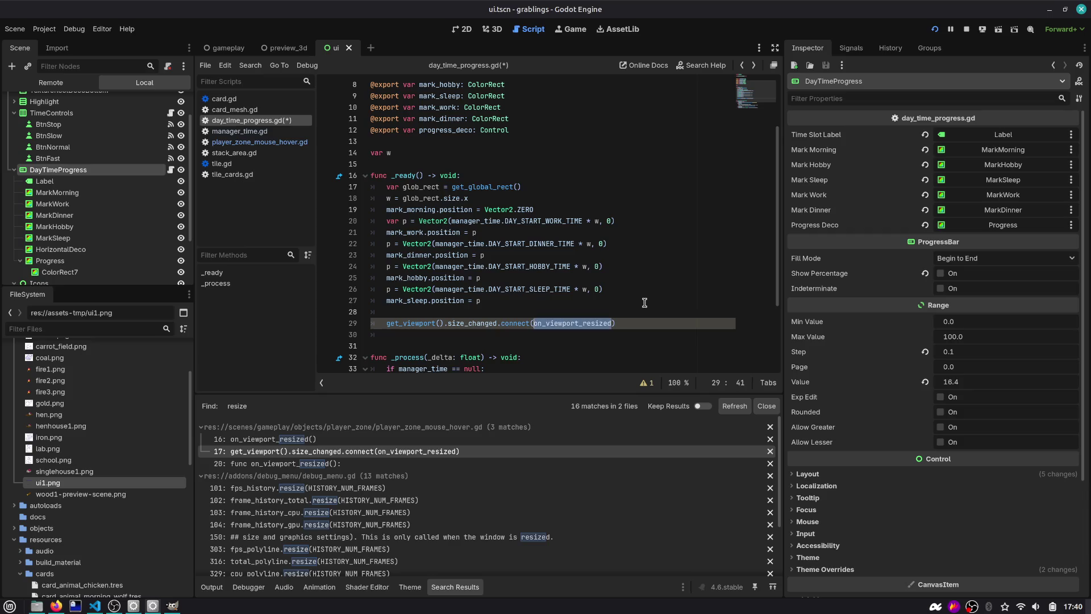
text(func()
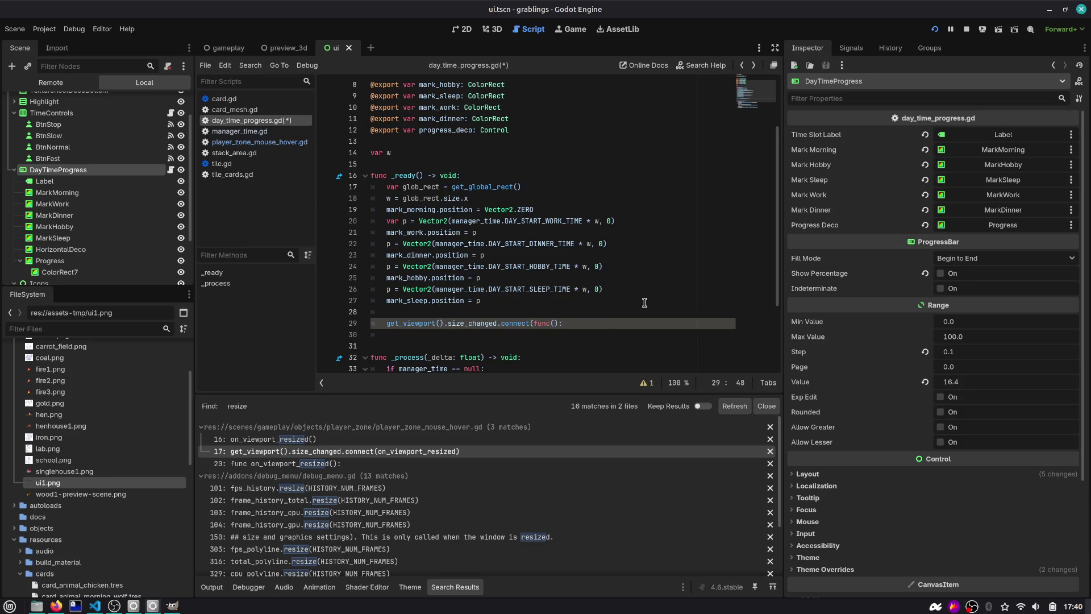
text(:)
key(Return)
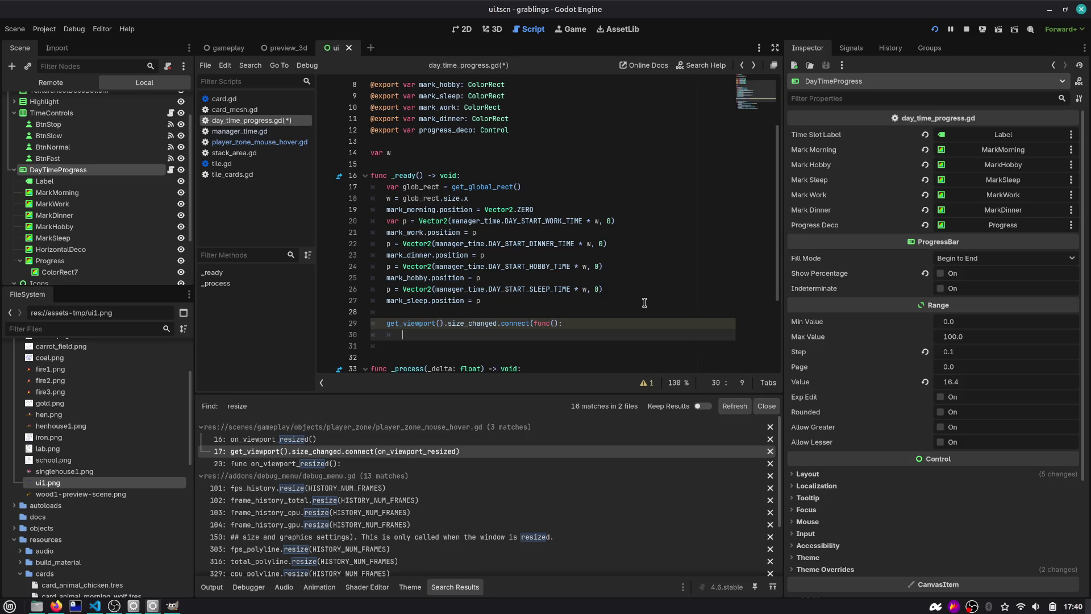
text(get_g)
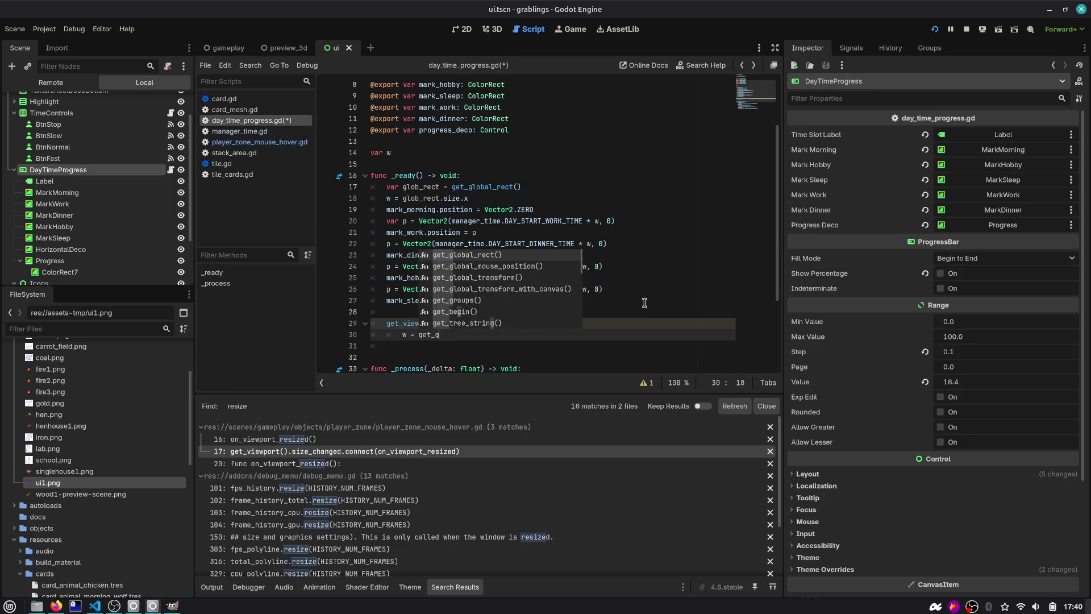
text(lobal_rect().size.x))
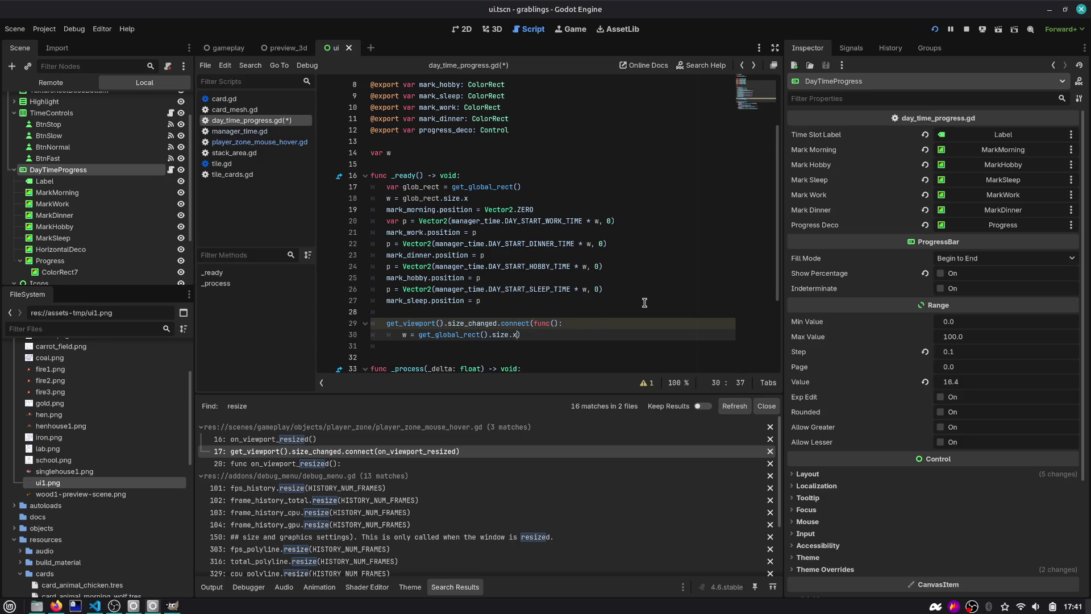
key(Return)
Step: Move the size_changed connect block up under the w assignment with Alt+Up
key(shift+Up)
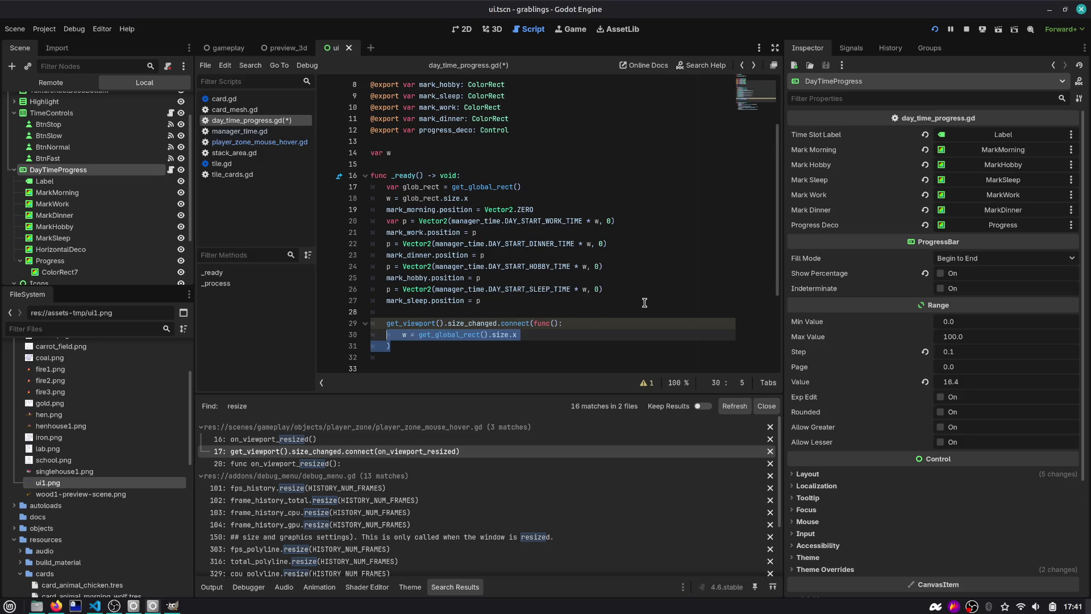
key(shift+Up)
key(alt+Up)
key(alt+Up)
key(alt+Up)
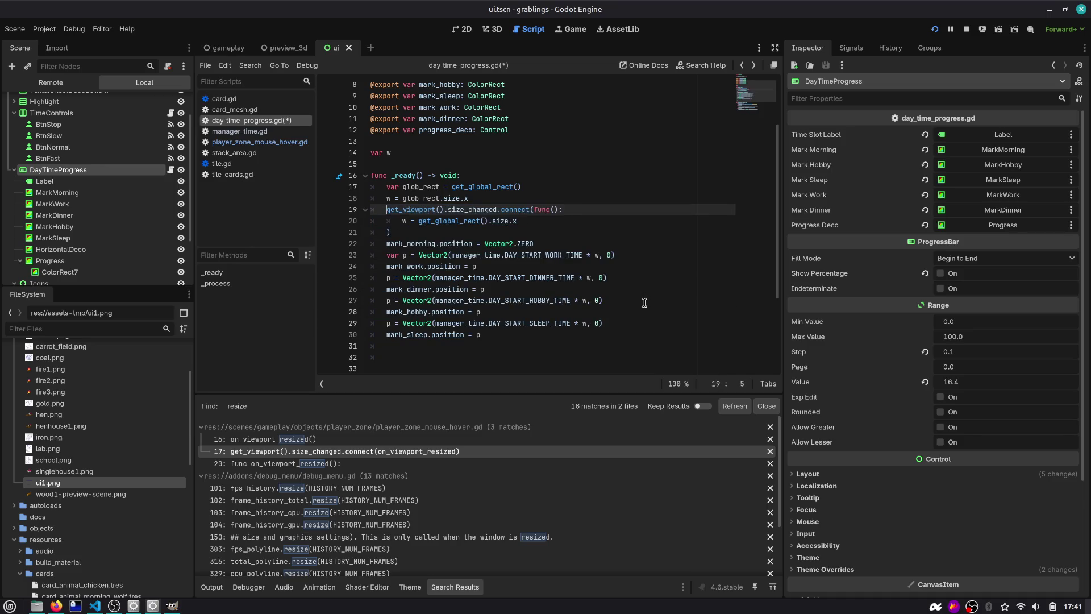
key(Up)
key(Up)
key(ctrl+Right)
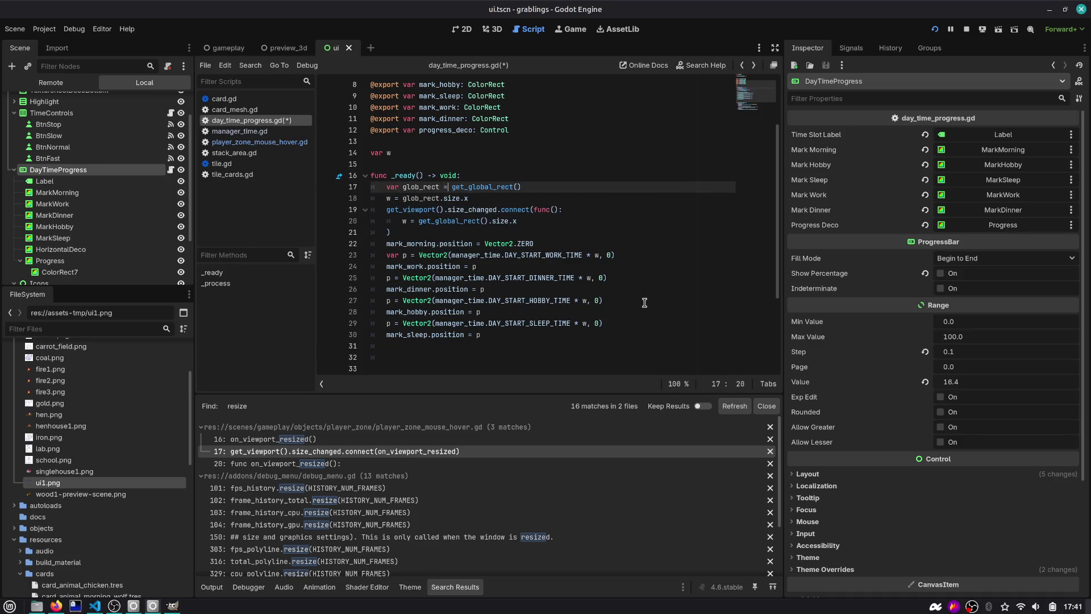
key(ctrl+shift+End)
scroll(625, 199, up, 1)
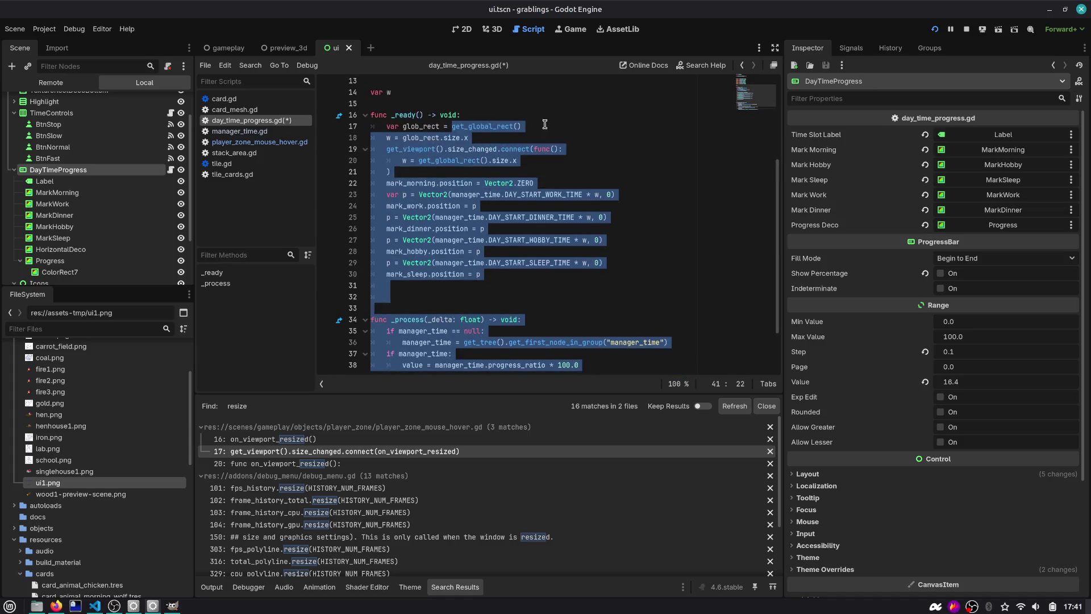
Step: Drop glob_rect so w reads get_global_rect() directly, then save and run with F5
click(536, 127)
key(shift+Home)
key(ctrl+shift+Right)
key(ctrl+shift+Right)
key(ctrl+shift+Right)
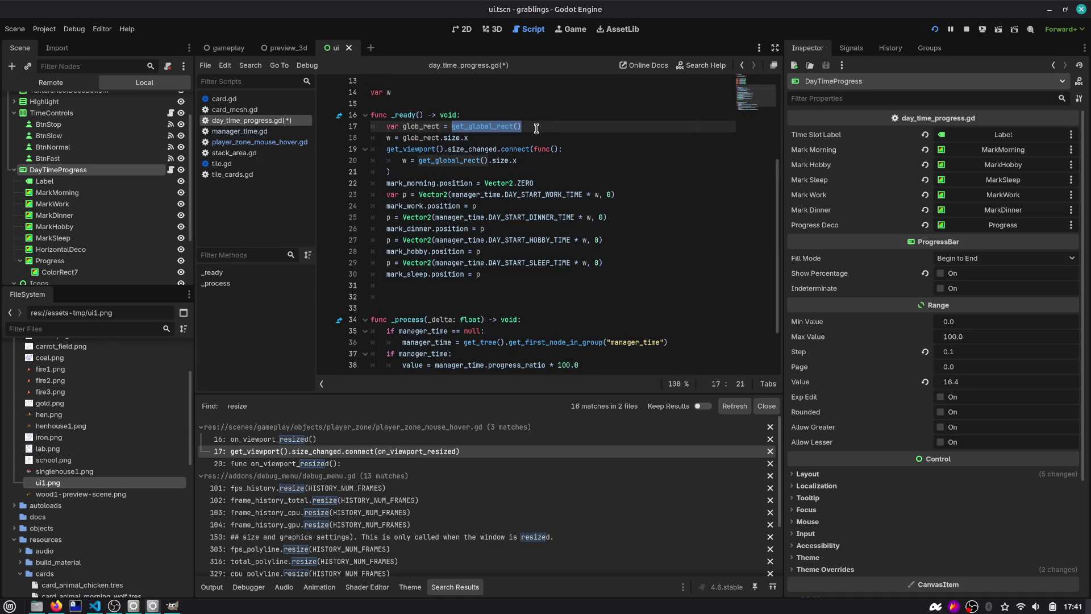
key(shift+Home)
key(BackSpace)
key(Down)
key(Right)
key(ctrl+shift+Right)
text(get_global_rect())
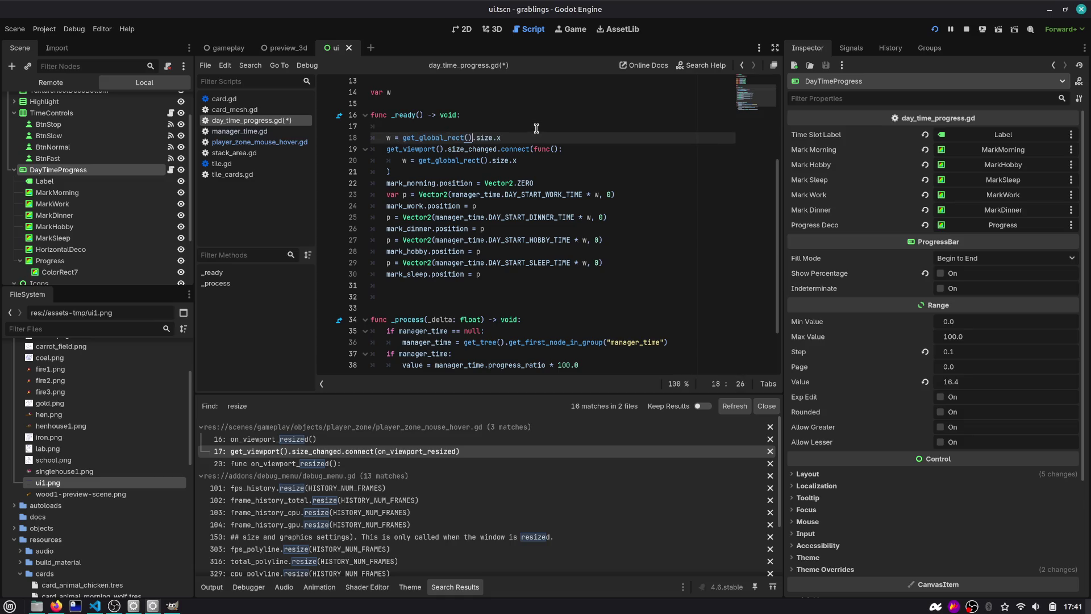
key(Up)
key(ctrl+shift+k)
key(F5)
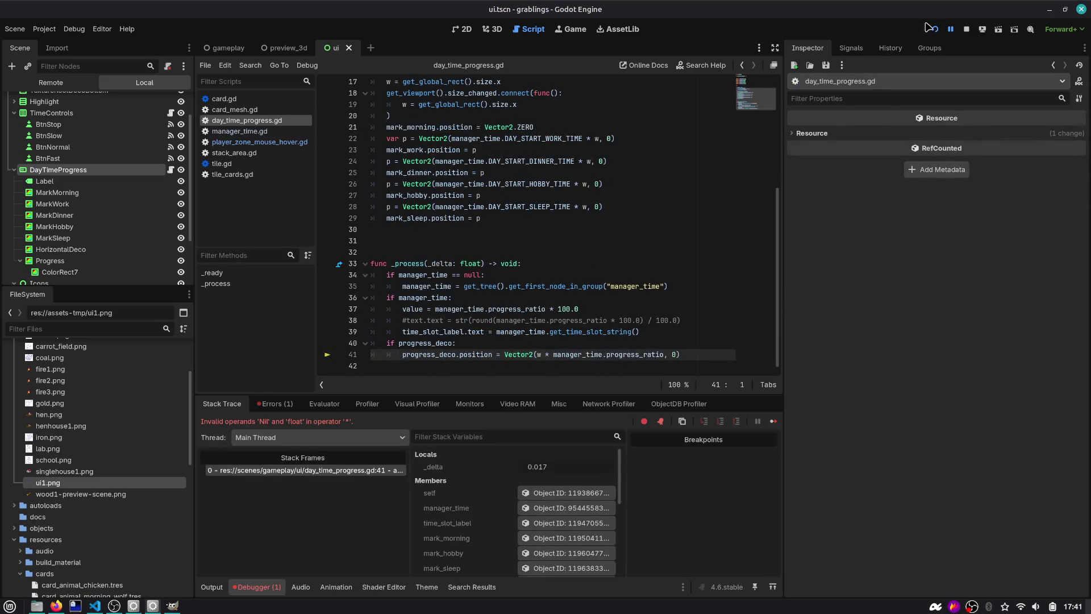
Step: Rerun the game in an enlarged view to watch the day bar, then stop it
key(F5)
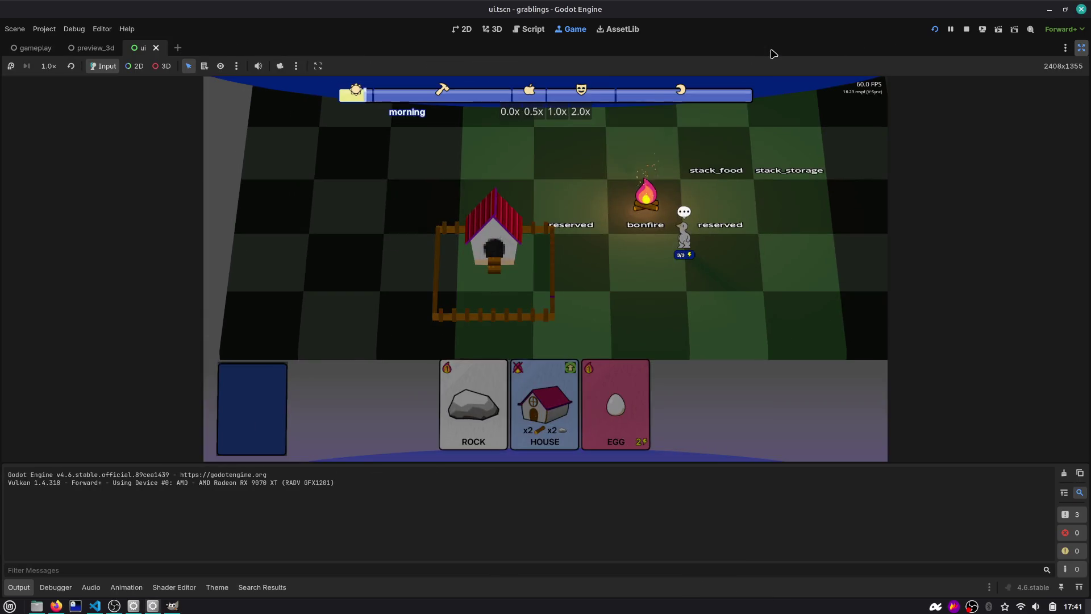
click(774, 48)
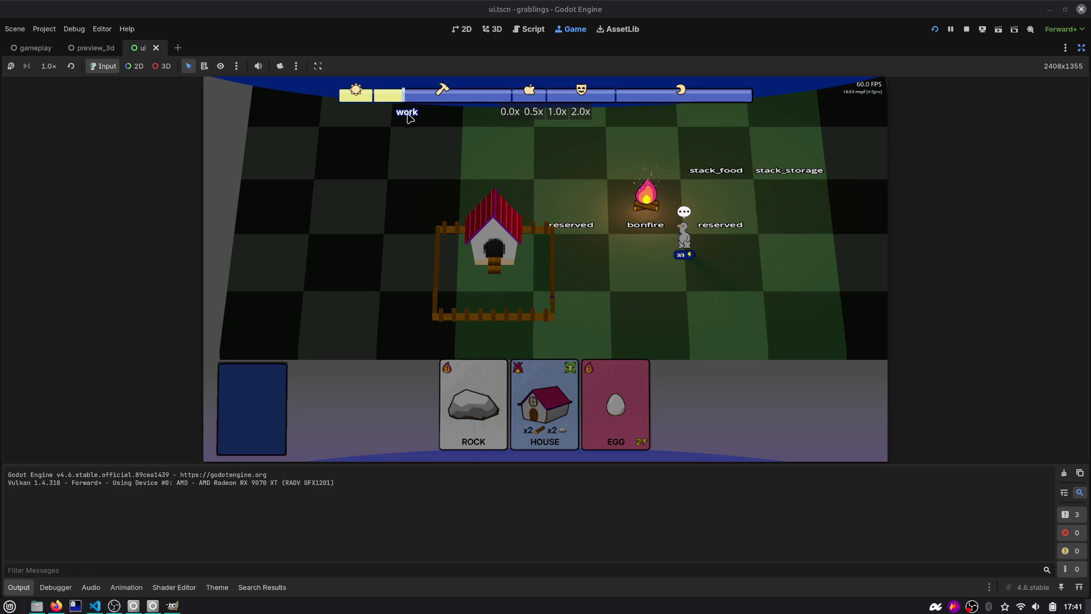
click(966, 29)
click(618, 213)
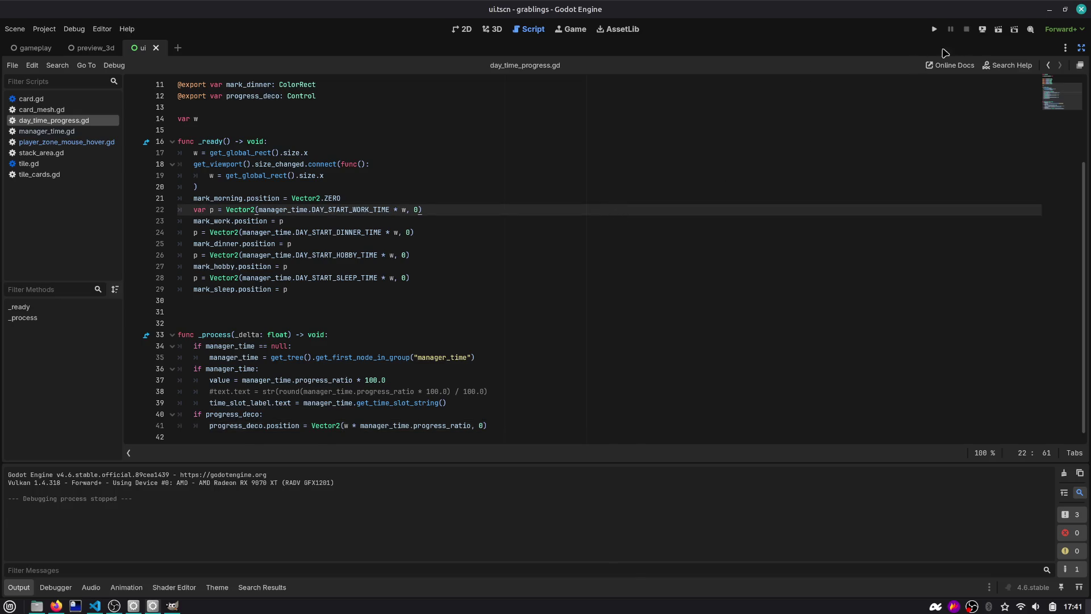
Step: Restore the docks, switch to the 2D view, and select DayTimeProgress next to the Icons node
click(1081, 48)
click(530, 142)
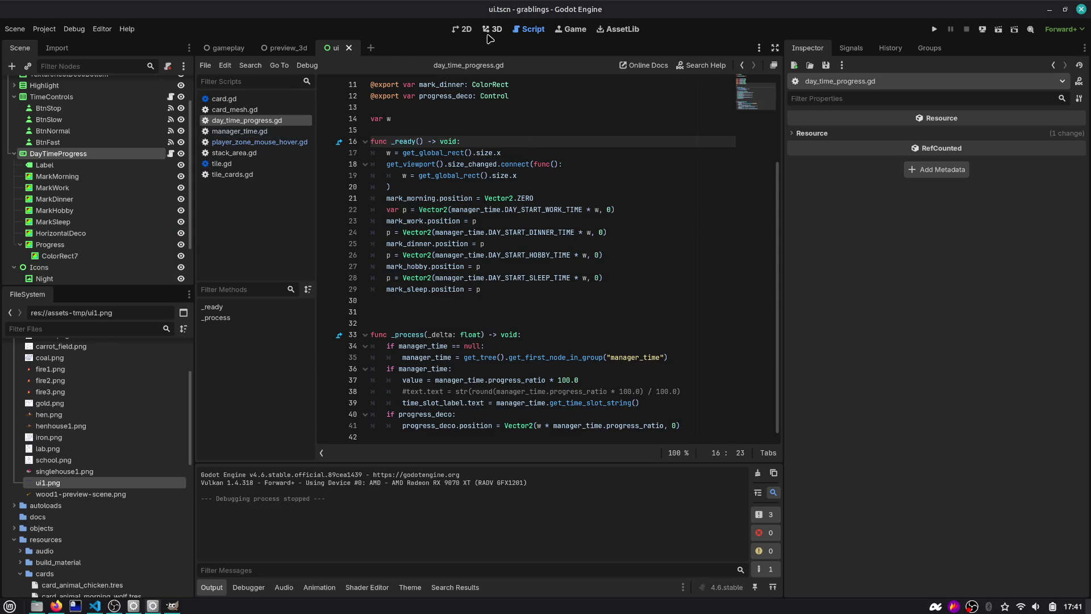
click(463, 29)
click(15, 96)
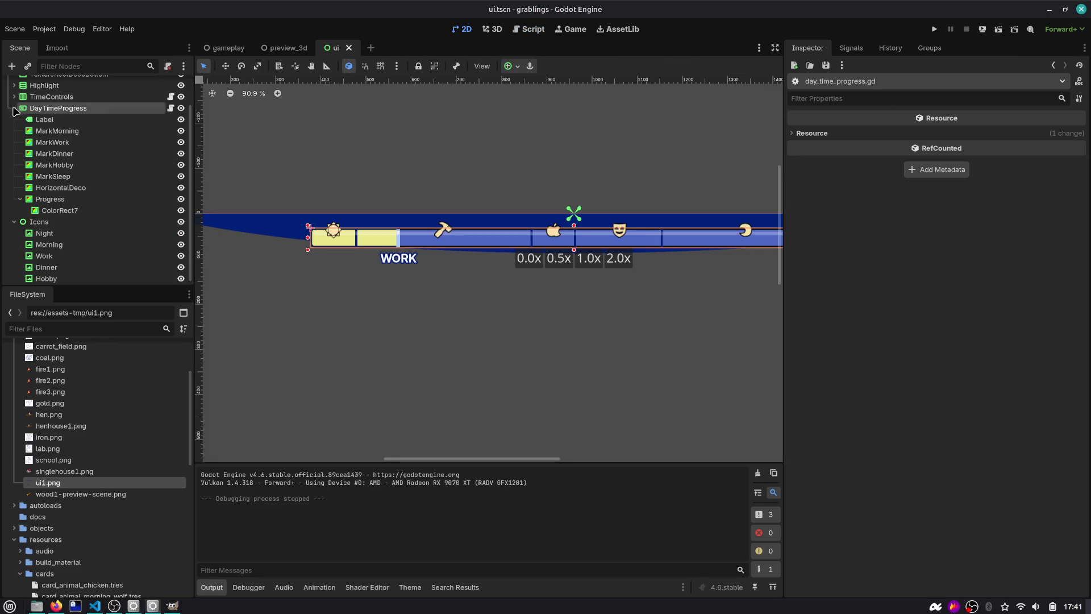
click(14, 108)
click(39, 154)
scroll(569, 262, down, 4)
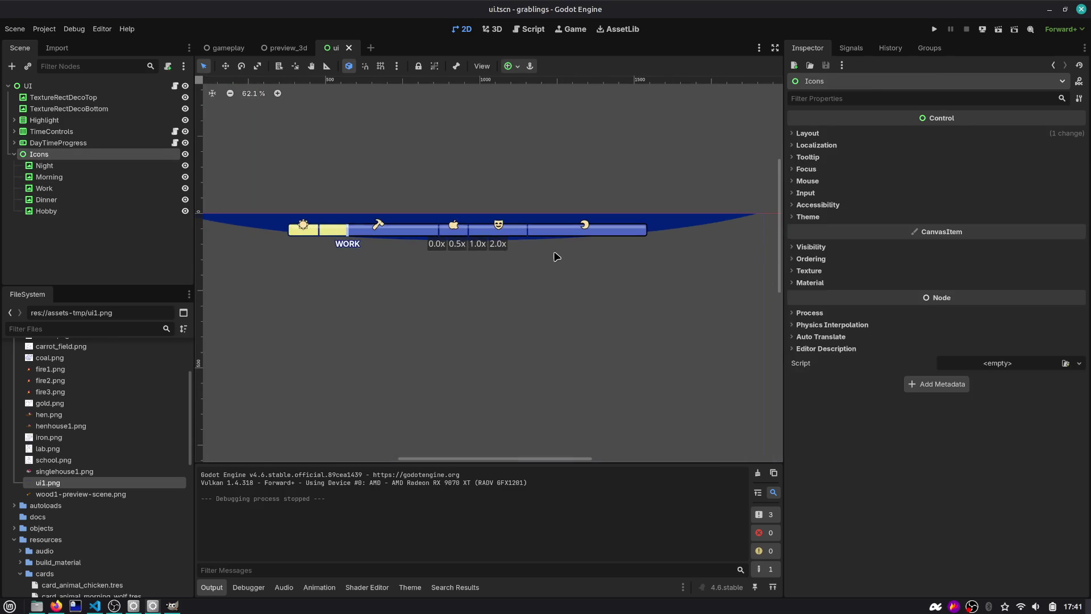
drag(273, 184, 408, 186)
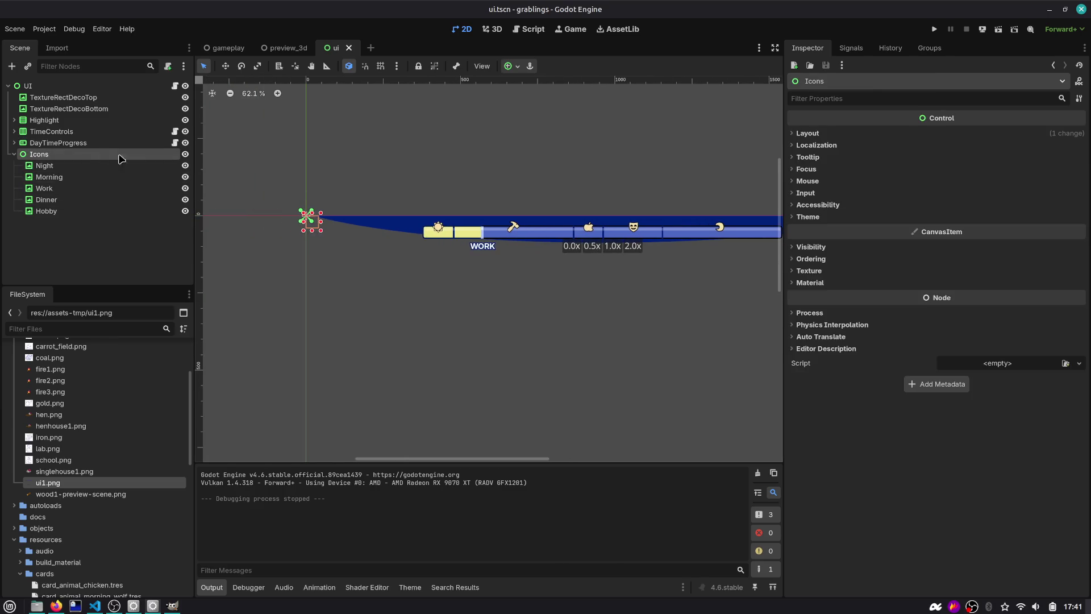
click(14, 142)
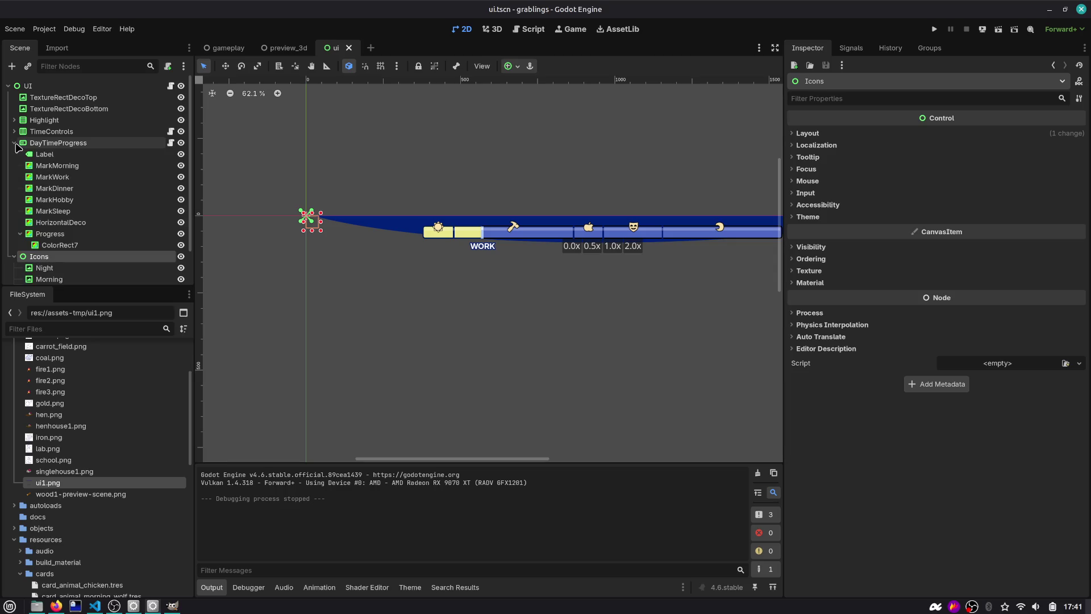
click(57, 143)
Step: Add a Control child under DayTimeProgress, then delete it again
key(ctrl+a)
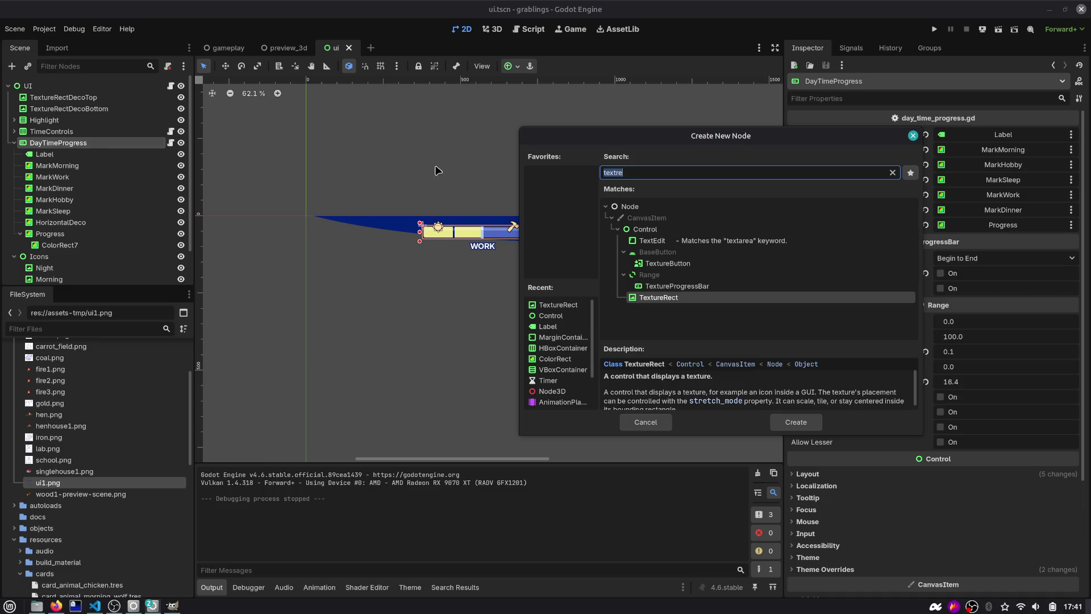
text(control)
key(Return)
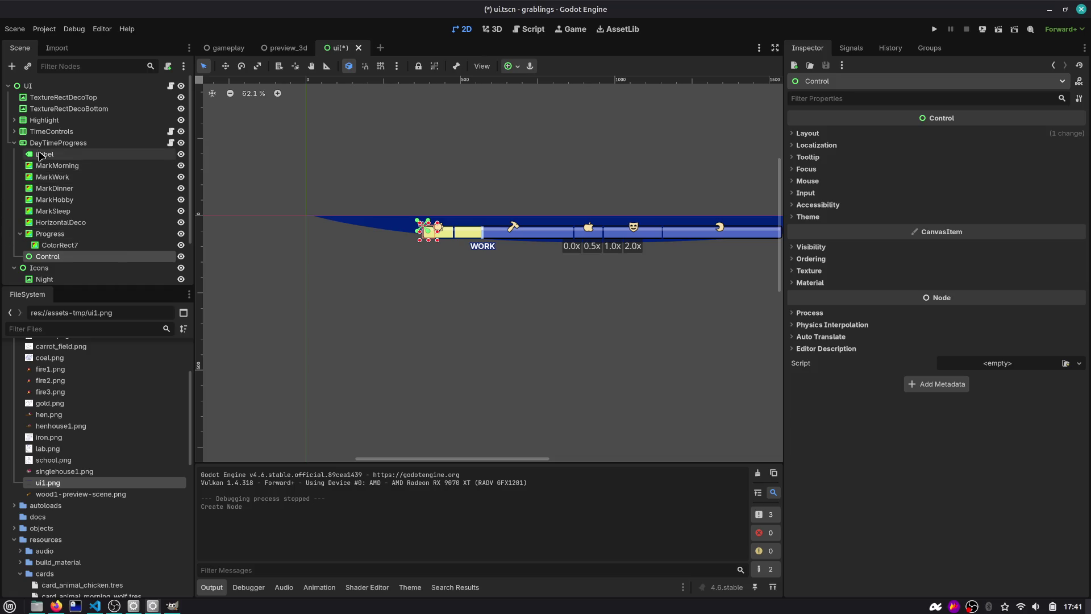
click(20, 234)
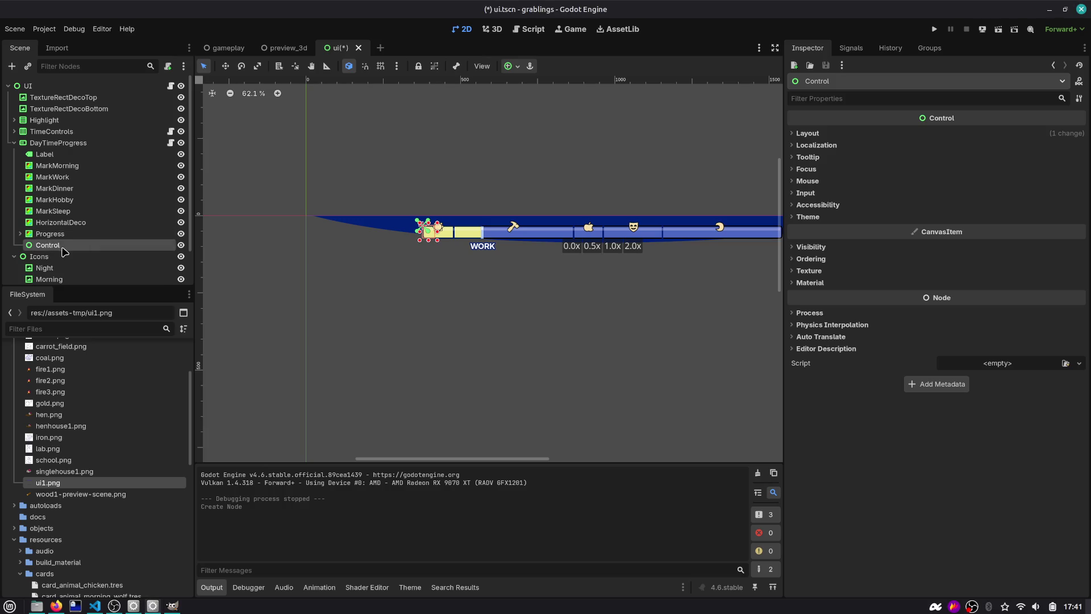
key(Delete)
key(Return)
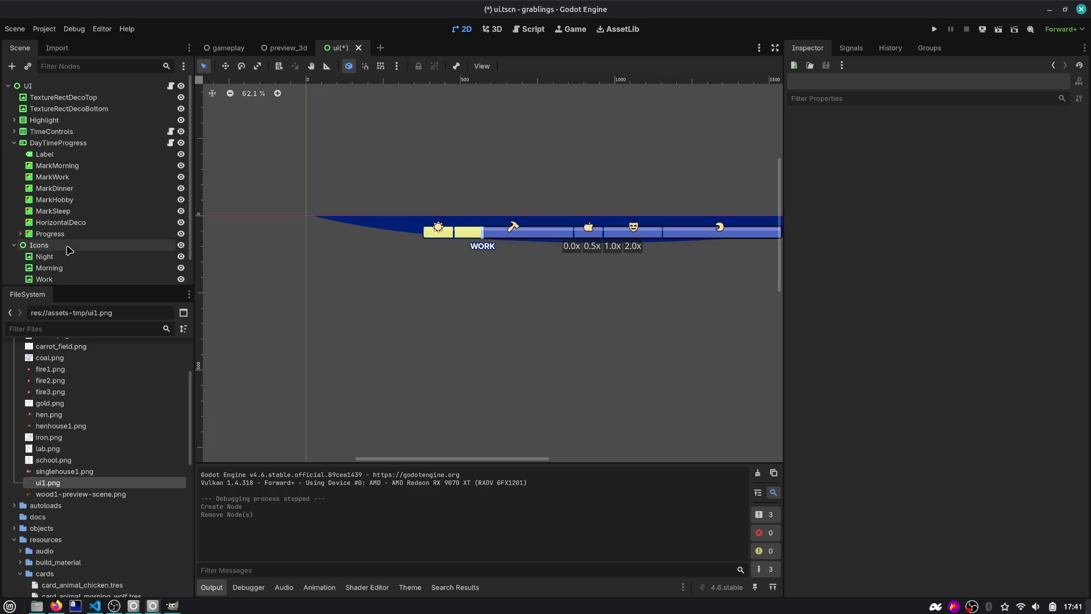
Step: Try reparenting Icons under DayTimeProgress with top-left anchors, then undo the change
drag(45, 247, 64, 148)
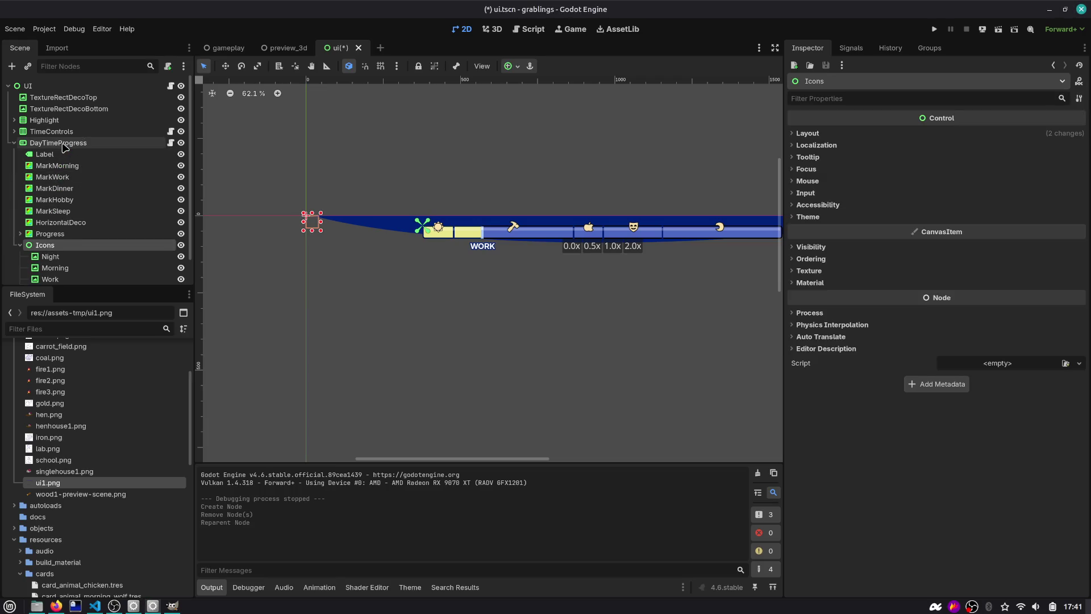
double_click(75, 246)
click(509, 66)
click(519, 104)
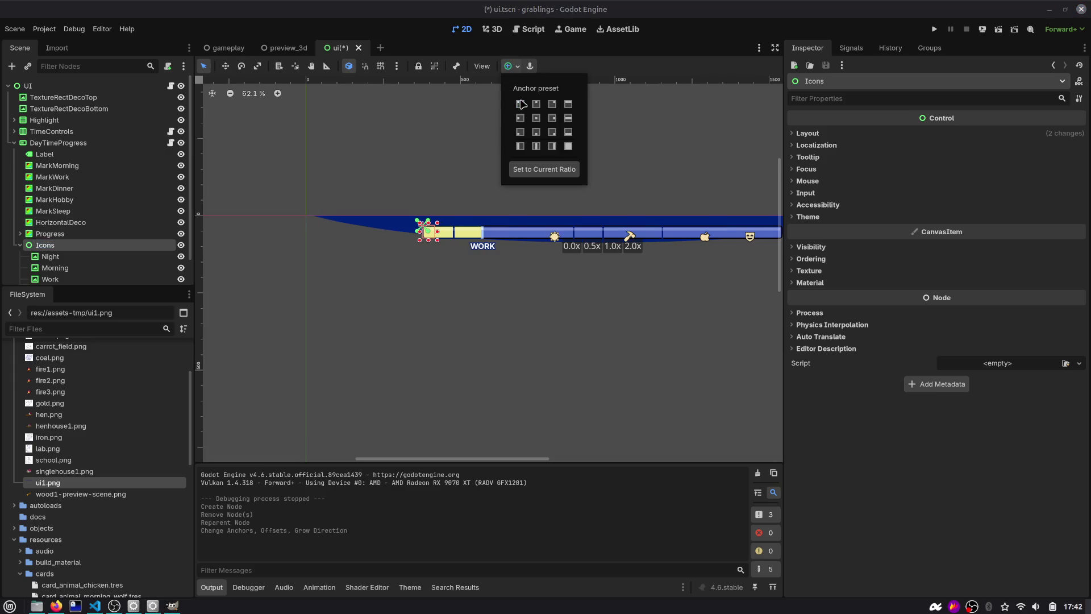
scroll(476, 152, down, 1)
click(391, 155)
scroll(486, 162, up, 3)
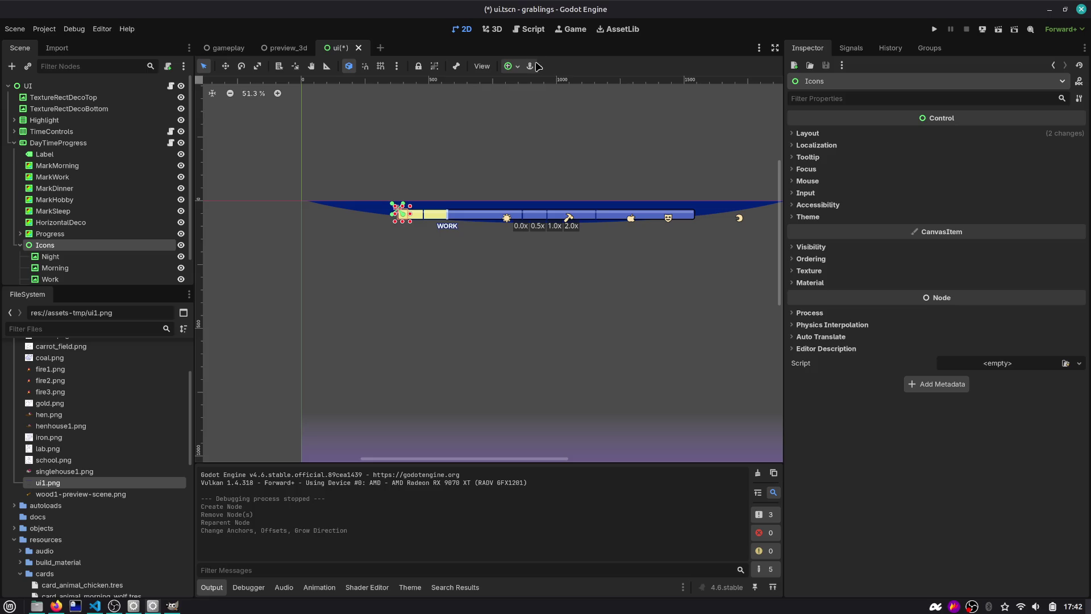
drag(502, 166, 442, 119)
scroll(443, 120, down, 2)
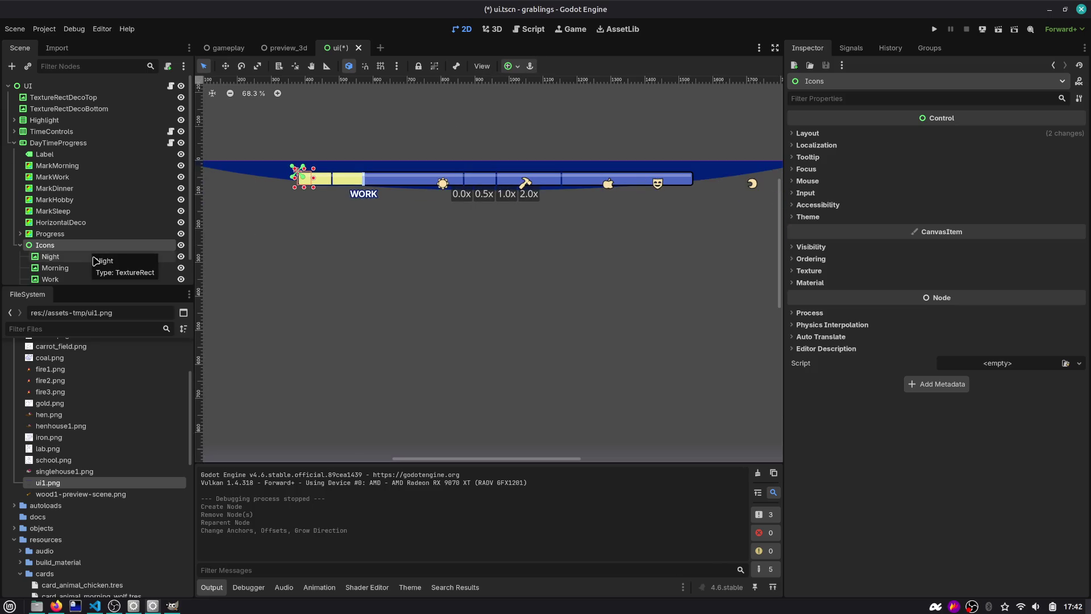
key(ctrl+z)
key(ctrl+z)
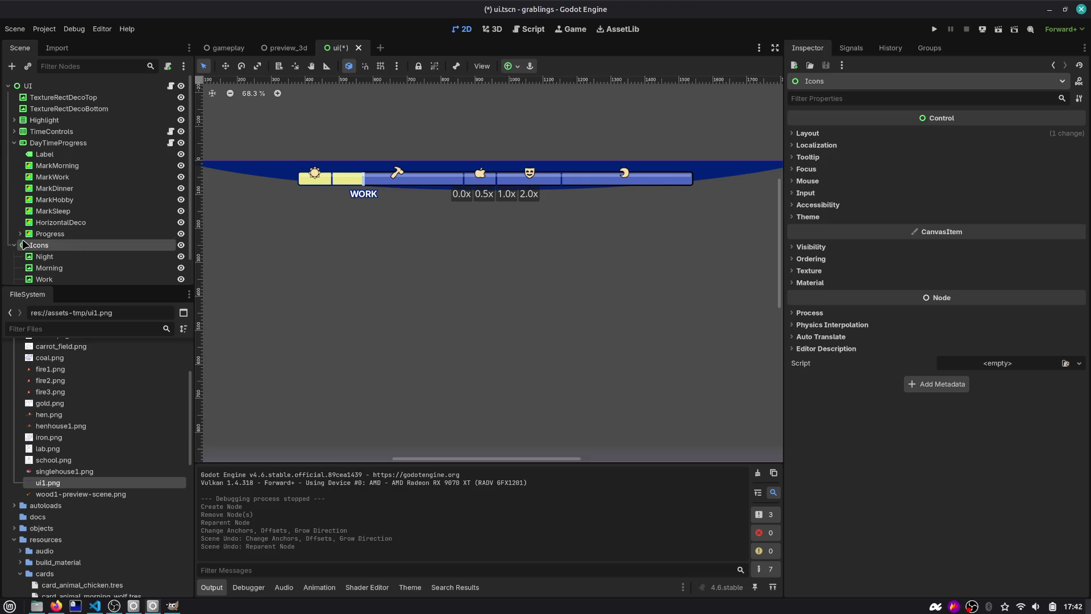
Step: Move the five icon TextureRects into a new Control under DayTimeProgress and delete the old Icons
click(57, 143)
key(ctrl+a)
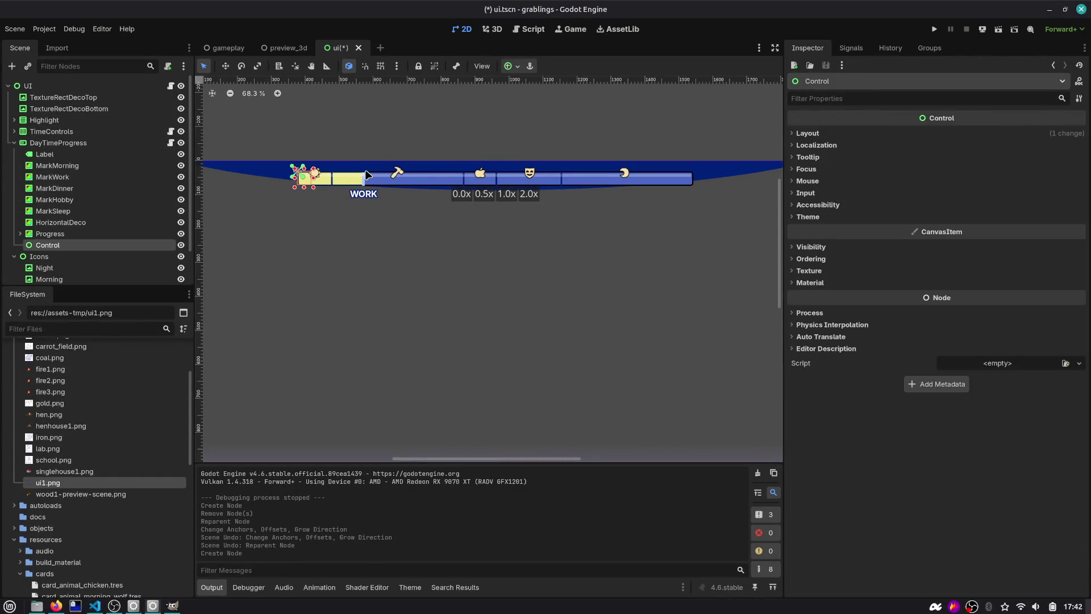
scroll(135, 224, down, 2)
click(69, 229)
shift+click(54, 275)
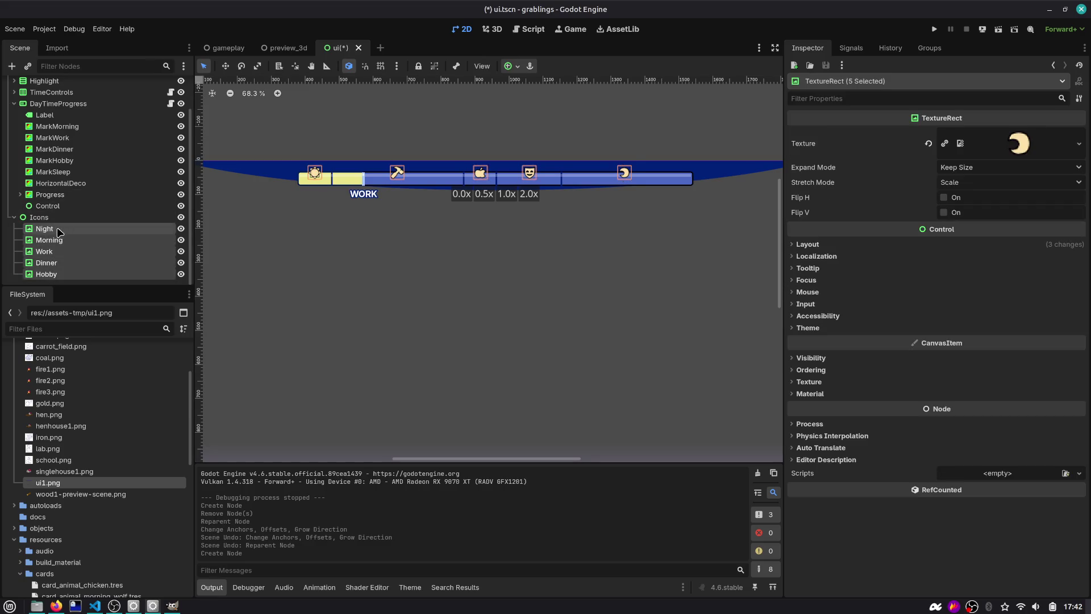
drag(59, 248, 50, 207)
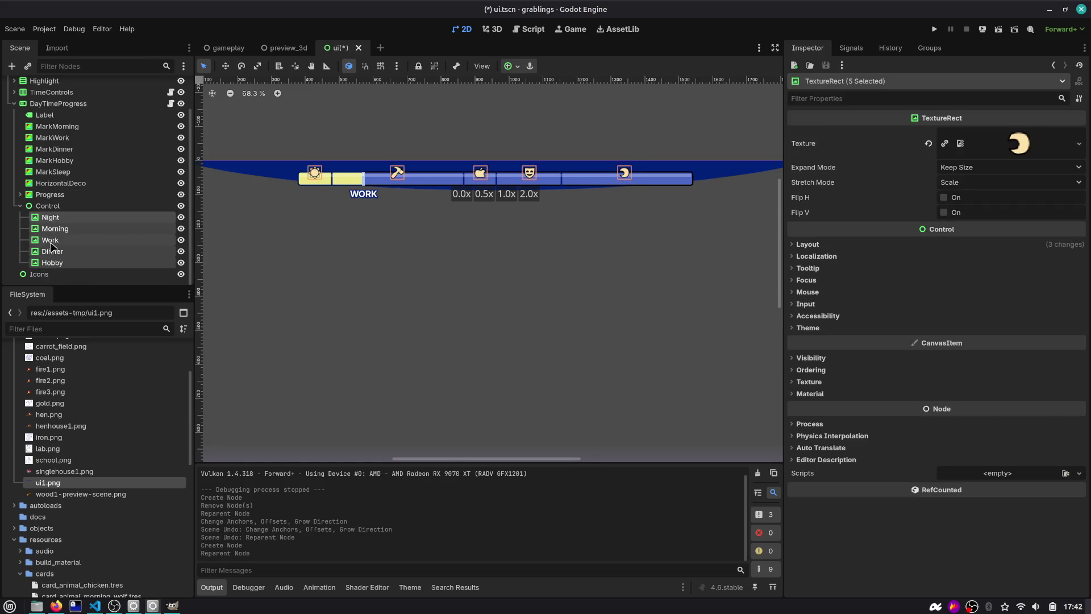
click(49, 275)
key(Delete)
key(Return)
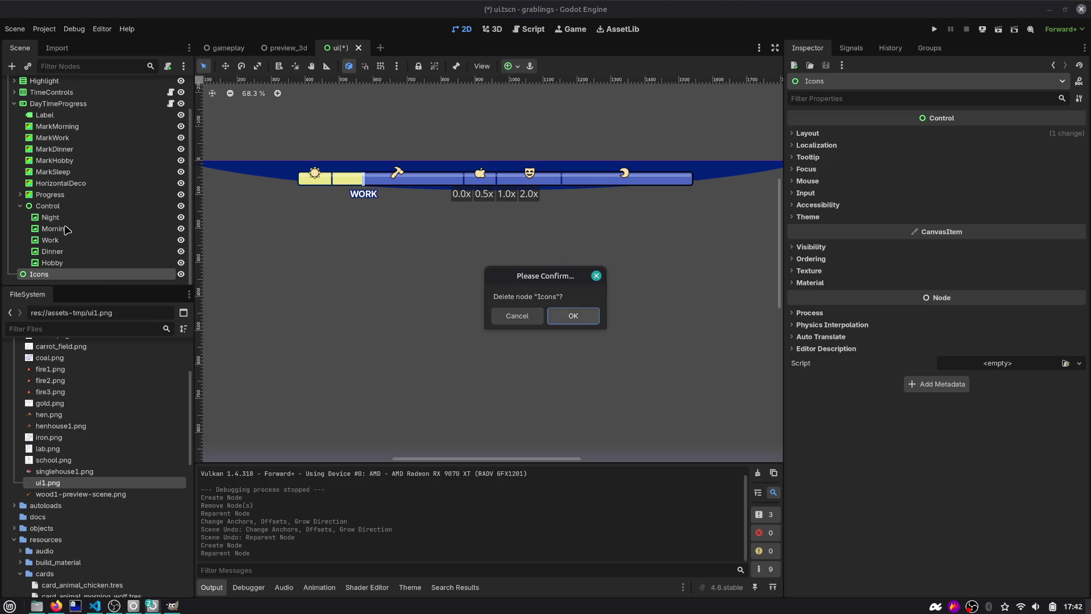
Step: Rename the new Control node to Icons and save the scene
double_click(67, 216)
text(Icons)
key(Return)
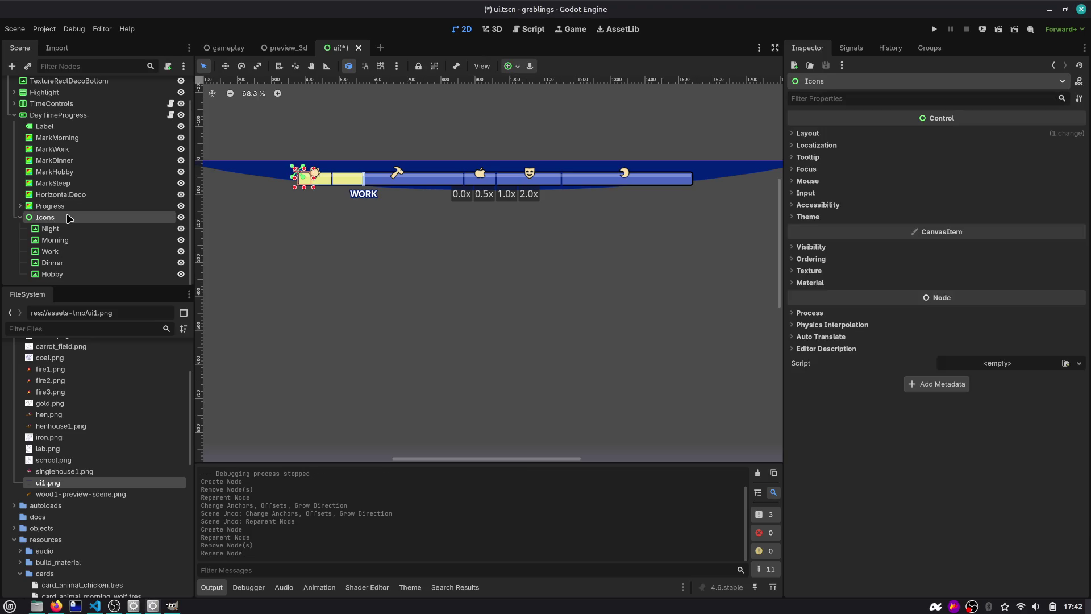
key(ctrl+s)
Step: Reorder the icons to Morning, Work, Dinner, Hobby, Night by dragging Night last
click(50, 230)
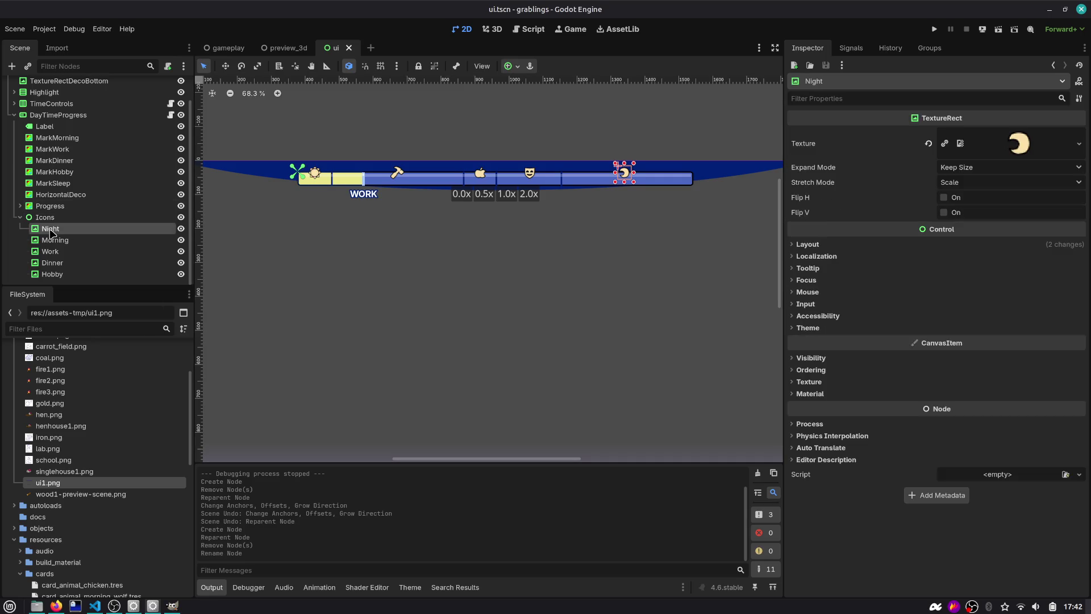
click(57, 245)
click(55, 274)
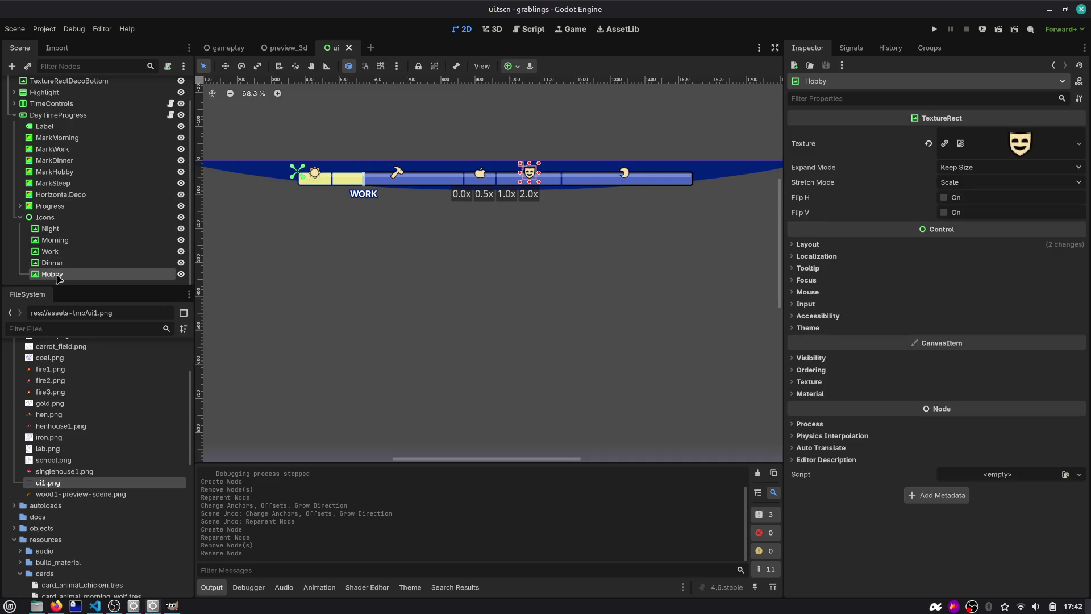
click(55, 230)
click(56, 241)
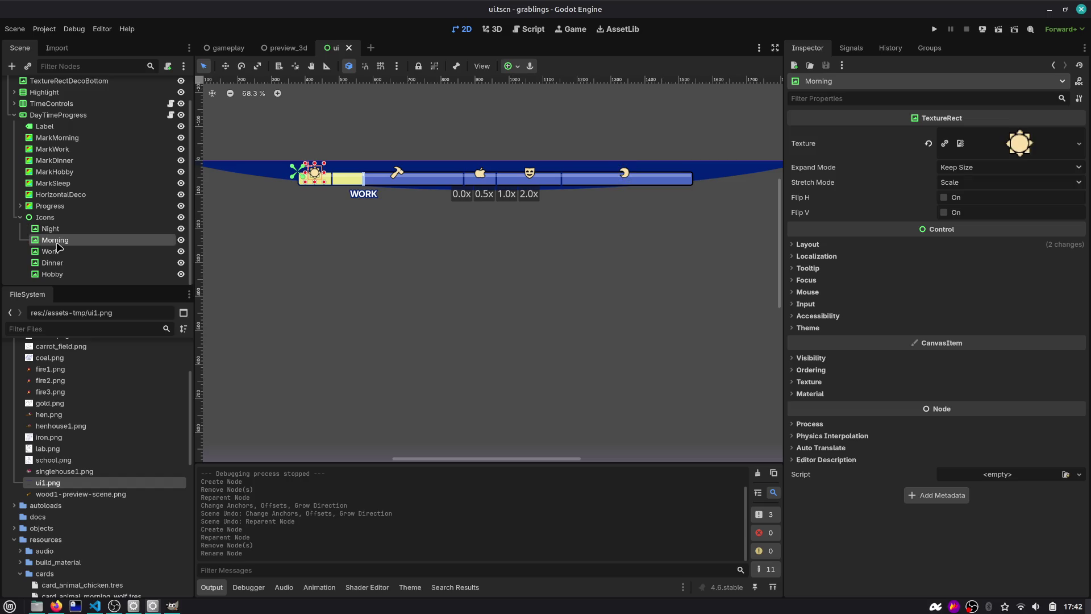
click(54, 275)
click(55, 263)
click(57, 252)
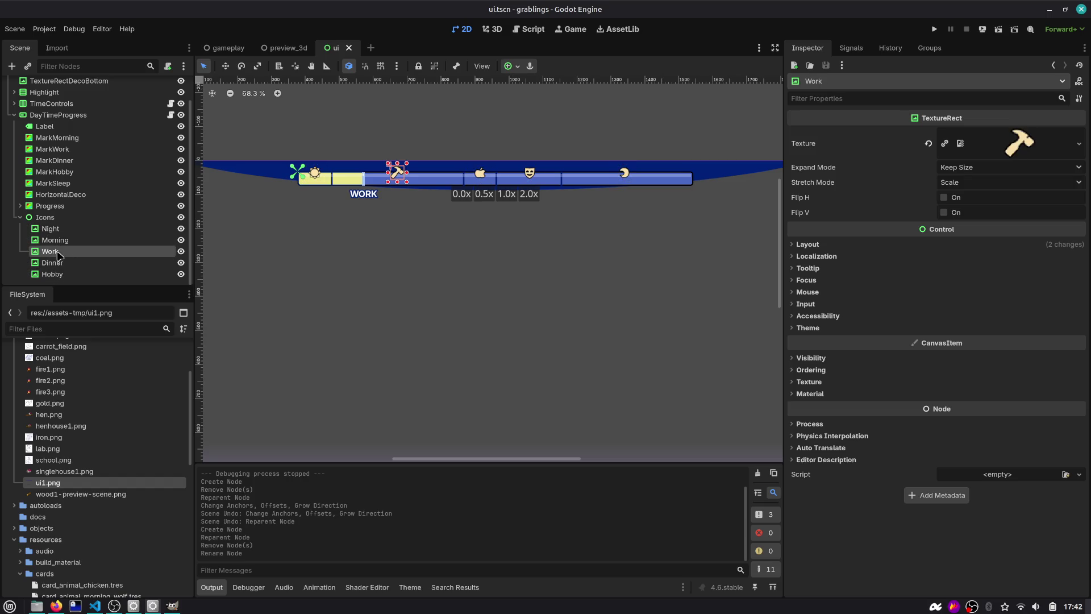
drag(55, 228, 56, 280)
click(64, 229)
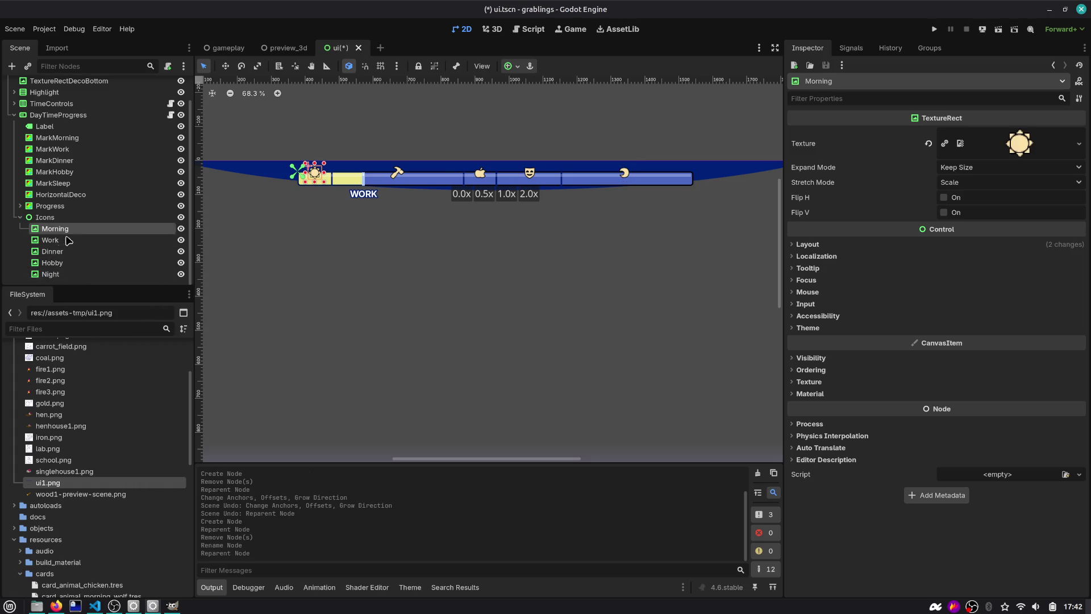
key(Down)
key(Down)
key(Down)
Step: Nudge the MarkMorning marker left to x=11 and save the ui scene
key(ctrl+s)
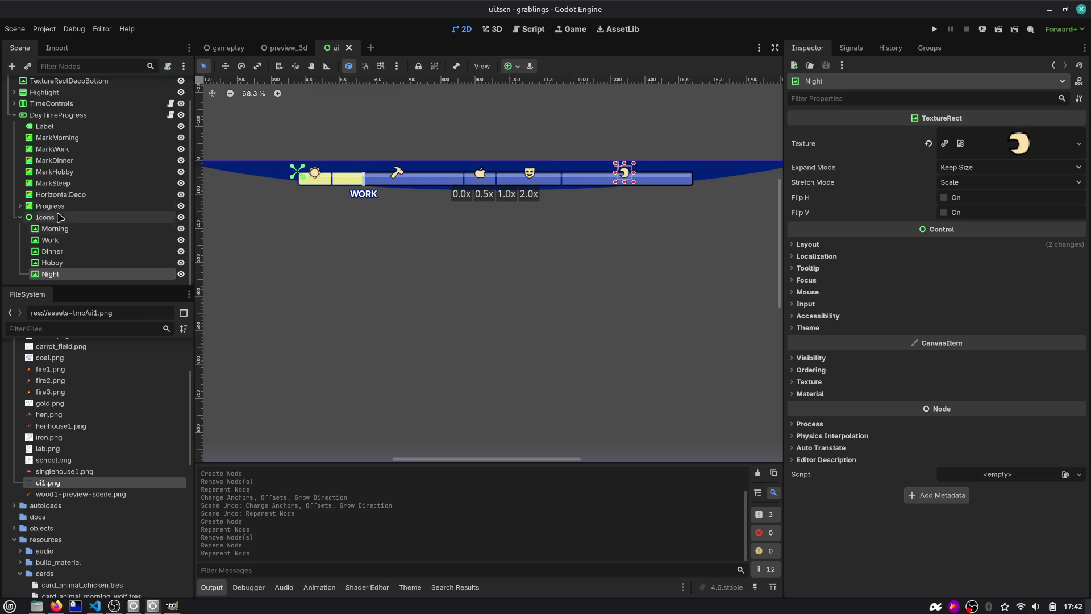
click(56, 171)
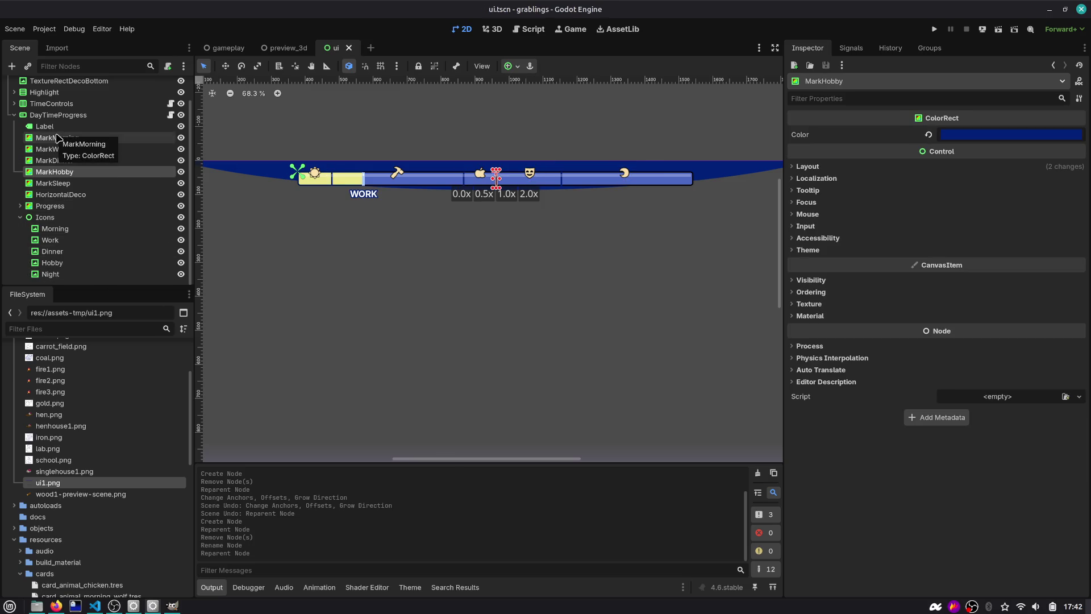
key(Up)
key(Up)
key(Up)
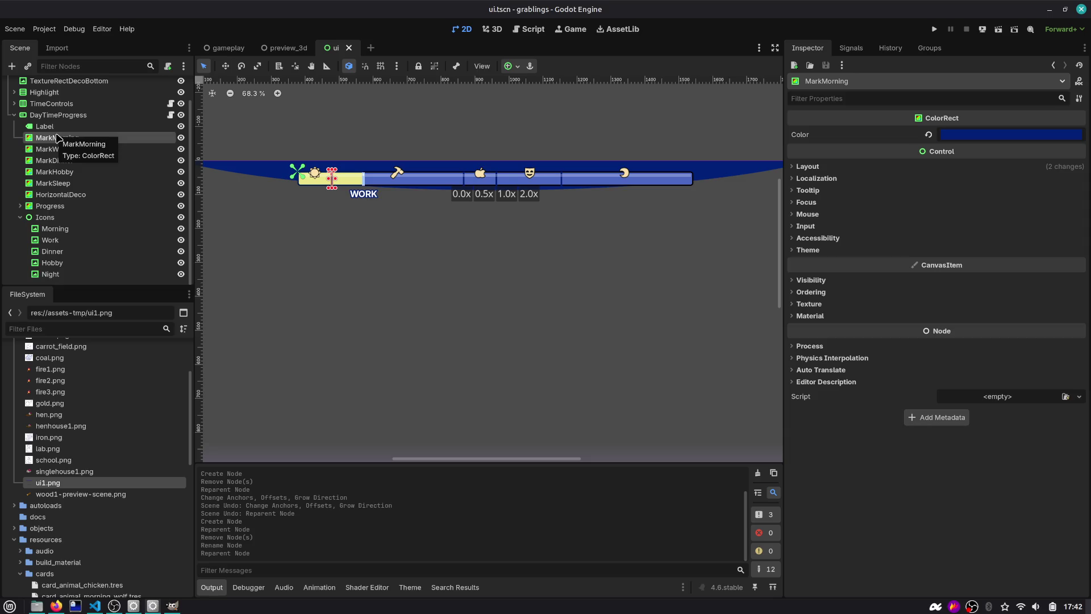
key(Down)
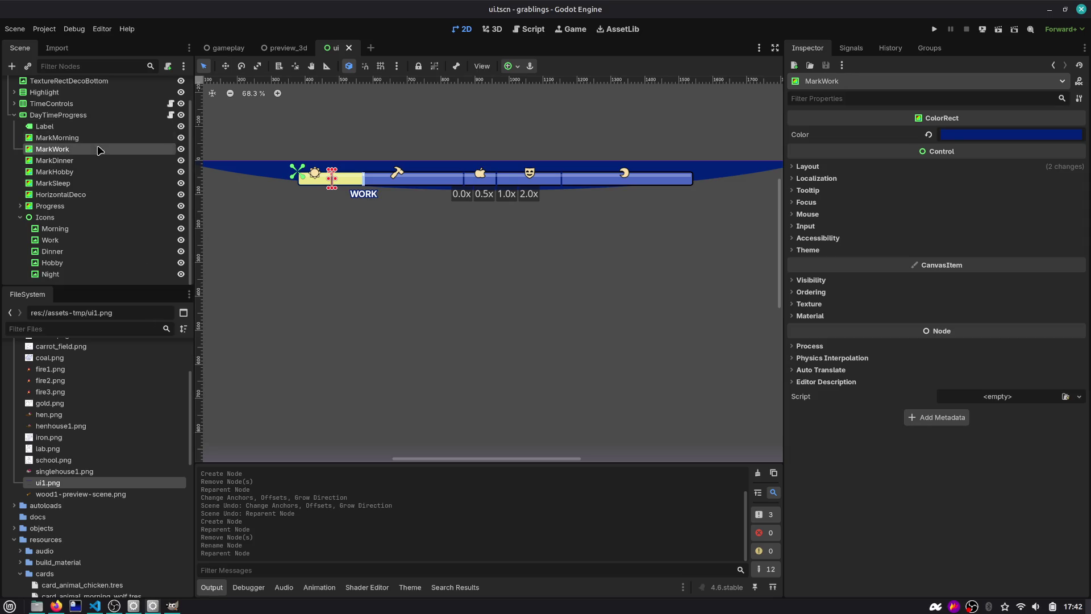
click(149, 139)
key(shift+Left)
key(shift+Left)
key(shift+Left)
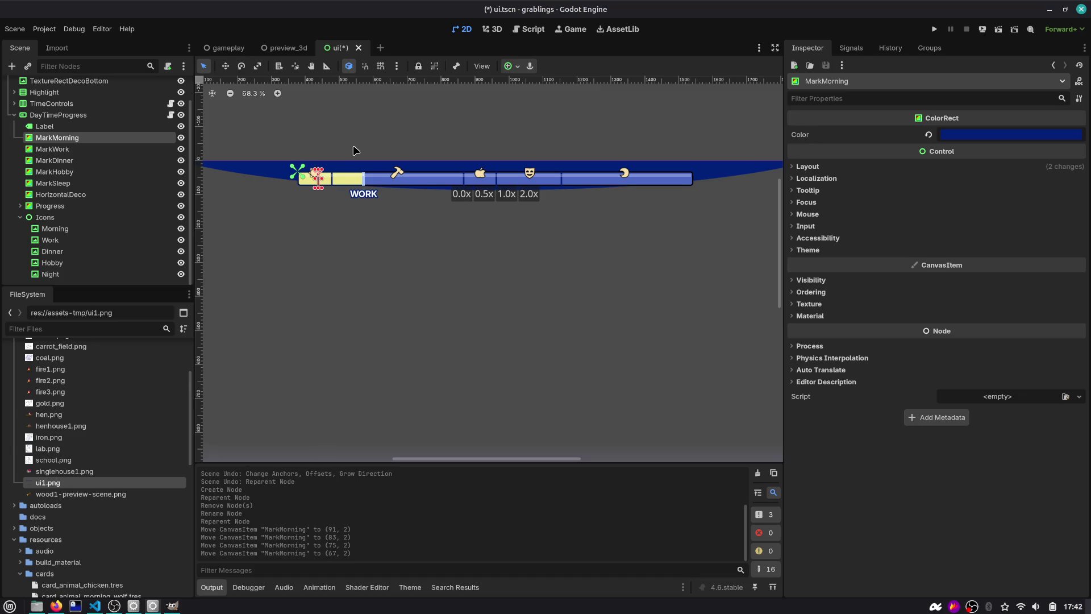
key(shift+Left)
key(shift+Left)
key(shift+Left)
key(shift+Right)
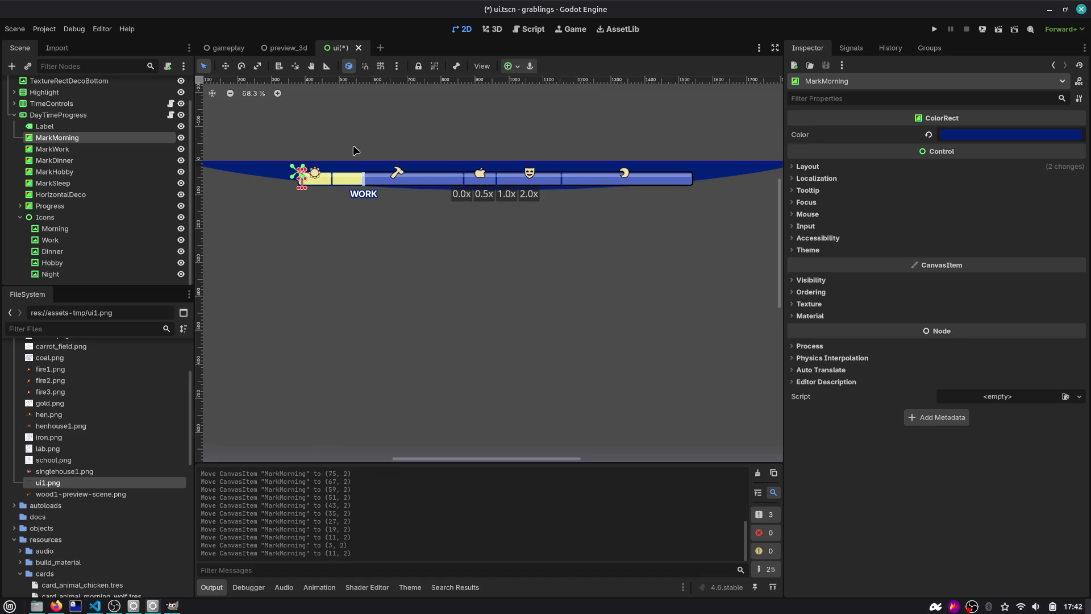
key(ctrl+s)
Step: Review the marker nodes, collapse DayTimeProgress, and run the project
click(74, 149)
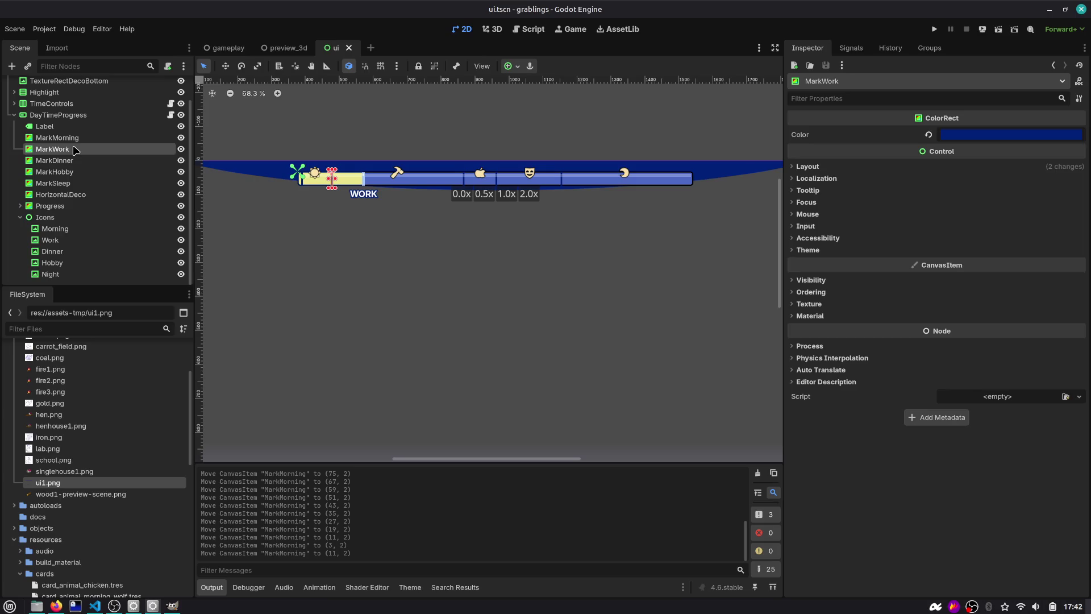
key(Down)
key(Down)
key(Down)
key(Down)
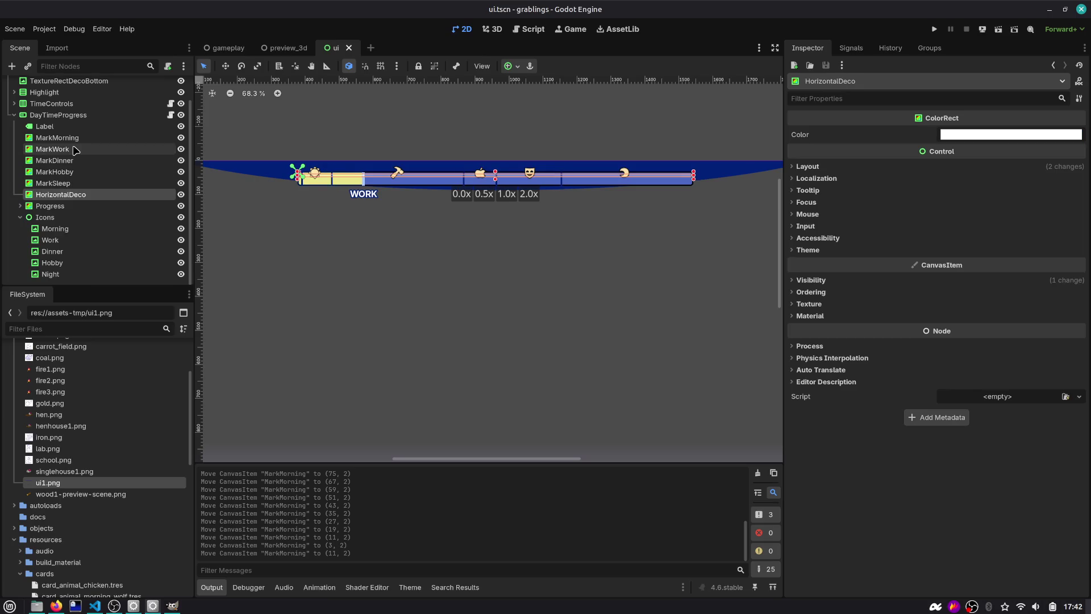
key(Up)
key(Up)
key(Up)
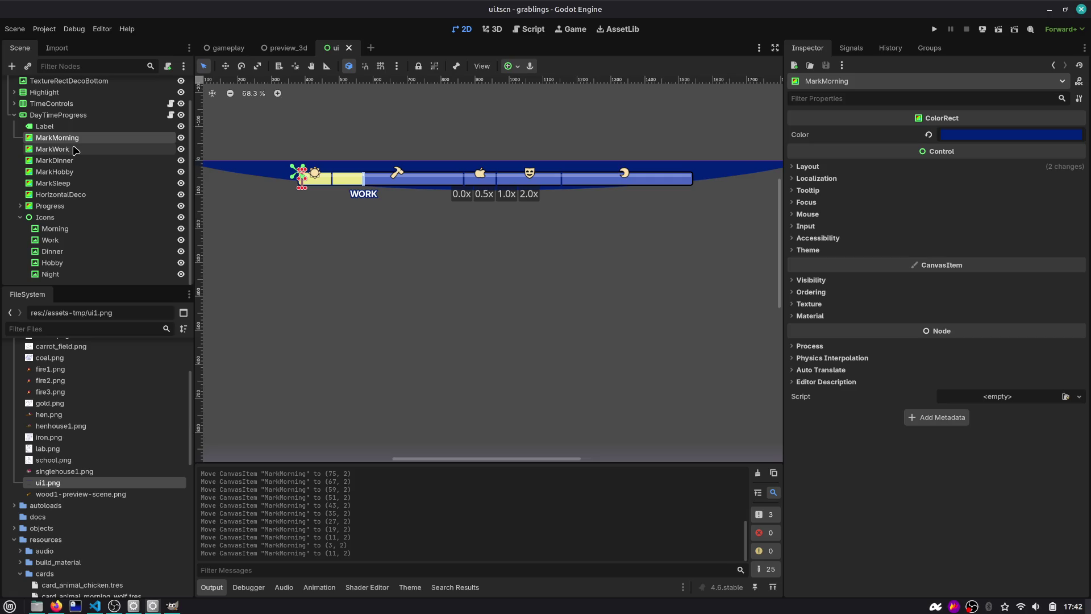
key(Left)
key(Left)
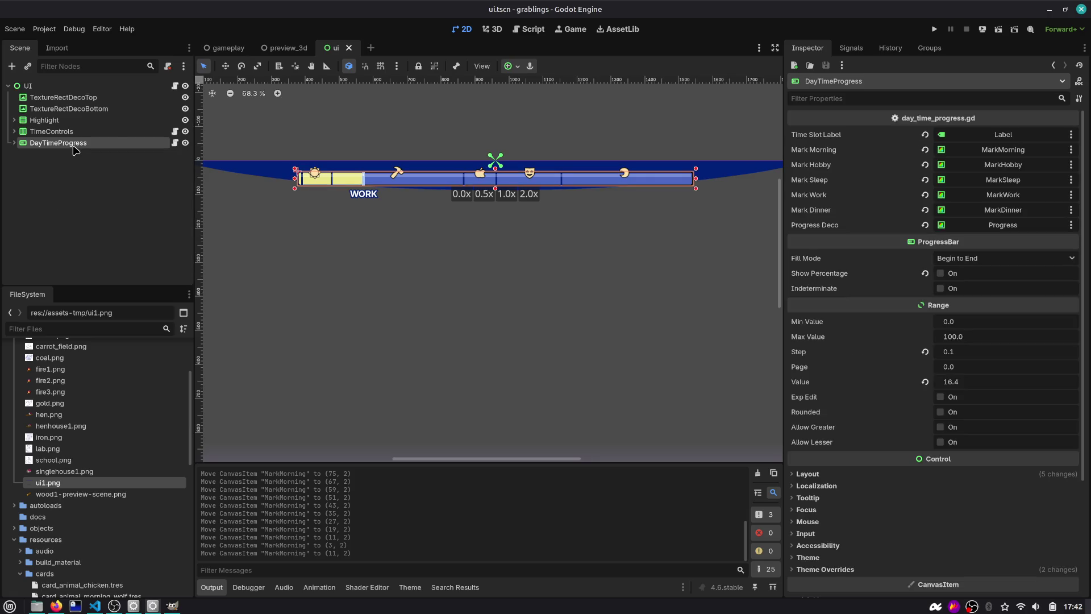
scroll(273, 166, up, 10)
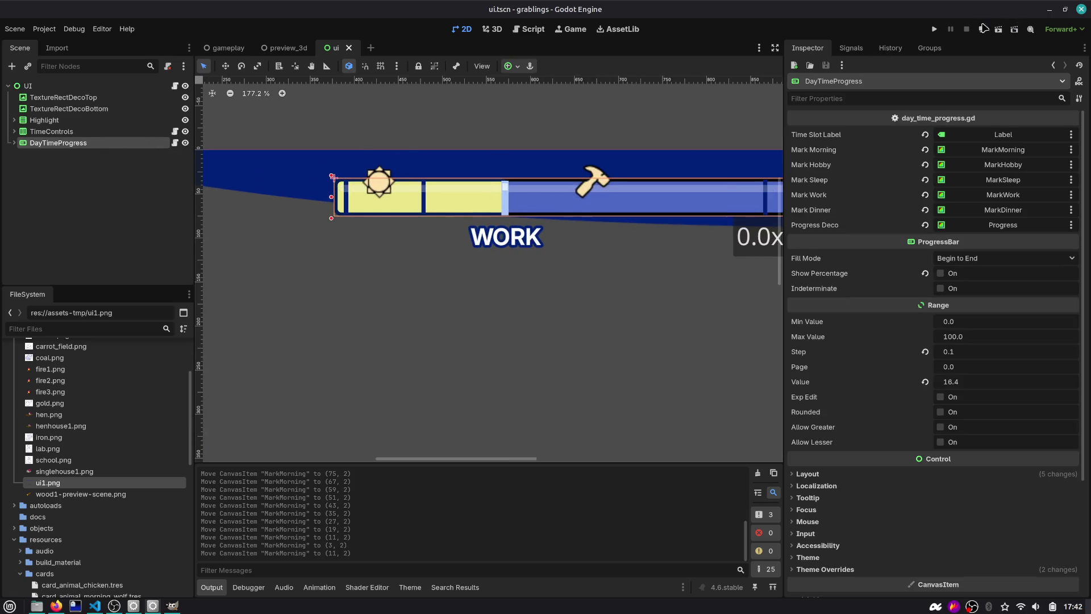
click(983, 28)
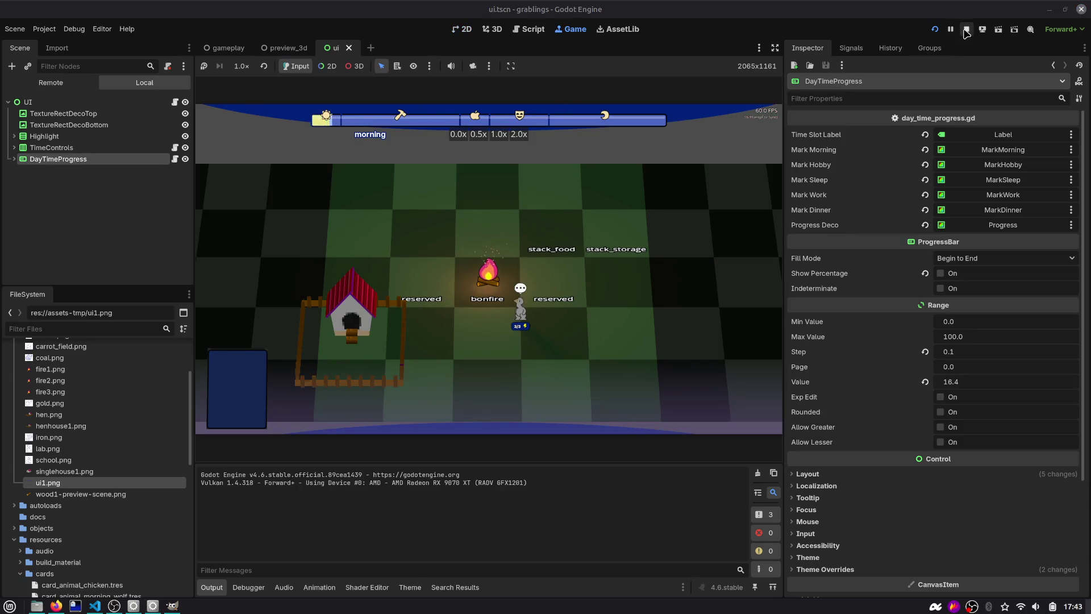
Step: Stop the game and hide the MarkMorning marker under DayTimeProgress
click(966, 29)
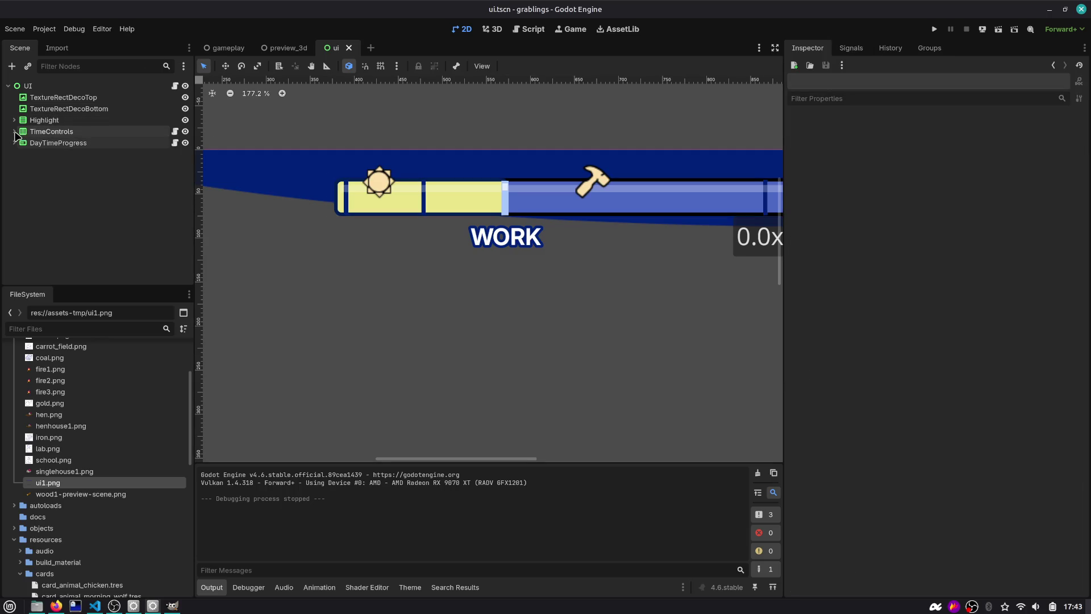
click(14, 132)
click(14, 131)
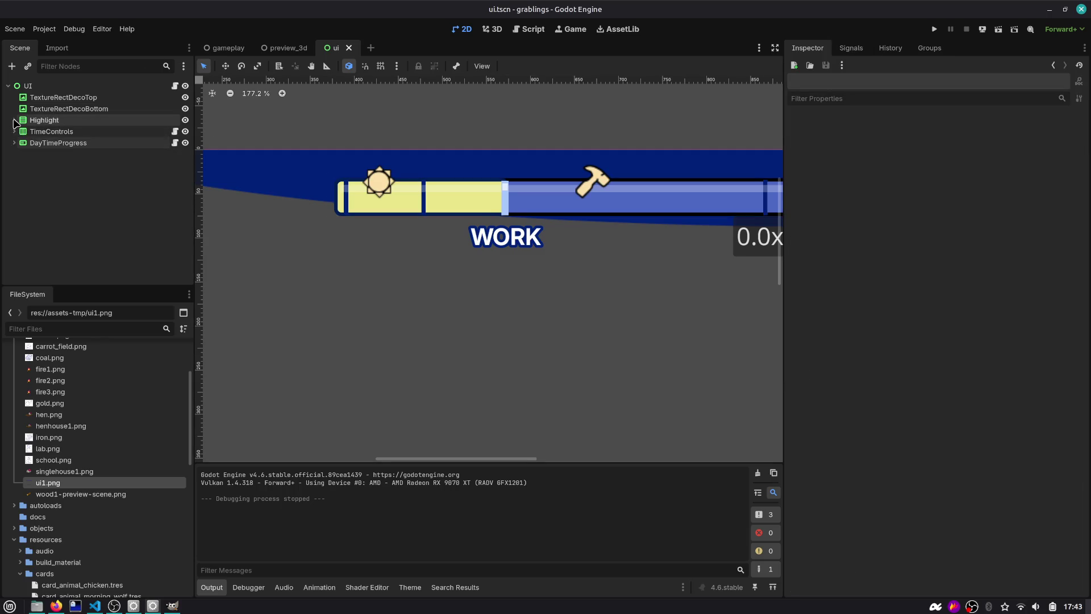
click(14, 142)
click(57, 166)
click(181, 166)
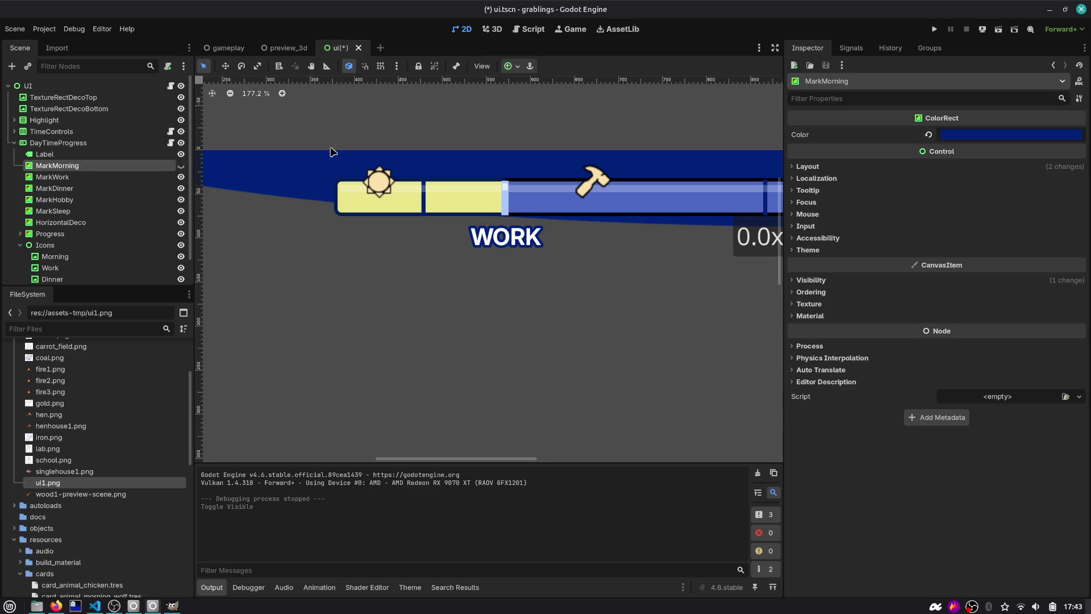
Step: Run the game comparing MarkMorning shown and hidden, leave it hidden, stop, and save
key(F5)
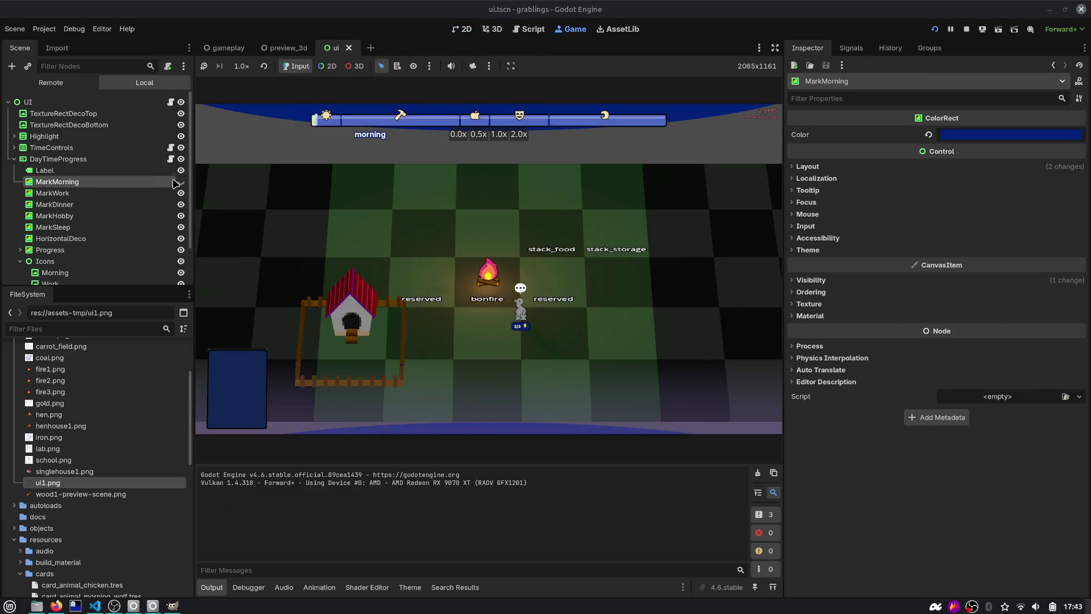
click(181, 182)
click(180, 182)
click(181, 182)
click(181, 183)
click(181, 183)
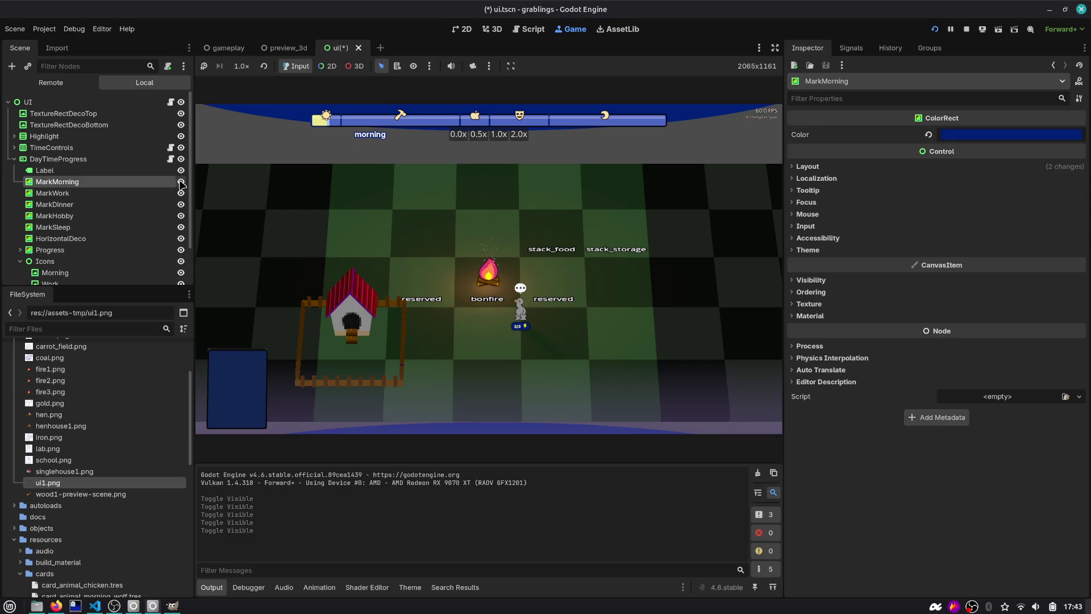
click(180, 182)
click(180, 183)
click(180, 183)
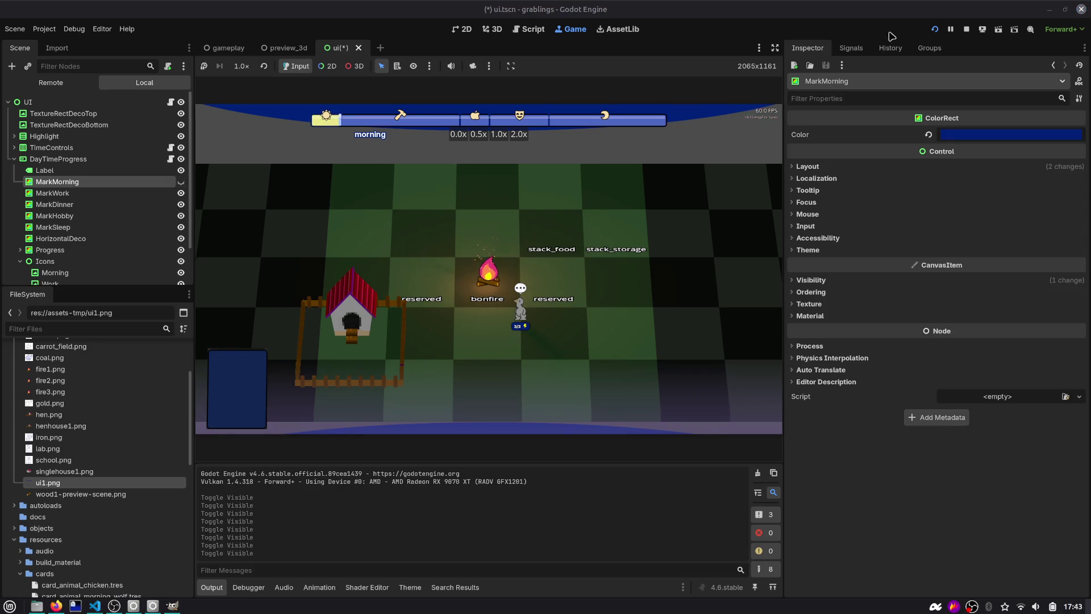
click(966, 29)
key(ctrl+s)
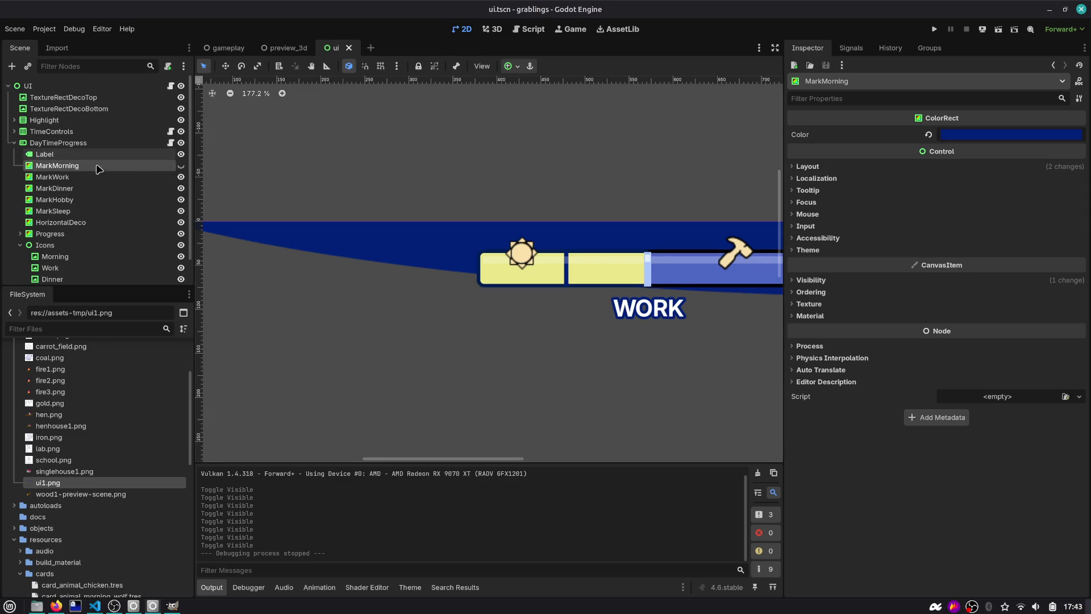
scroll(516, 360, down, 6)
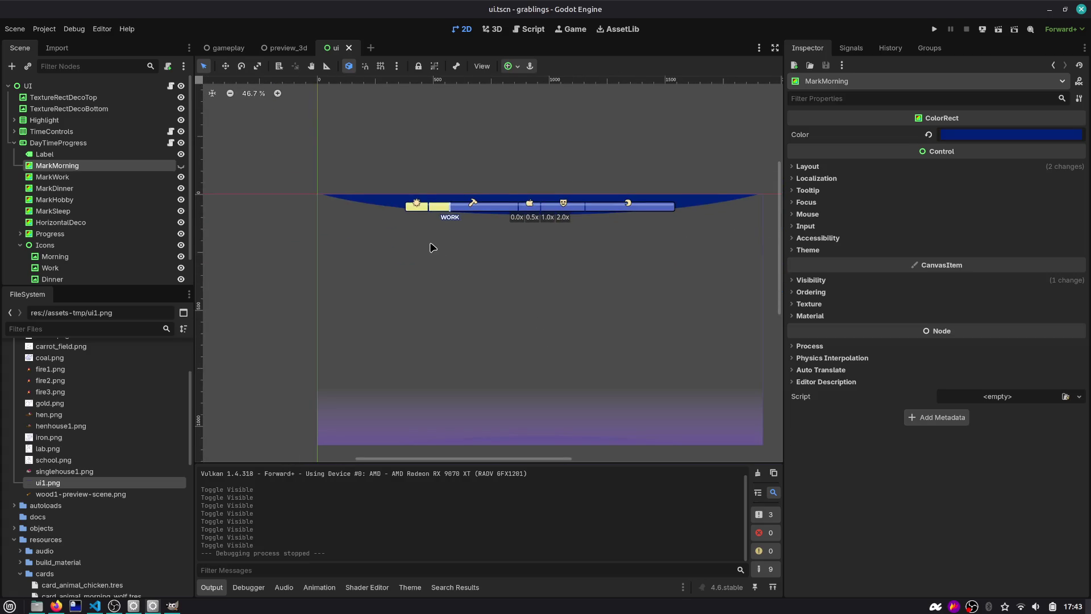
scroll(85, 188, down, 2)
click(79, 229)
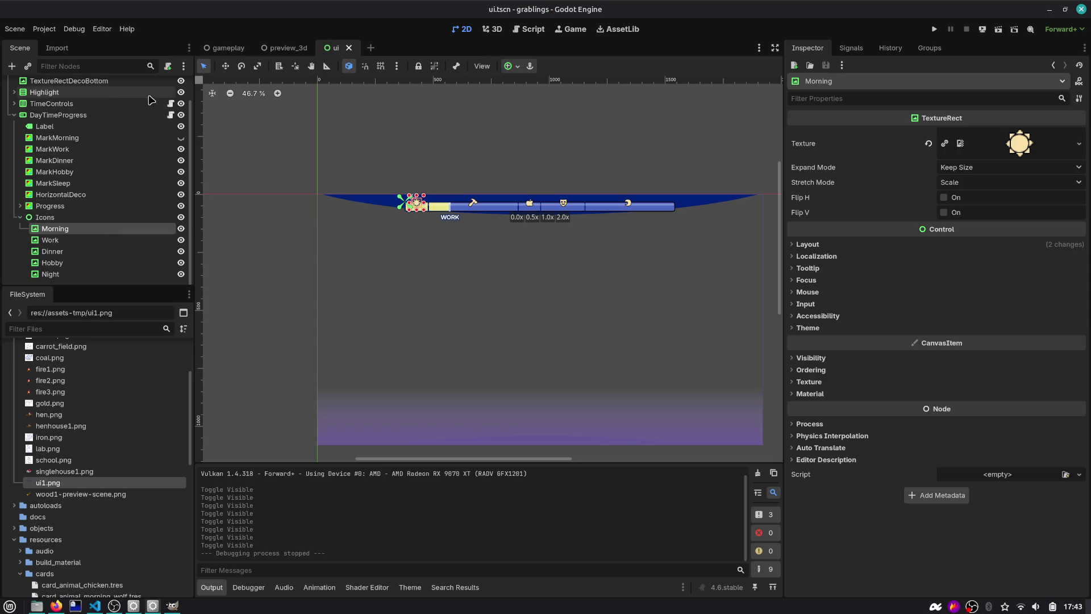
Step: Annotate var w with '# width of the container', save, and select the icon nodes
click(171, 115)
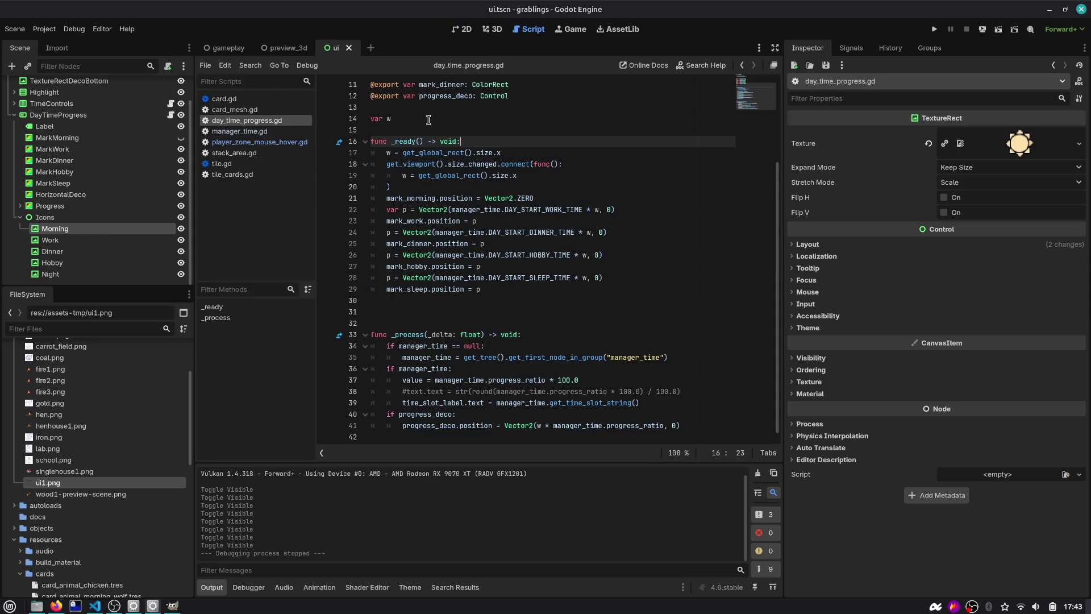
scroll(428, 119, up, 4)
click(413, 230)
key(ctrl+shift+Return)
text(#)
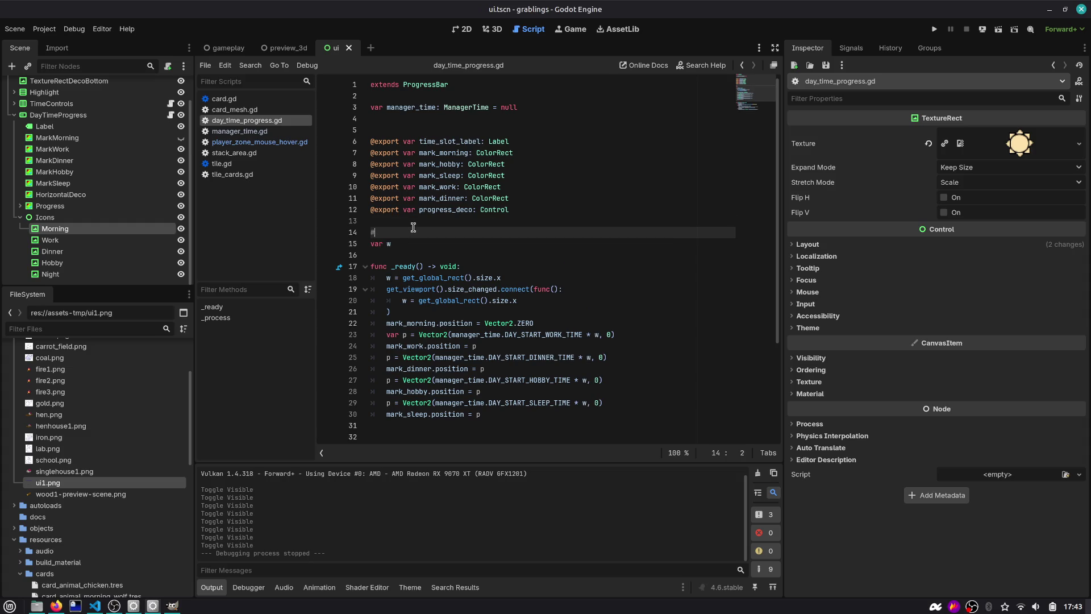
key(Down)
key(Return)
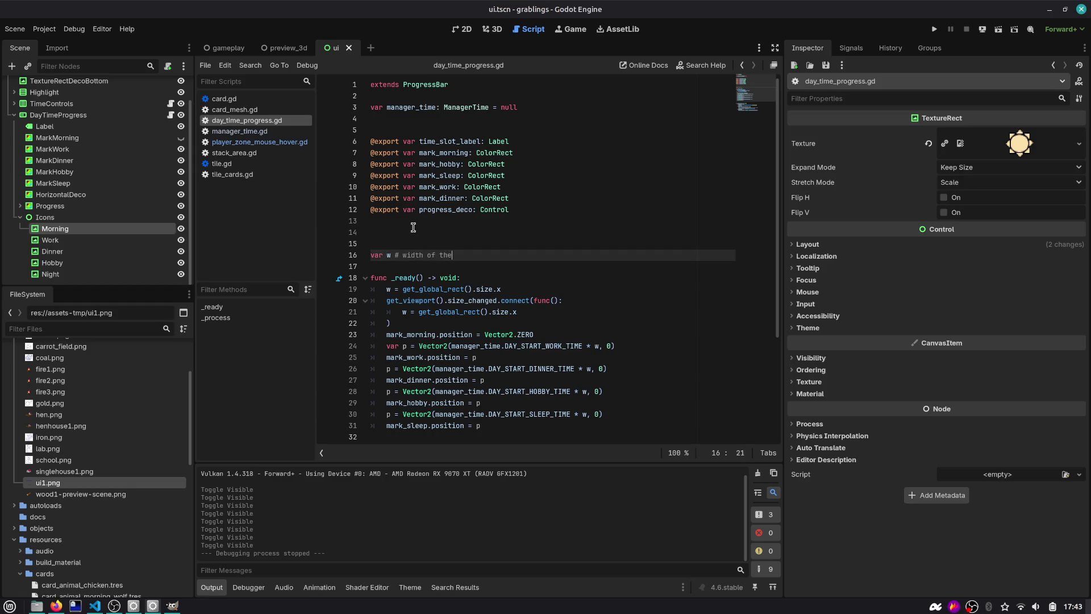
text(ner)
key(Up)
key(Down)
key(Down)
key(Down)
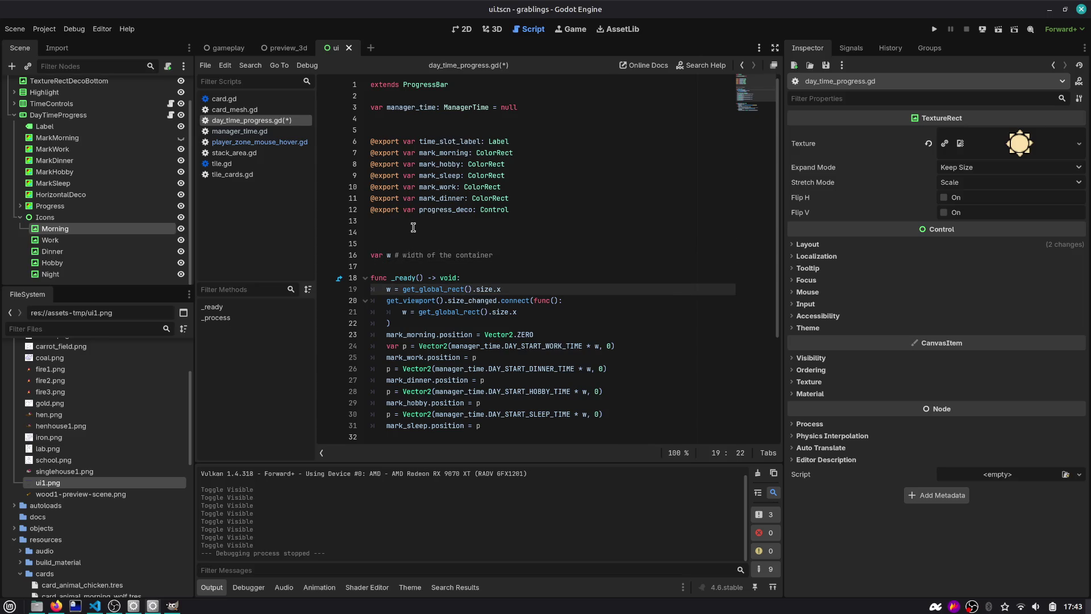
key(Up)
key(Up)
key(Up)
key(BackSpace)
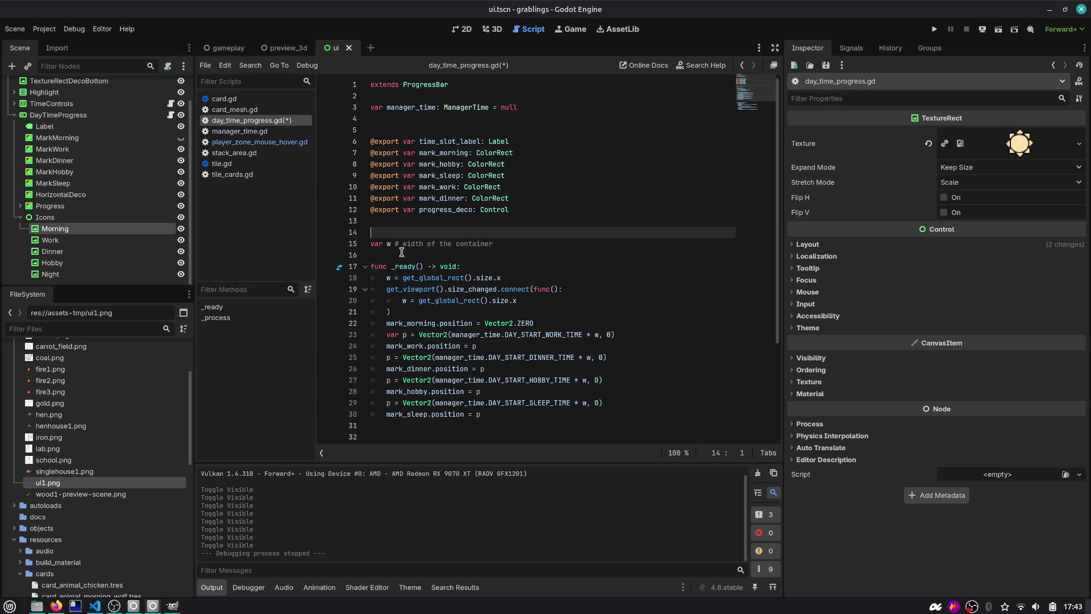
key(ctrl+s)
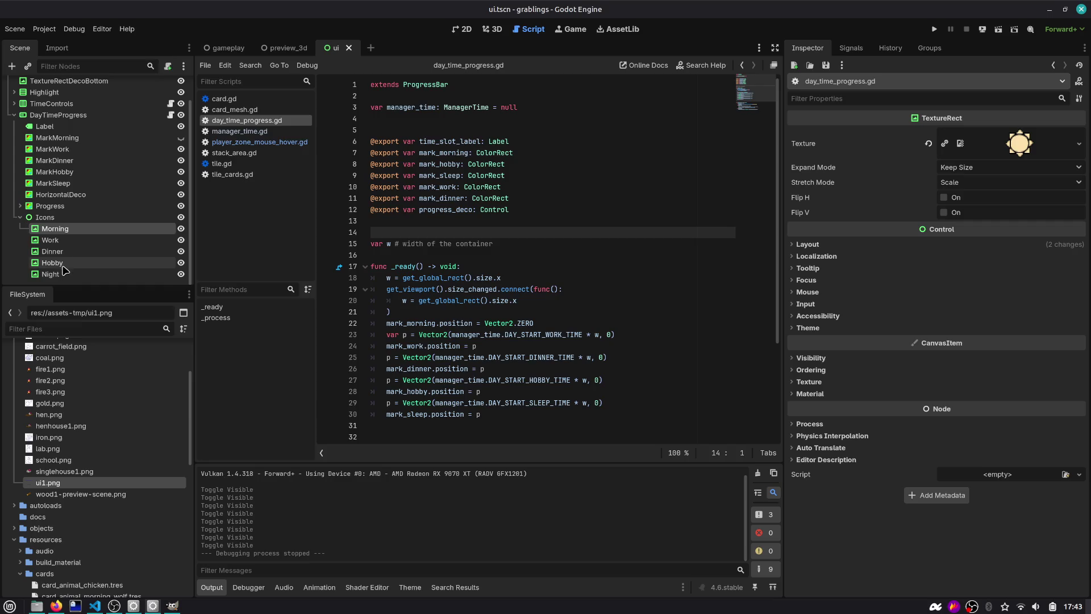
shift+click(67, 274)
click(69, 274)
Step: Ctrl-drag the icons below progress_deco as exported morning, work, dinner, hobby, night vars and save
shift+click(73, 232)
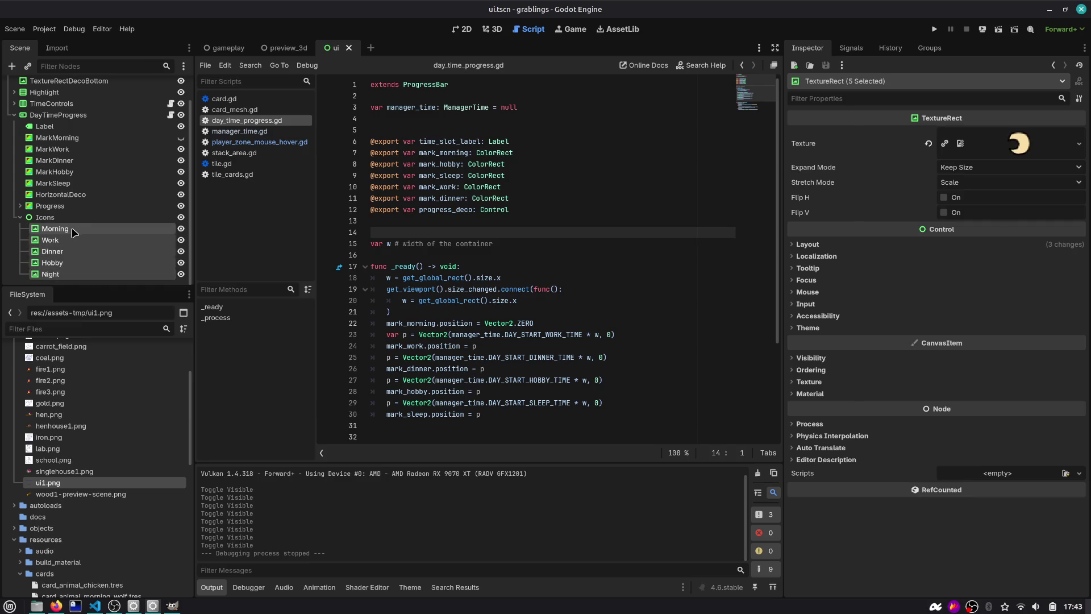
drag(72, 232, 386, 223)
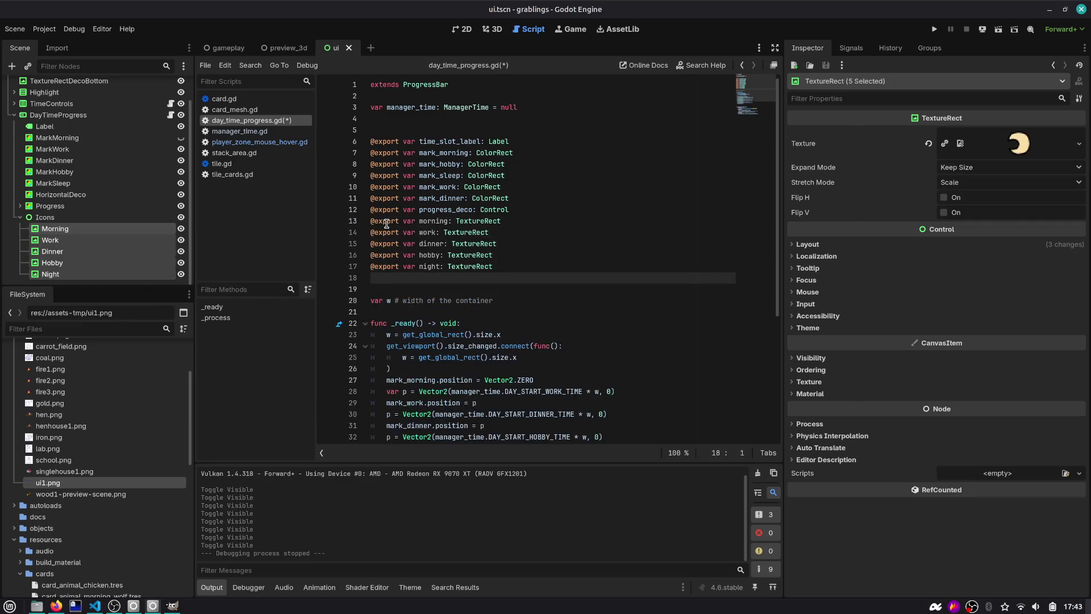
click(508, 263)
key(ctrl+s)
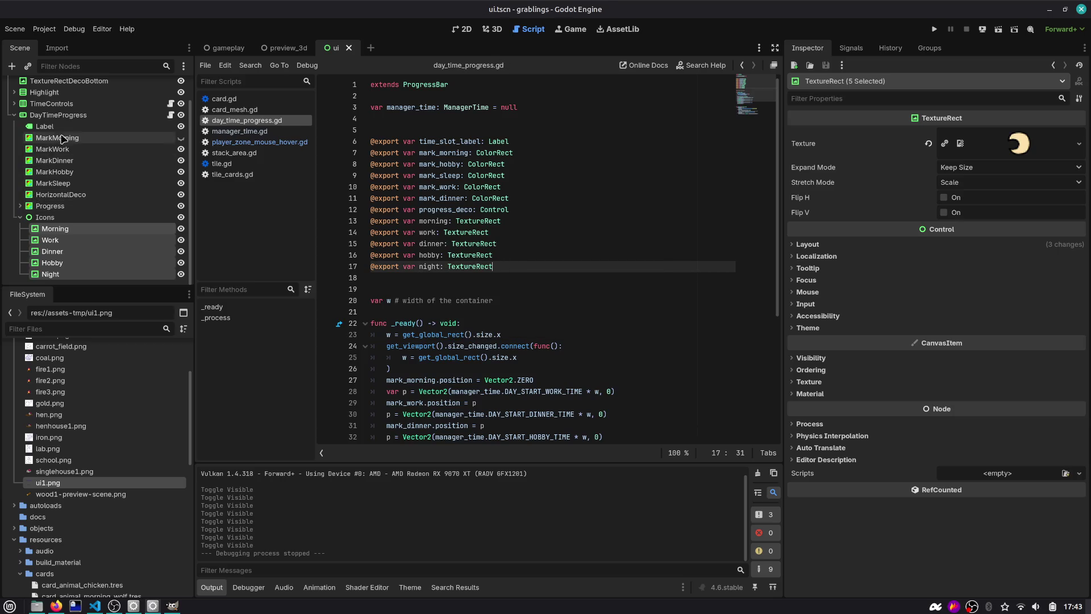
click(76, 116)
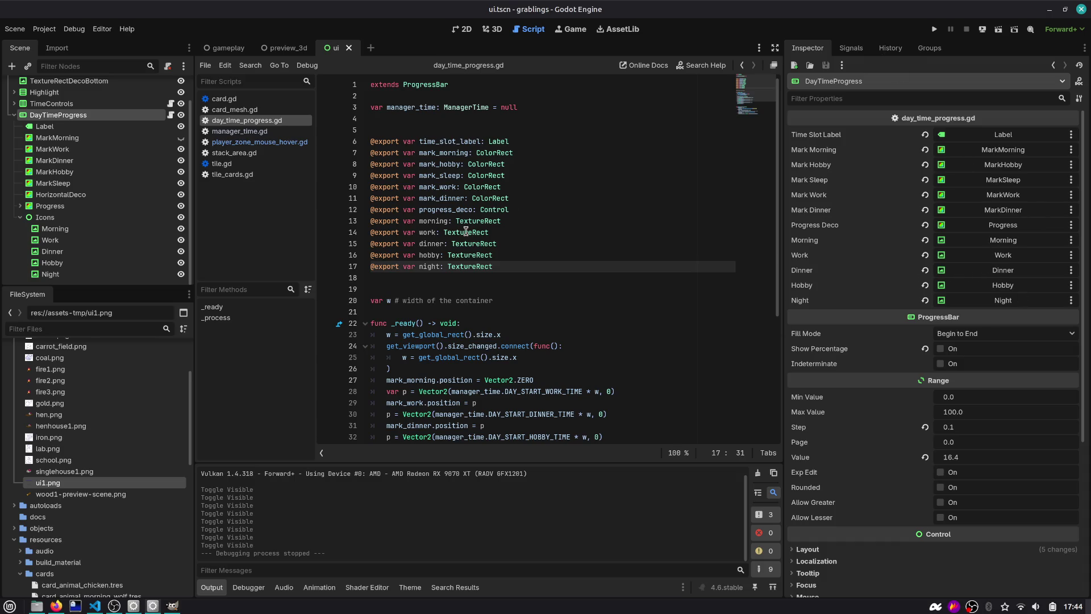
click(411, 231)
drag(514, 233, 369, 233)
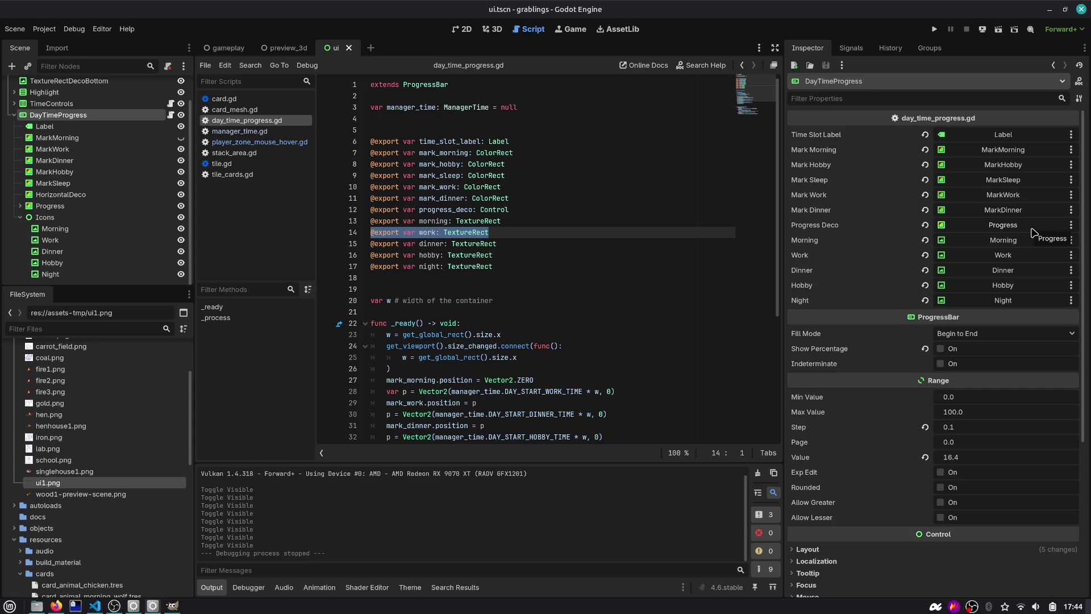
Step: Add an '# icons' comment above the morning export with a blank line before it, then select the Morning node
click(627, 255)
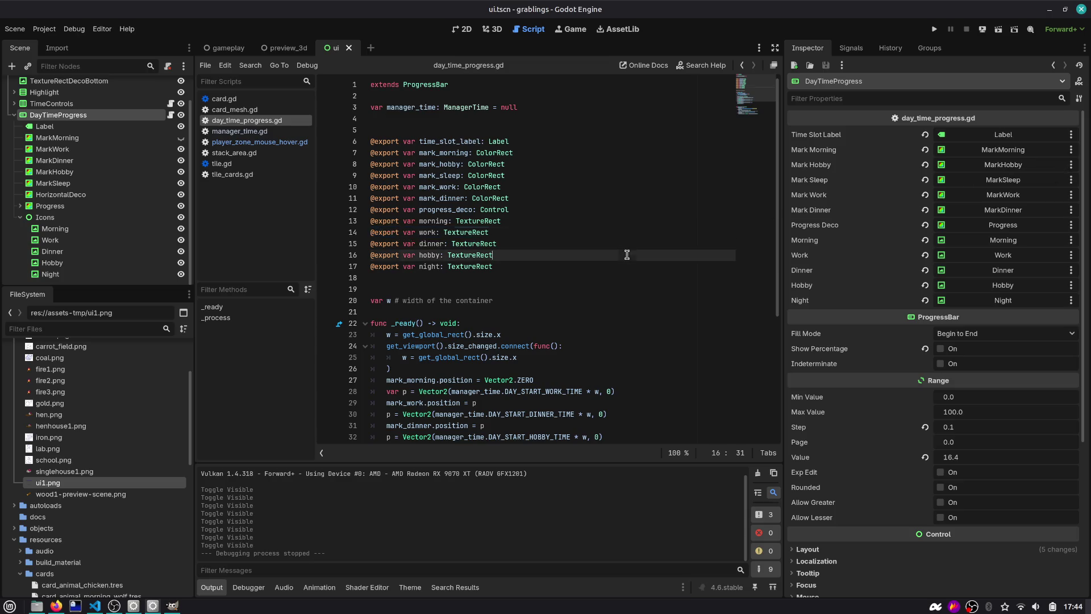
scroll(631, 259, down, 5)
scroll(520, 202, up, 3)
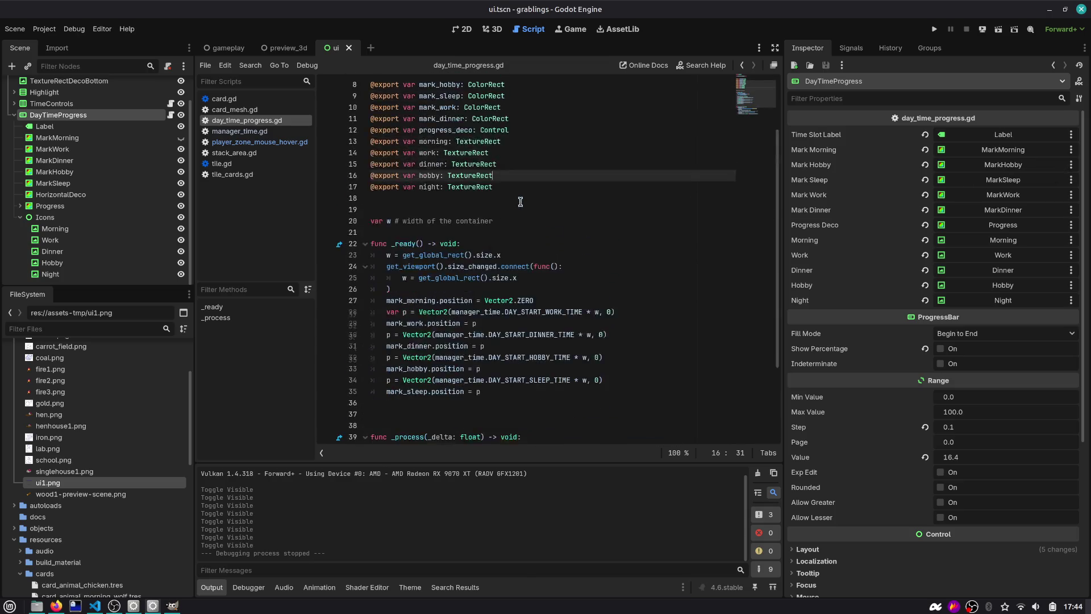
scroll(520, 202, down, 3)
click(490, 368)
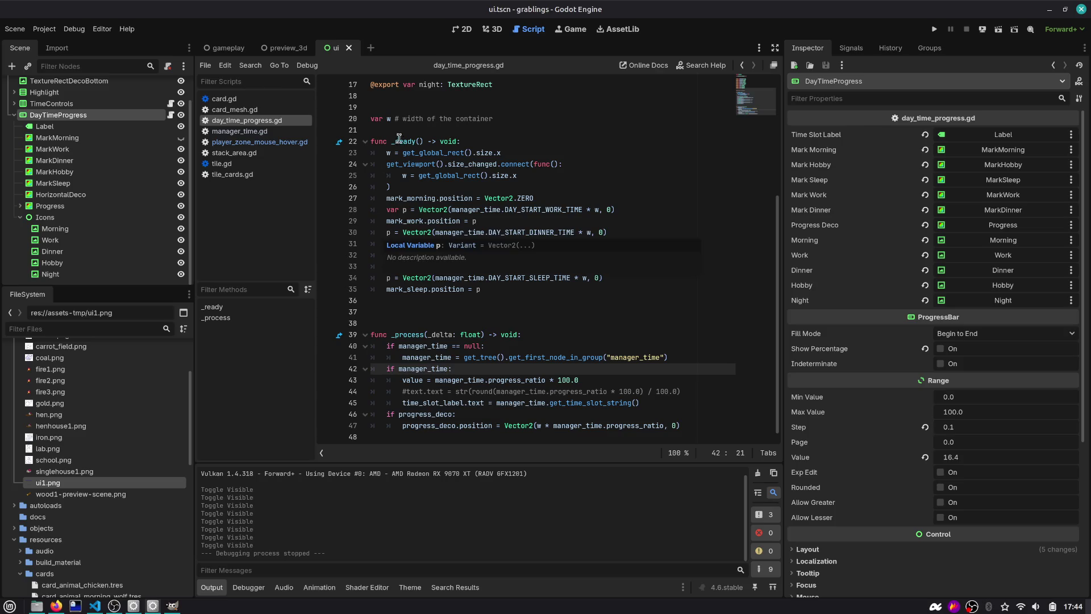
scroll(403, 167, up, 5)
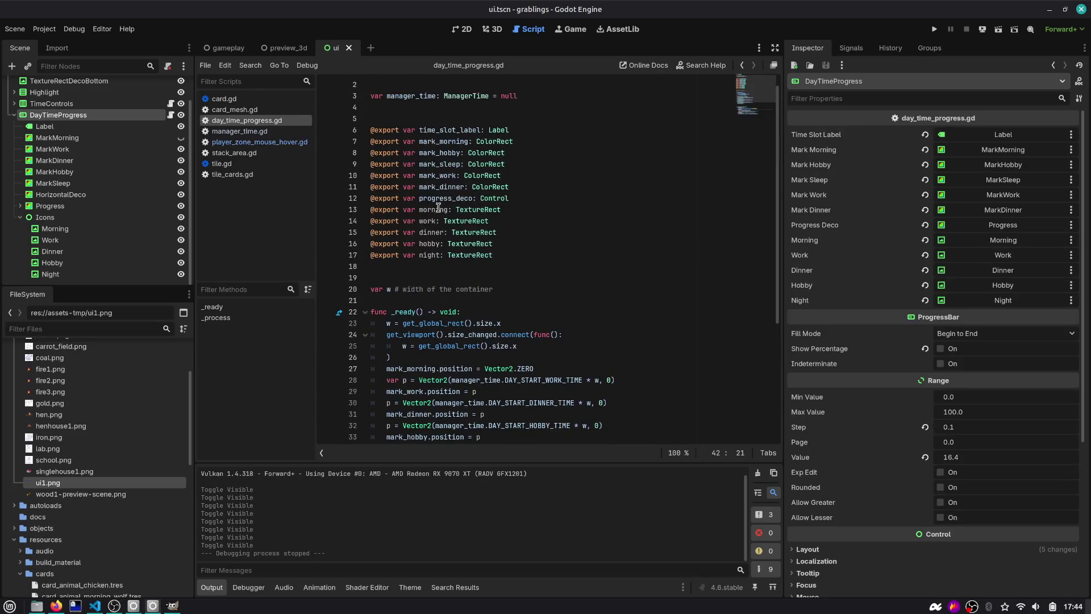
click(544, 199)
key(Return)
text(# icnod)
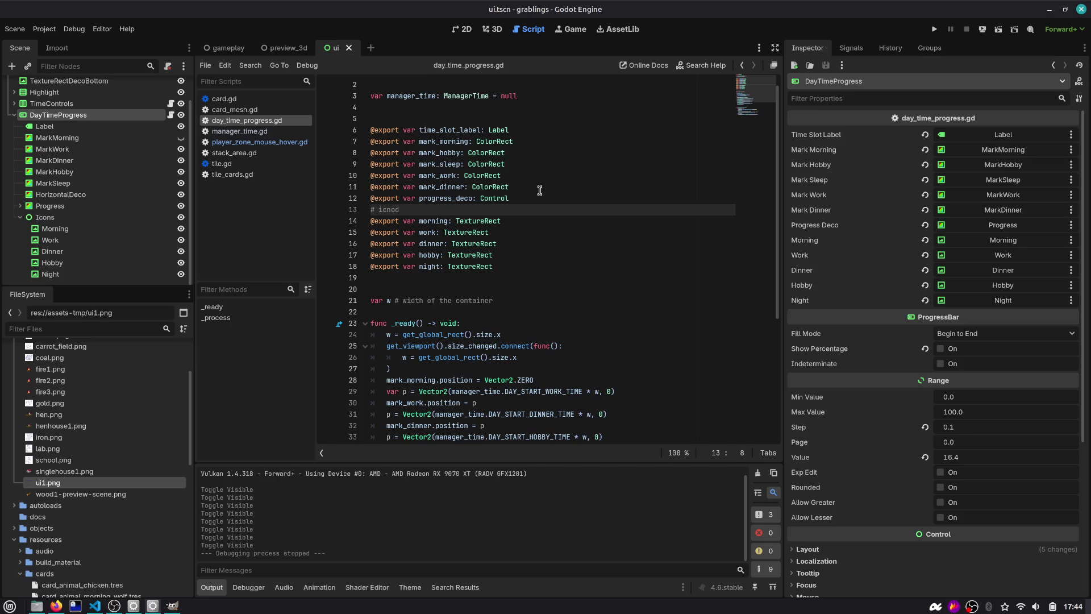
key(BackSpace)
key(BackSpace)
key(BackSpace)
text(o)
key(Return)
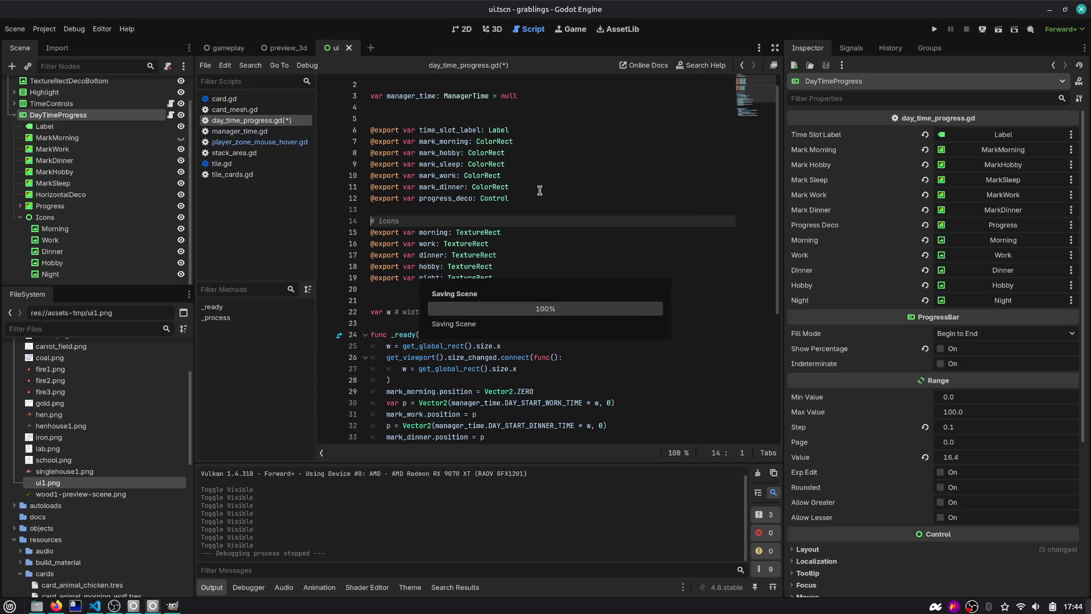
scroll(394, 246, down, 3)
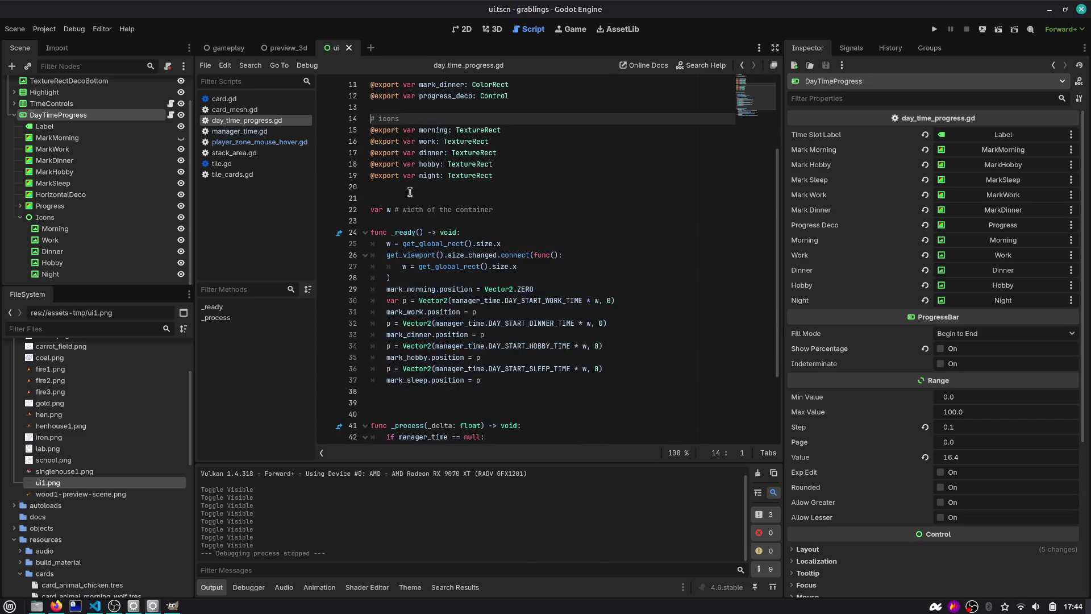
click(71, 228)
Step: Add a blank line before _ready and start an '# icons' comment at the end of _ready
click(487, 186)
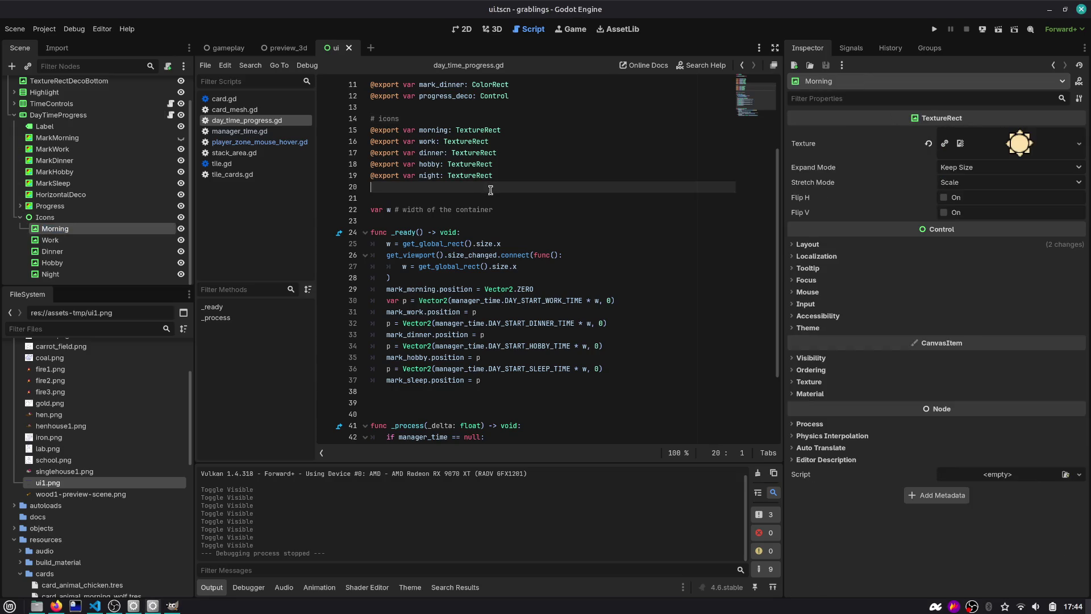
scroll(487, 227, down, 3)
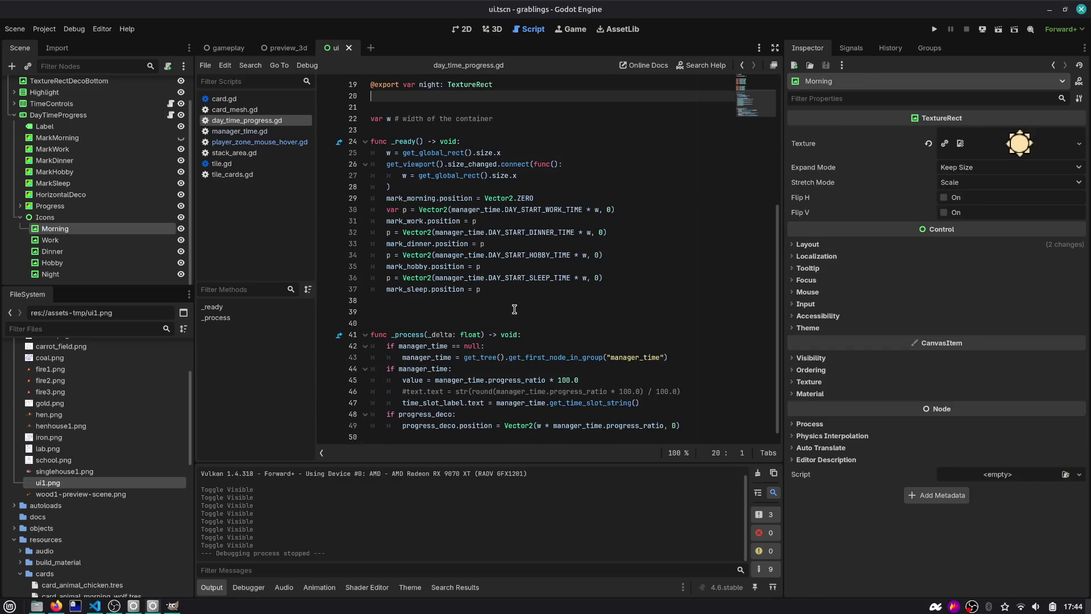
click(440, 131)
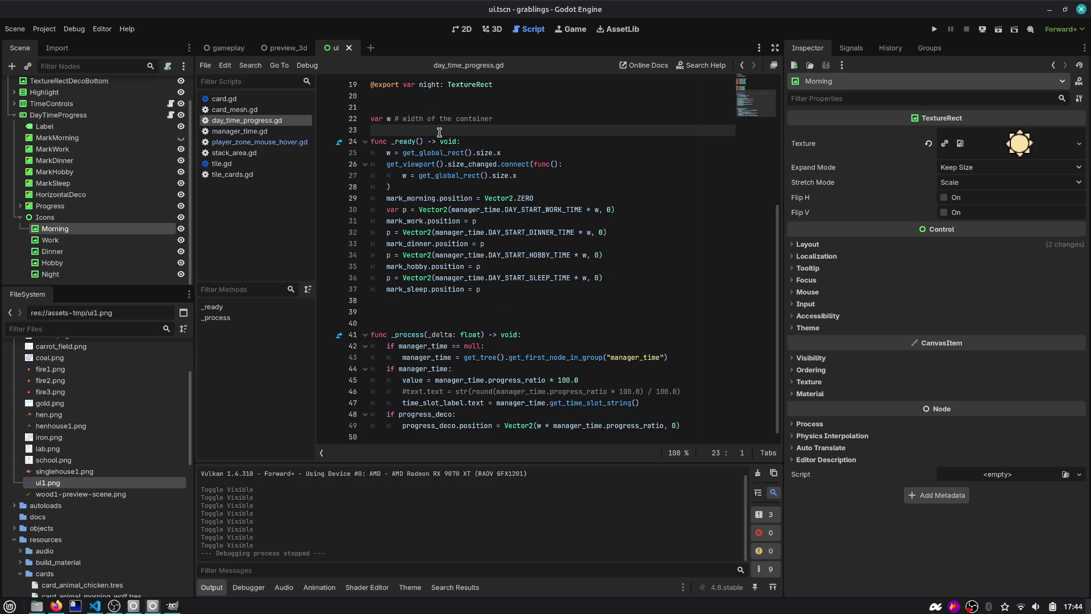
key(Return)
key(Down)
key(Down)
key(Down)
key(End)
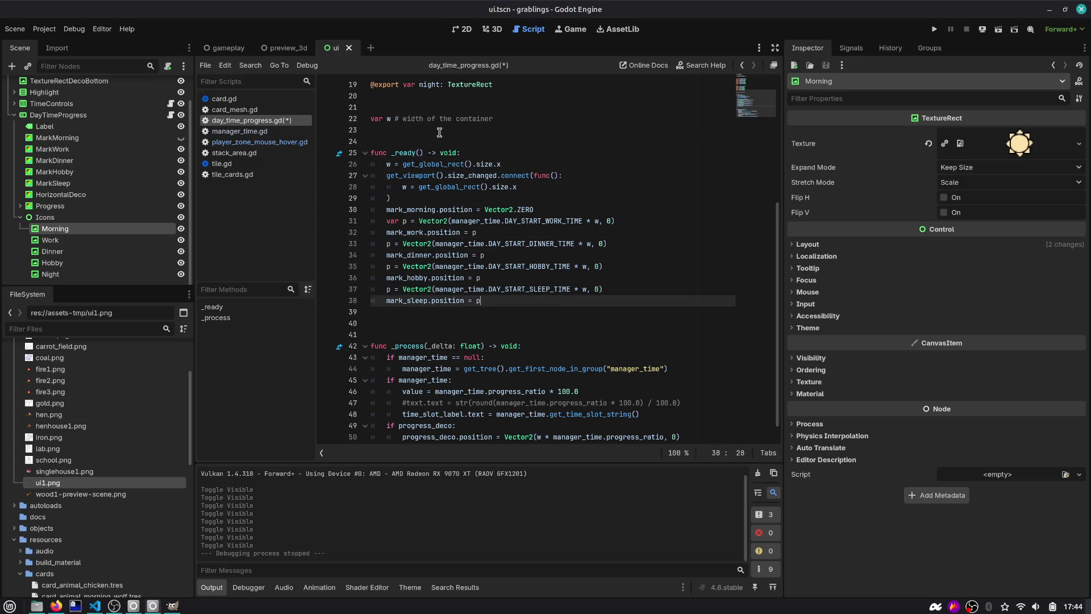
key(Return)
key(Return)
text(# icons)
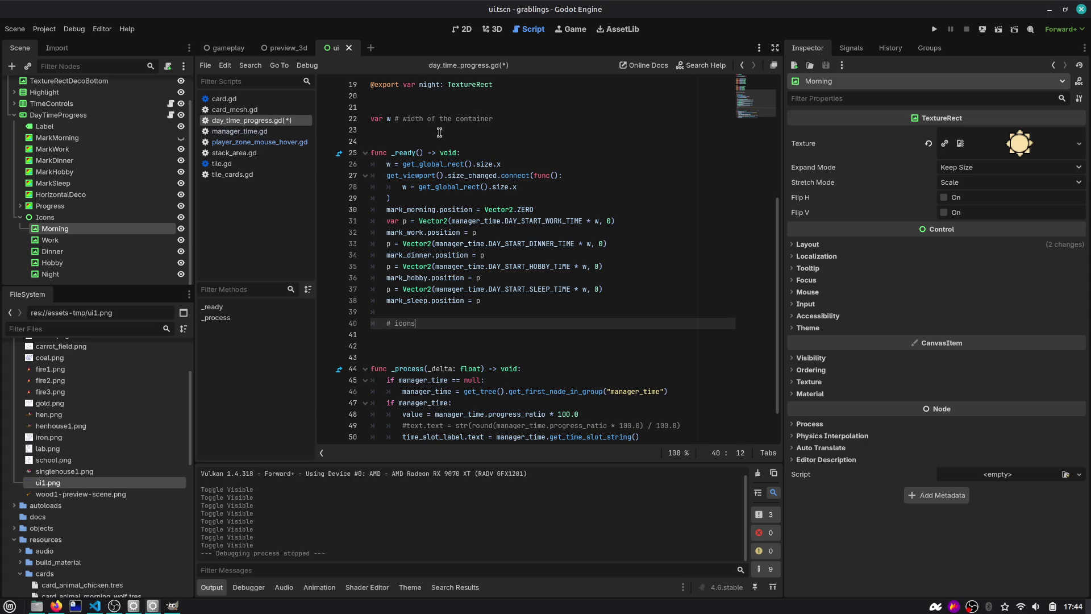
key(Return)
Step: Declare 'var icons_y = morning.y' under the comment, followed by an unfinished 'morning.position.x =' line
scroll(526, 169, up, 2)
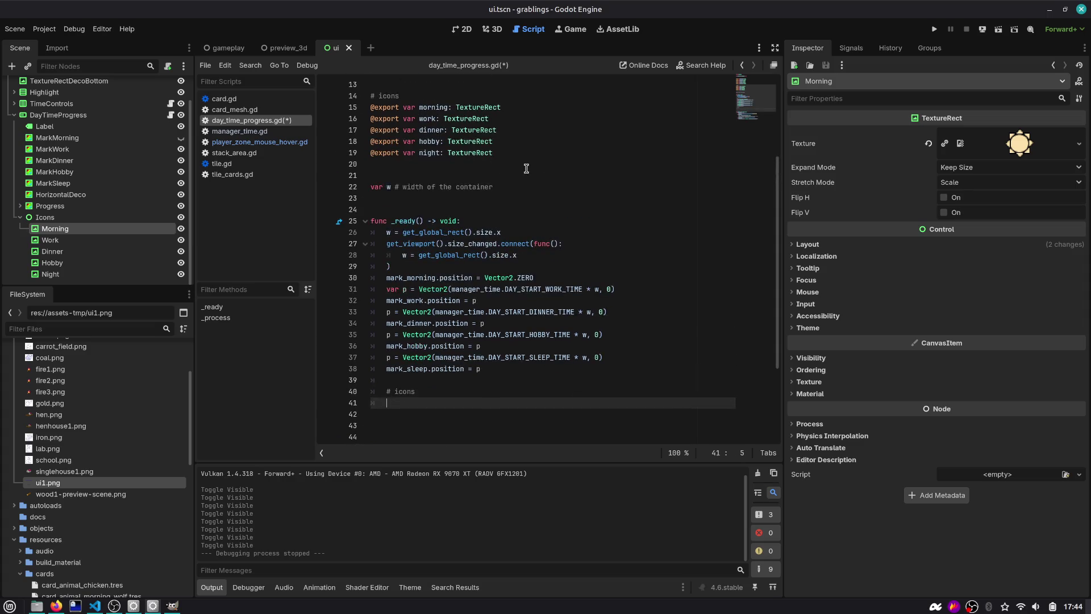
text(morning.position.x )
text(=)
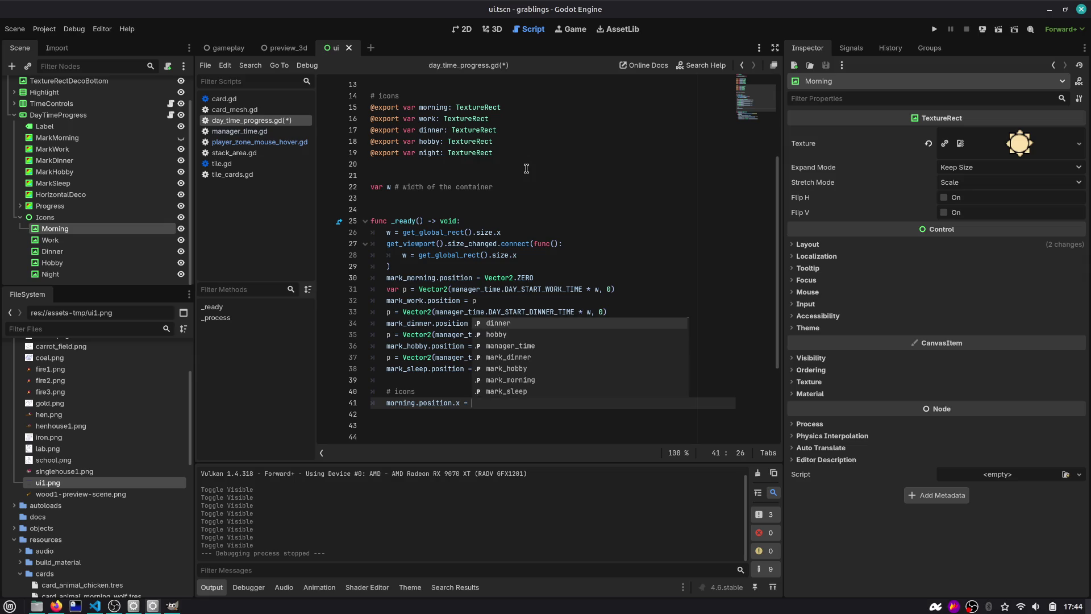
key(BackSpace)
key(BackSpace)
key(BackSpace)
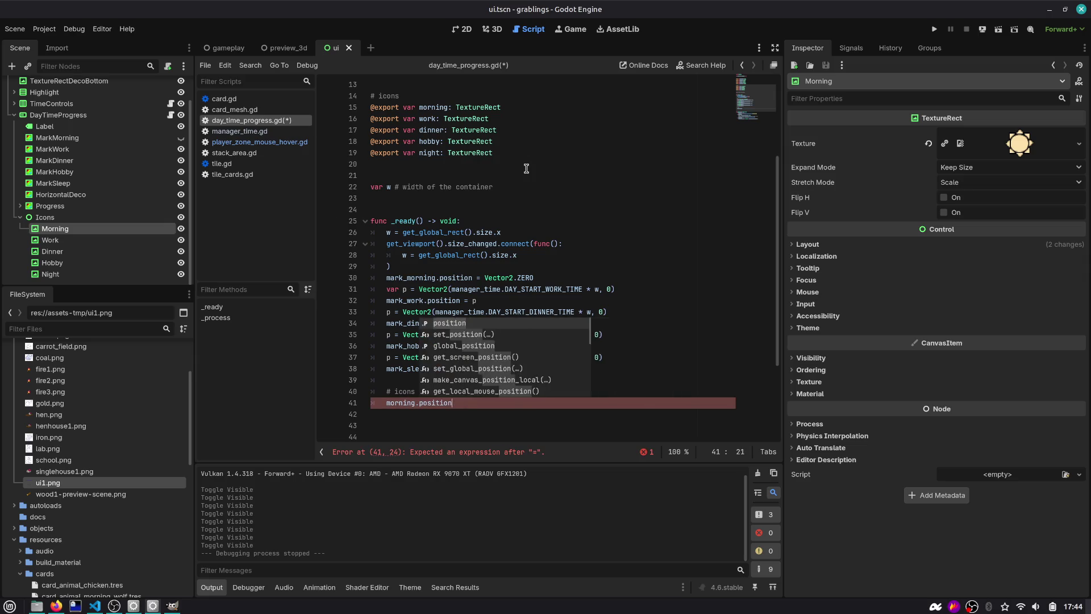
key(ctrl+shift+Return)
text(var ic)
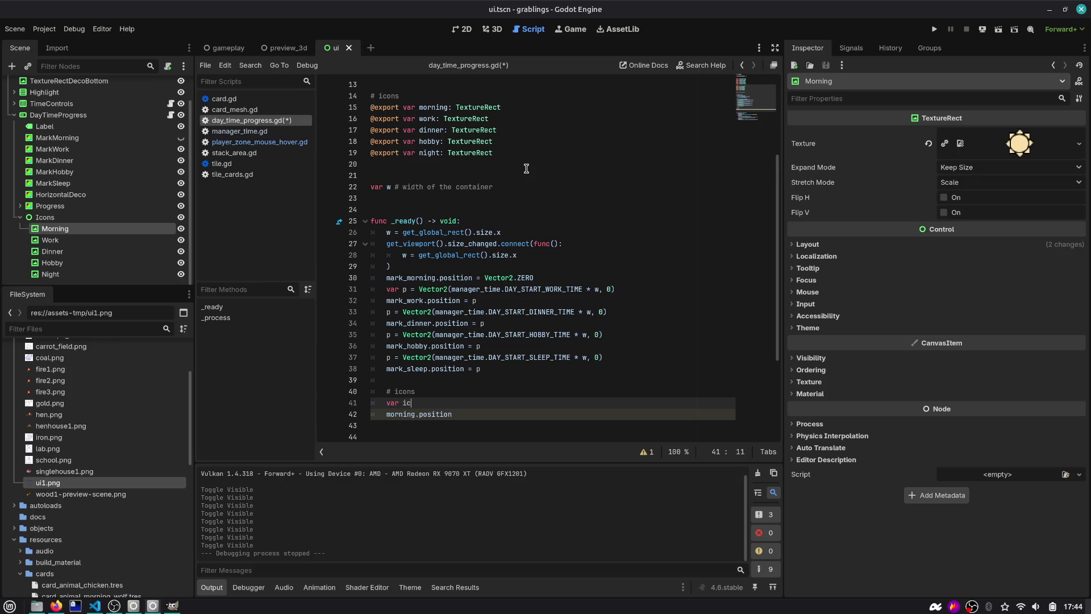
text(-3)
key(shift+Home)
key(End)
key(BackSpace)
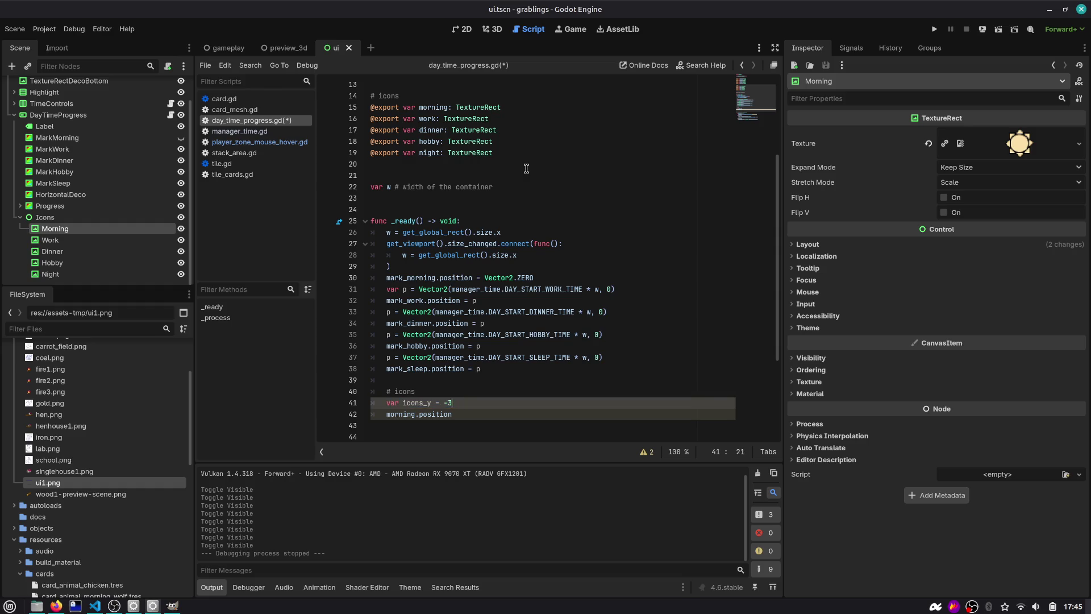
text(morning.y)
key(Down)
key(Escape)
key(Down)
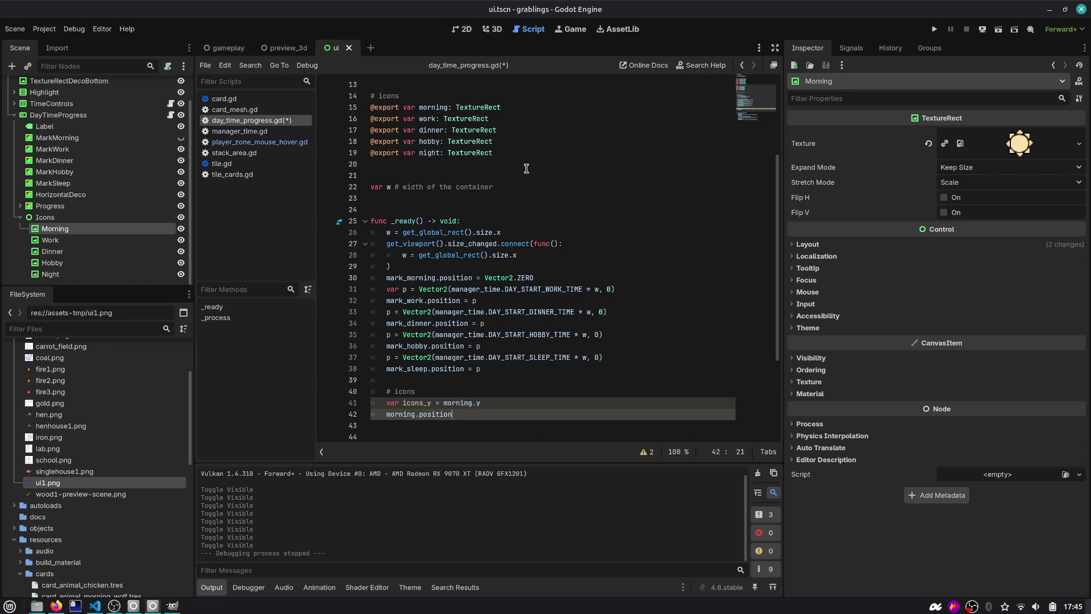
text(=)
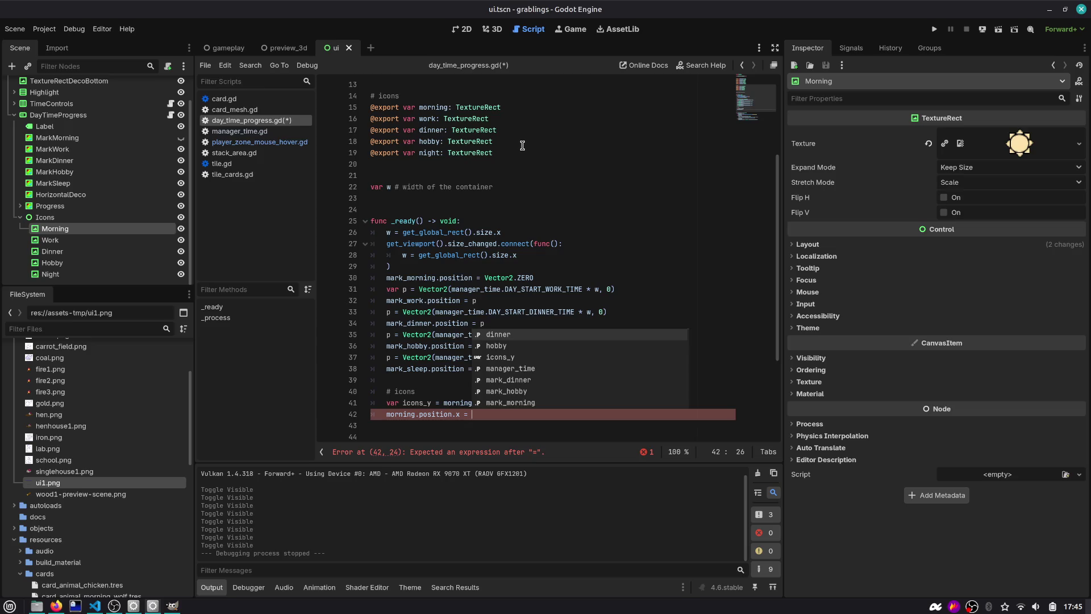
Step: Select manager_time.DAY_START_WORK_TIME on line 31
double_click(537, 291)
double_click(470, 291)
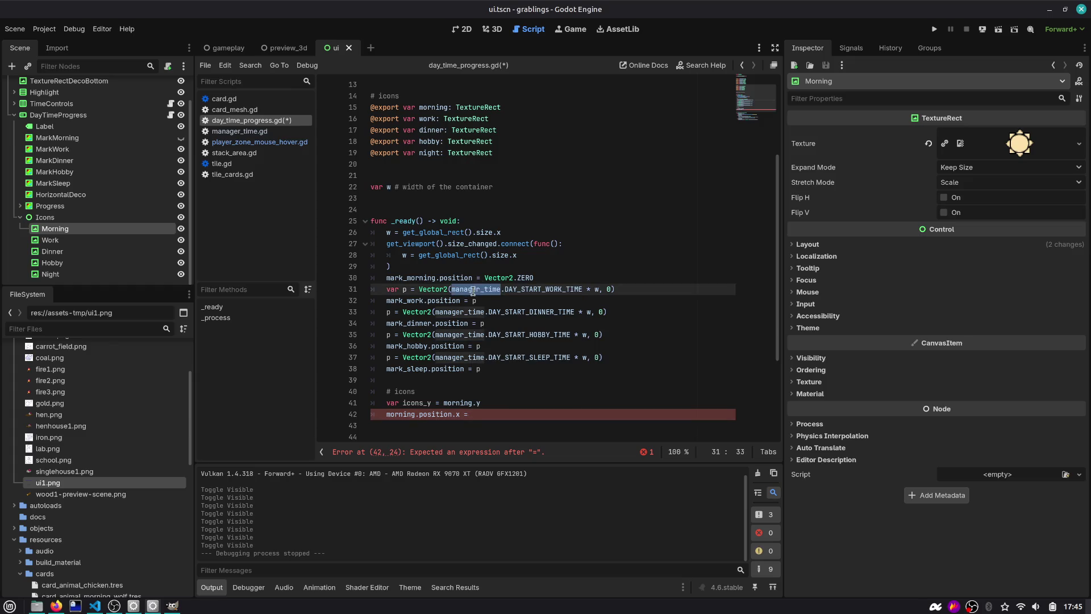
key(ctrl+shift+Right)
key(ctrl+shift+Right)
key(ctrl+shift+Right)
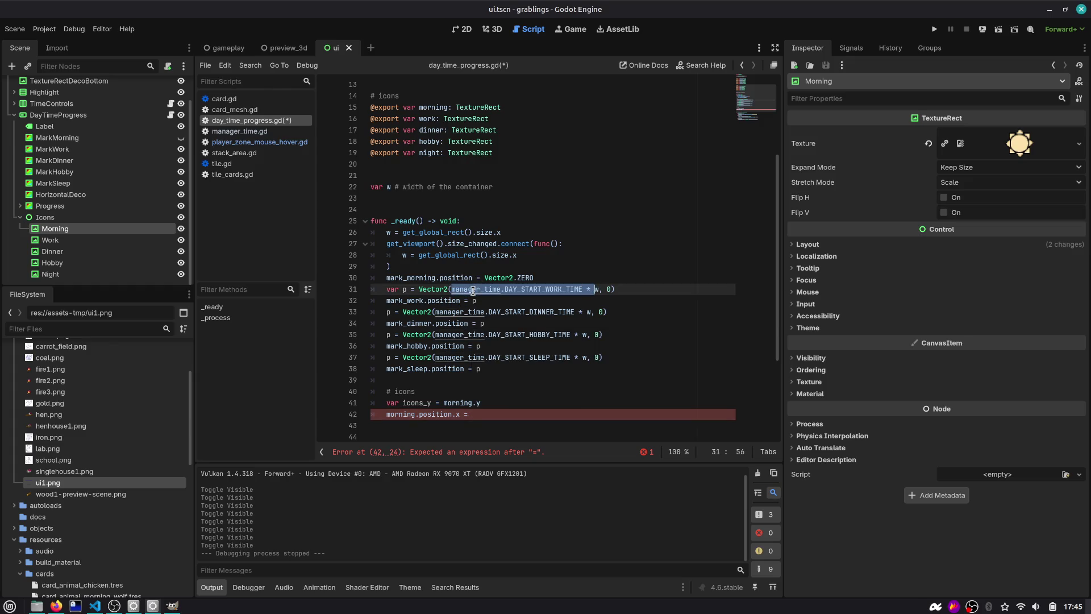
key(shift+Left)
key(shift+Left)
key(shift+Left)
Step: In the Excalidraw references, try thin pink freehand marks around the sun icon, undoing the misses
key(alt+Tab)
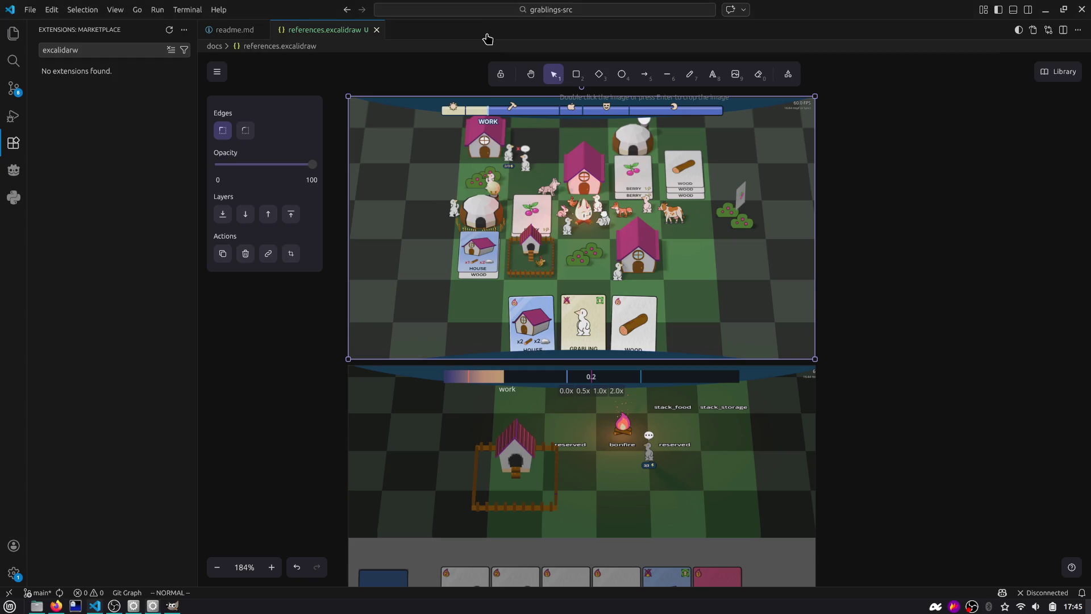
scroll(506, 152, up, 5)
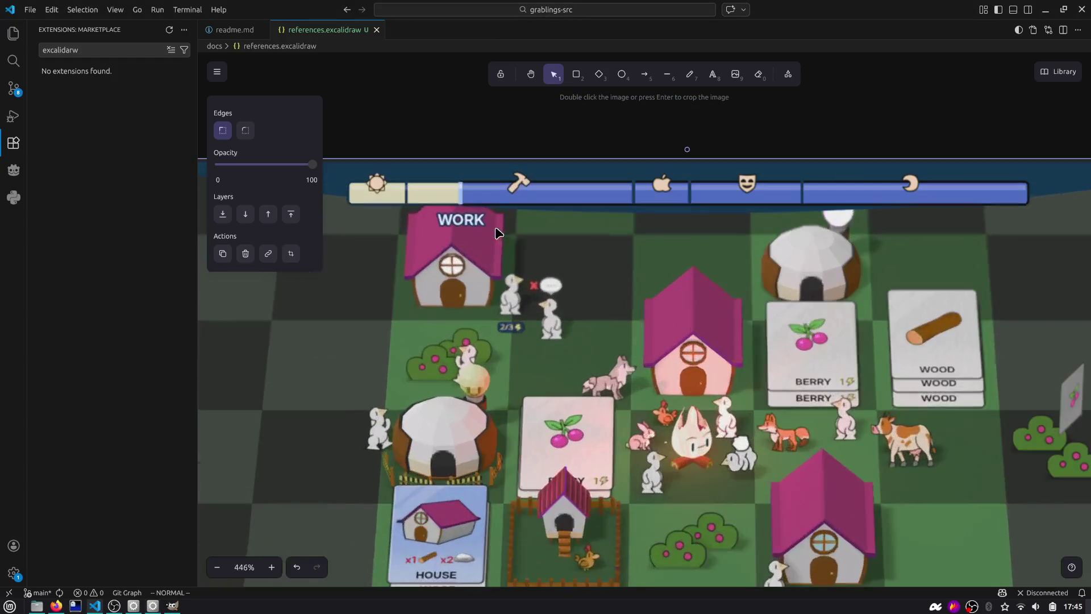
click(690, 74)
scroll(466, 145, left, 3)
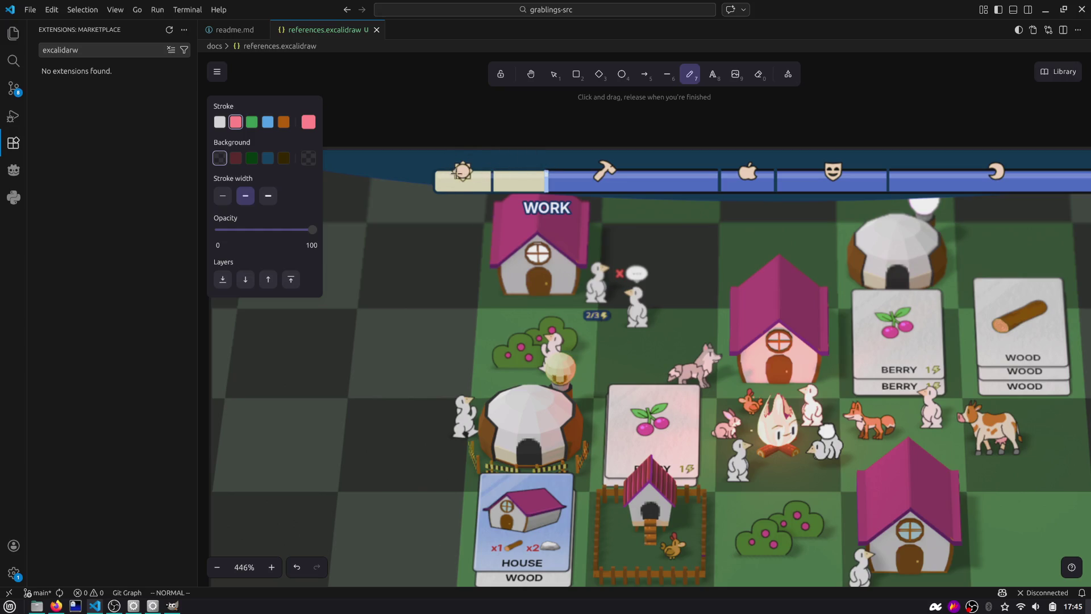
mouse_move(457, 172)
mouse_down()
mouse_move(430, 162)
mouse_move(439, 203)
mouse_up()
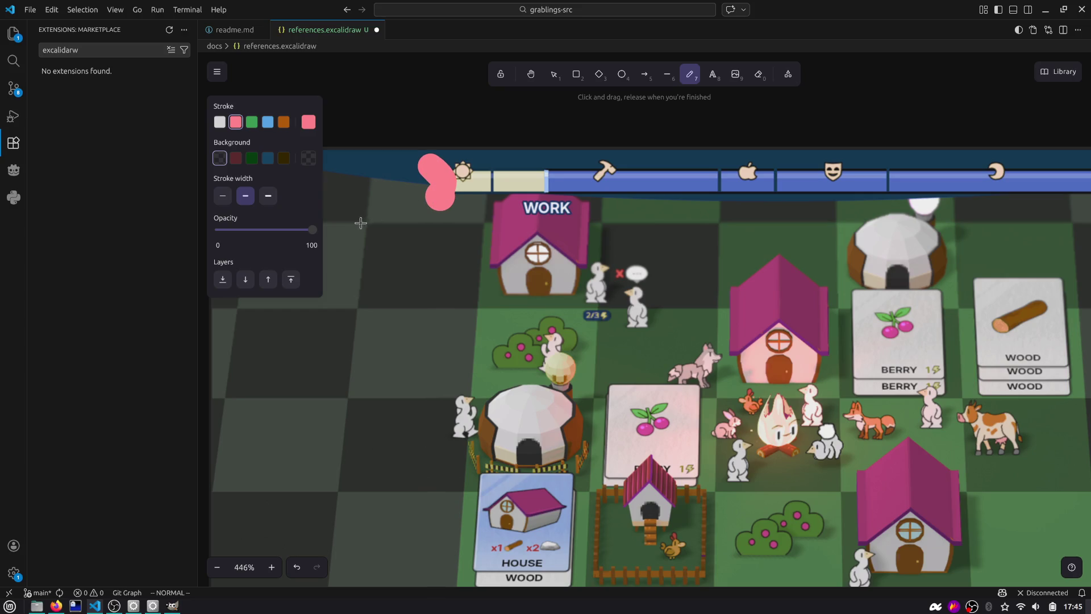
key(ctrl+z)
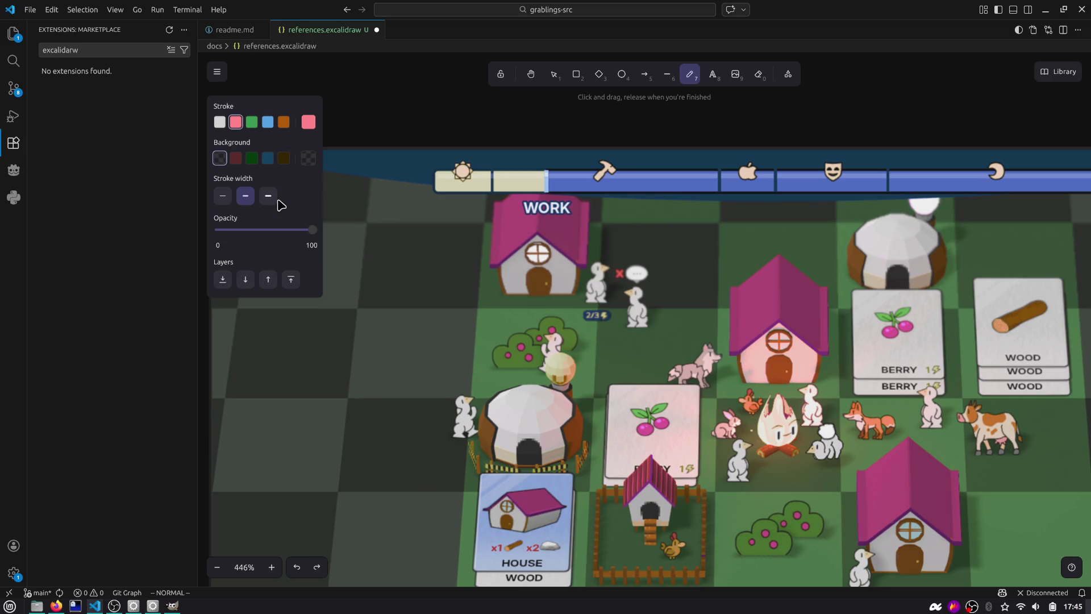
click(230, 200)
mouse_move(403, 134)
mouse_down()
mouse_move(420, 131)
mouse_move(452, 270)
mouse_move(417, 144)
mouse_up()
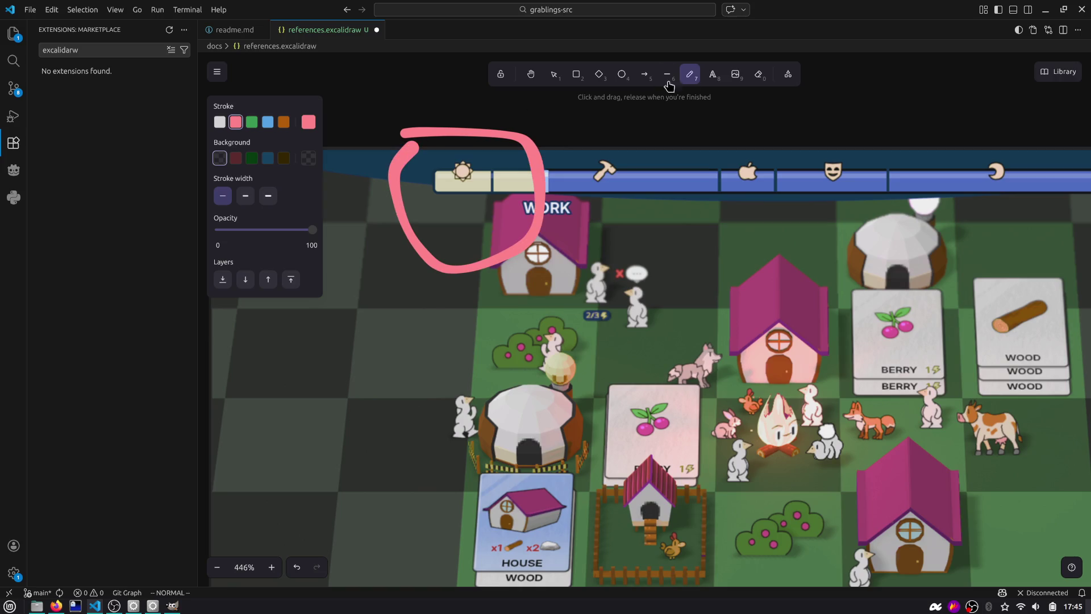
key(ctrl+z)
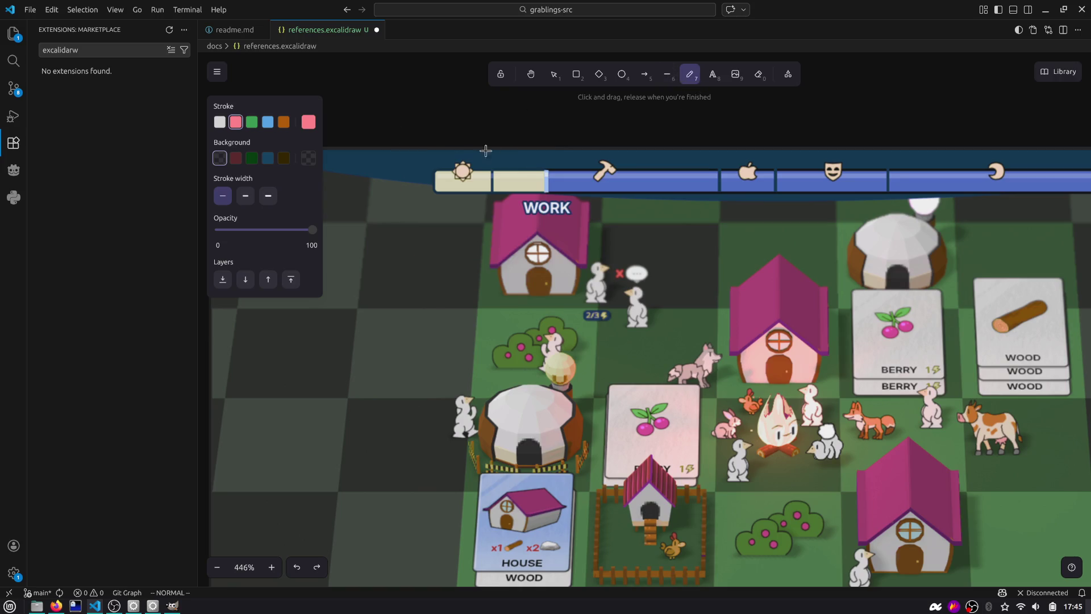
drag(428, 105, 432, 134)
scroll(470, 171, down, 5)
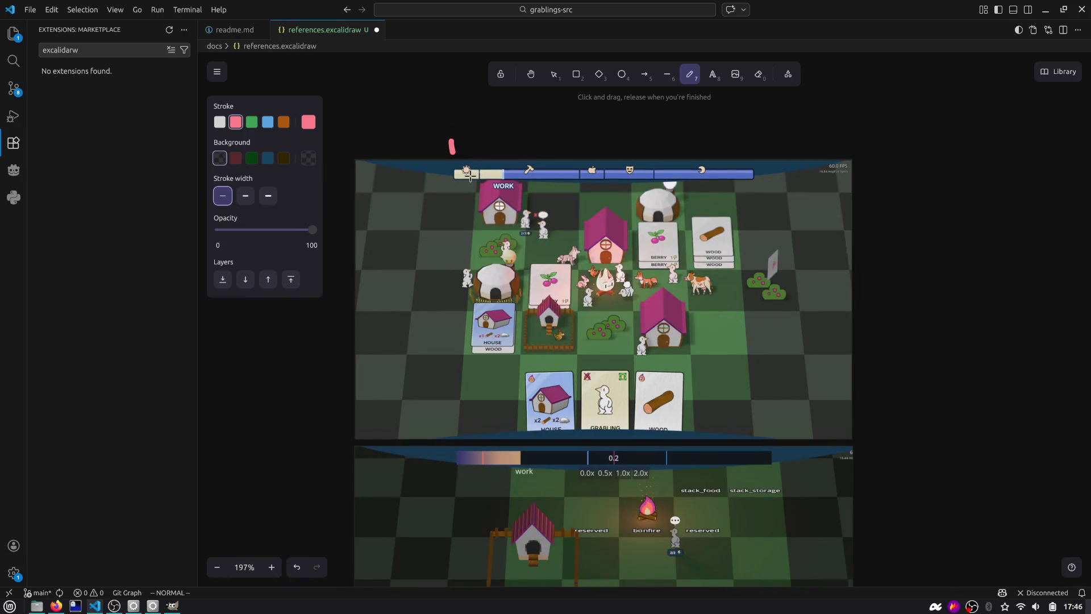
Step: Reset the canvas zoom to 100% and enlarge both game screenshots together
click(243, 567)
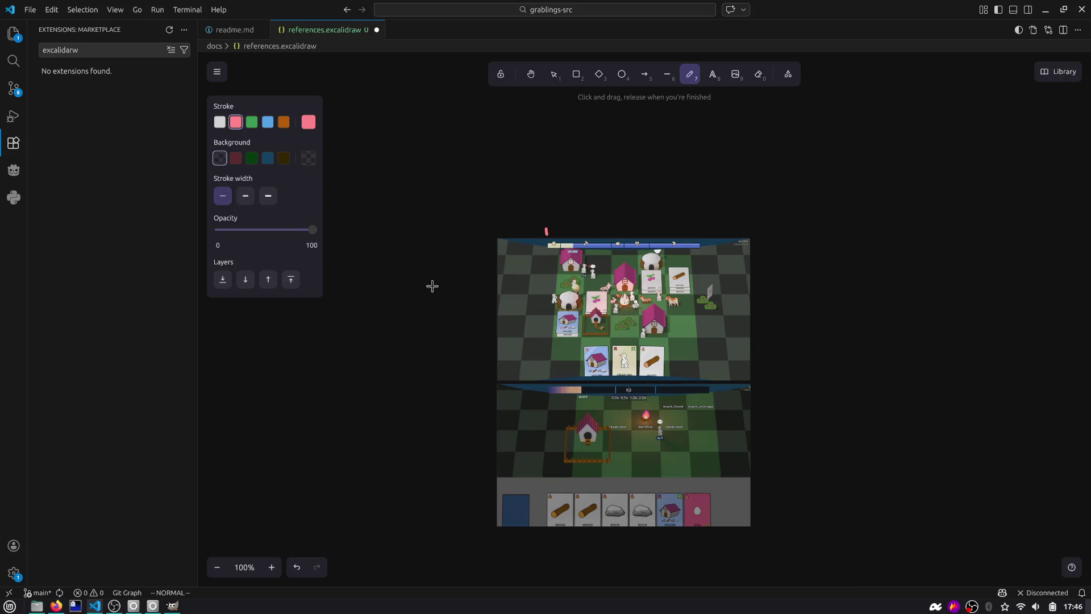
key(v)
click(574, 277)
shift+click(596, 427)
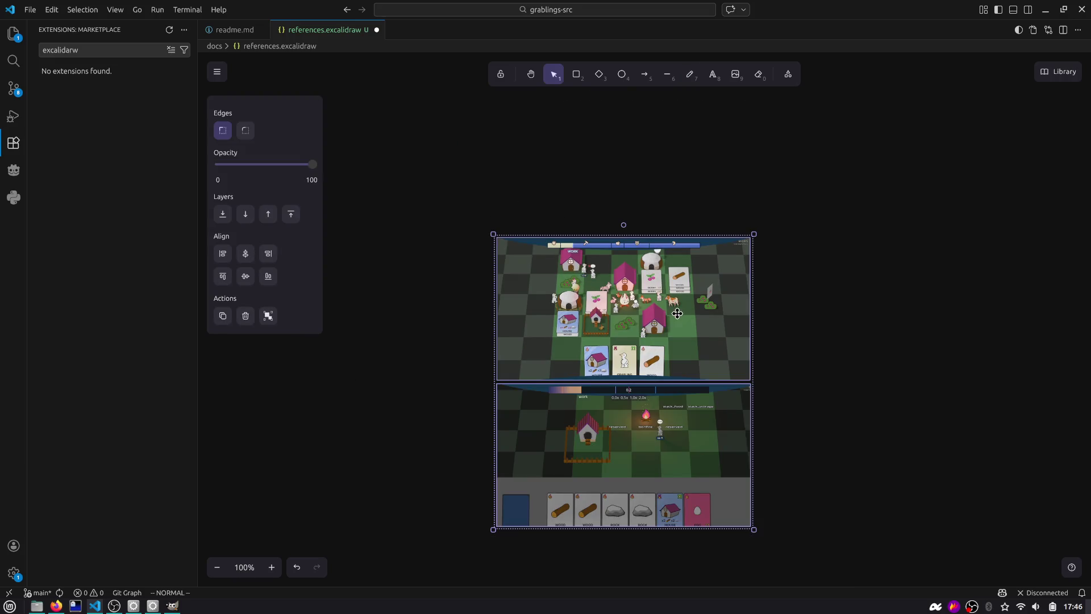
mouse_move(753, 234)
mouse_down()
mouse_move(1071, 50)
mouse_move(985, 104)
mouse_up()
scroll(663, 225, up, 3)
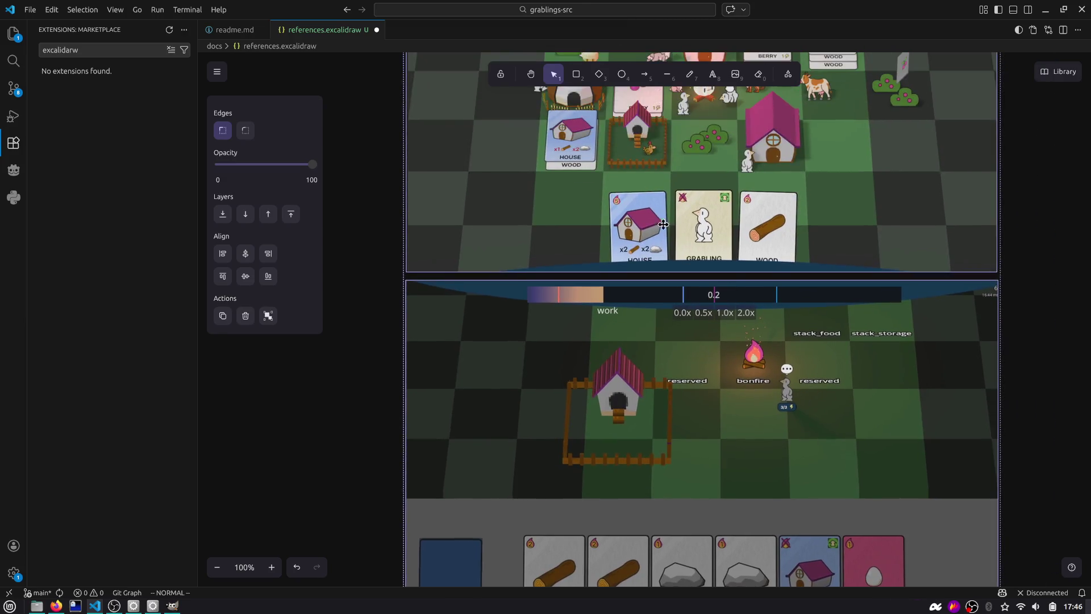
scroll(663, 225, up, 5)
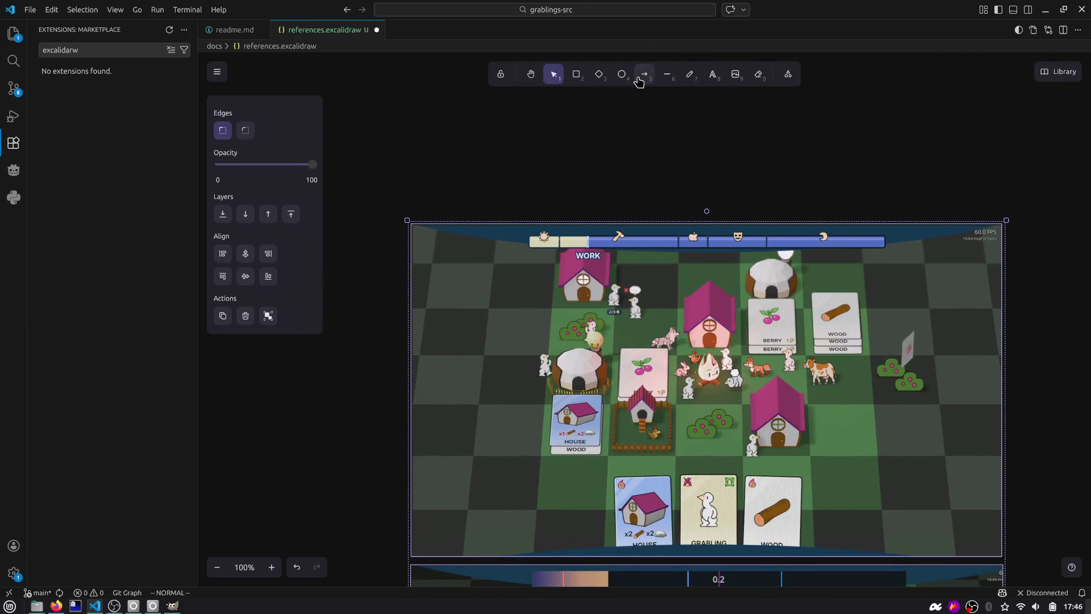
Step: Draw two pink freehand marks above the top screenshot's time bar and return to Godot
click(689, 73)
ctrl+scroll(505, 227, up, 3)
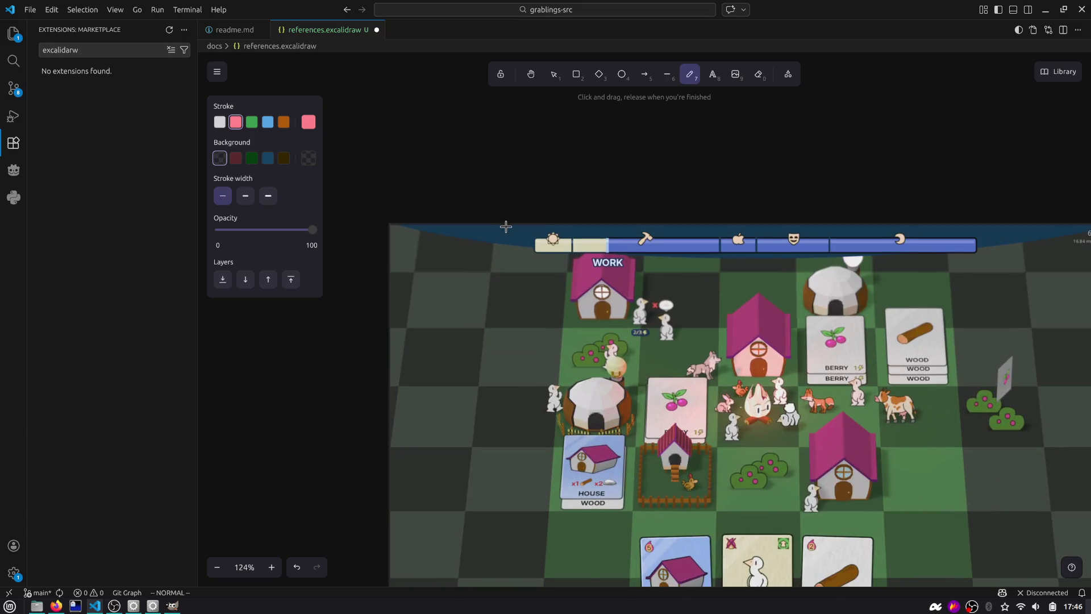
ctrl+scroll(524, 221, up, 5)
drag(526, 216, 551, 257)
drag(709, 207, 726, 257)
key(alt+Tab)
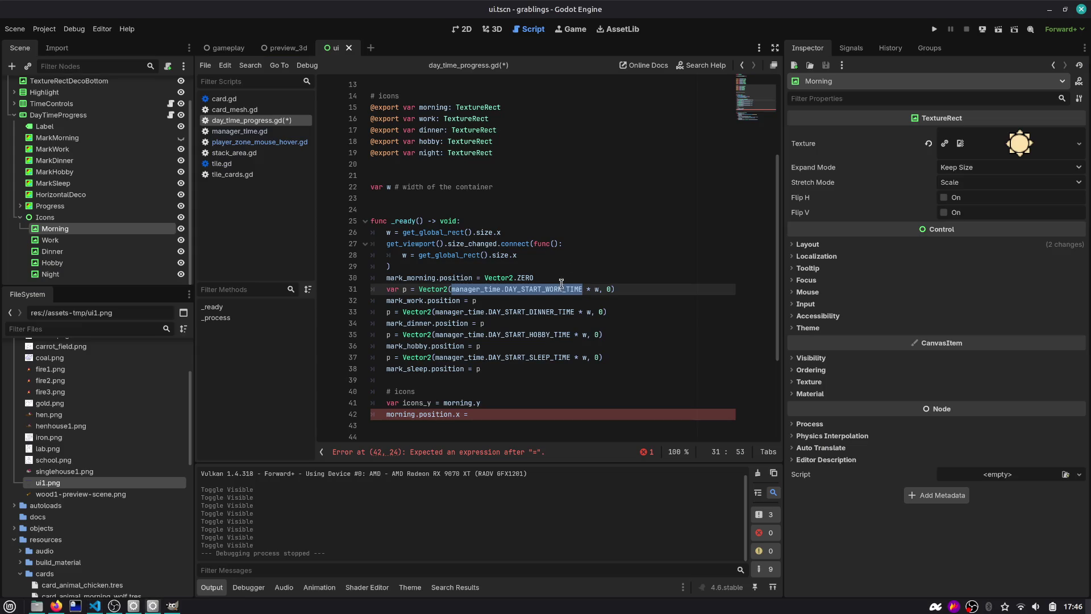
Step: Build line 42's morning.position.x expression from DAY_START_WORK_TIME and DAY_START_MORNING_TIME in parentheses, times w
double_click(538, 311)
key(Left)
key(Left)
key(ctrl+d)
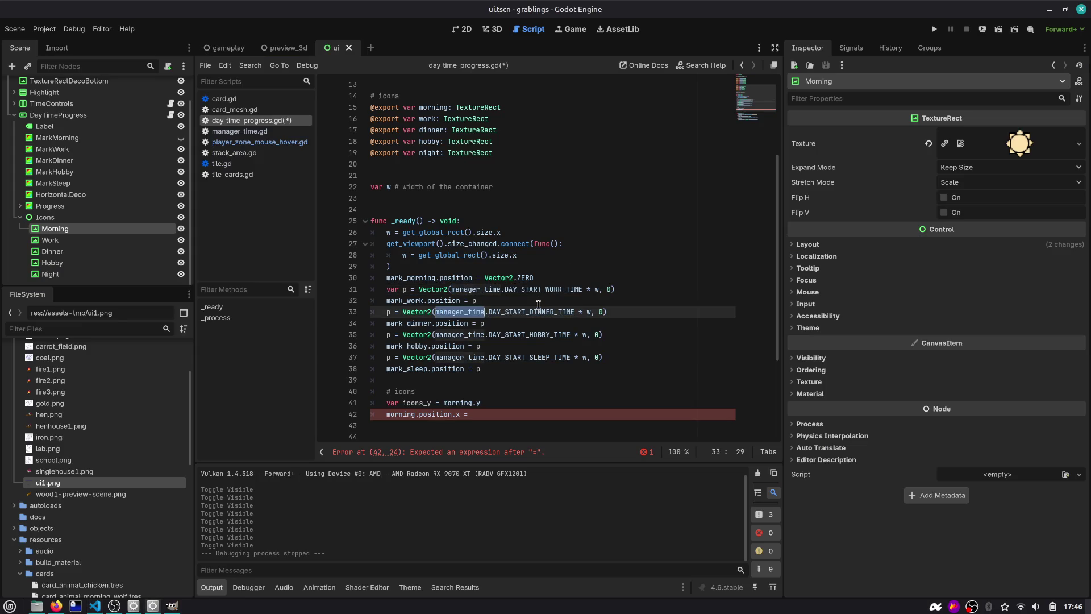
key(ctrl+shift+Right)
key(ctrl+c)
click(491, 415)
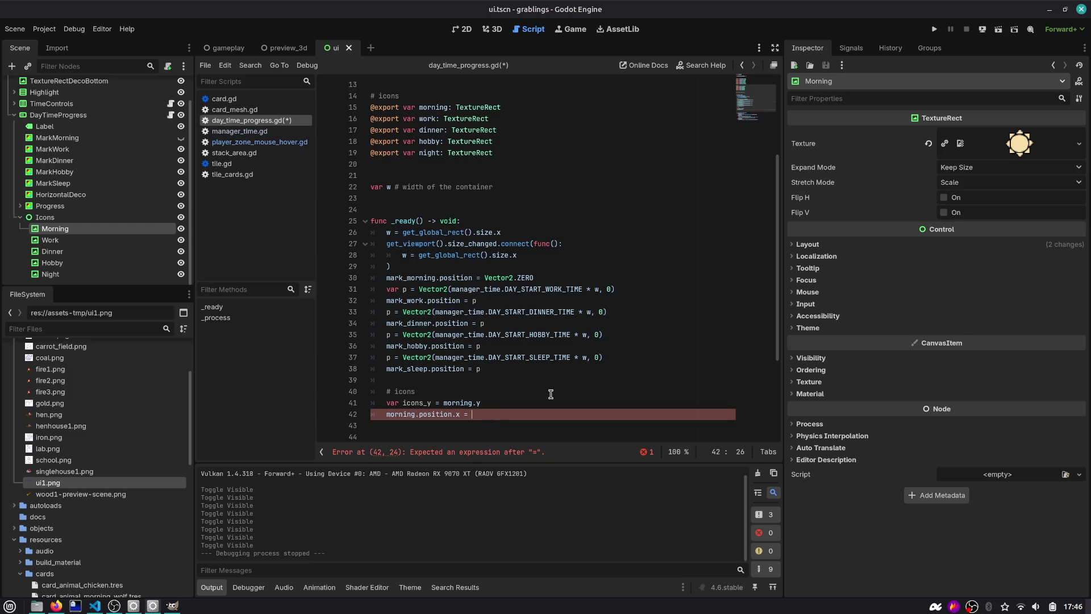
key(ctrl+v)
key(ctrl+shift+Left)
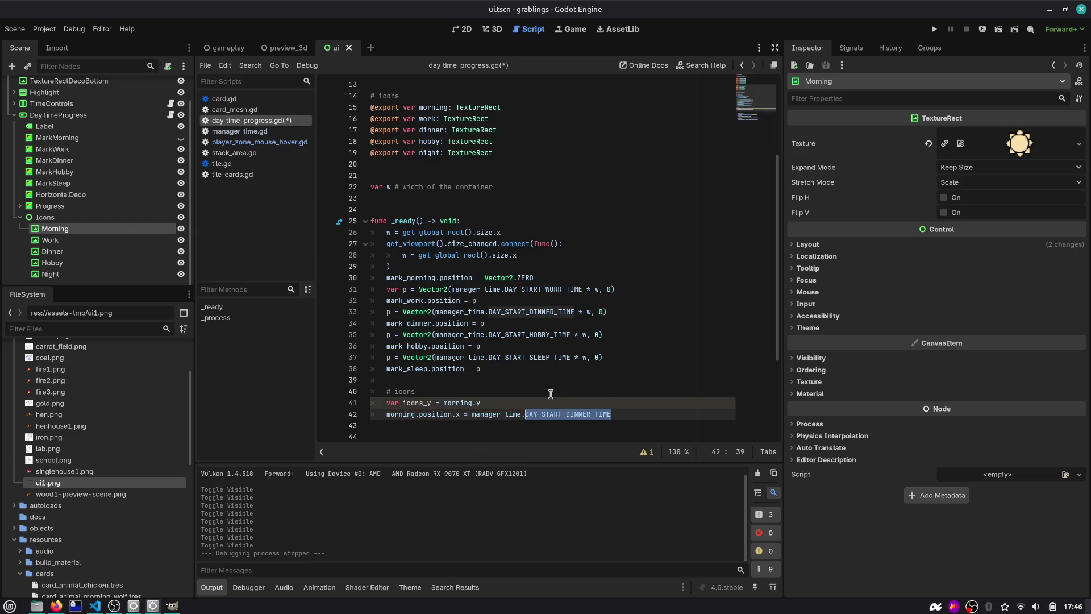
text(DAY_STA)
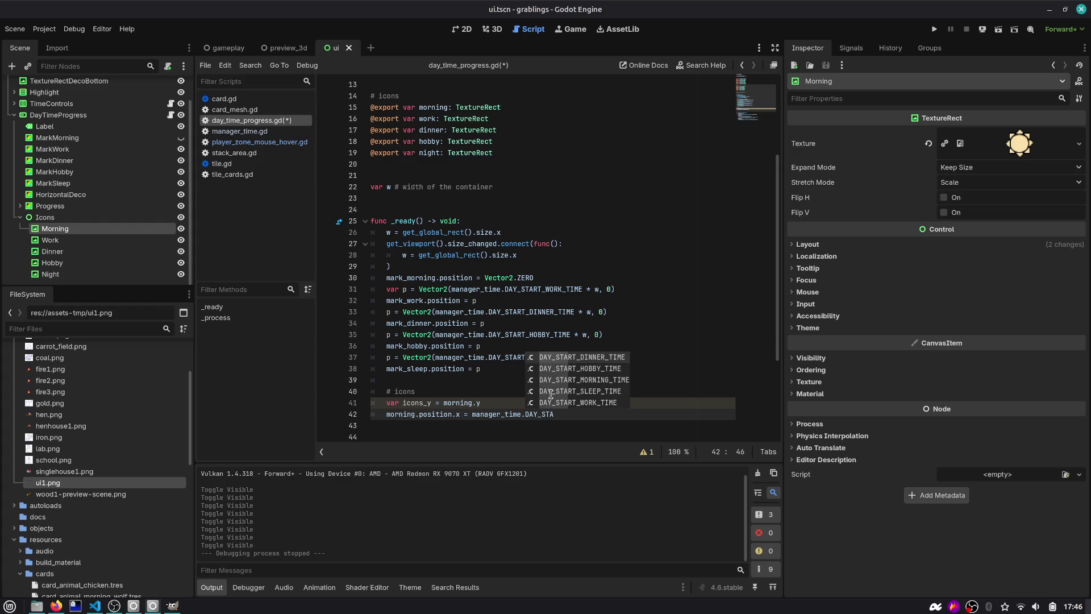
key(Down)
key(Down)
key(Down)
key(Return)
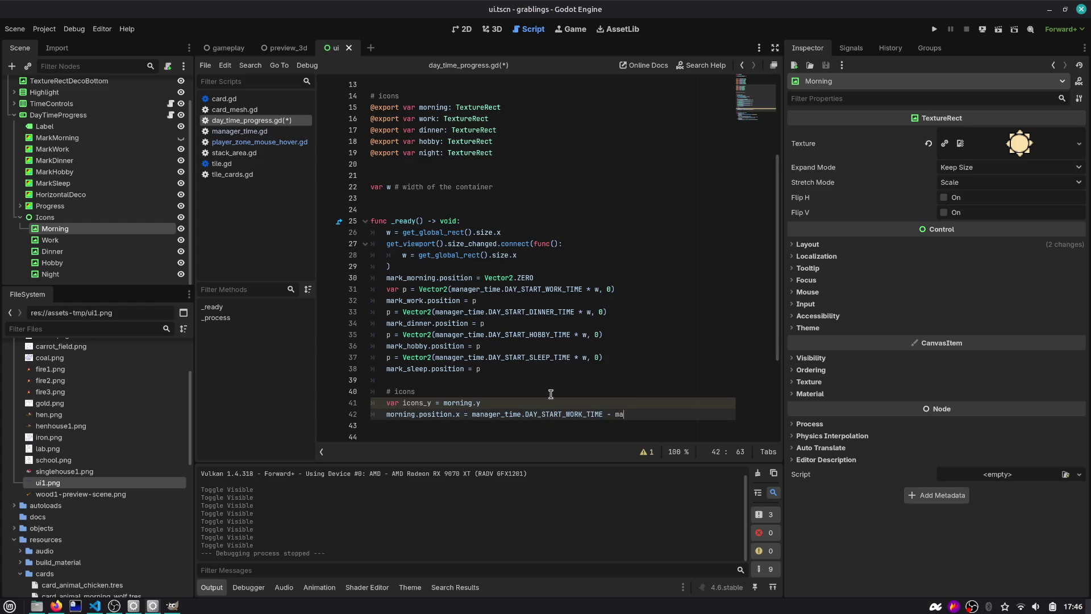
text(nager_time.DAY_S)
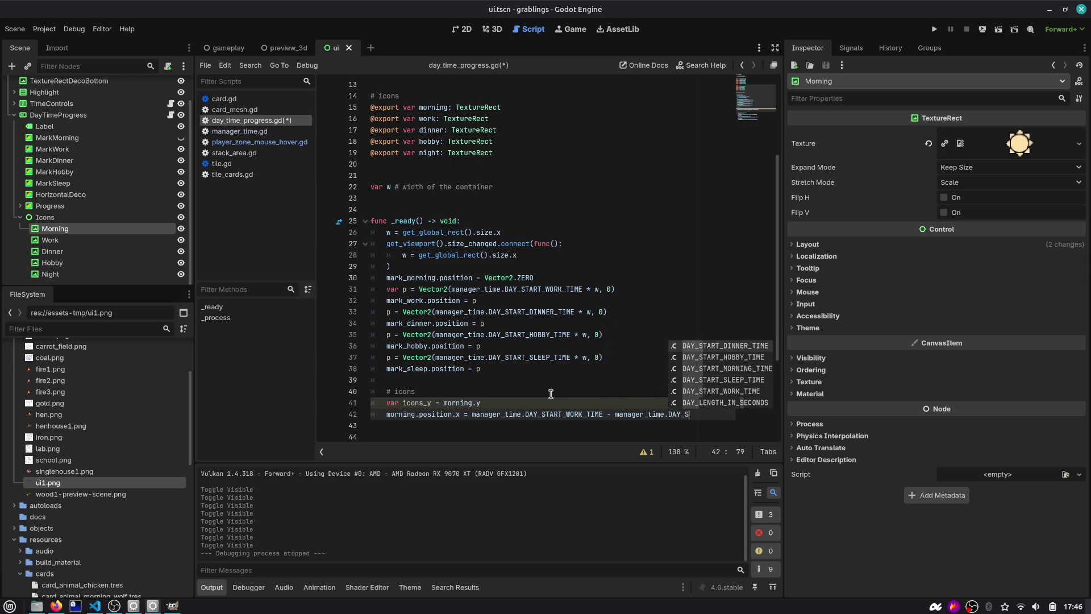
text(TA)
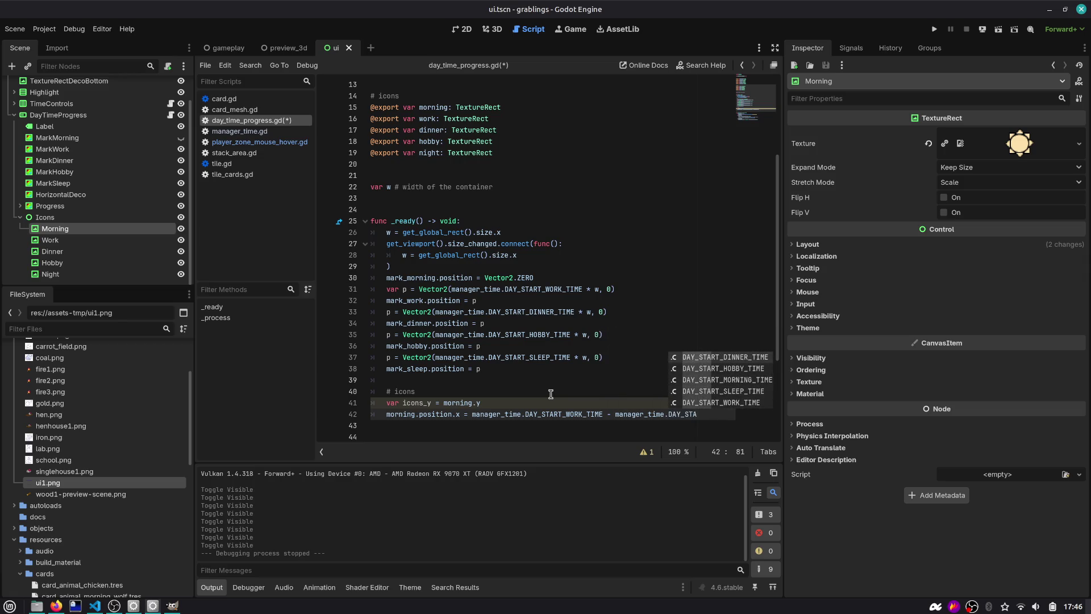
key(Down)
key(Down)
key(Return)
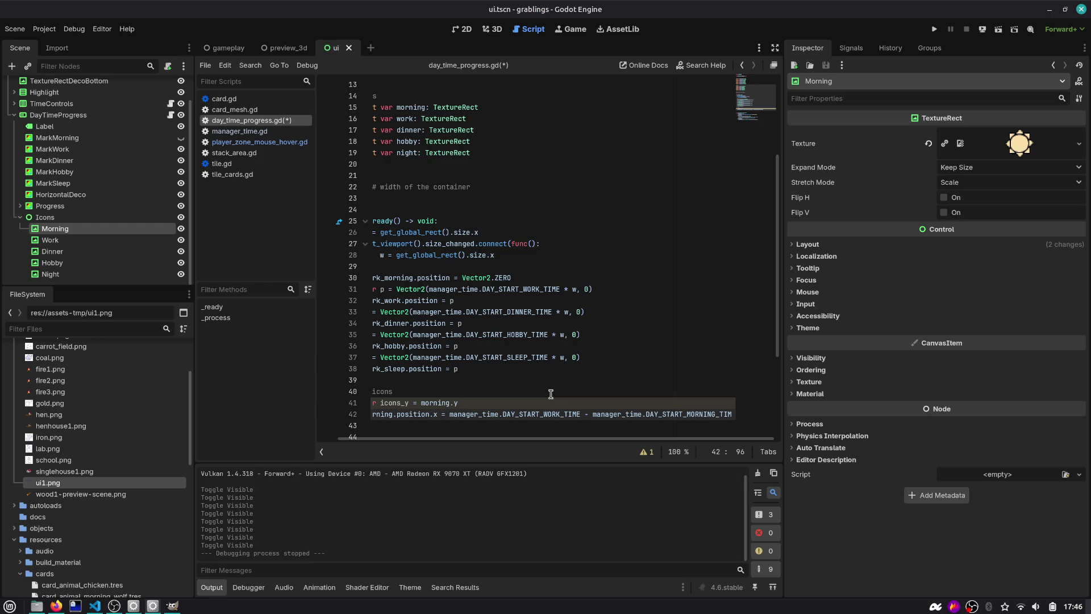
key(ctrl+Left)
key(ctrl+Left)
key(ctrl+Left)
text(()
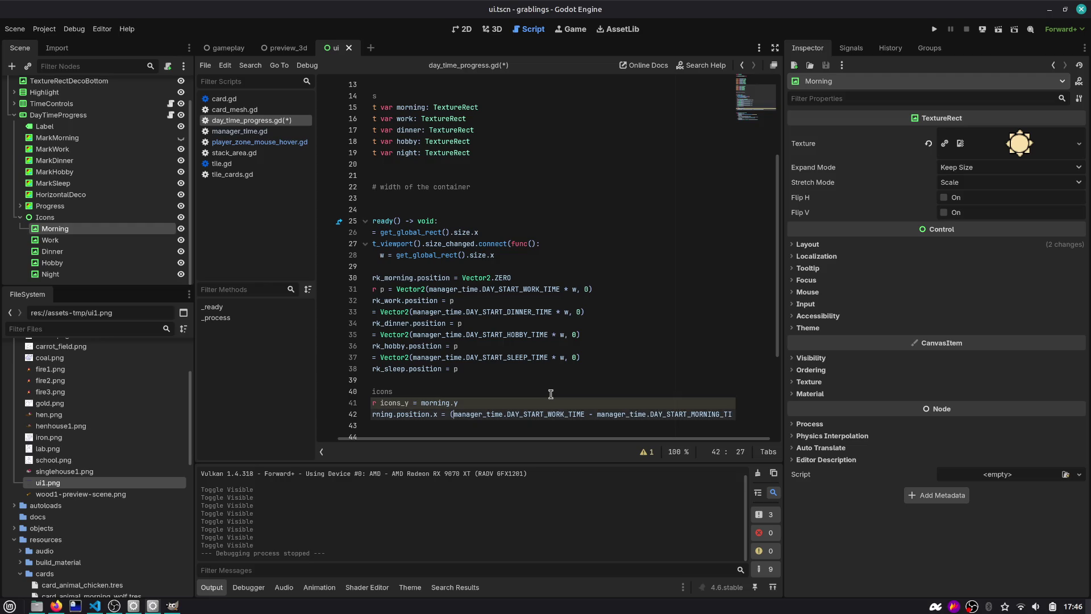
key(End)
text())
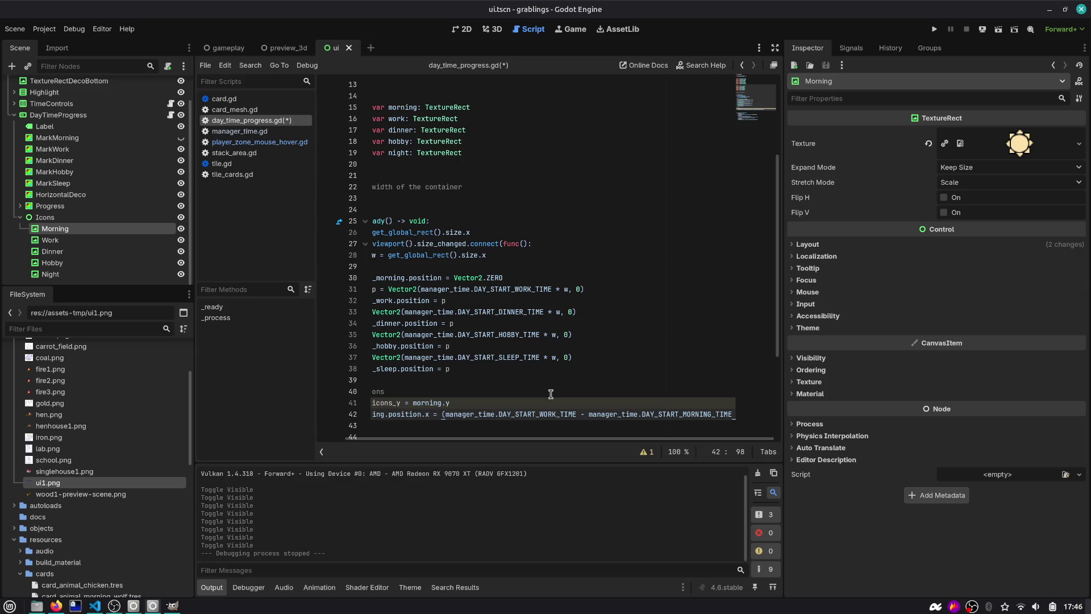
text( *)
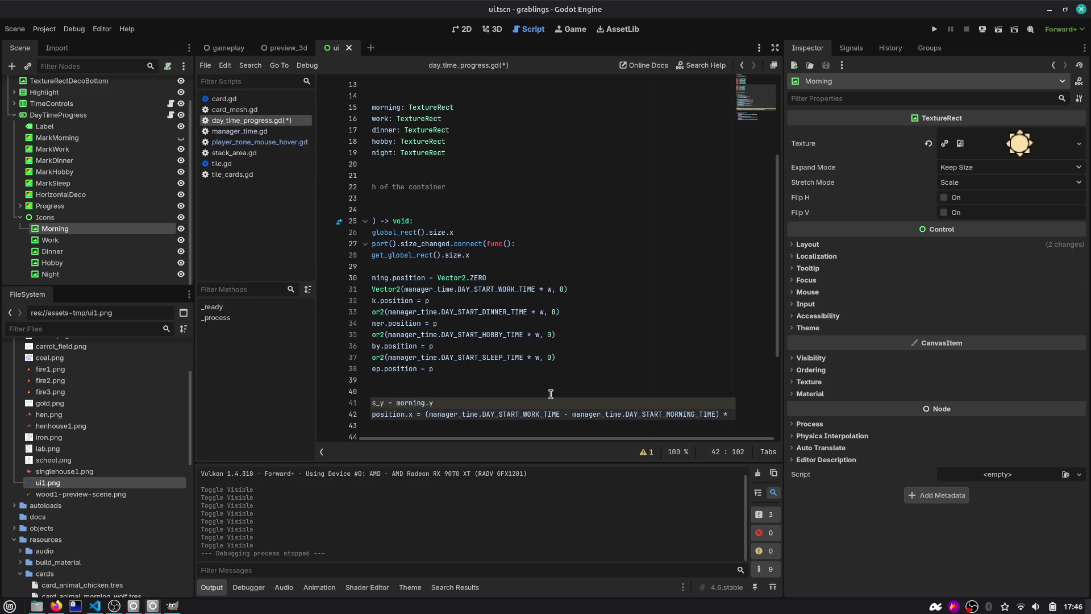
text( w0.)
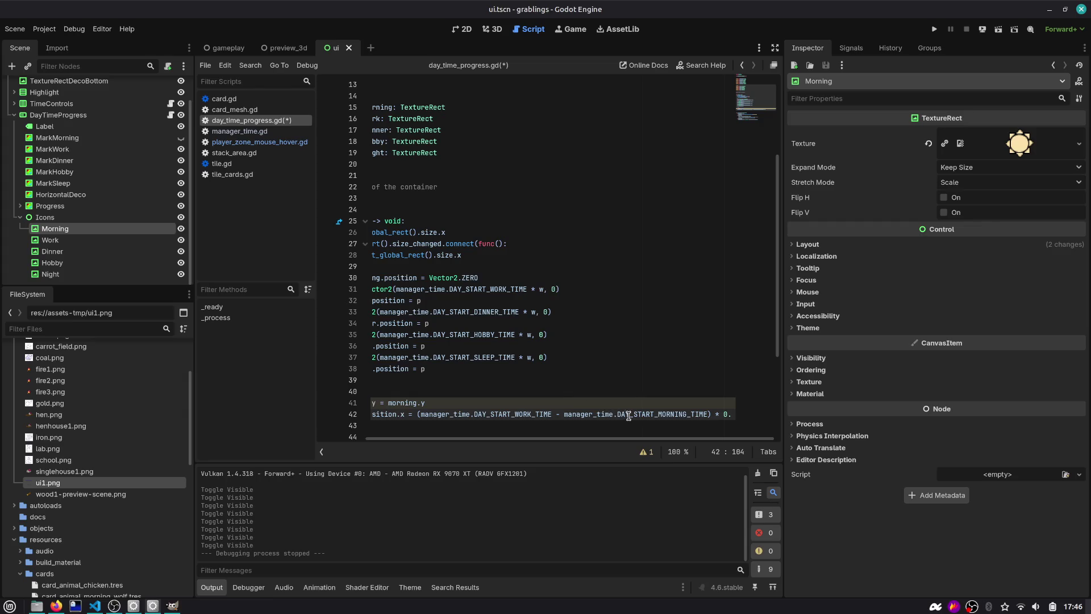
Step: Finish morning.position.x so the icon sits halfway between morning and work start times, and save
click(474, 220)
key(ctrl+backslash)
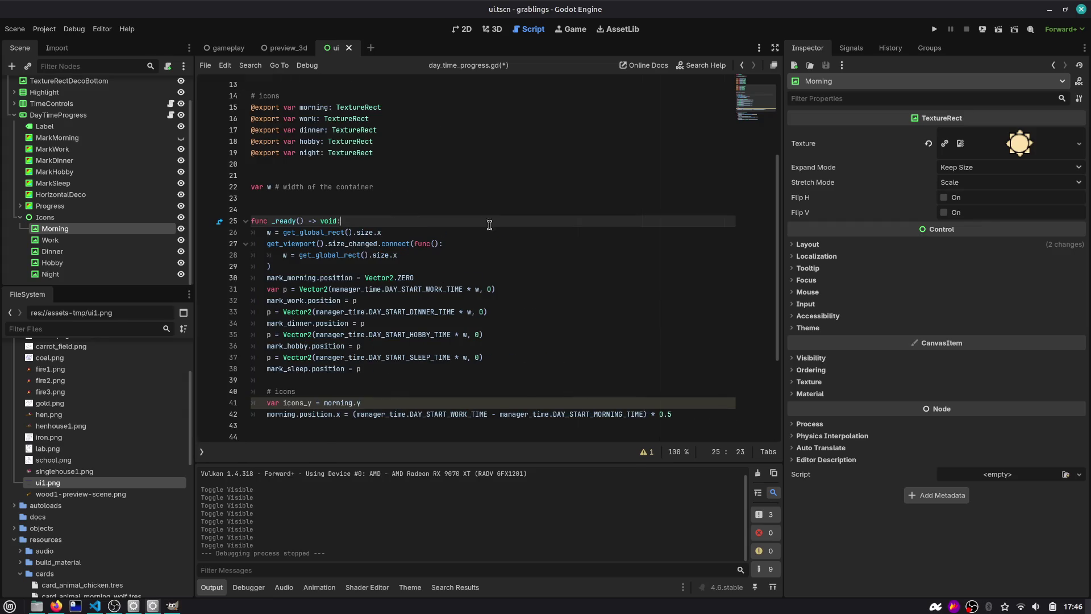
double_click(595, 413)
key(ctrl+c)
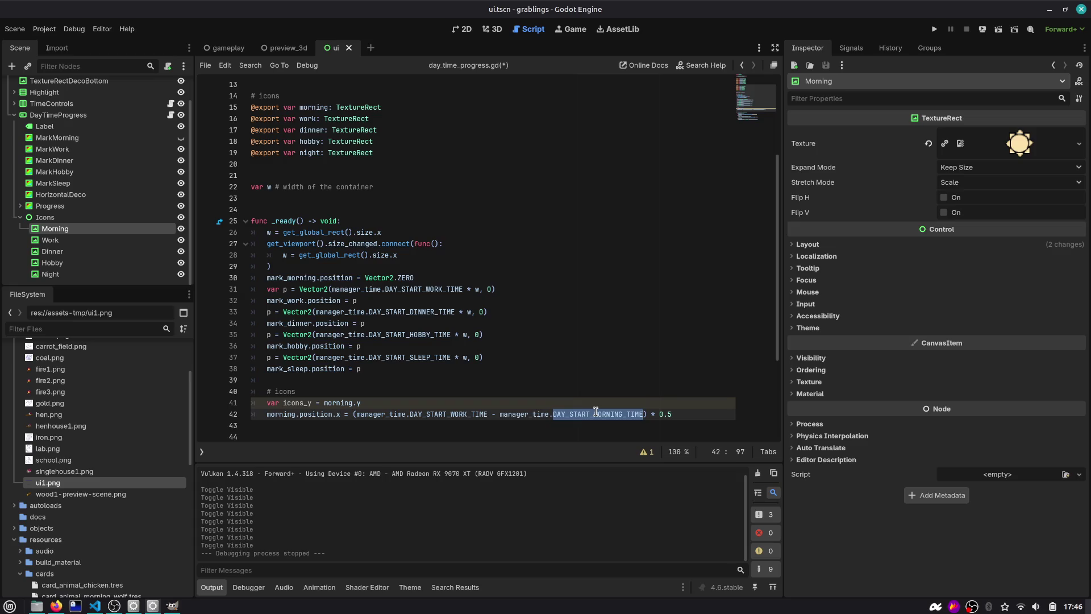
key(ctrl+Left)
key(ctrl+Left)
key(ctrl+Left)
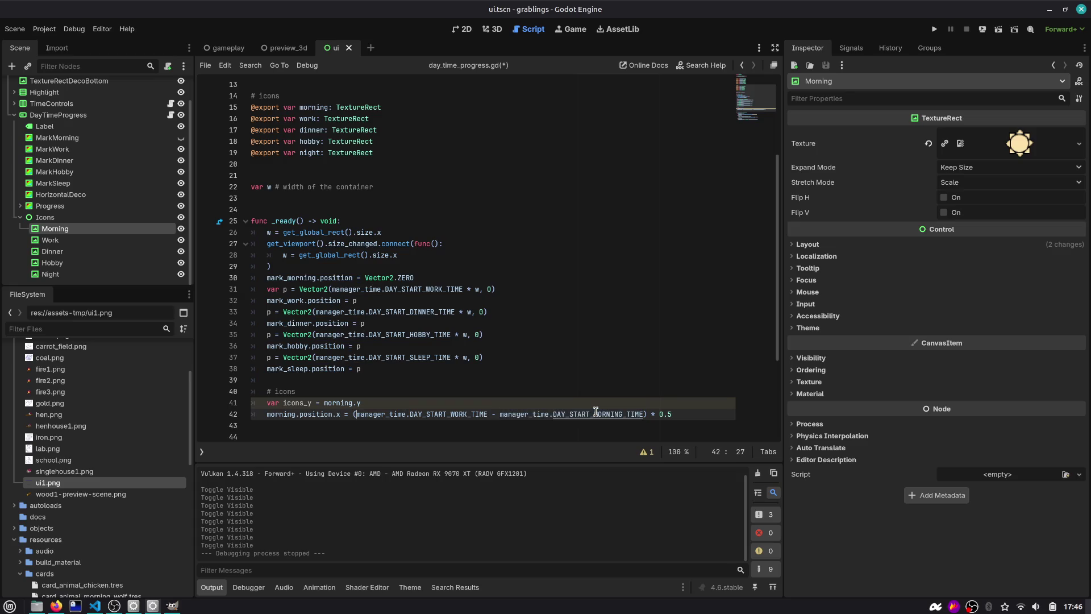
key(ctrl+v)
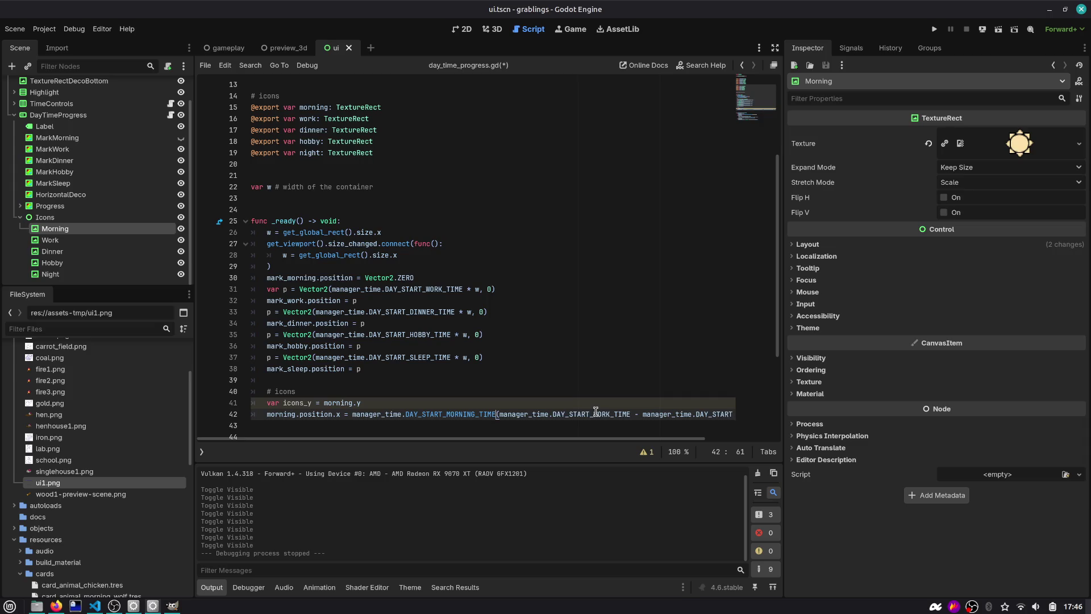
text(+)
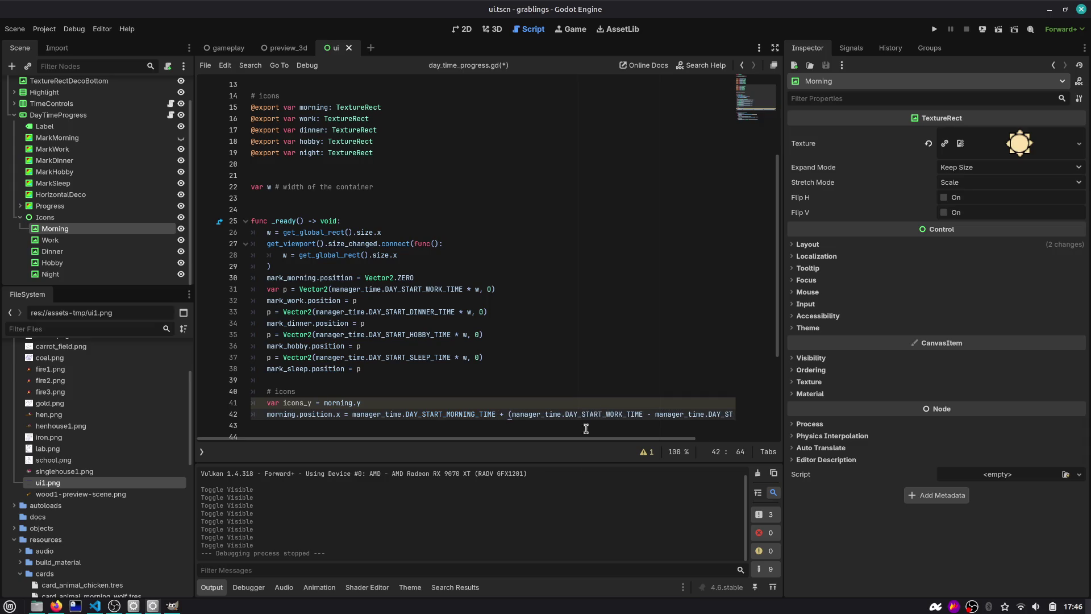
scroll(529, 403, down, 2)
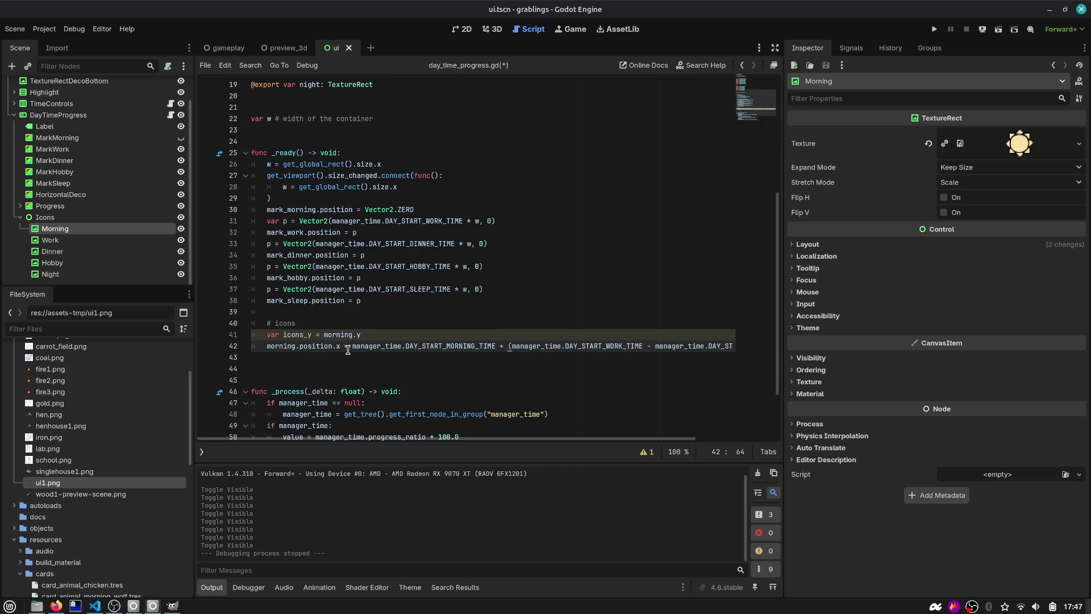
scroll(431, 343, right, 2)
scroll(431, 347, left, 2)
click(354, 346)
key(End)
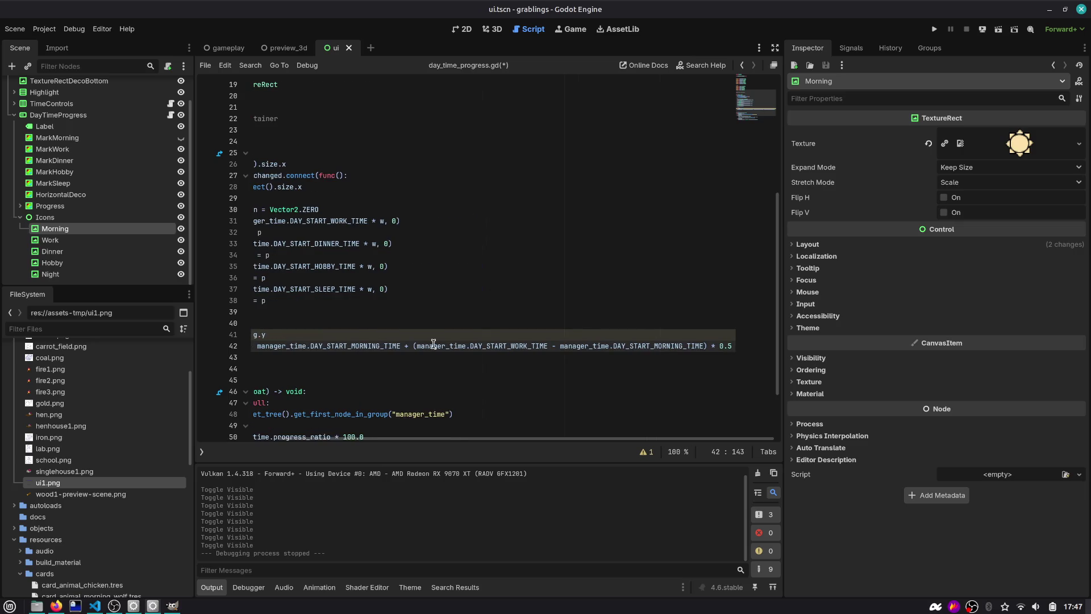
key(Home)
key(ctrl+Right)
key(ctrl+Right)
key(ctrl+Right)
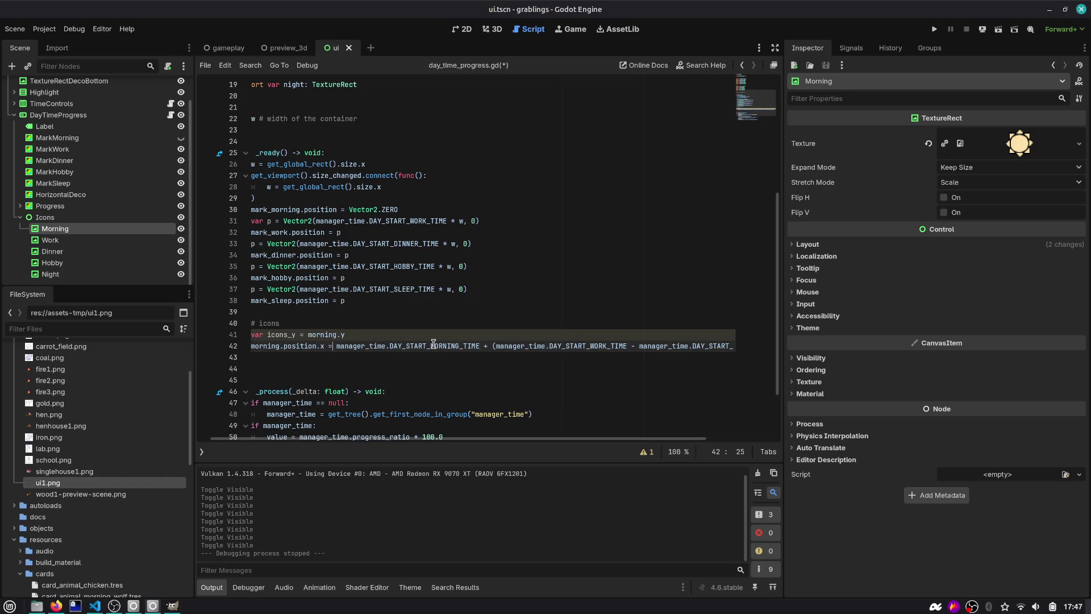
text(w * ()
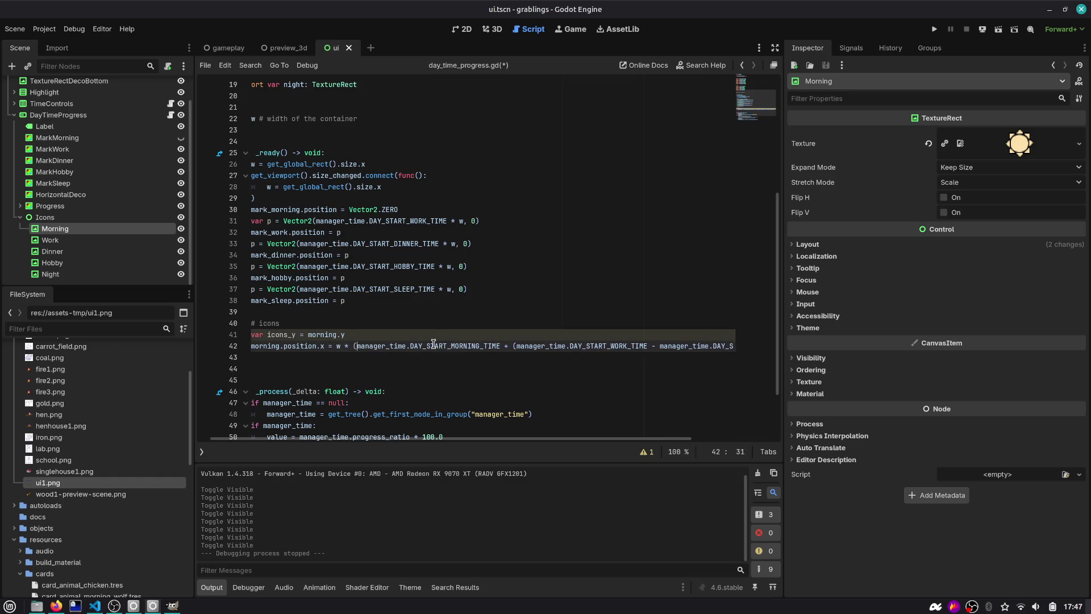
key(End)
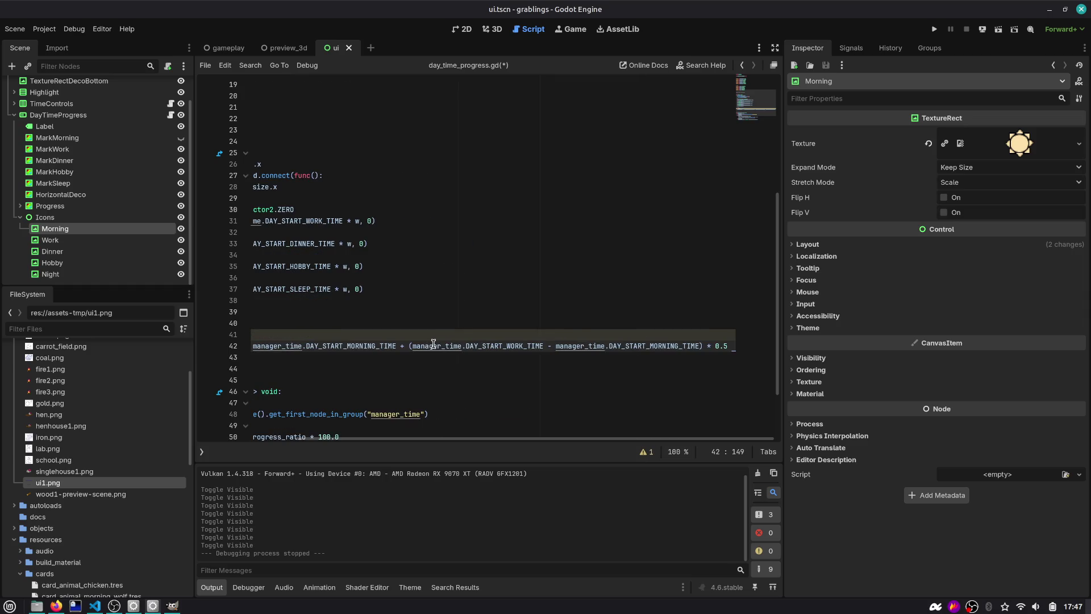
key(ctrl+s)
Step: Duplicate the morning.position.x line onto a new indented line 43
key(Down)
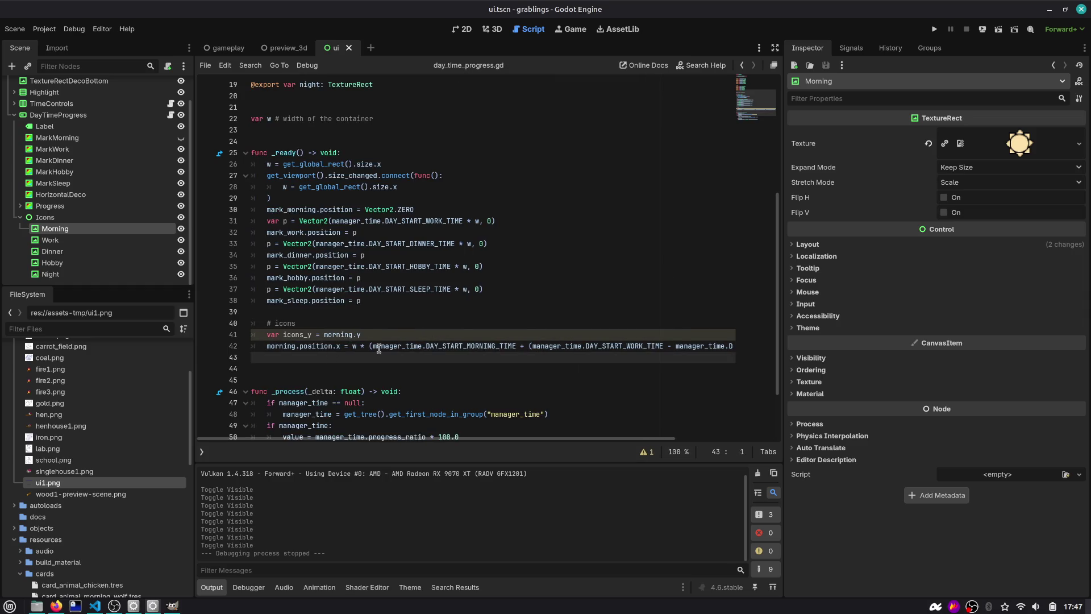
key(shift+Up)
key(ctrl+c)
key(Right)
key(ctrl+v)
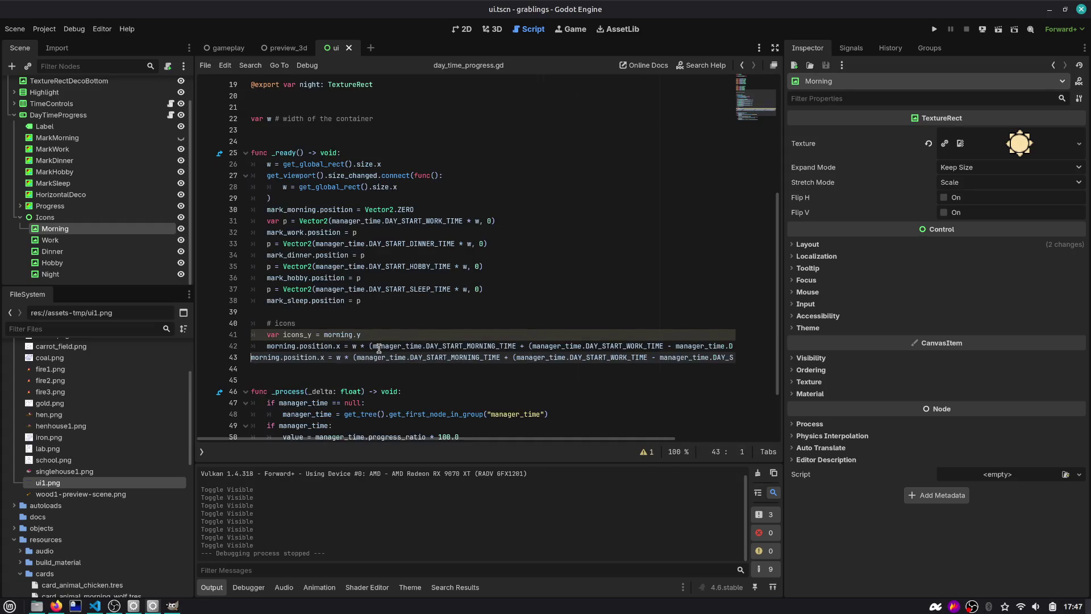
key(Tab)
Step: On line 43, replace morning with work and the first time constant with DAY_START_WORK_TIME
scroll(321, 170, up, 6)
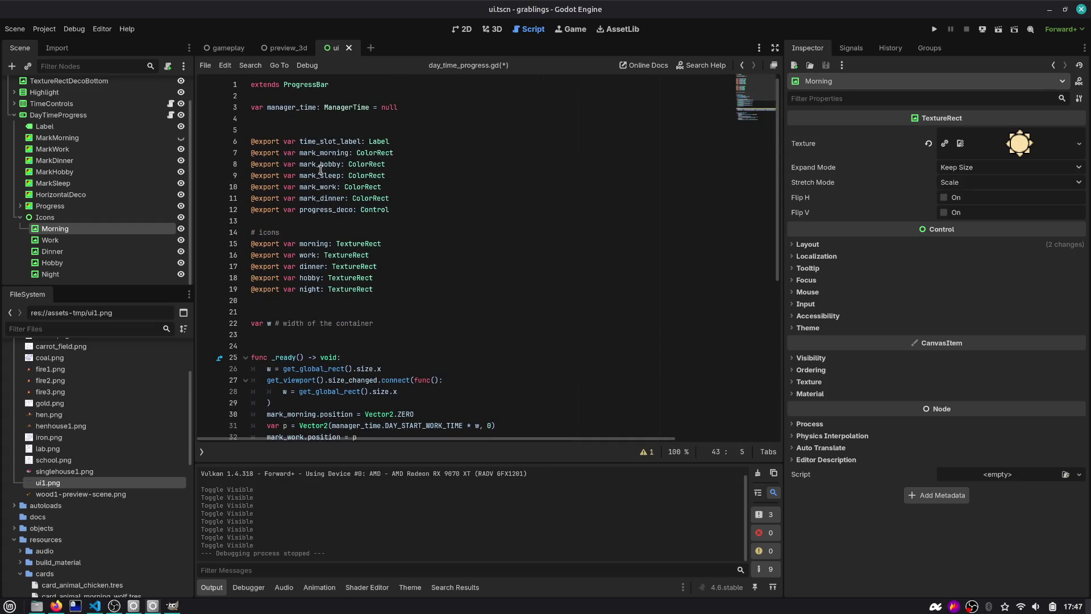
double_click(308, 254)
scroll(301, 318, down, 8)
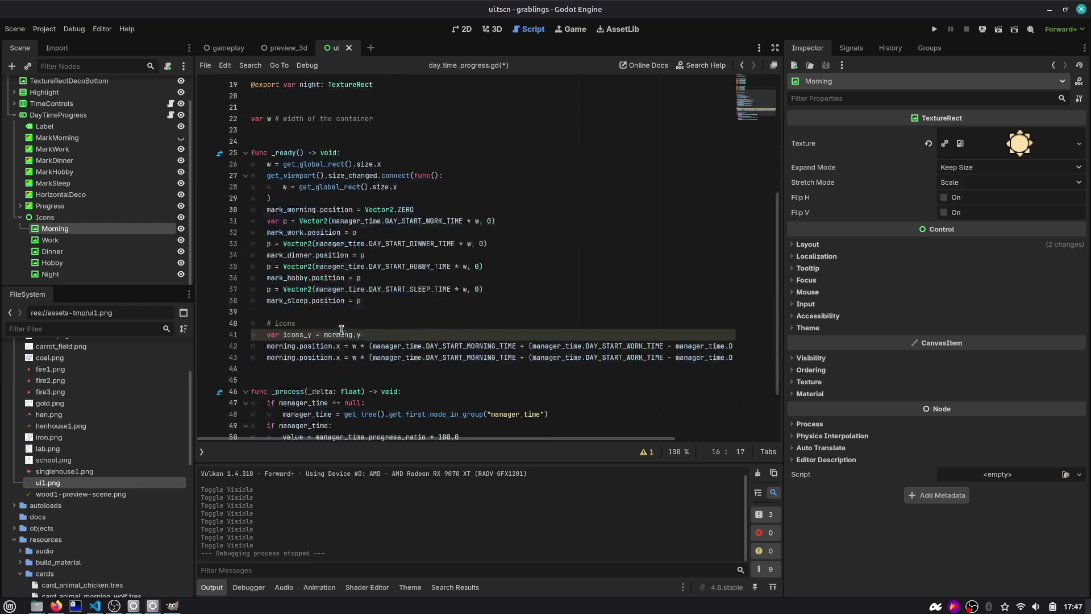
double_click(282, 289)
key(ctrl+v)
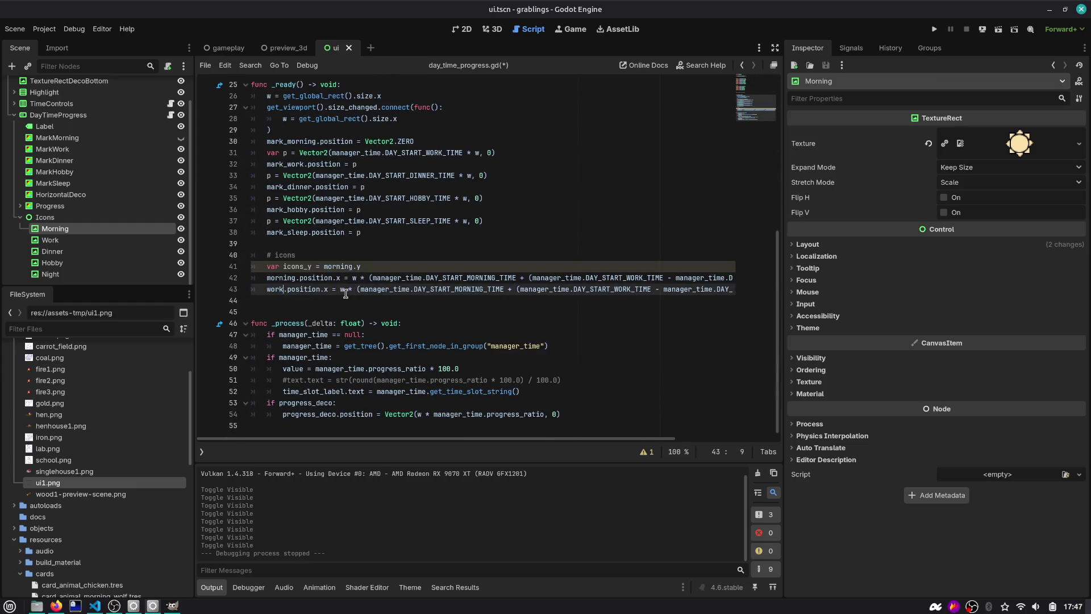
double_click(441, 290)
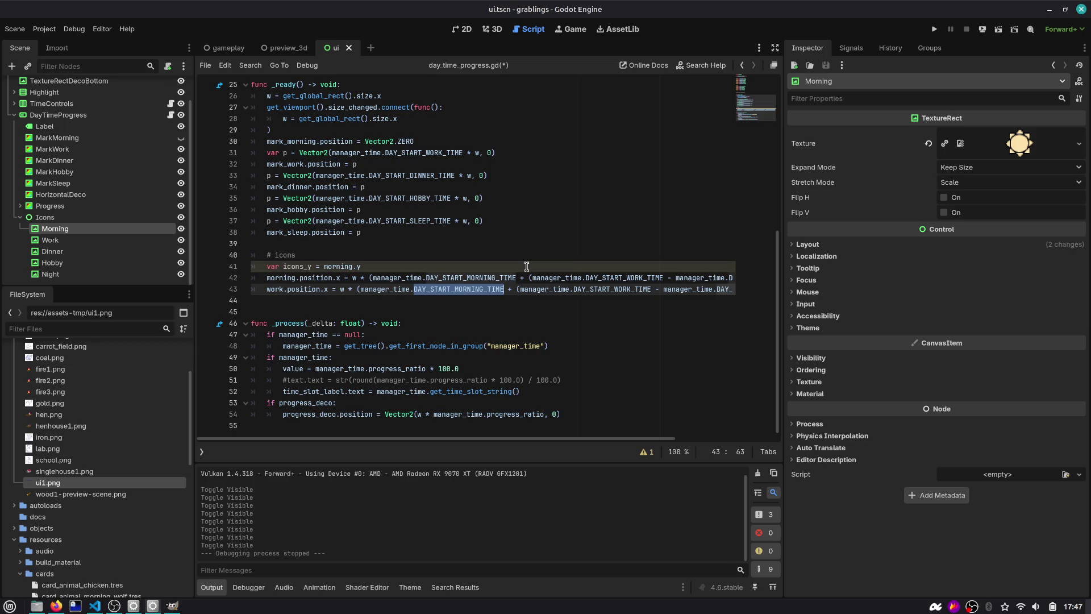
text(DAY_START_MORNING_T)
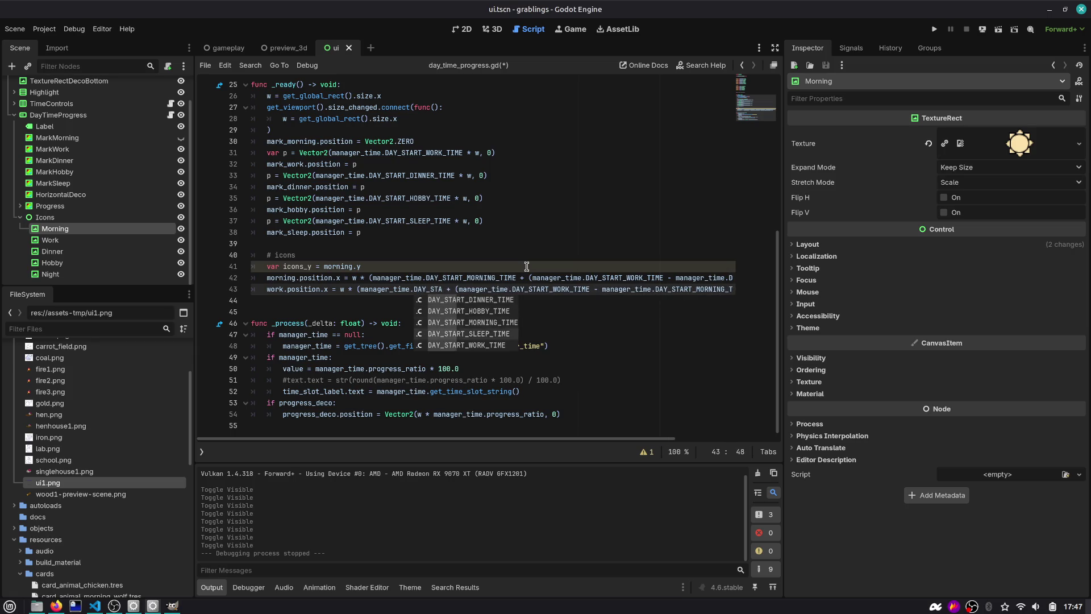
key(Down)
key(Return)
scroll(527, 267, right, 5)
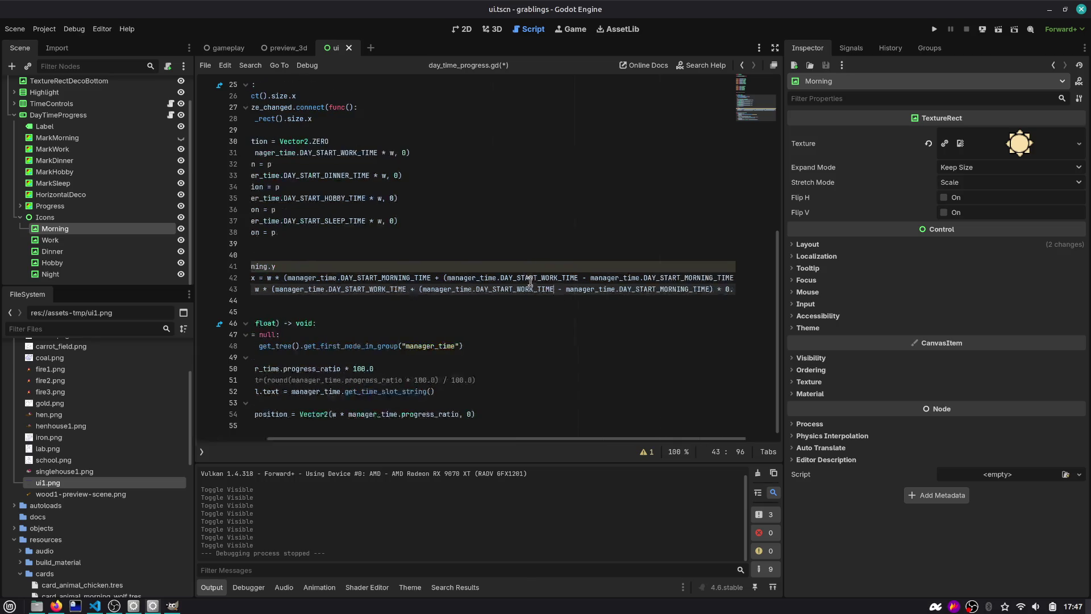
double_click(526, 289)
scroll(578, 296, right, 1)
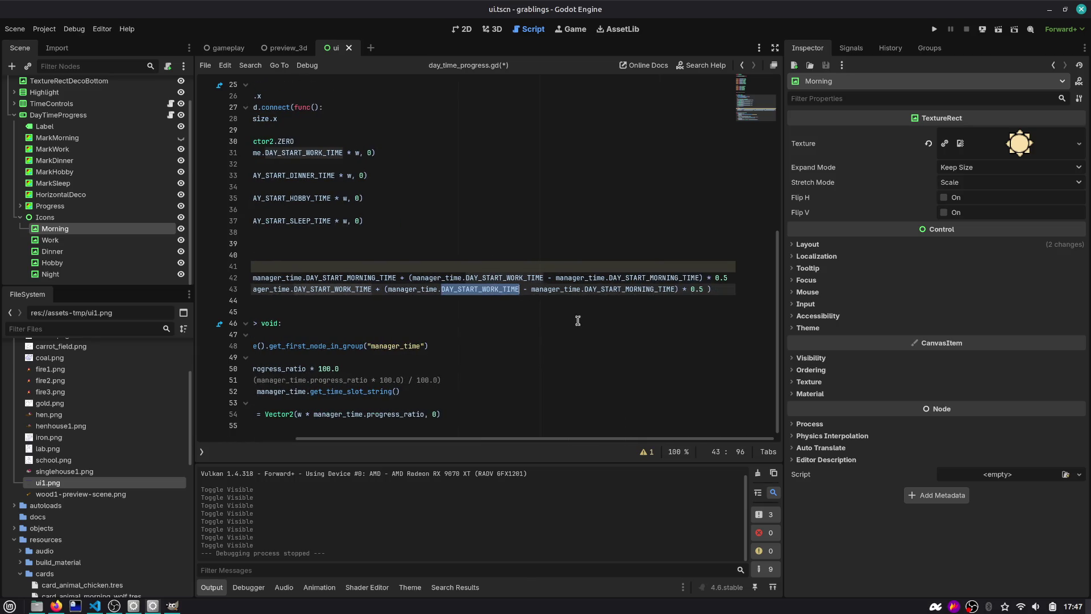
Step: Check the icon positions on the progress bar in the 2D view, then go back to the script
click(467, 32)
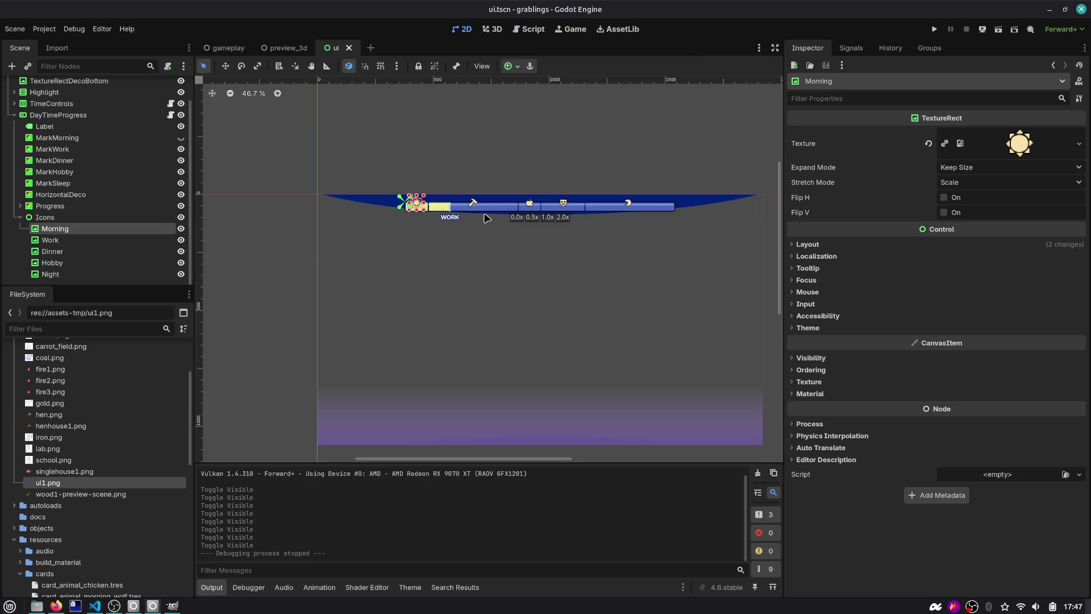
scroll(500, 219, up, 2)
ctrl+scroll(519, 187, up, 5)
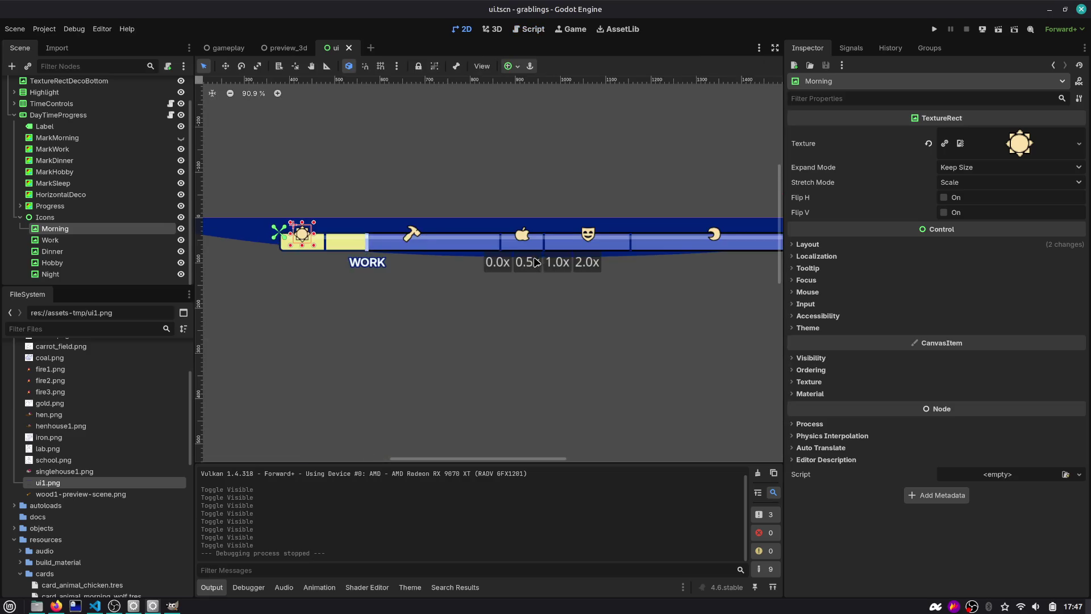
click(532, 31)
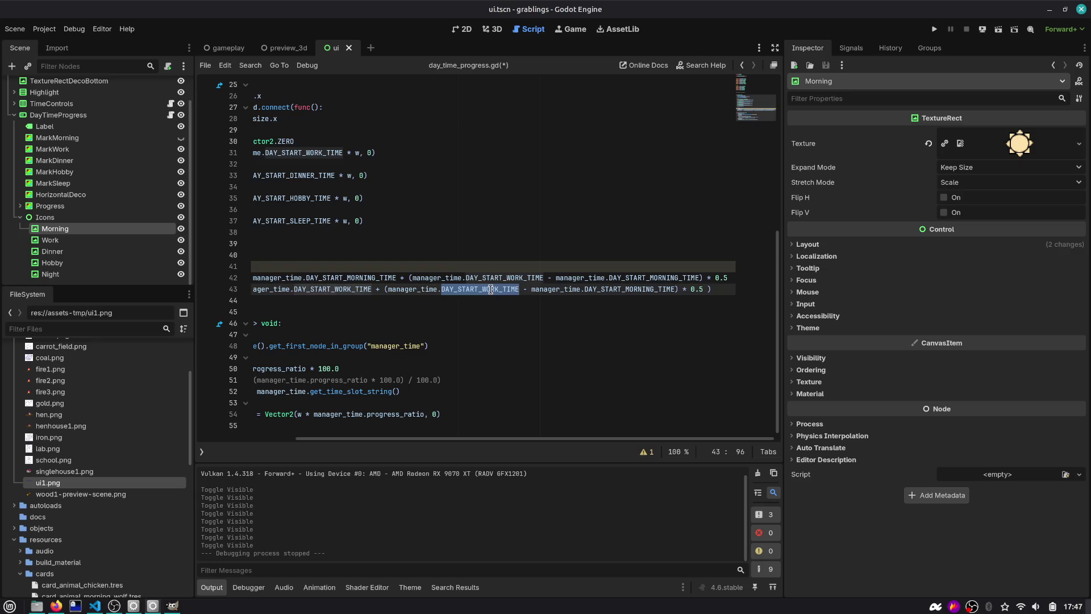
Step: Use DAY_START_DINNER_TIME and DAY_START_WORK_TIME in line 43's work.position.x and save the script
text(DAY_STa)
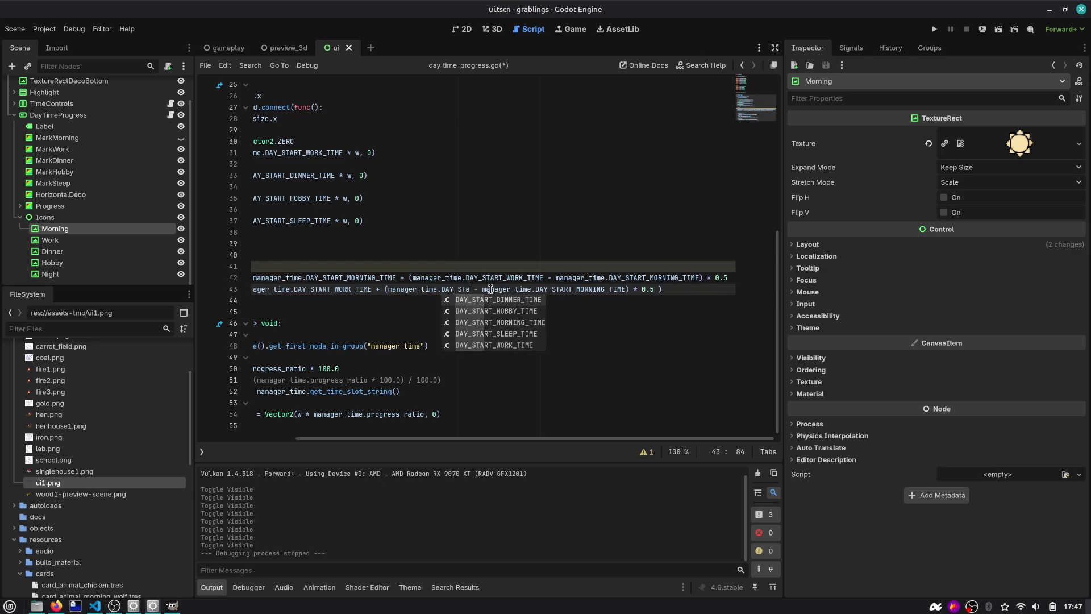
key(Return)
key(Right)
key(Right)
key(ctrl+shift+Right)
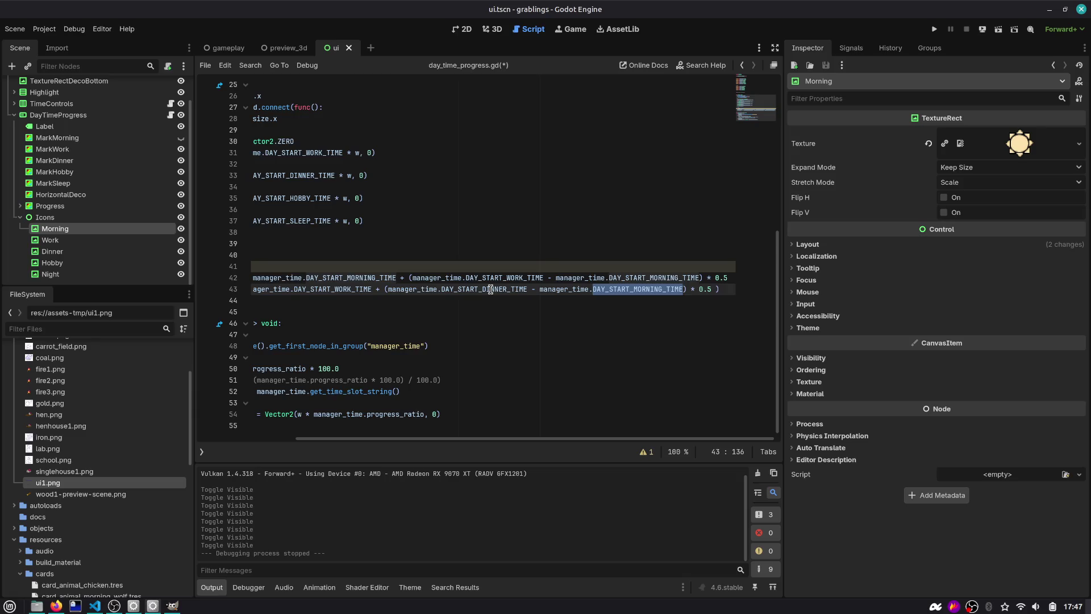
text(DAY_STA)
key(Down)
key(Down)
key(Down)
key(Return)
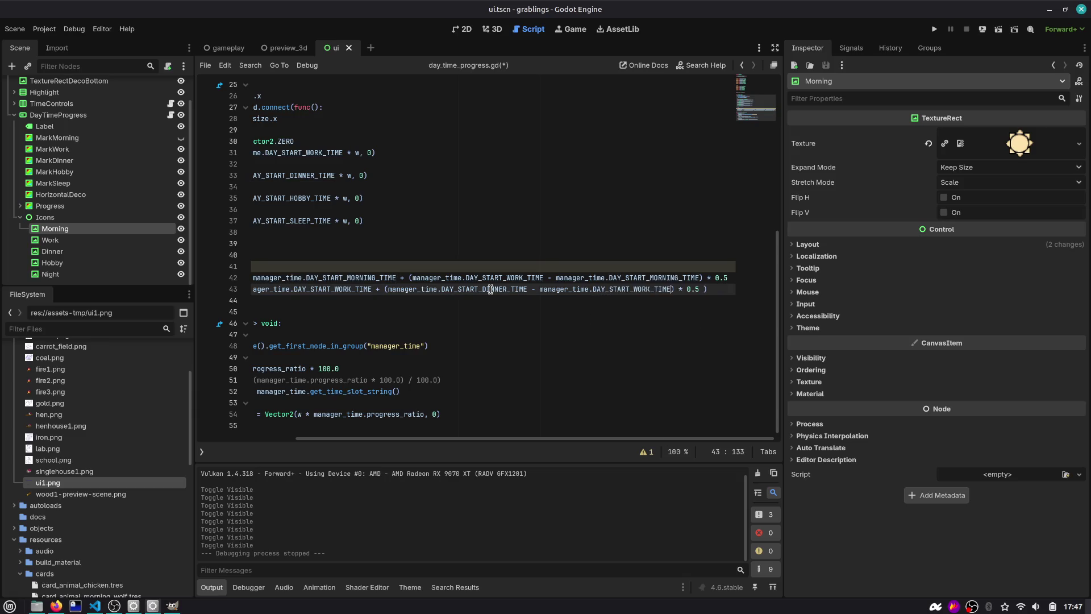
key(ctrl+s)
scroll(440, 288, left, 5)
click(368, 271)
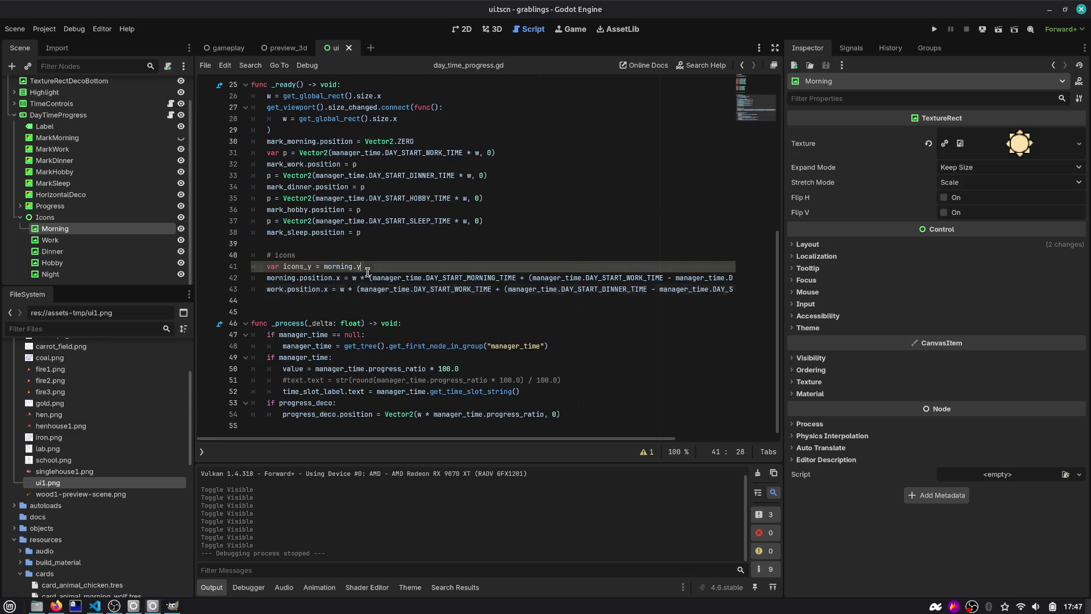
click(319, 278)
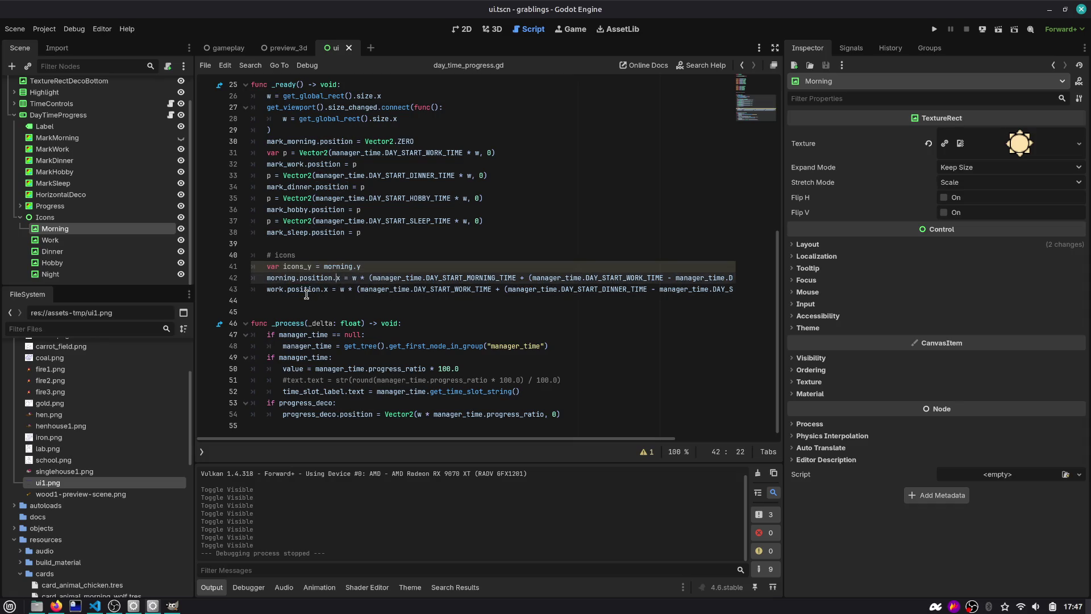
Step: Below icons_y, declare new_pos as Vector2(0, icons_y)
key(Up)
key(End)
key(Return)
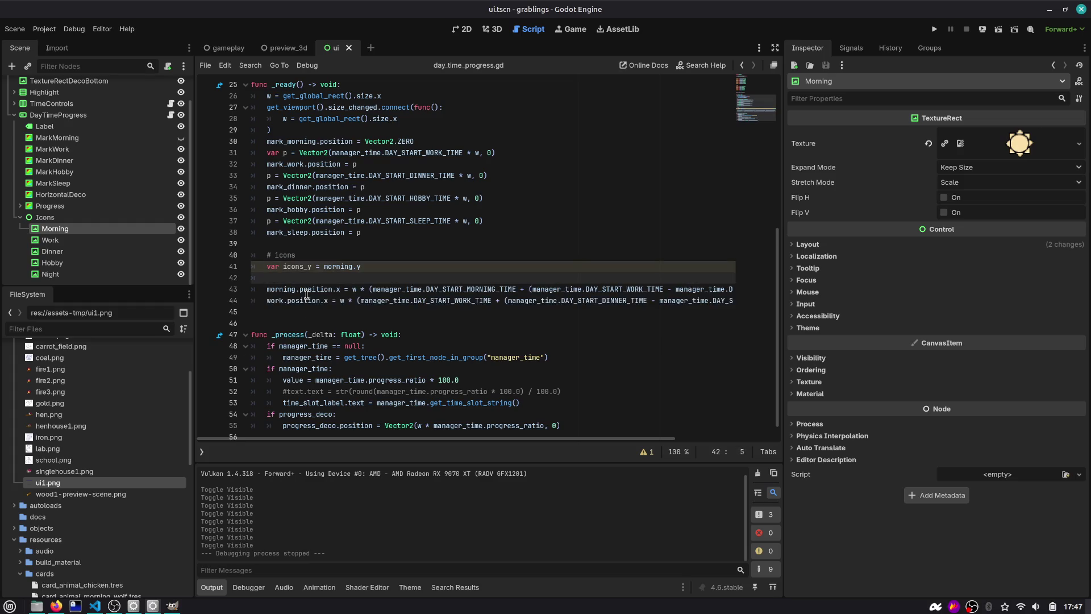
text(var new_pos =)
text(Vec)
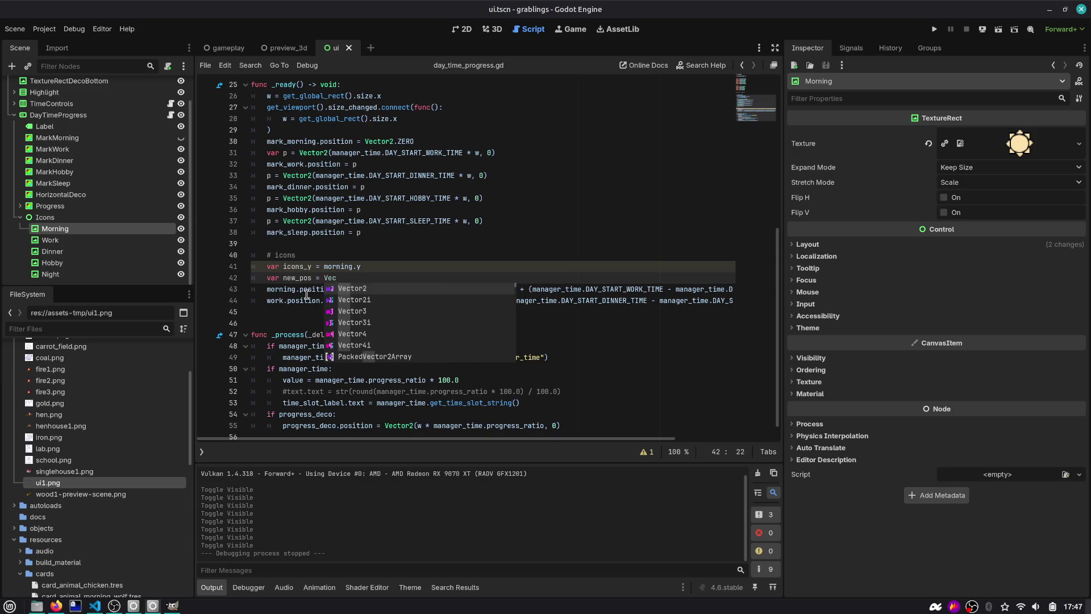
key(Return)
text(0, icons_y)
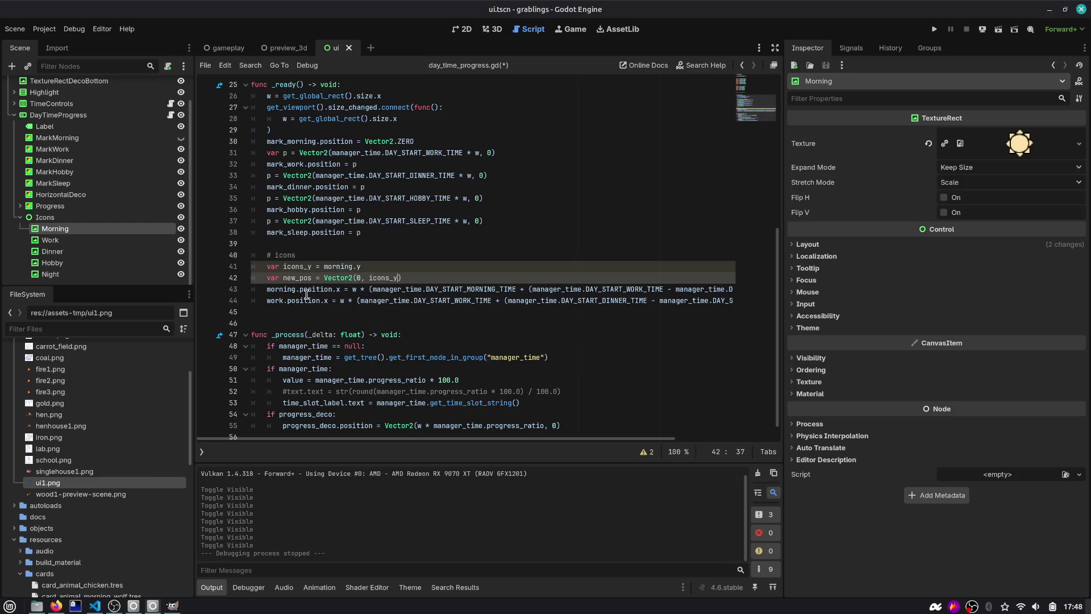
key(Return)
text(new_pos.x =)
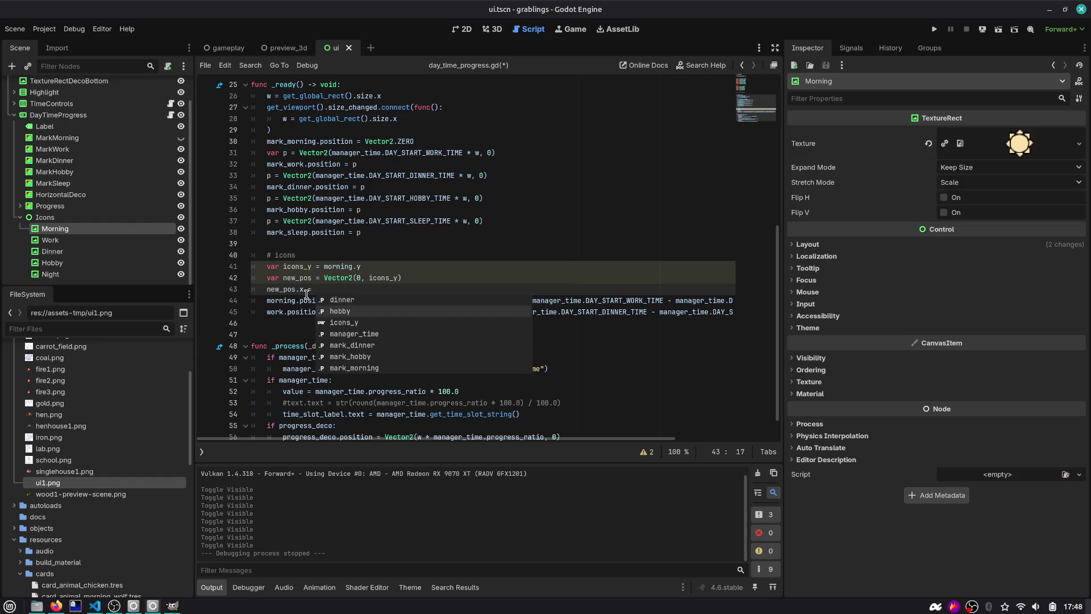
Step: Move the morning offset expression onto new_pos.x and assign new_pos to the morning icon's position
key(Escape)
key(Down)
key(Right)
key(Right)
key(Right)
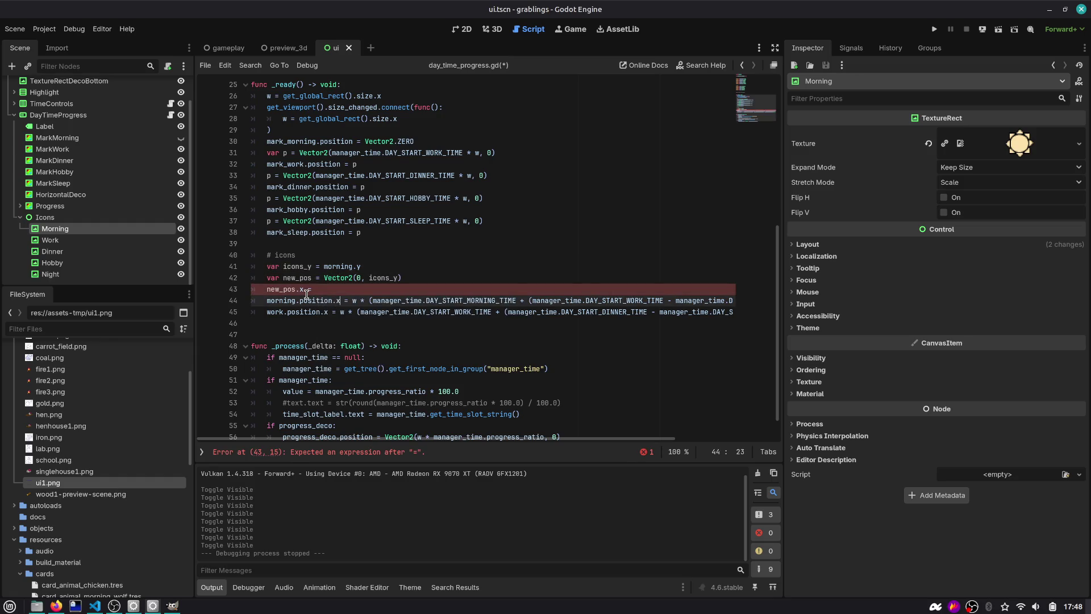
key(shift+End)
key(ctrl+x)
key(Up)
key(End)
key(ctrl+v)
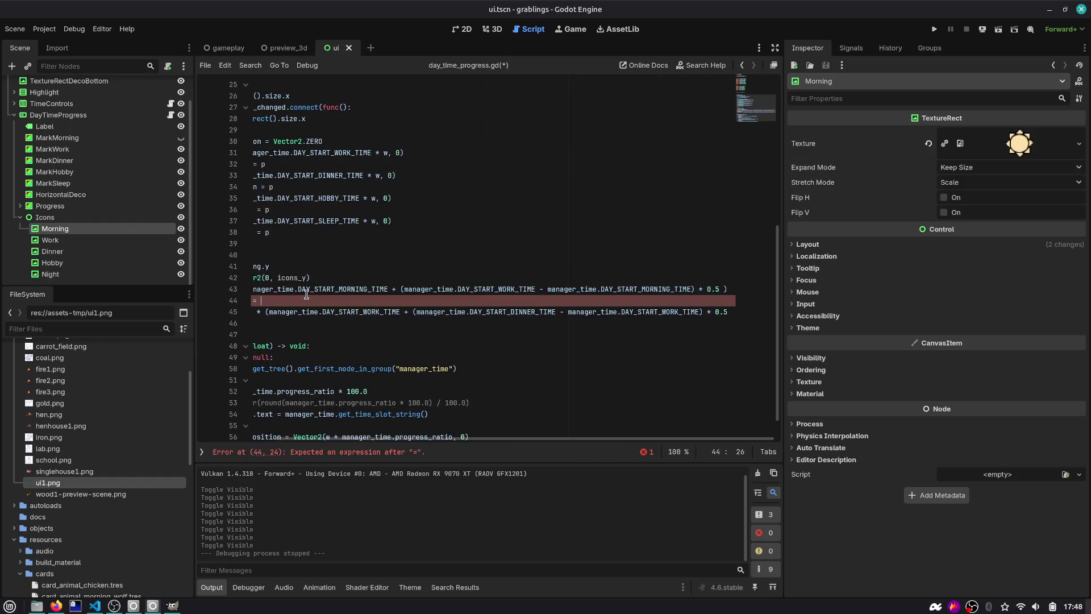
key(Down)
key(Home)
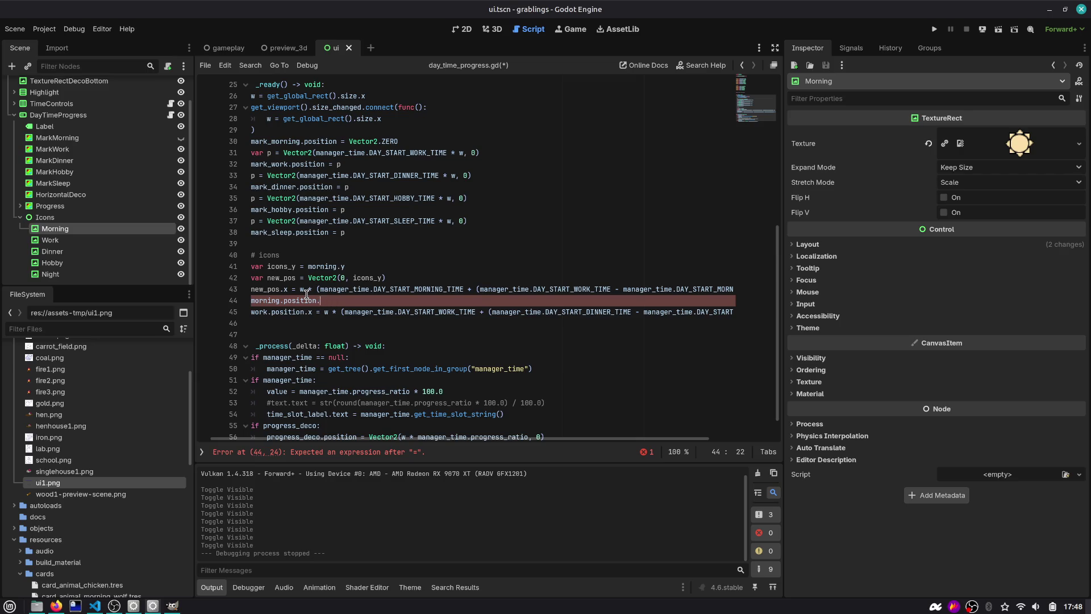
text(= new_pos)
key(Return)
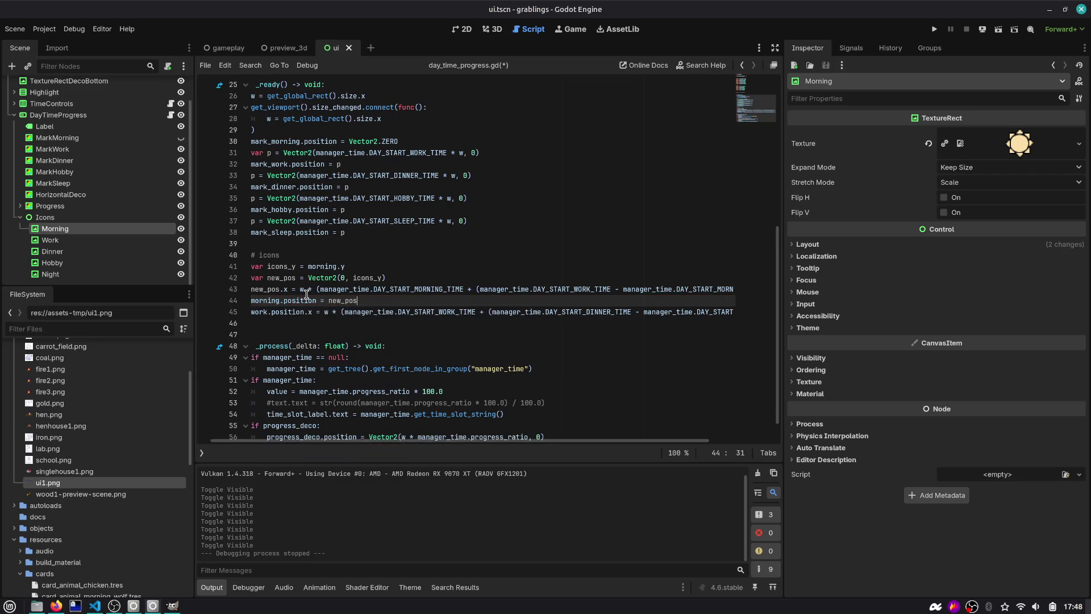
Step: Try replacing work.position with new_pos, undo it, and save the script
key(Down)
key(Home)
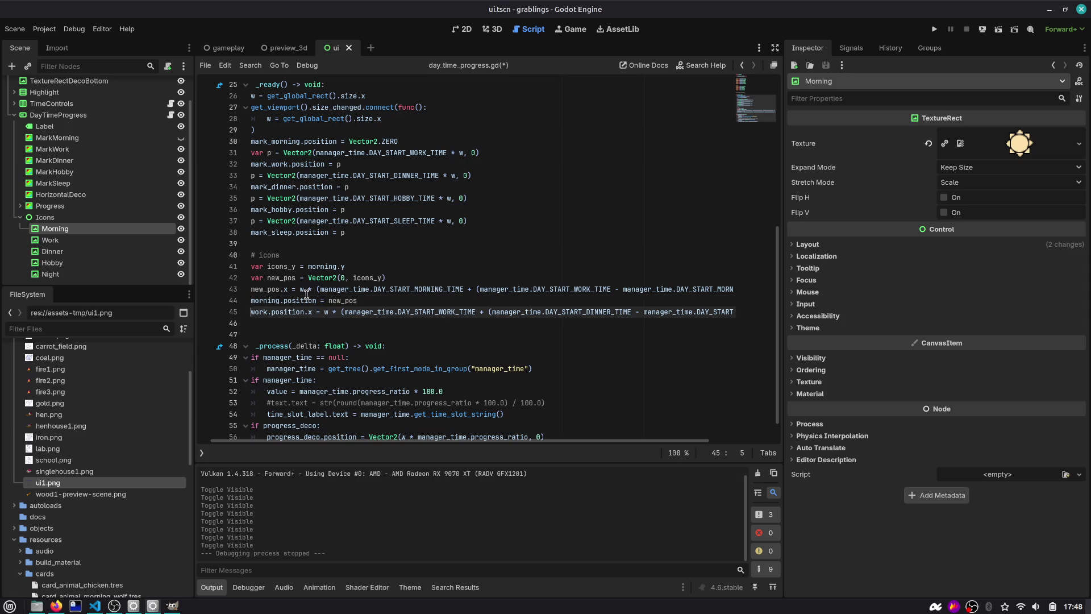
key(ctrl+shift+Right)
key(ctrl+shift+Right)
key(ctrl+shift+Right)
text(new)
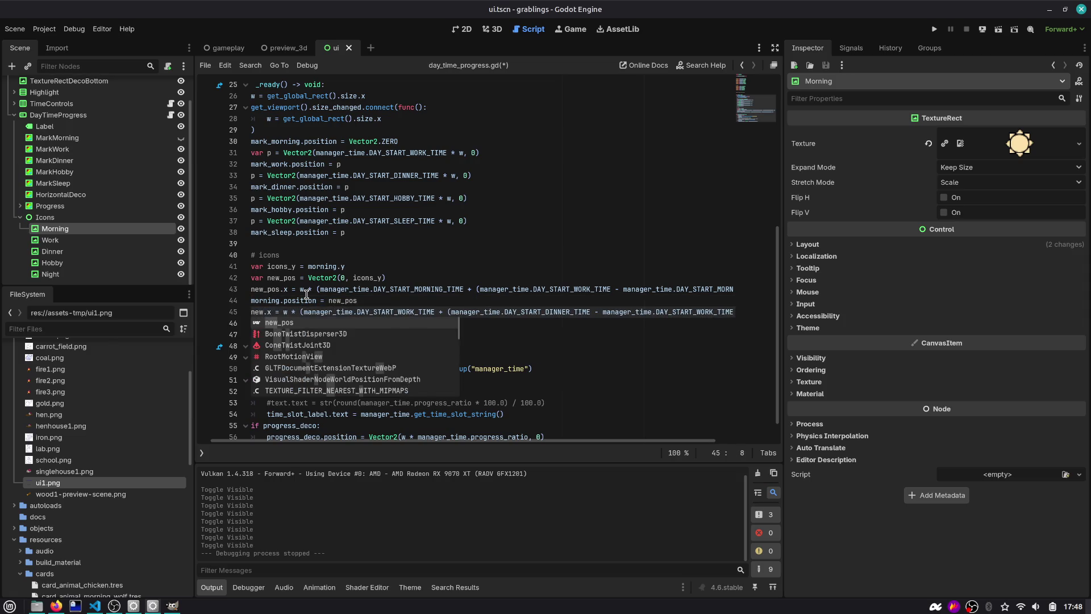
key(Return)
key(ctrl+z)
key(ctrl+z)
key(ctrl+z)
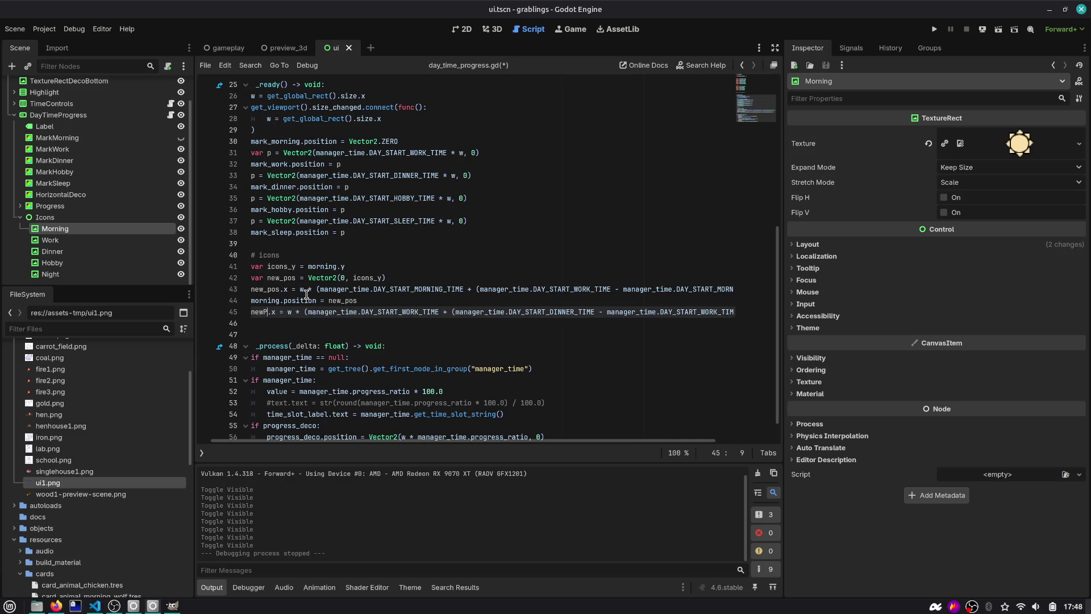
key(ctrl+z)
key(ctrl+z)
key(ctrl+z)
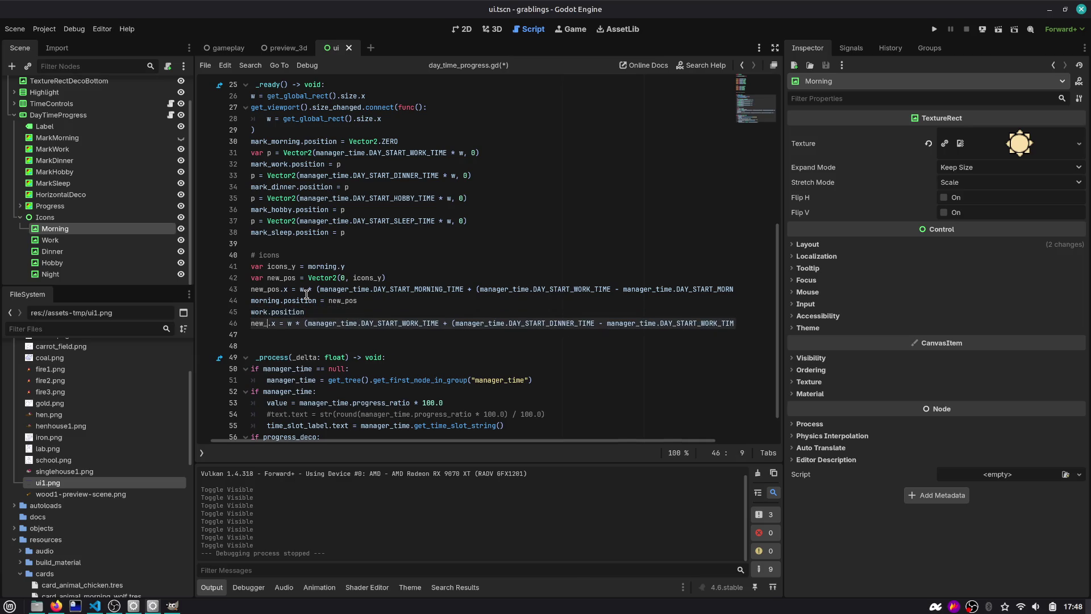
key(Down)
key(End)
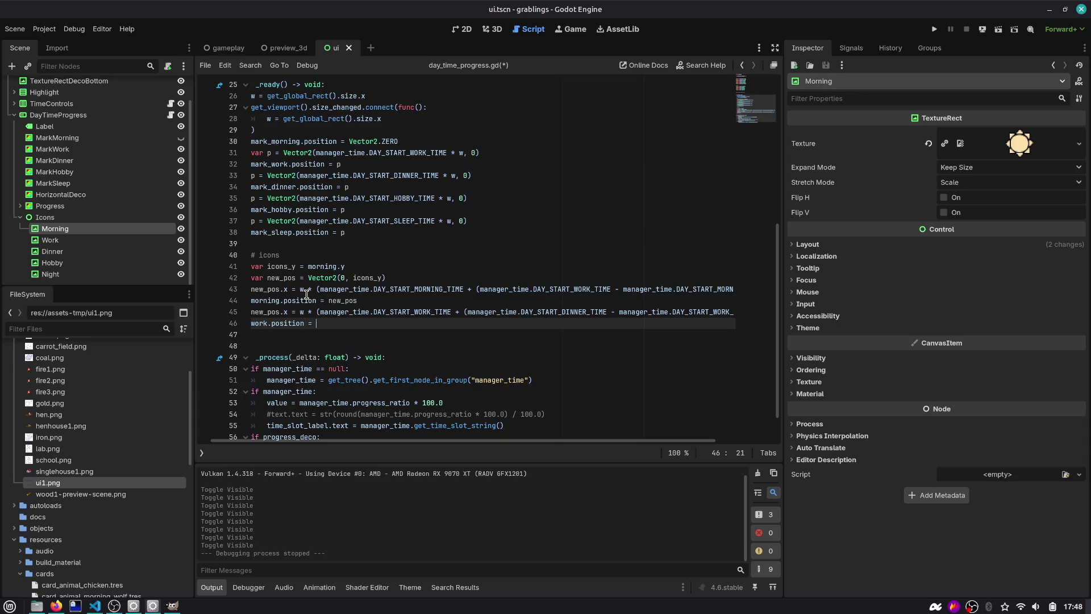
text(new_pos)
key(ctrl+s)
Step: Highlight new_pos, icons_y and position to check where each is used
double_click(287, 278)
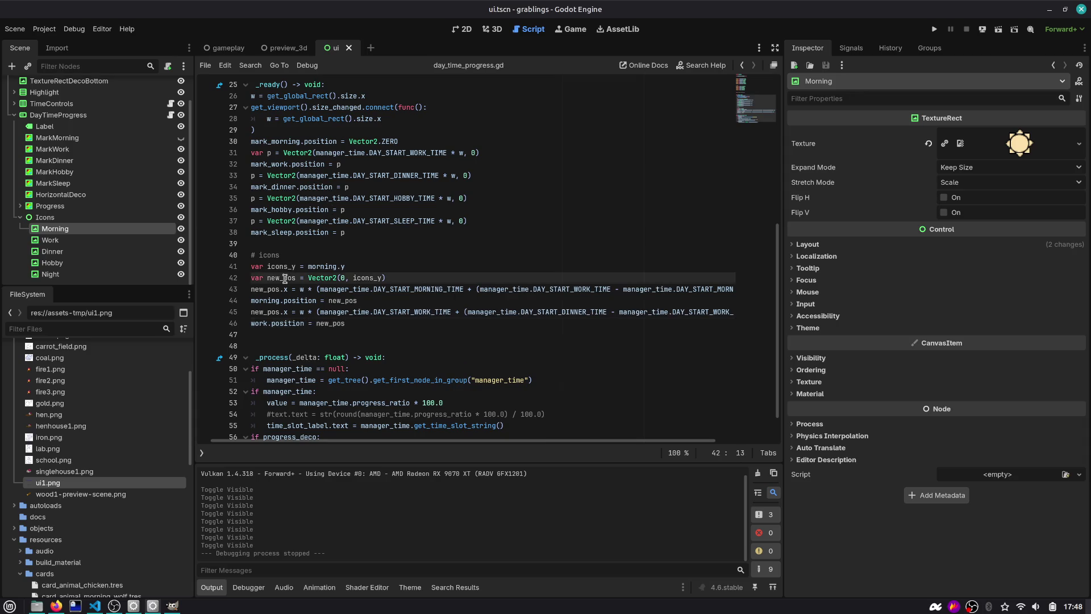
double_click(370, 278)
double_click(281, 288)
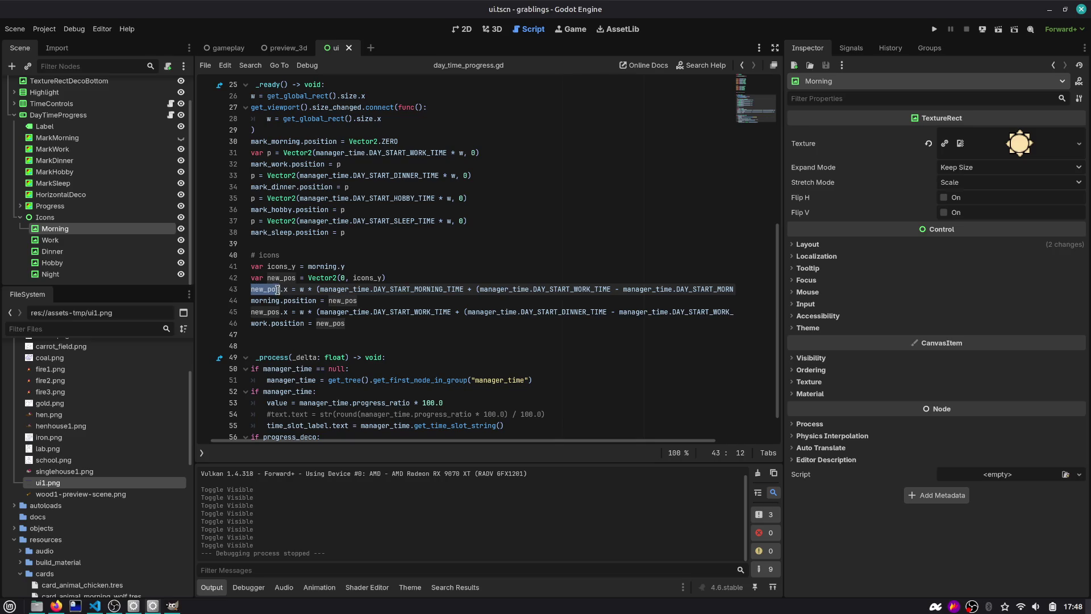
double_click(289, 300)
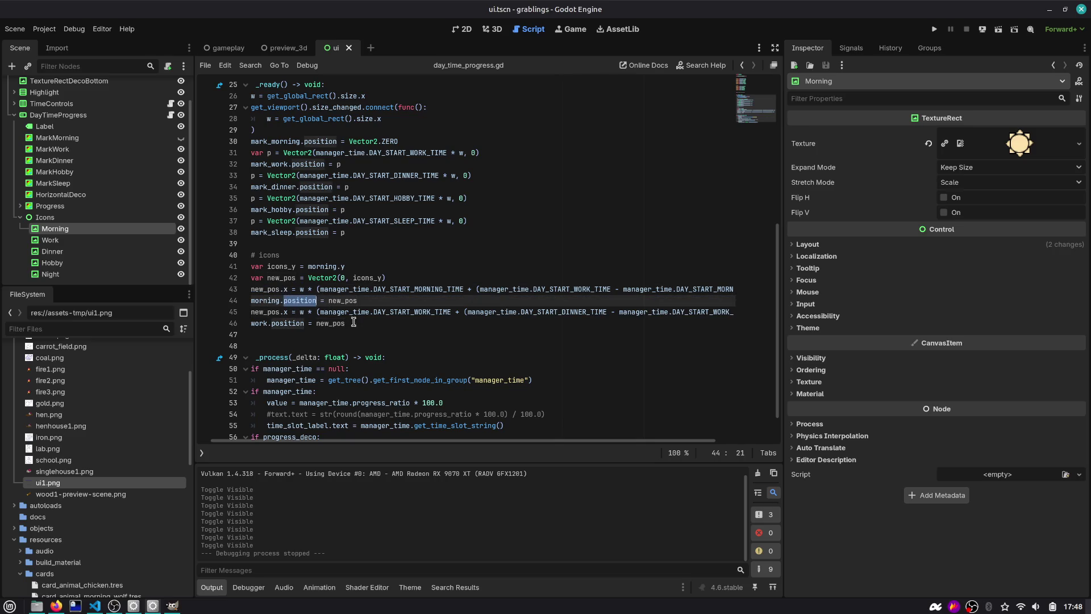
Step: In the 2D view, nudge the Morning and Work icons right and run the project with F5
click(463, 30)
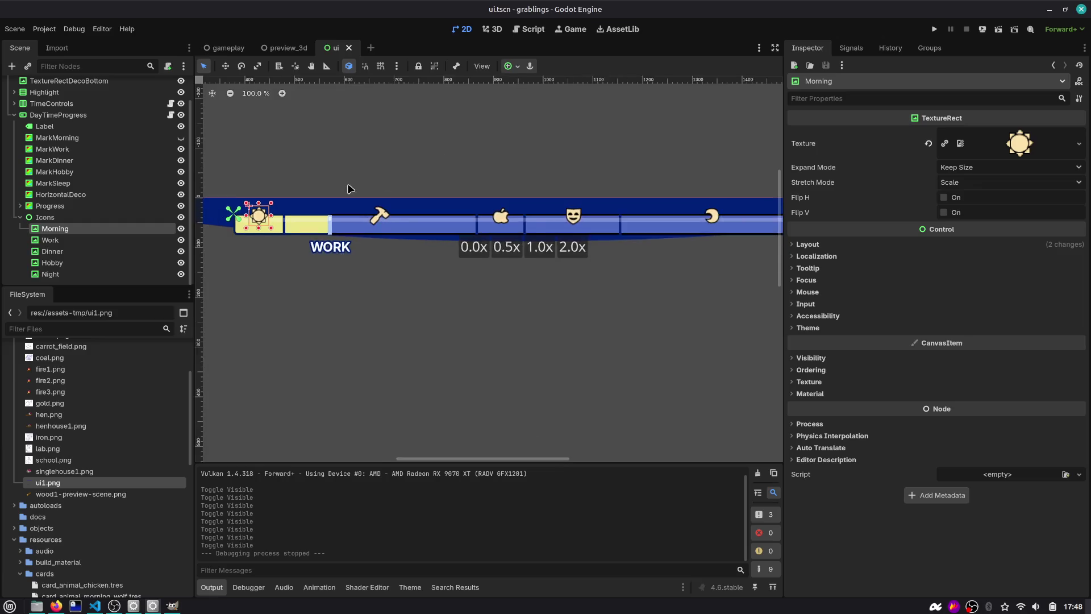
ctrl+click(85, 240)
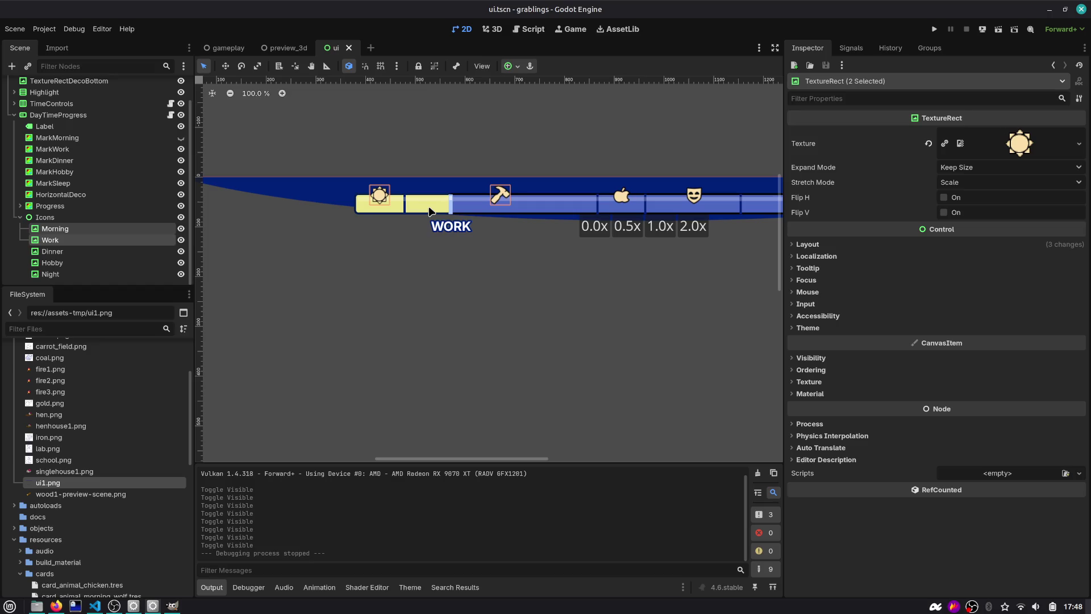
key(shift+Right)
key(shift+Right)
key(shift+Right)
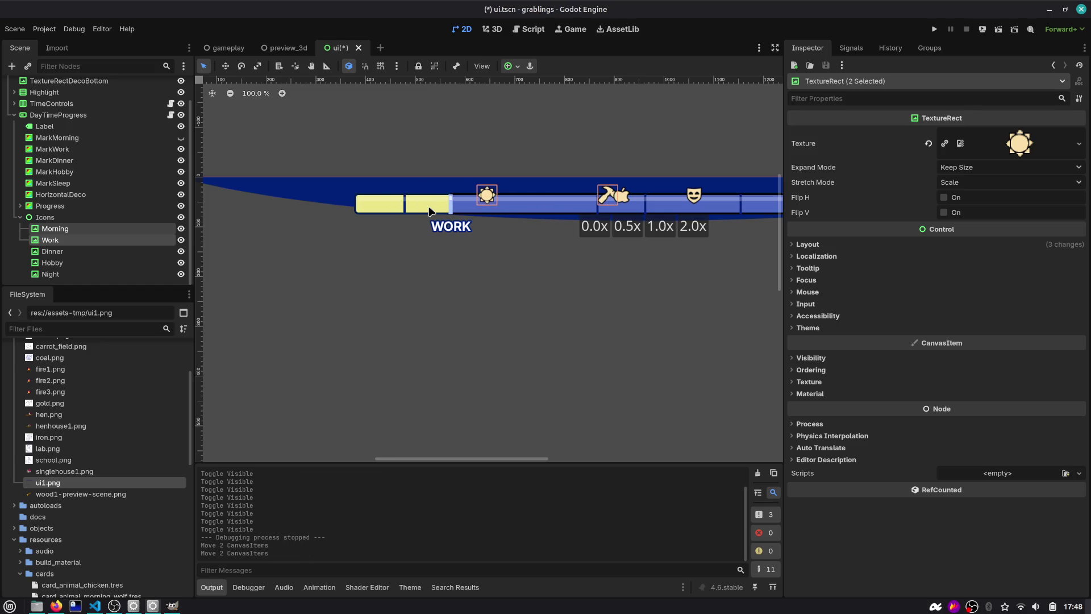
key(F5)
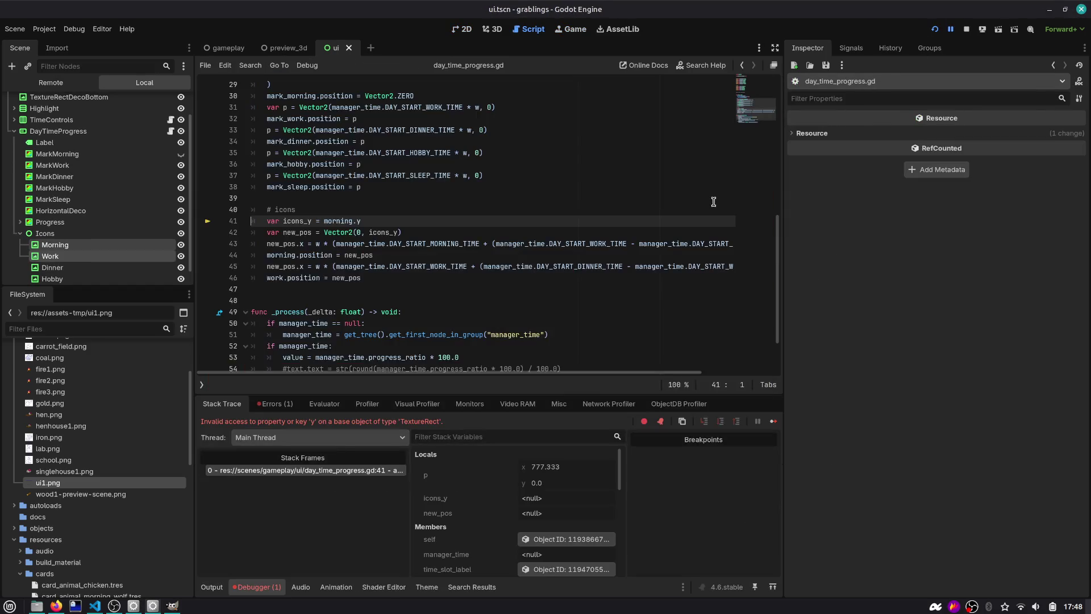
Step: Look up the morning declaration and check DayTimeProgress's icon assignments in the Inspector
ctrl+click(333, 222)
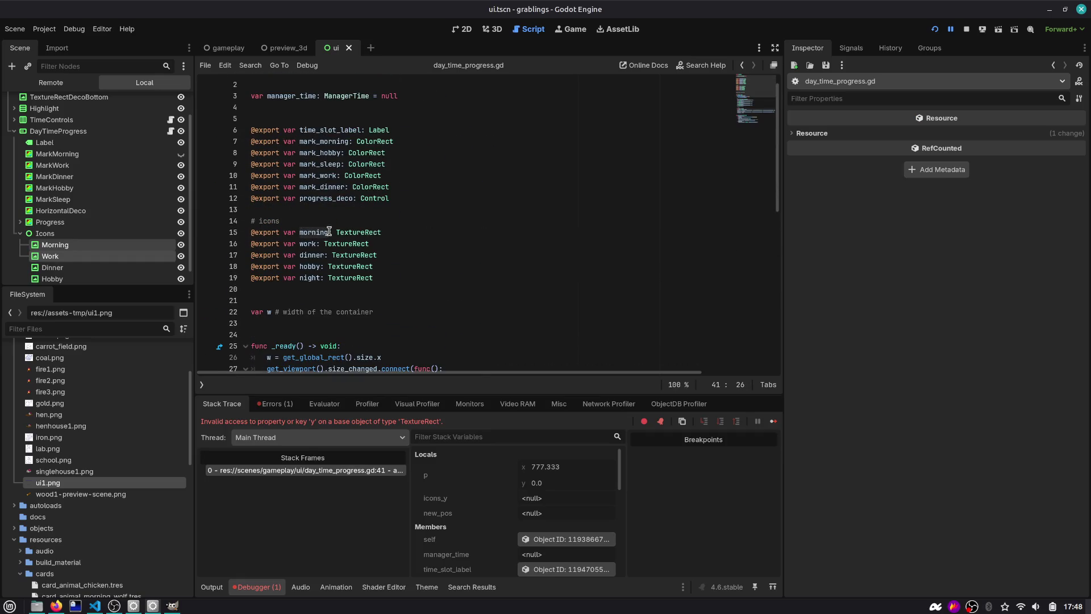
click(108, 245)
click(73, 132)
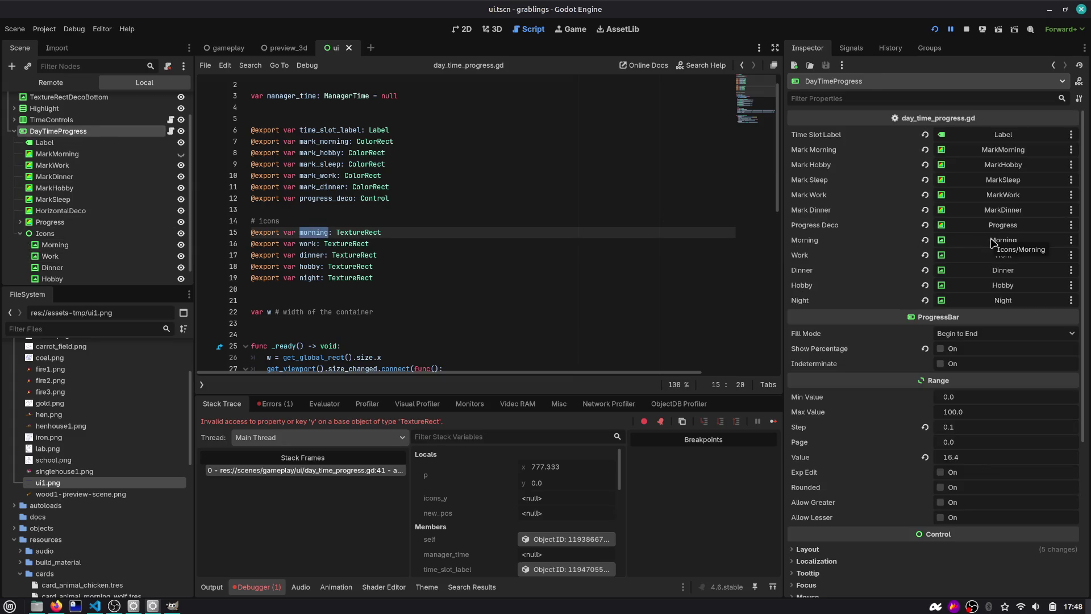
scroll(363, 255, down, 8)
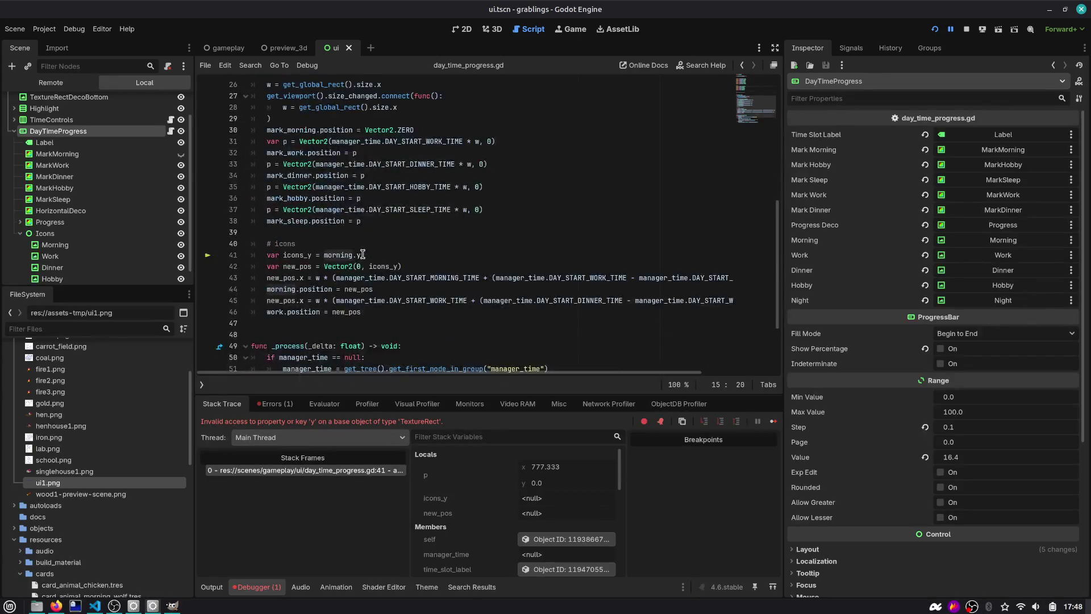
Step: Change morning.y on line 41 to morning.position.y
click(362, 255)
text(i)
key(Tab)
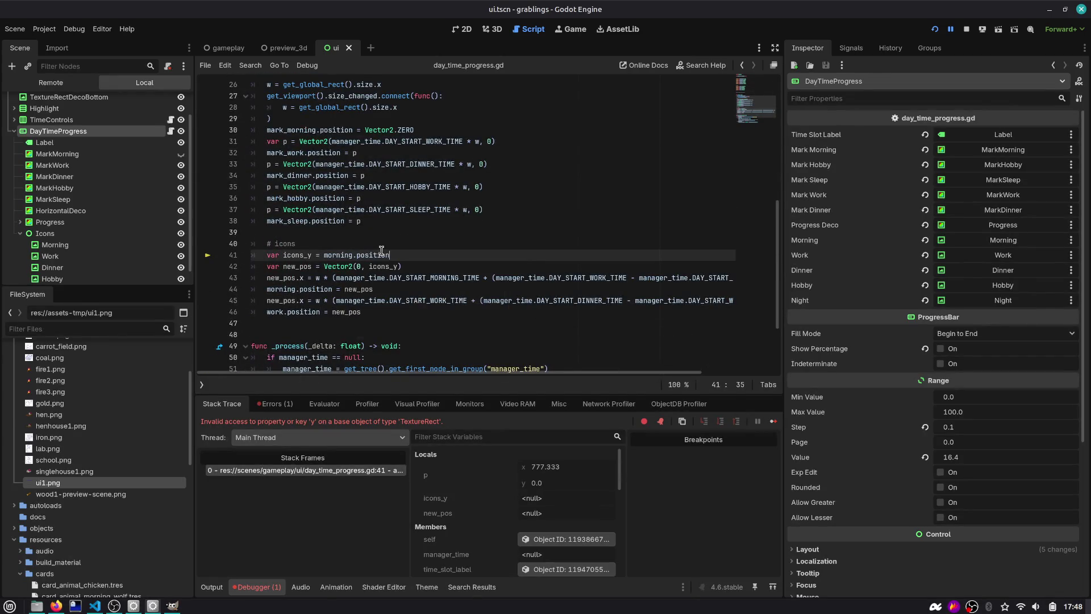
text(y)
Step: Restart the game to test the fix, then select the Work icon node
click(934, 30)
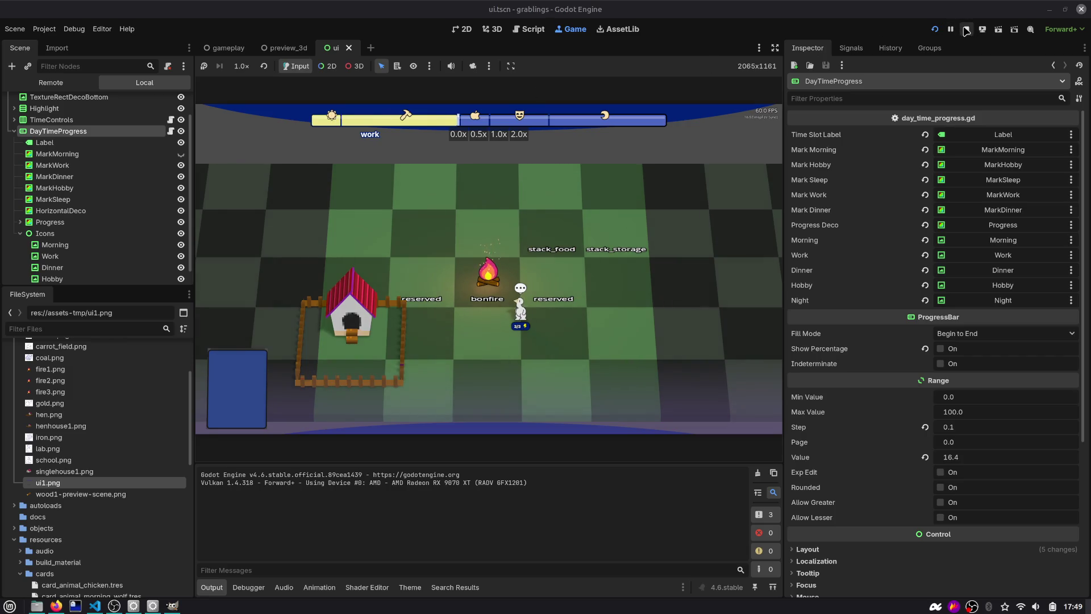
click(56, 256)
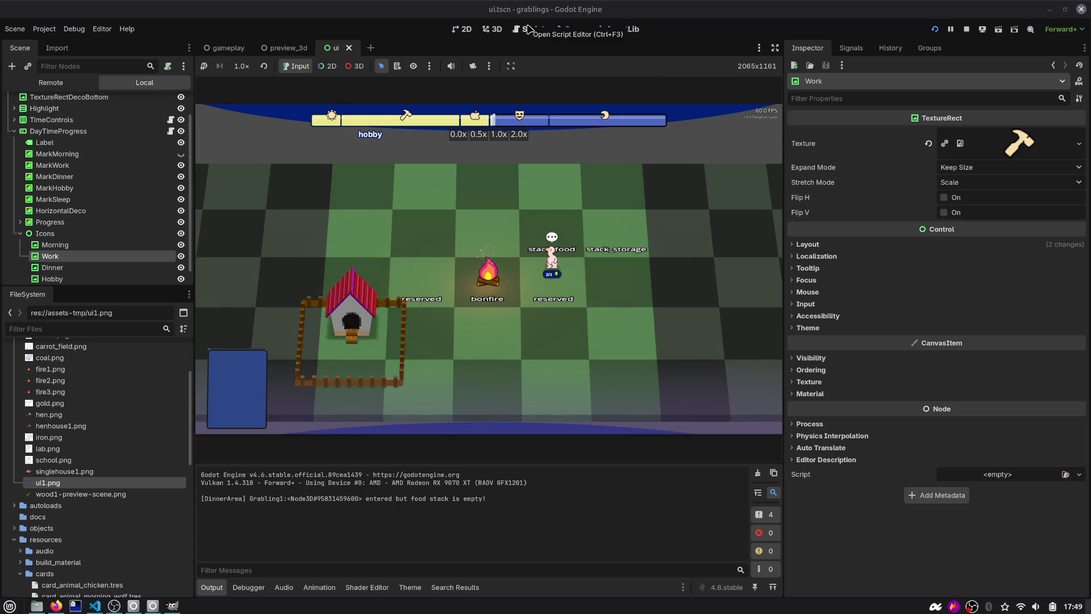
Step: Review the morning x formula on line 43, then select Morning through Hobby in the 2D view
click(529, 29)
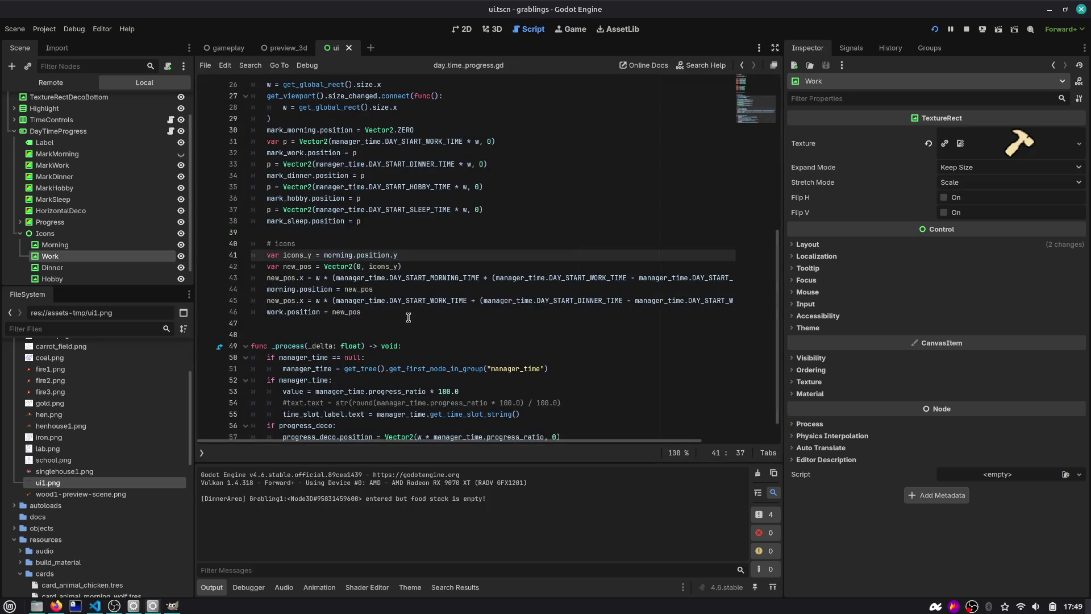
click(358, 278)
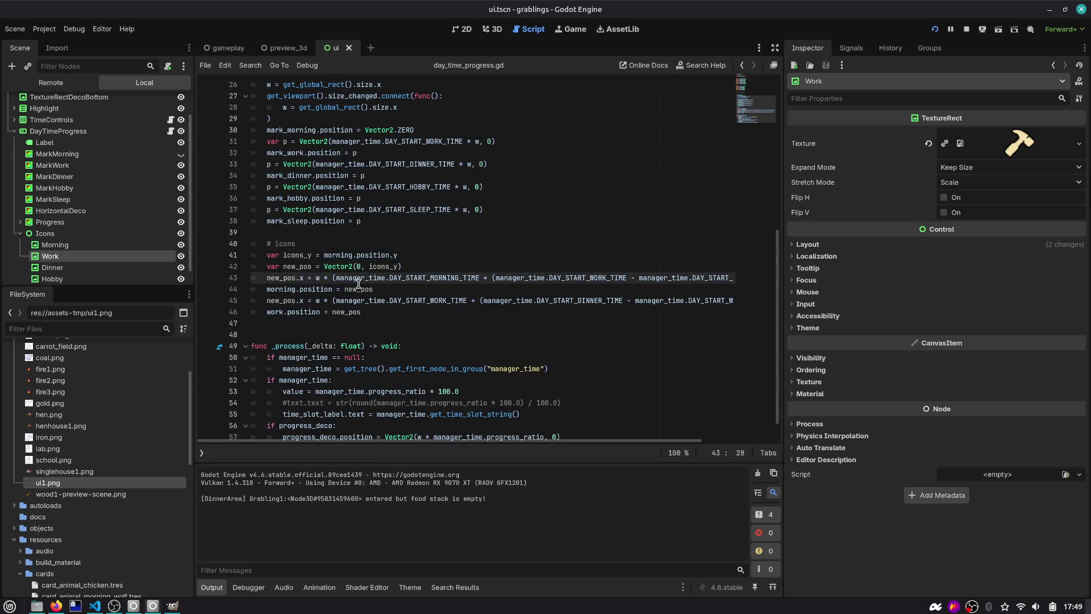
click(55, 245)
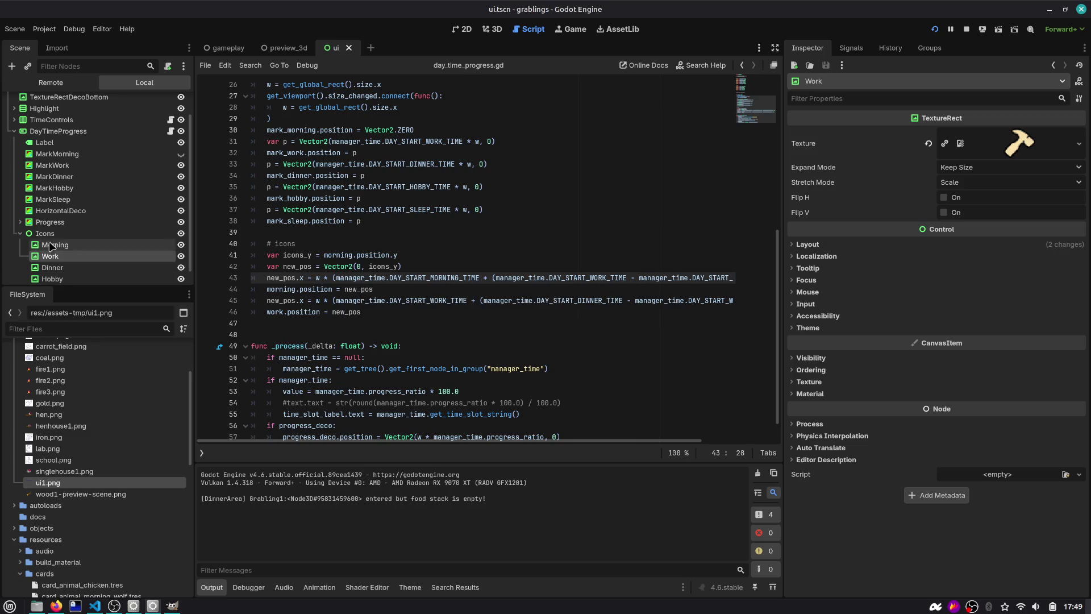
shift+click(53, 279)
click(462, 29)
scroll(484, 149, up, 3)
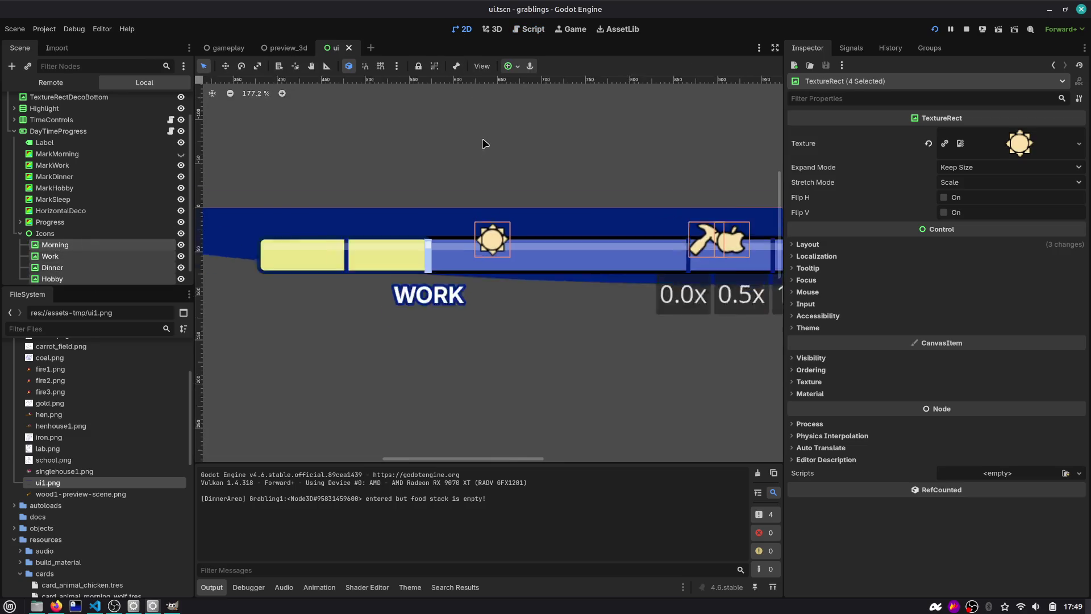
Step: Filter by 'piv', set the icons' Pivot Offset Ratio to 0.5, 0.5, then save and rerun
click(878, 99)
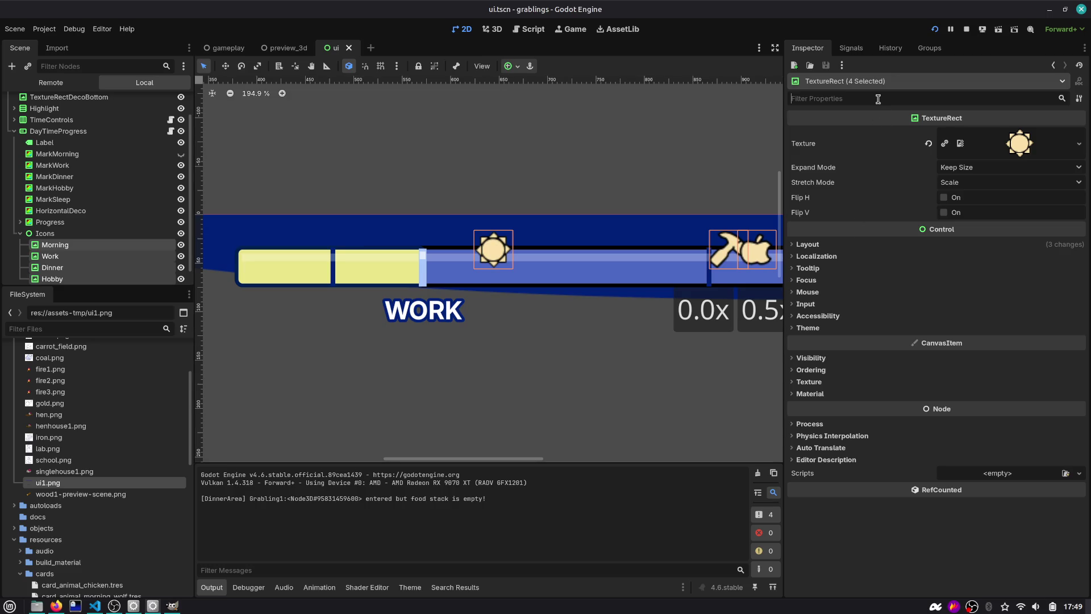
text(piv)
click(884, 151)
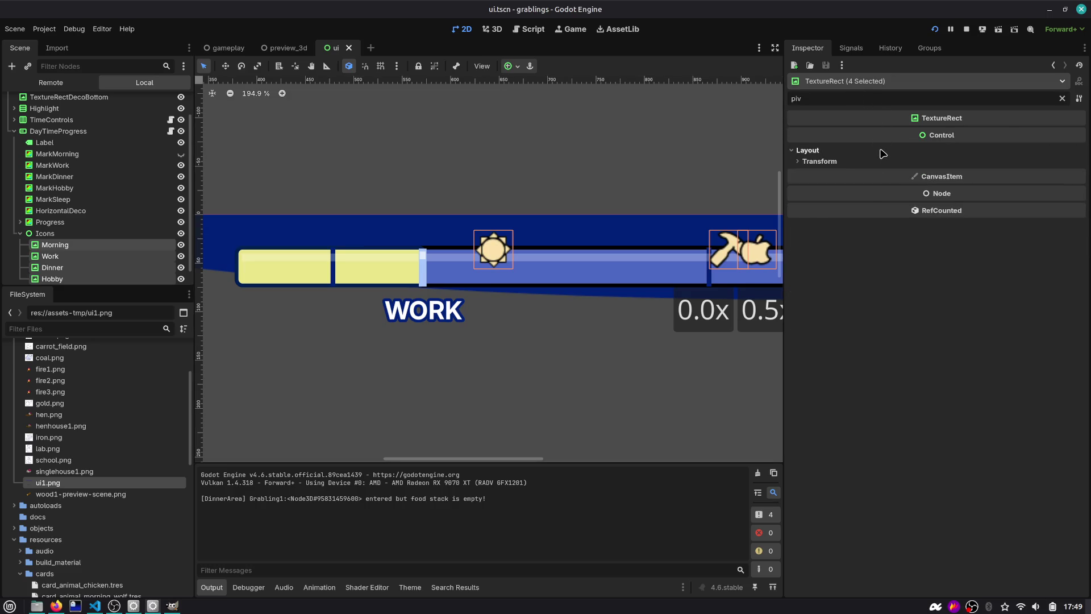
click(884, 162)
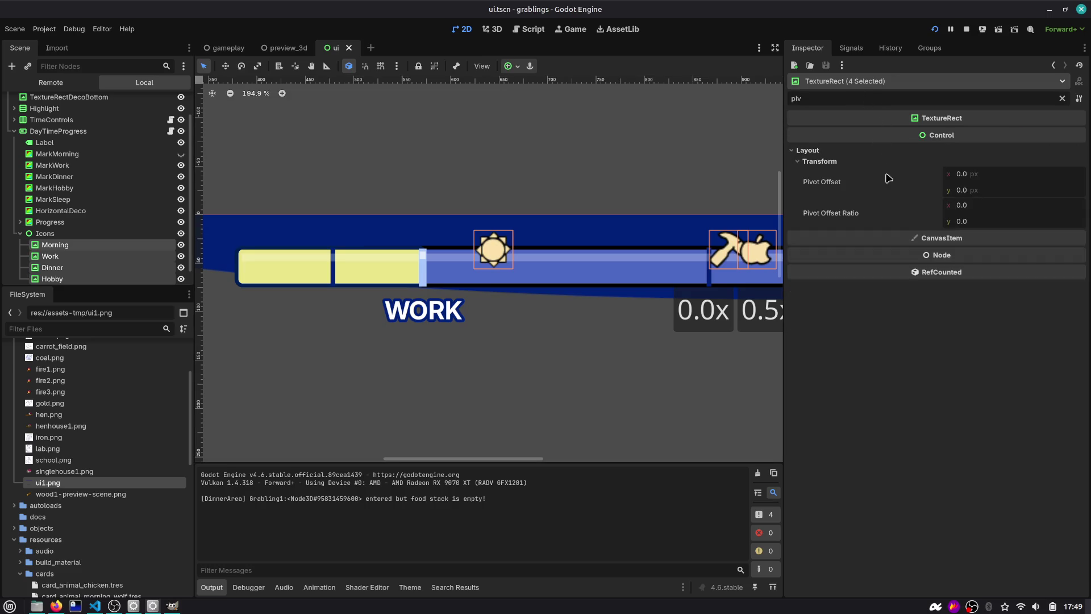
click(968, 206)
text(.5)
key(Return)
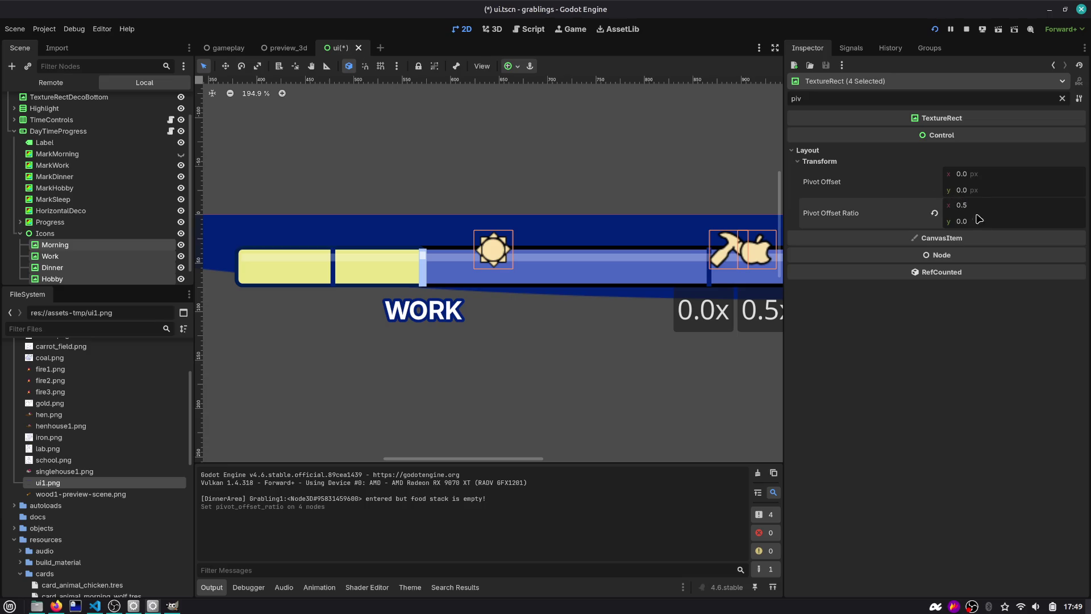
click(984, 222)
text(0.5)
key(Return)
click(113, 245)
click(935, 29)
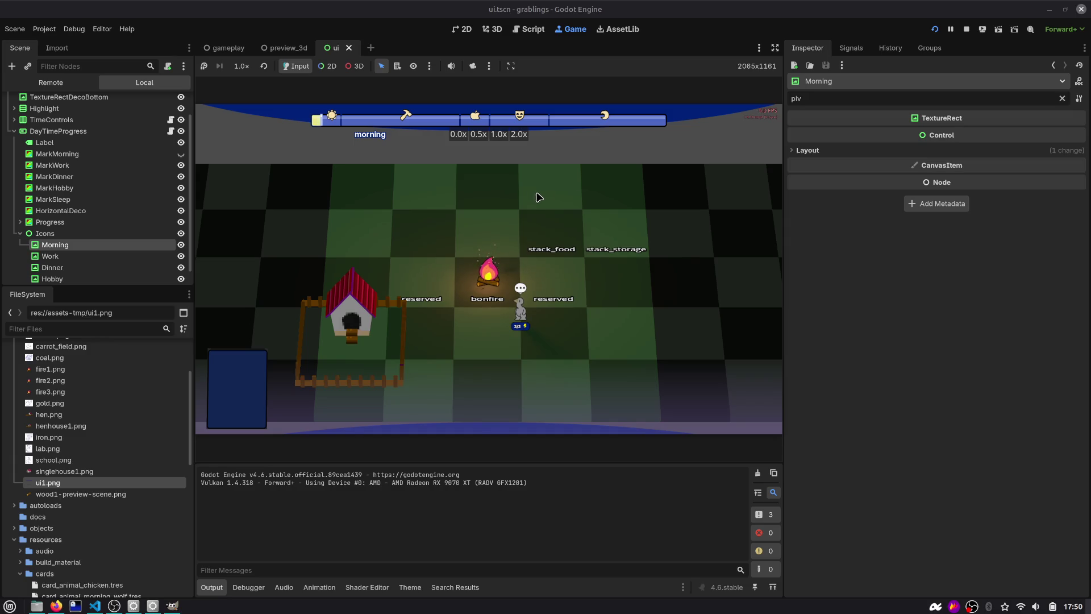
Step: Revert the Morning icon's Pivot Offset Ratio to its default 0, 0
click(822, 150)
click(897, 161)
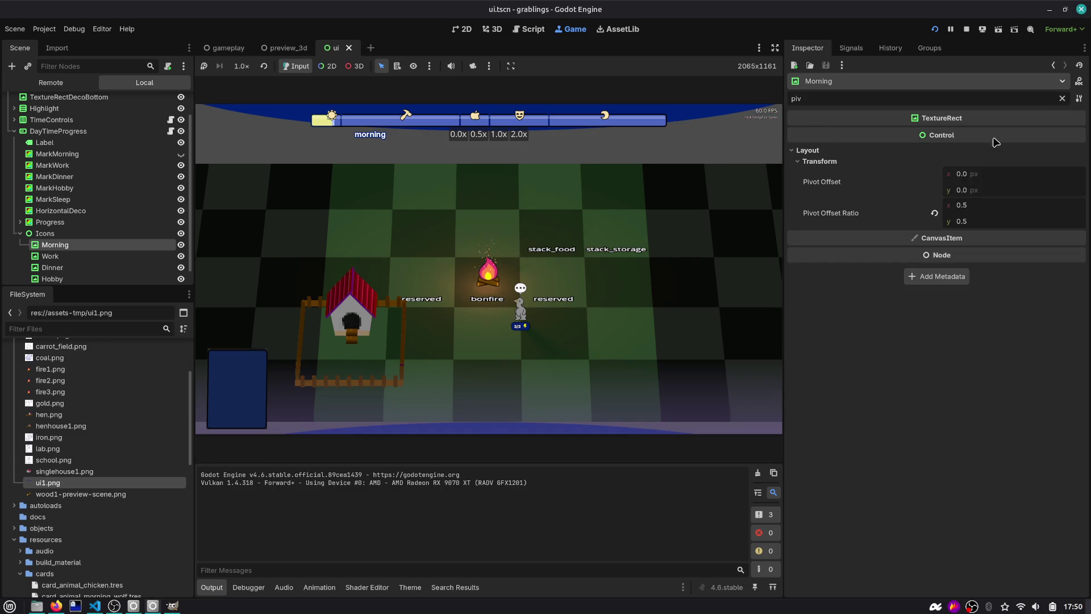
click(1061, 99)
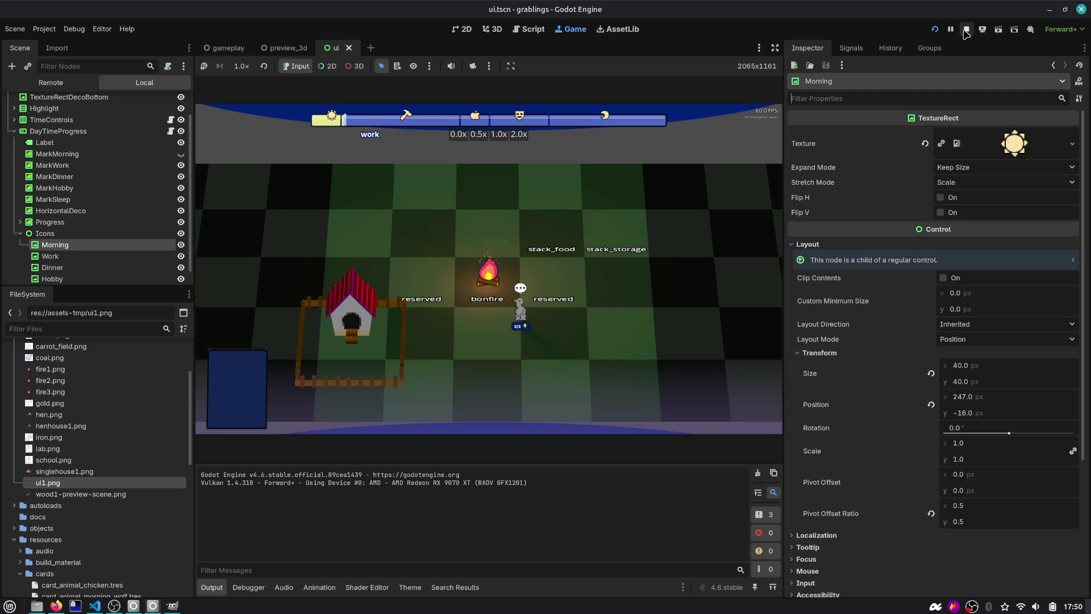
mouse_move(966, 506)
mouse_down()
mouse_move(994, 506)
mouse_move(945, 515)
mouse_up()
click(930, 514)
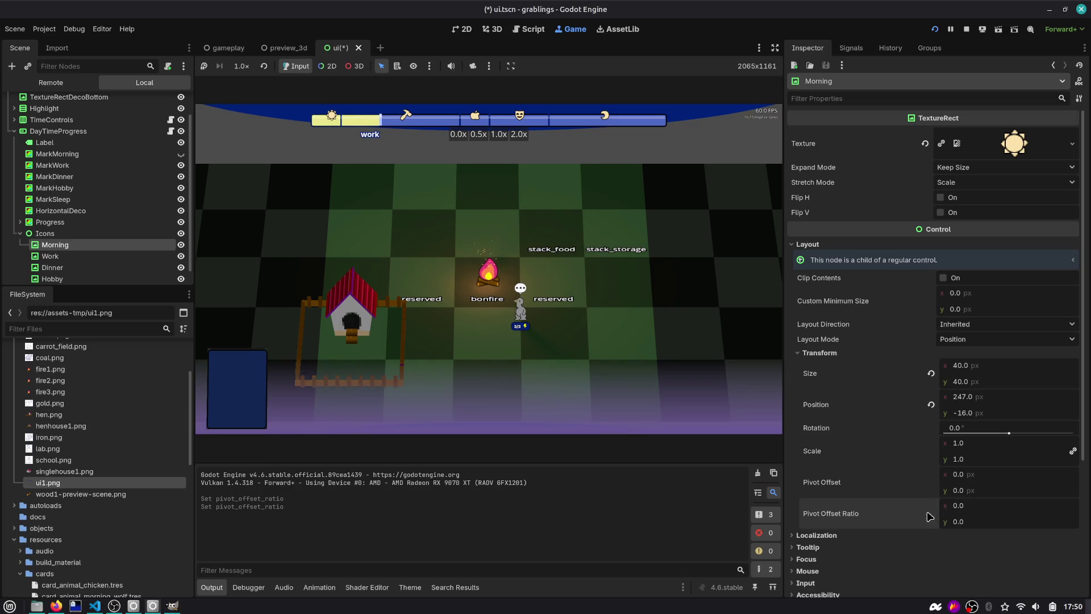
Step: Save ui.tscn and return to day_time_progress.gd at the end of line 42
key(ctrl+s)
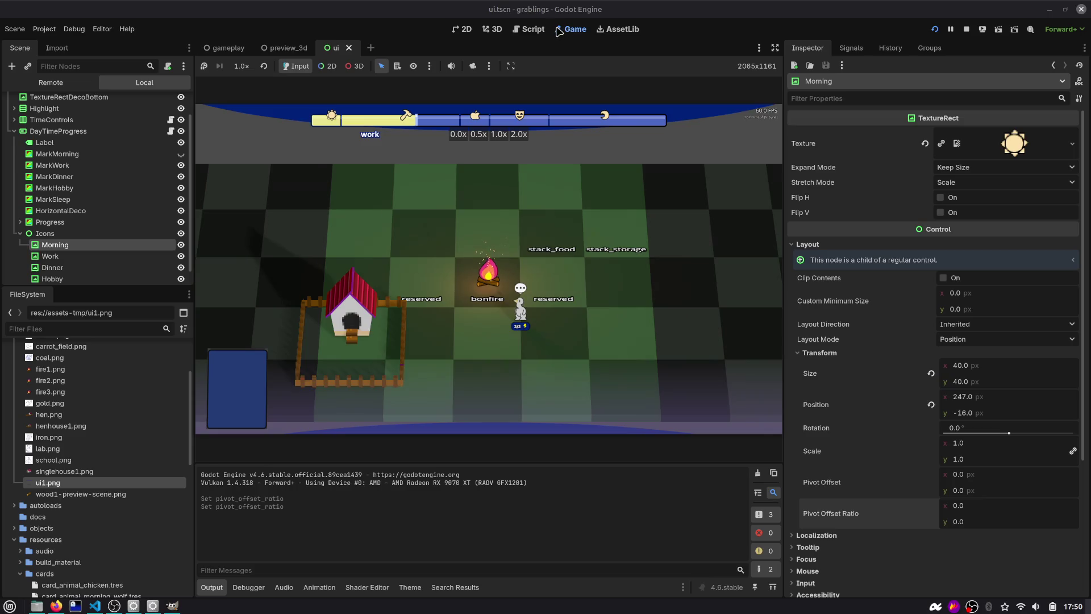
click(528, 29)
click(426, 266)
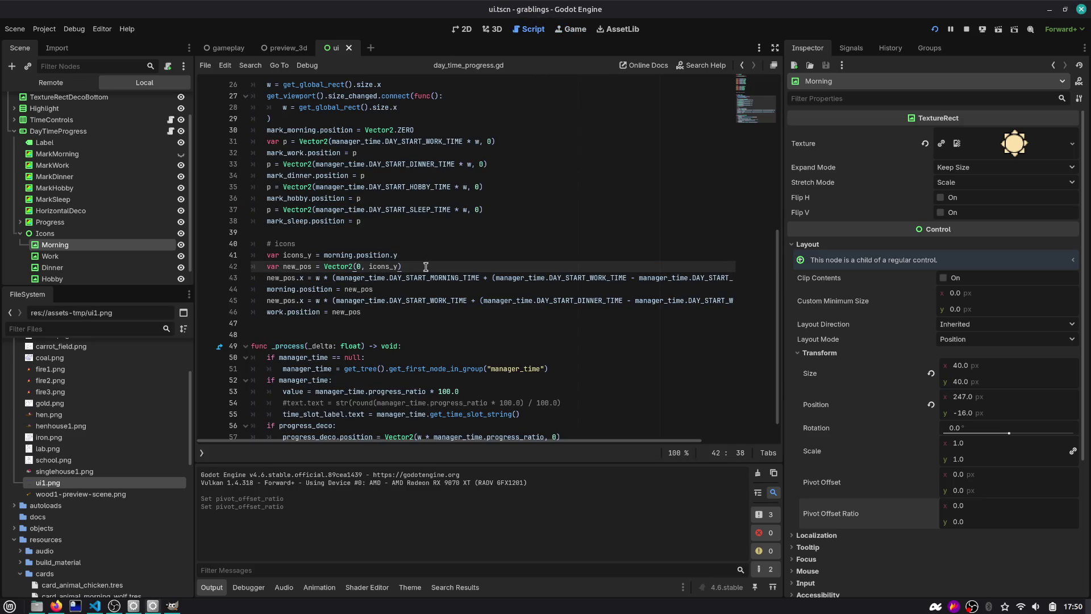
Step: Inspect the line 43 morning formula, highlighting DAY_START_MORNING_TIME and manager_time
key(Down)
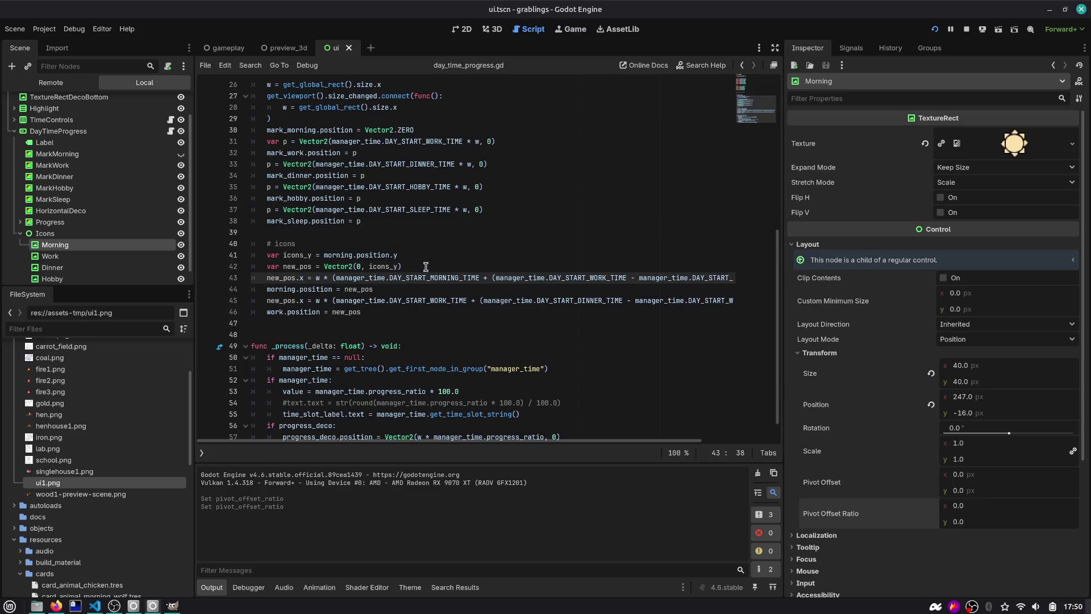
key(End)
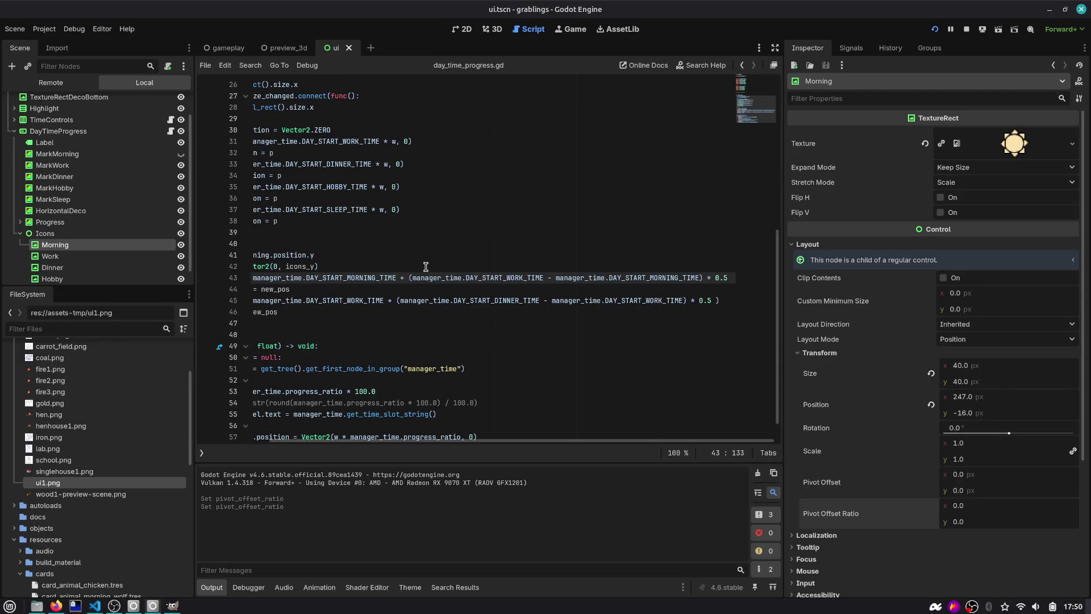
key(Home)
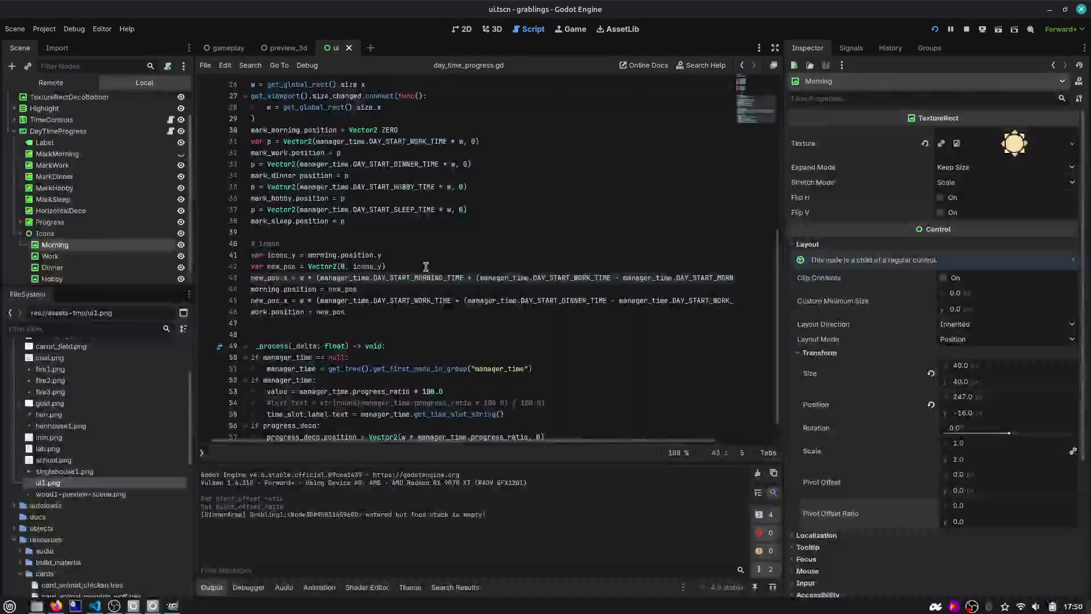
key(End)
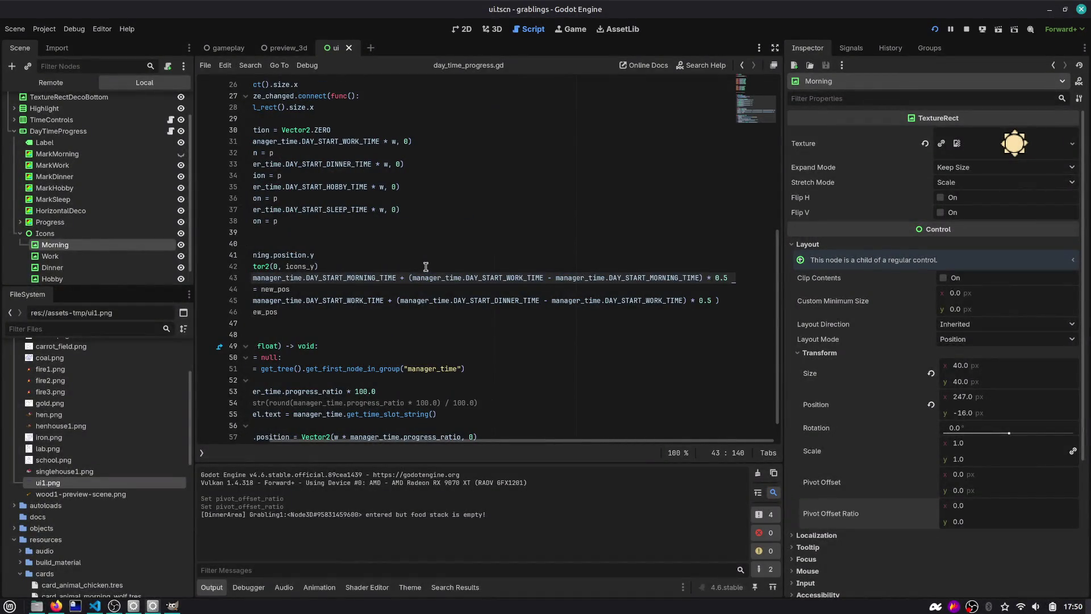
scroll(425, 267, left, 3)
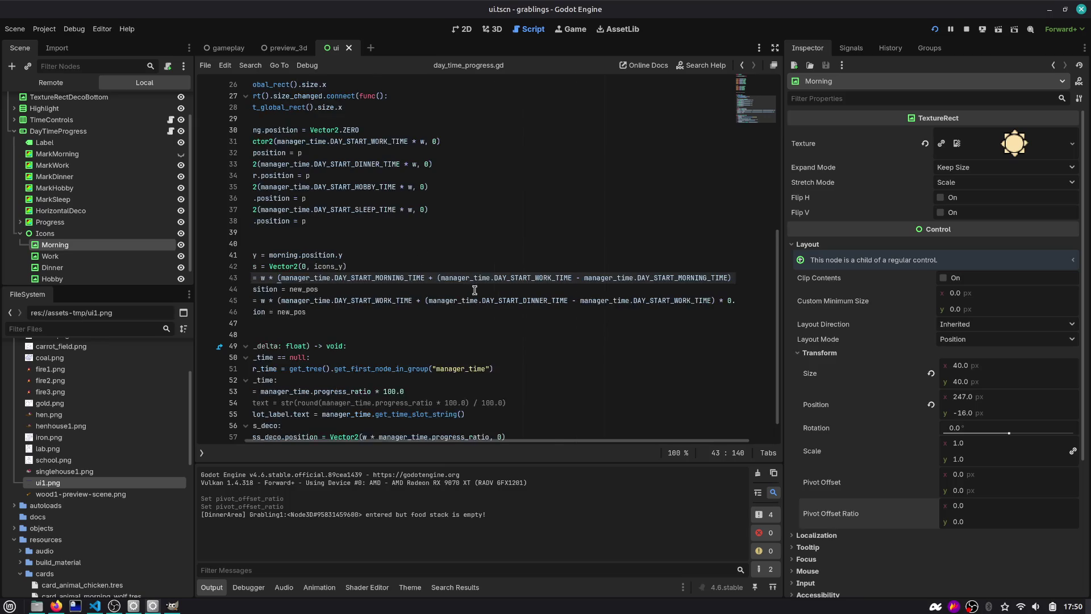
double_click(412, 277)
double_click(358, 277)
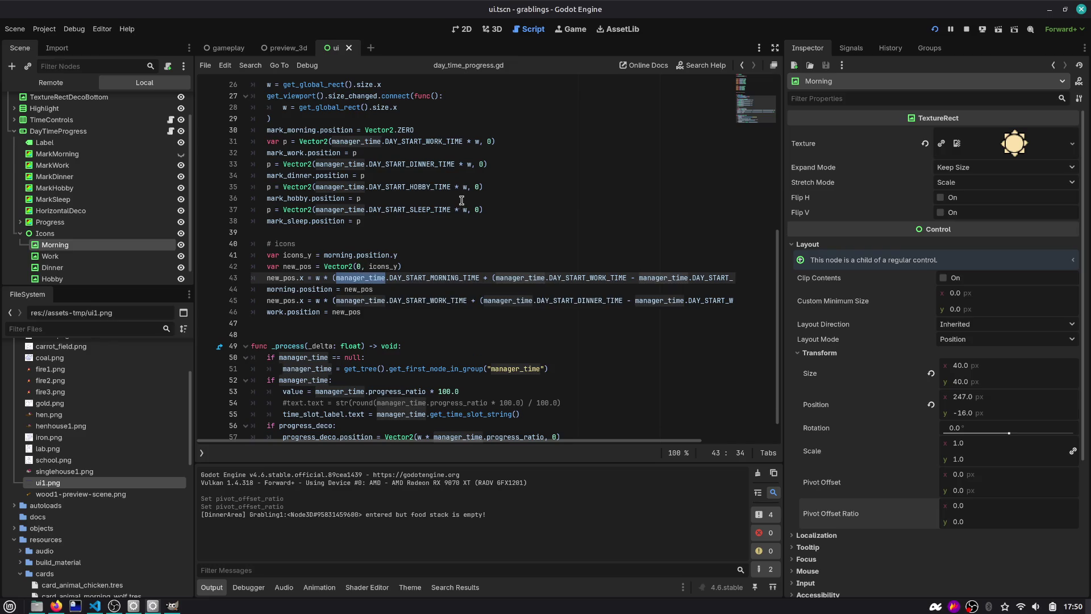
scroll(486, 264, up, 2)
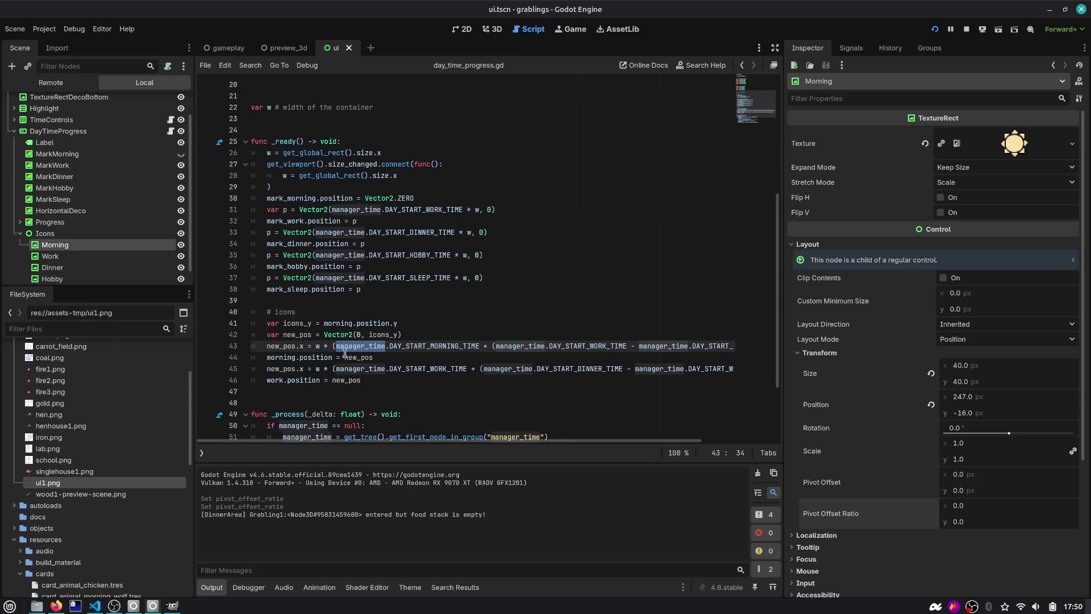
Step: Split the morning x formula over indented lines joined with backslash continuations
click(339, 346)
key(Return)
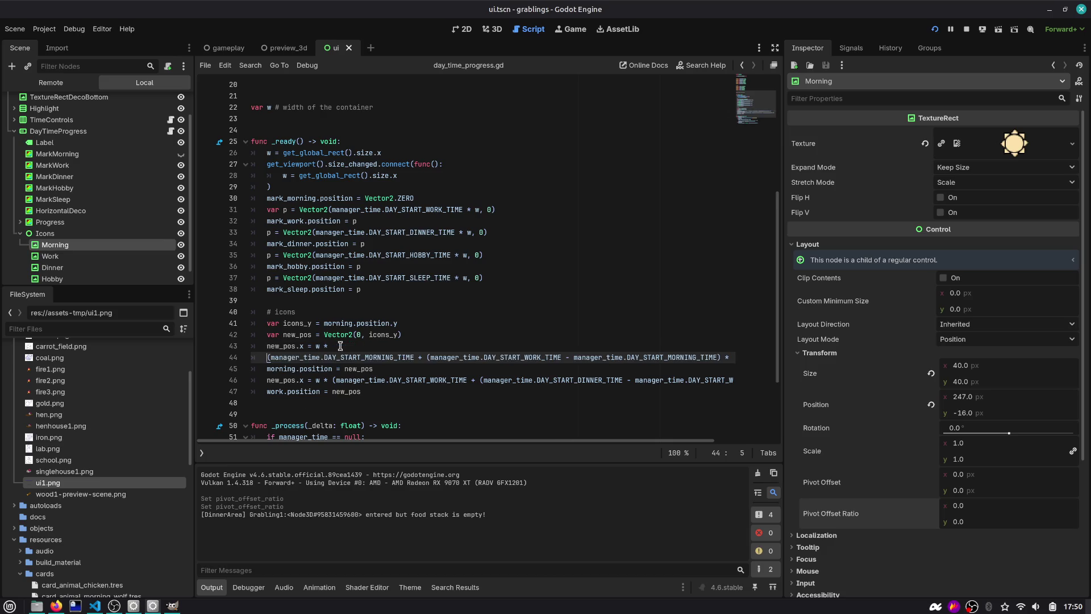
key(Tab)
key(ctrl+Right)
key(ctrl+Right)
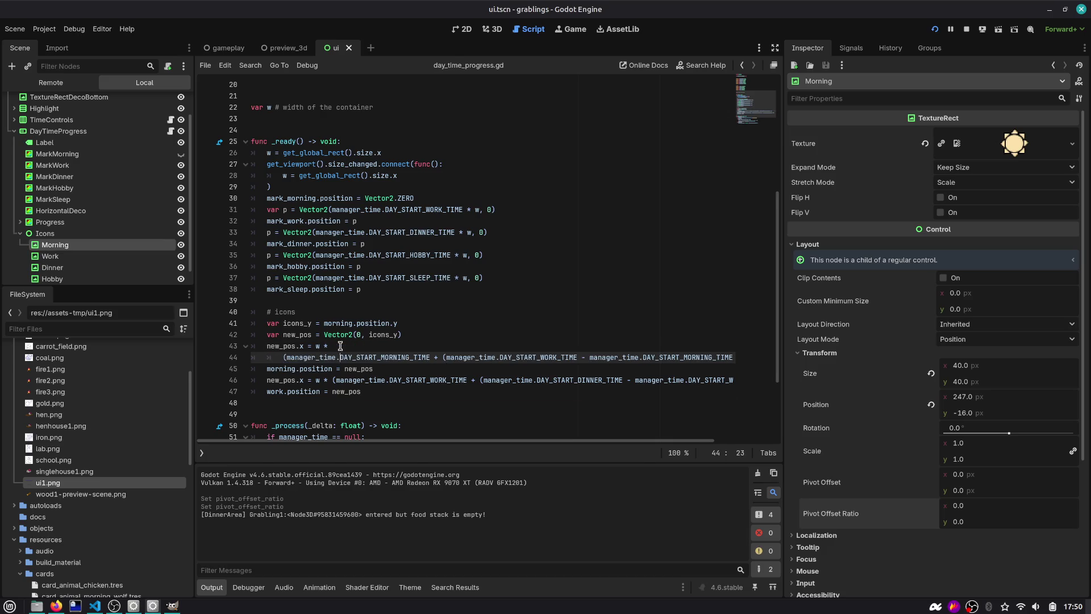
key(ctrl+Right)
key(ctrl+Right)
key(Return)
key(Up)
key(Up)
key(End)
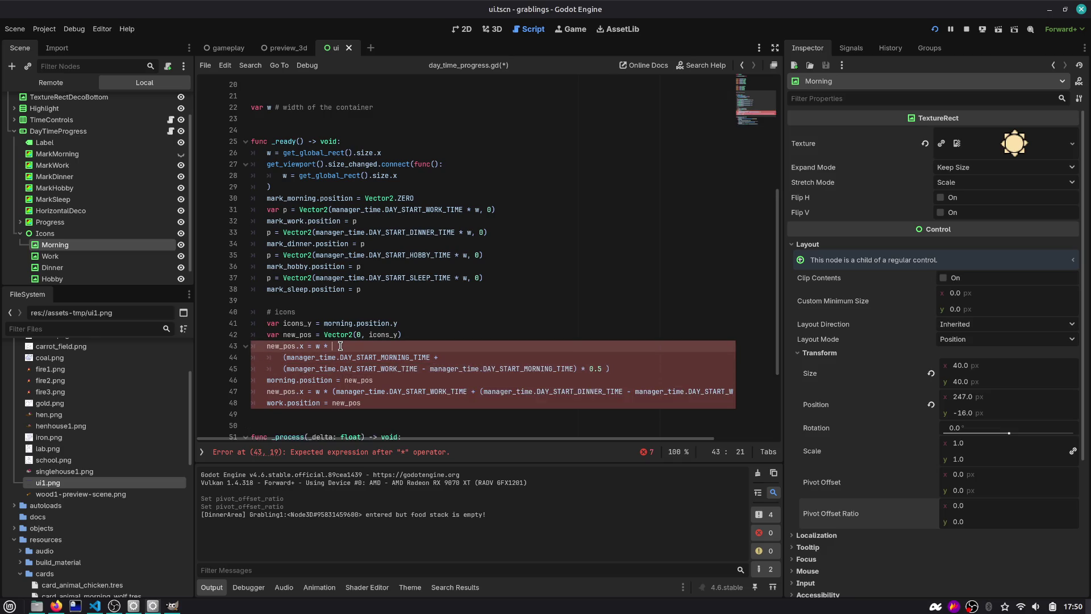
text(\)
key(Down)
key(End)
text(\)
key(Down)
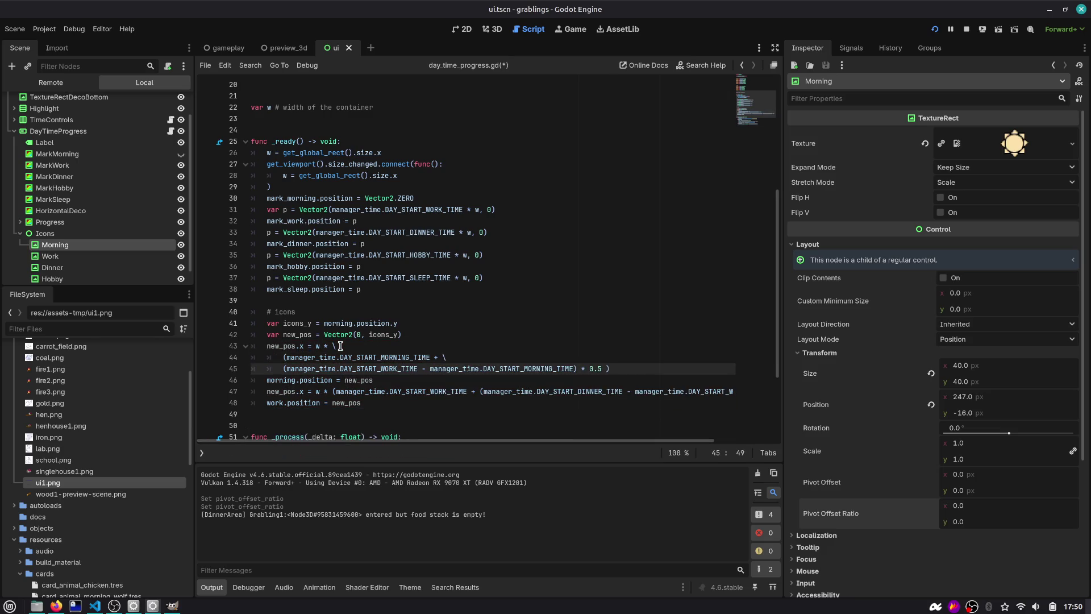
Step: Put the closing parenthesis after DAY_START_MORNING_TIME on its own line and remove the trailing plus
key(ctrl+Right)
key(ctrl+Right)
key(ctrl+Right)
key(ctrl+shift+Right)
key(Right)
key(Return)
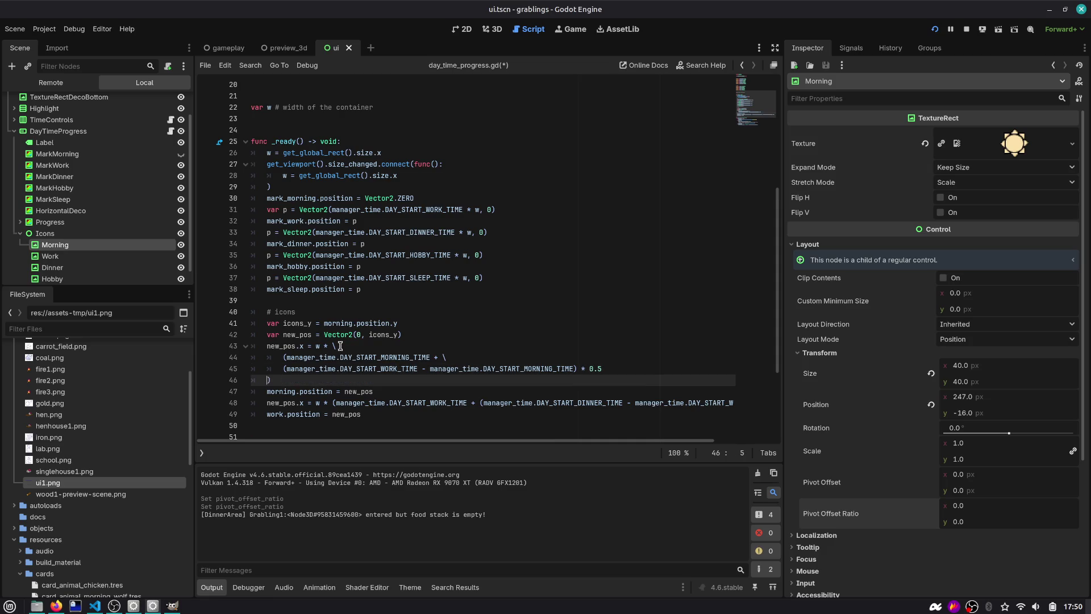
key(Up)
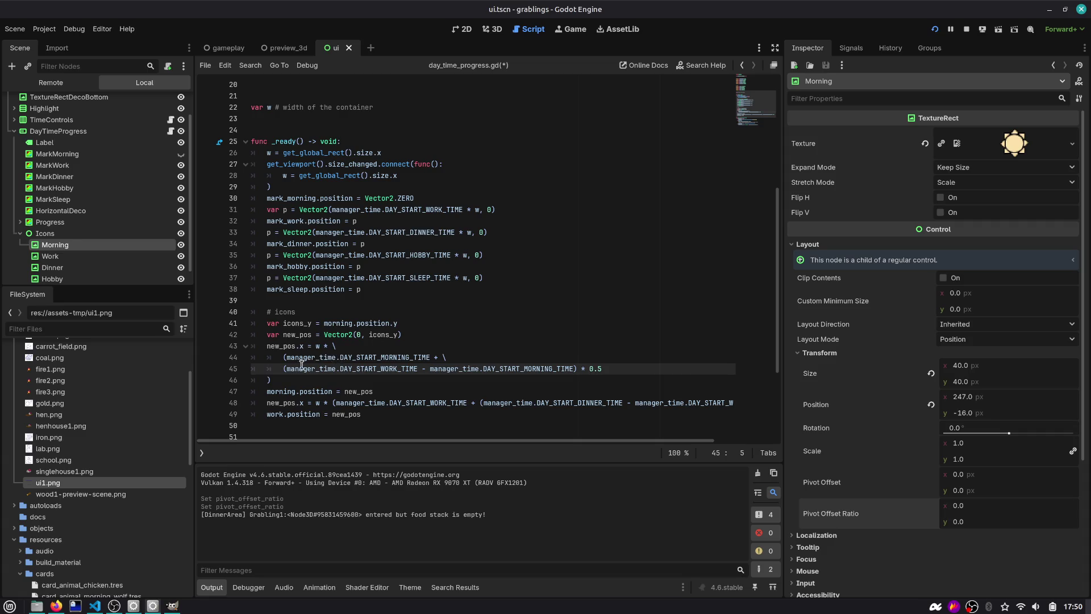
key(Down)
key(End)
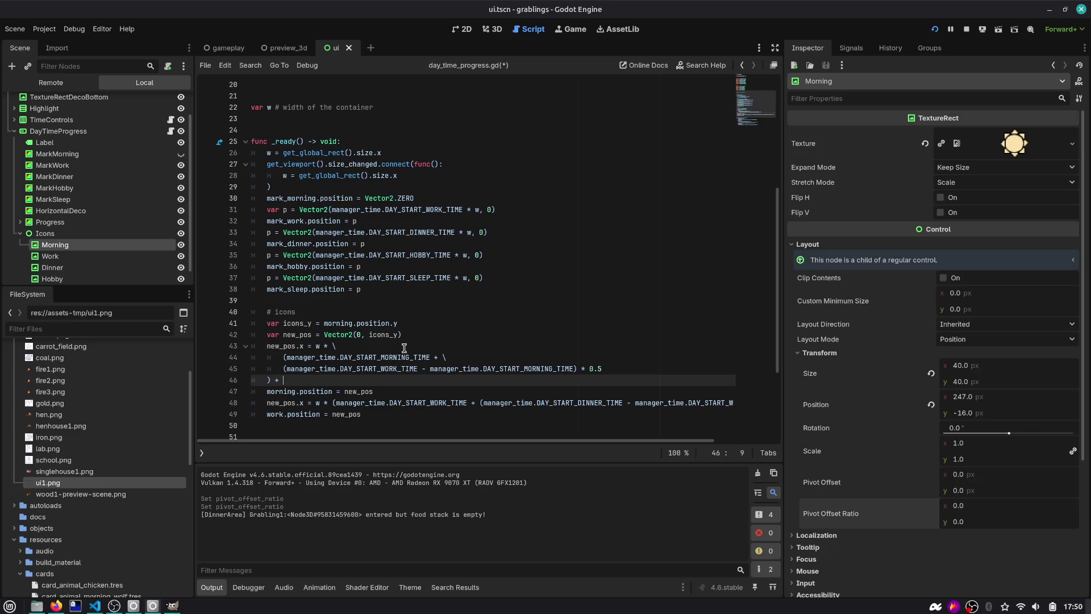
key(BackSpace)
key(BackSpace)
text(-)
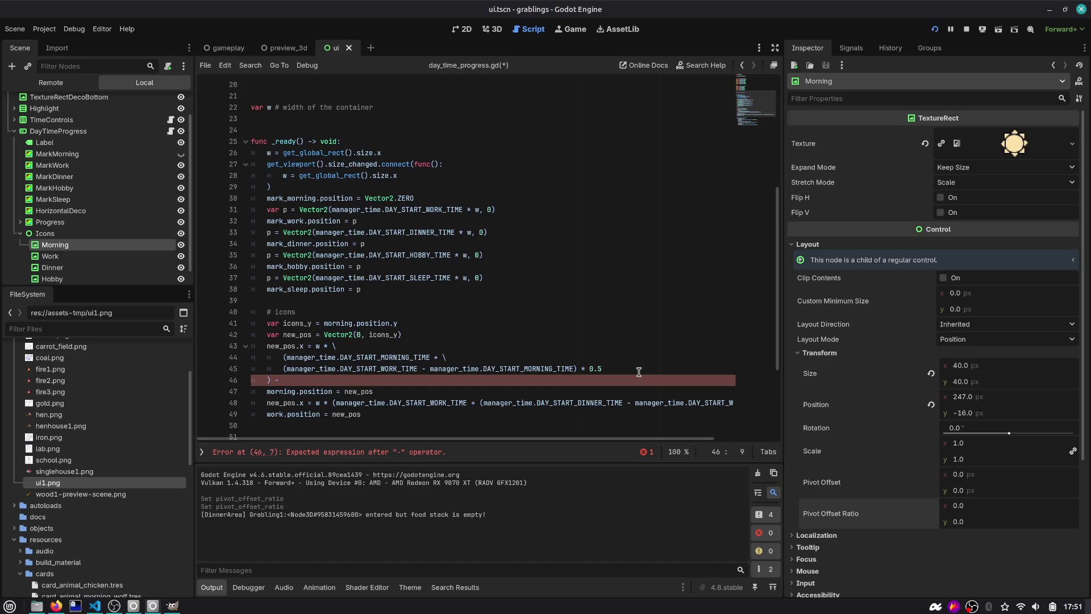
Step: Subtract half of morning.texture.get_width() from the formula, save, and run the project
text(mo)
key(BackSpace)
key(BackSpace)
key(BackSpace)
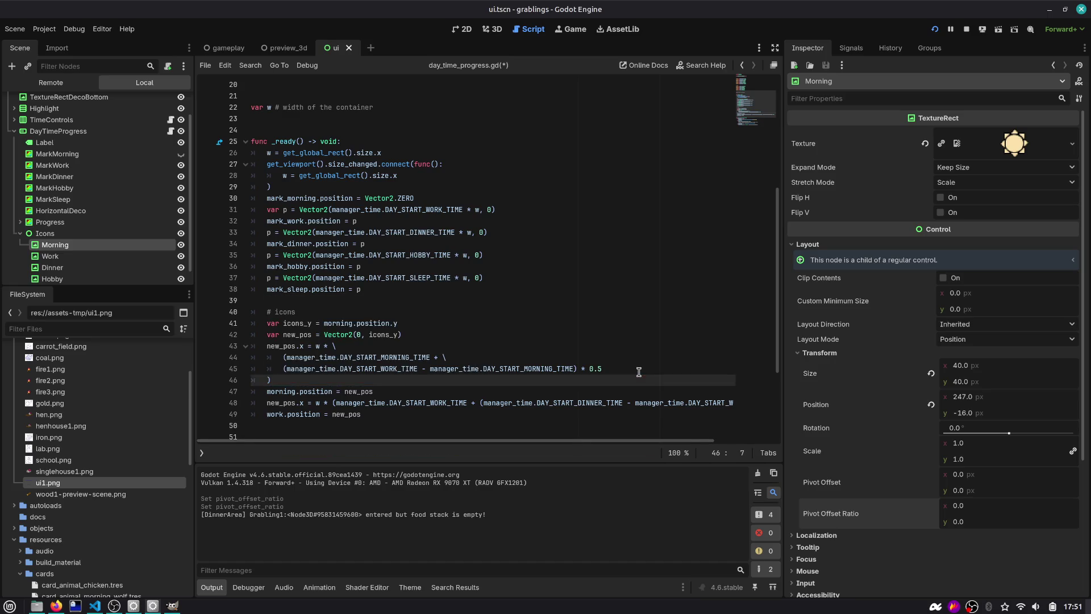
text( - morning.ge)
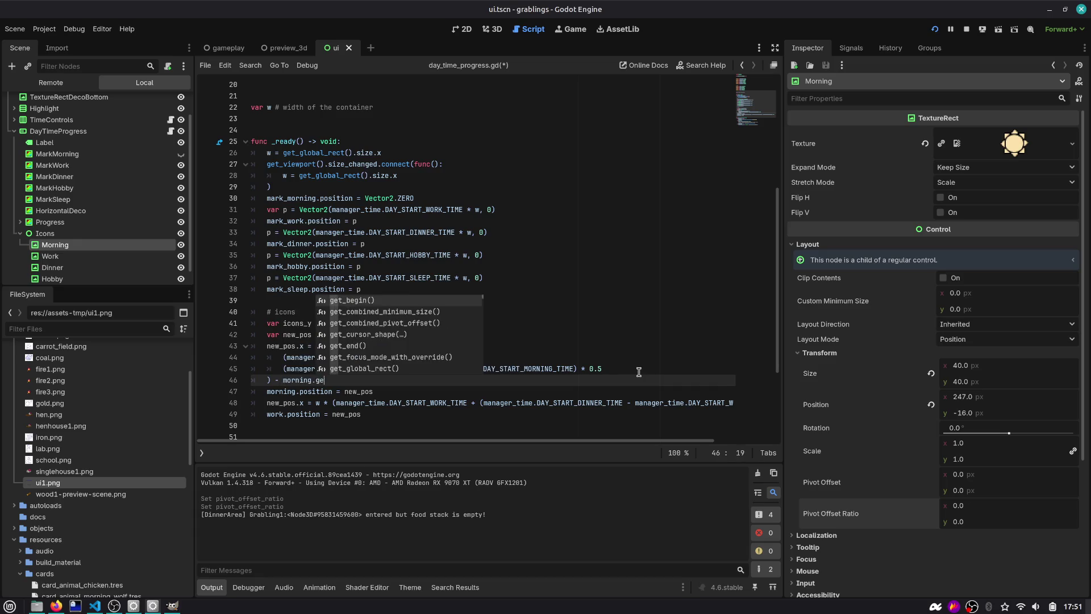
key(BackSpace)
key(BackSpace)
text(texture.get)
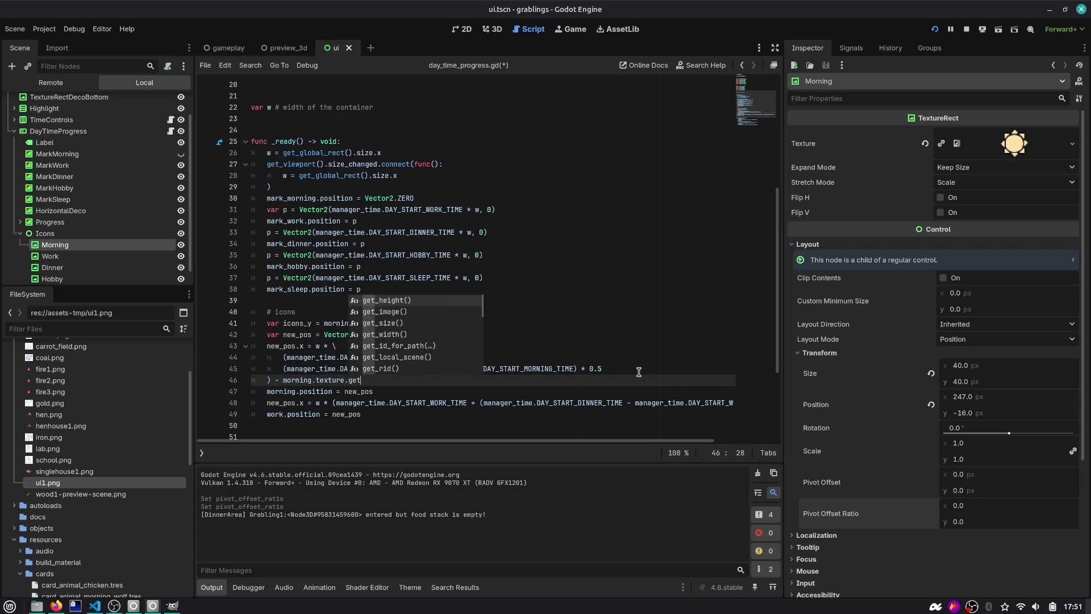
key(Down)
key(Down)
key(Down)
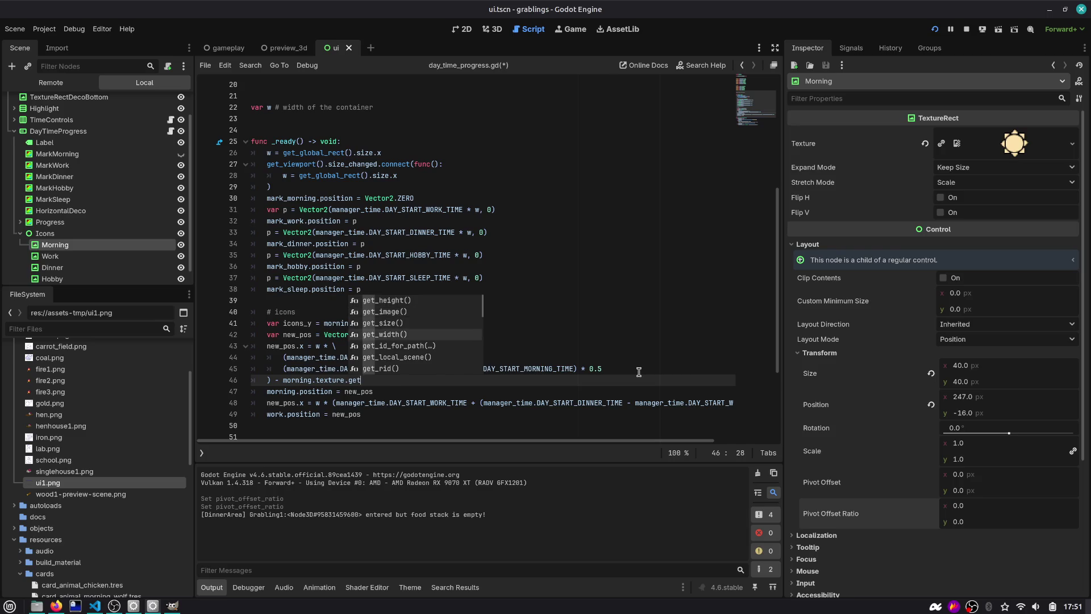
key(Return)
key(ctrl+s)
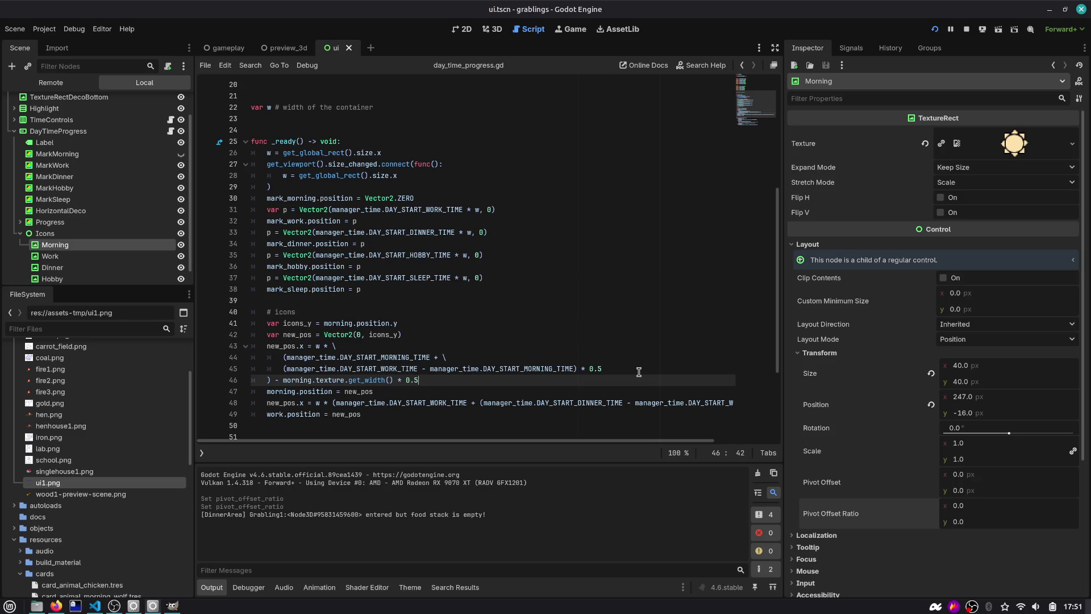
scroll(582, 282, down, 2)
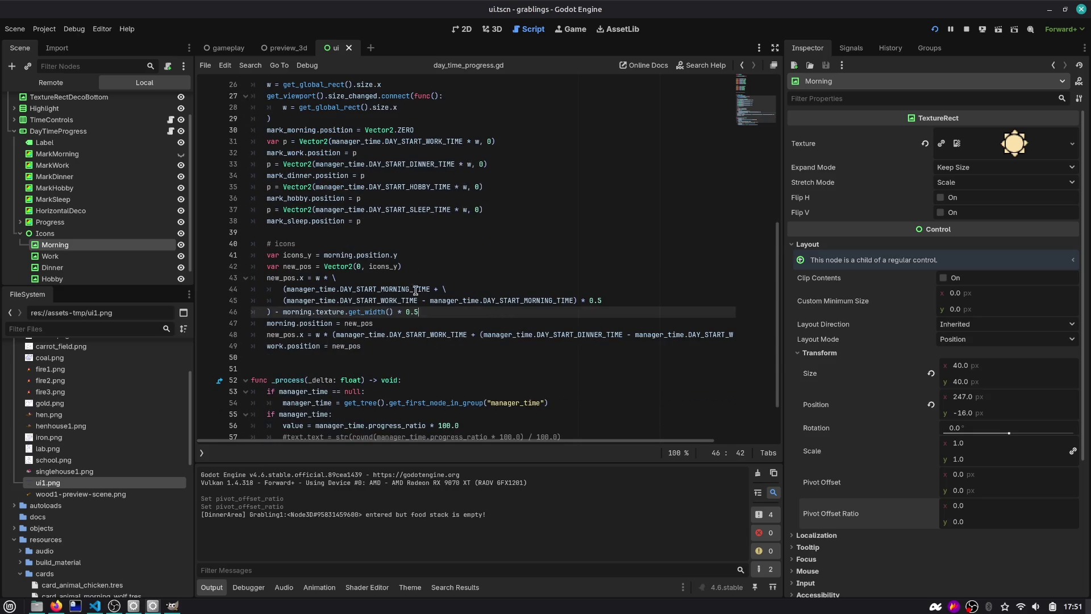
click(935, 29)
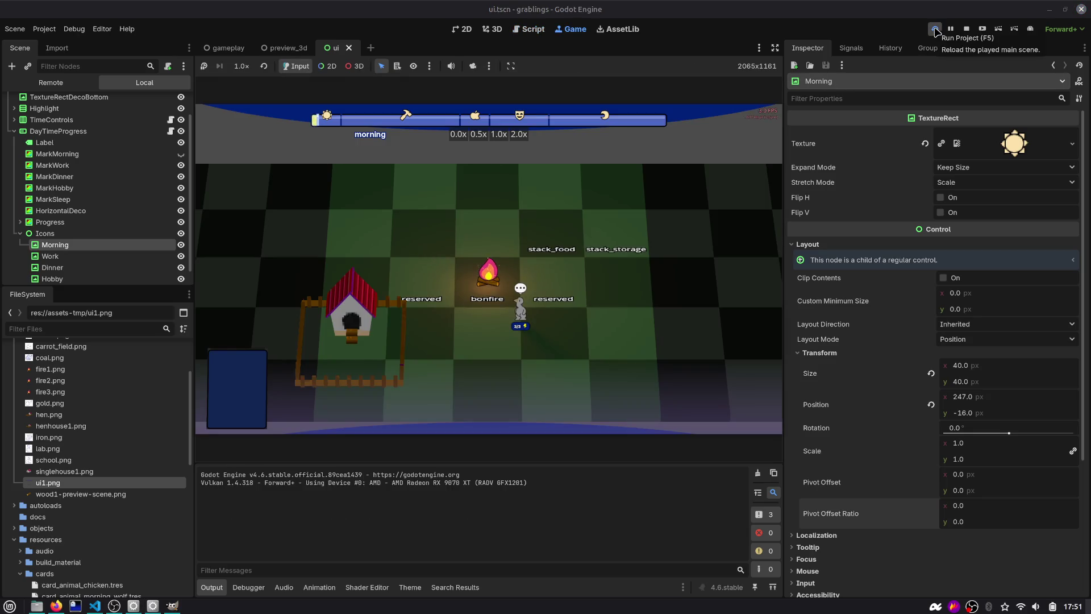
Step: Split the work icon's position formula across lines using backslash continuations, closing parenthesis on its own line
click(528, 29)
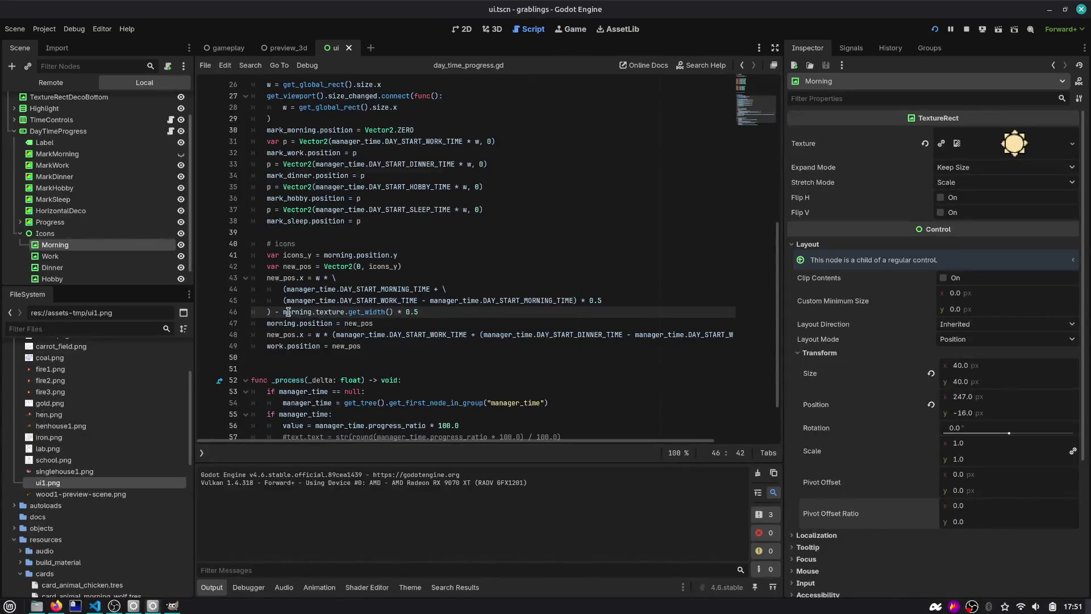
drag(275, 312, 419, 312)
click(369, 336)
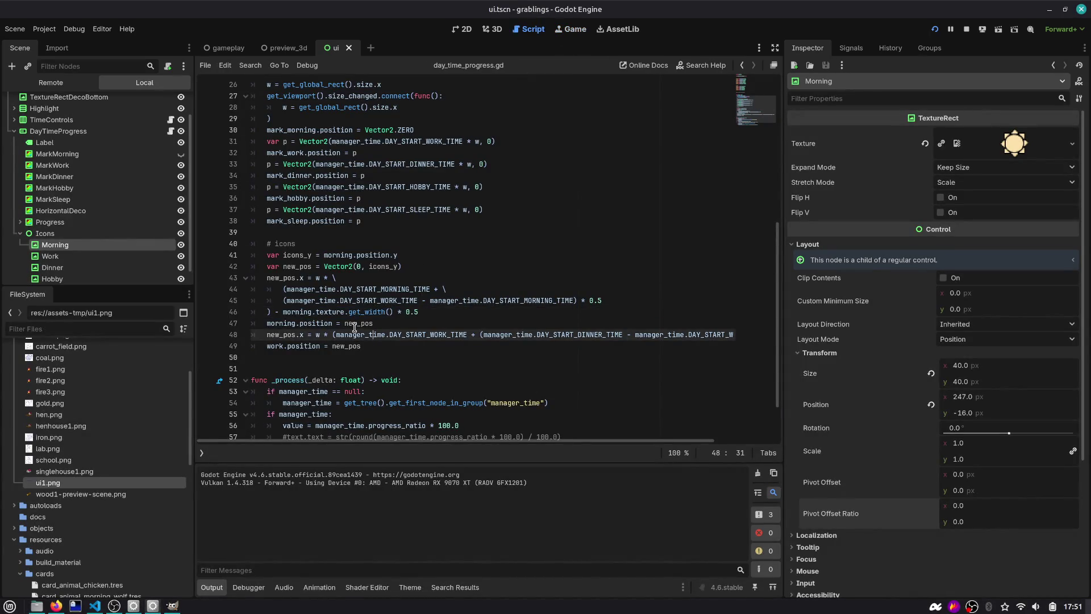
key(Down)
key(Up)
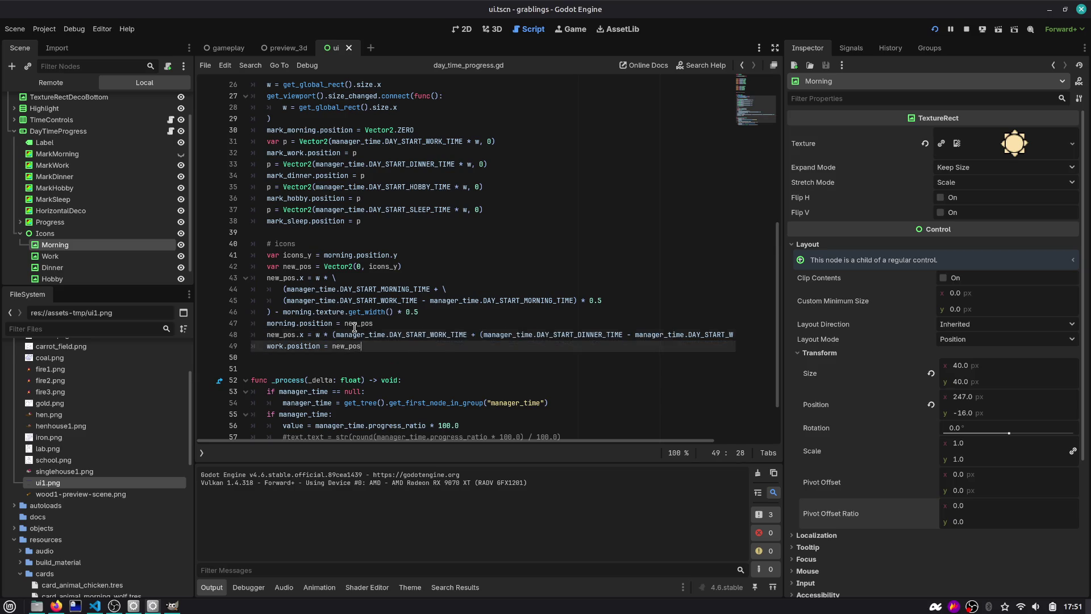
key(ctrl+Left)
key(ctrl+Left)
key(ctrl+Left)
key(ctrl+Right)
key(ctrl+Right)
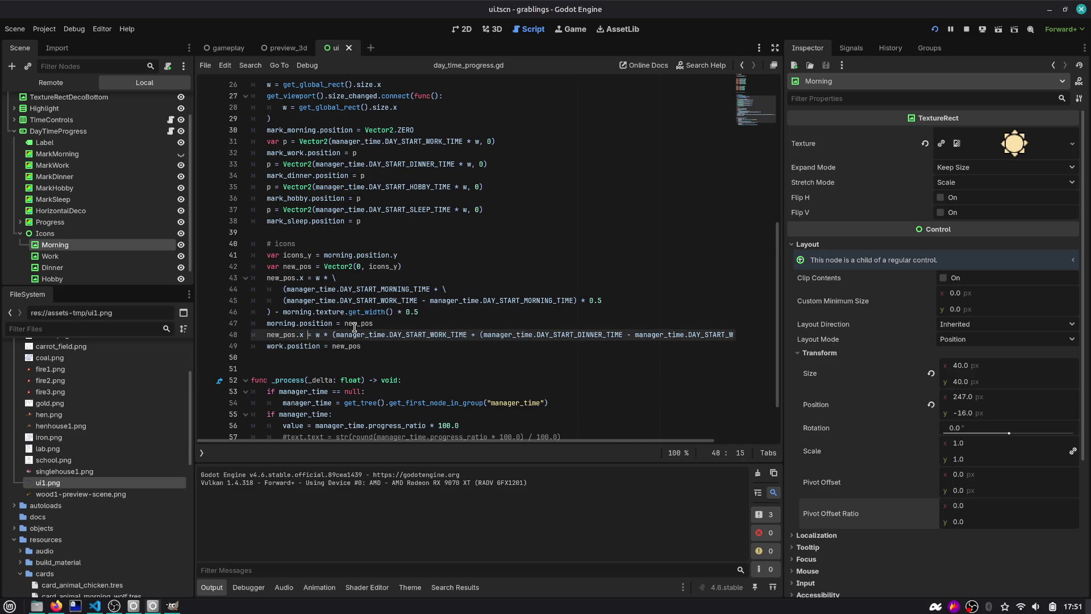
key(End)
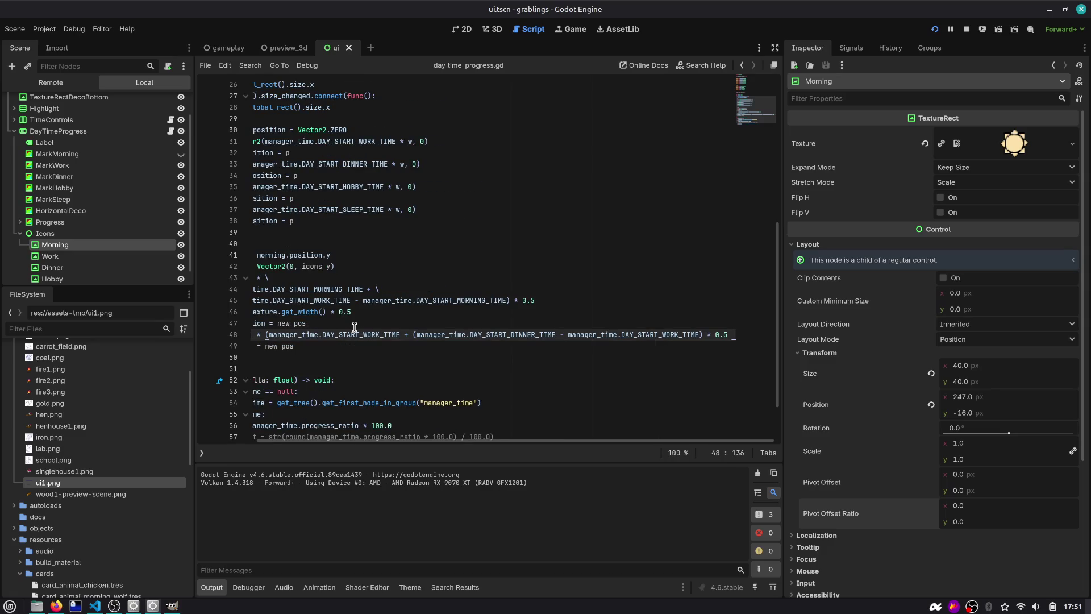
key(alt+Left)
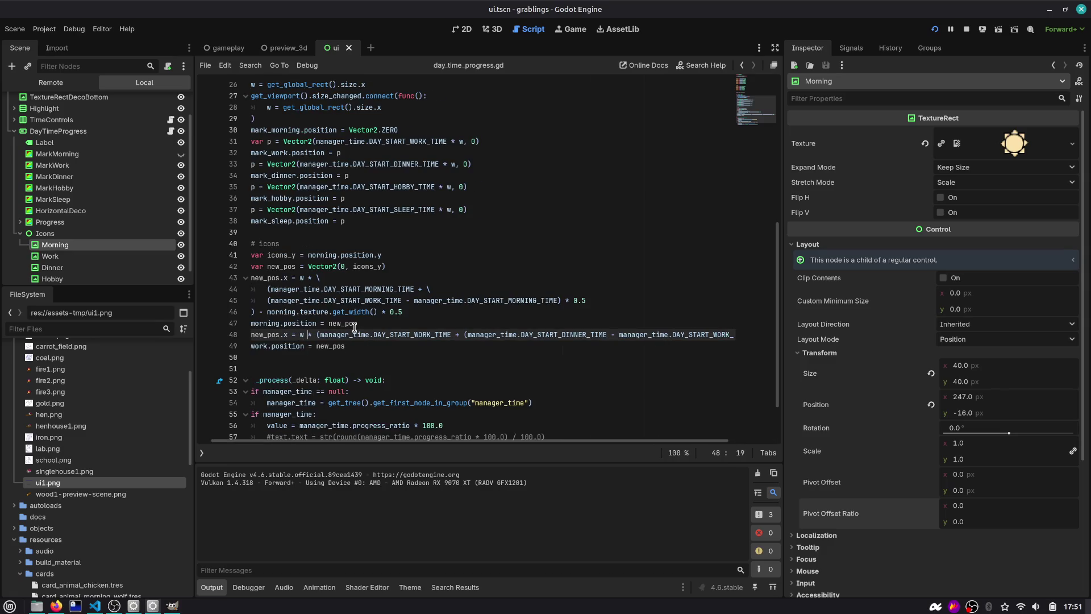
key(Right)
key(Right)
text(\)
key(Return)
key(ctrl+Right)
key(ctrl+Right)
key(ctrl+Right)
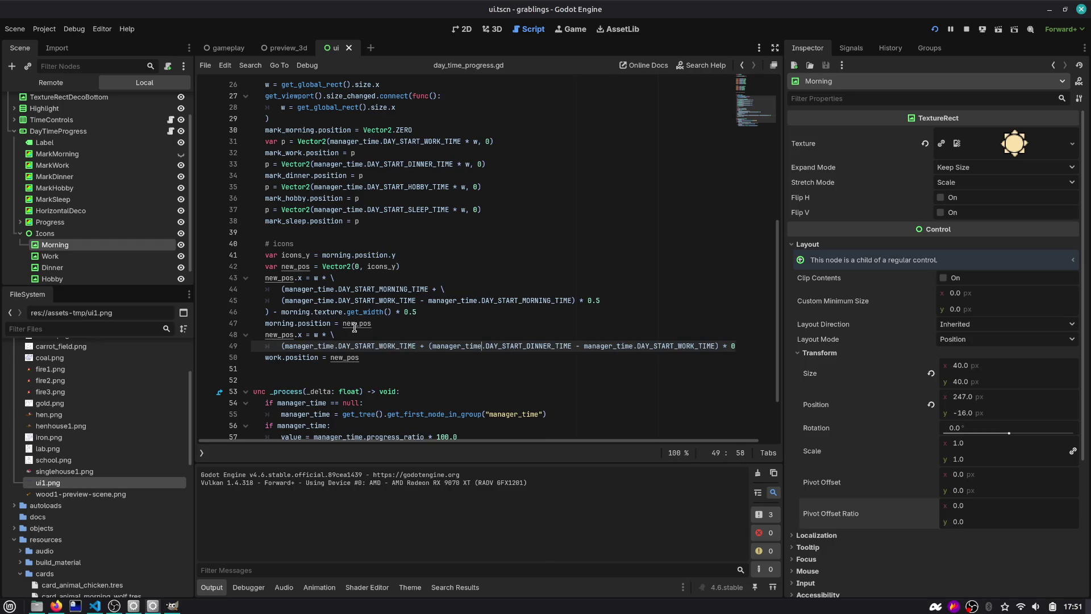
key(ctrl+Left)
key(ctrl+Left)
text(\)
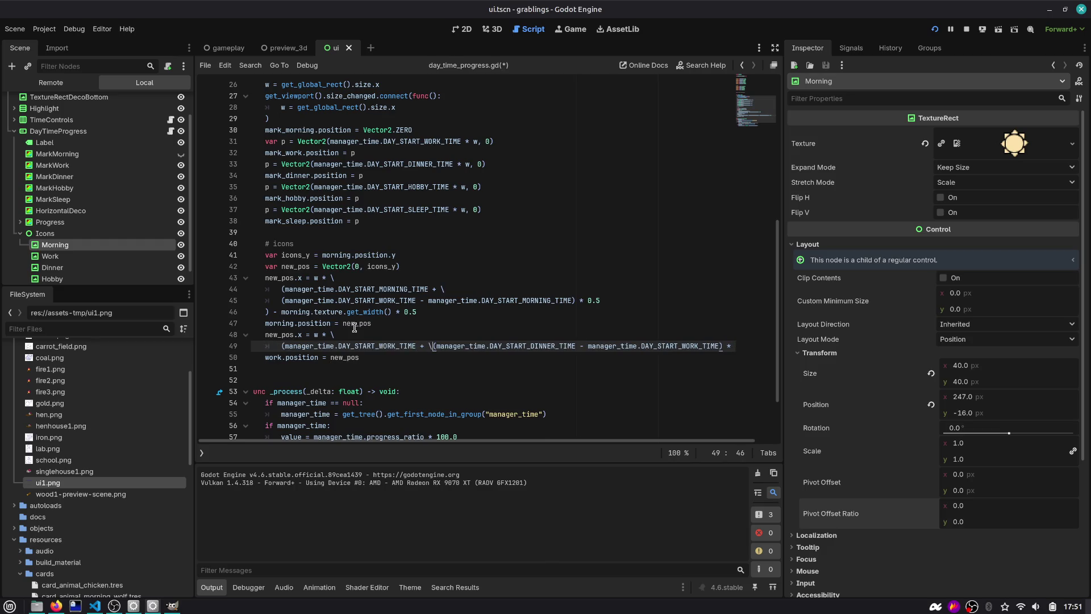
key(Return)
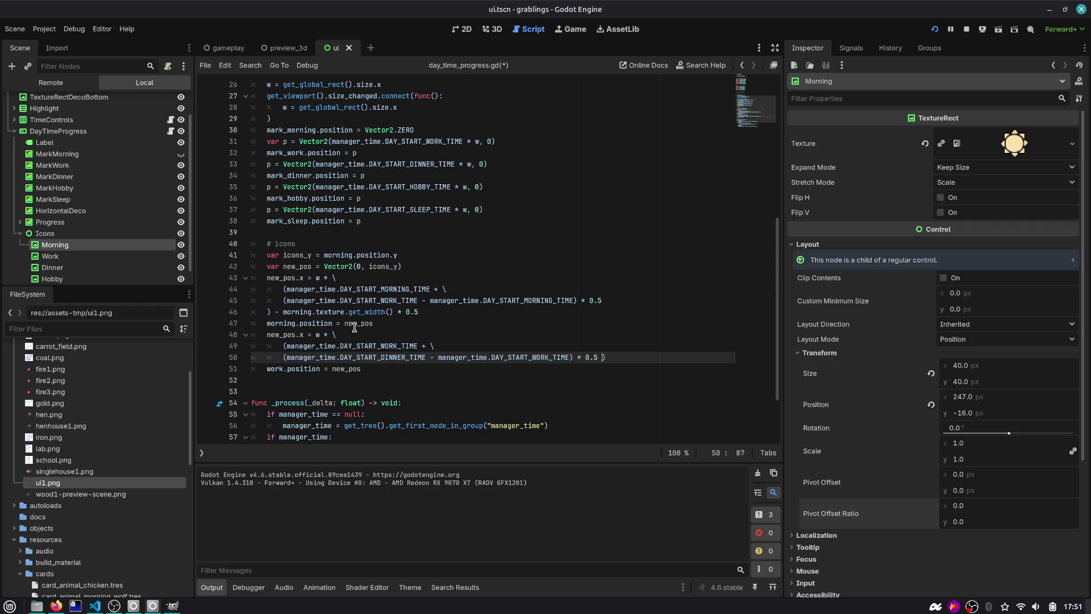
key(Return)
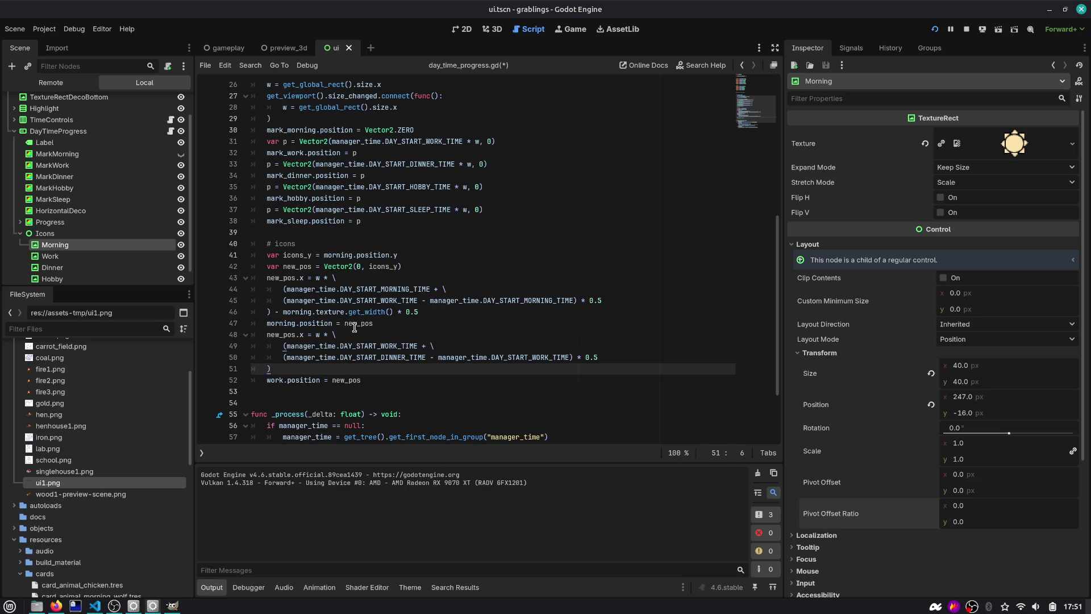
text(-)
Step: Finish line 51 with work.texture.get_width() * 0.5 and save the script
drag(620, 359, 248, 360)
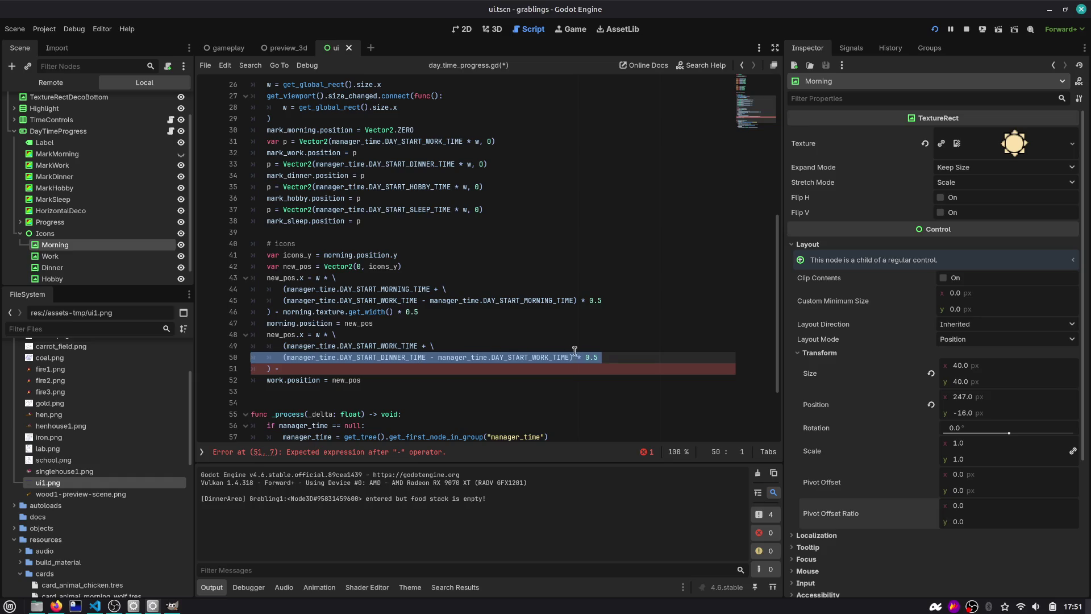
click(605, 301)
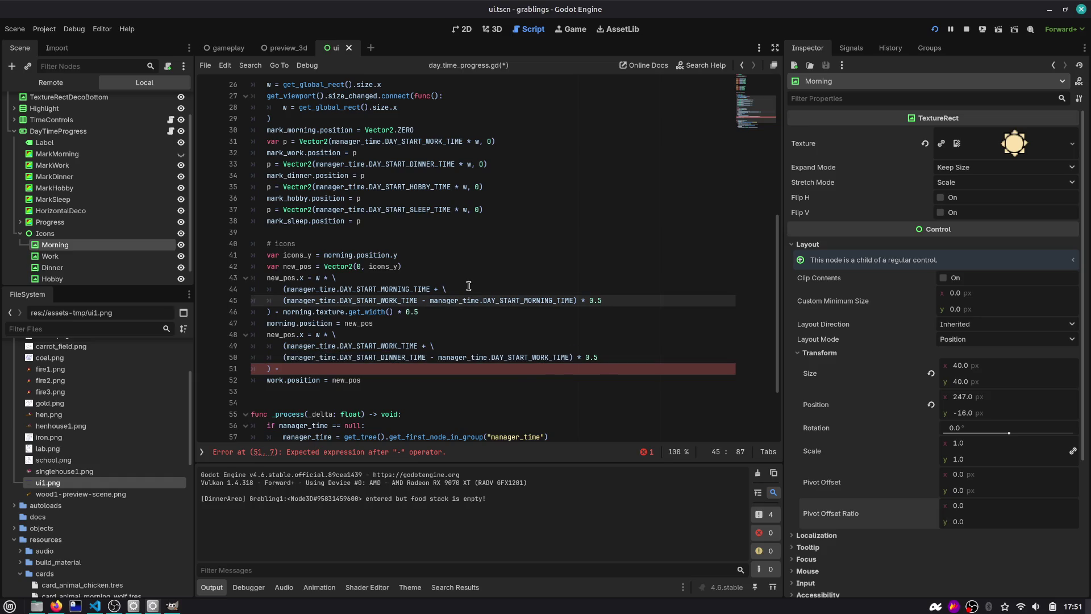
click(363, 371)
text(wo)
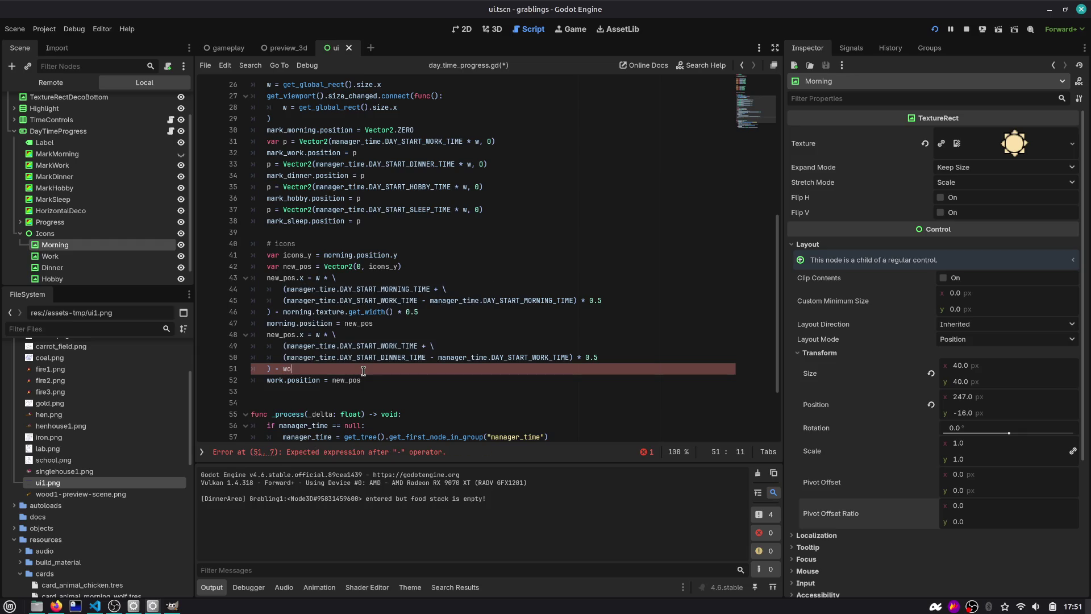
text(rk.te)
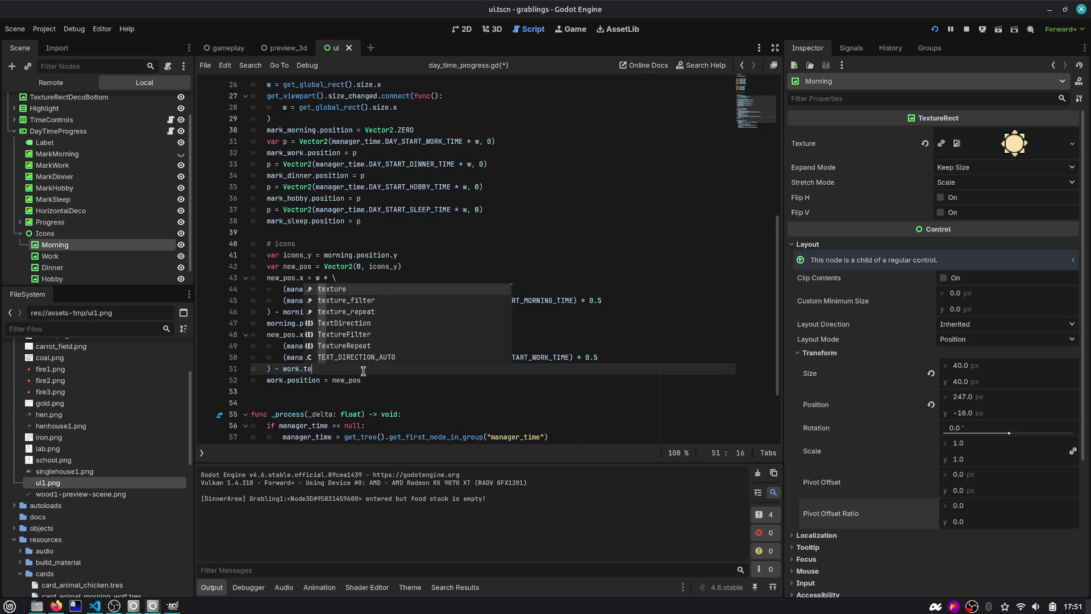
key(Return)
text(.get_)
key(Down)
key(Down)
key(Down)
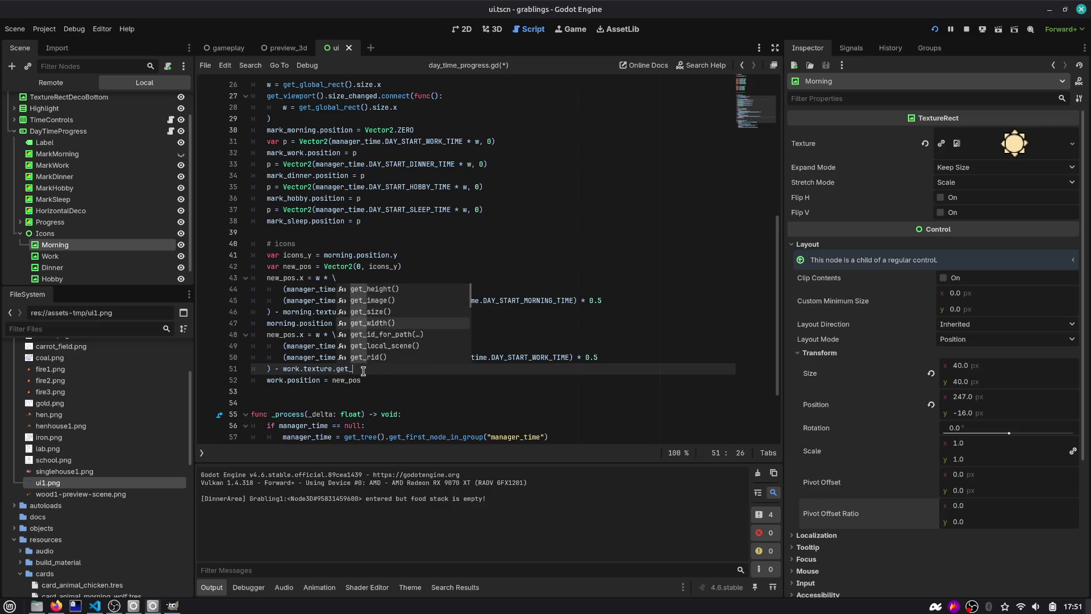
key(Return)
key(ctrl+s)
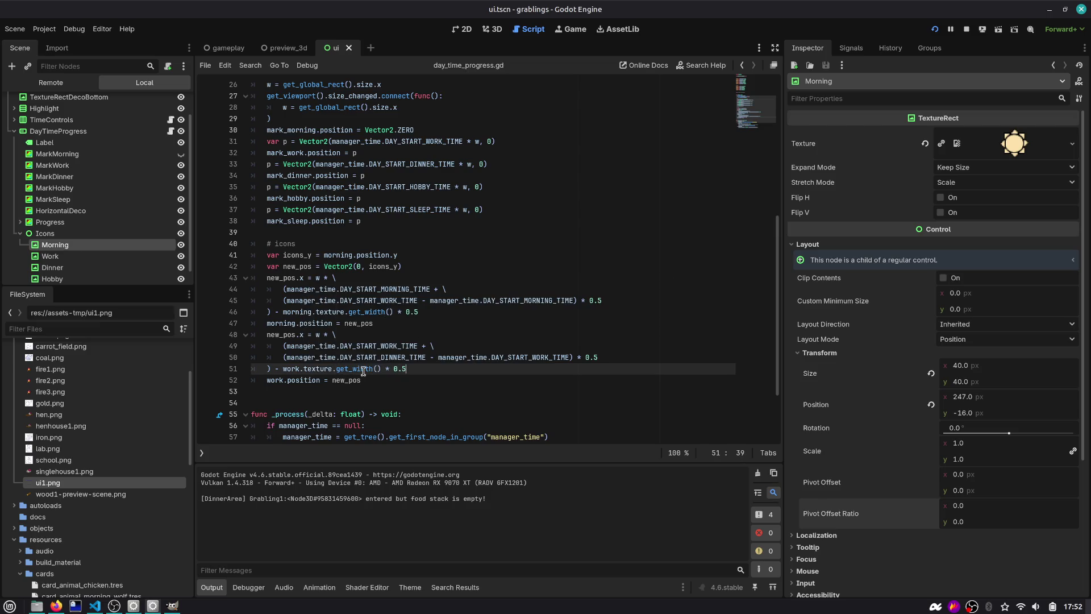
Step: Copy the work block on lines 48–52 and paste a duplicate directly below it
key(Down)
key(shift+Up)
key(shift+Up)
key(shift+Up)
key(shift+Home)
key(ctrl+c)
key(Down)
key(Down)
key(Down)
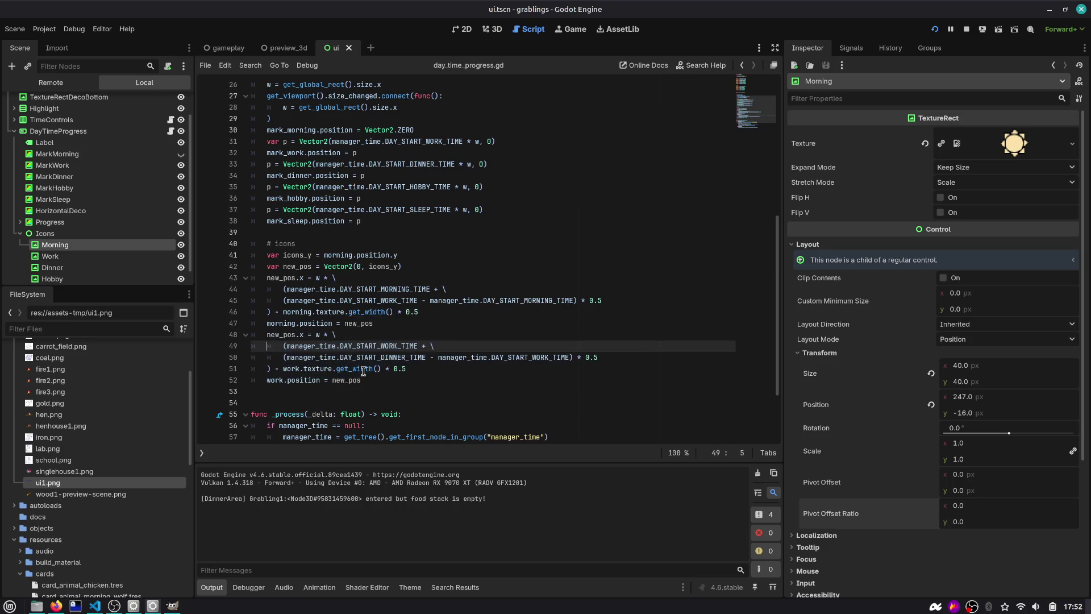
key(End)
key(Return)
key(ctrl+v)
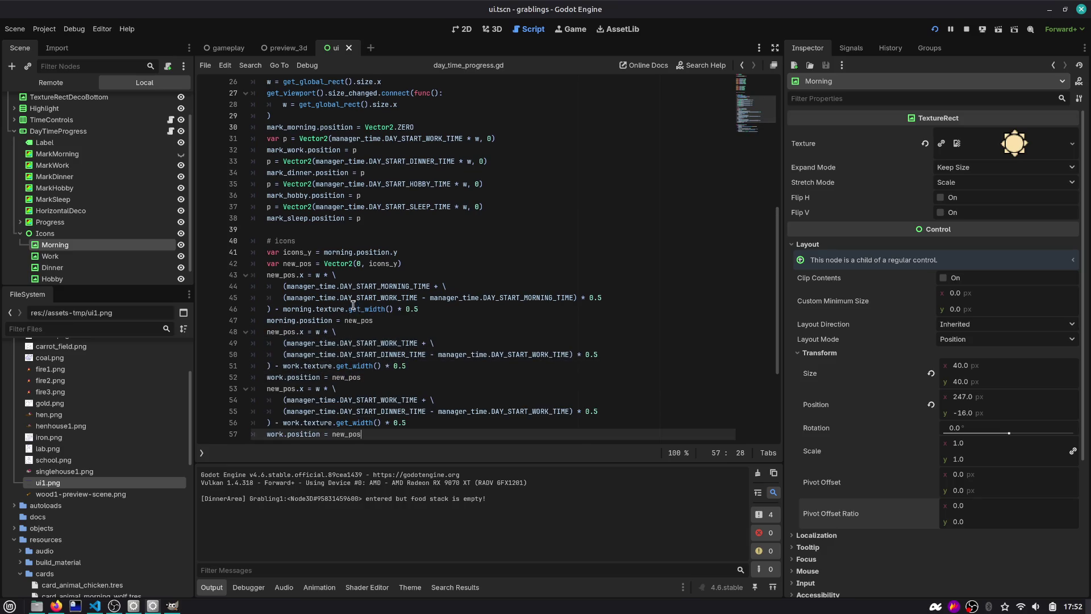
Step: Rename work.position to dinner.position in the pasted block
scroll(356, 307, up, 5)
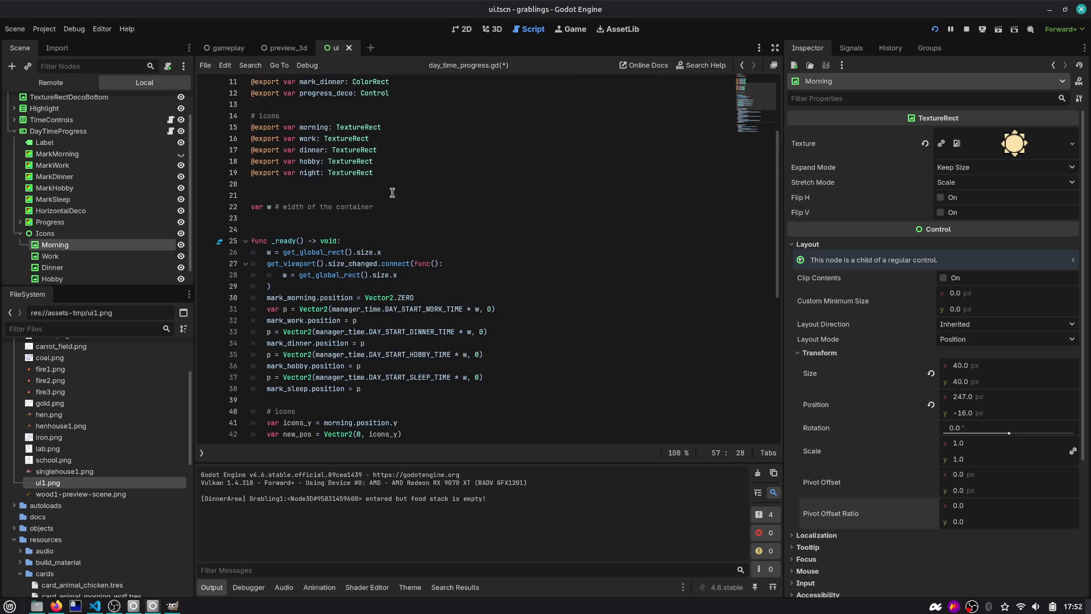
scroll(432, 207, down, 8)
scroll(431, 206, down, 1)
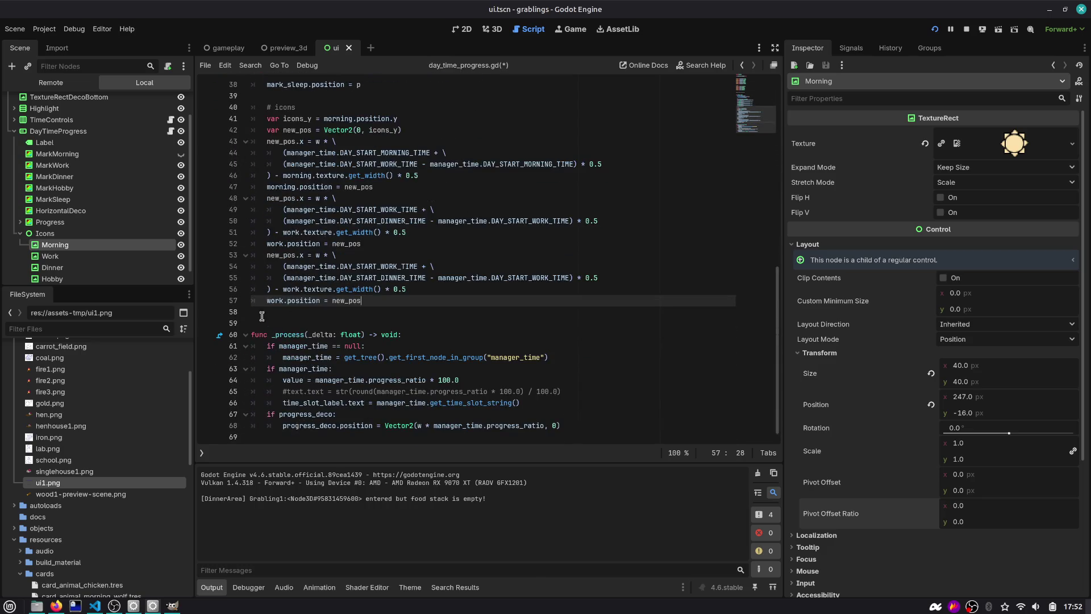
double_click(270, 300)
text(di)
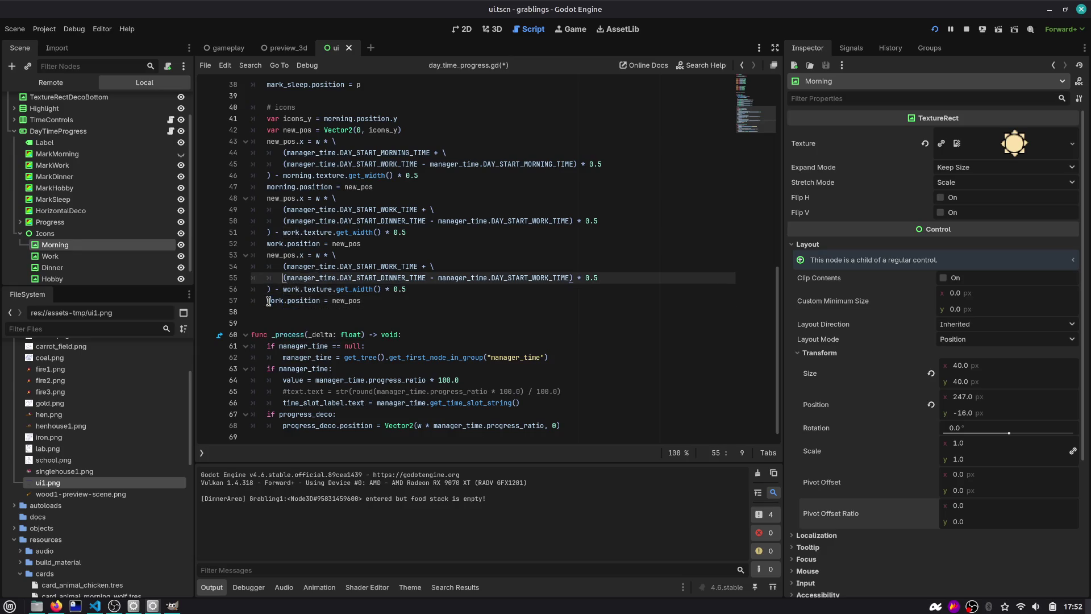
text(nner)
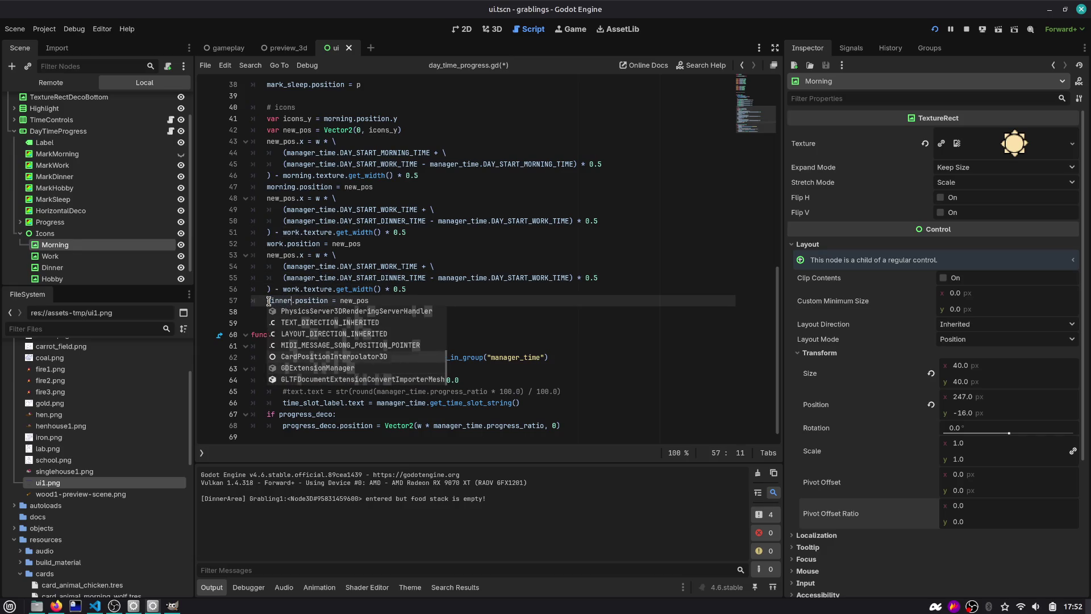
key(Escape)
Step: Replace the block's constants with DAY_START_DINNER_TIME and DAY_START_HOBBY_TIME
key(Up)
key(Up)
key(ctrl+shift+Left)
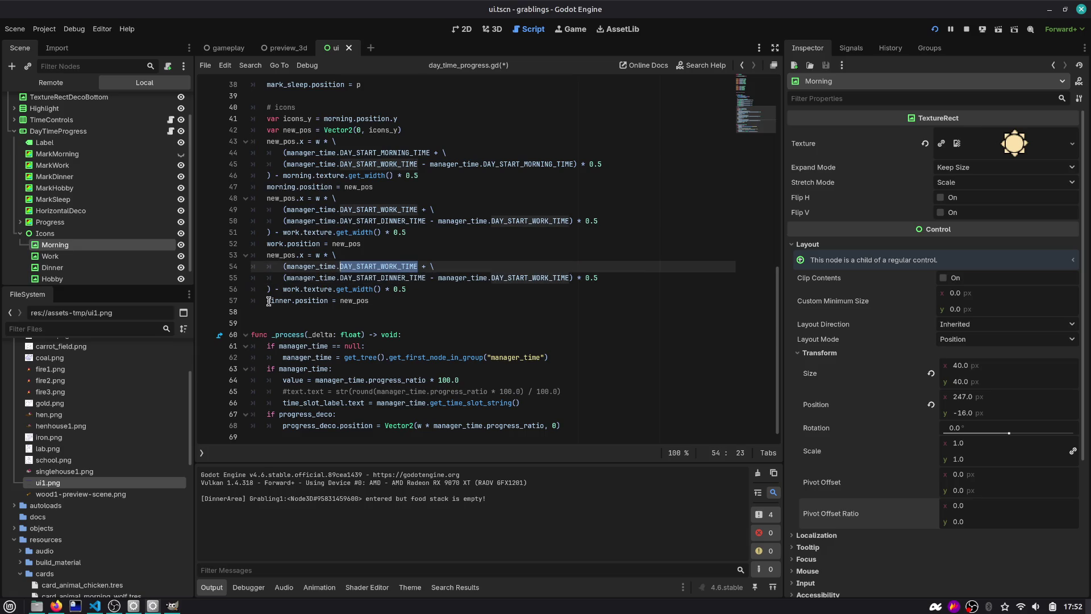
text(DAY_STA)
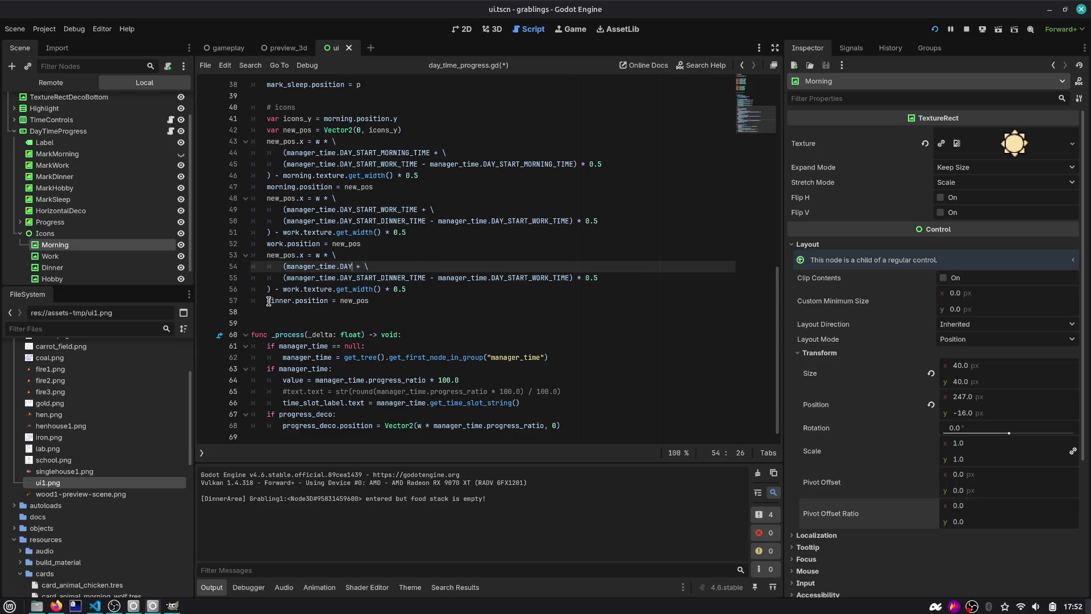
key(Return)
key(Down)
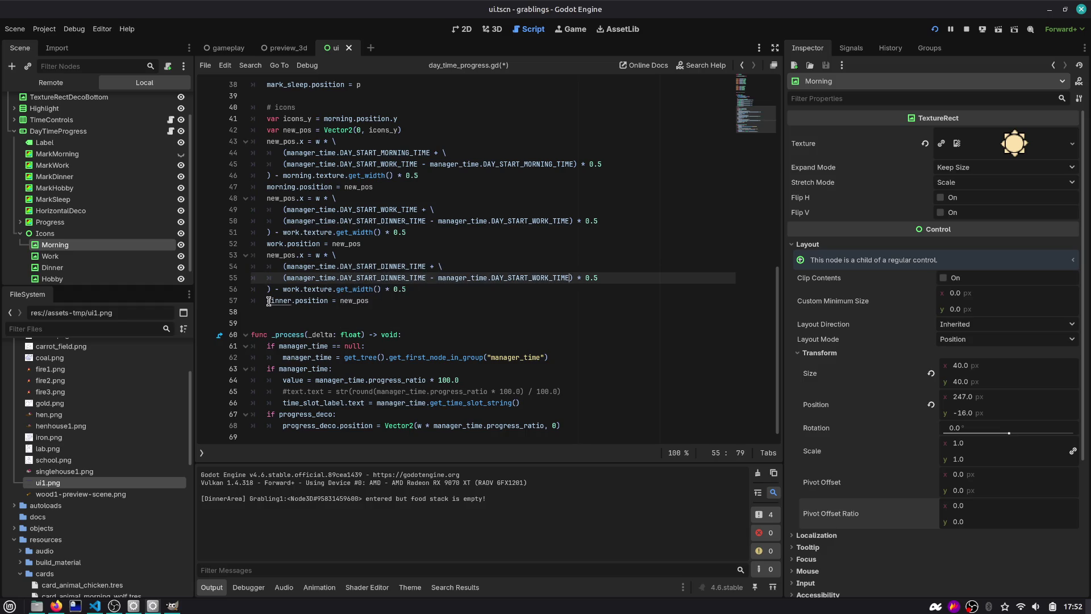
key(ctrl+shift+Right)
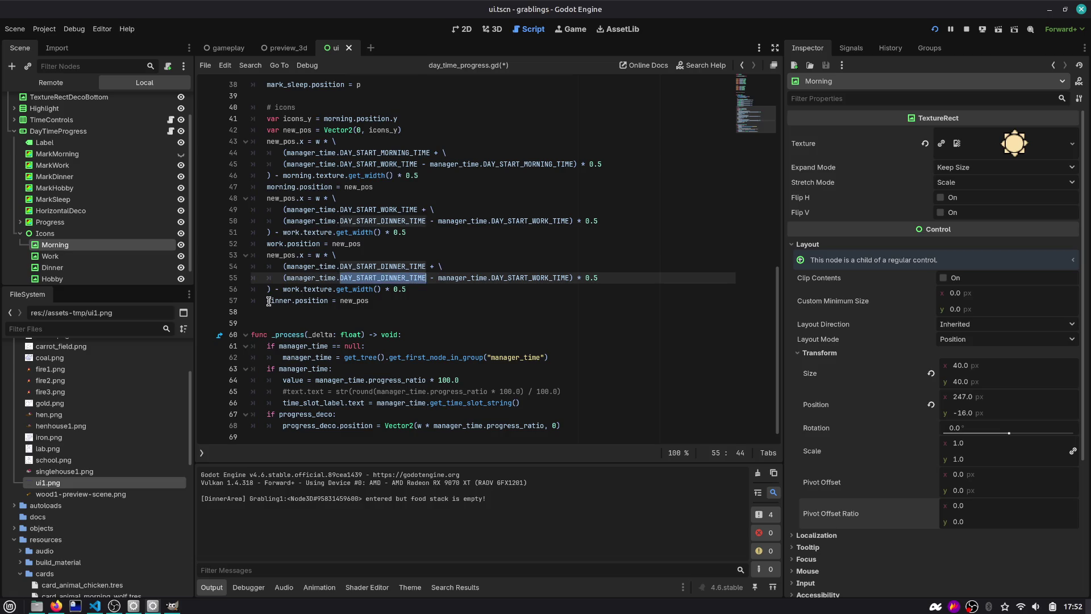
key(Right)
key(ctrl+shift+Left)
text(DAY_START_D)
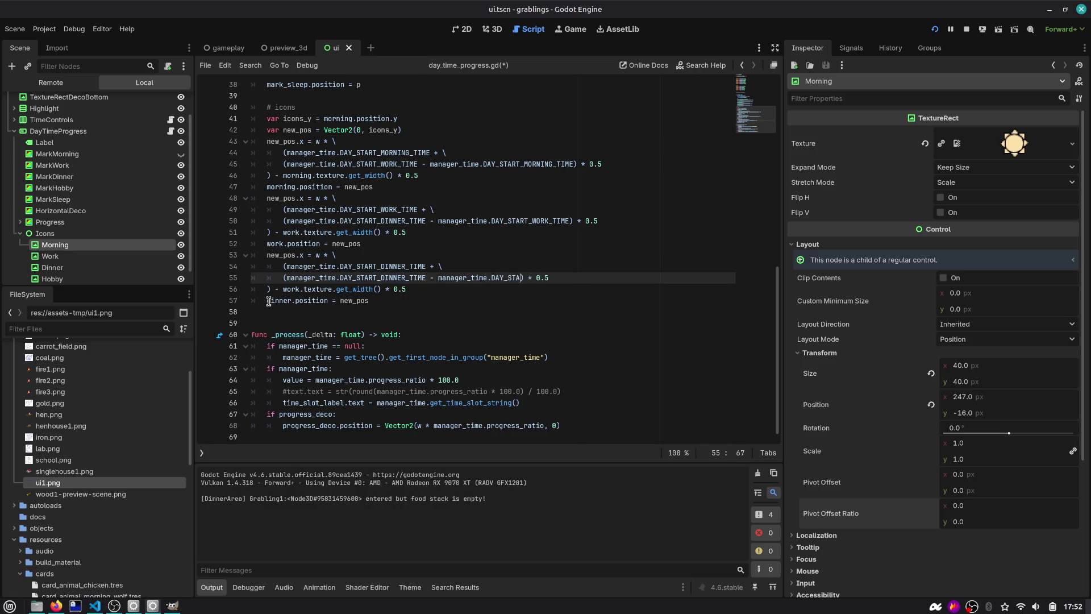
key(Return)
key(ctrl+Left)
key(ctrl+Left)
key(ctrl+Left)
key(ctrl+shift+Right)
text(DAY_HO)
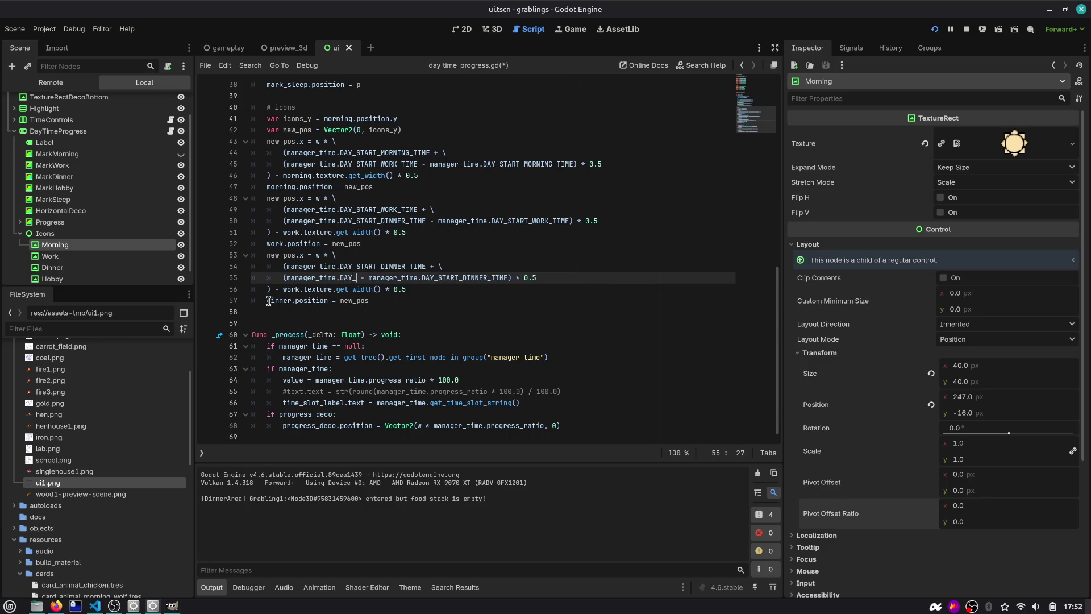
key(Return)
key(Down)
key(Down)
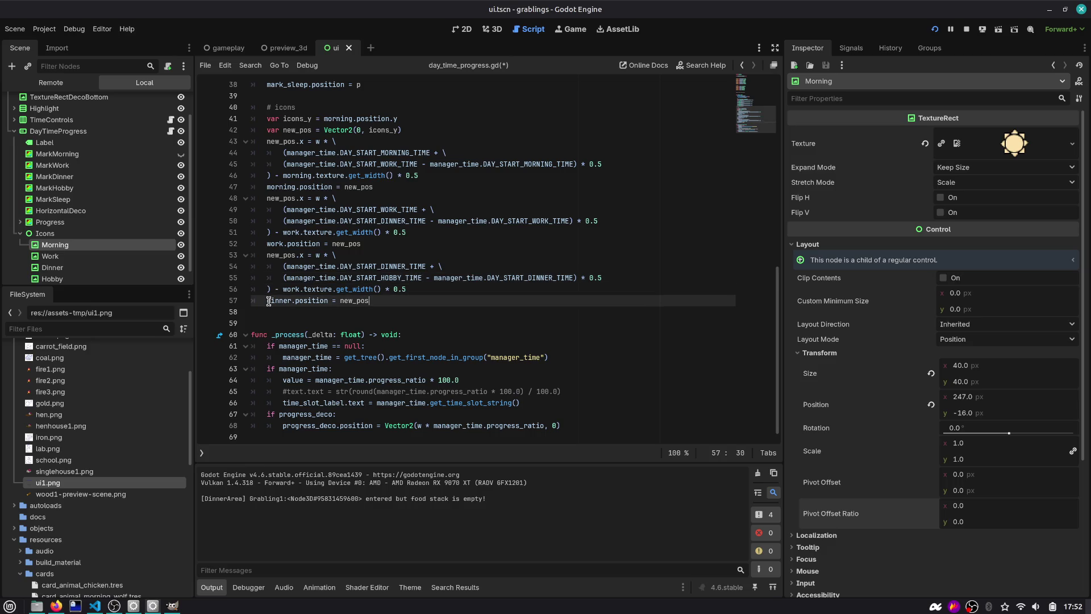
key(shift+Up)
key(shift+Up)
key(shift+Up)
Step: Add # hobby, # work and # morning comment lines above their icon blocks
key(shift+Home)
key(ctrl+c)
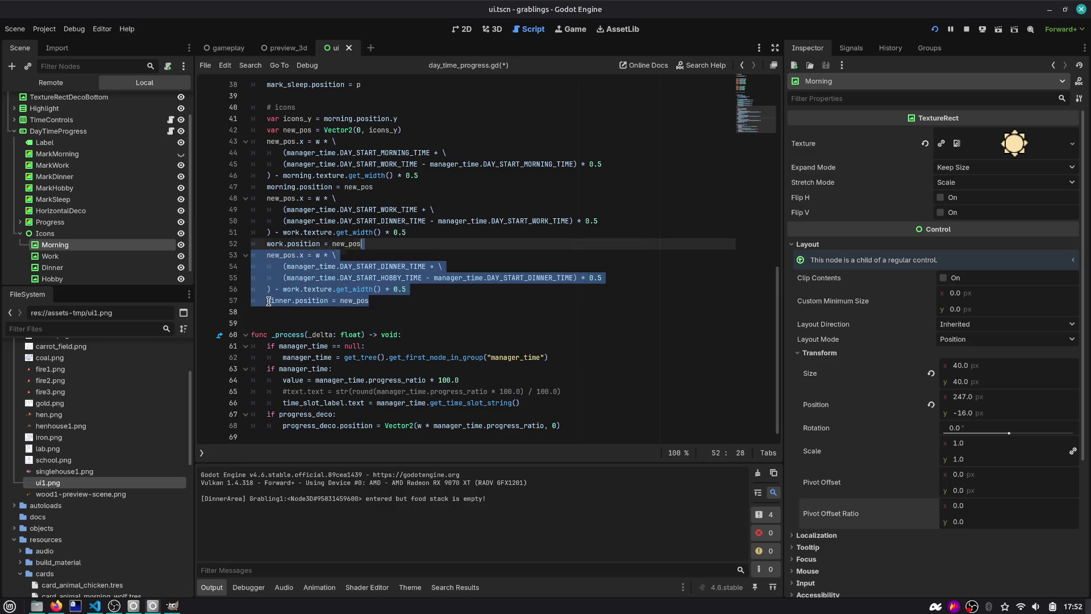
key(Home)
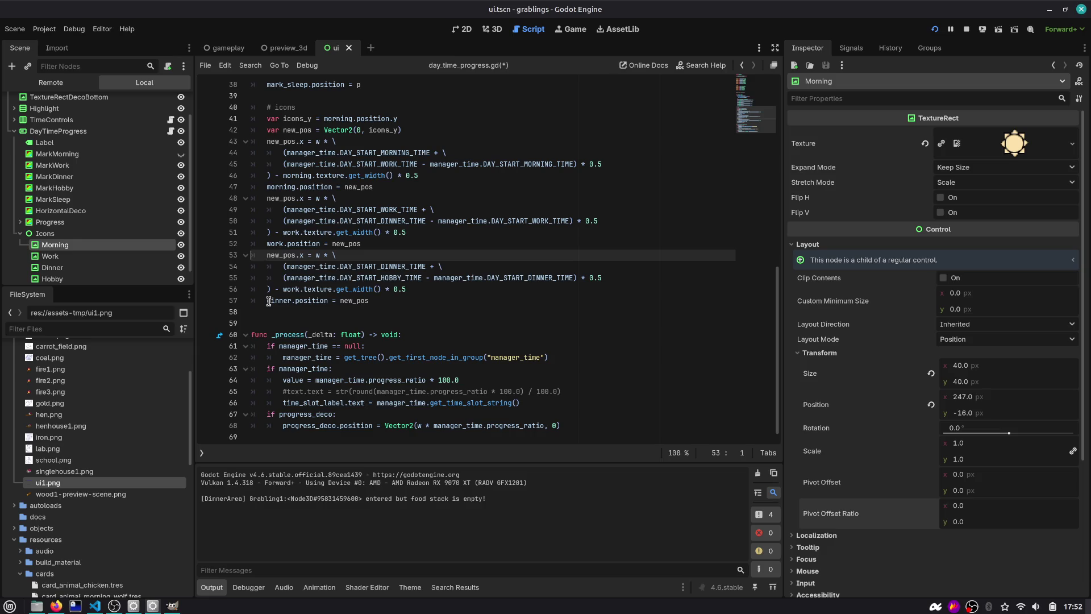
key(Up)
key(End)
key(Return)
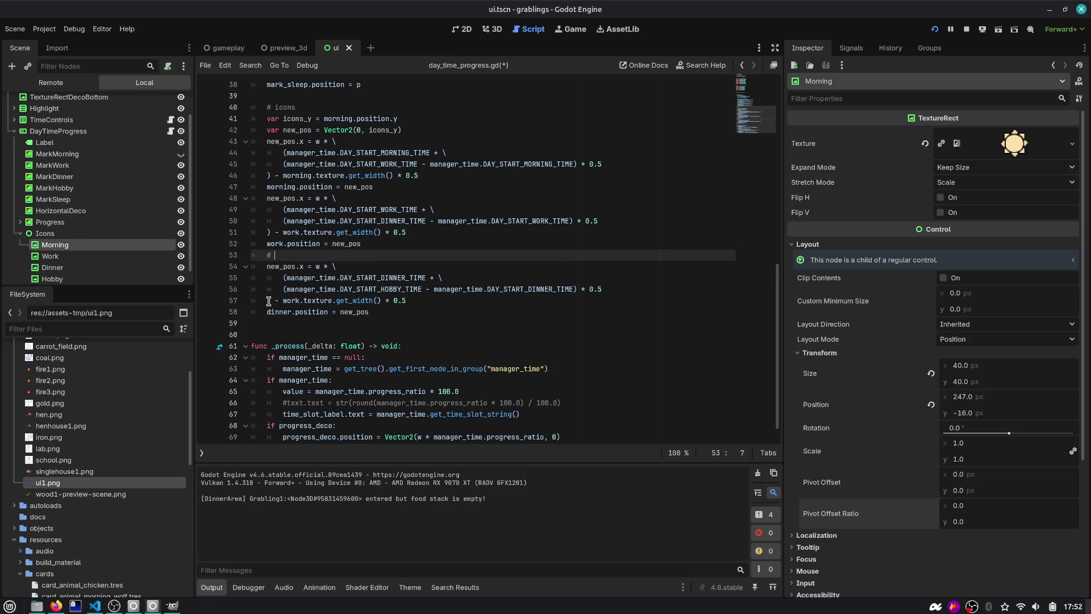
text(hobby)
key(Up)
key(Up)
key(Up)
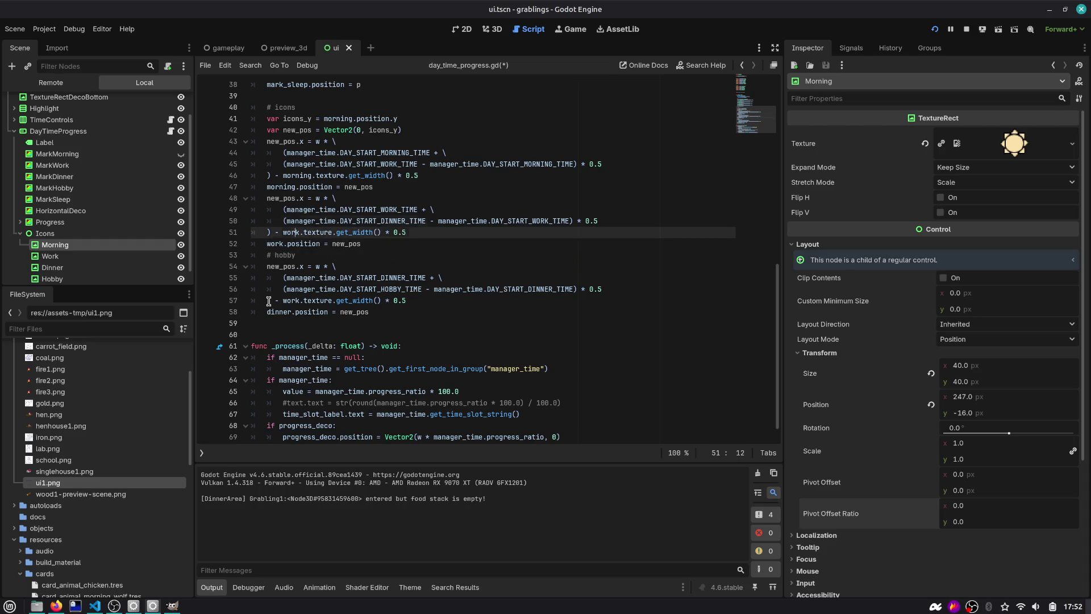
key(End)
key(Return)
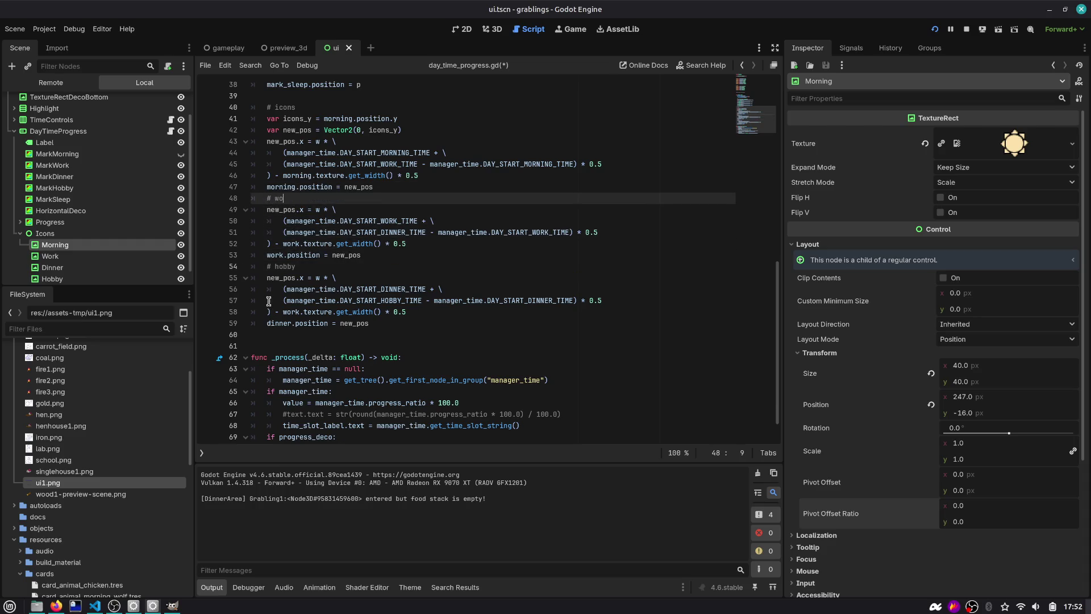
key(Up)
key(Up)
key(Up)
key(End)
key(Return)
text(#)
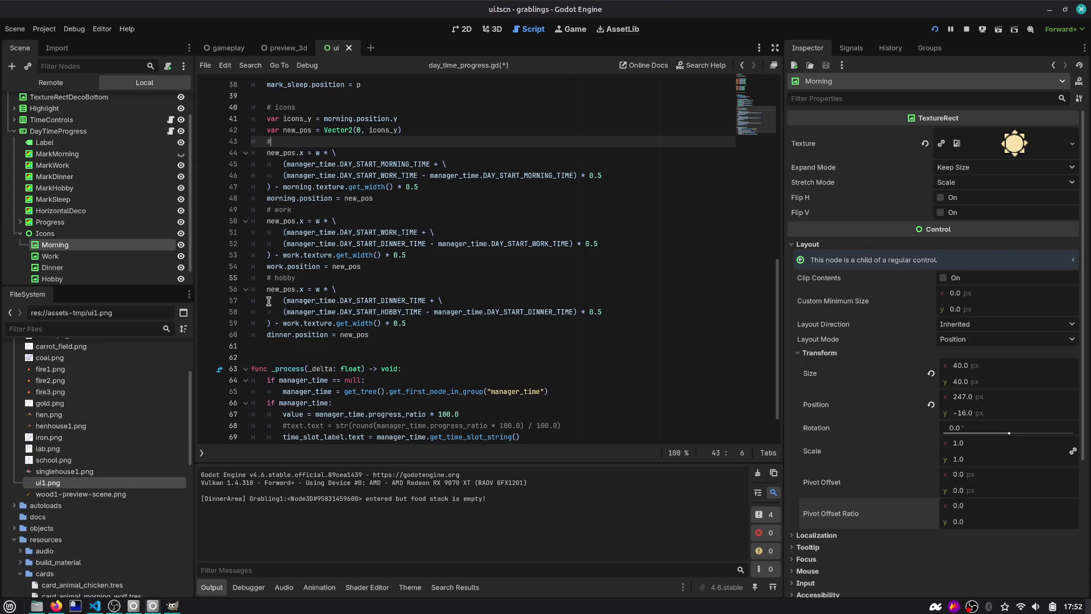
text( morning)
key(Home)
Step: Add a # sleep comment line after the dinner block
key(Right)
key(Down)
key(Down)
key(Down)
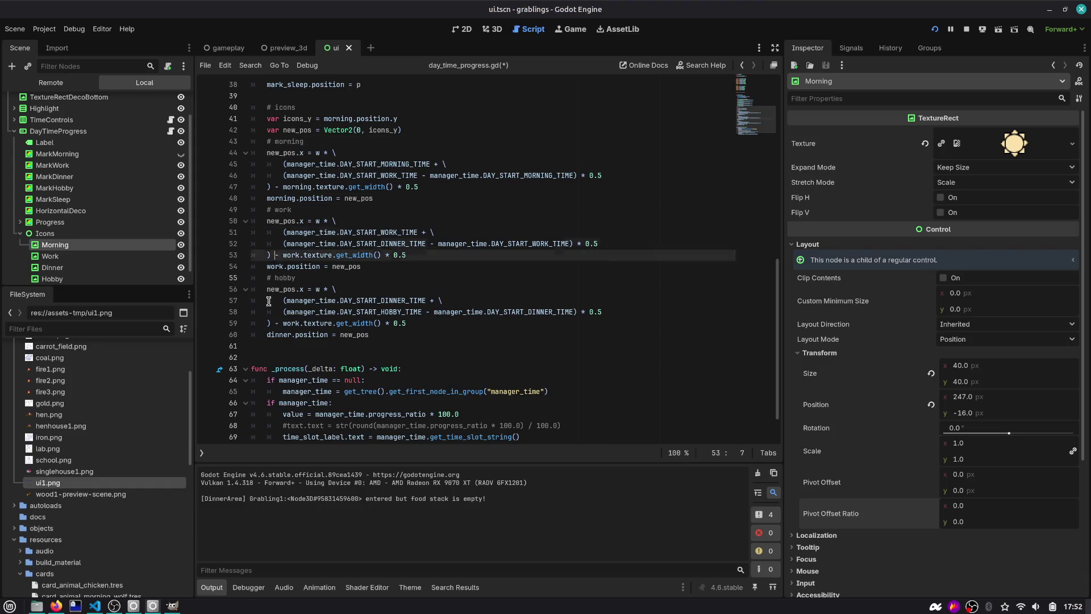
key(Up)
key(End)
key(Return)
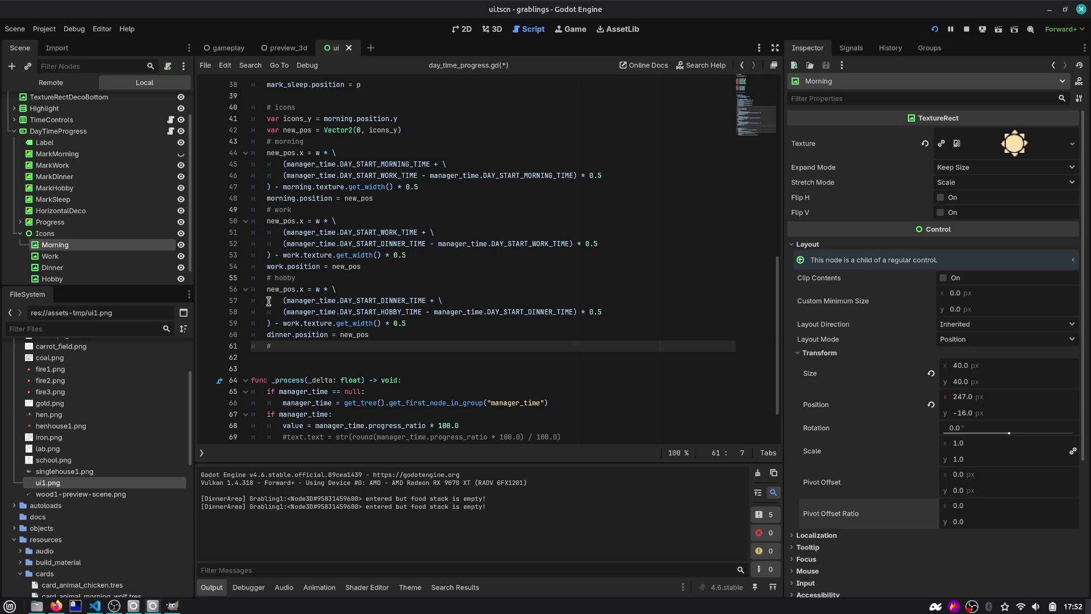
text(eep)
scroll(273, 285, up, 5)
scroll(303, 246, up, 4)
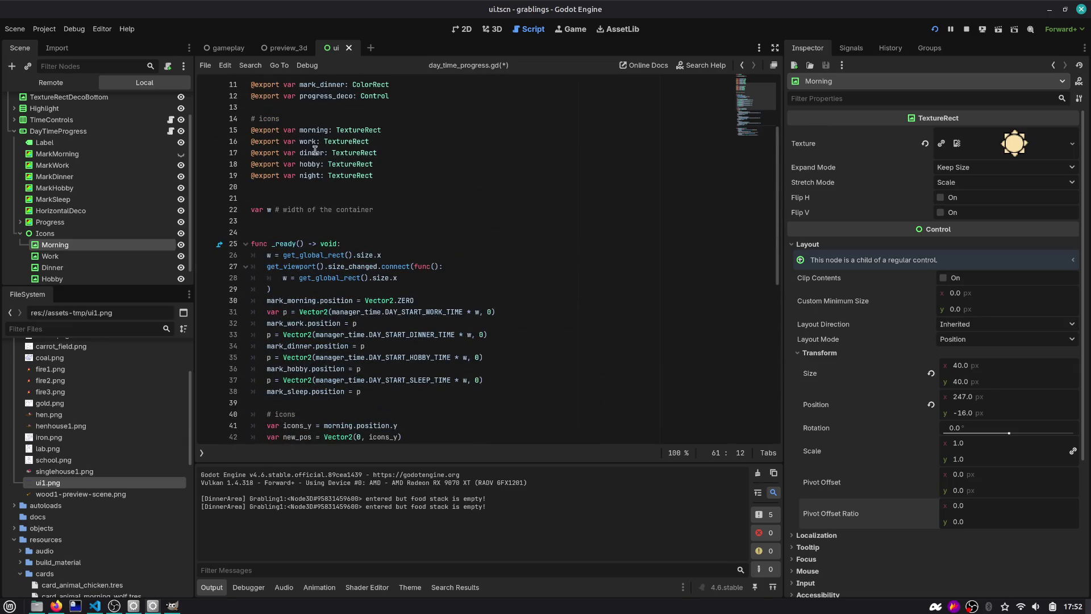
scroll(322, 184, down, 10)
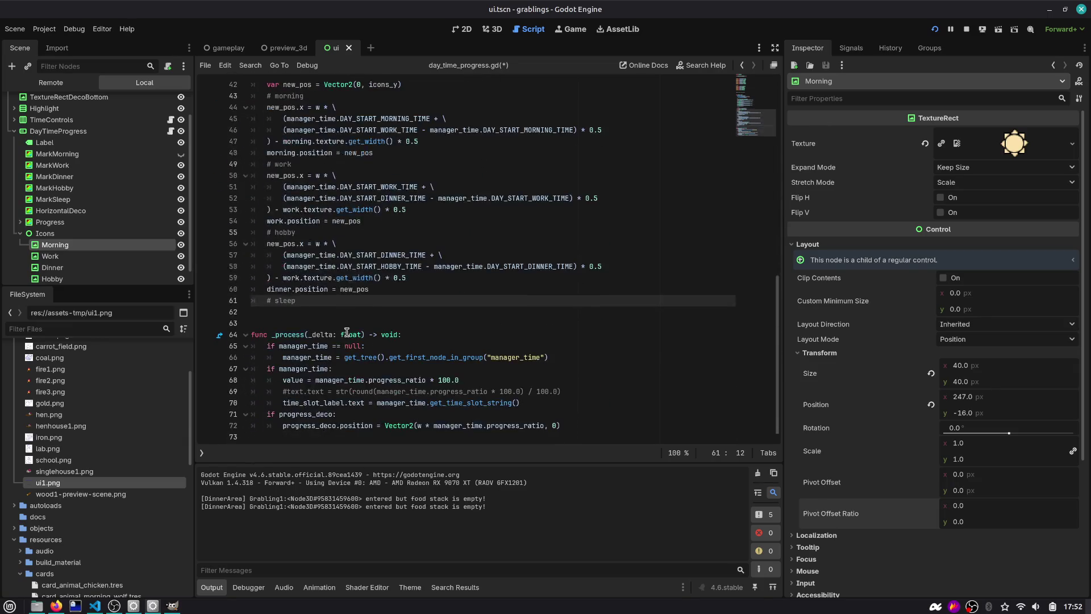
Step: Paste a copy of the block under # sleep and rename its icon to night
key(ctrl+v)
key(Up)
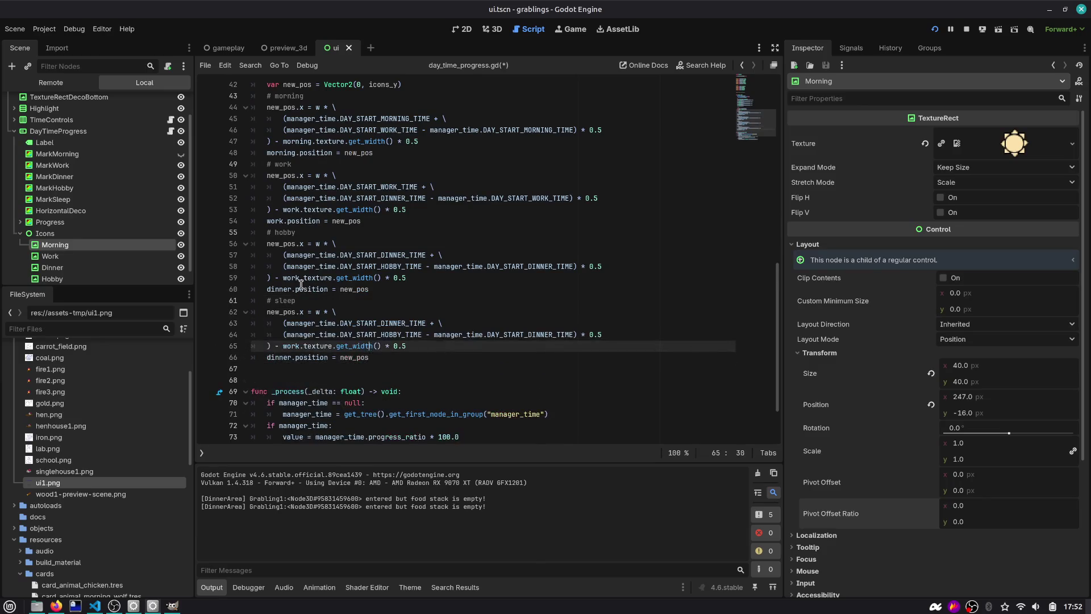
key(Up)
key(Up)
key(Up)
key(Down)
key(Down)
key(Down)
key(Down)
key(Home)
key(ctrl+shift+Right)
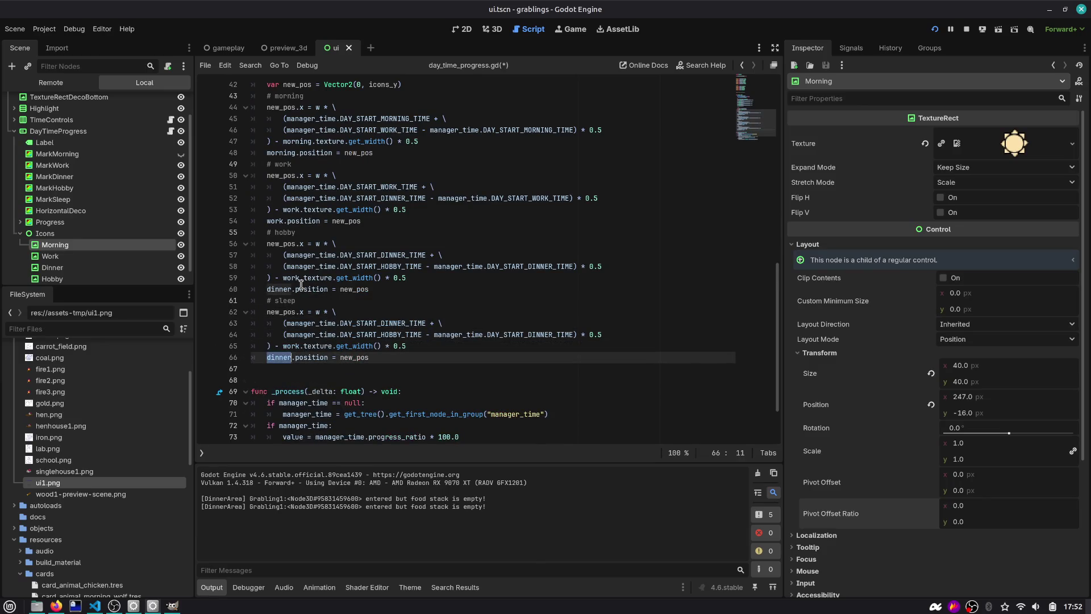
text(bnei)
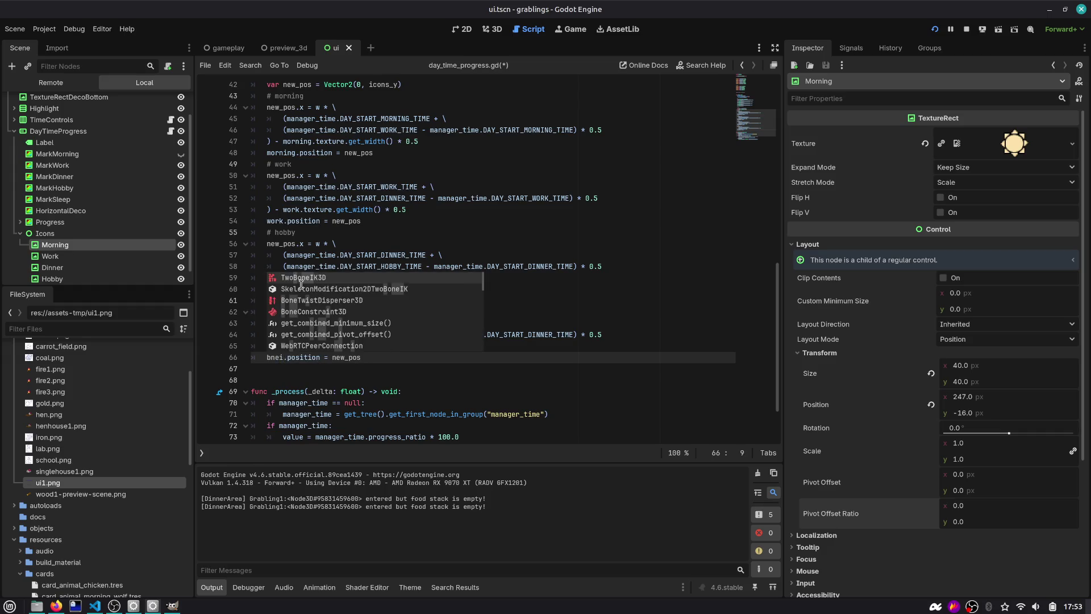
key(BackSpace)
key(BackSpace)
key(BackSpace)
text(ni)
key(Return)
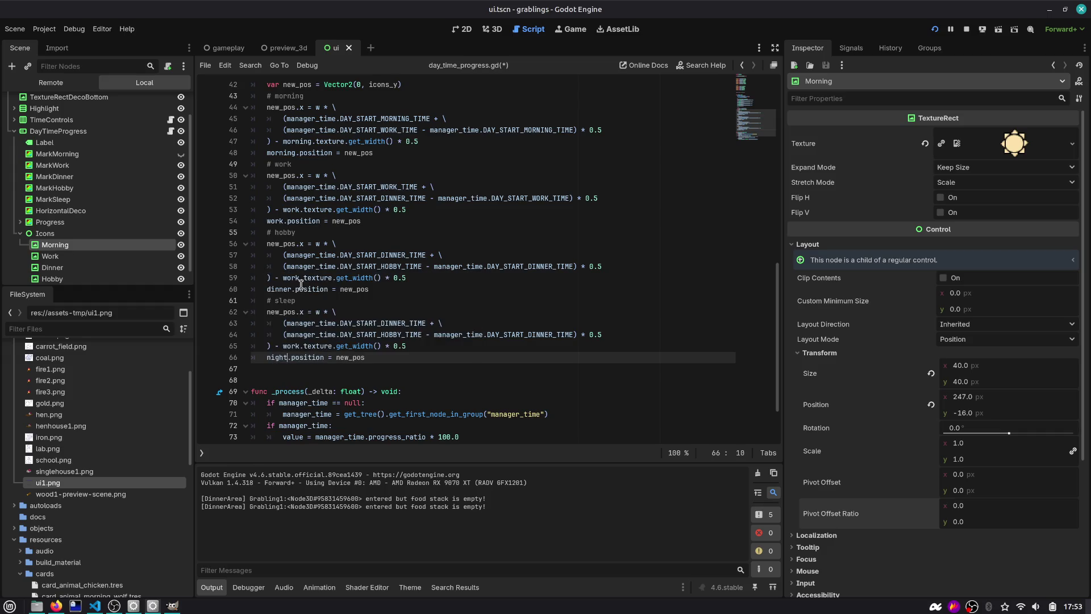
Step: Change the sleep block's line 64 bound to DAY_START_SLEEP_TIME and drop the subtracted dinner constant
key(Up)
key(Up)
key(Up)
key(ctrl+Right)
key(Right)
key(ctrl+shift+Right)
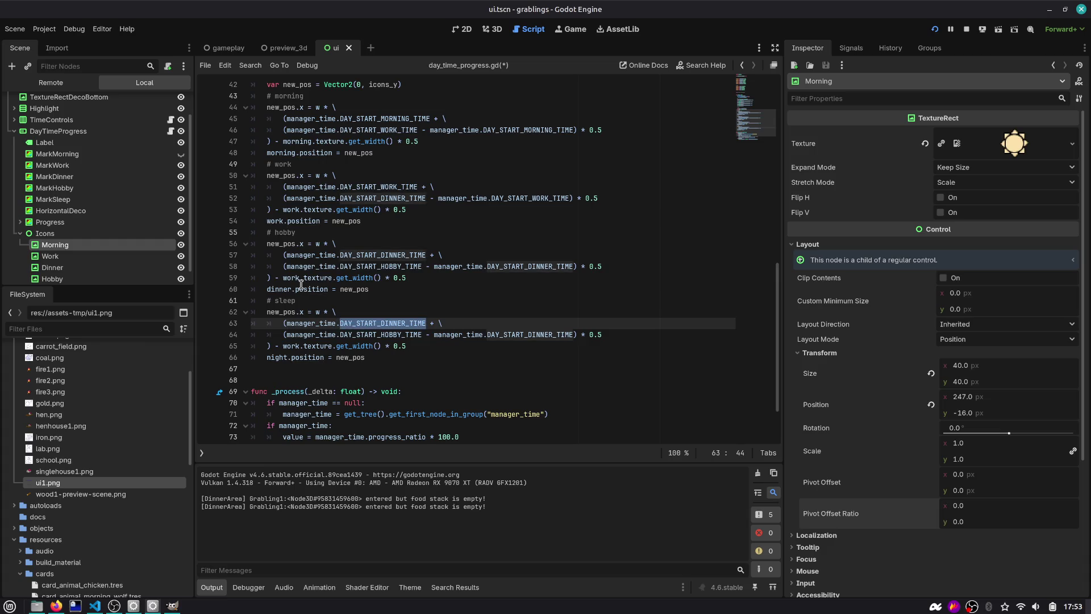
text(DAY_)
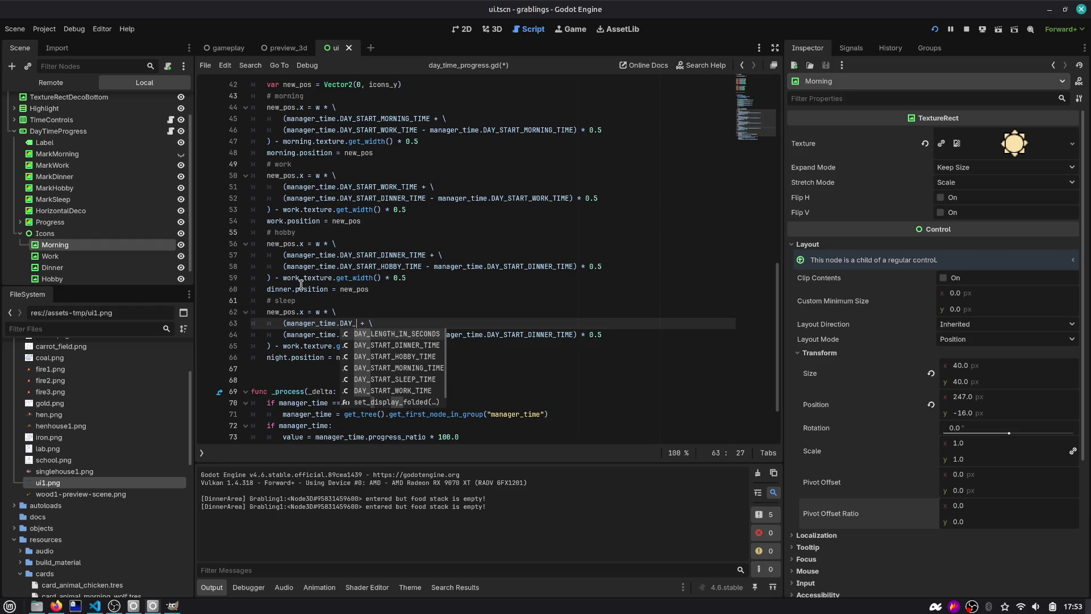
key(Down)
key(Return)
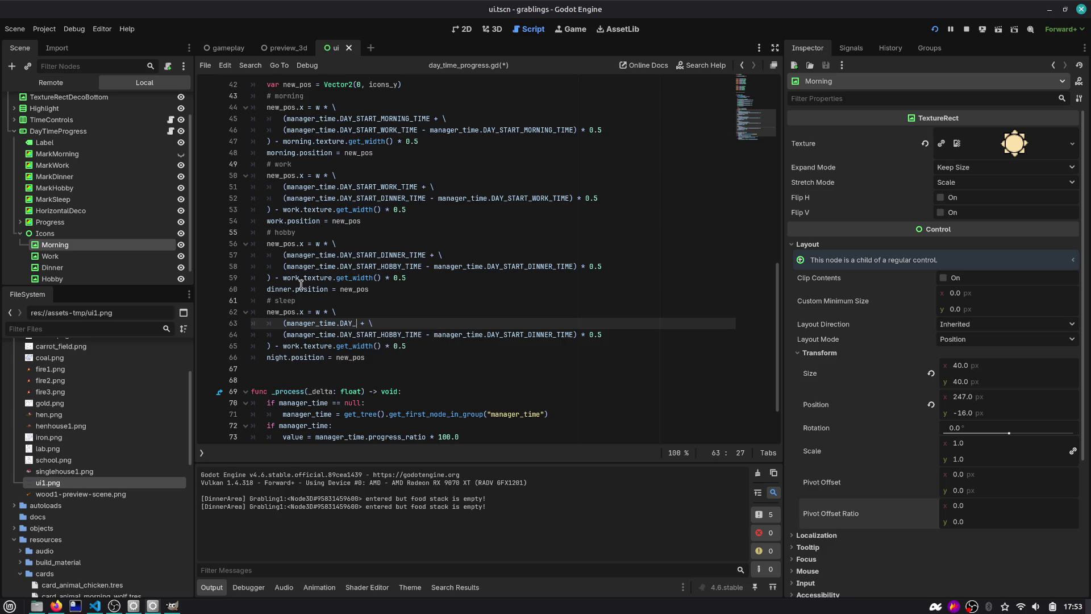
key(Down)
key(ctrl+shift+Left)
key(ctrl+shift+Left)
key(ctrl+shift+Left)
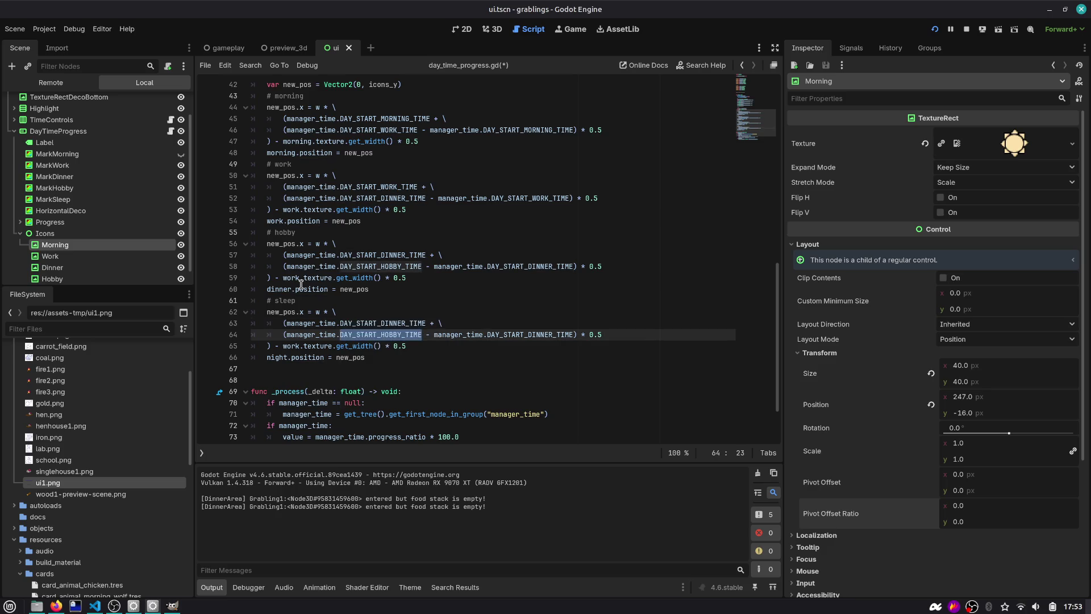
text(SLE)
key(Return)
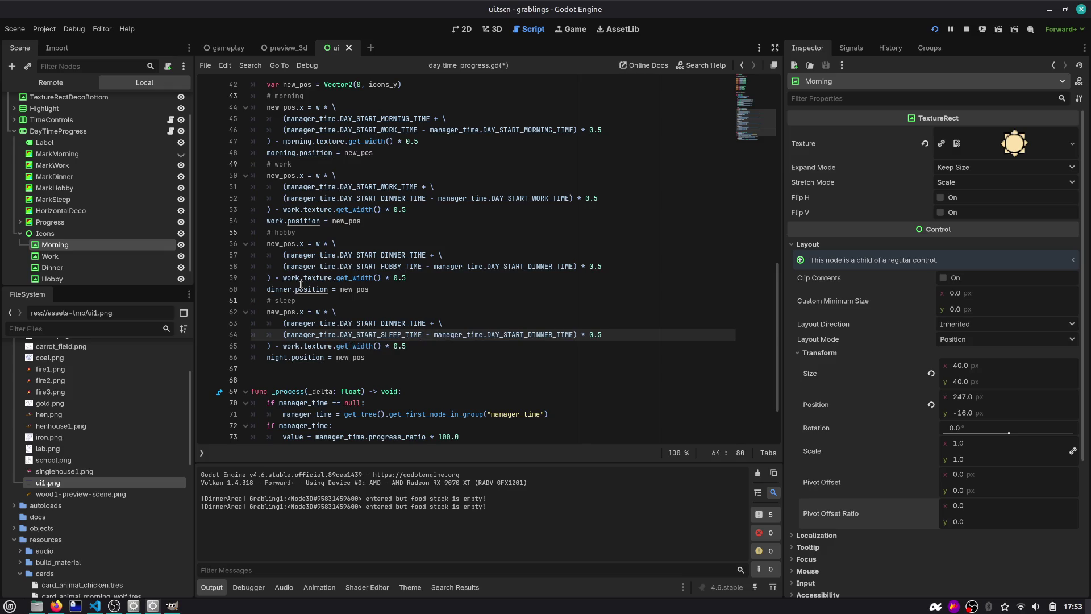
key(ctrl+Right)
key(ctrl+Right)
key(ctrl+shift+Right)
key(BackSpace)
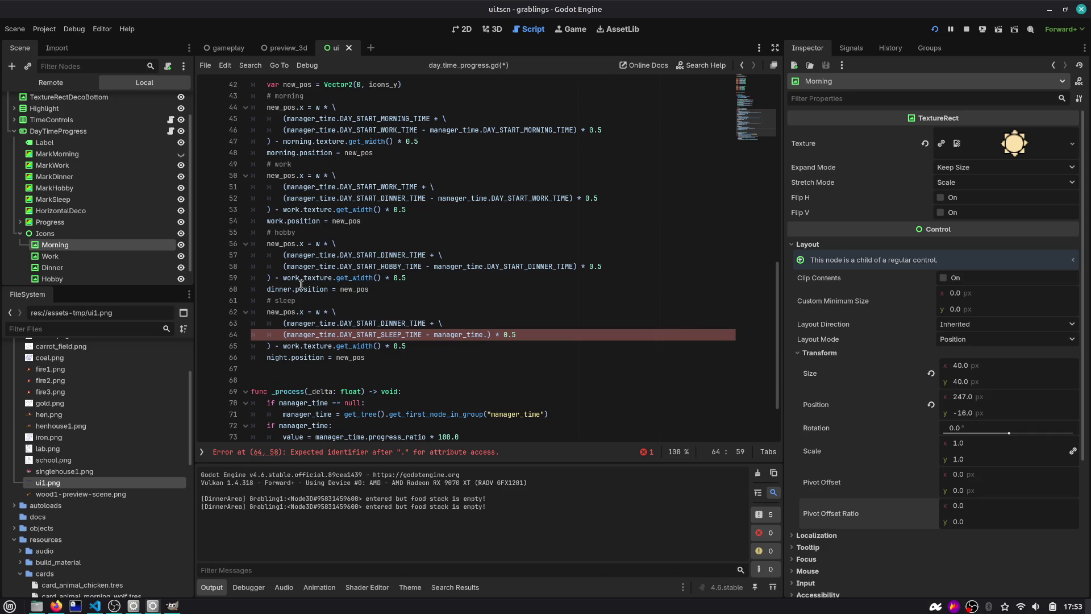
Step: Make DAY_START_HOBBY_TIME the start constant on line 63 of the sleep block
key(ctrl+shift+Left)
key(ctrl+shift+Left)
text(1.0)
key(BackSpace)
key(BackSpace)
key(BackSpace)
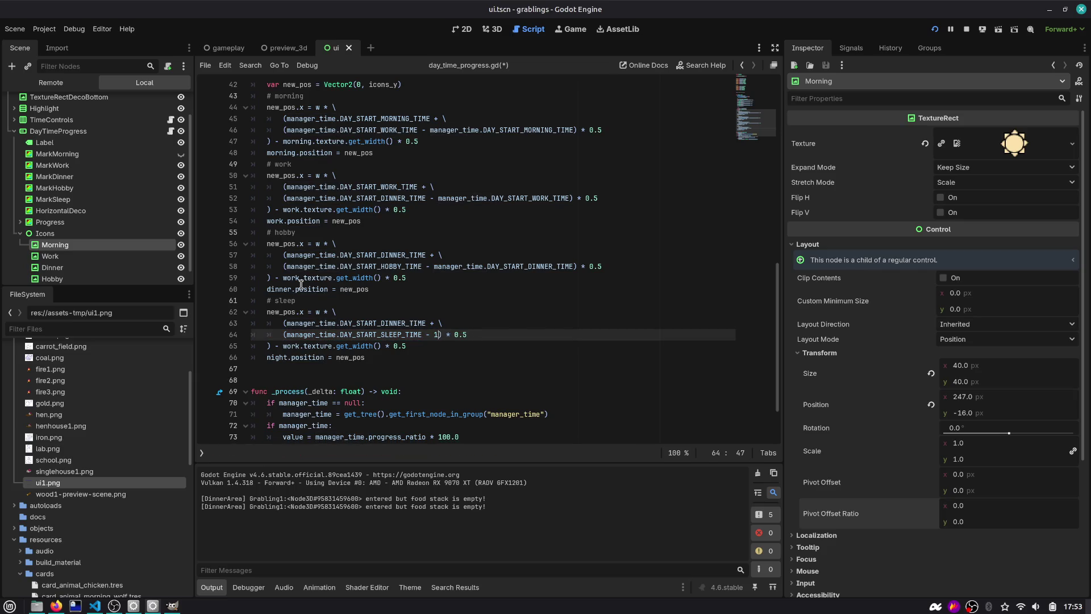
key(ctrl+z)
key(ctrl+z)
key(ctrl+z)
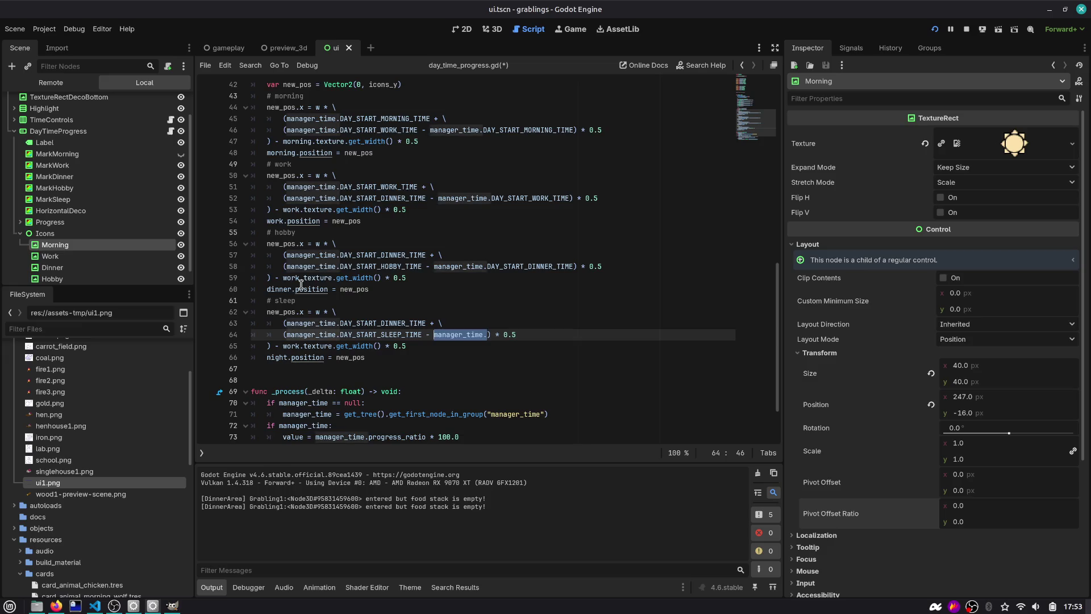
text(DAY_STA)
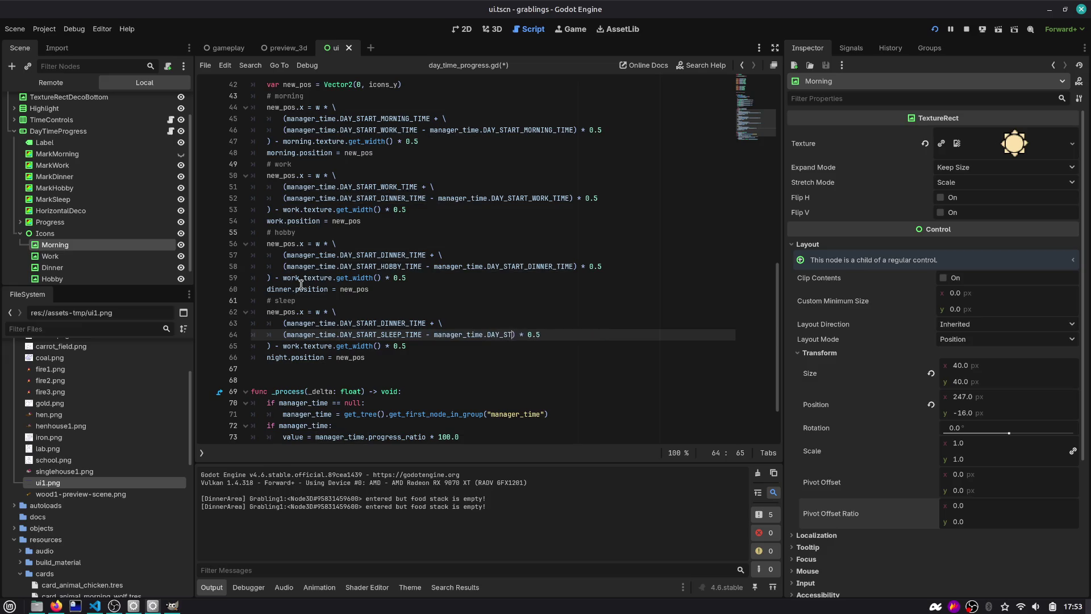
key(Down)
key(Down)
key(Return)
key(Up)
key(ctrl+shift+Left)
key(BackSpace)
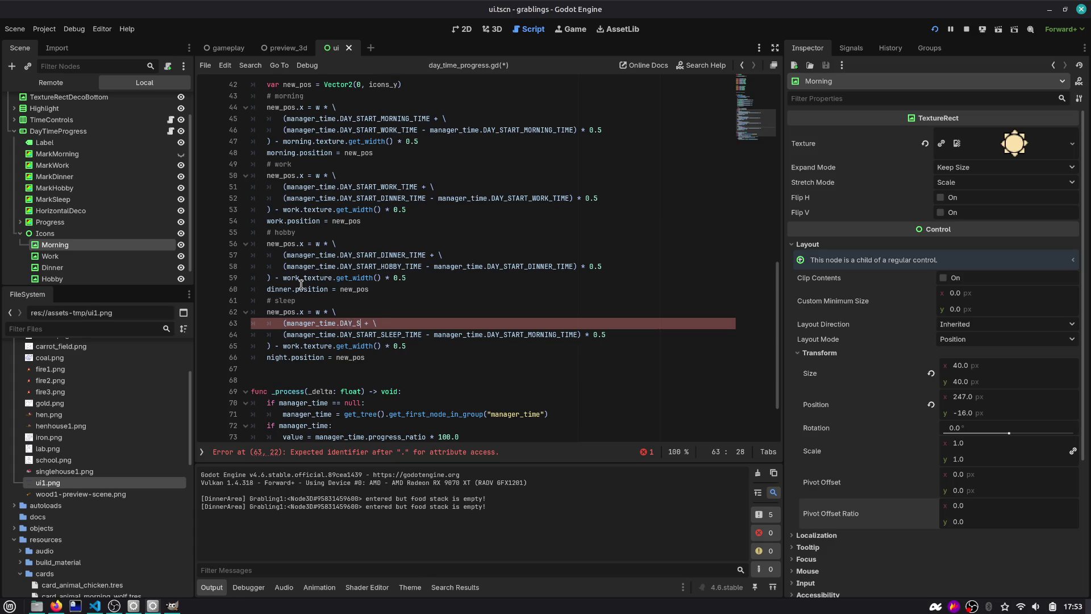
text(TA)
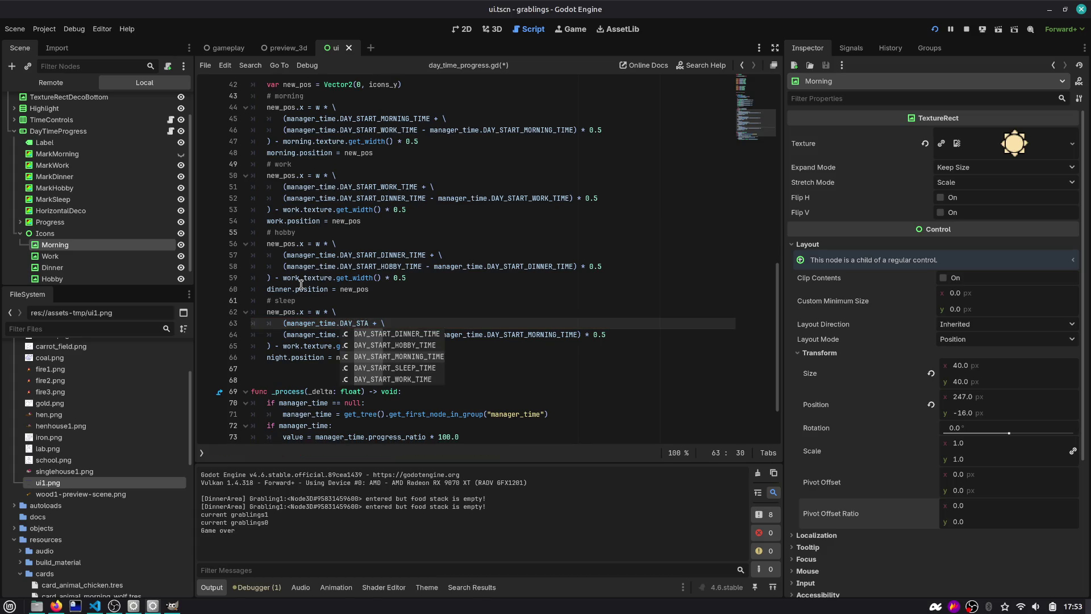
key(Down)
key(Up)
key(Up)
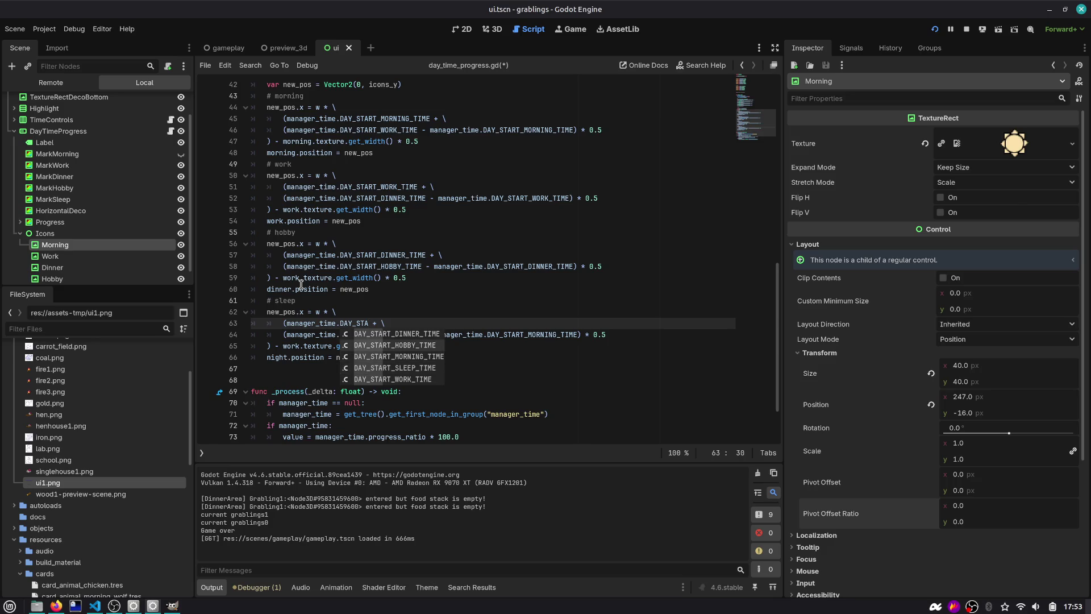
key(Return)
key(Down)
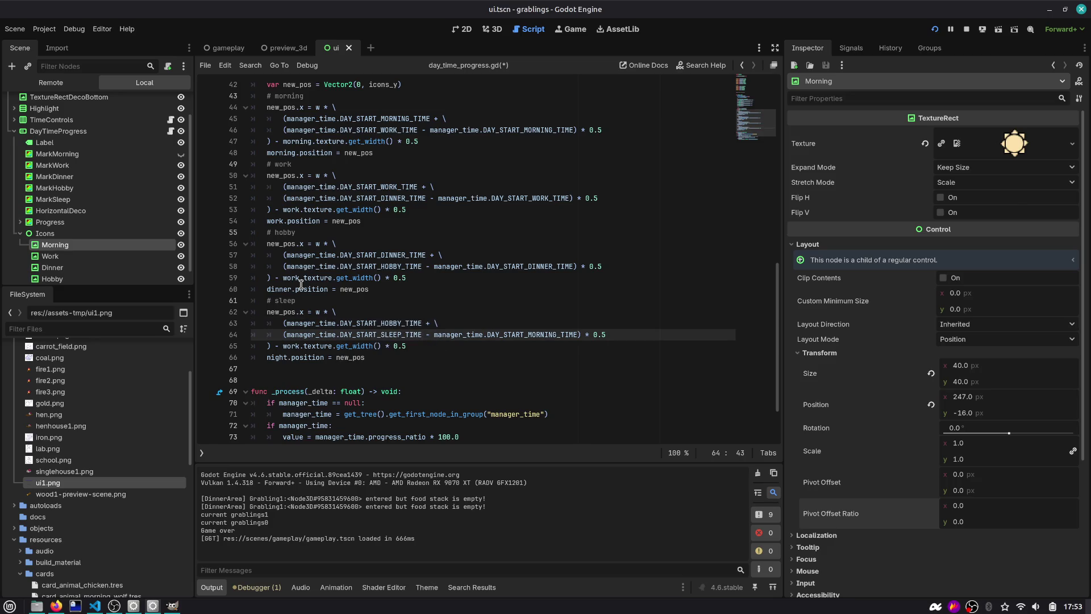
key(ctrl+Right)
key(ctrl+Right)
key(ctrl+shift+Left)
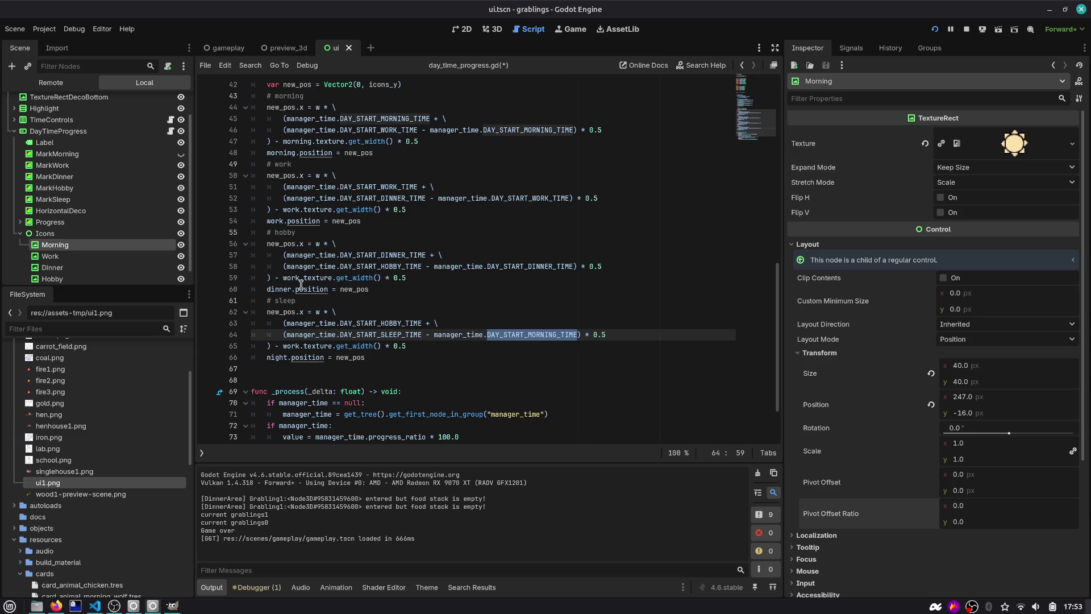
Step: Set line 64 to use 1.0 and DAY_START_HOBBY_TIME as the night slot's bounds
click(461, 29)
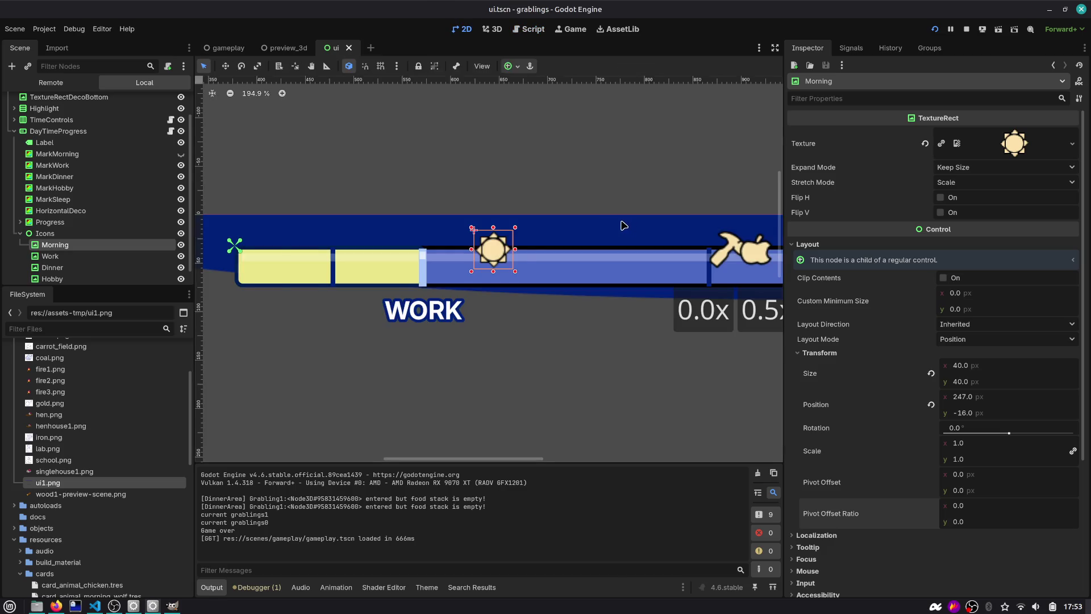
scroll(473, 250, down, 4)
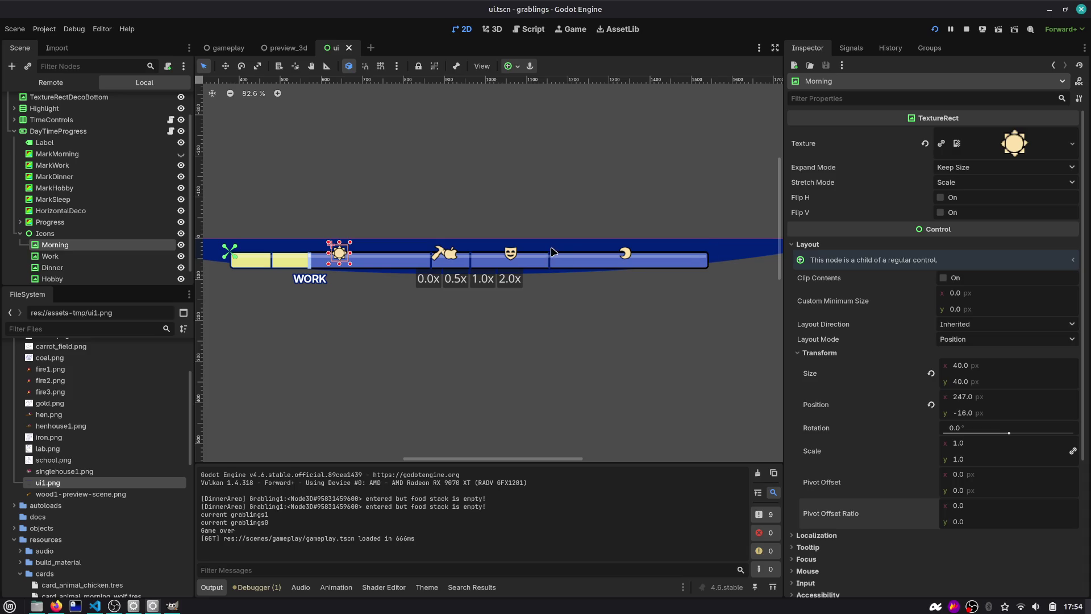
click(522, 31)
double_click(385, 334)
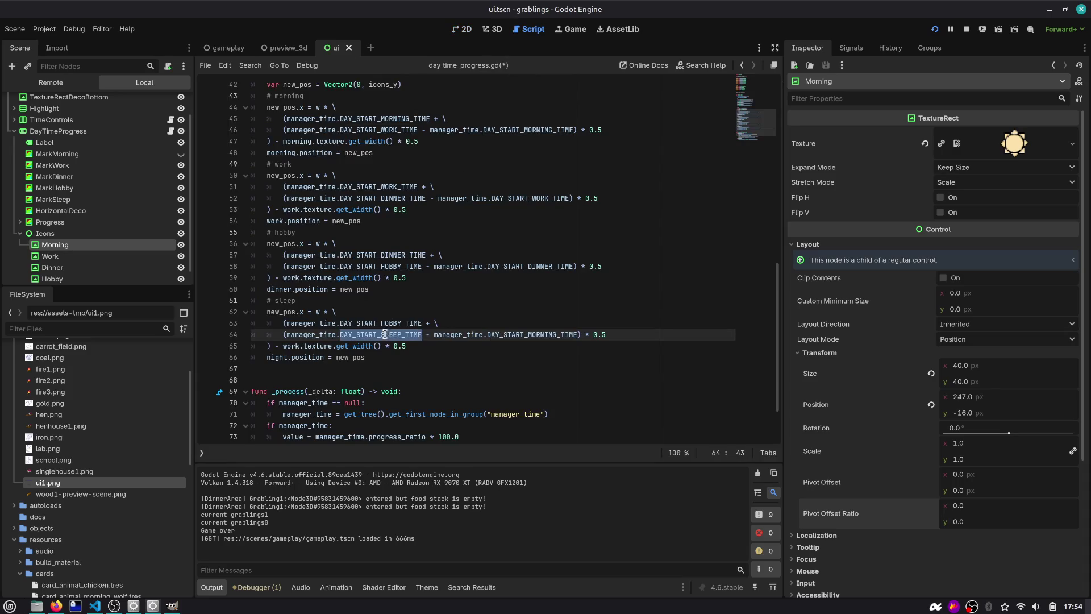
key(ctrl+BackSpace)
key(ctrl+BackSpace)
key(ctrl+BackSpace)
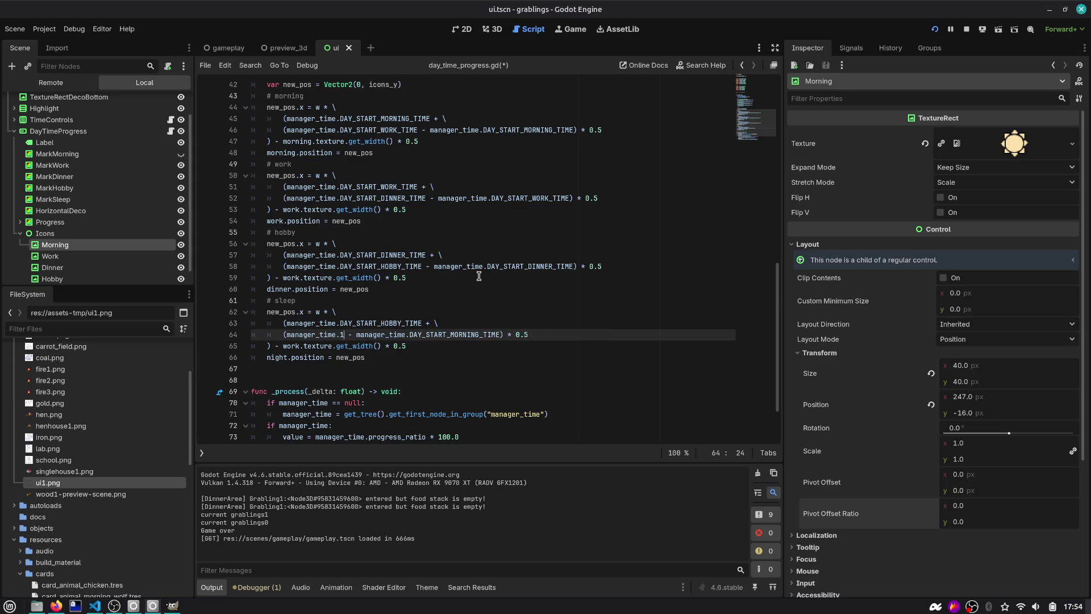
text(1.0)
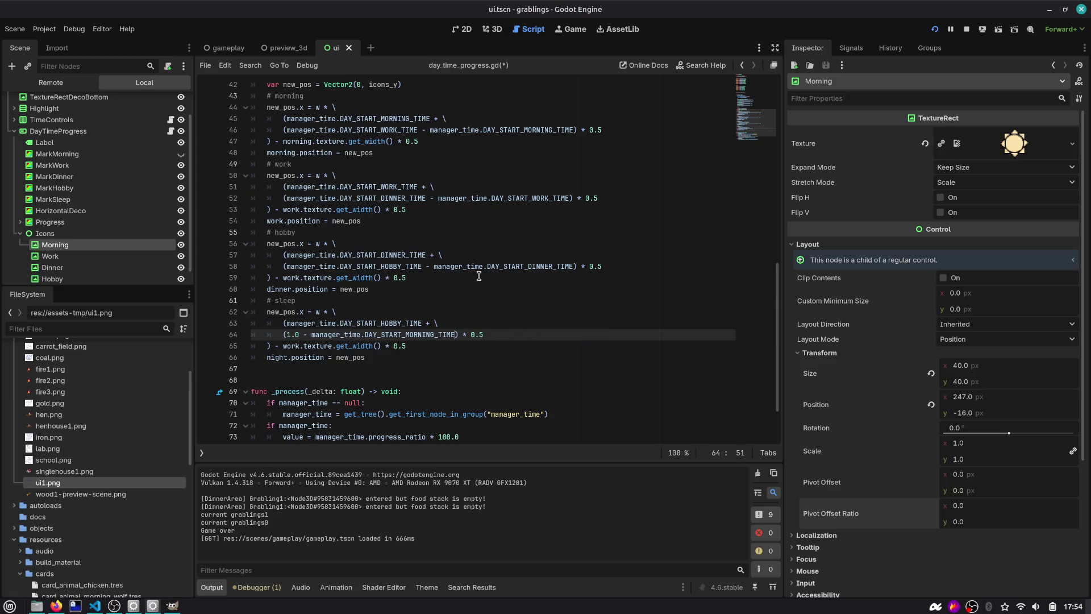
key(ctrl+shift+Left)
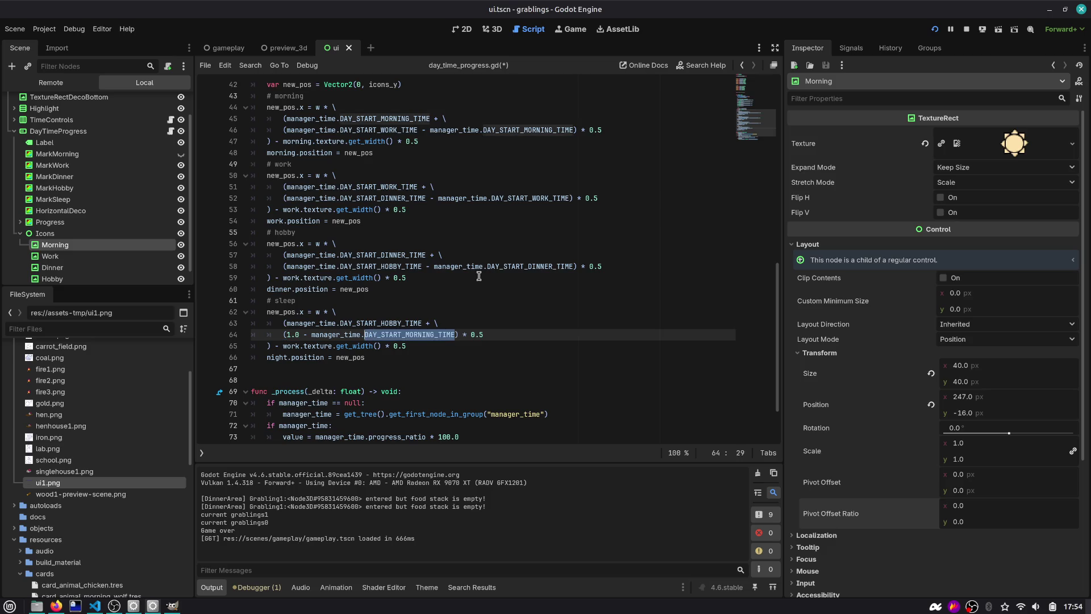
text(DAY_HO)
key(Return)
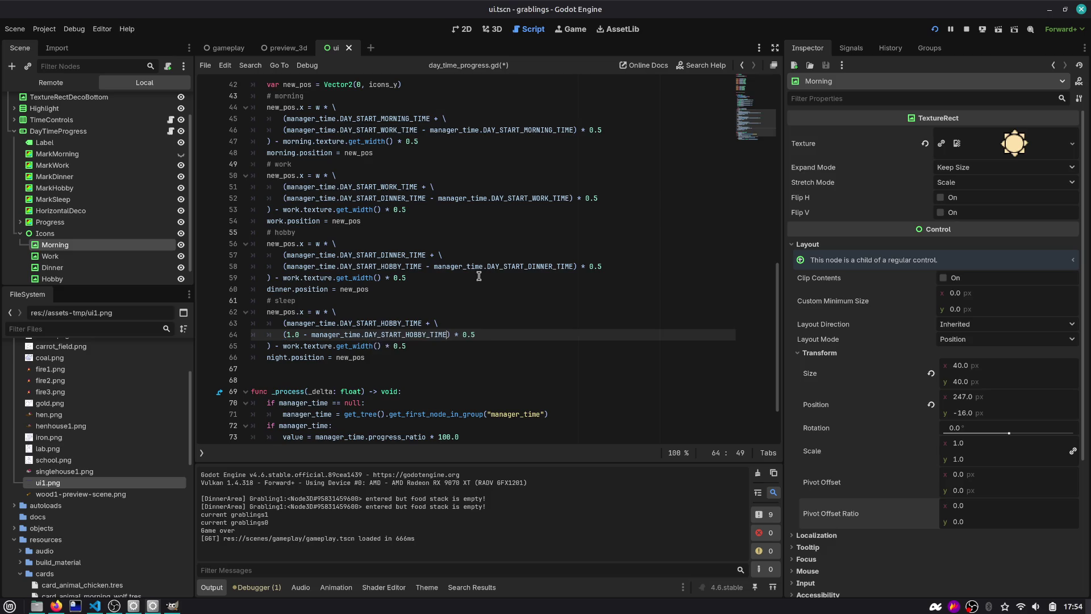
Step: Save the script and run the project to check the night icon's placement
key(ctrl+s)
double_click(279, 358)
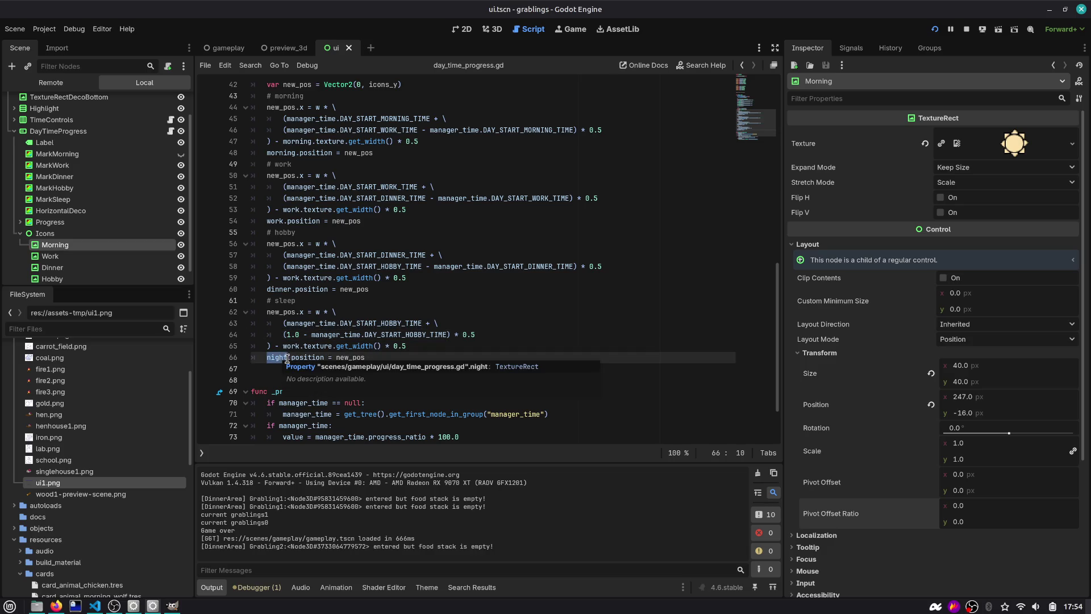
click(398, 357)
click(934, 31)
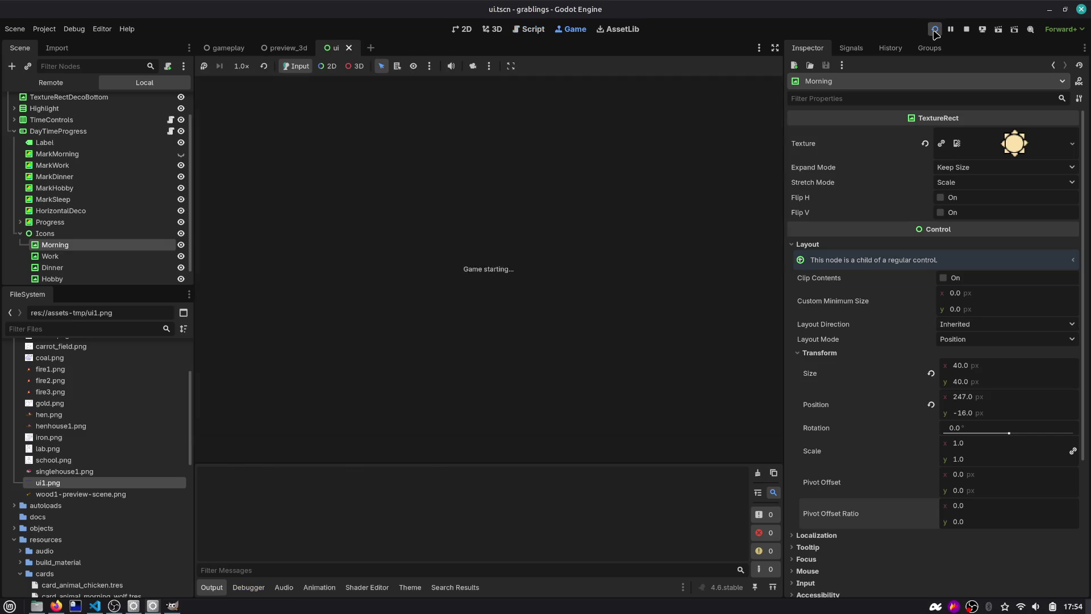
Step: Rename the work references on lines 65 and 59 to night and dinner, then save
click(526, 31)
double_click(292, 346)
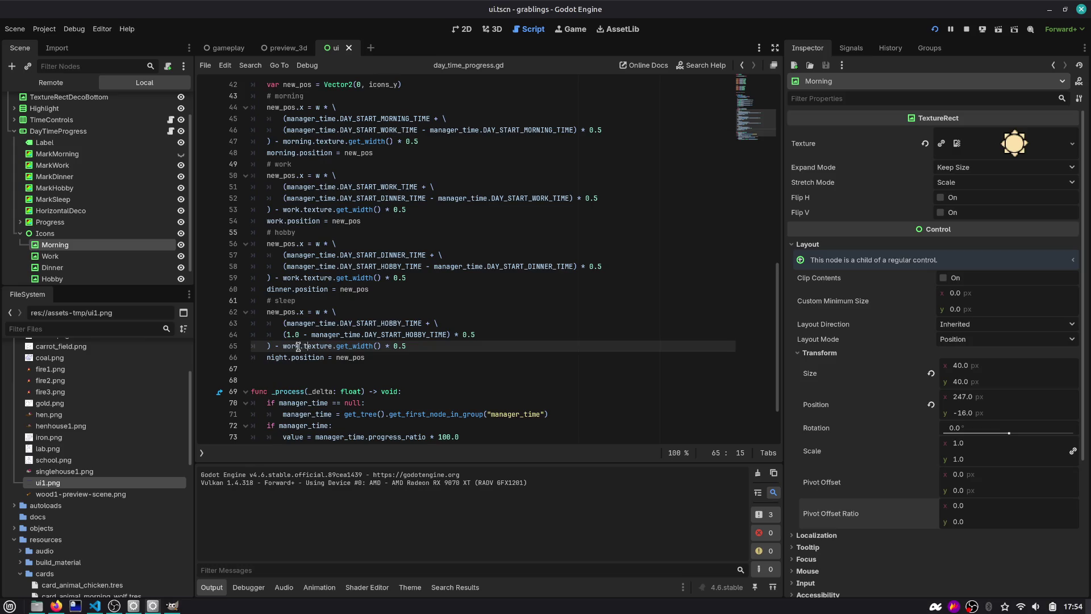
text(night)
key(Up)
key(Up)
key(Up)
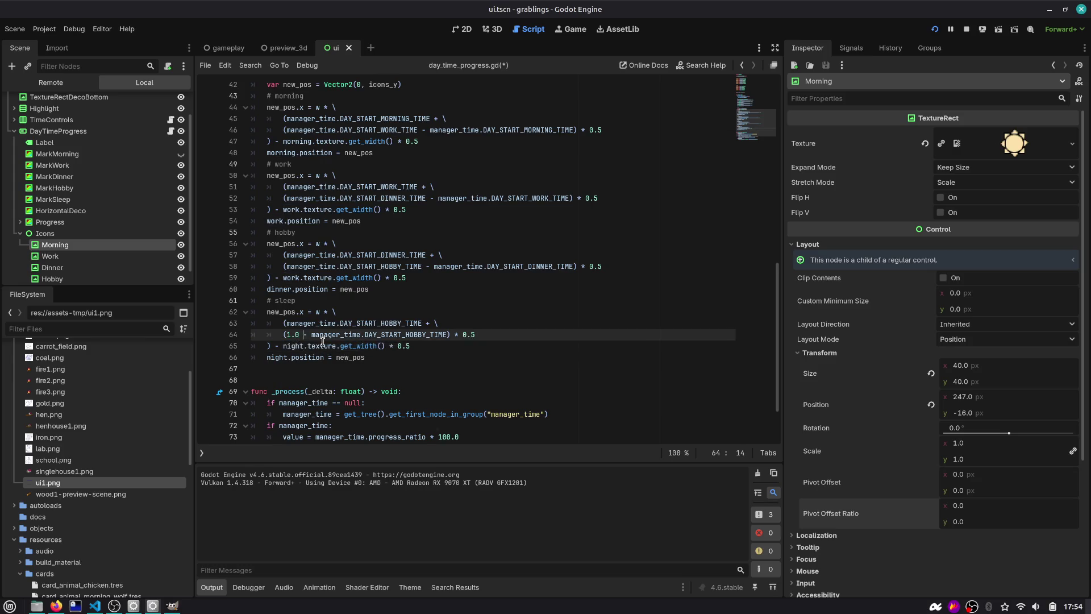
key(ctrl+shift+Left)
text(dinner)
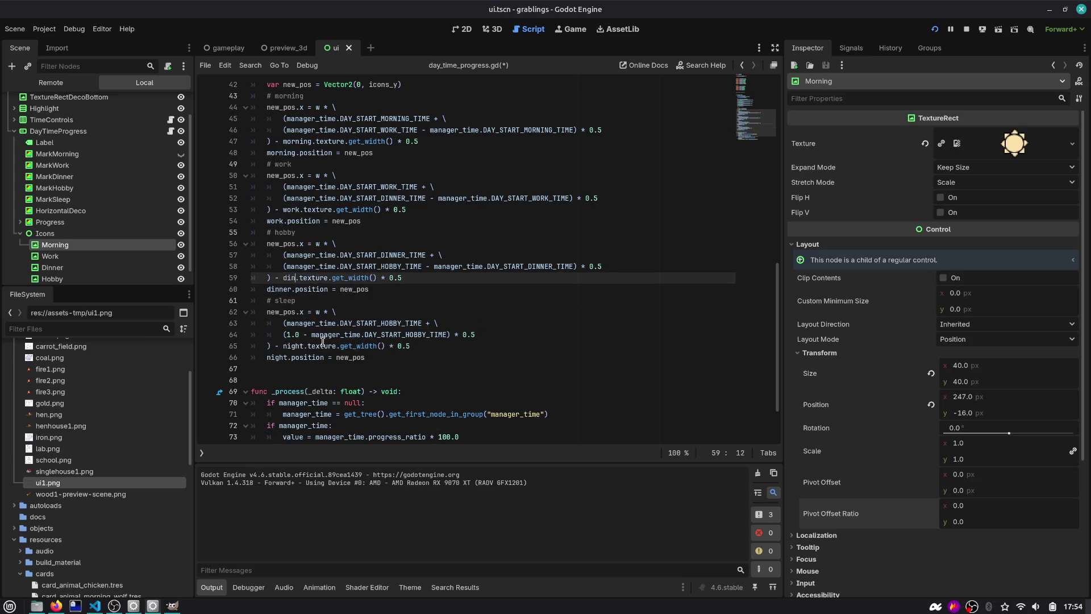
key(Escape)
double_click(296, 209)
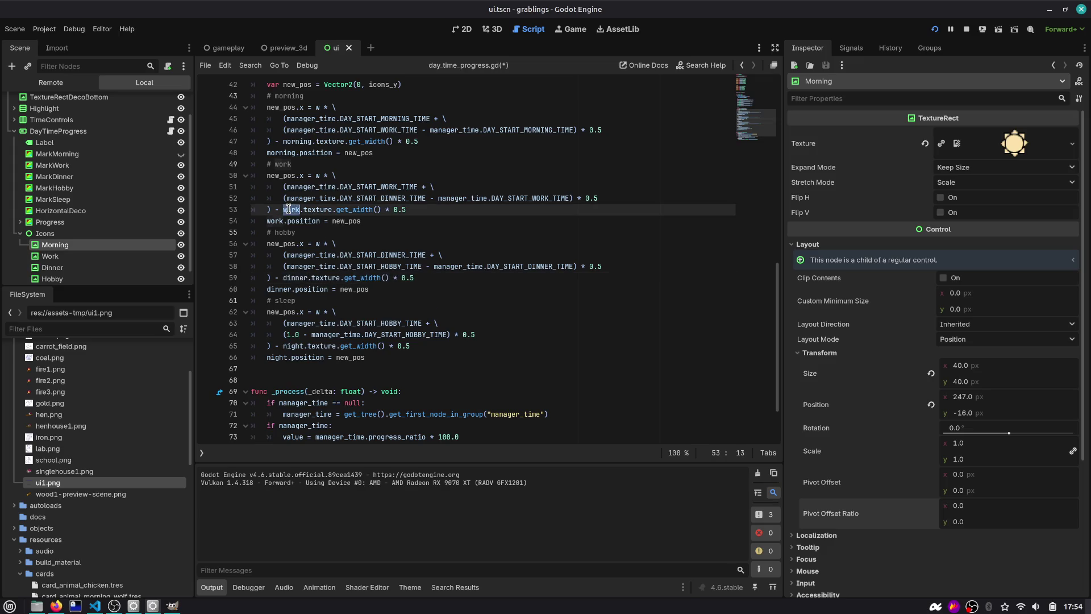
key(ctrl+s)
Step: Replace DAY_START_HOBBY_TIME with DAY_START_SLEEP_TIME on line 63 using autocomplete
drag(340, 323, 403, 323)
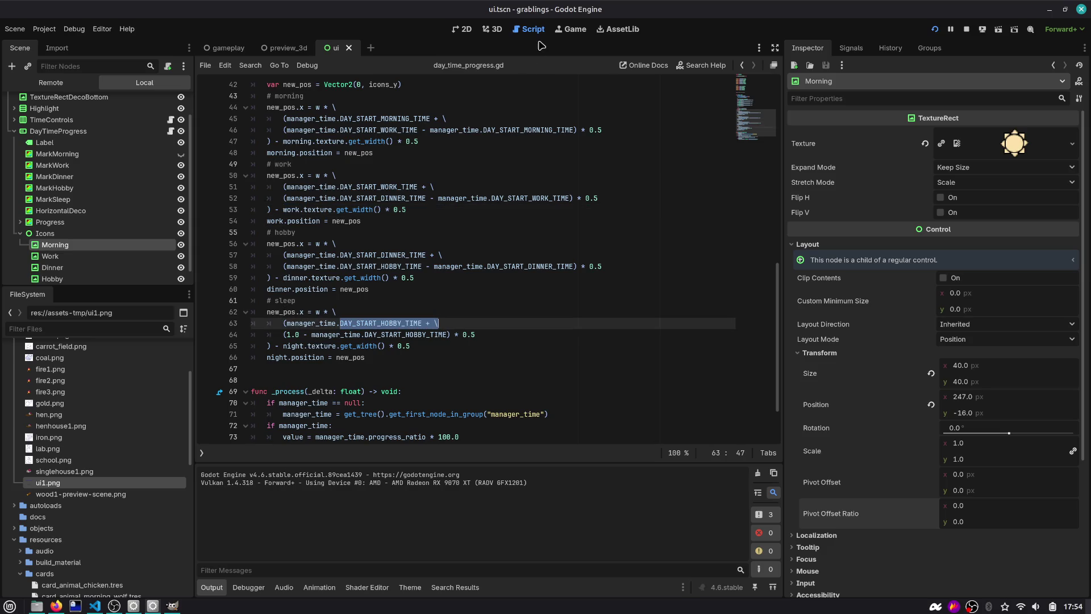
click(463, 29)
scroll(679, 243, up, 4)
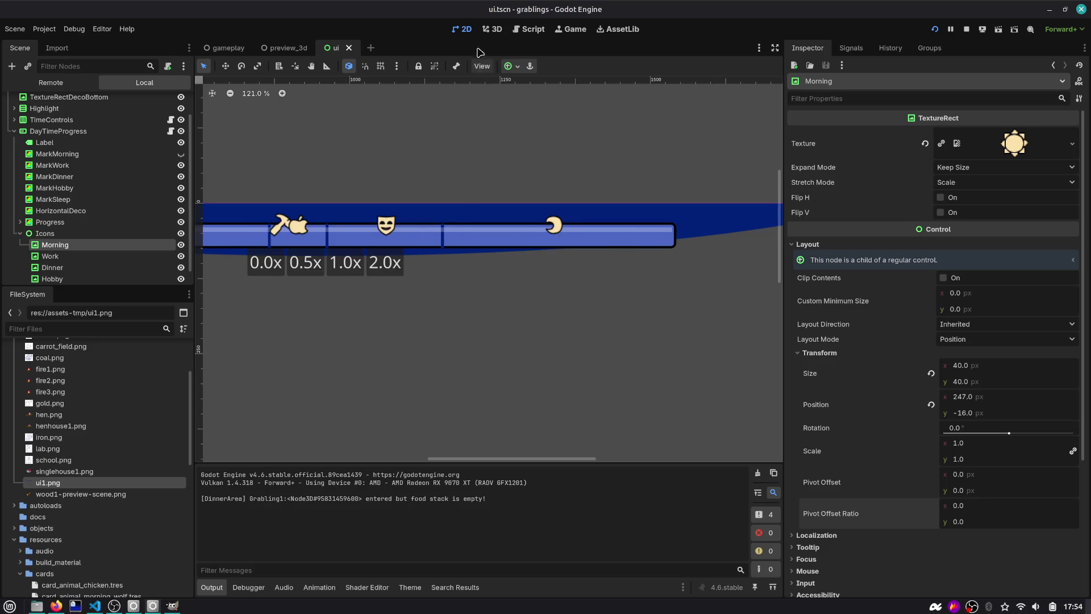
click(529, 29)
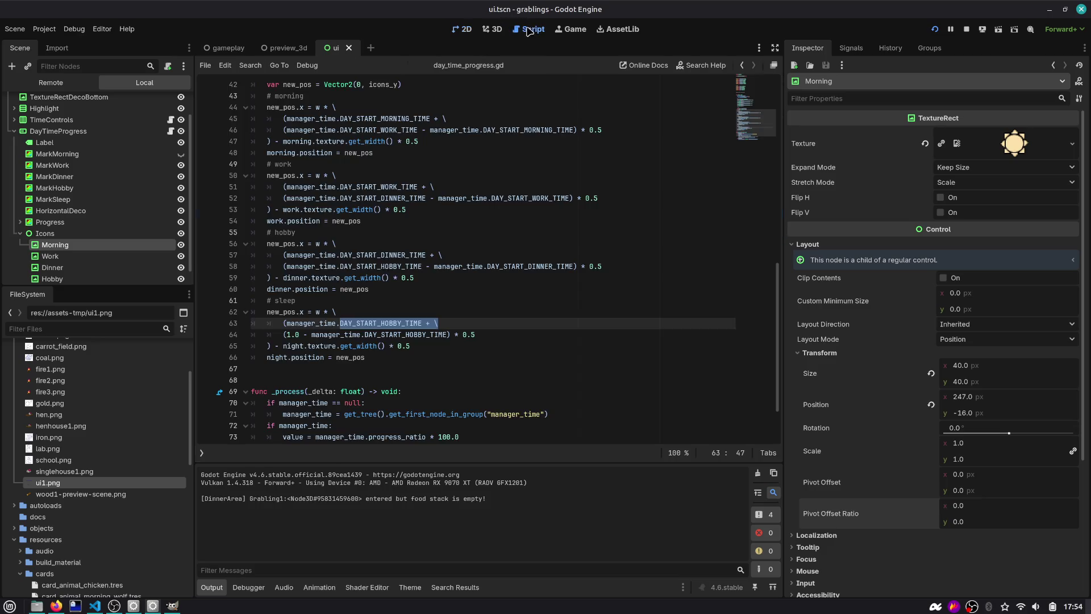
double_click(374, 323)
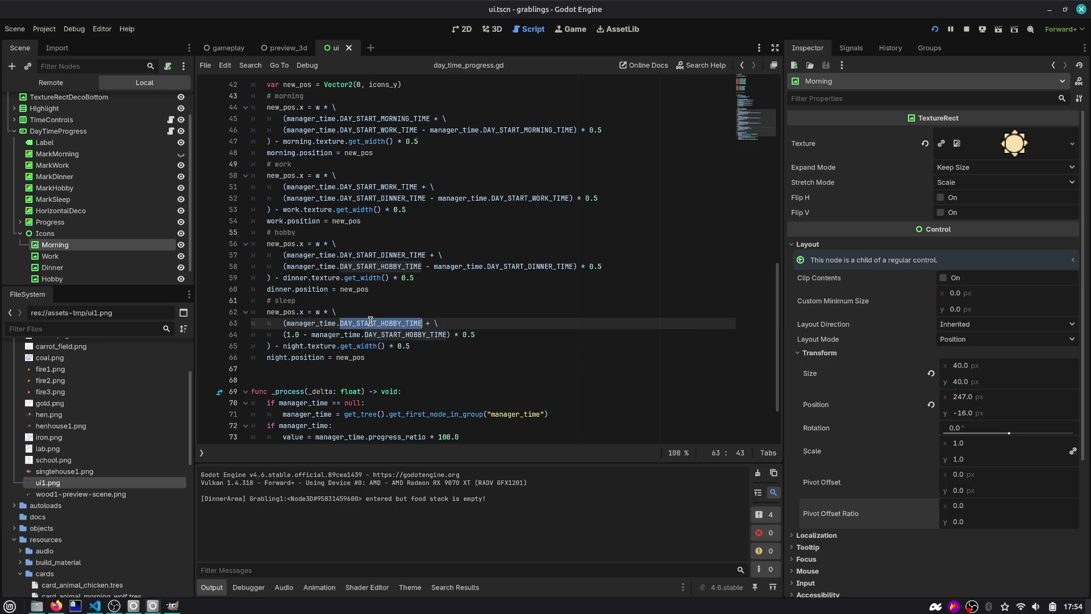
text(DAY_STA)
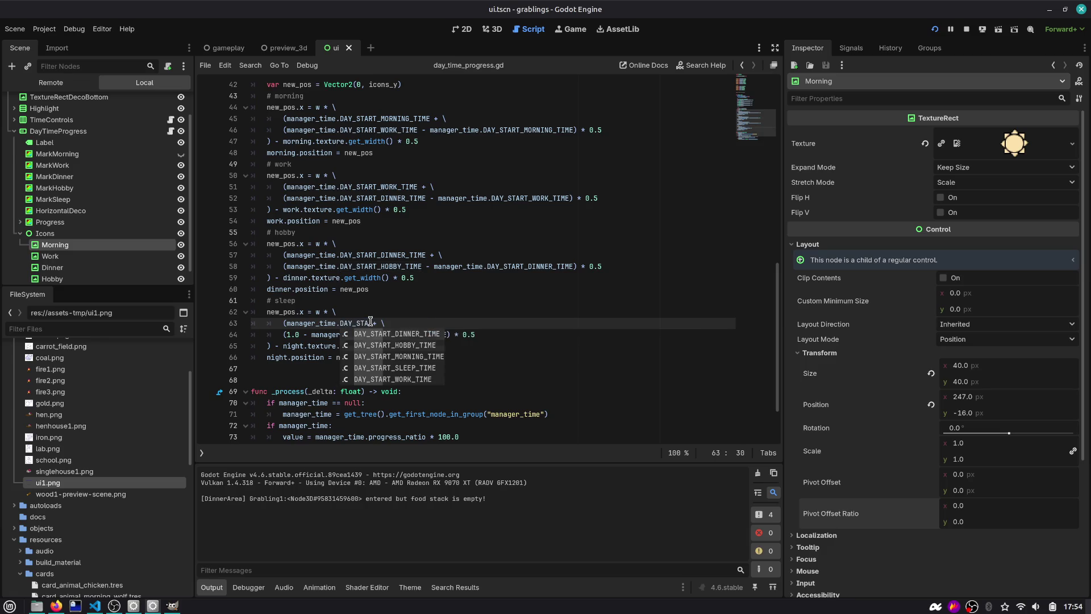
key(Down)
key(Down)
key(Down)
key(Return)
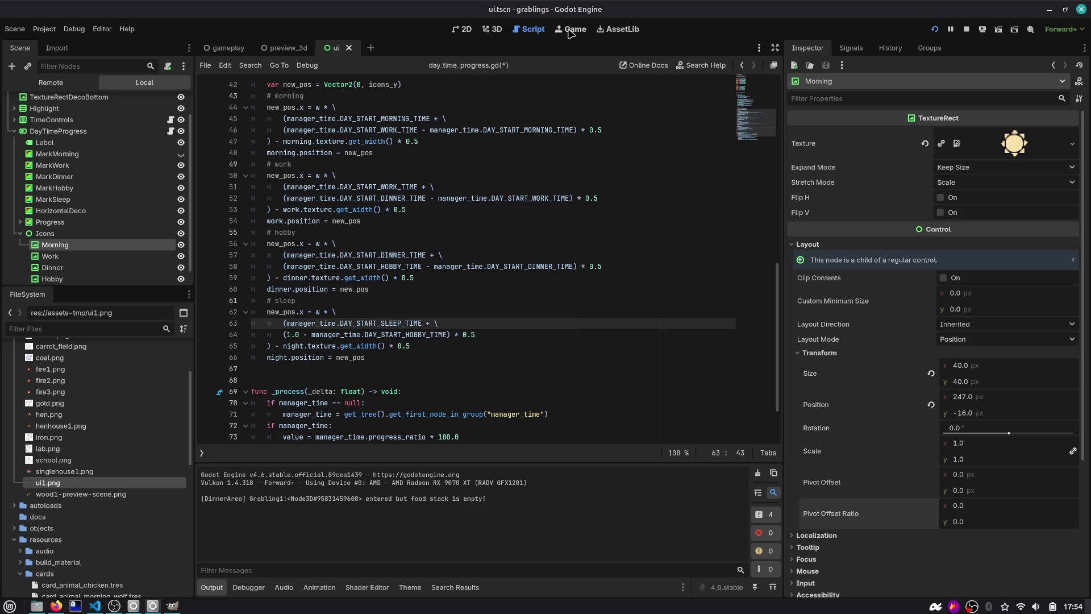
Step: Paste DAY_START_SLEEP_TIME over line 64's hobby constant, save, and rerun the game
click(573, 29)
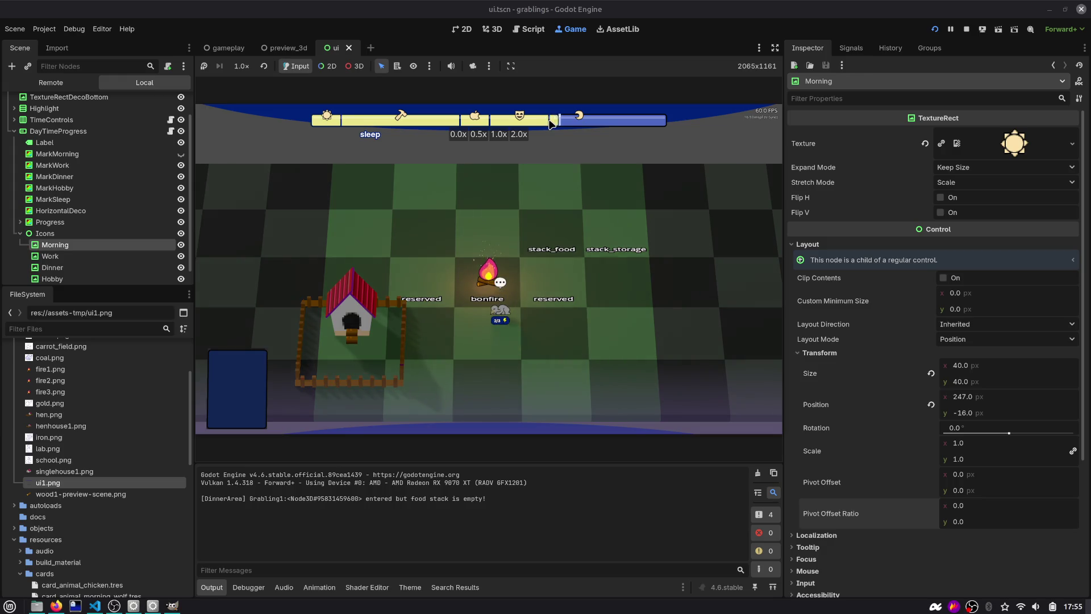
click(518, 31)
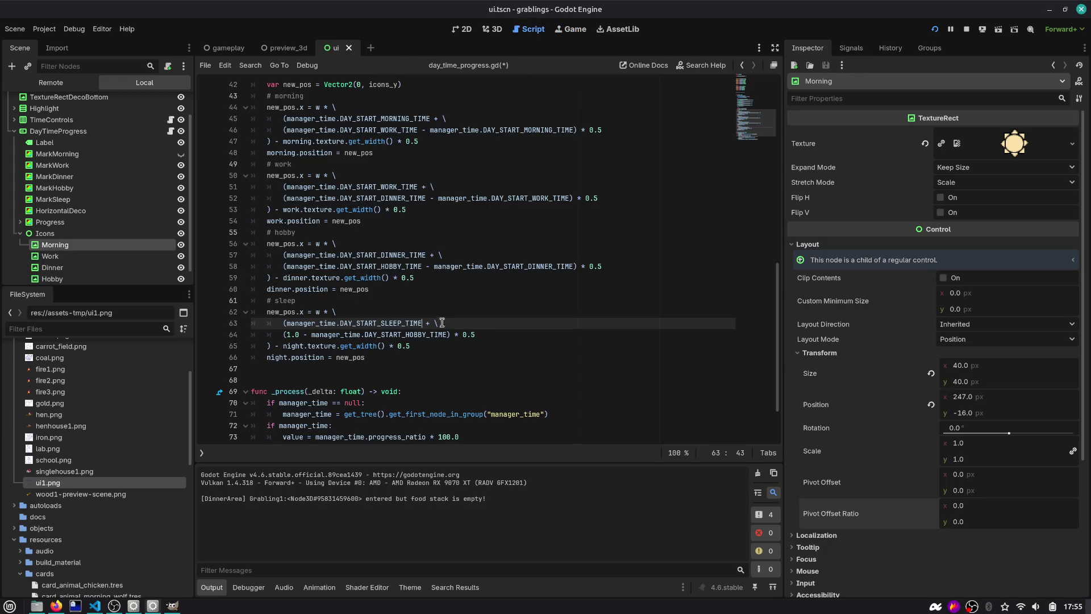
double_click(396, 323)
key(ctrl+c)
double_click(405, 334)
key(ctrl+v)
key(ctrl+s)
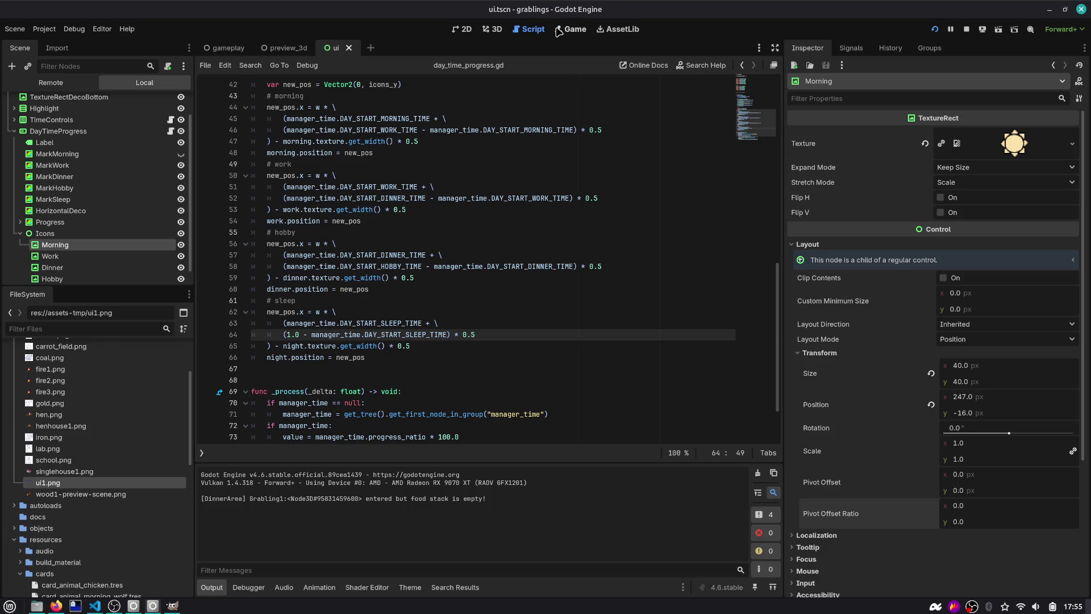
click(936, 31)
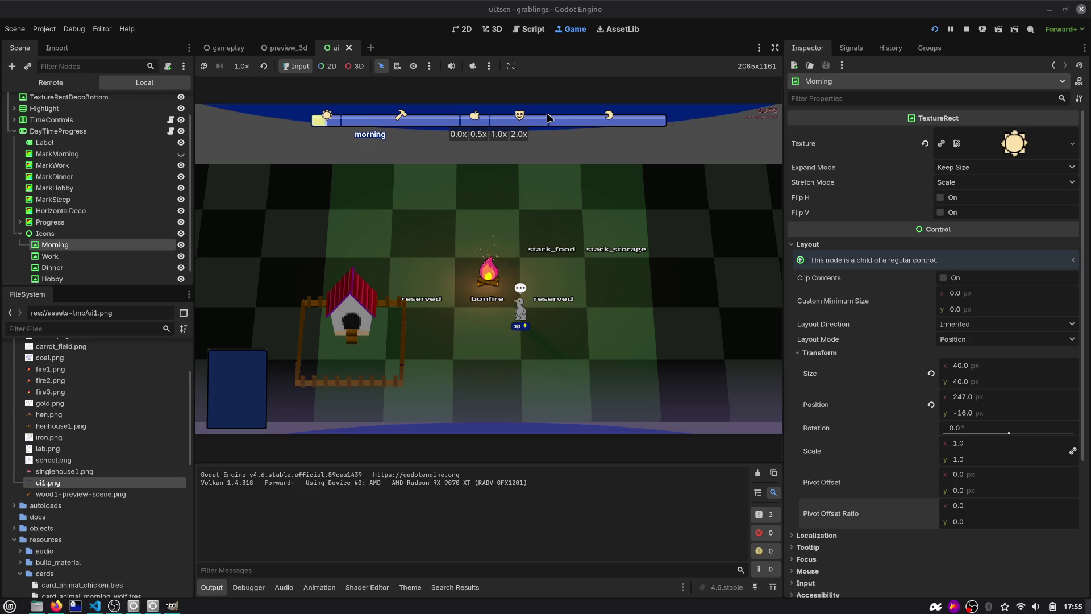
click(530, 29)
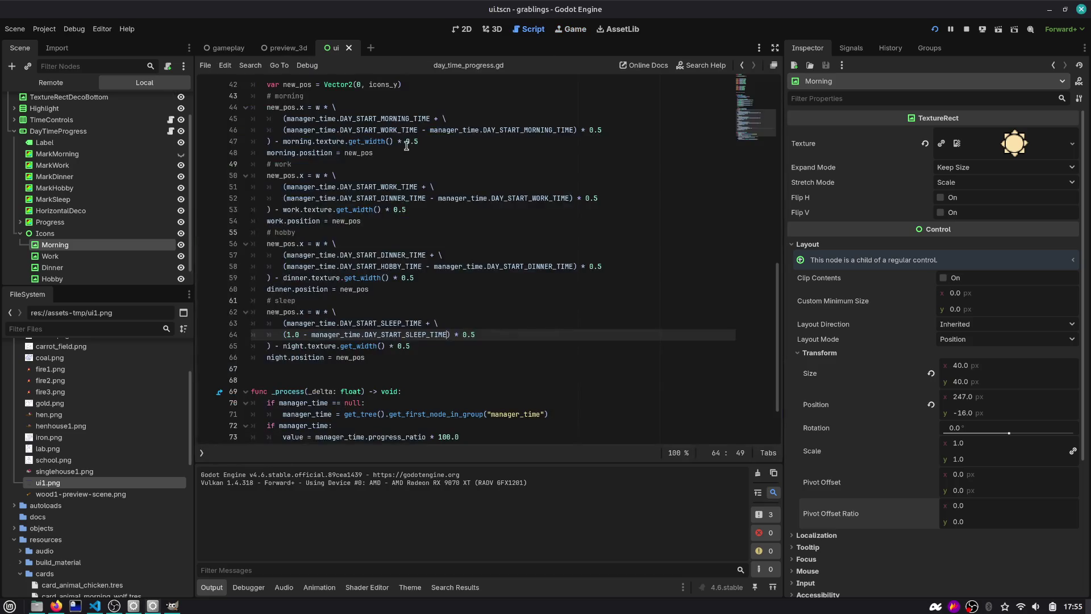
Step: Open manager_time.gd through the quick script picker
click(409, 169)
key(ctrl+alt+o)
text(manager)
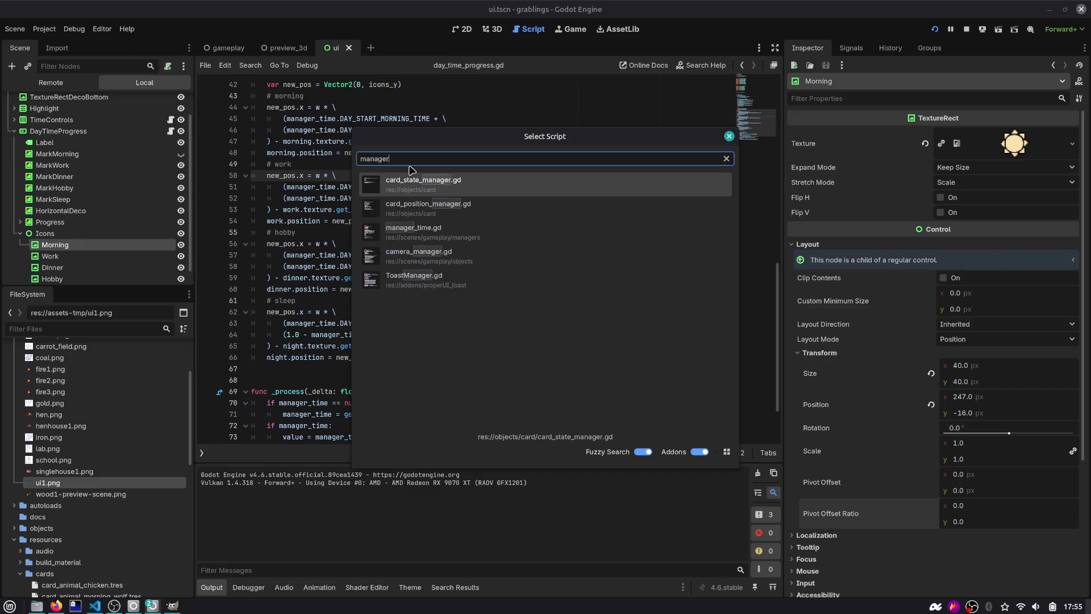
key(Down)
key(Down)
key(Return)
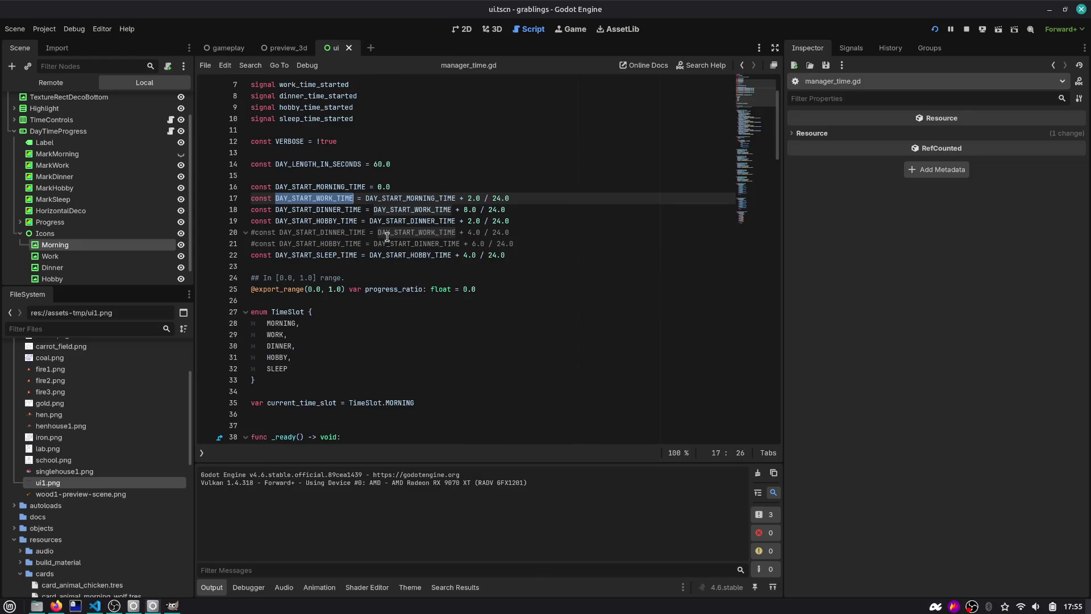
Step: Try alternative values for the sleep offset on line 22, then restore it to 4.0
double_click(310, 254)
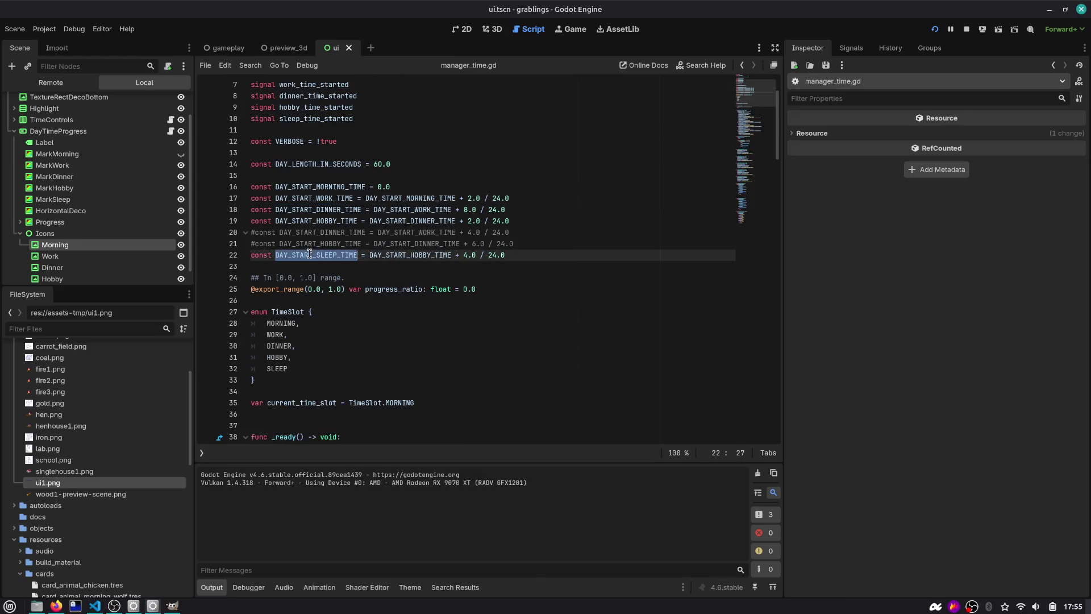
double_click(433, 256)
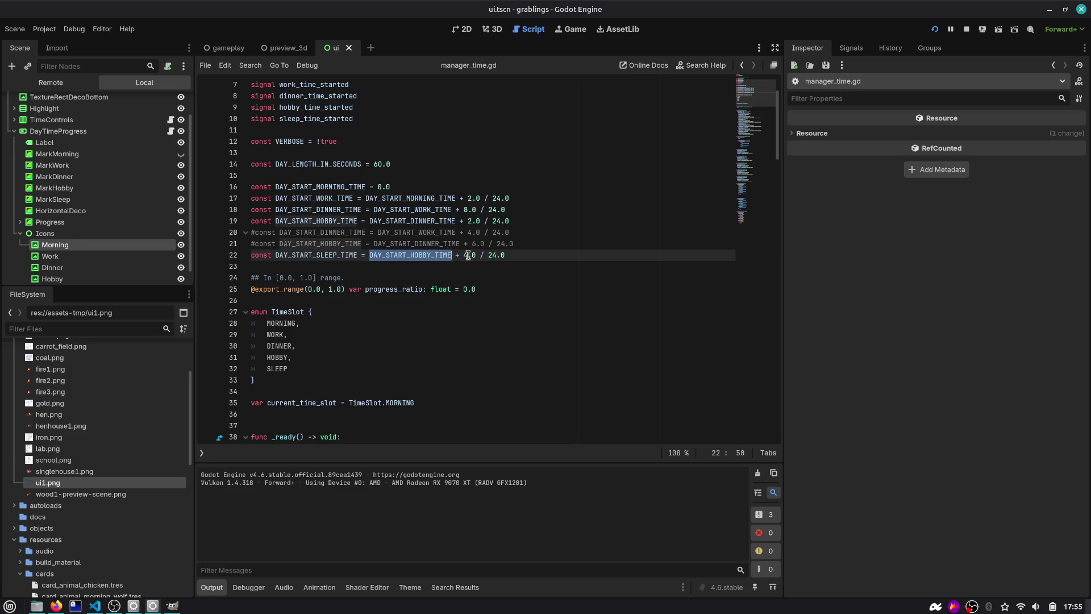
click(467, 256)
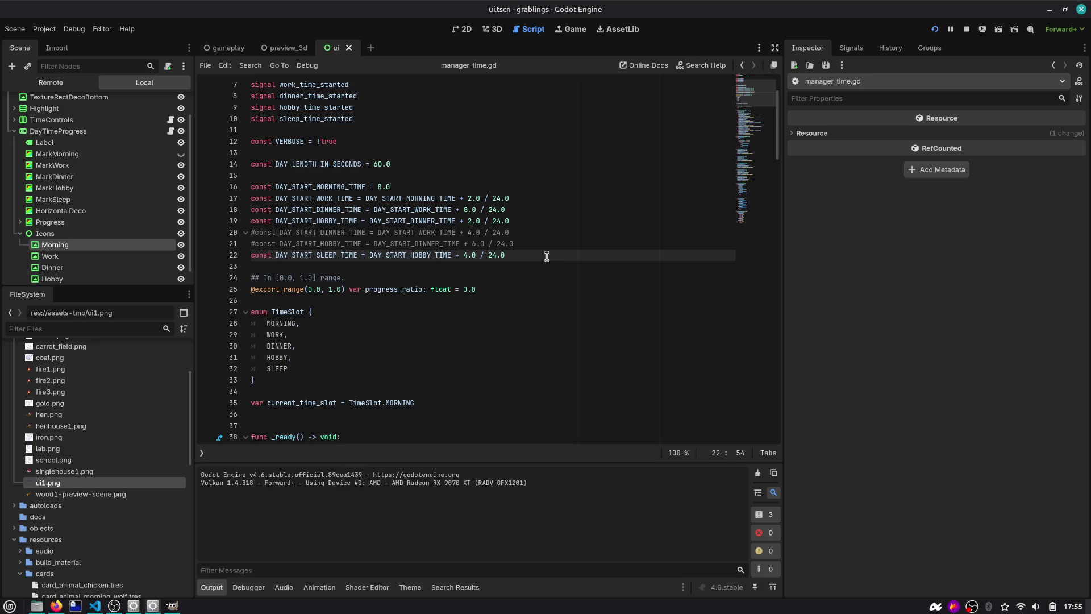
key(BackSpace)
text(4)
key(BackSpace)
text(2)
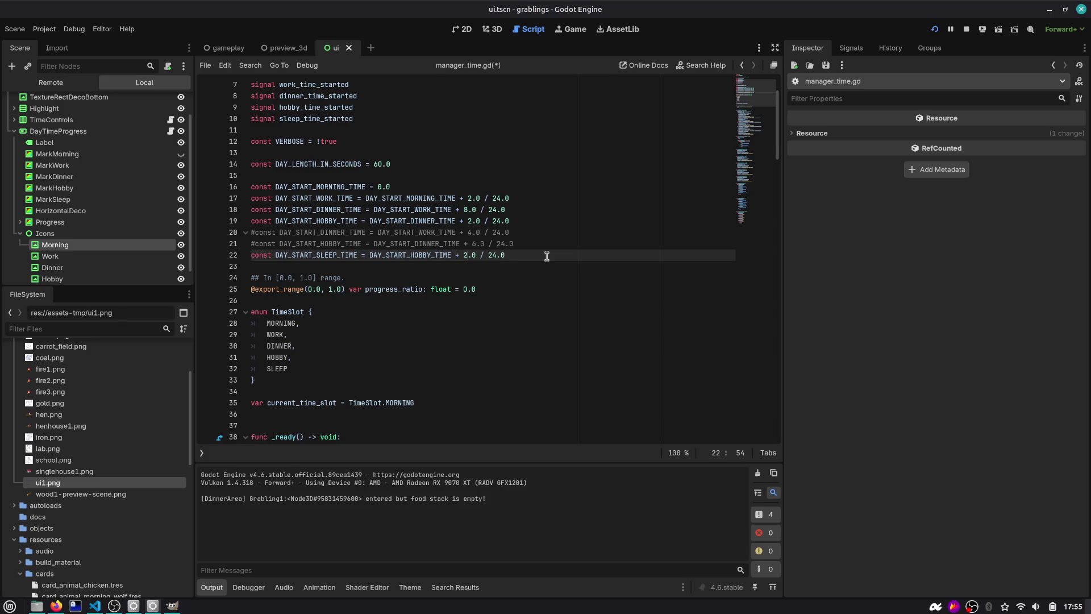
key(Up)
key(Up)
key(Up)
key(ctrl+z)
key(Up)
key(Up)
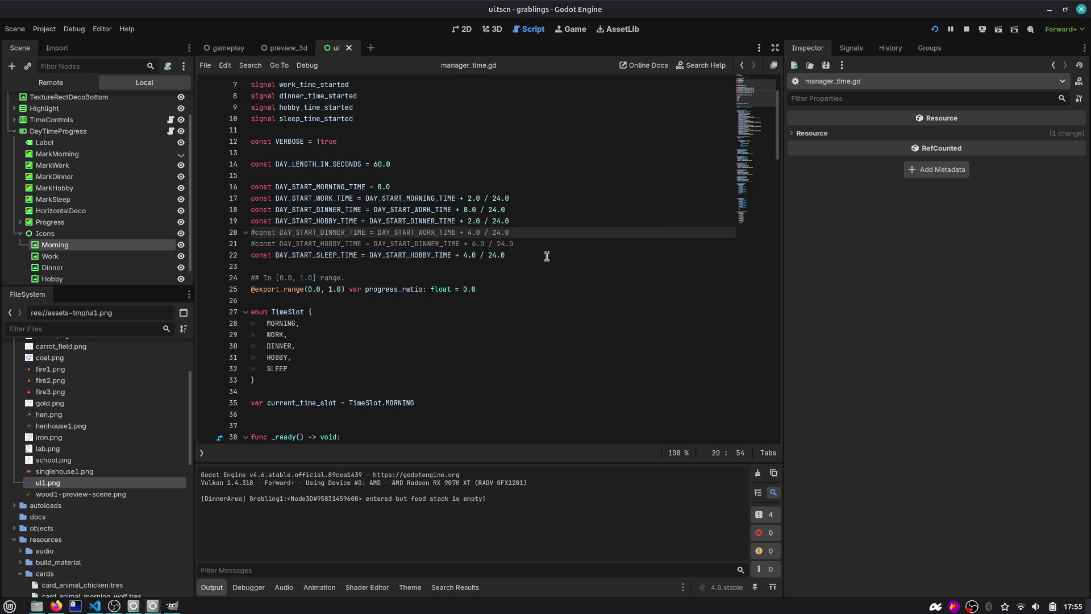
Step: Delete the commented-out constant lines from manager_time.gd
key(shift+Home)
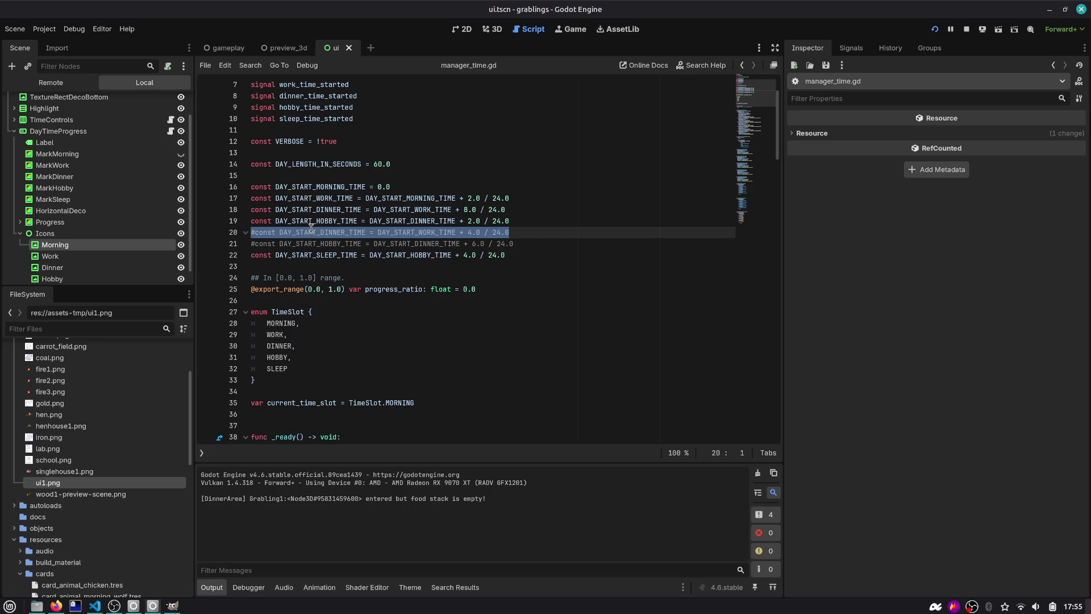
double_click(316, 232)
click(423, 232)
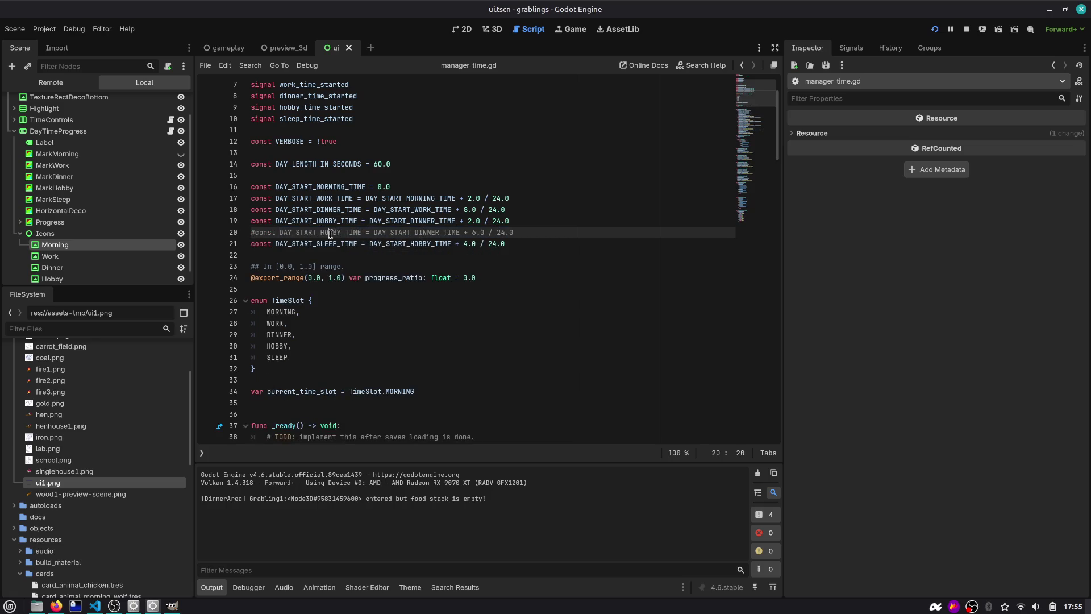
key(ctrl+shift+k)
click(398, 233)
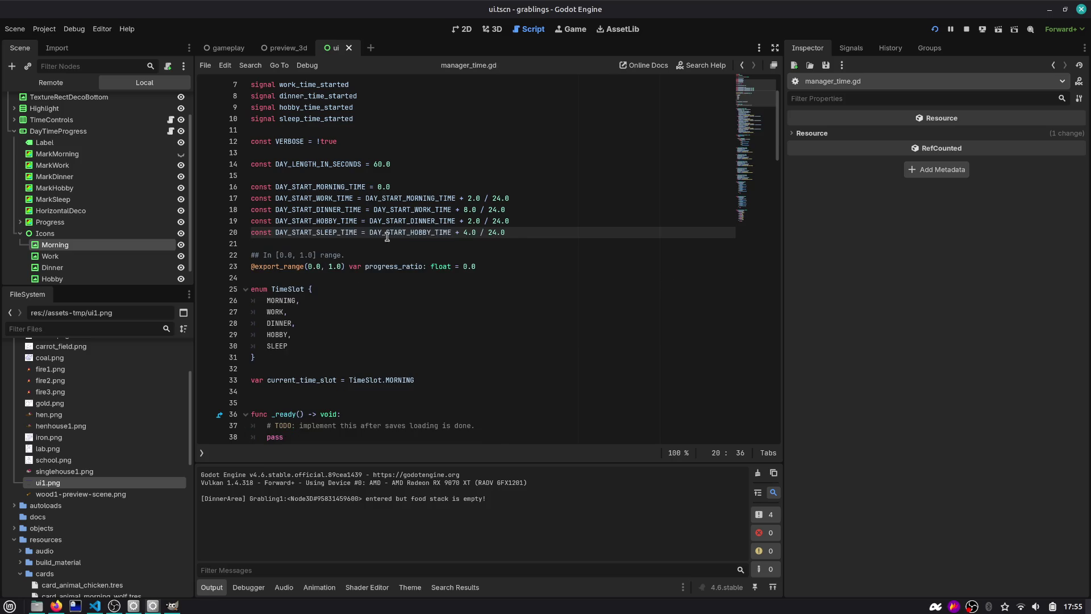
Step: Set the dinner offset to 4.0/24.0 and the hobby offset to 6.0/24.0, then run the game
double_click(322, 222)
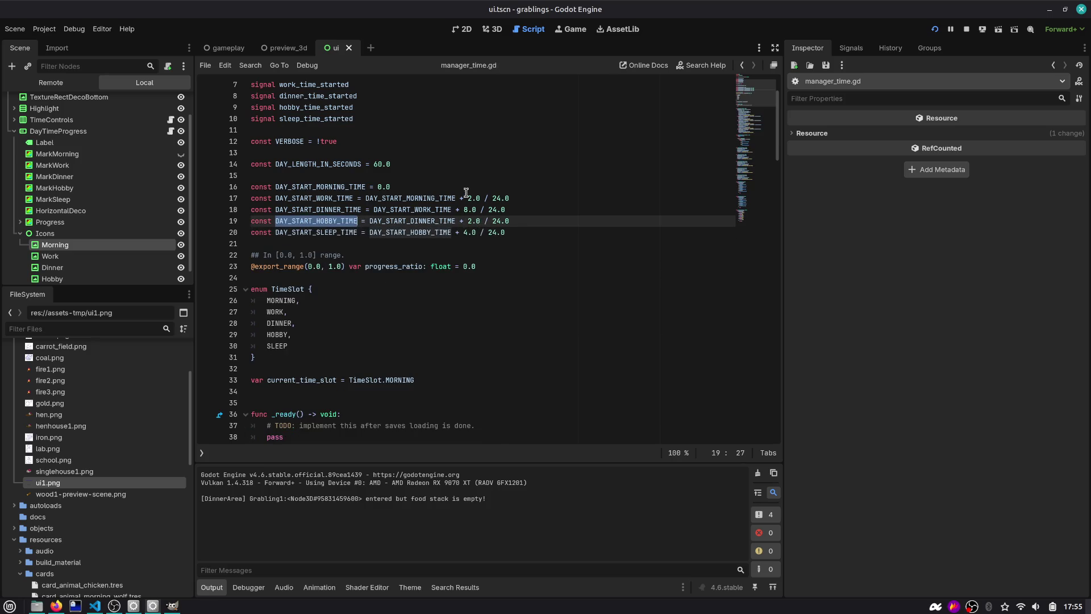
double_click(466, 210)
text(8)
double_click(339, 211)
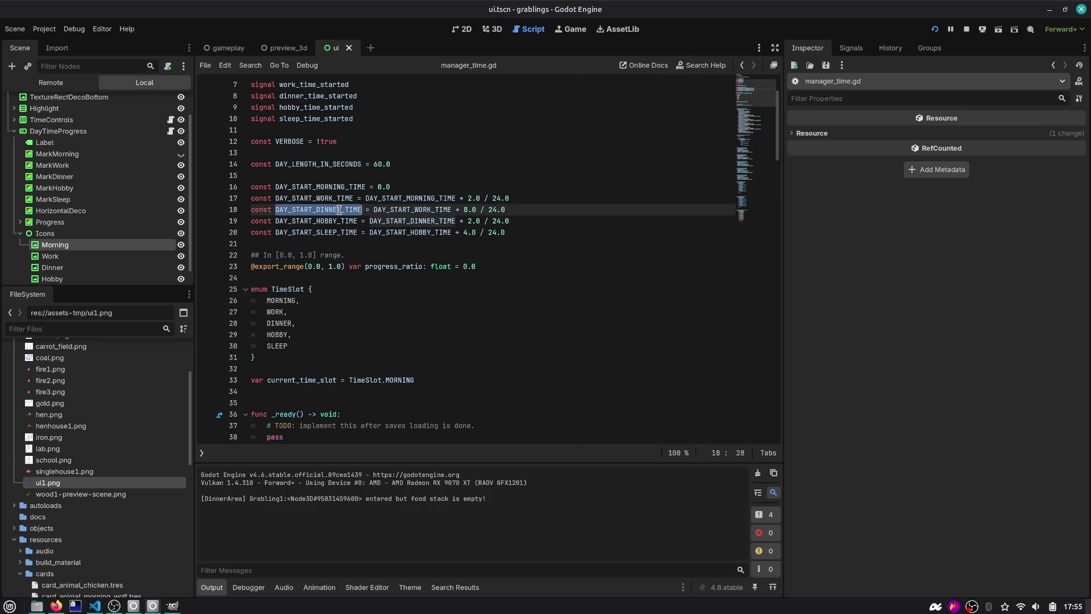
double_click(434, 211)
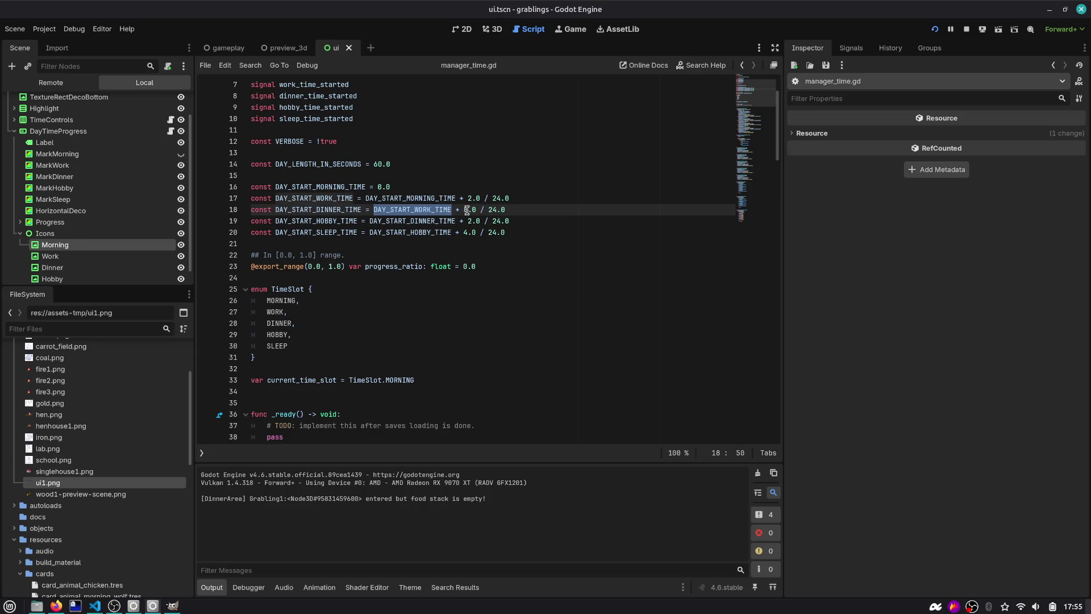
click(426, 210)
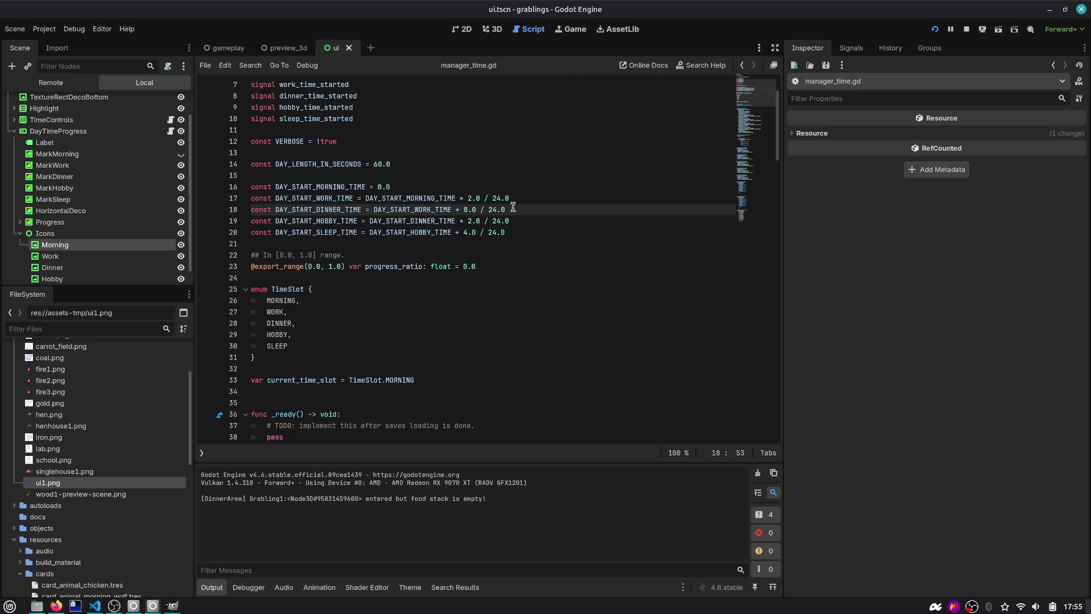
text(4)
key(Down)
key(Delete)
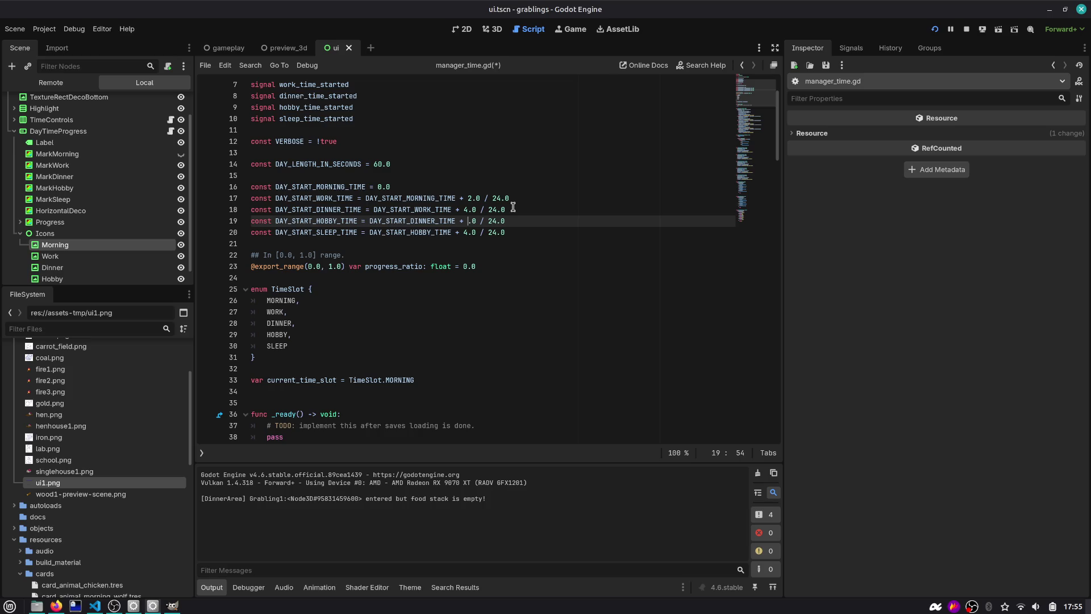
click(937, 28)
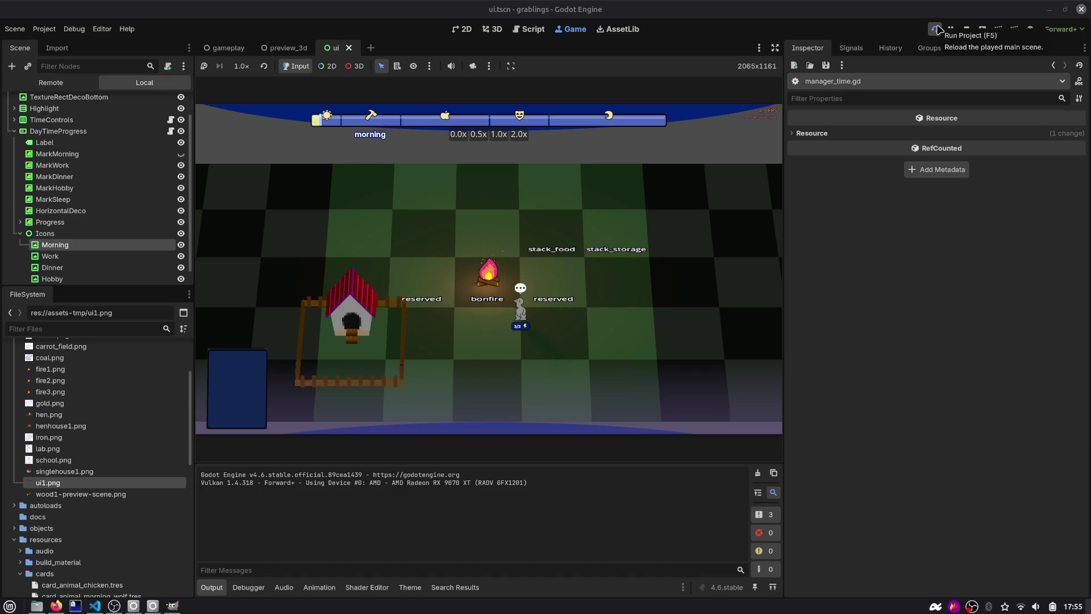
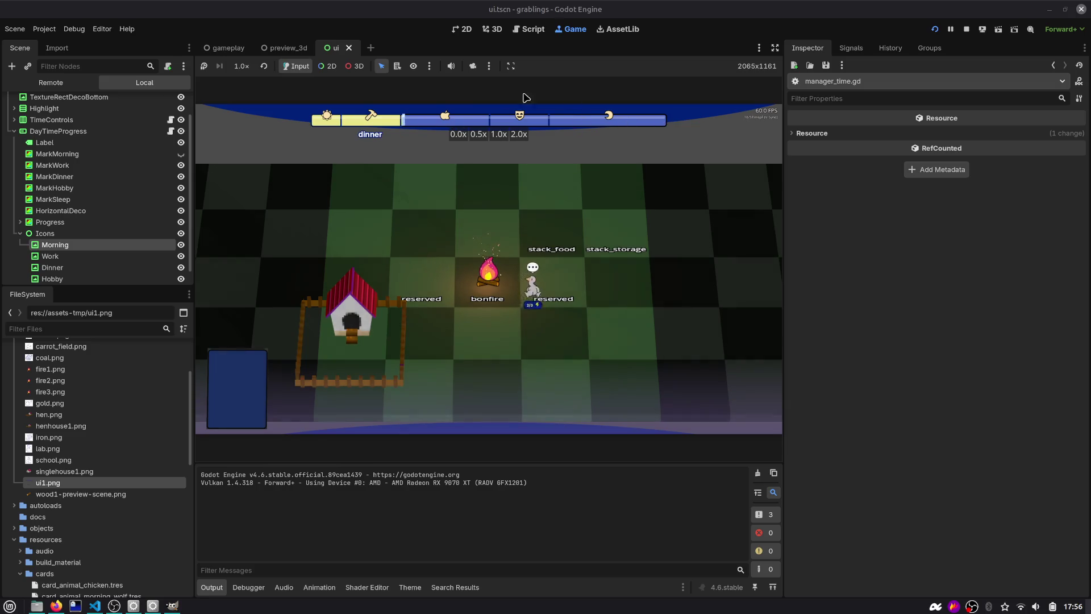
Step: In manager_time.gd, change DAY_START_DINNER_TIME's offset from 4.0 to 8.0
click(521, 32)
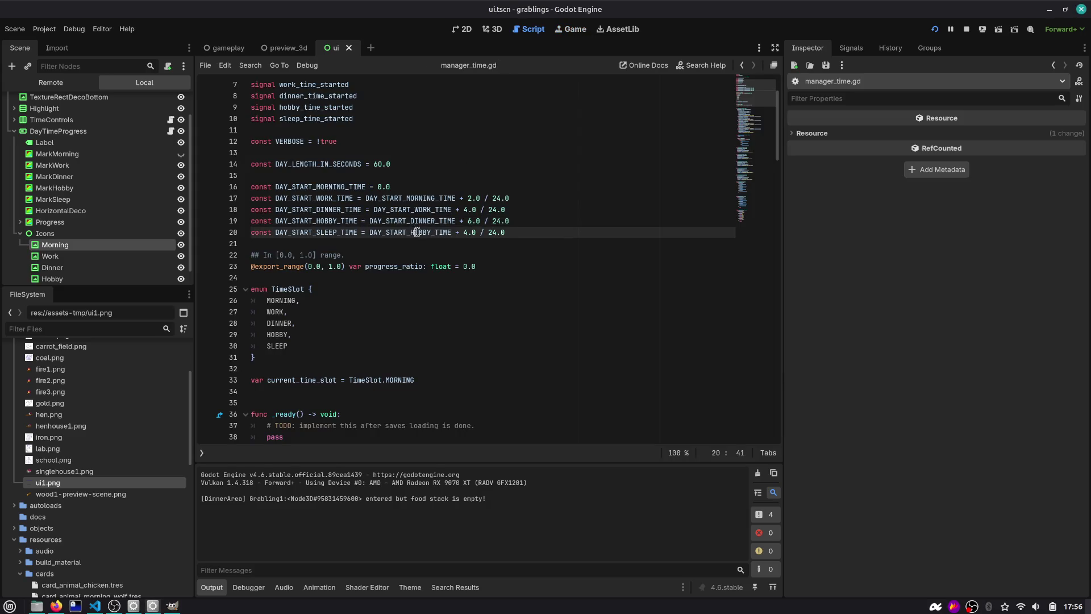
key(Up)
key(BackSpace)
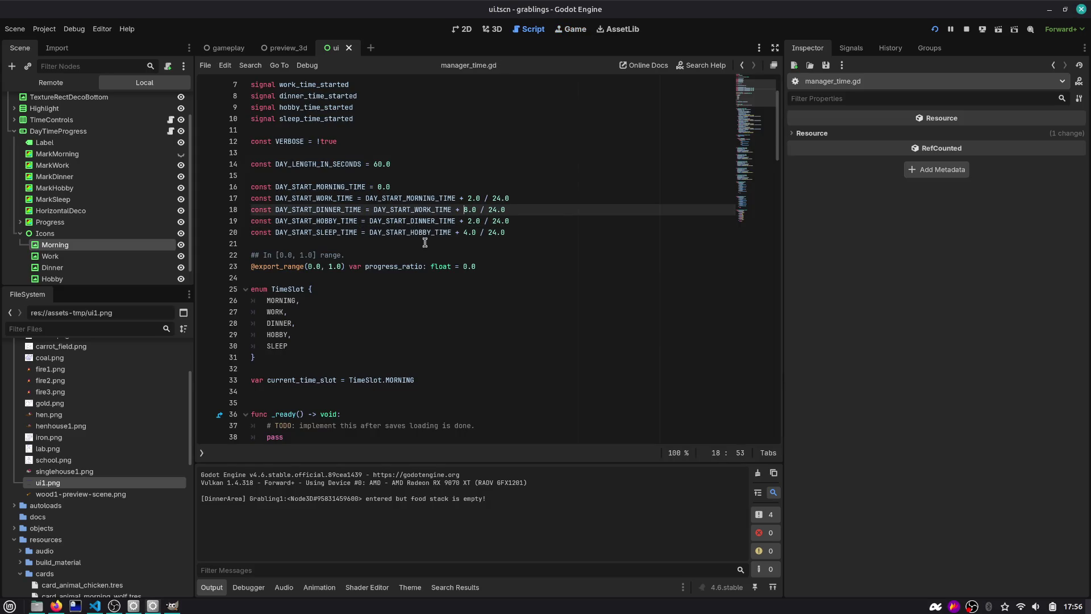
click(425, 243)
mouse_move(434, 270)
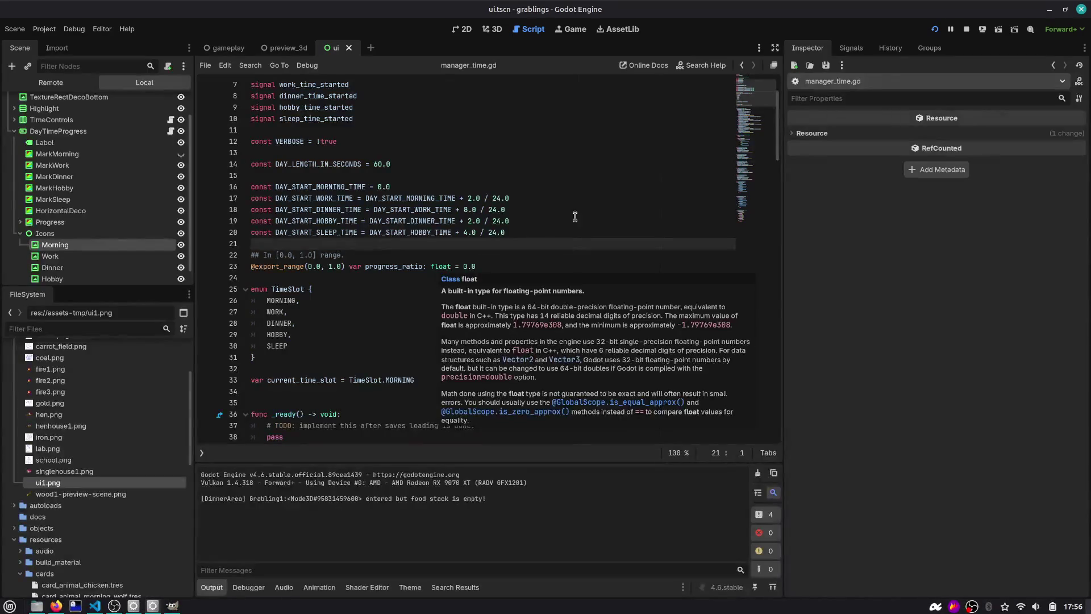
drag(501, 239, 180, 189)
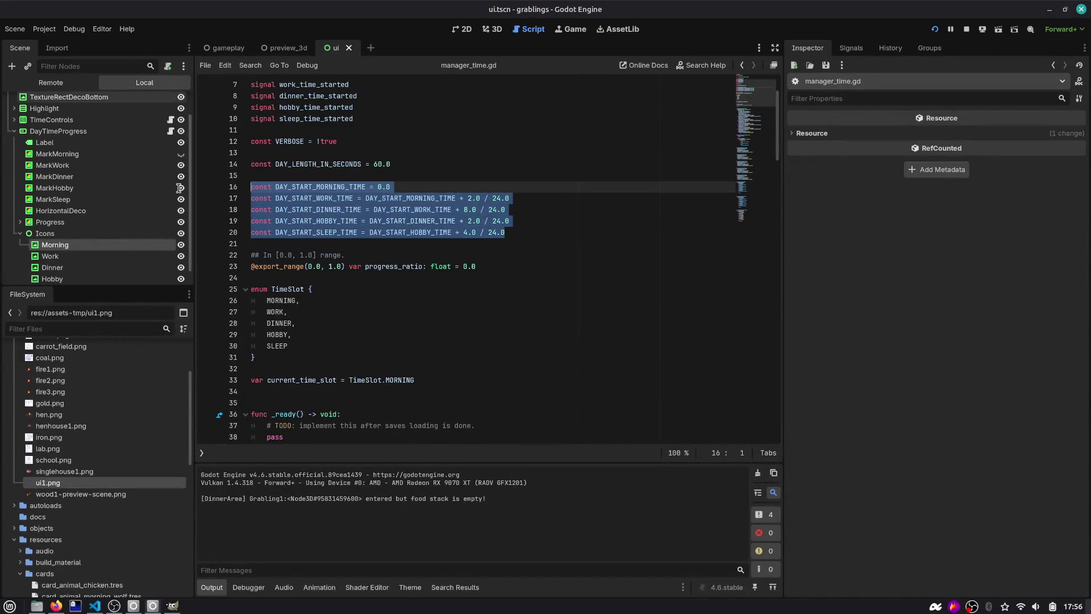
click(445, 189)
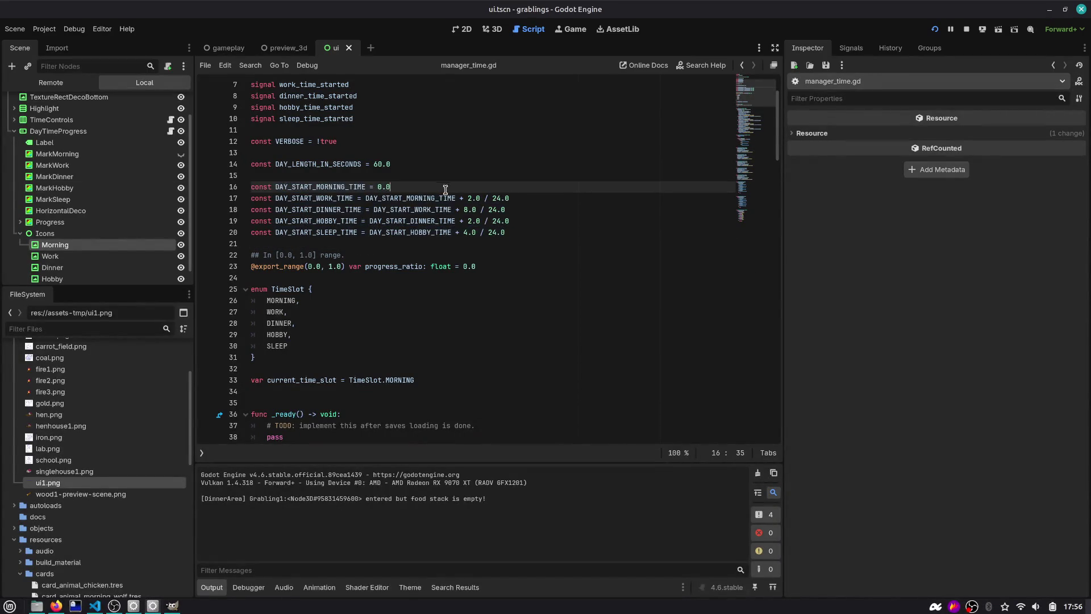
Step: Stop the game, rerun it to test the new dinner timing, and return to the ui scene's 2D view
click(966, 30)
click(509, 212)
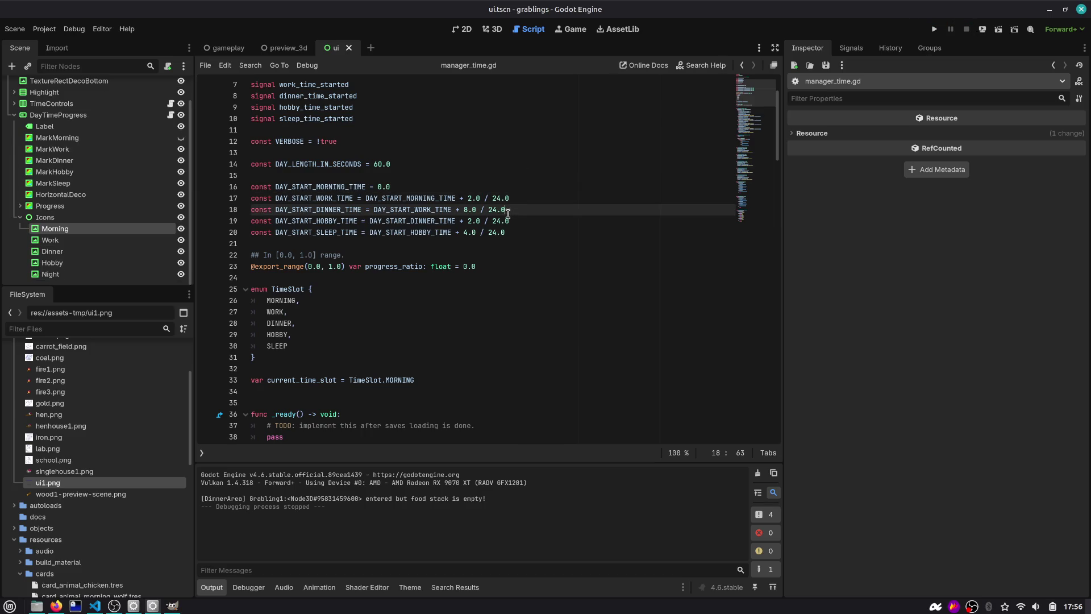
key(alt+Tab)
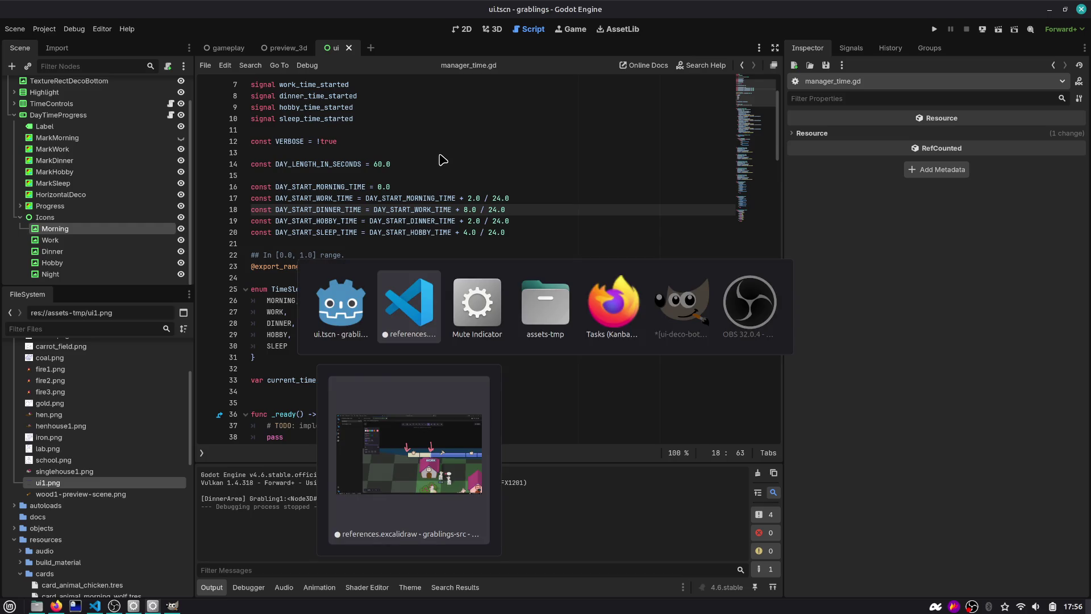
key(Escape)
click(461, 29)
scroll(468, 216, down, 3)
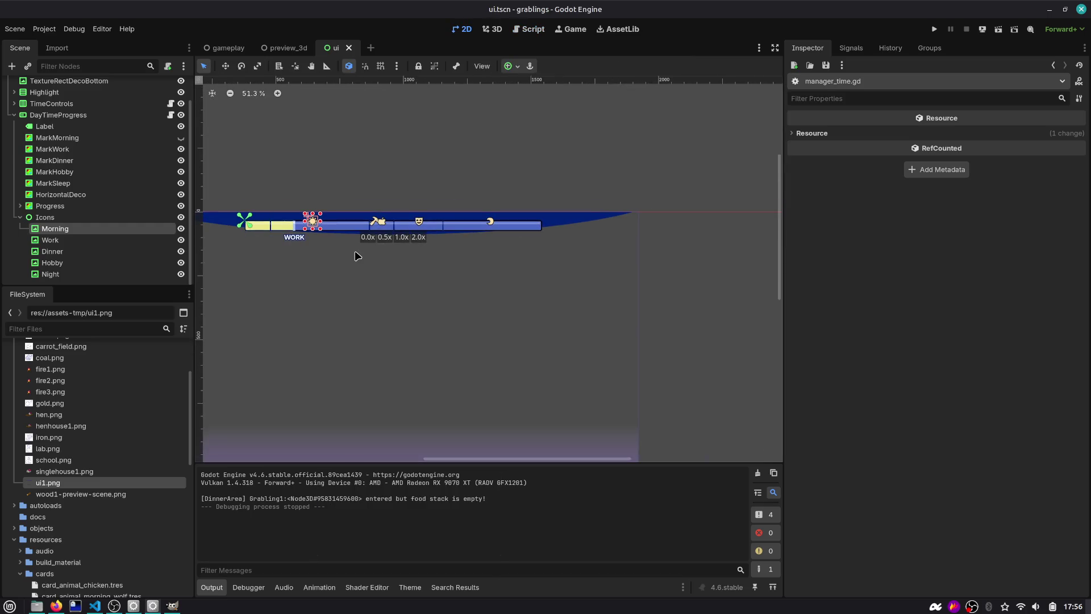
click(932, 30)
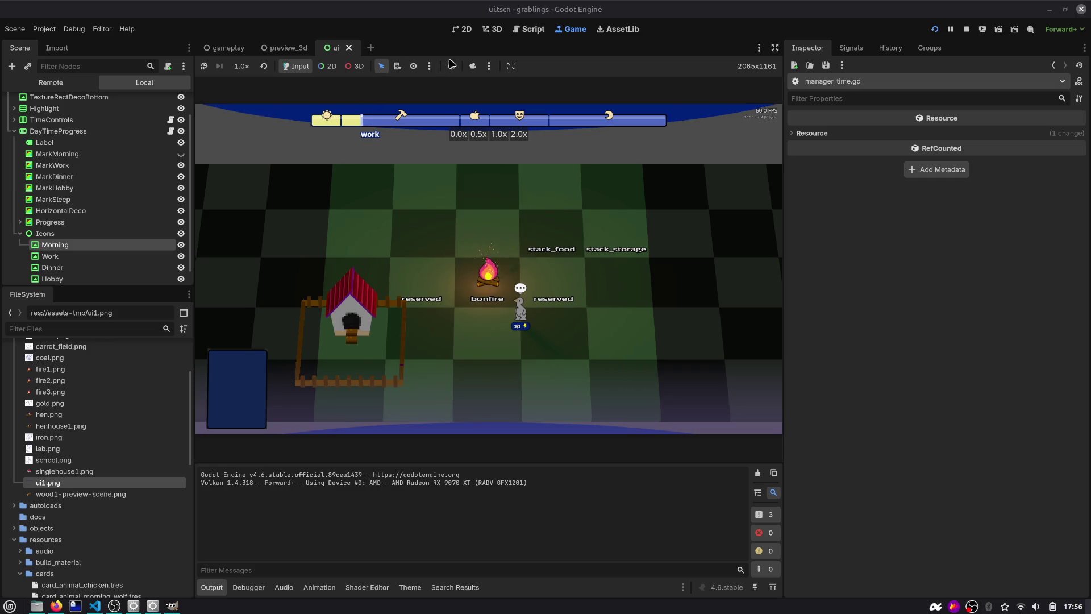
click(462, 29)
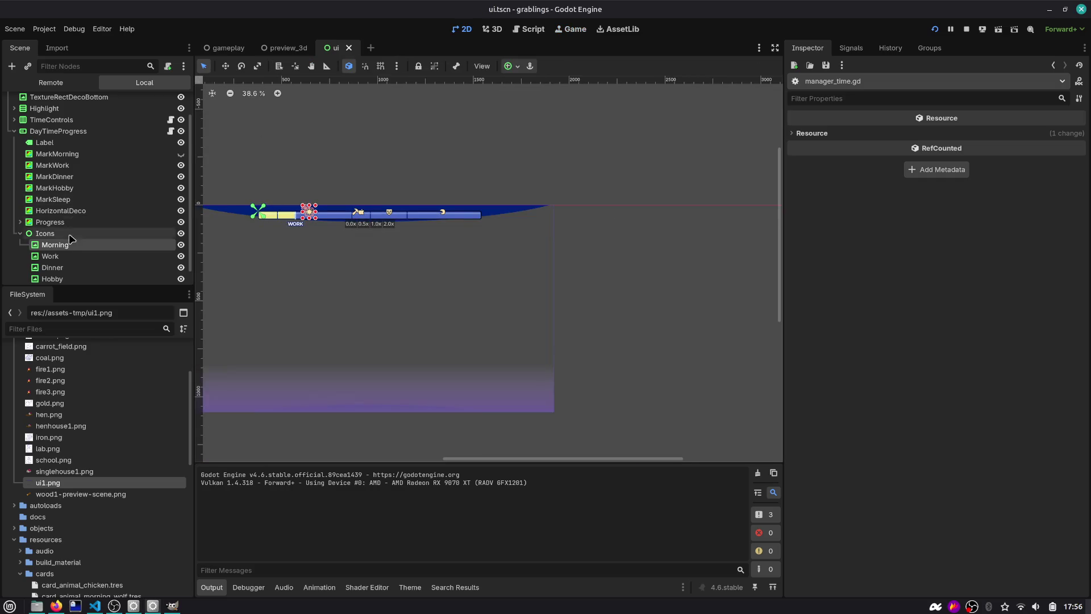
Step: Select TimeControls, nudge the speed buttons left, up and right, and test-run the game
scroll(25, 238, down, 1)
click(20, 218)
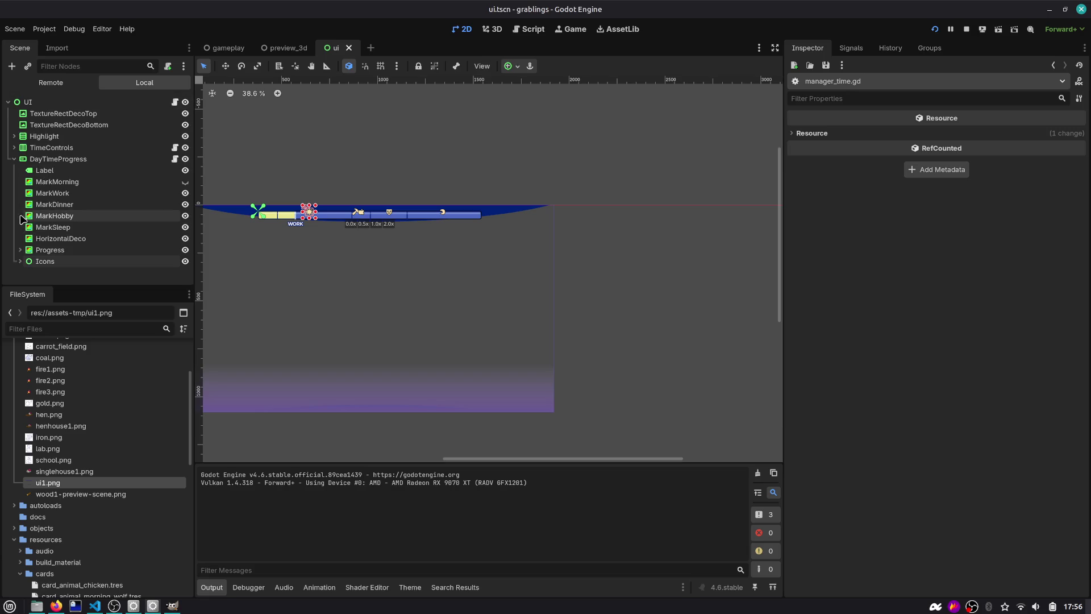
click(40, 148)
key(Left)
key(Left)
key(Left)
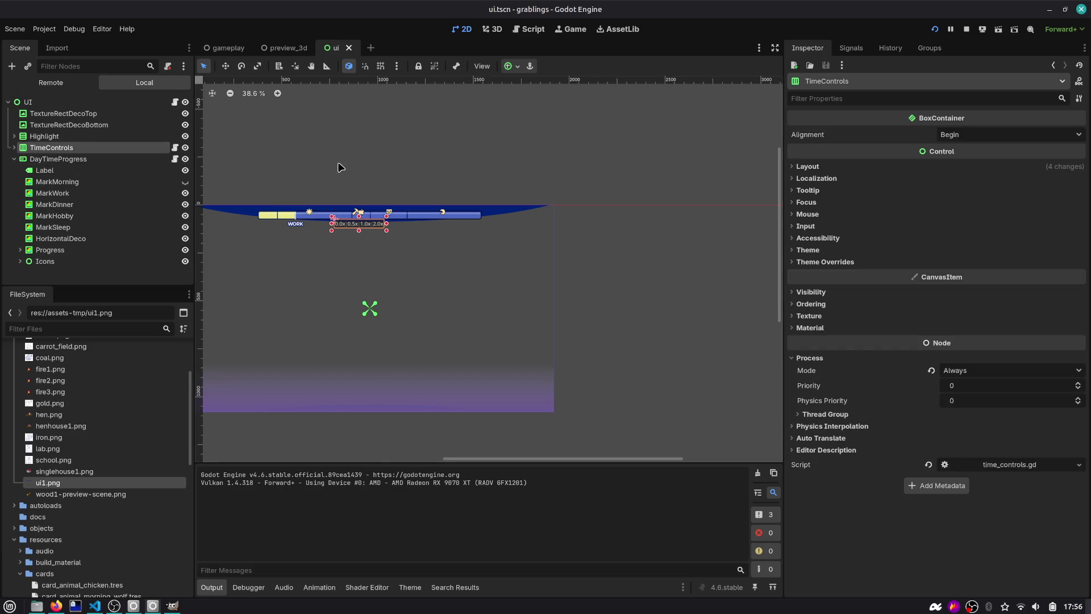
scroll(480, 206, up, 6)
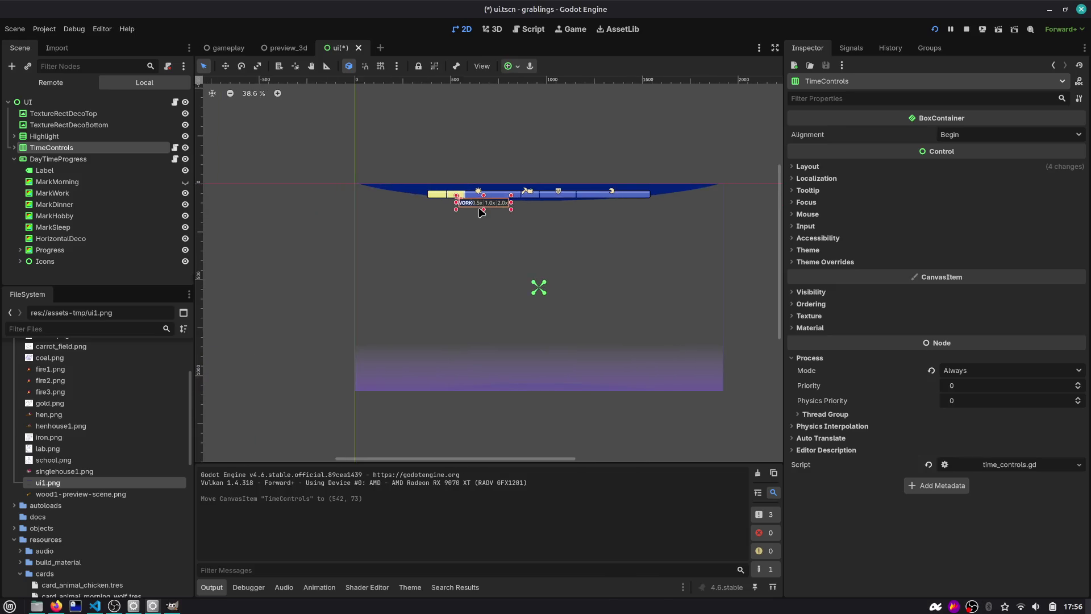
key(Left)
key(Left)
key(Left)
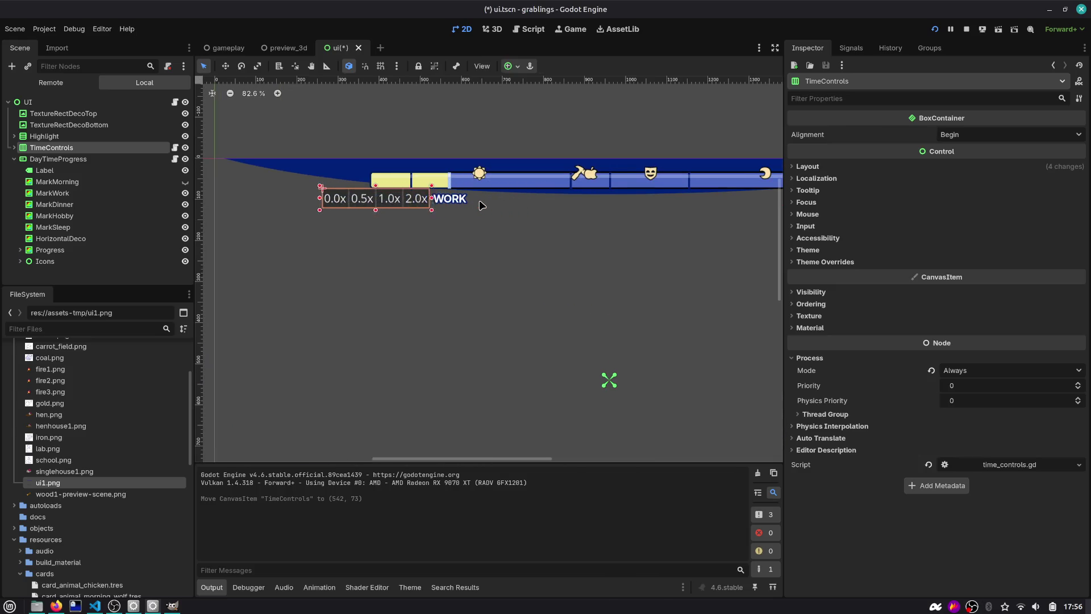
key(Up)
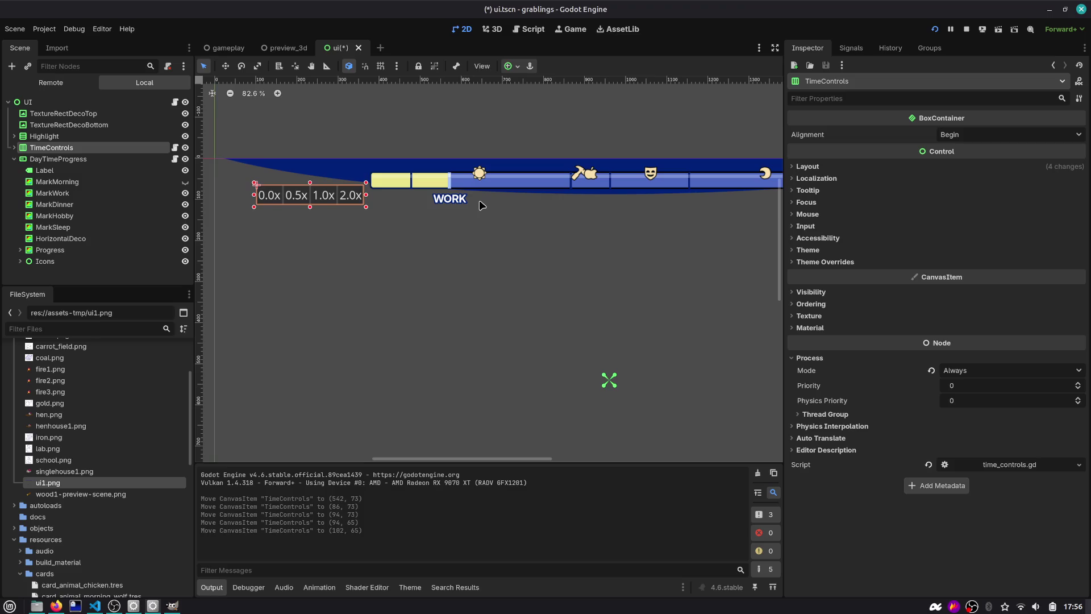
key(Right)
key(Right)
key(F5)
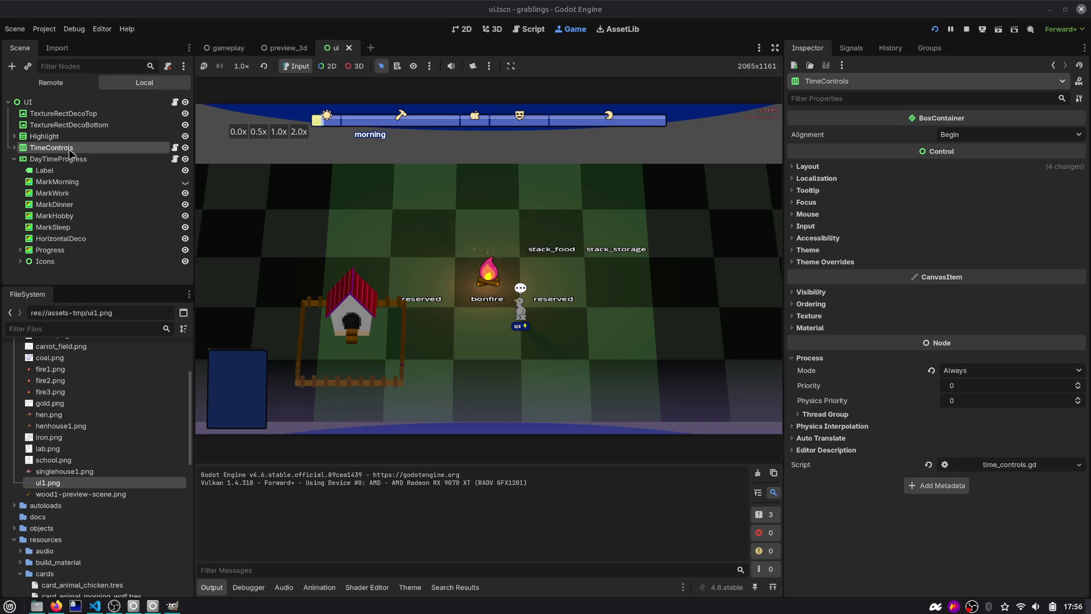
Step: Move TimeControls under DayTimeProgress with a top-left anchor, fine-tune its position, and save
drag(62, 153, 60, 265)
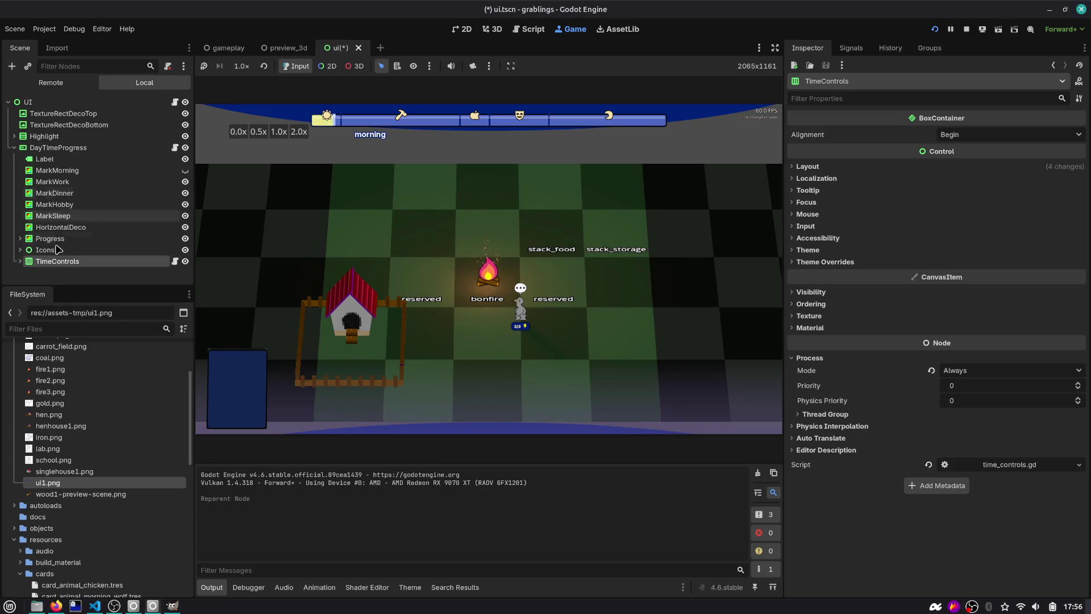
click(463, 29)
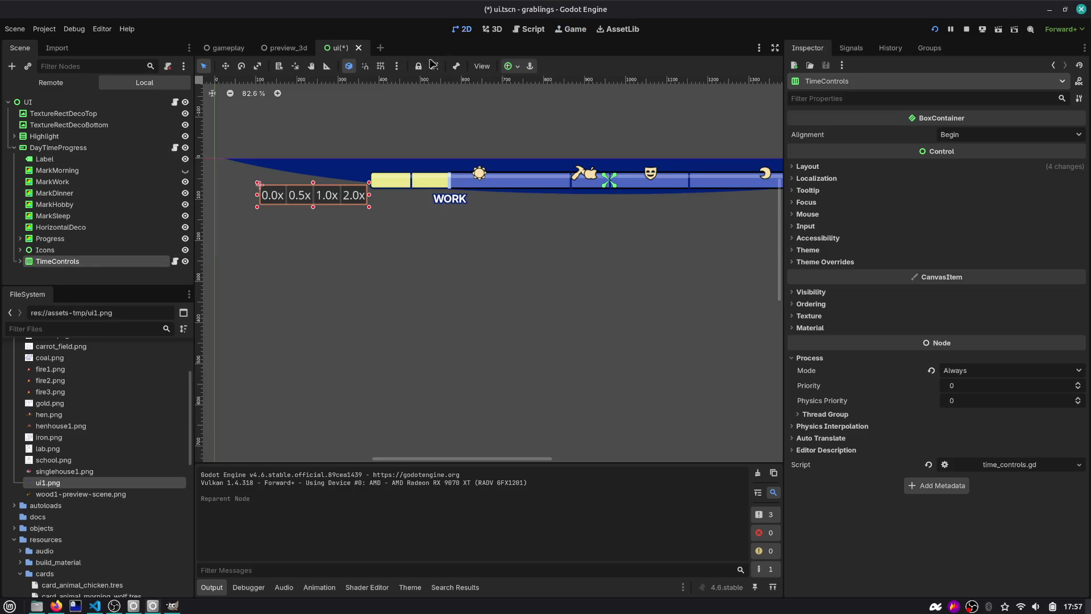
click(509, 66)
click(521, 106)
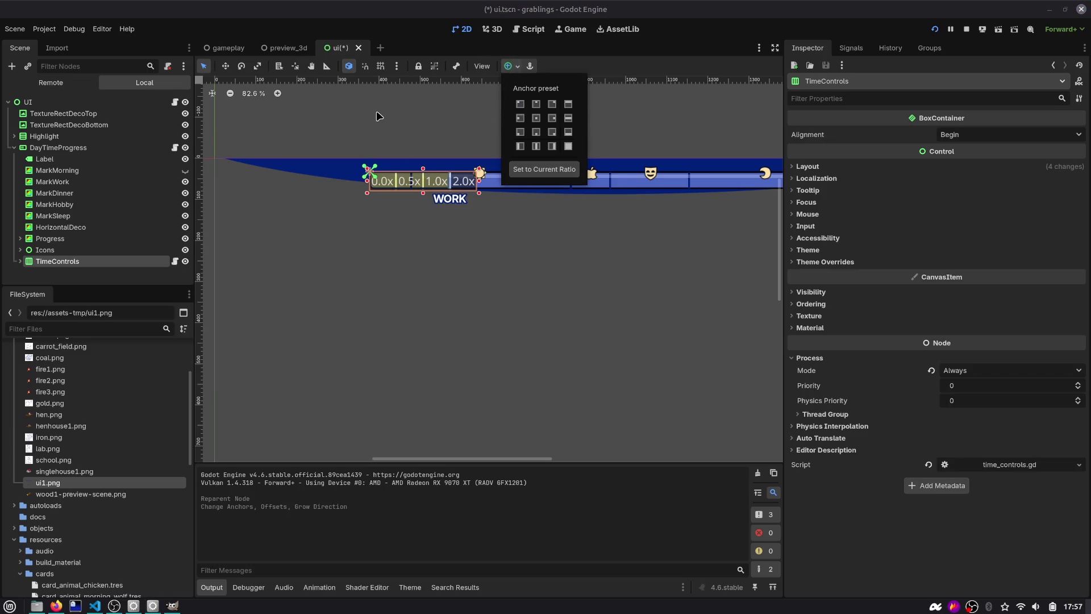
click(174, 258)
key(Left)
key(Left)
key(Left)
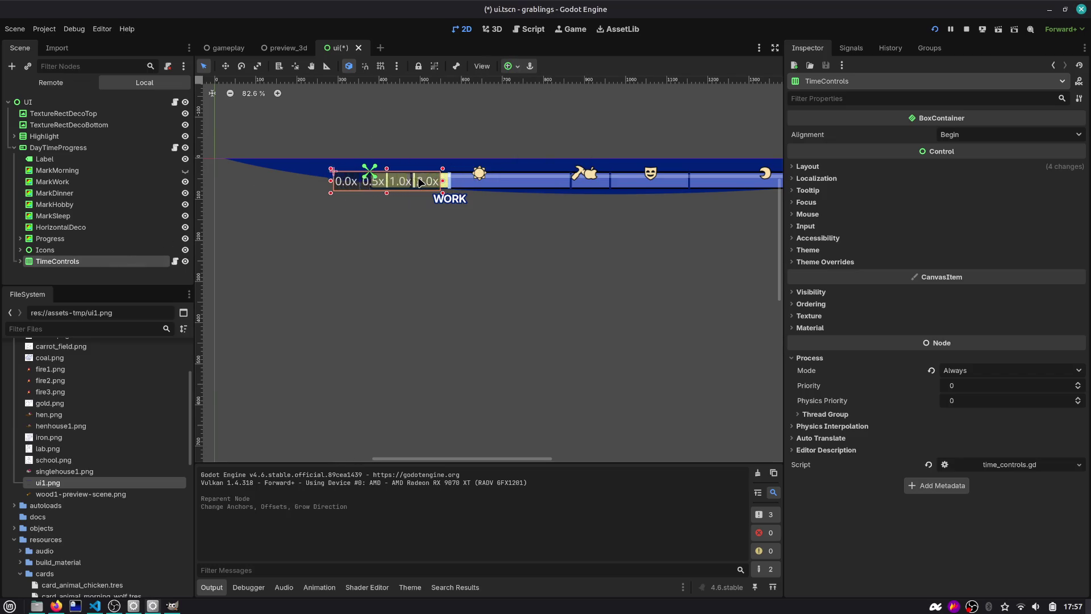
key(Down)
key(Right)
key(Right)
key(Right)
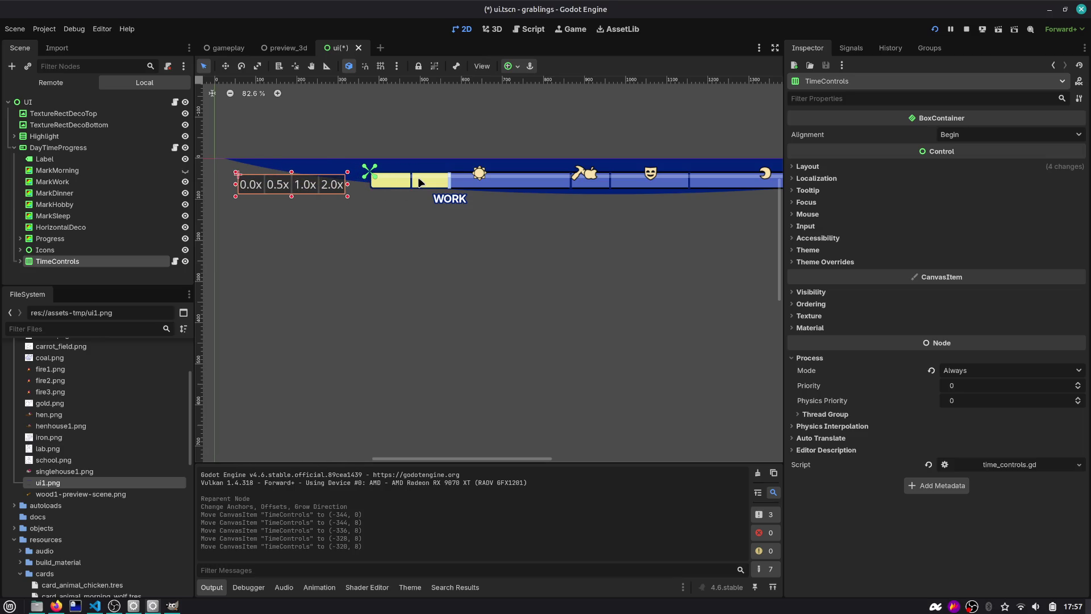
key(ctrl+s)
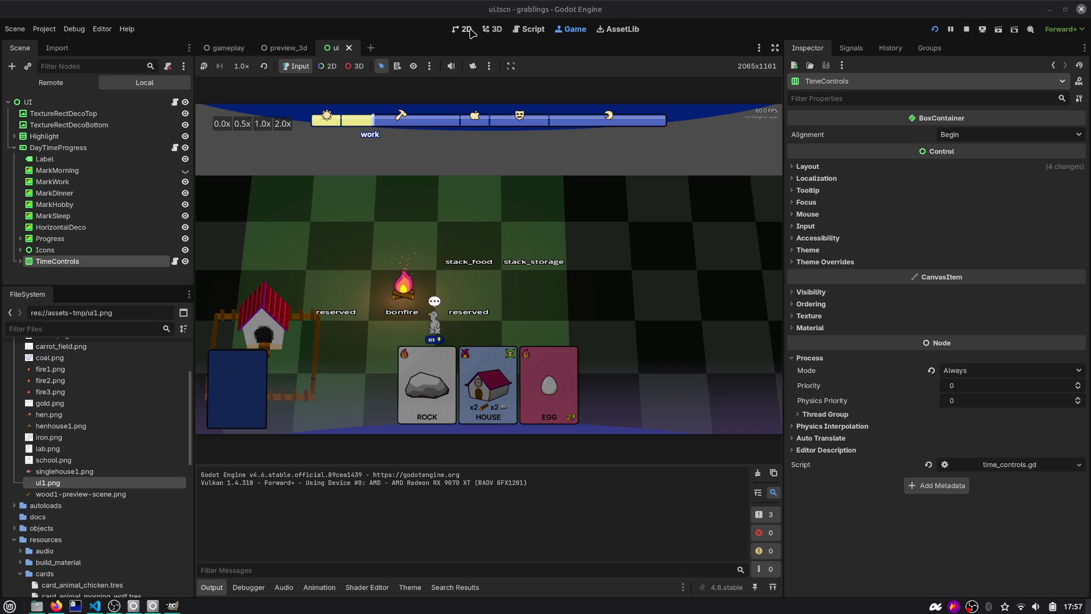
Step: Move the day-phase Label node under Progress and rerun the game to check it
click(21, 250)
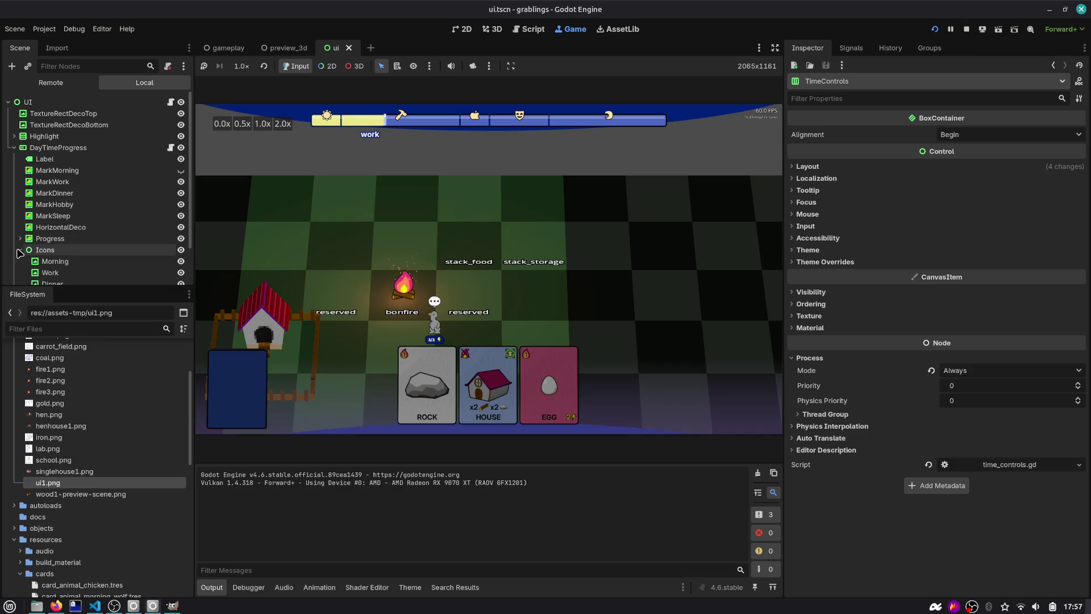
scroll(19, 253, down, 2)
click(20, 194)
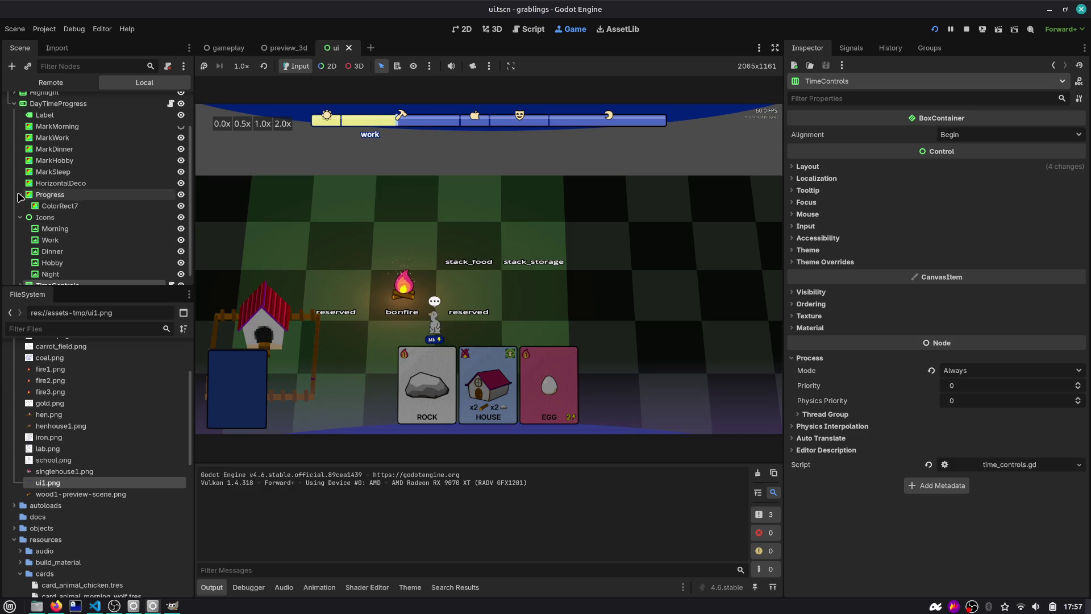
click(20, 195)
drag(46, 115, 51, 196)
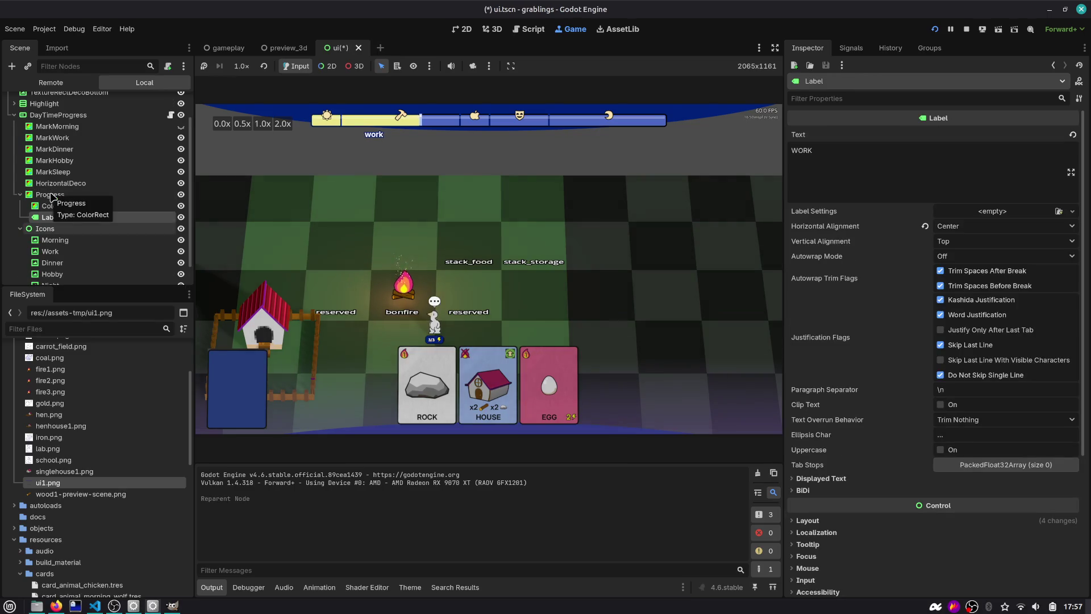
click(935, 29)
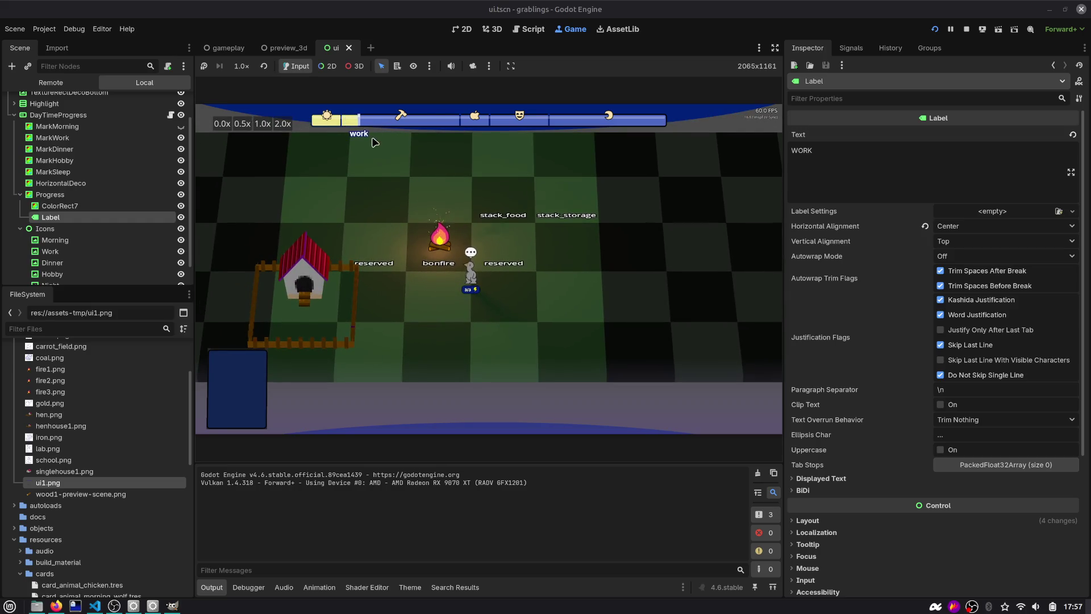
Step: Undo the Label move, save ui.tscn, and run the game again
click(967, 30)
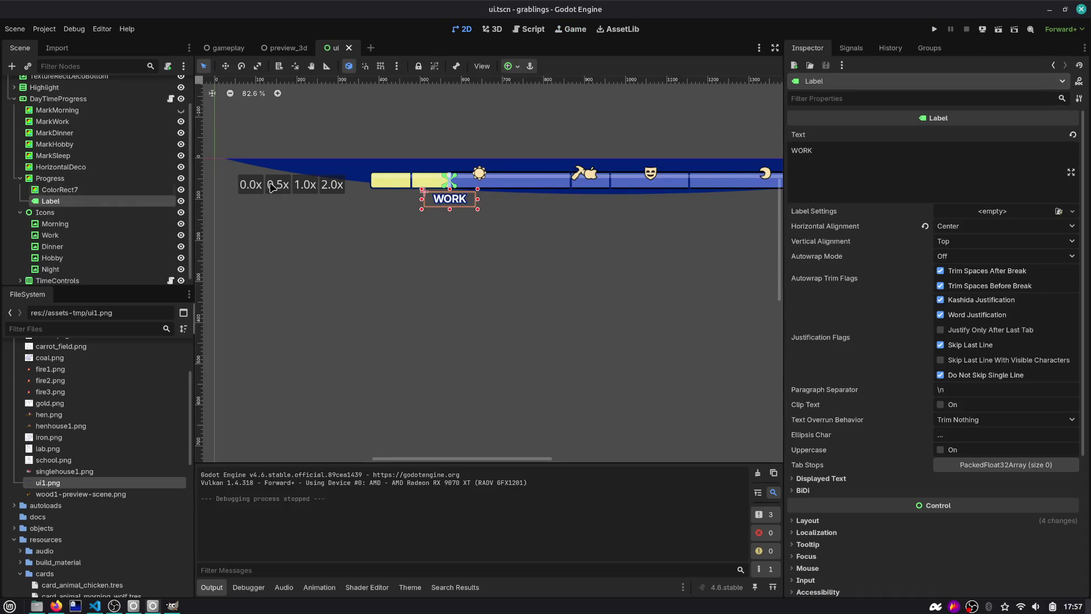
key(ctrl+z)
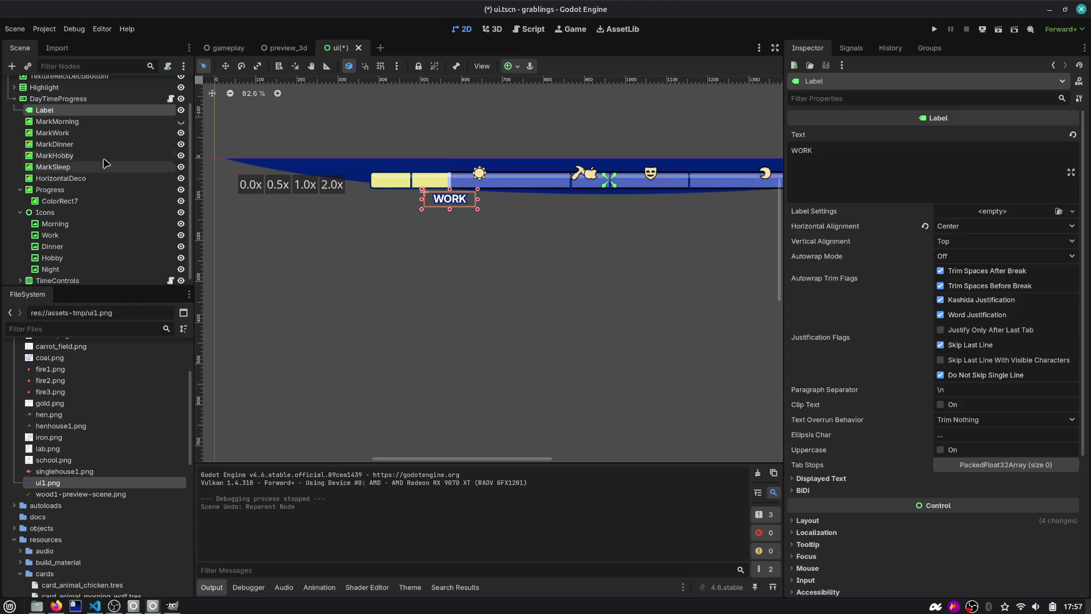
key(ctrl+s)
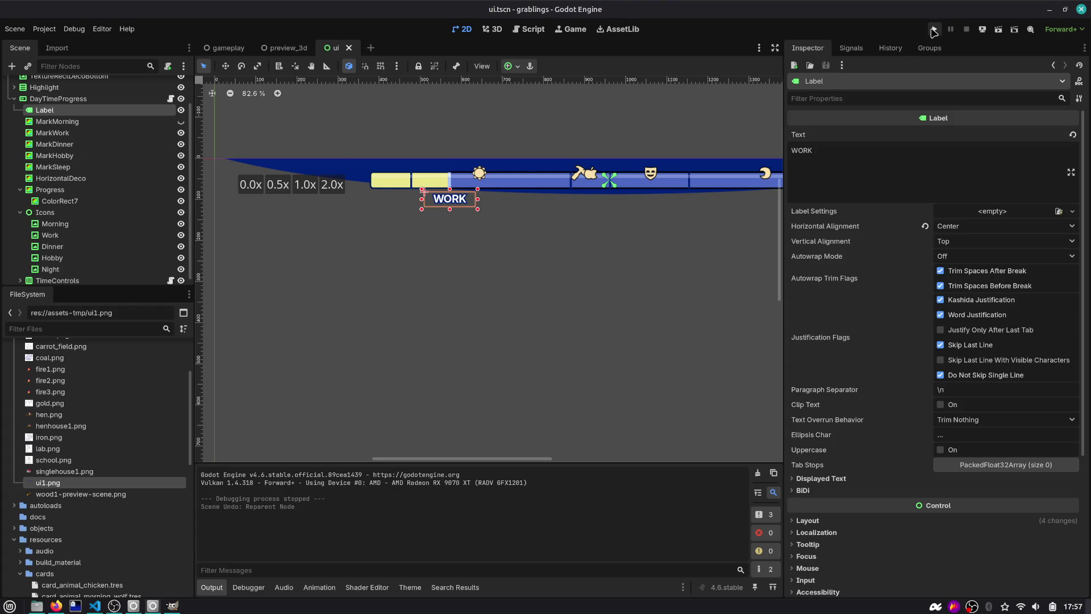
click(933, 29)
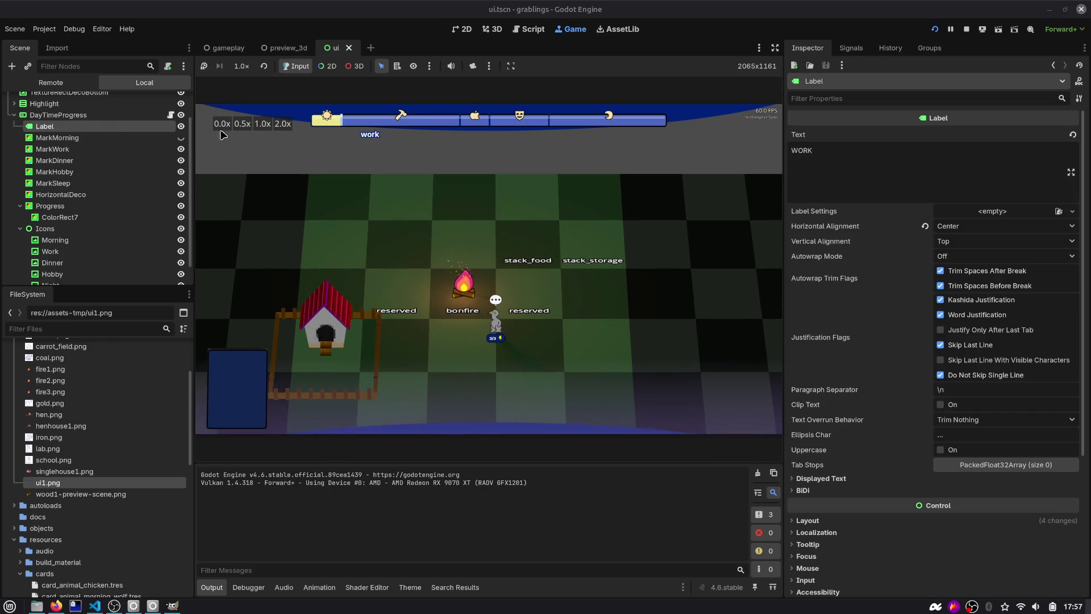
Step: Try an anchor preset on the WORK label, undo it, and nudge the label right
key(ctrl+F1)
click(510, 66)
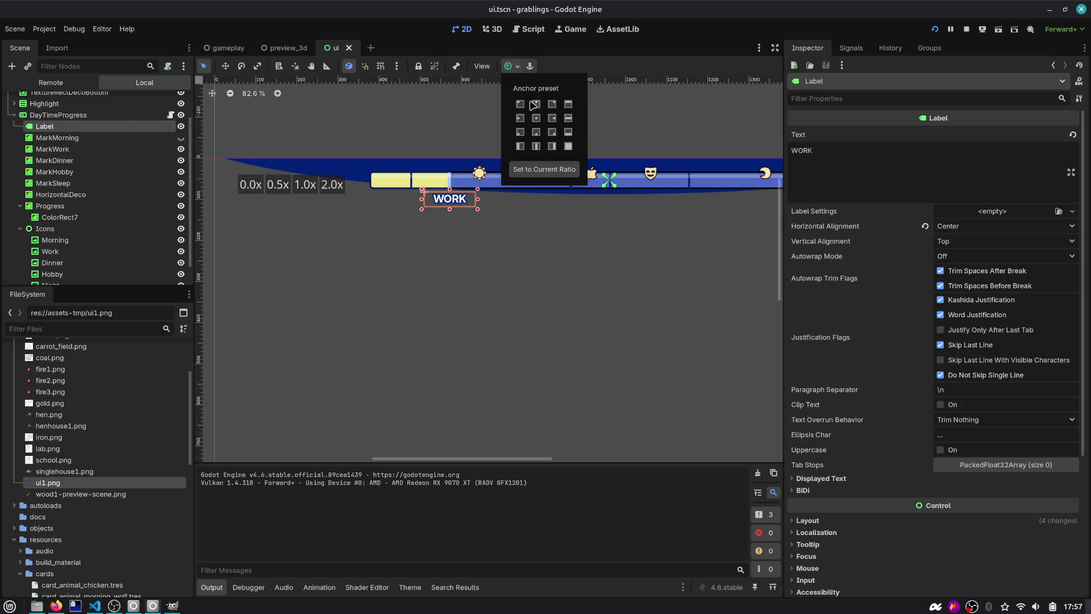
click(536, 120)
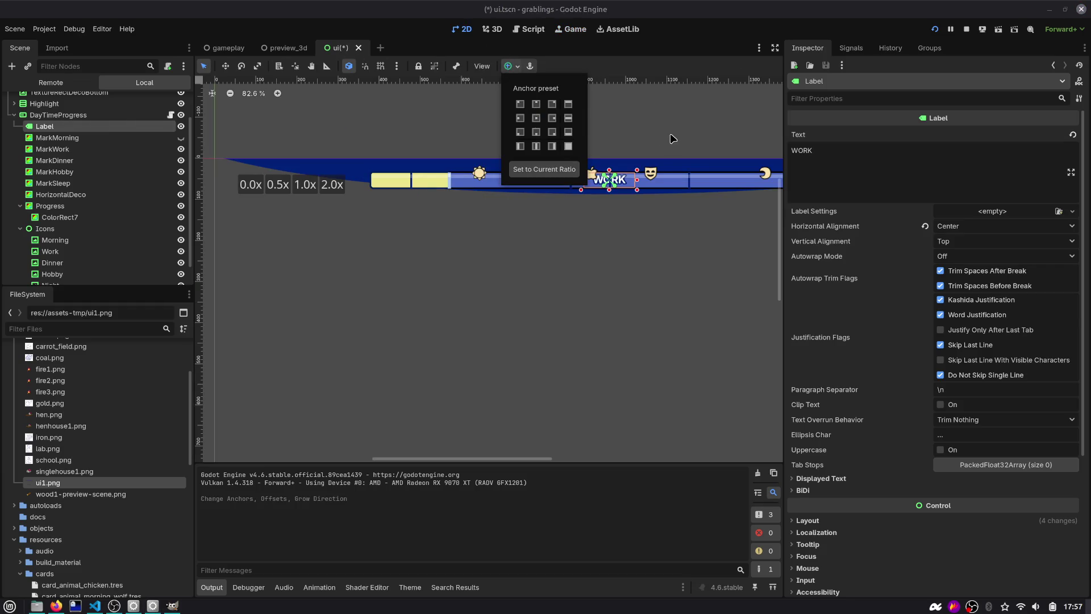
scroll(672, 139, right, 3)
key(ctrl+z)
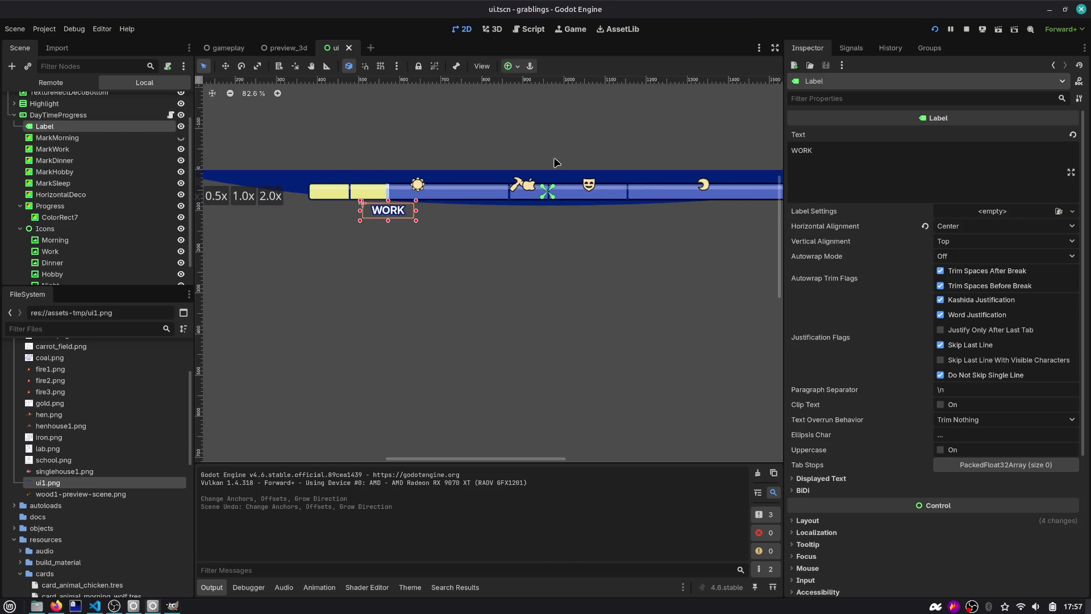
key(shift+Right)
key(shift+Right)
key(shift+Right)
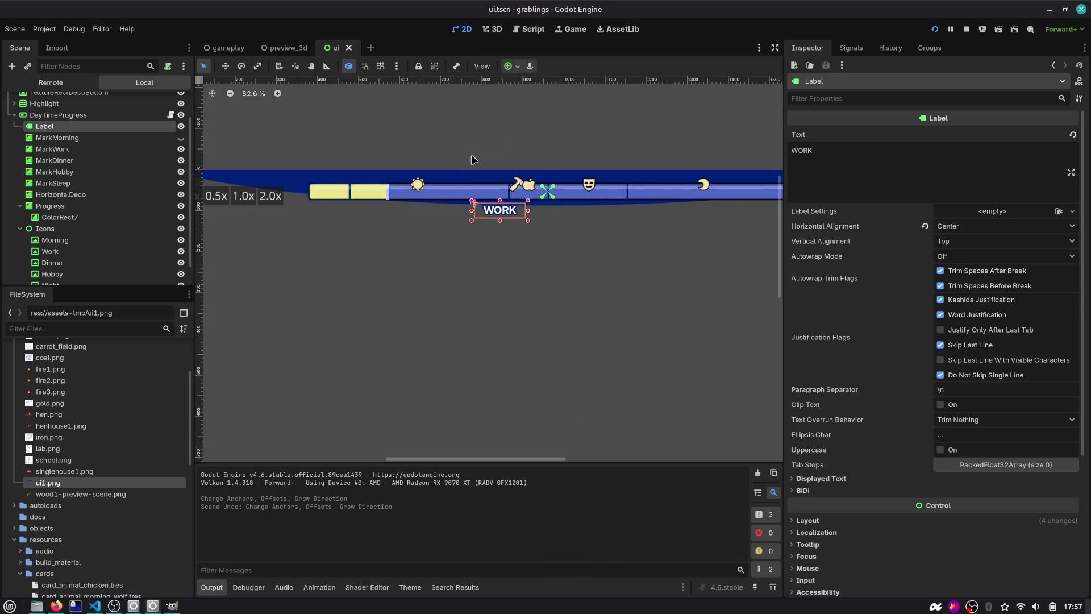
key(shift+Right)
key(shift+Right)
key(shift+Right)
Step: Centre the WORK label with the anchor preset, nudge it below the bar, and test-run
click(509, 66)
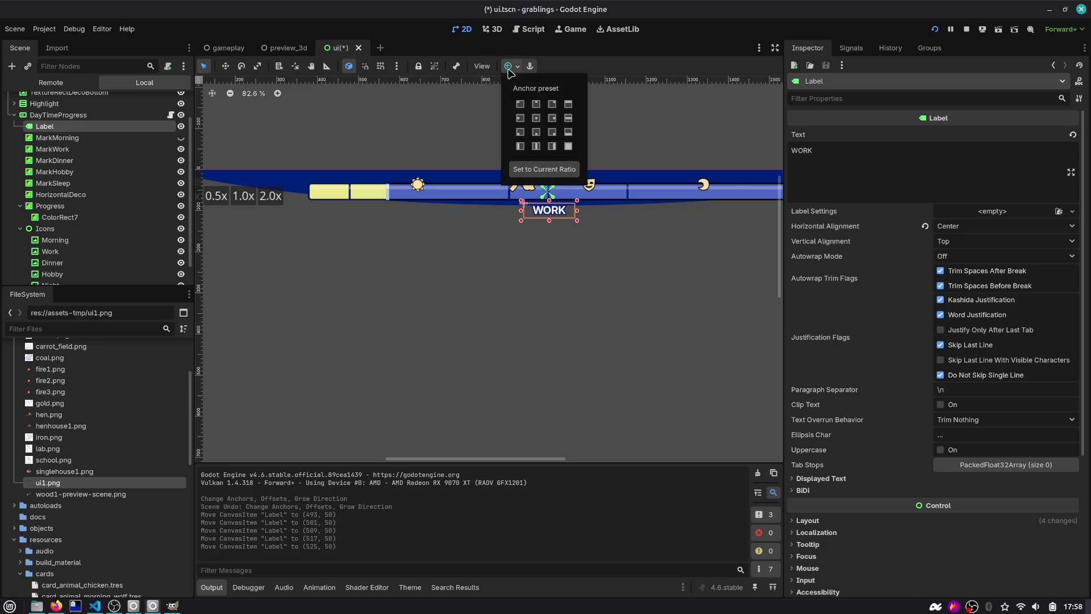
click(535, 121)
click(633, 149)
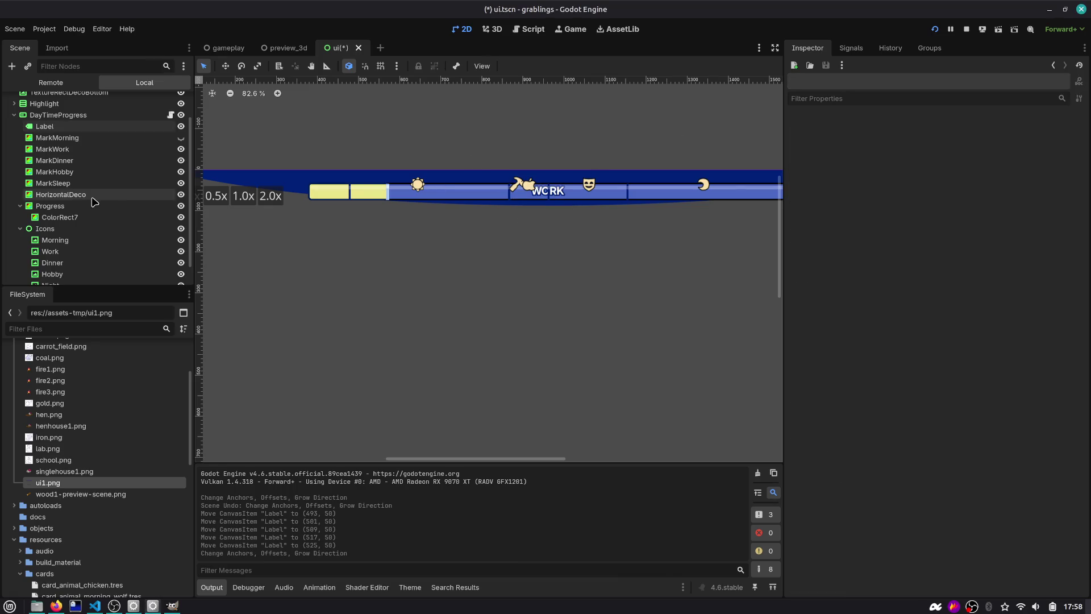
click(46, 127)
key(shift+Down)
key(shift+Down)
key(shift+Down)
key(shift+Down)
key(shift+Down)
key(shift+Down)
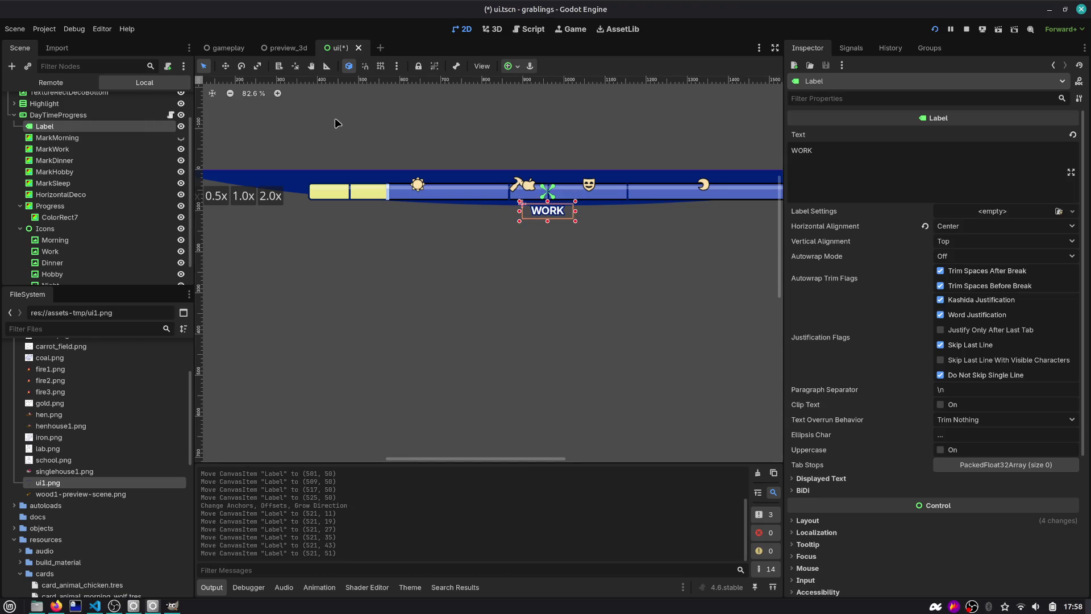
key(F5)
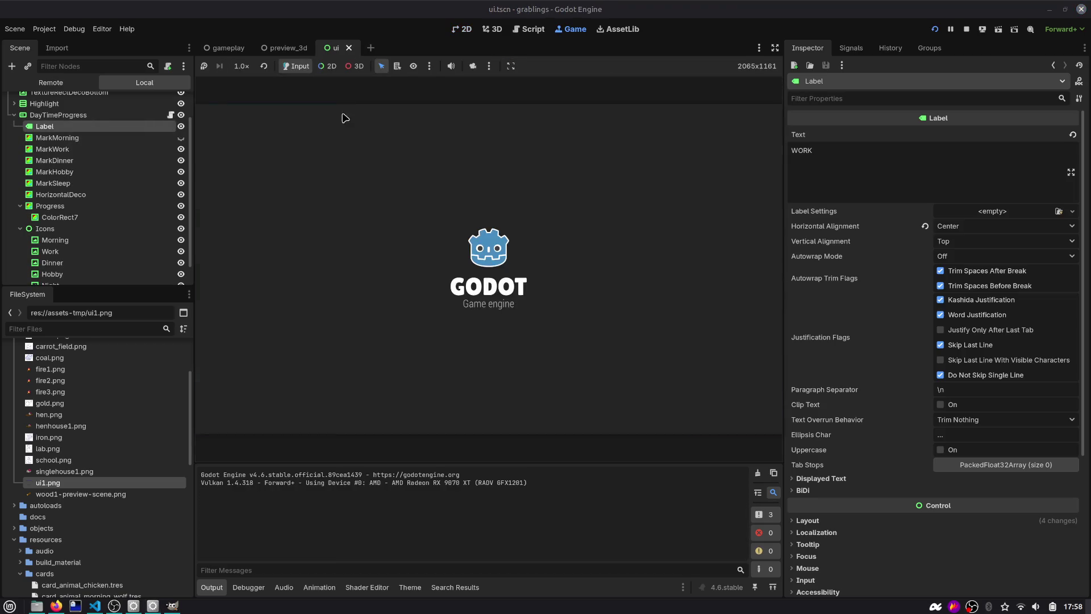
Step: Nudge the WORK label up a few pixels, verify it in a run, then stop the game
click(462, 29)
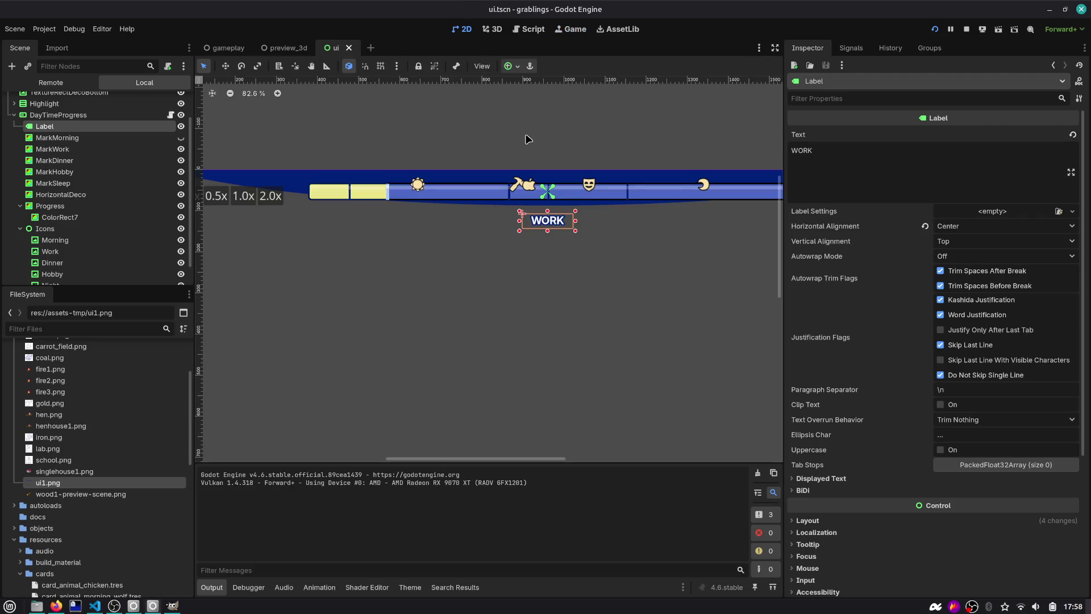
key(Up)
key(Up)
key(Up)
key(F5)
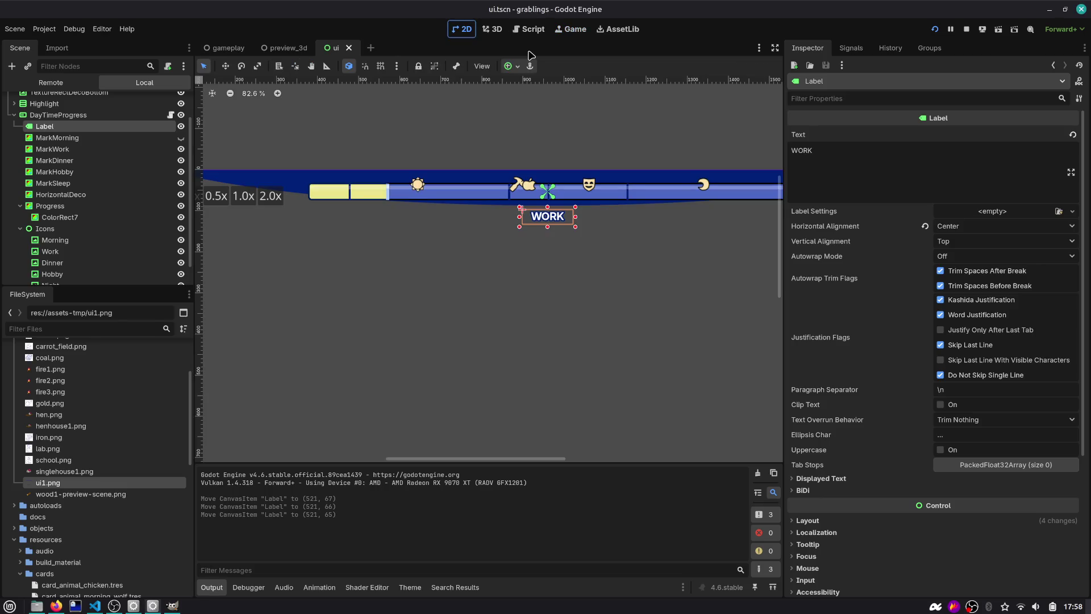
key(Up)
key(Up)
key(Up)
key(F5)
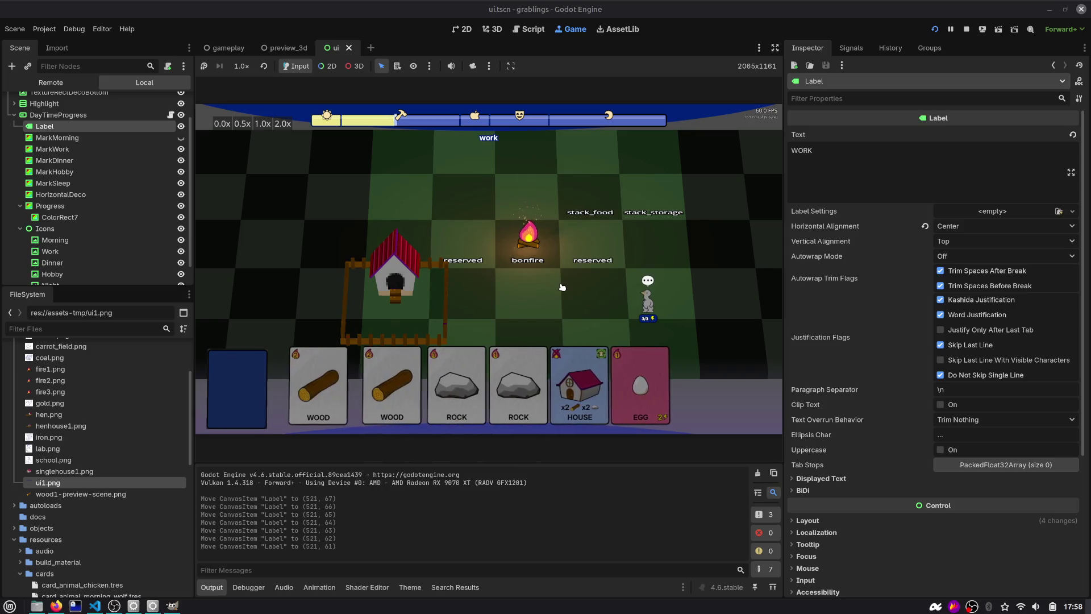
key(F8)
key(alt+Tab)
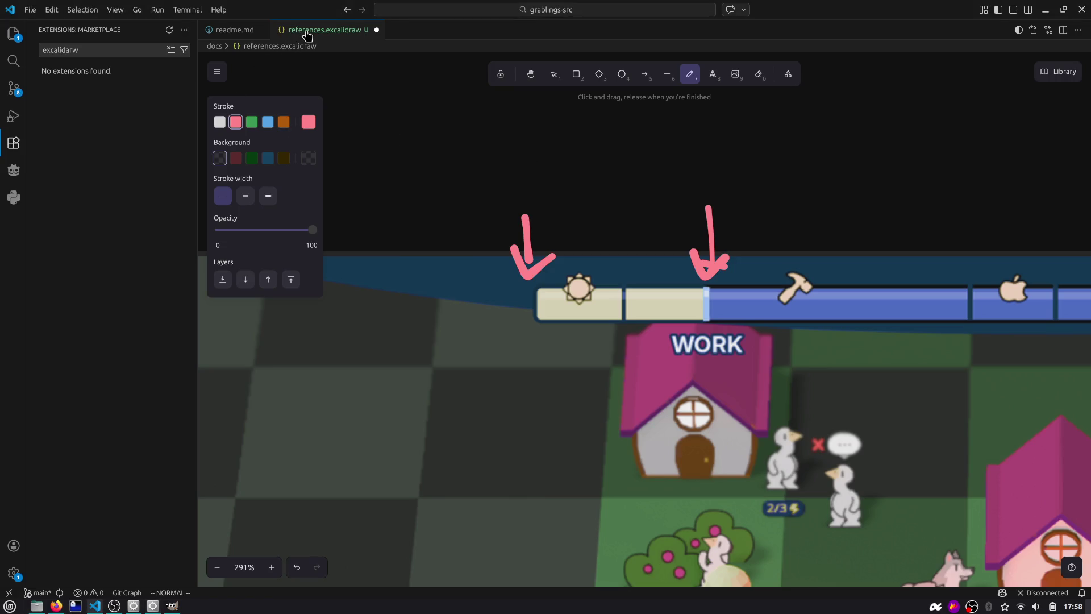
scroll(438, 168, down, 10)
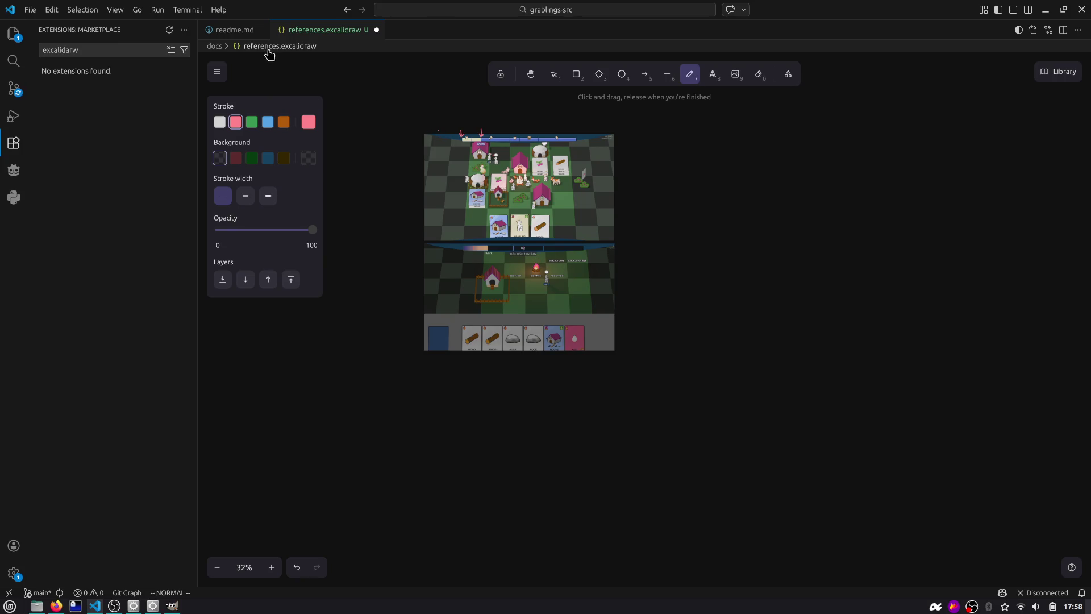
Step: Review and stage ui-deco-bottom.png, ui-deco-top.png and their .import files
click(233, 33)
click(13, 89)
click(106, 111)
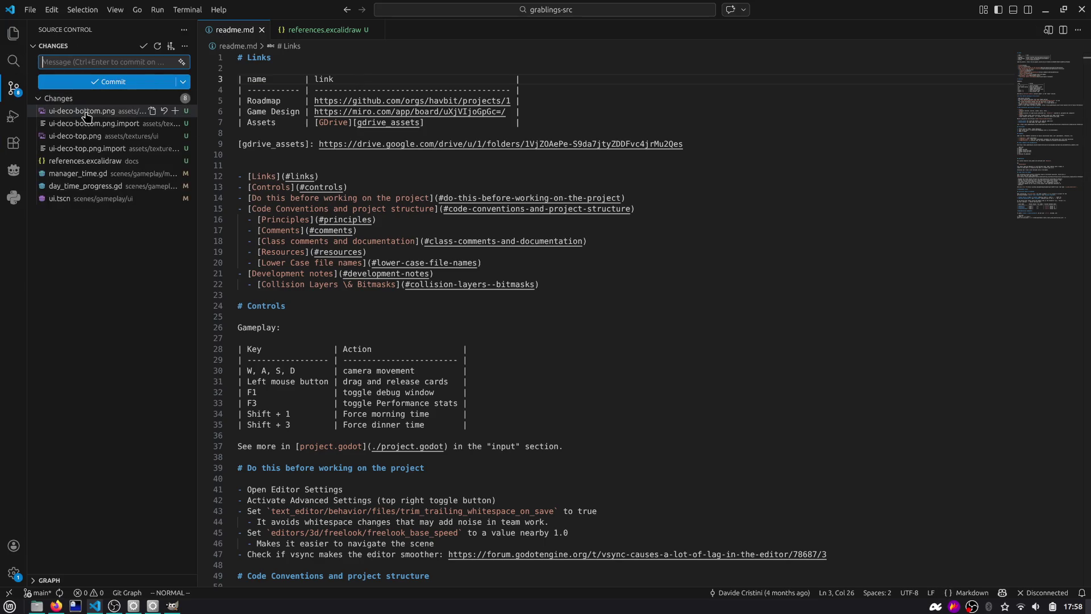
click(175, 111)
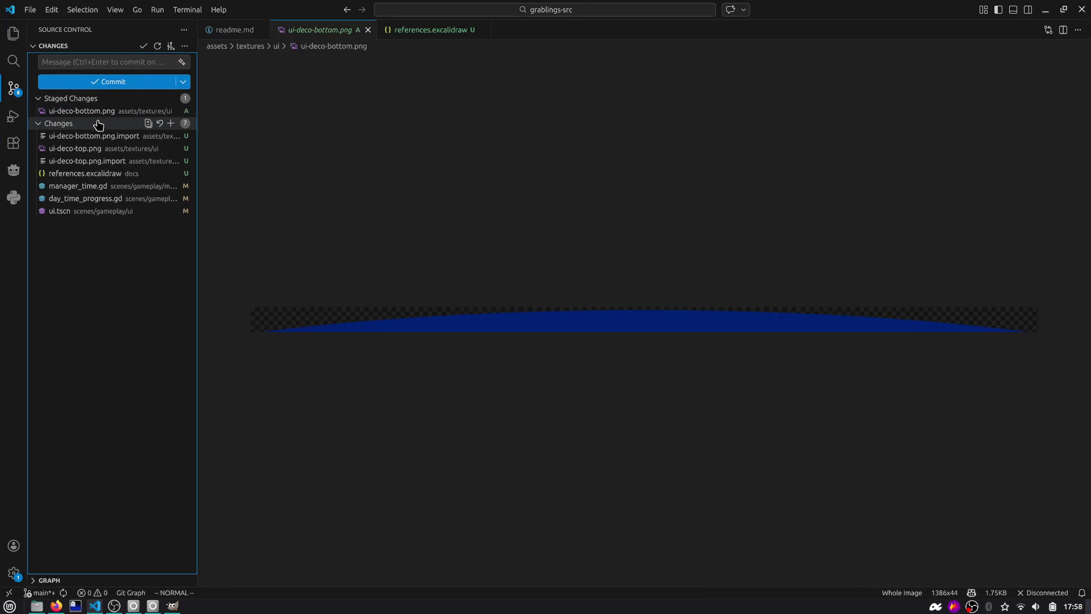
click(122, 137)
click(175, 136)
click(90, 148)
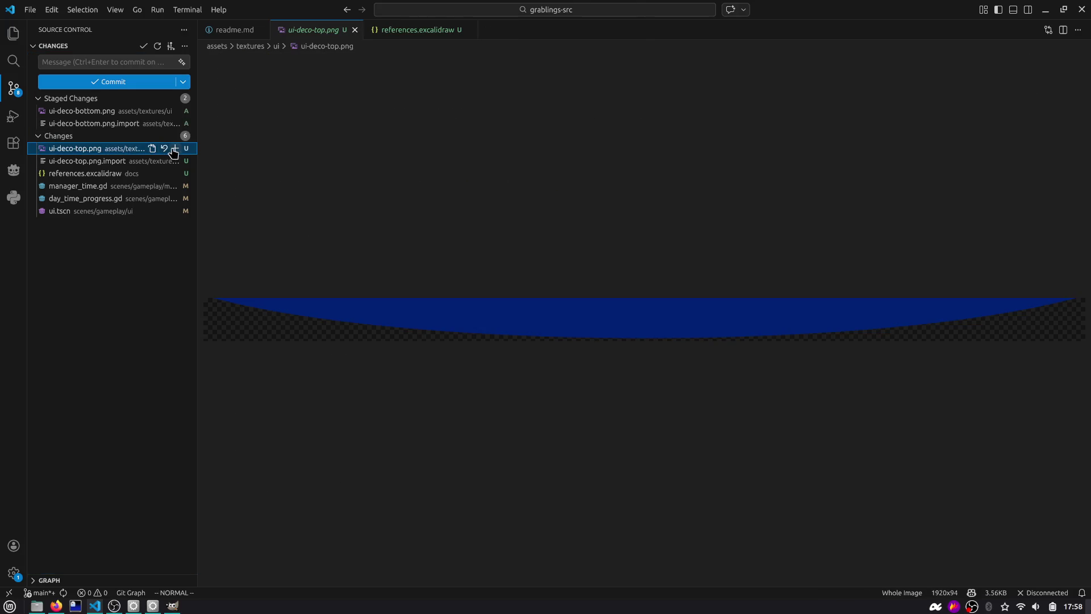
click(175, 148)
click(146, 161)
click(175, 161)
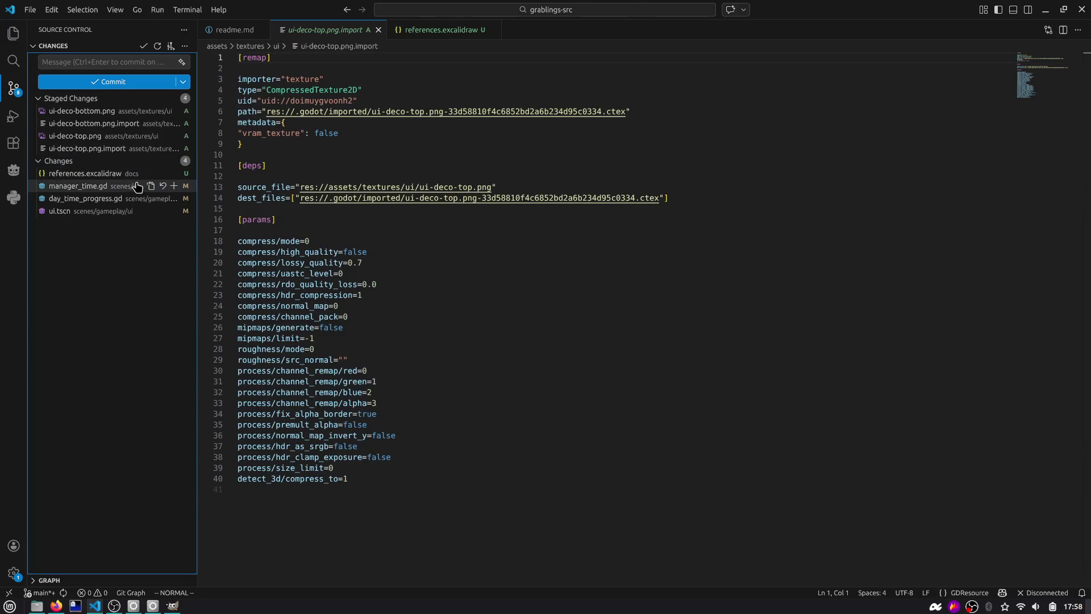
click(114, 174)
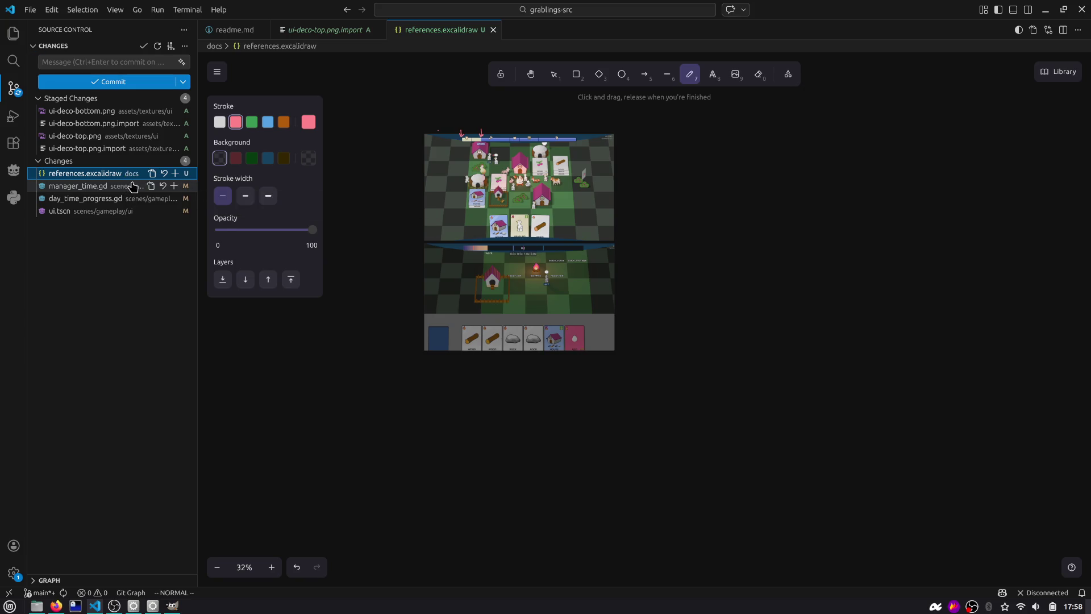
Step: Review and stage the manager_time.gd, day_time_progress.gd and ui.tscn diffs
click(103, 185)
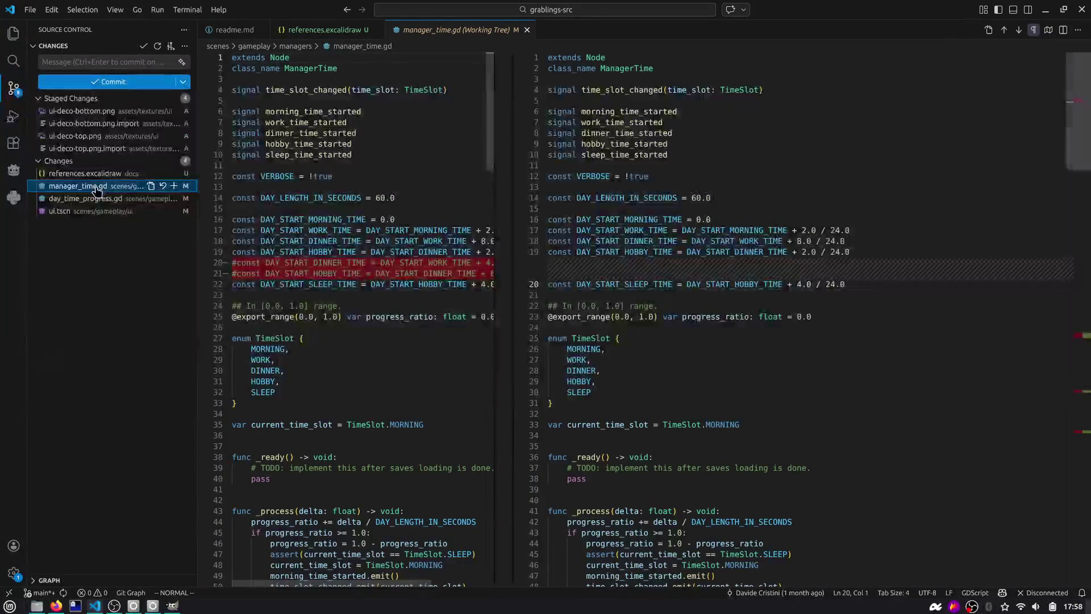
scroll(1038, 143, down, 20)
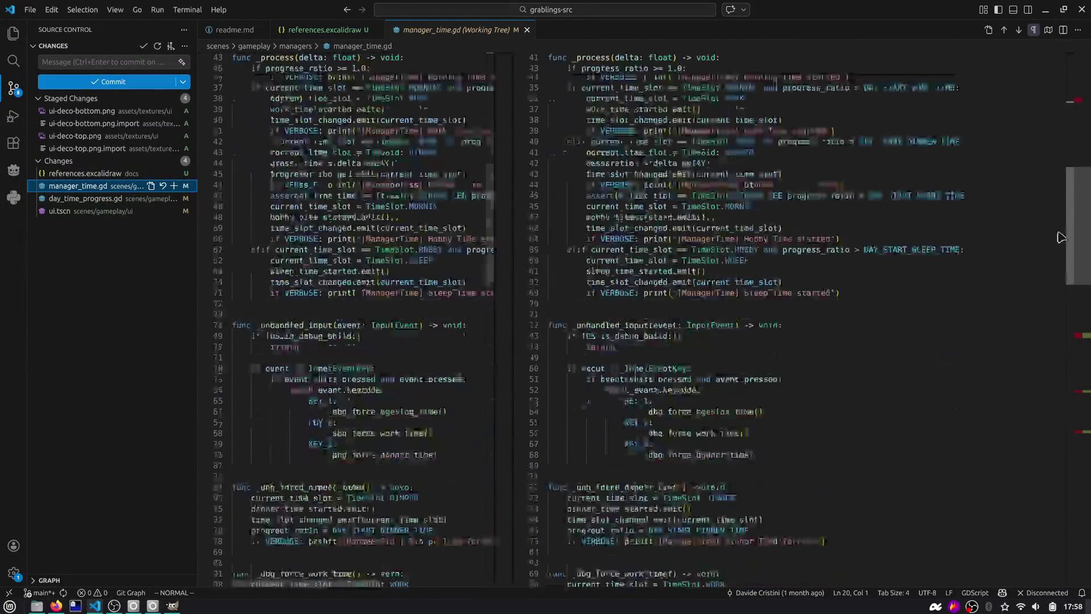
scroll(1034, 359, down, 5)
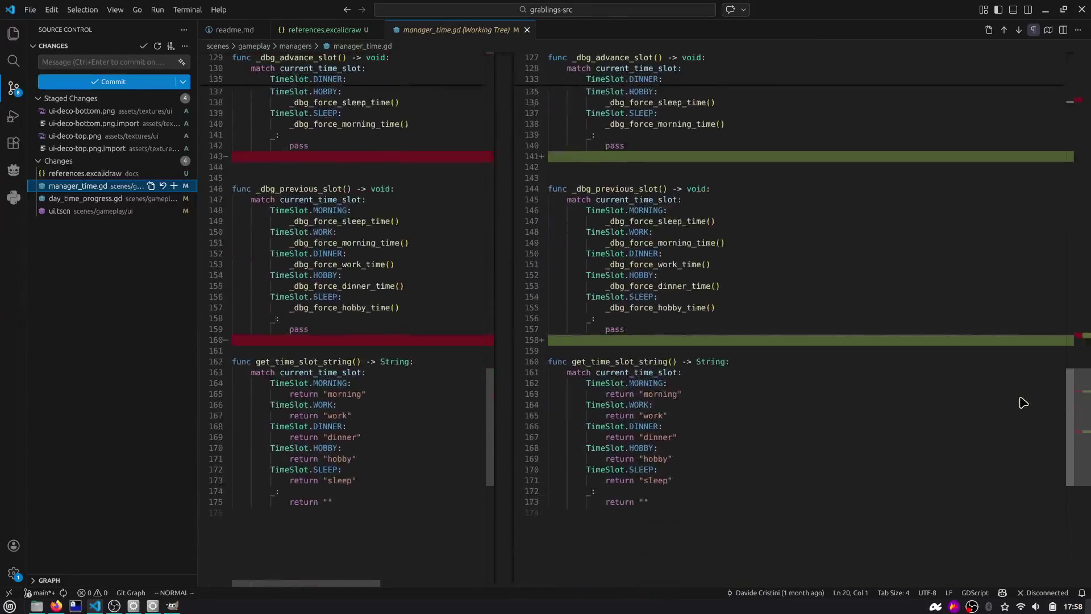
click(174, 186)
click(91, 199)
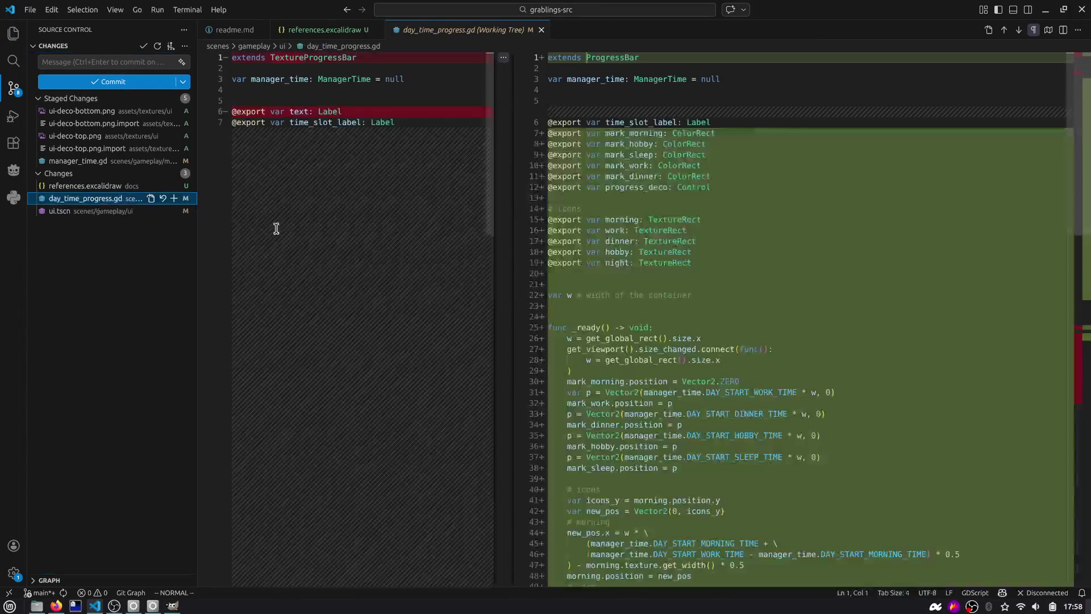
scroll(277, 227, down, 15)
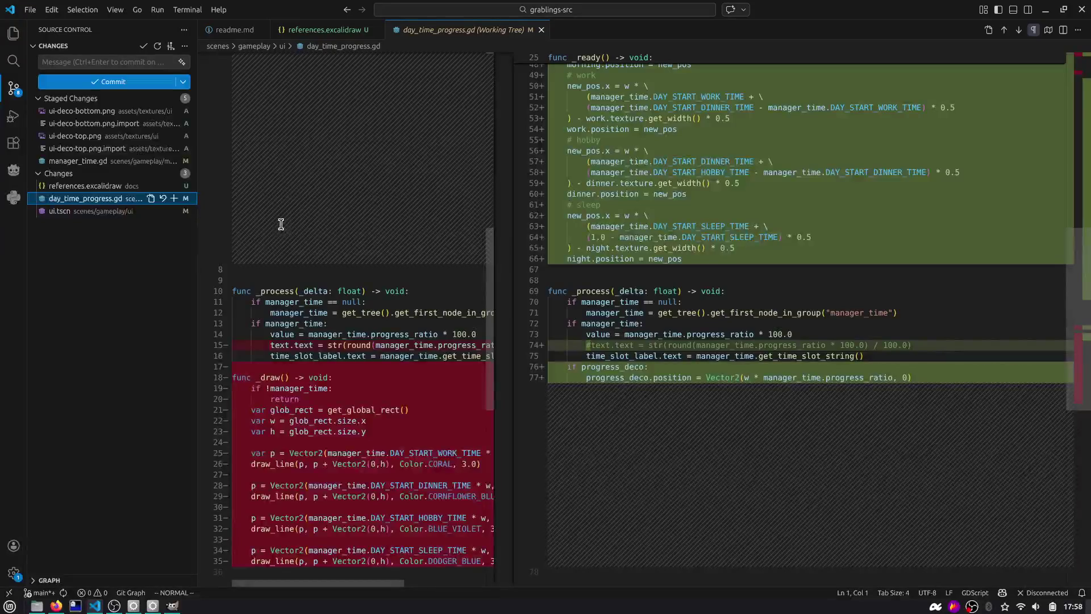
scroll(281, 225, up, 15)
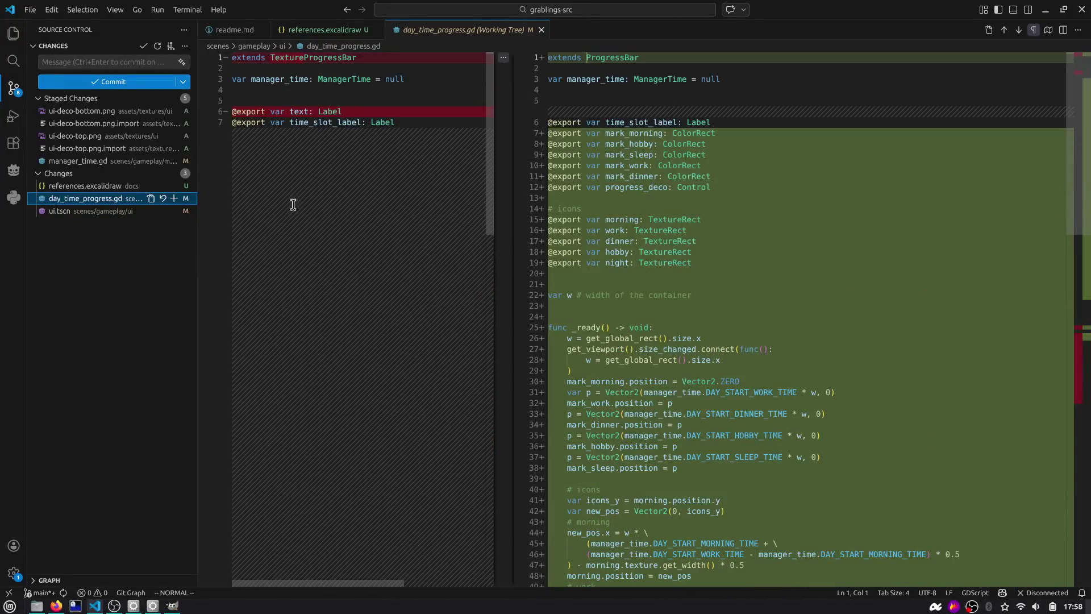
click(174, 199)
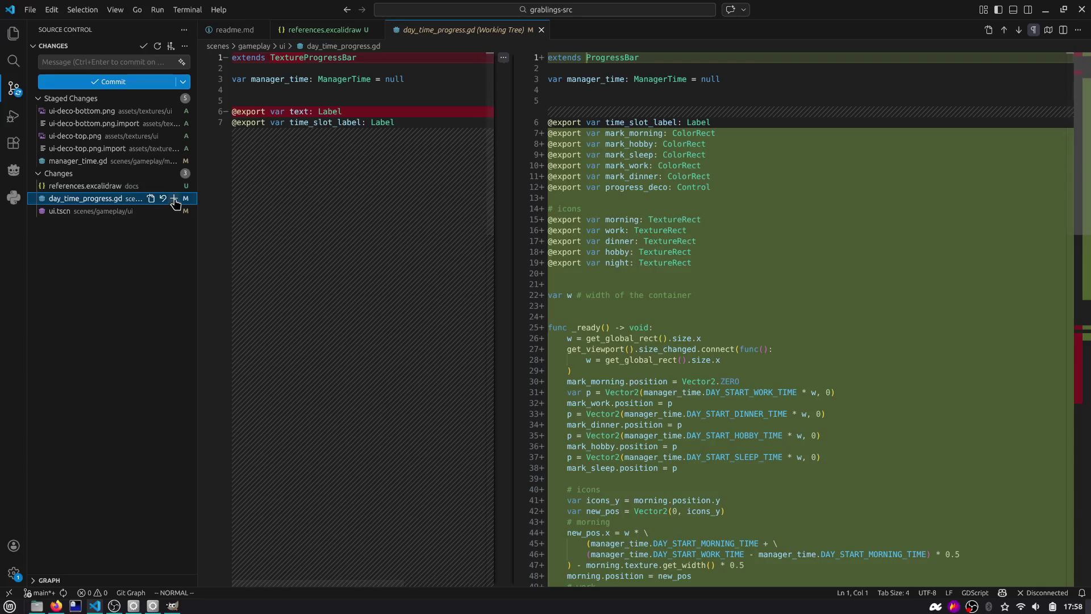
click(95, 212)
scroll(645, 171, down, 20)
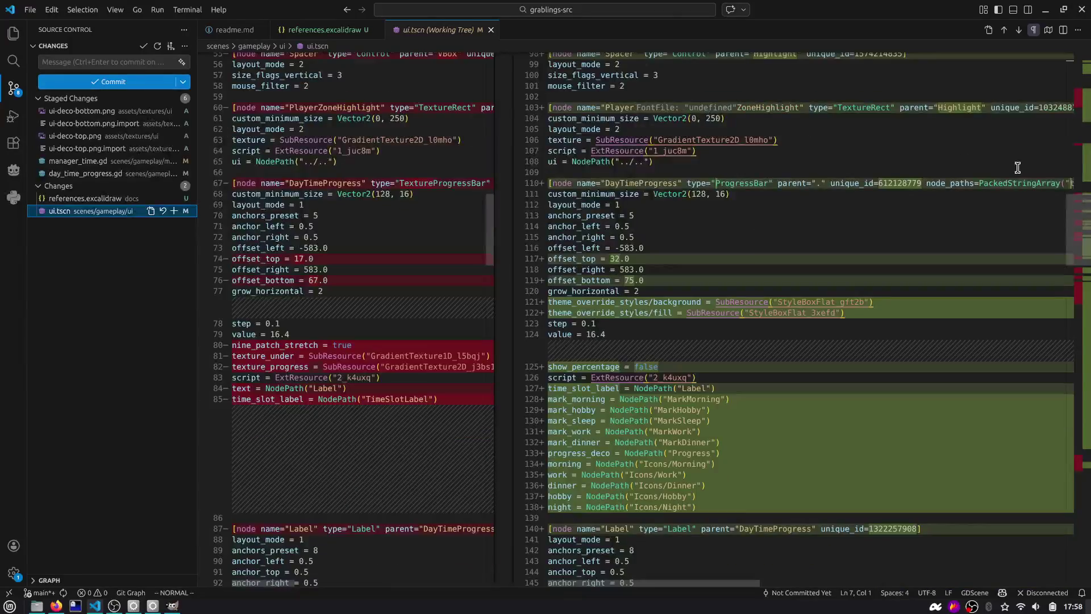
scroll(1029, 169, down, 20)
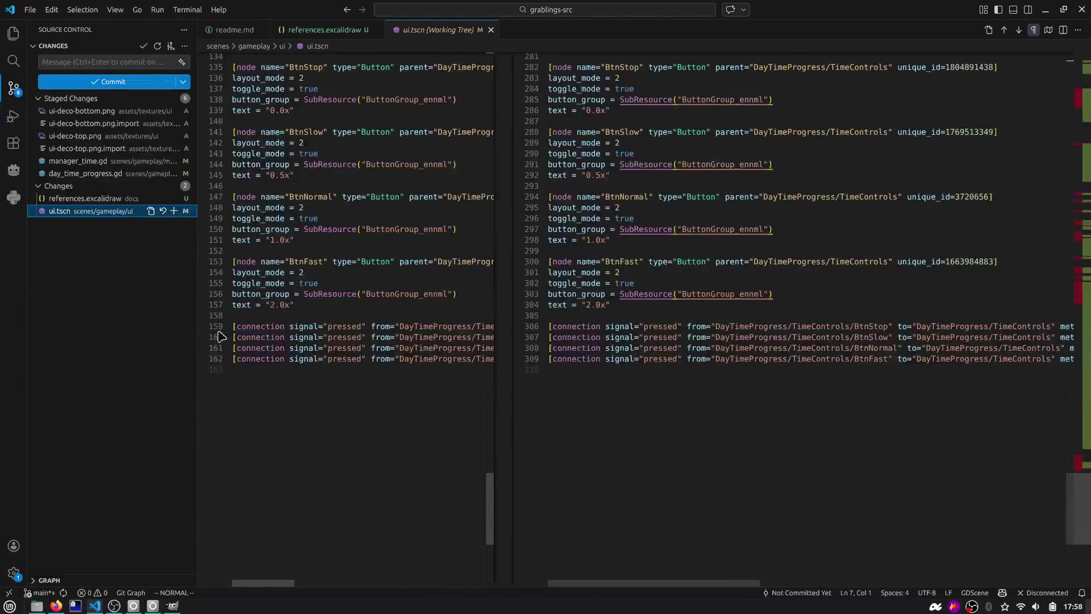
click(174, 211)
Step: Write a 'feat: update…' commit message with a second line and commit the staged changes
click(87, 61)
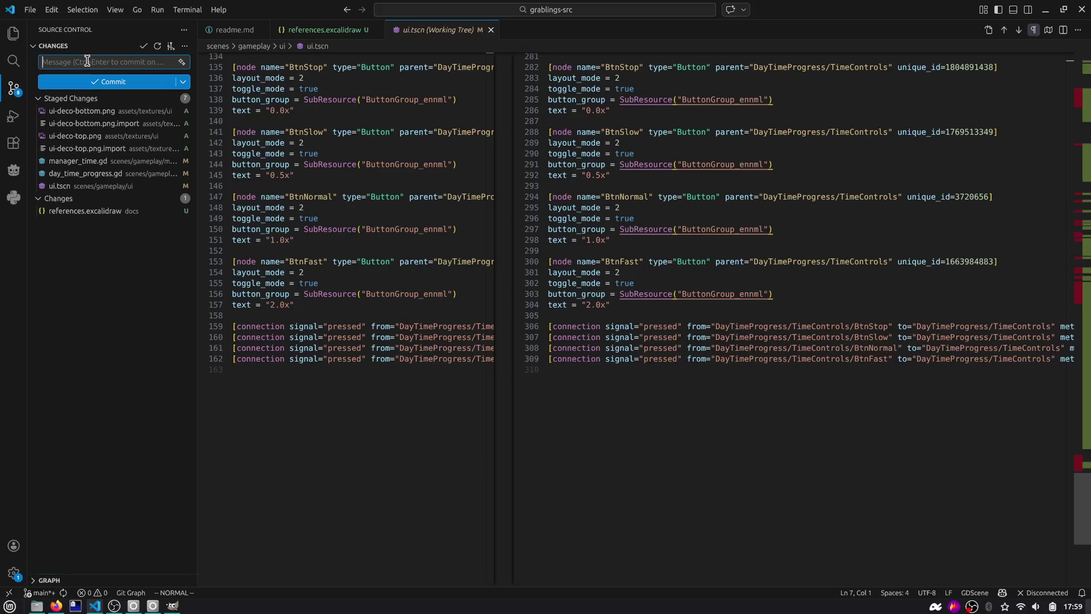
text(feat: update UI with dyna)
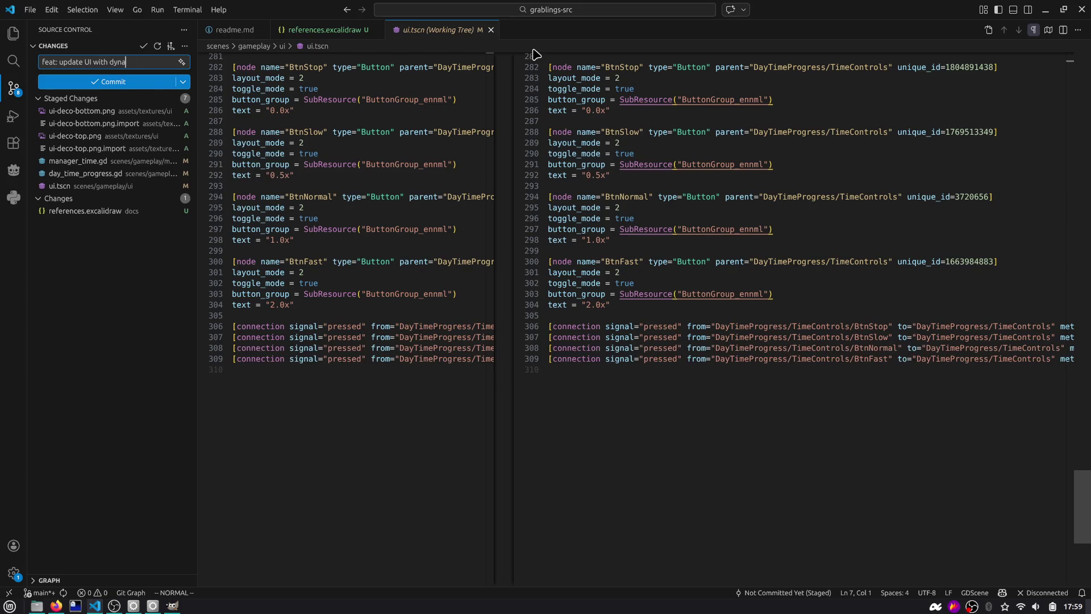
key(BackSpace)
key(BackSpace)
key(BackSpace)
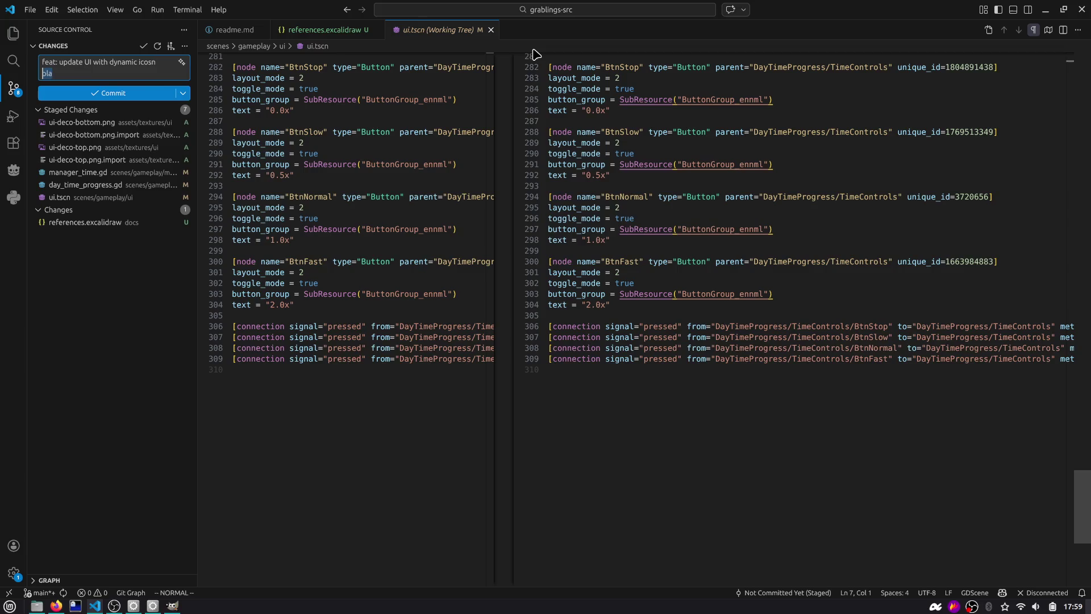
key(Return)
text(pla)
key(ctrl+Return)
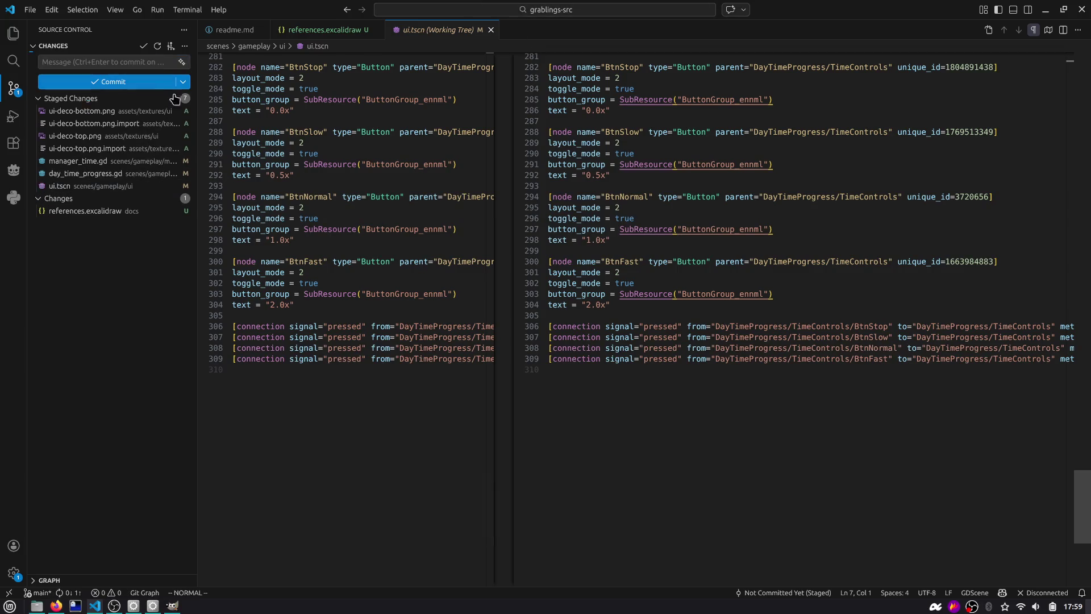
Step: Push the commit to main using the gp alias in the terminal
key(ctrl+grave)
text(gp)
key(Return)
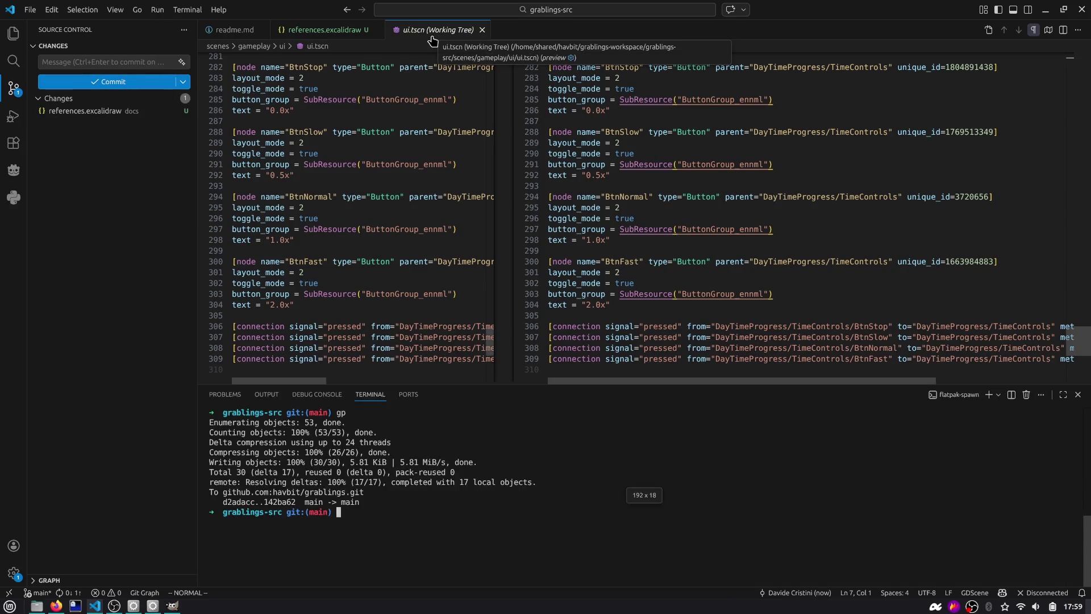
key(alt+Tab)
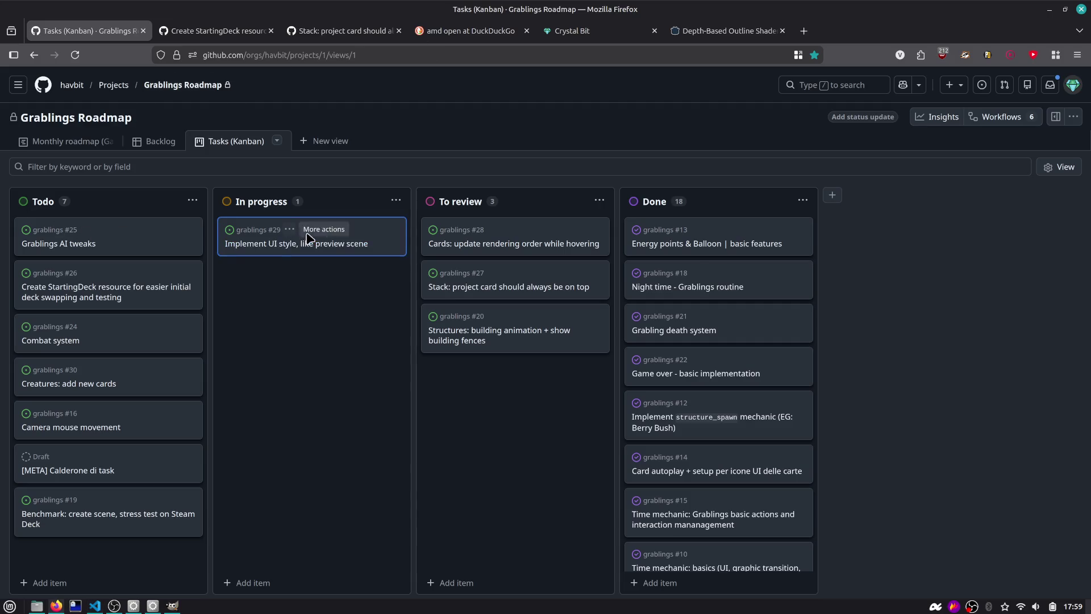
Step: Move card #29 into the To review column and check its issue details
drag(310, 227, 472, 233)
click(495, 244)
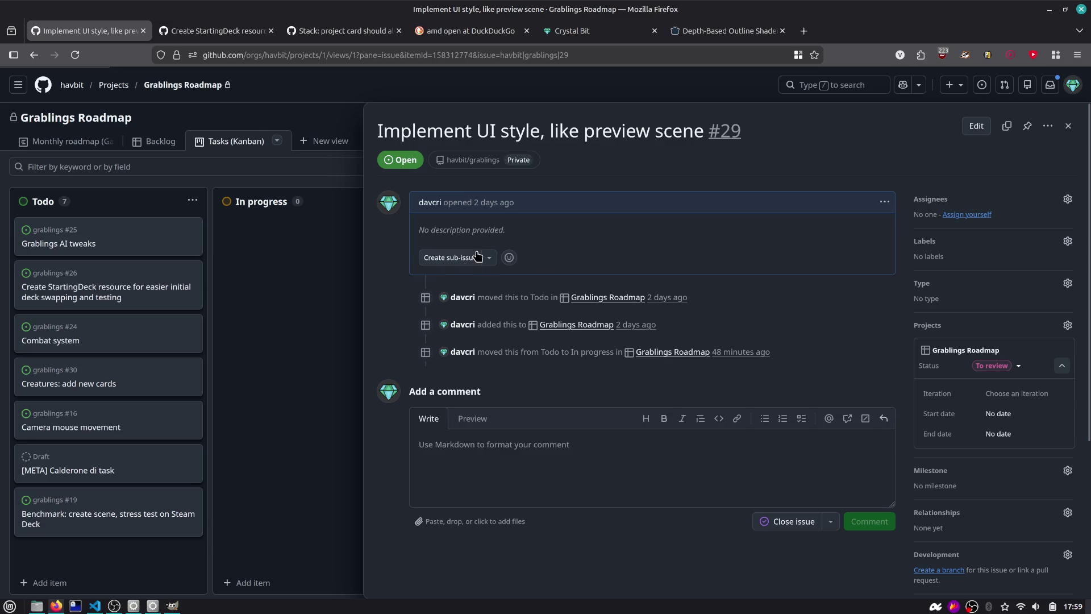
click(311, 291)
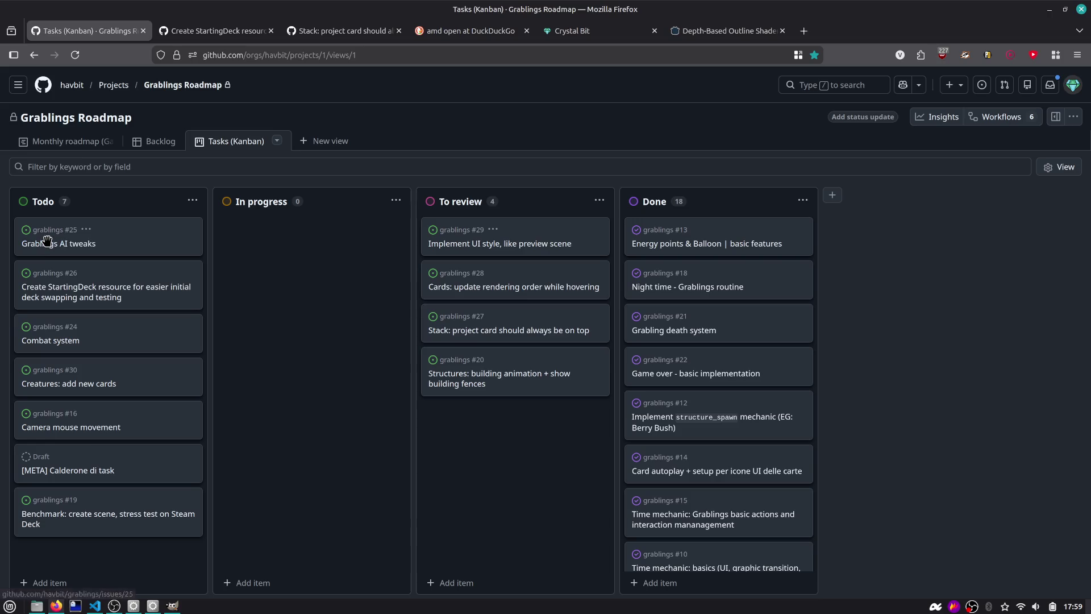
Step: Review issues #25 and #26, then drag card #26 into To review
click(93, 244)
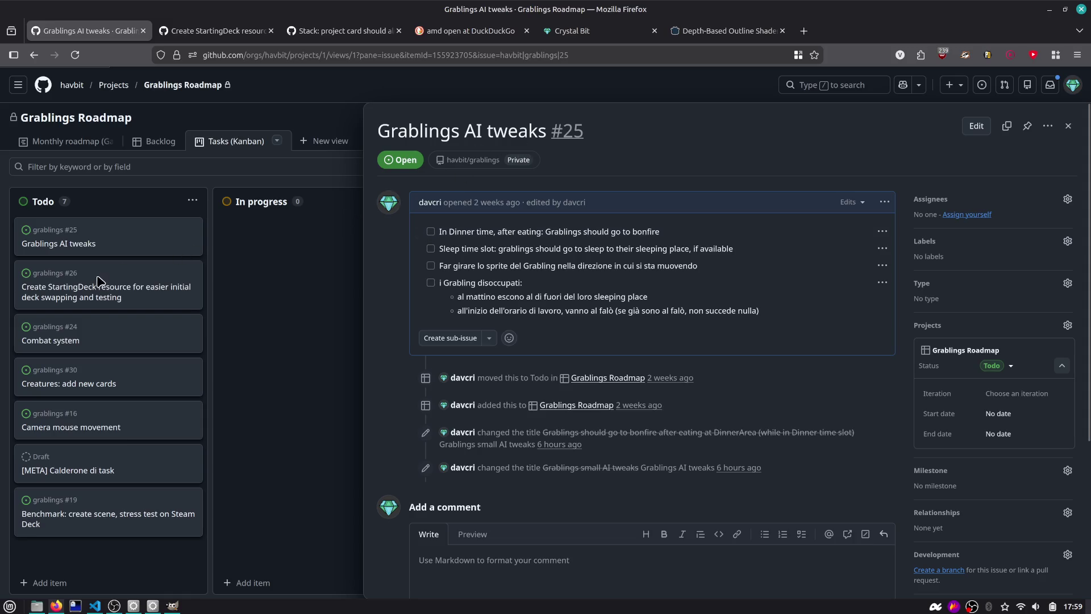
key(Escape)
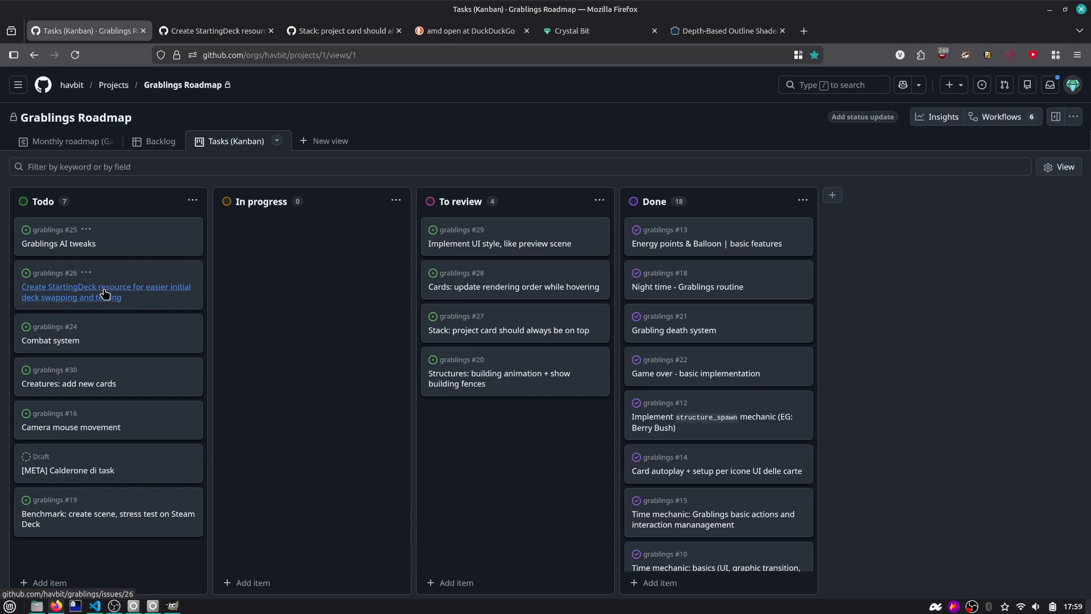
click(129, 287)
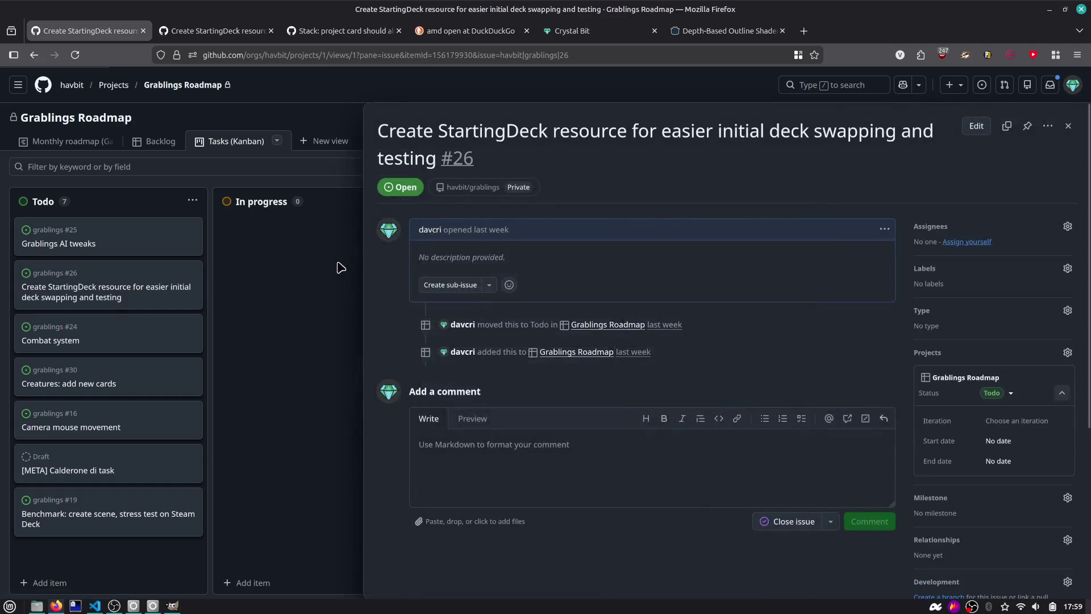
click(1069, 126)
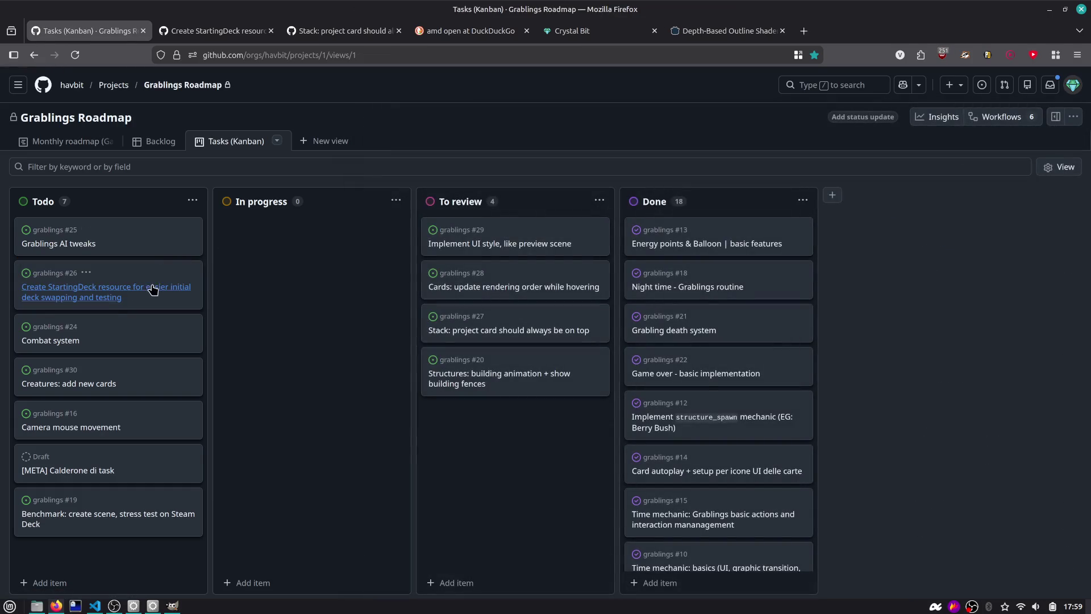
drag(151, 288, 538, 227)
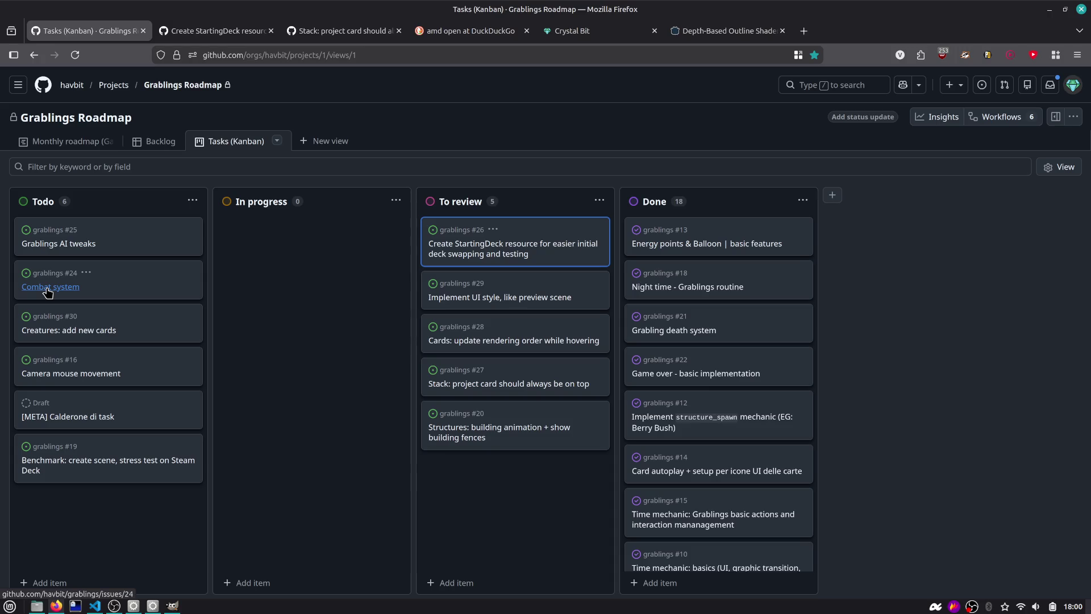
Step: Review issues #24 and #25, then move Grablings AI tweaks #25 from Todo to In progress
click(48, 292)
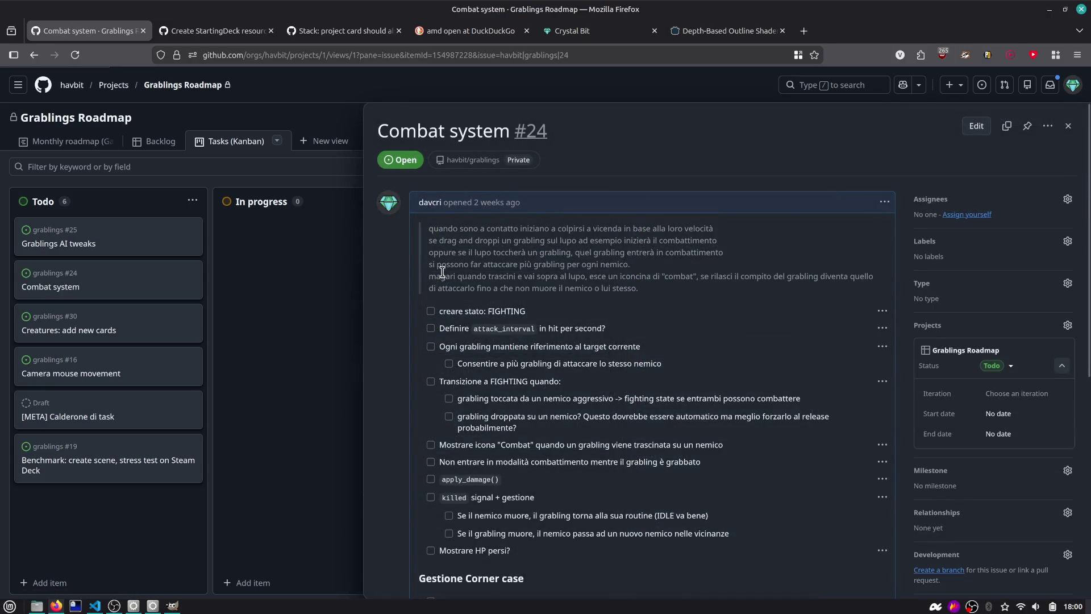
scroll(522, 278, down, 3)
scroll(522, 279, down, 2)
scroll(522, 278, up, 3)
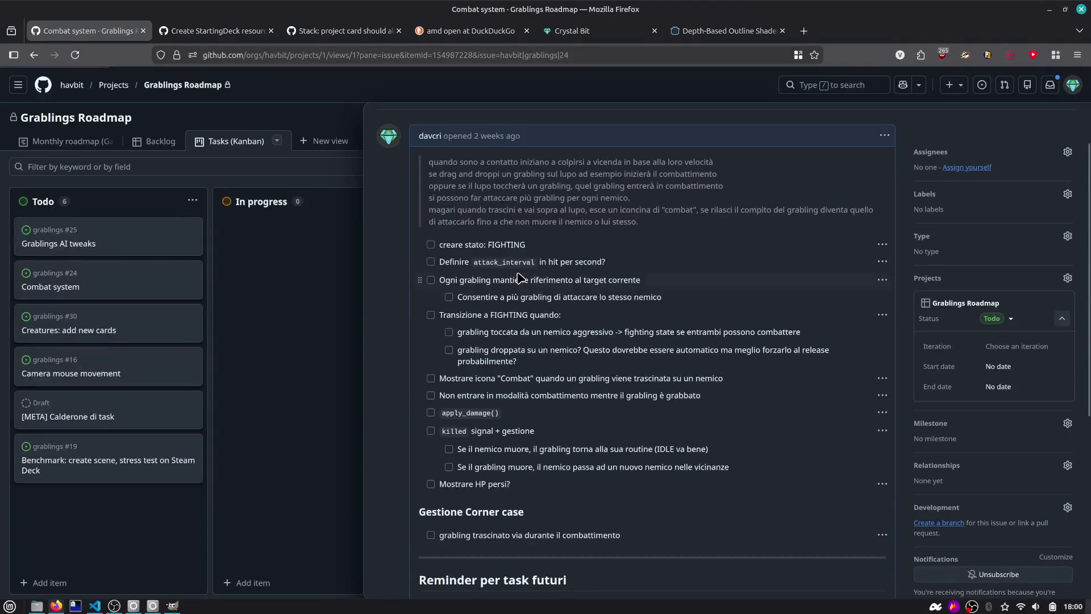
click(262, 284)
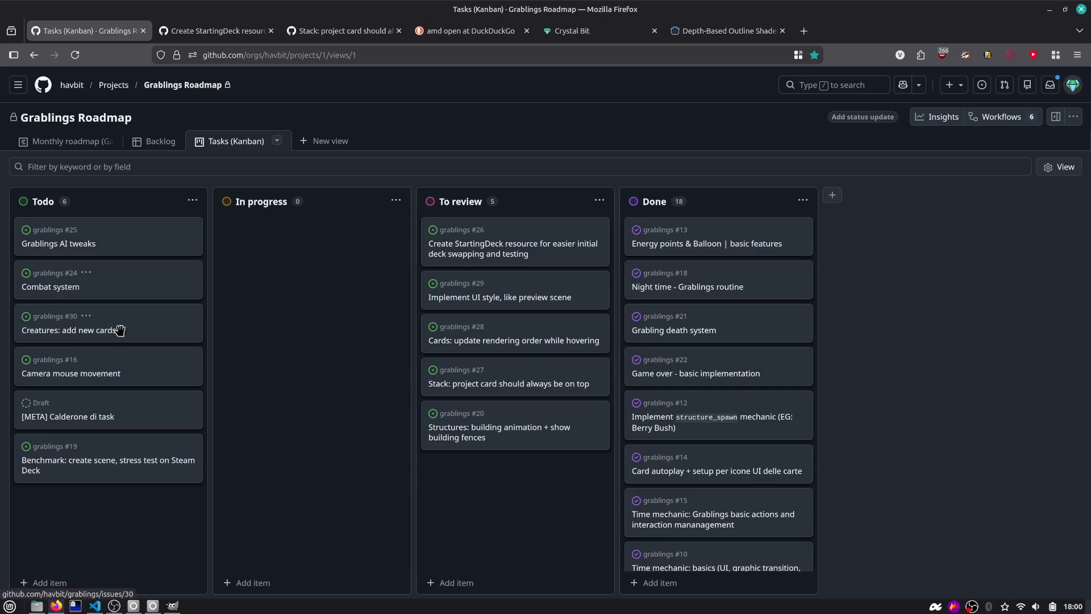
click(80, 246)
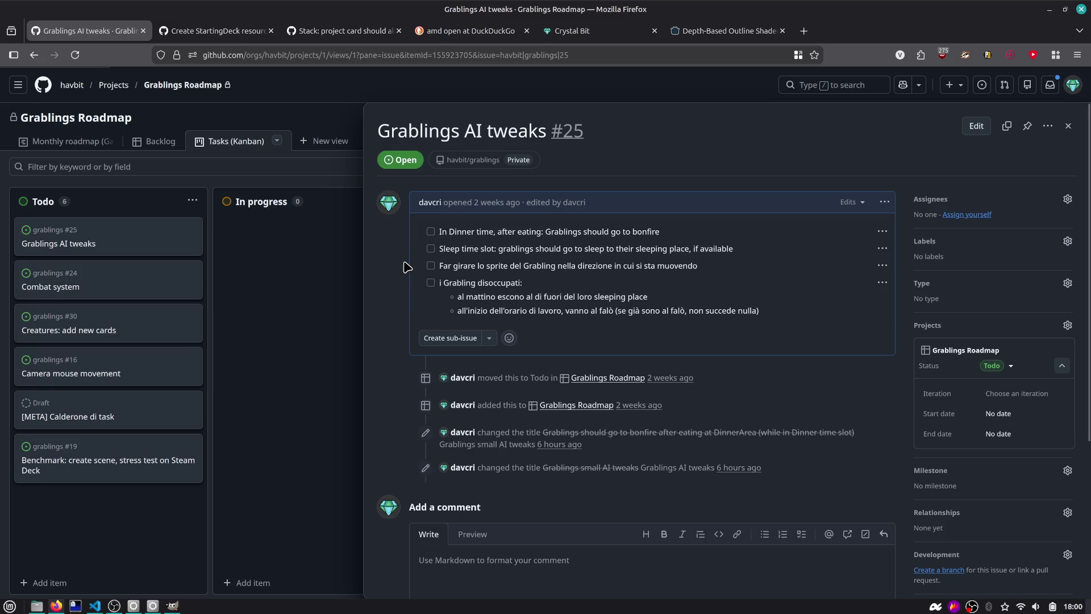
click(1068, 126)
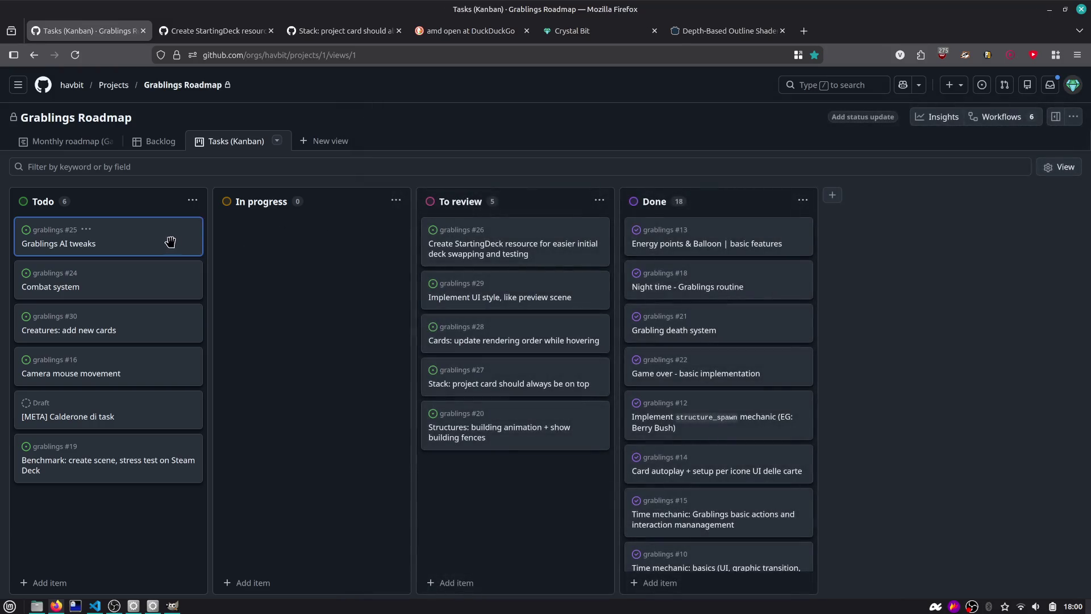
drag(166, 244, 341, 246)
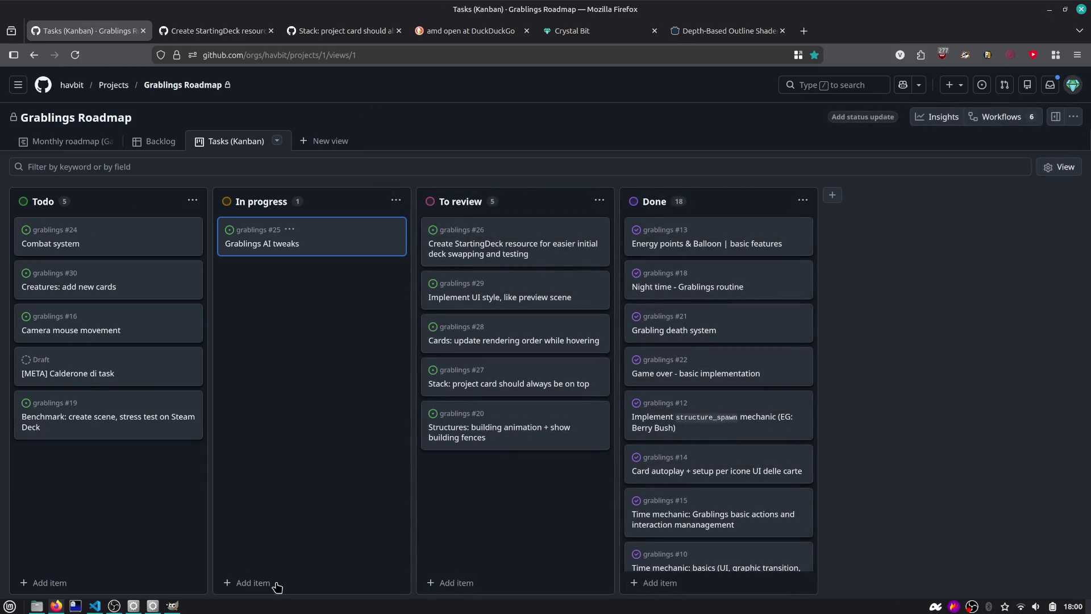
Step: Quit GIMP from the taskbar, discarding the unsaved image changes
click(175, 606)
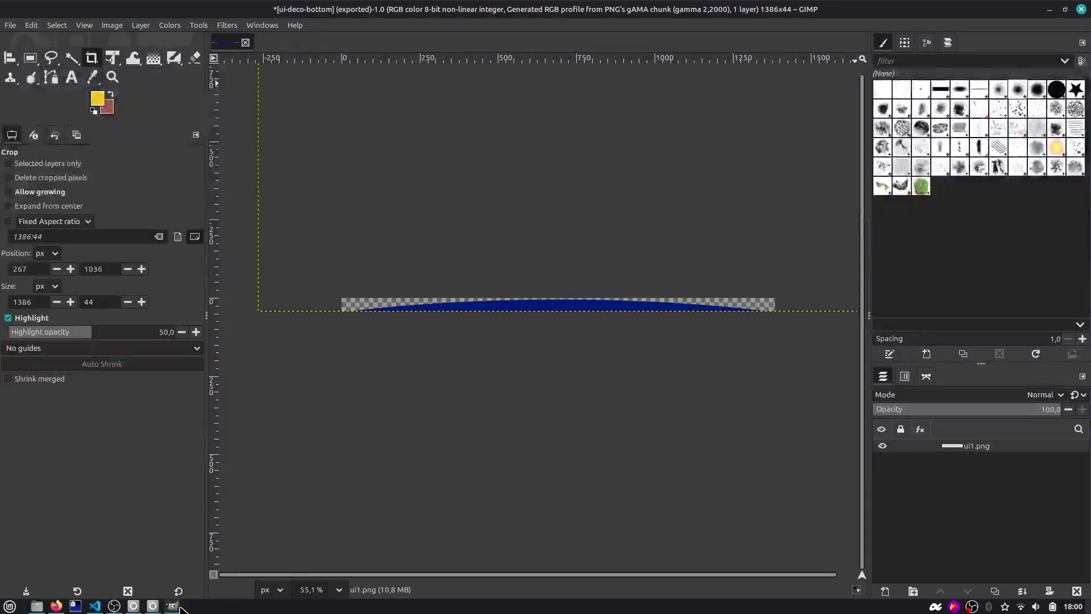
right_click(181, 606)
click(142, 584)
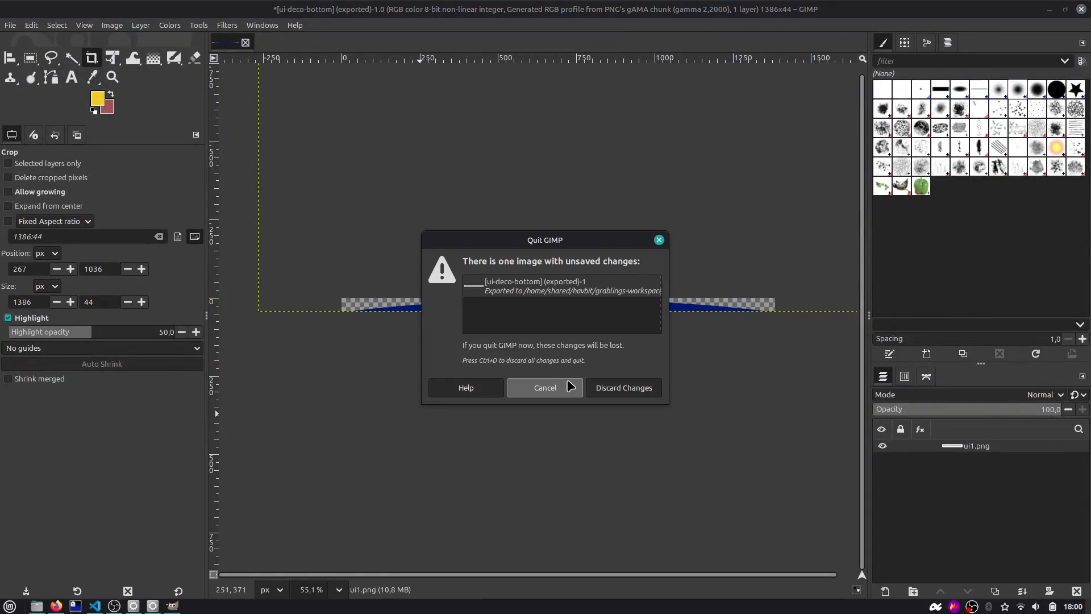
click(624, 387)
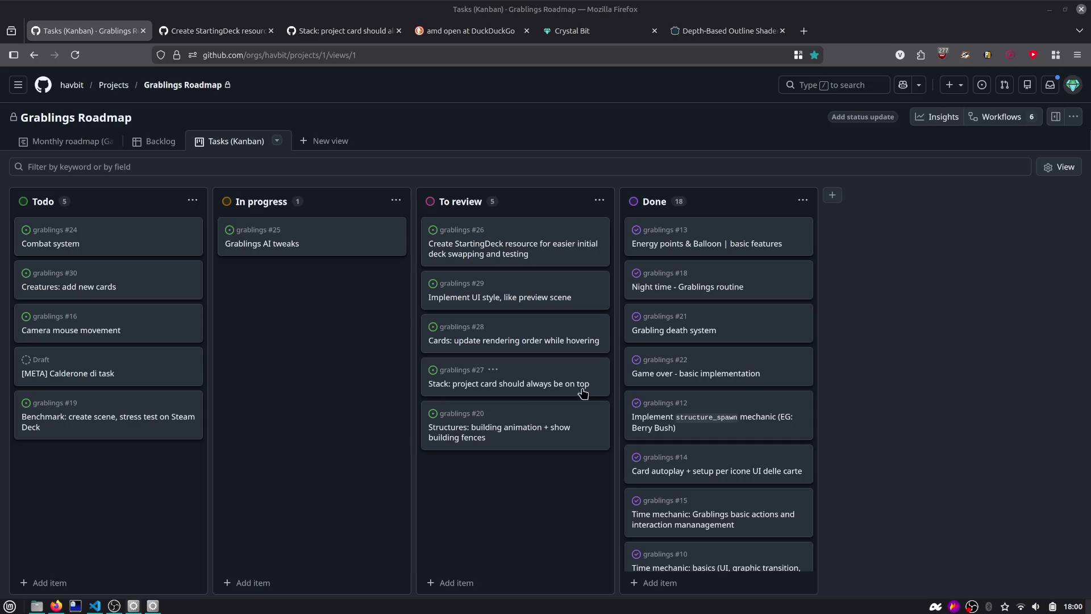
Step: Inspect the ui1.png texture and the Preview3D and Terrain nodes in the preview_3d scene
click(153, 606)
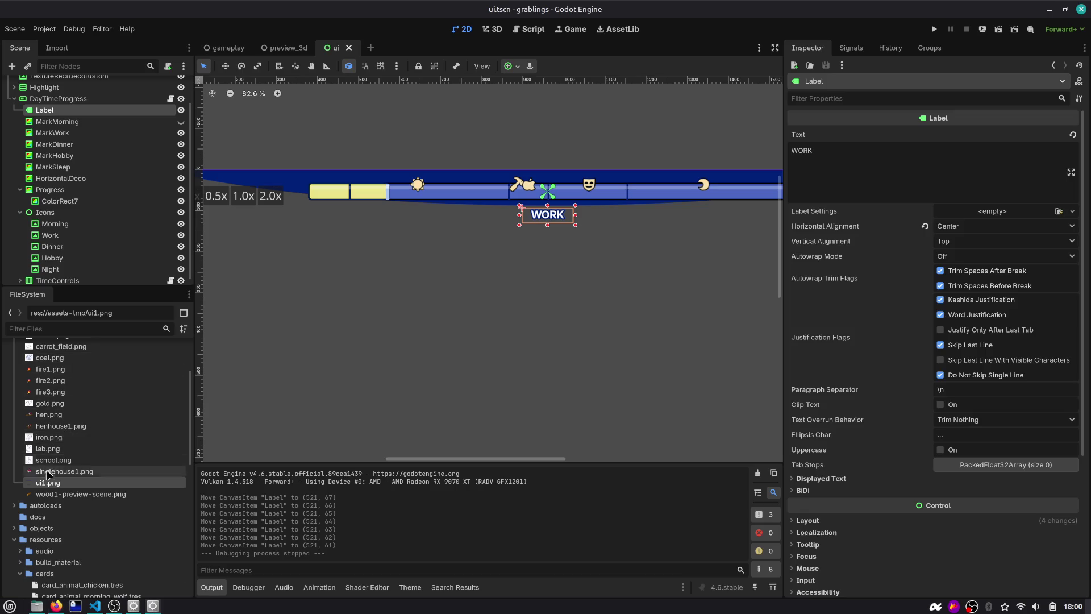
scroll(73, 407, down, 3)
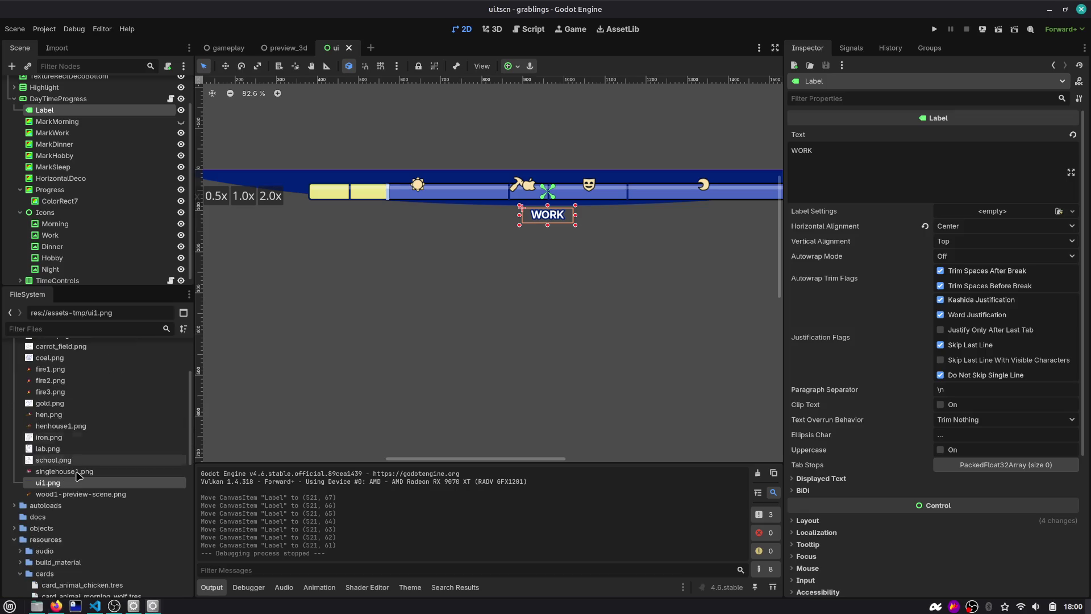
click(77, 483)
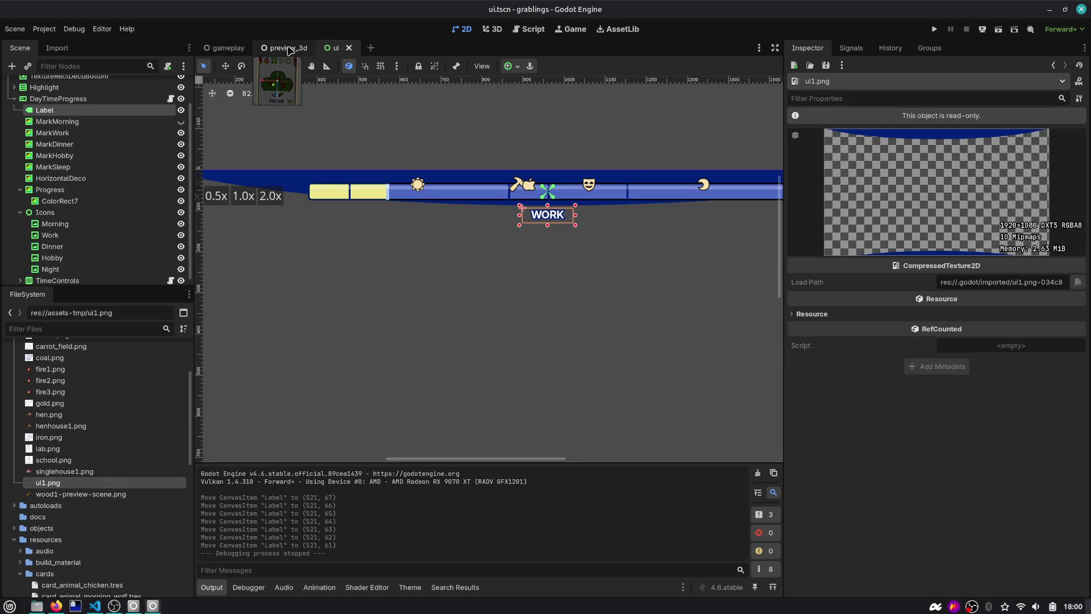
scroll(314, 201, down, 2)
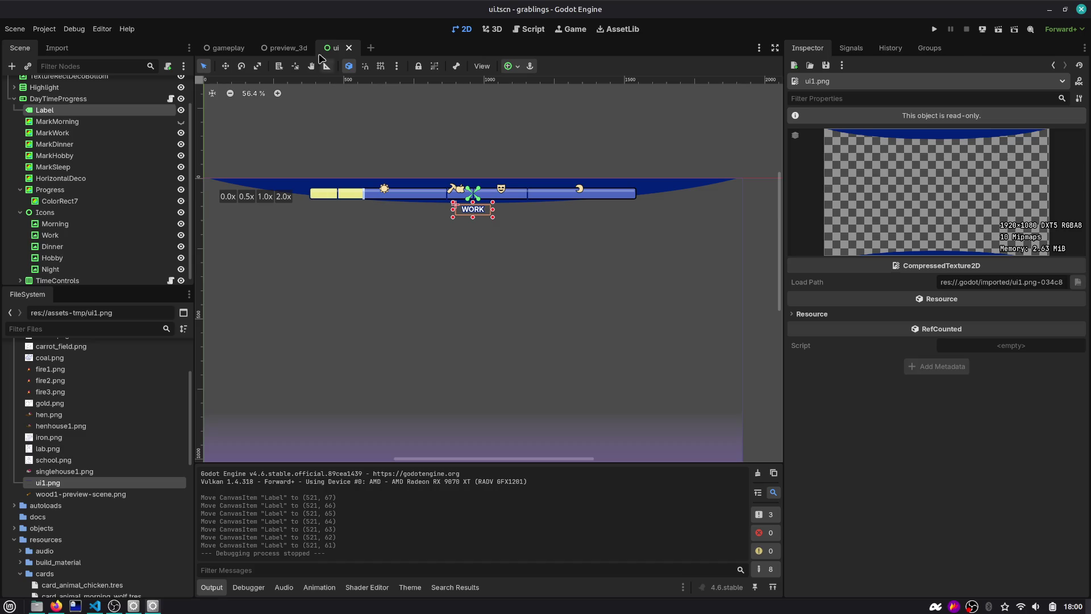
click(284, 48)
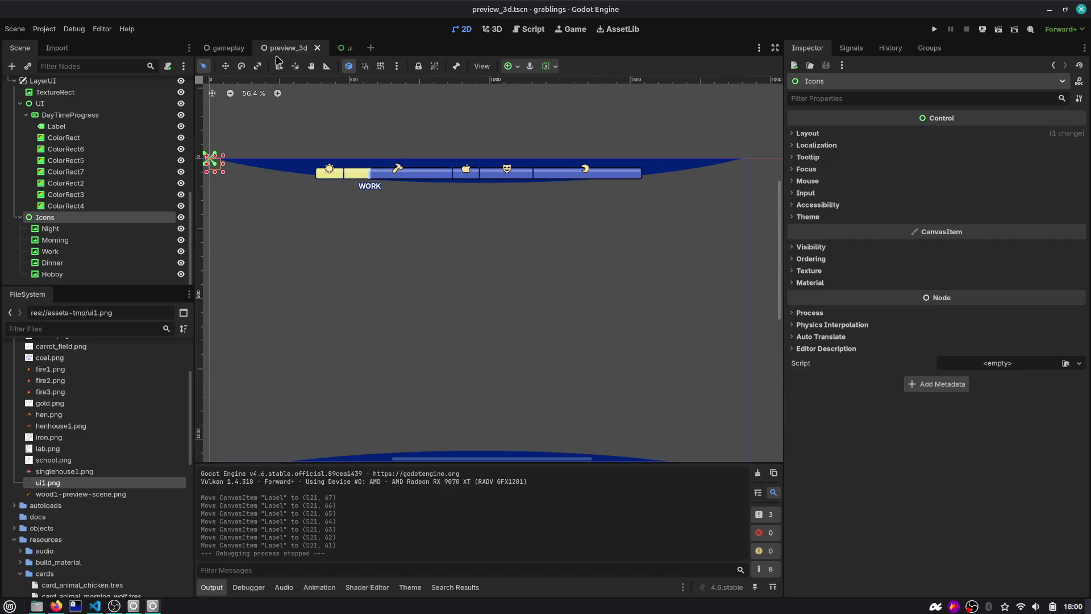
scroll(73, 114, up, 5)
click(72, 86)
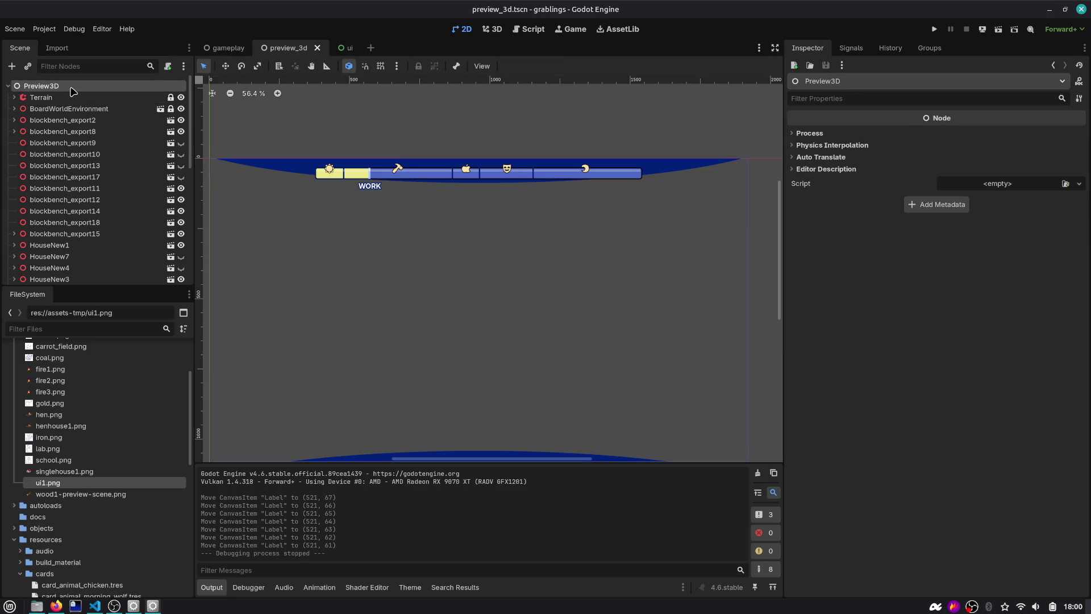
click(68, 97)
scroll(295, 162, down, 3)
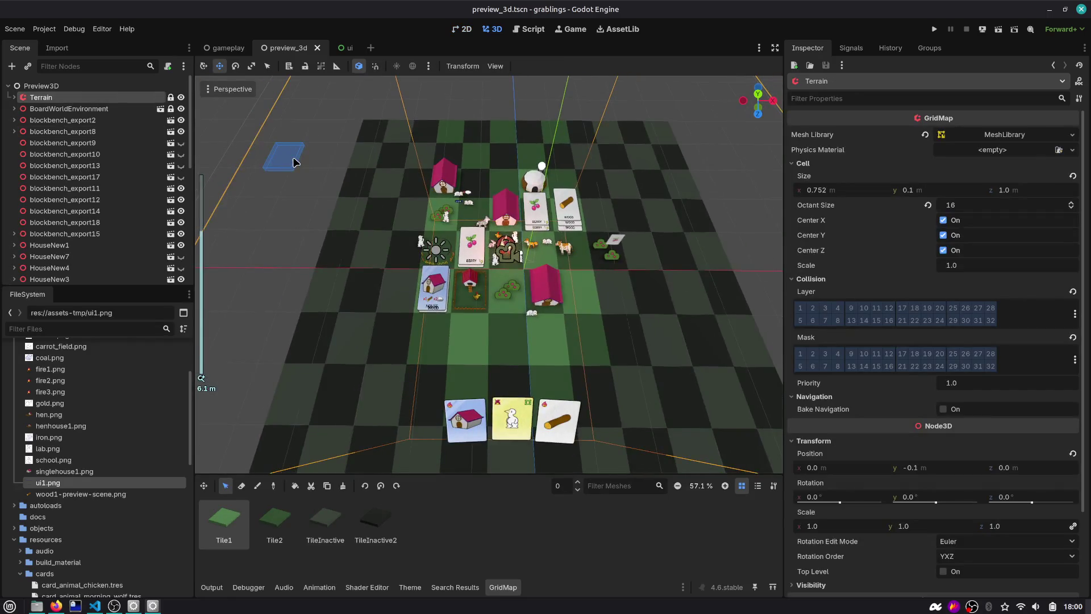
scroll(34, 239, down, 5)
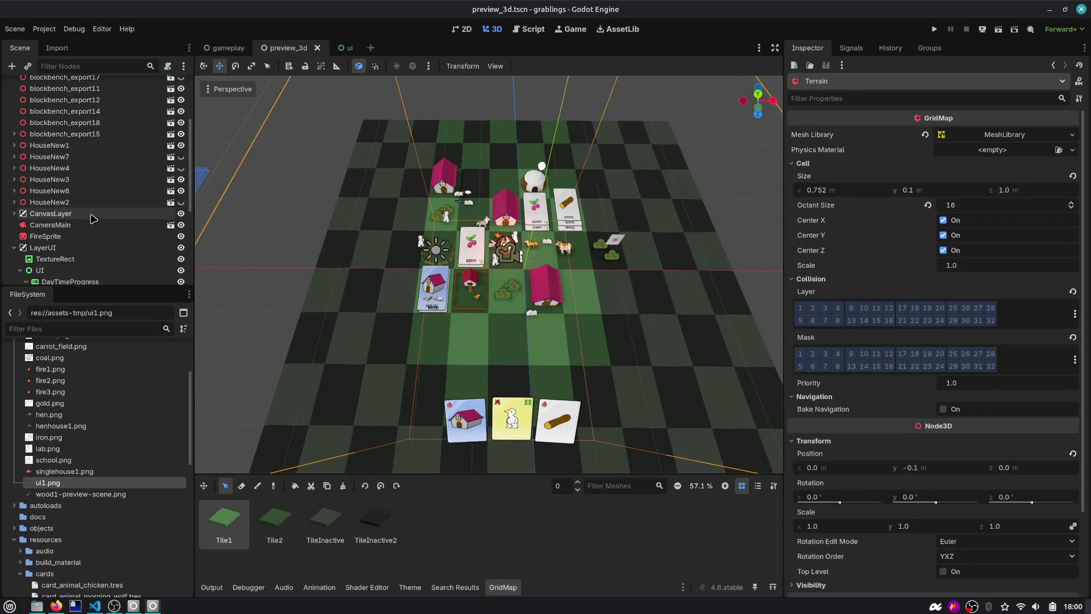
Step: Collapse the LayerUI branch and close the preview_3d scene tab
click(13, 249)
scroll(309, 250, down, 5)
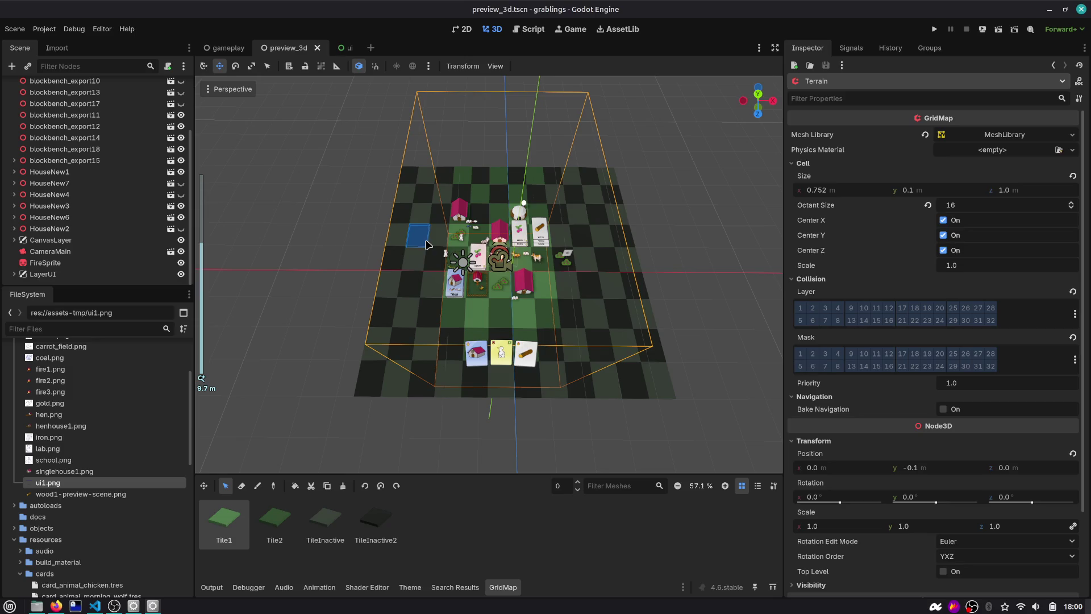
scroll(451, 221, up, 2)
scroll(452, 221, up, 2)
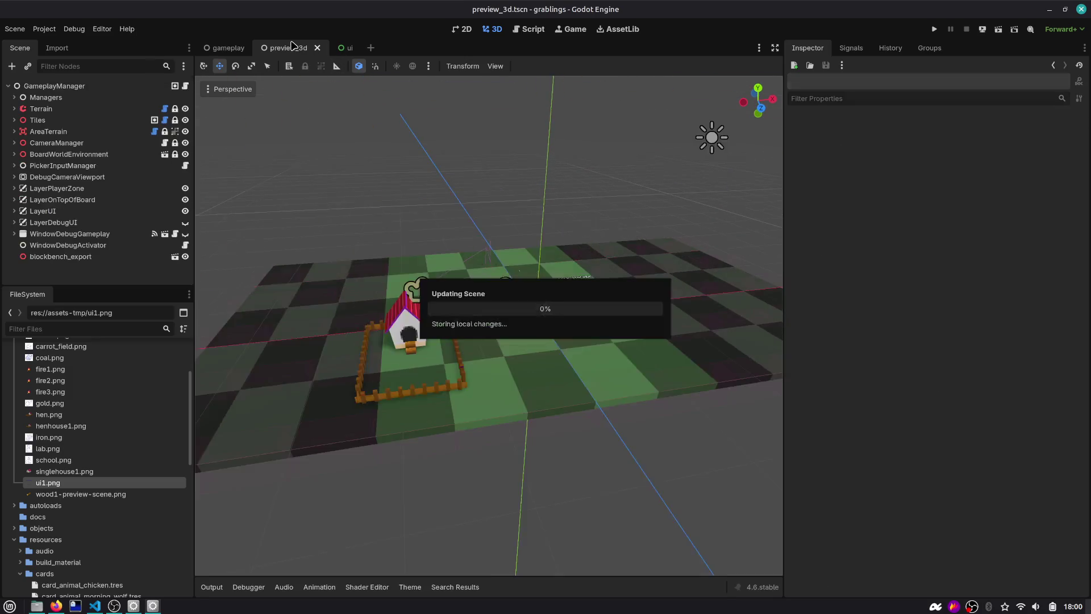
middle_click(292, 46)
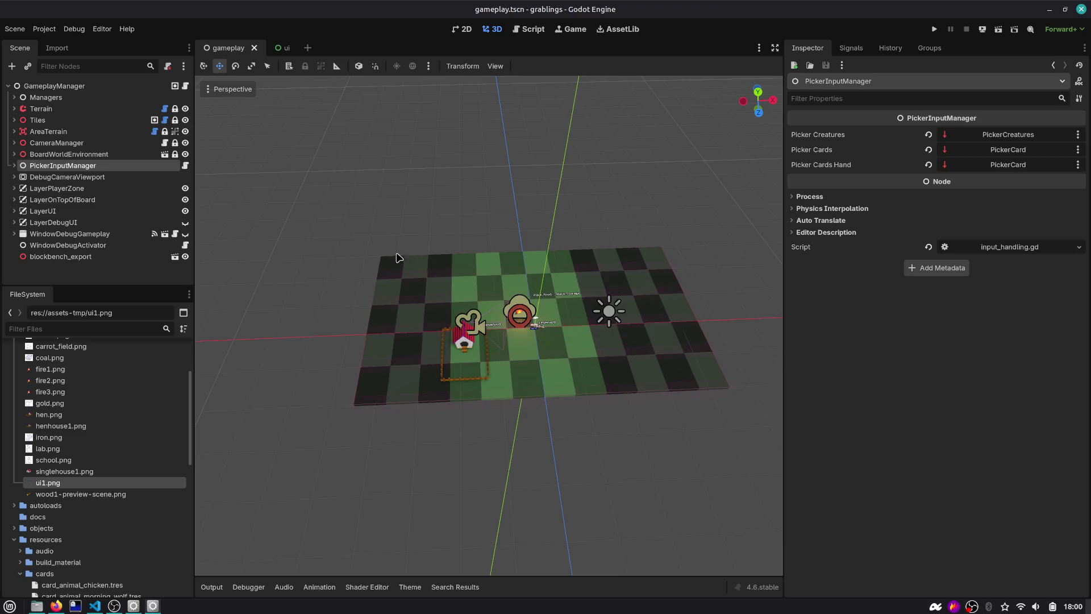
scroll(575, 320, up, 4)
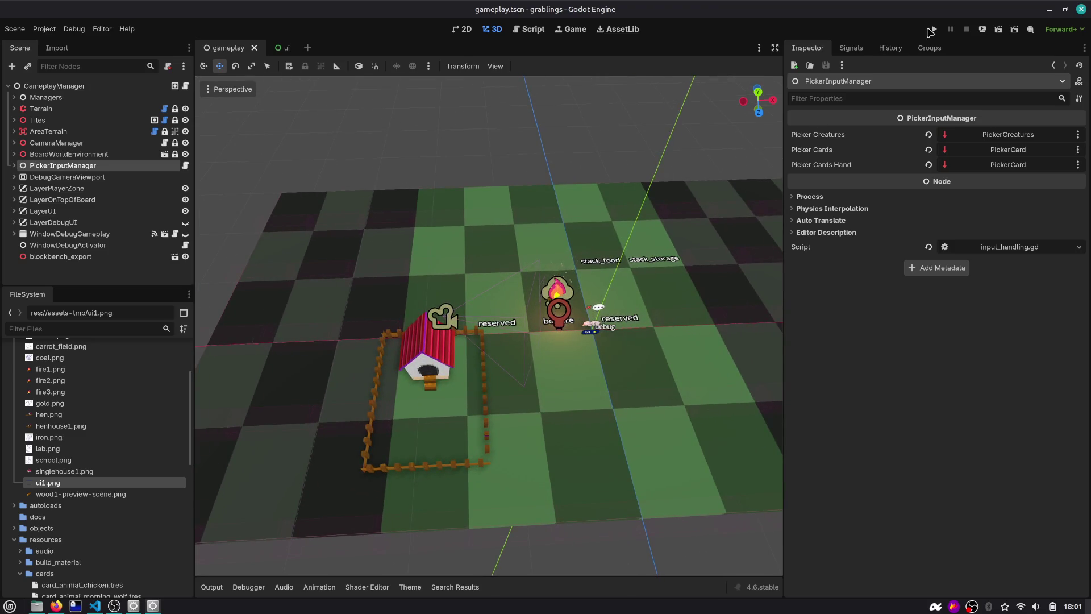
key(alt+Tab)
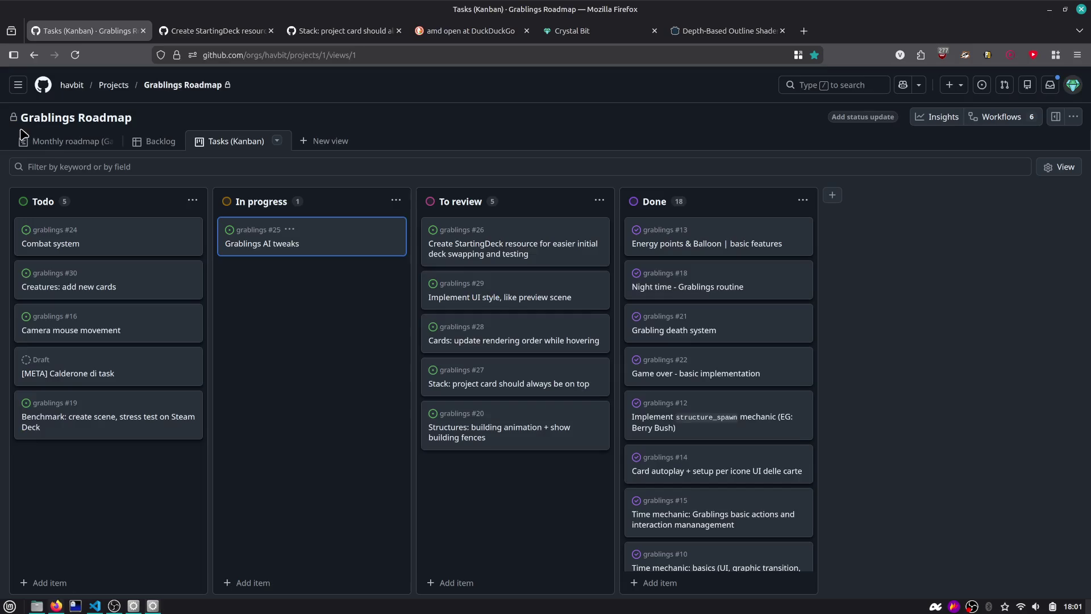
Step: Open Grablings AI tweaks issue #25 and read its dinner-time bonfire task
click(288, 245)
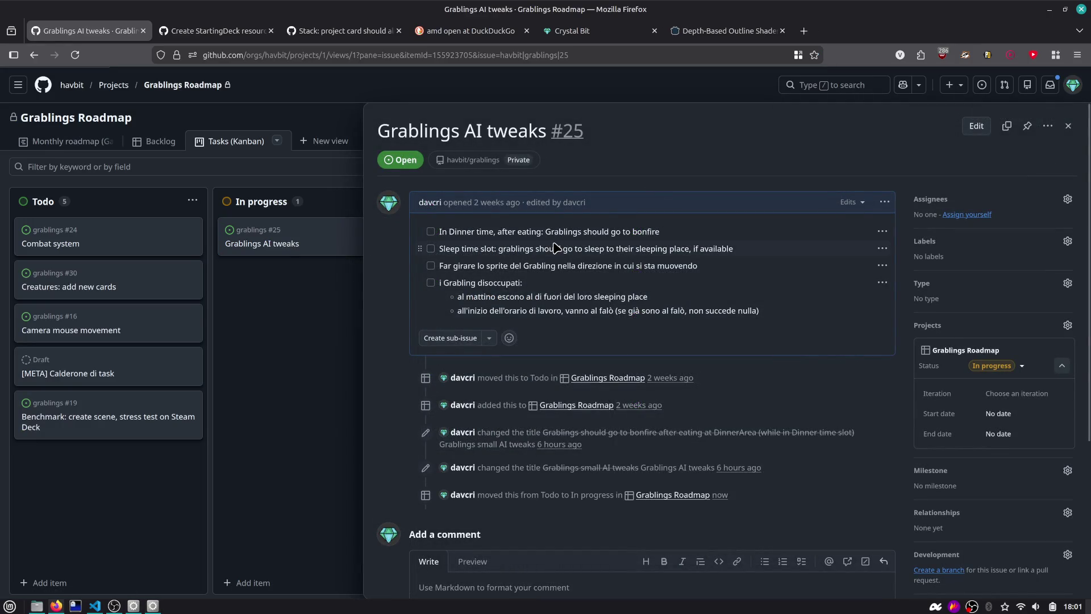
drag(456, 231, 676, 237)
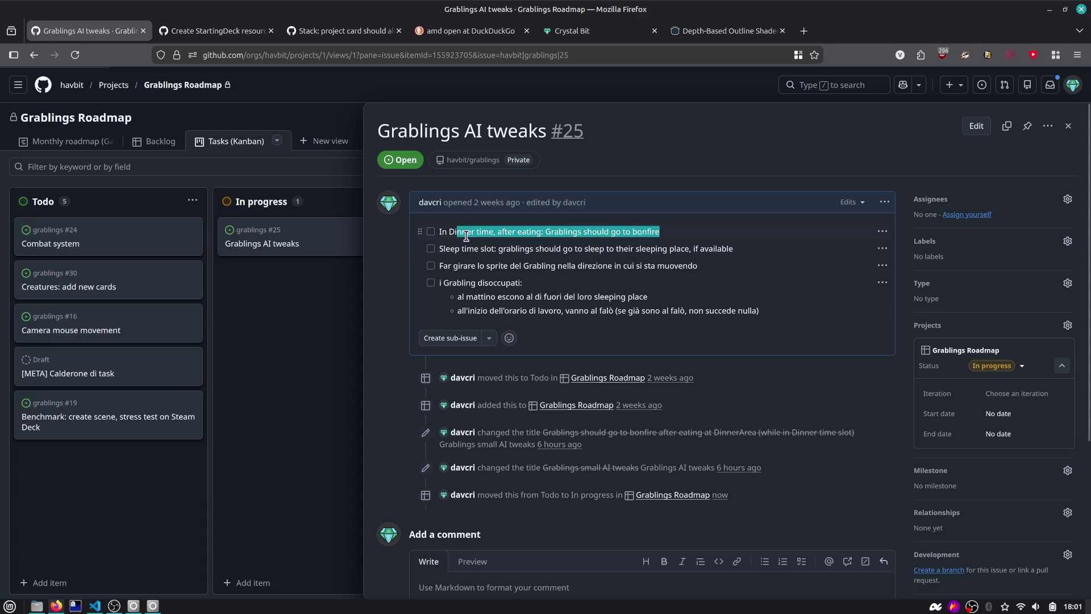
drag(507, 234, 652, 235)
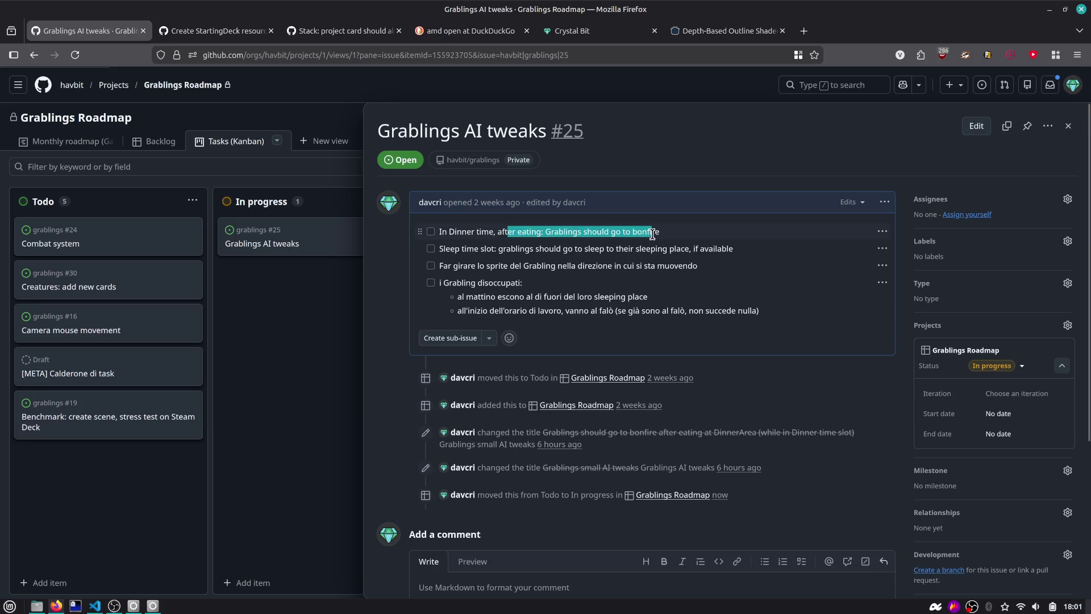
click(591, 243)
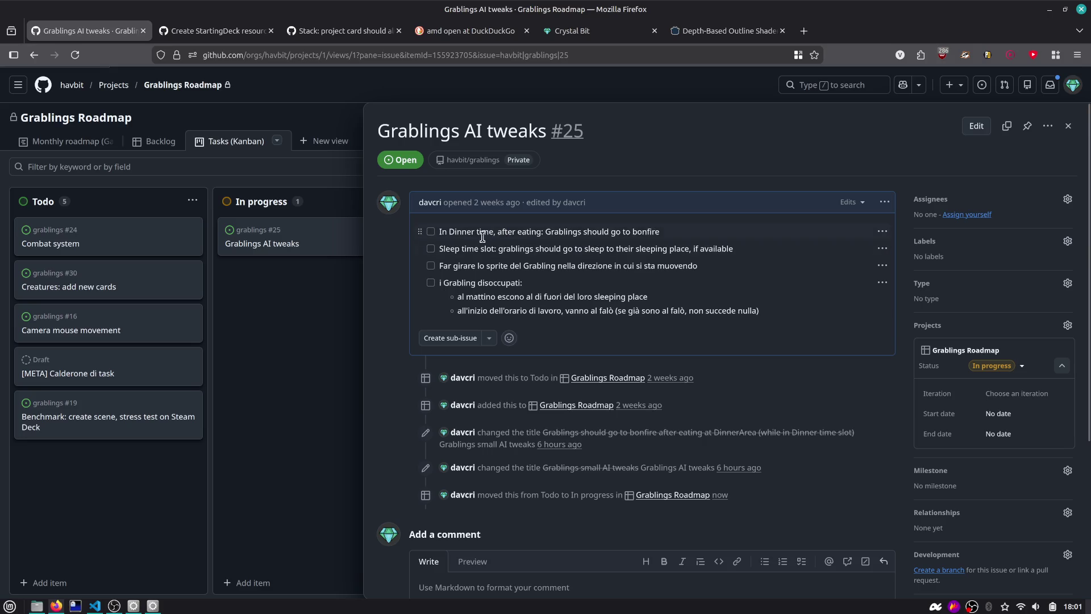
key(alt+Tab)
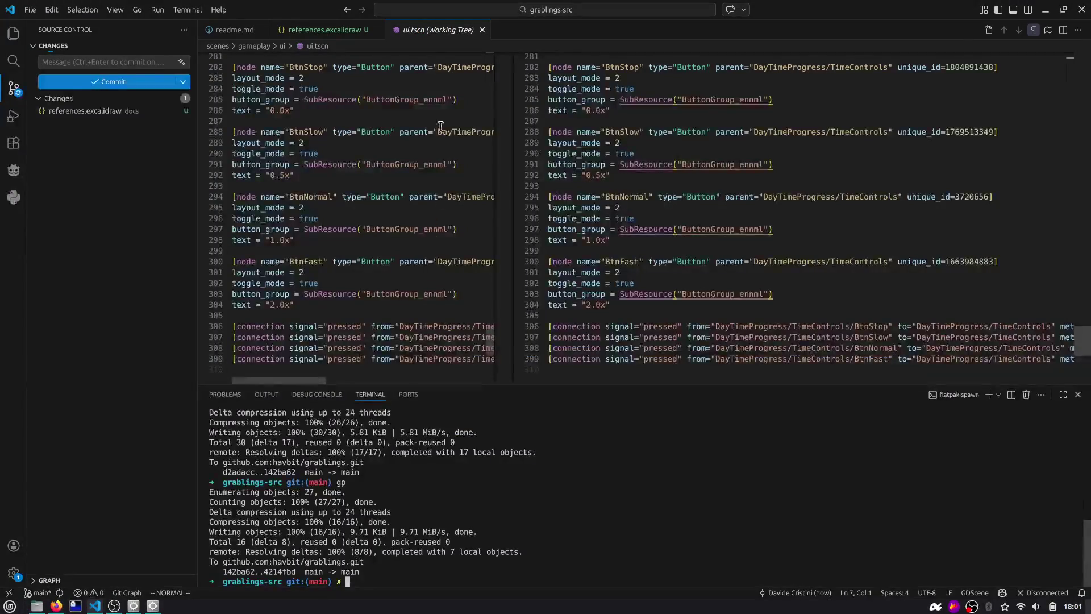
Step: Run the game and pile rock, house and wood cards onto stack_storage
key(alt+Tab)
key(alt+Tab)
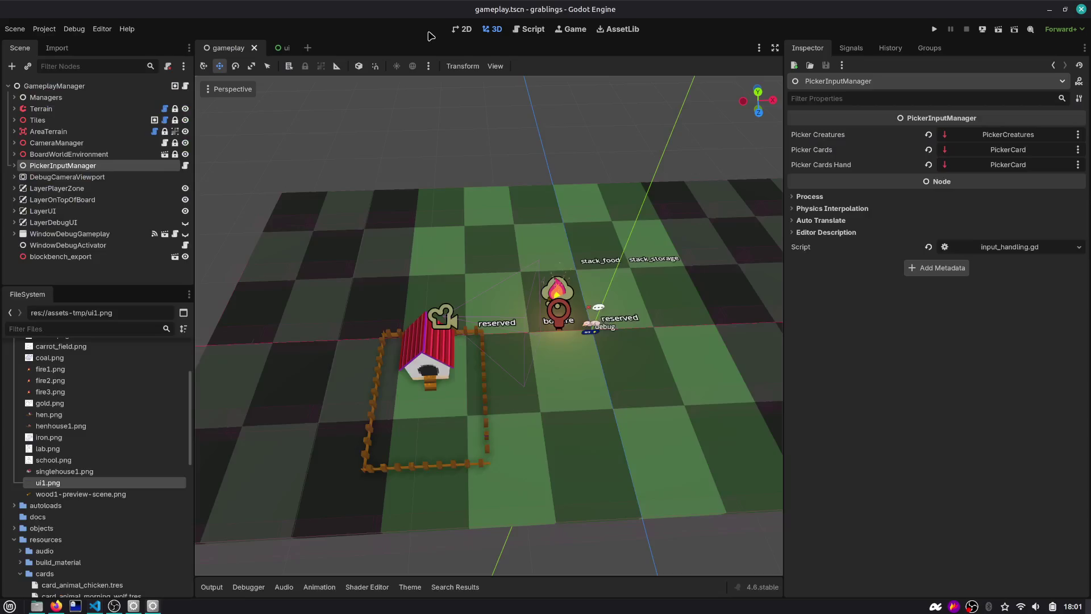
scroll(671, 157, down, 5)
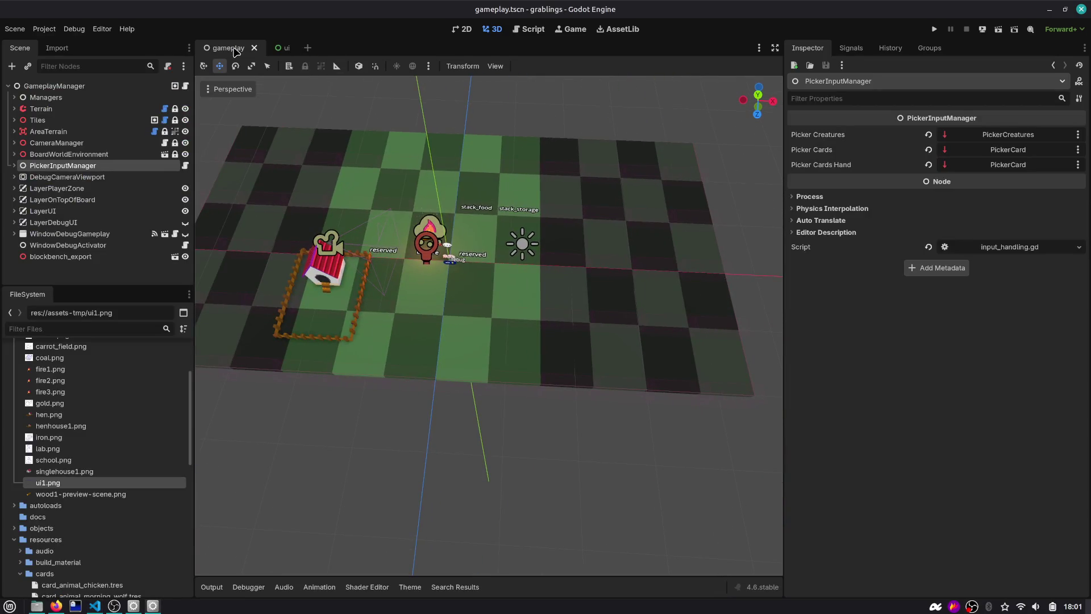
key(F5)
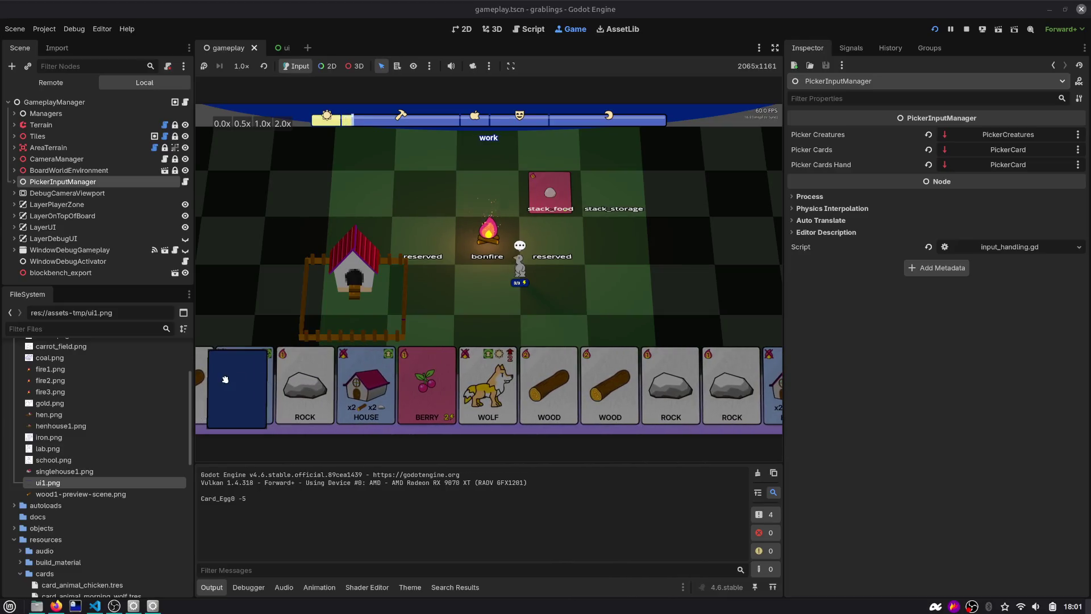
click(295, 377)
click(428, 385)
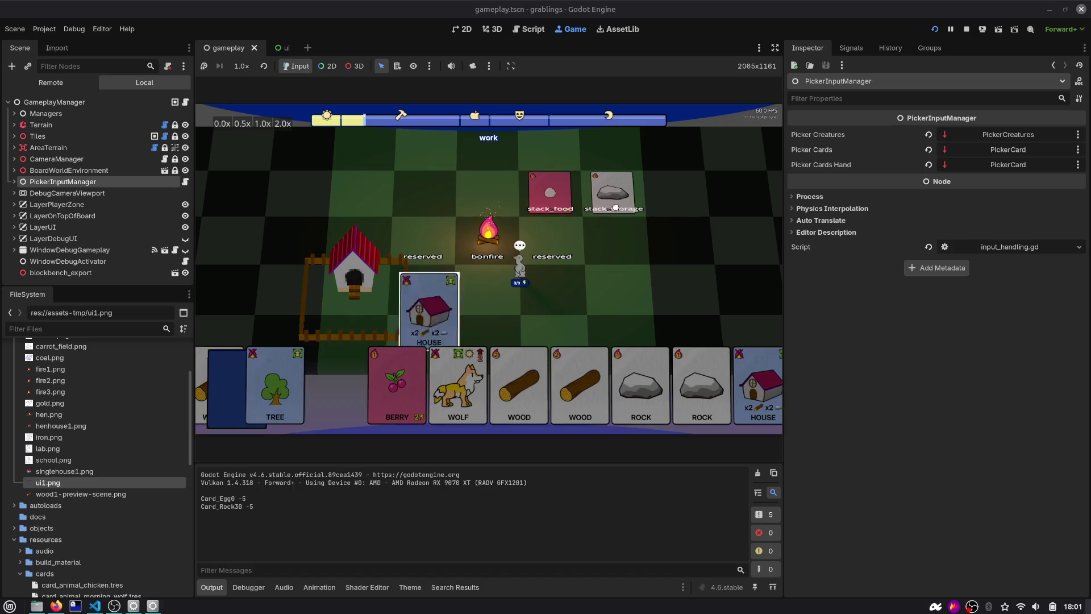
click(549, 386)
click(606, 210)
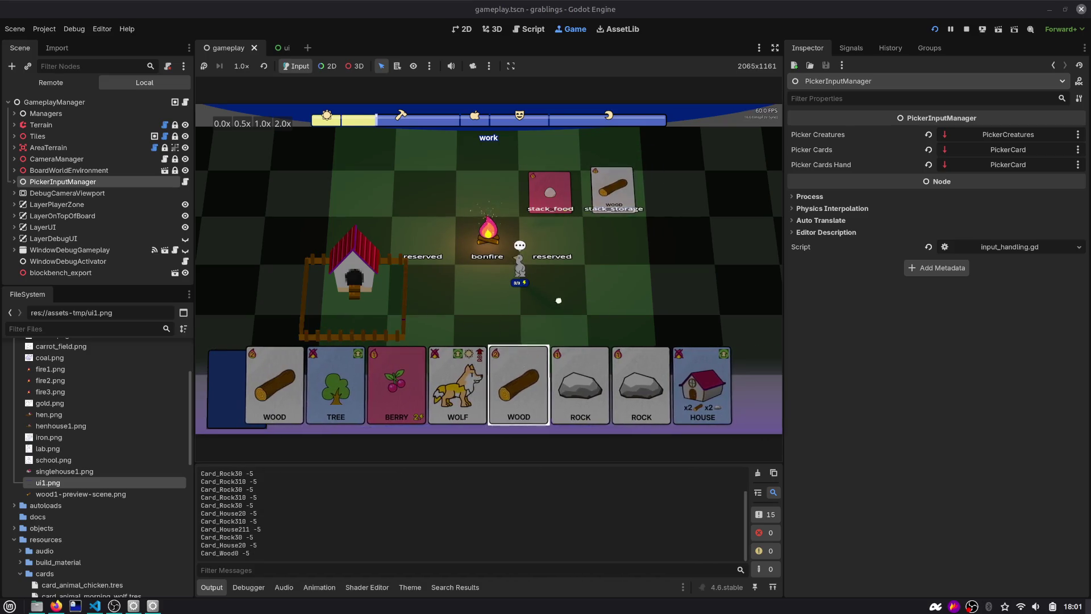
click(610, 202)
click(617, 193)
click(621, 186)
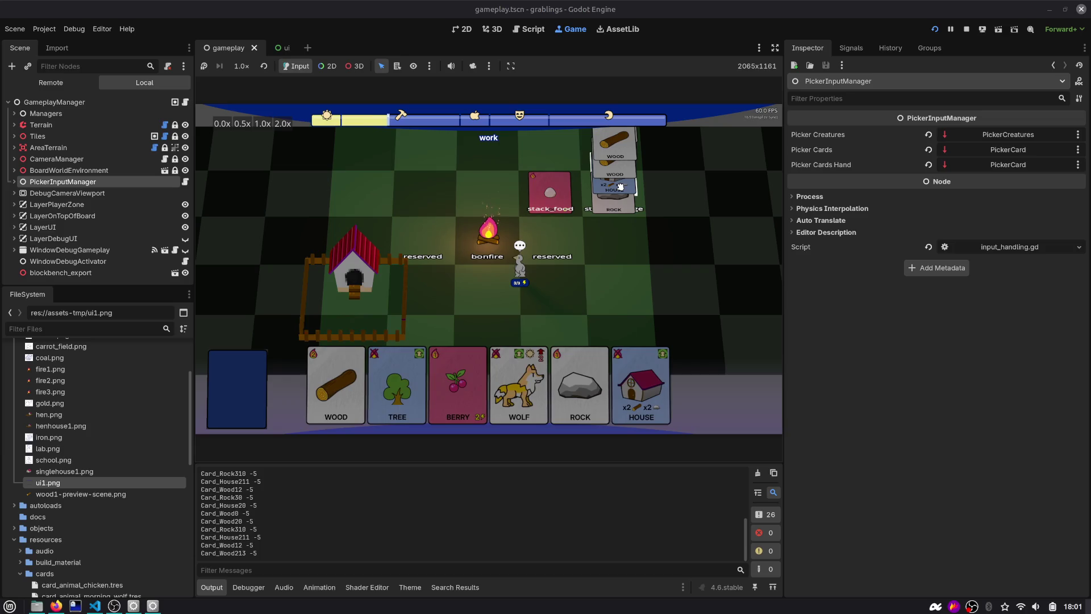
click(625, 188)
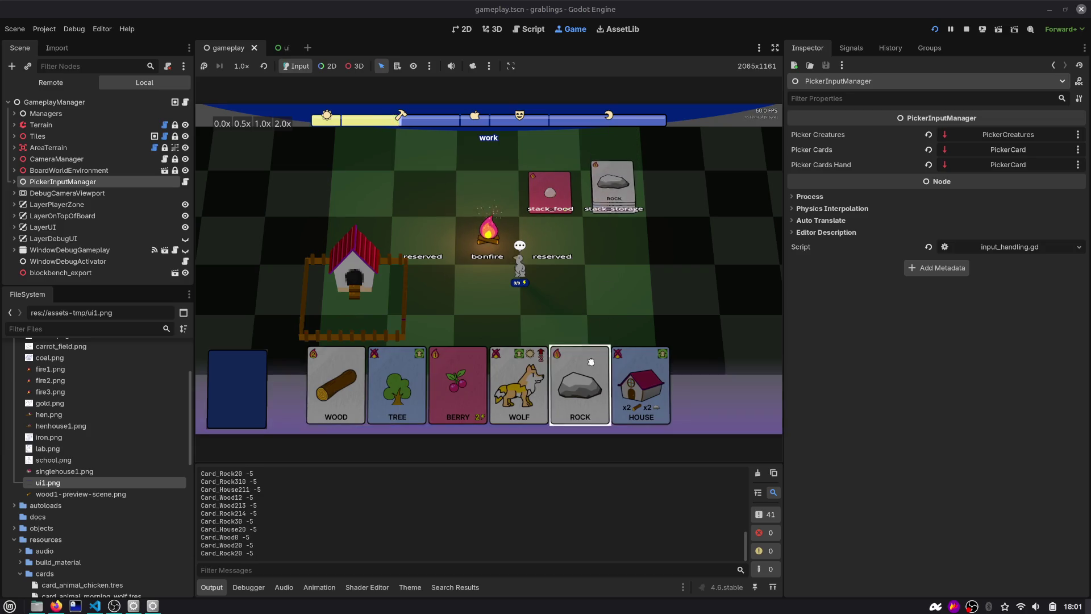
click(631, 188)
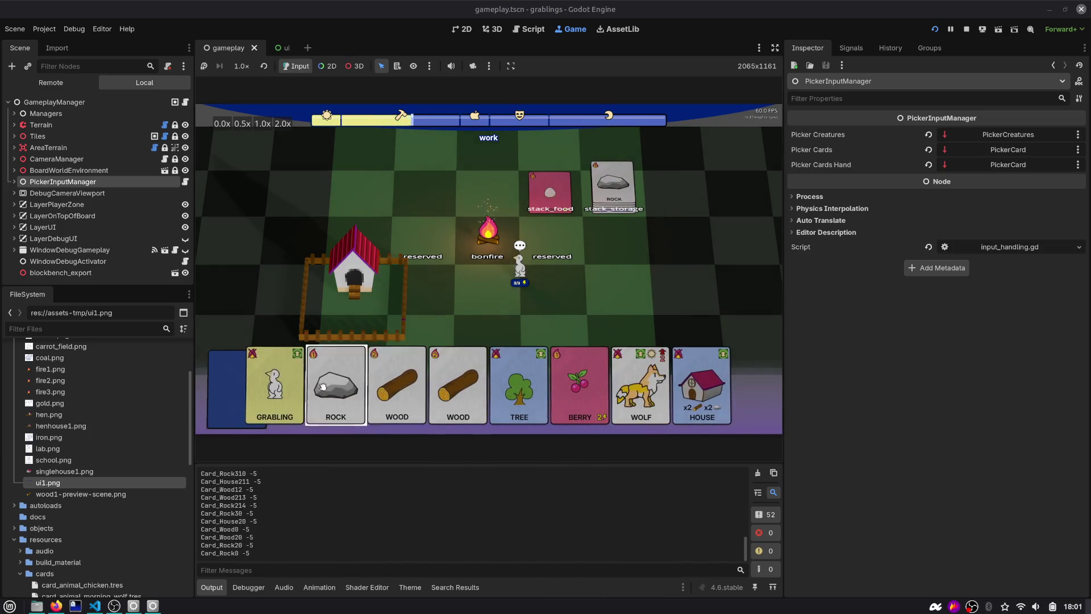
Step: Filter files by 'deck', open deck_1.tres, and move card_grabling.tres from index 15 to 2
click(91, 329)
text(deck)
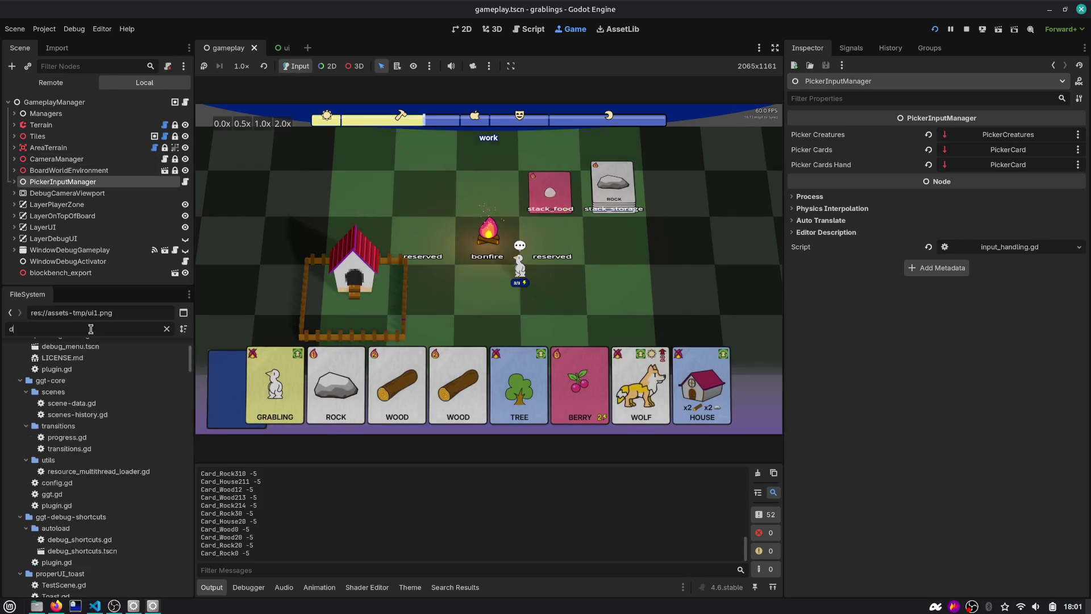
double_click(60, 439)
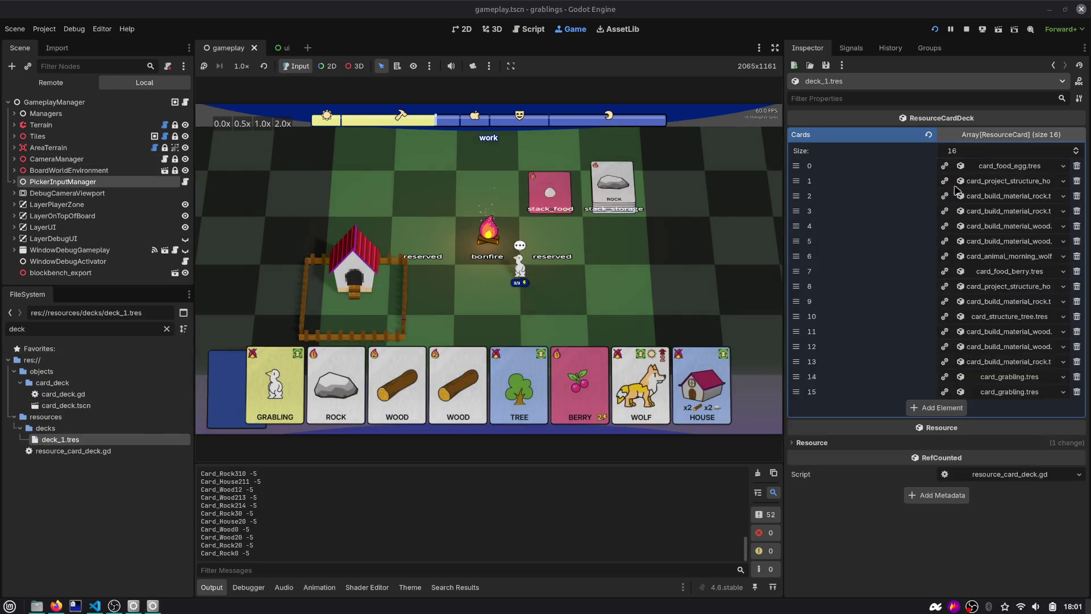
drag(796, 391, 796, 180)
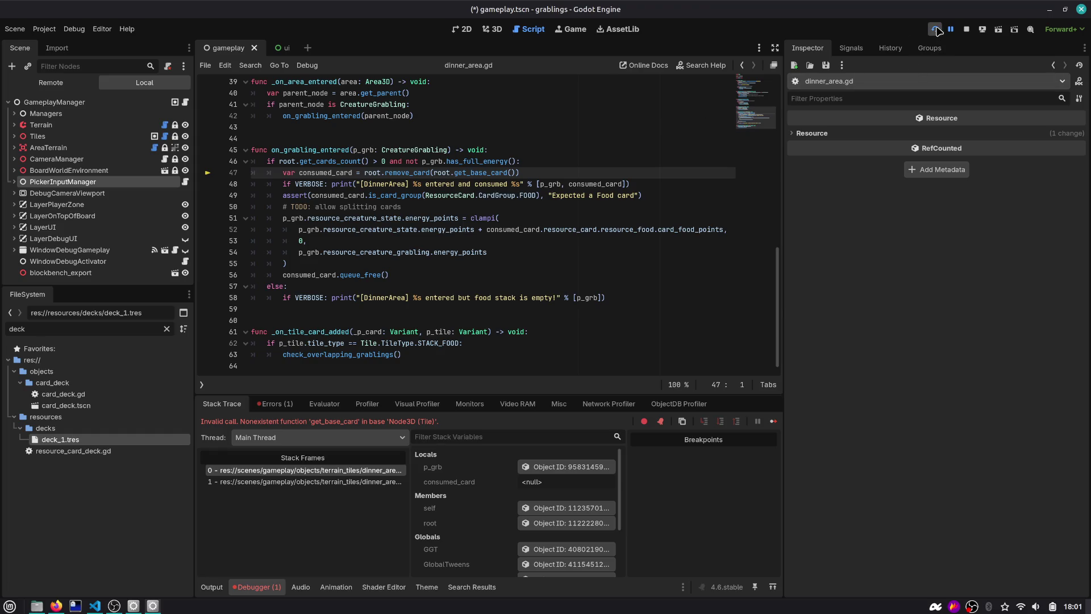
Step: Inspect the failing root.get_base_card call on line 47 of dinner_area.gd
double_click(387, 169)
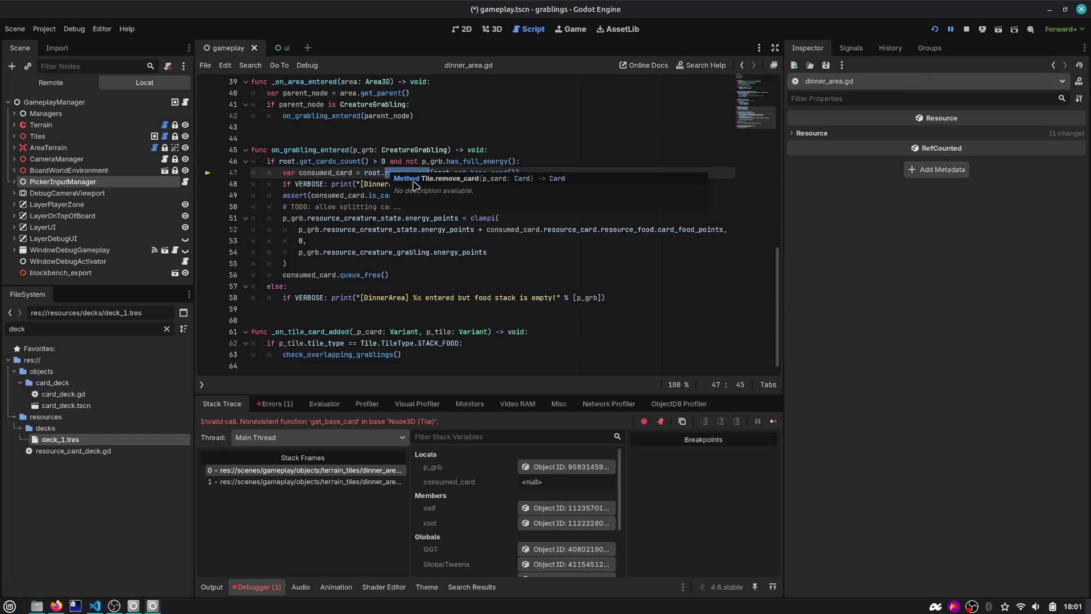
click(414, 172)
ctrl+click(450, 176)
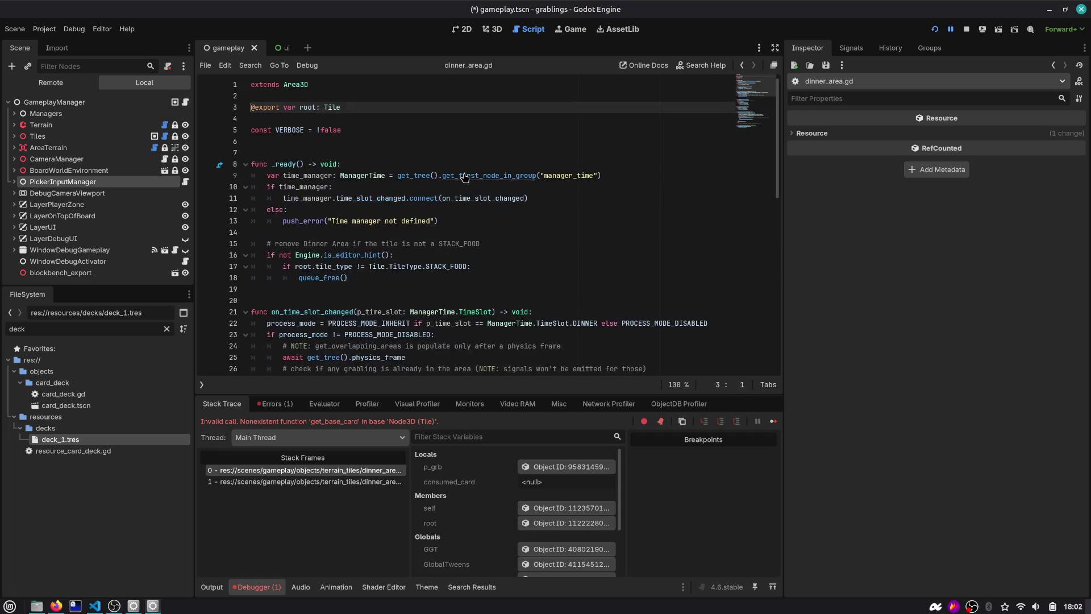
click(743, 65)
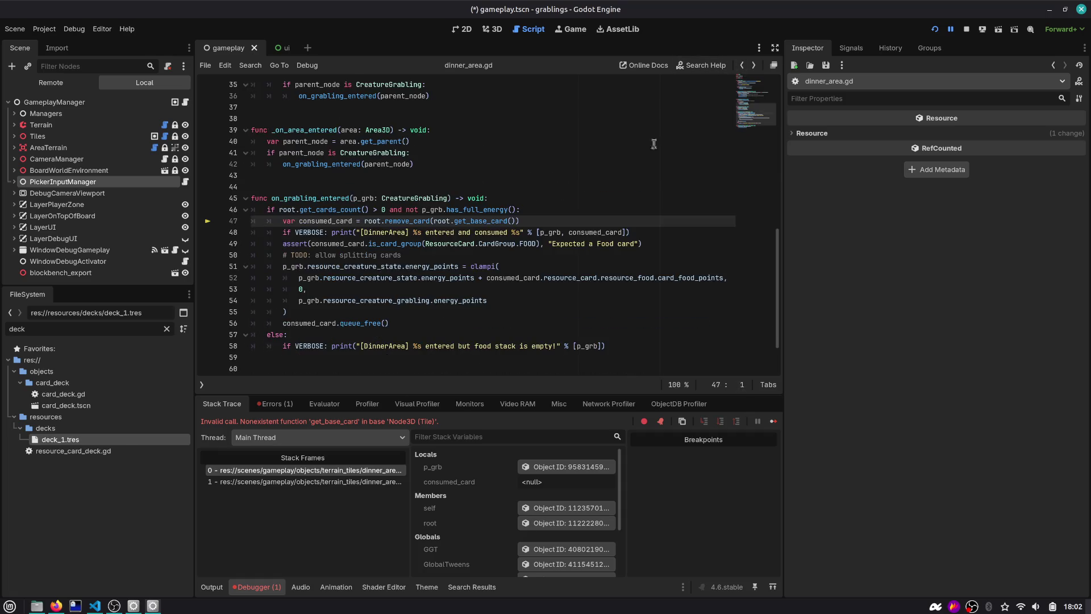
double_click(484, 222)
key(ctrl+shift+f)
key(Escape)
double_click(442, 221)
Step: Try adding a var line under the function header, then remove it again
click(518, 198)
key(Return)
text(var)
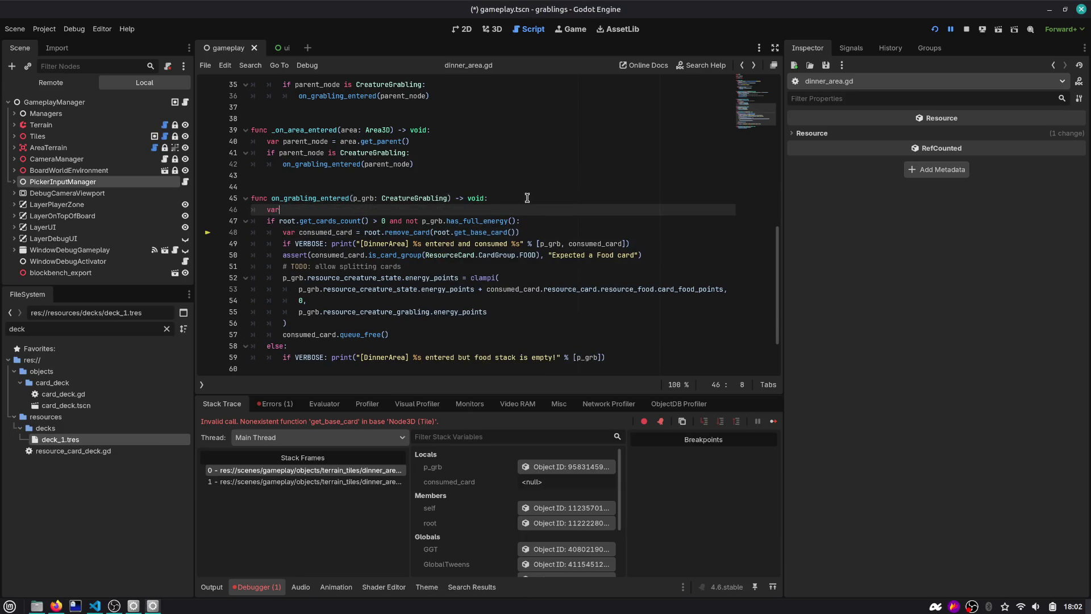
key(ctrl+shift+k)
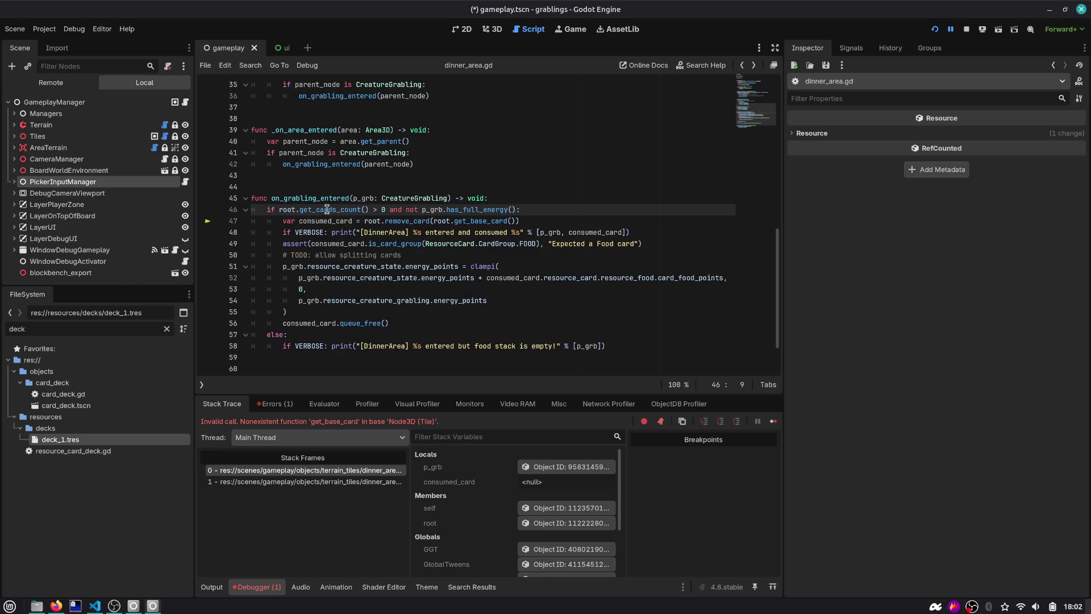
text(t)
scroll(618, 148, up, 10)
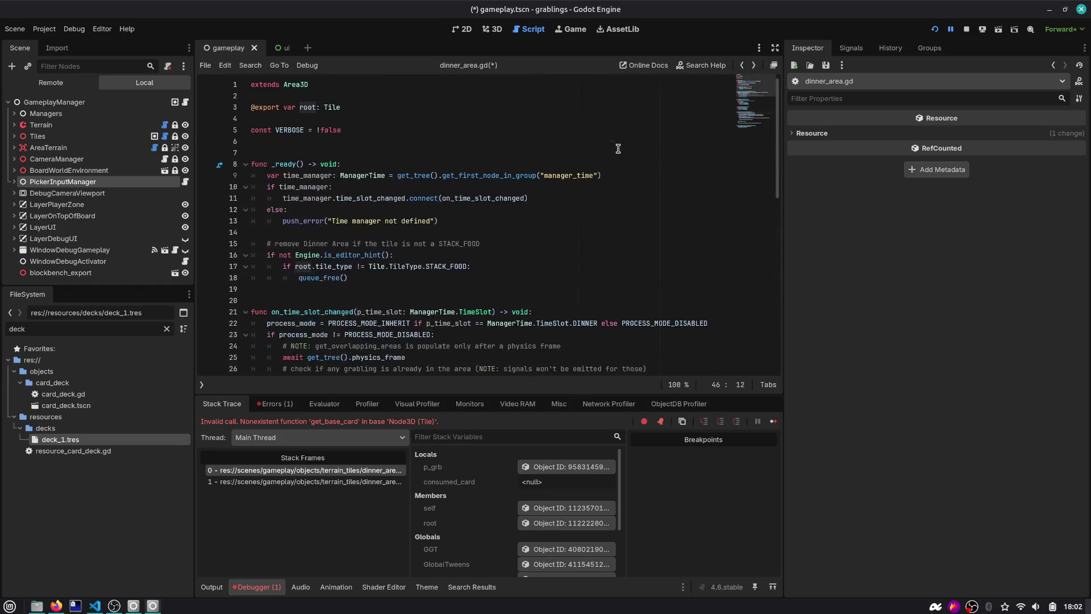
scroll(362, 148, down, 12)
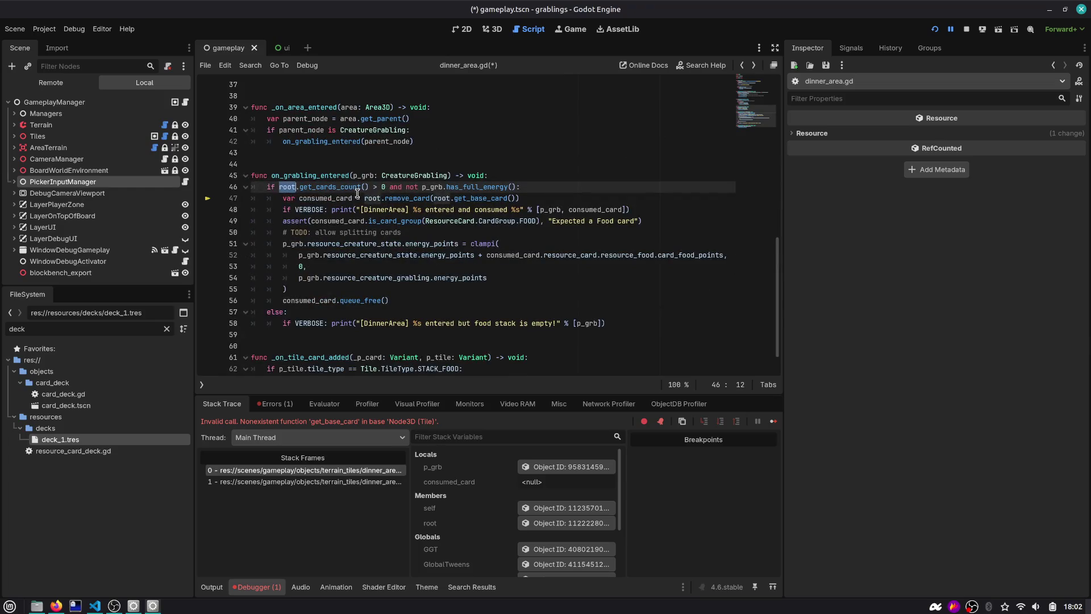
Step: Follow root to its Tile class to open tile.gd, then stop the running game
click(449, 199)
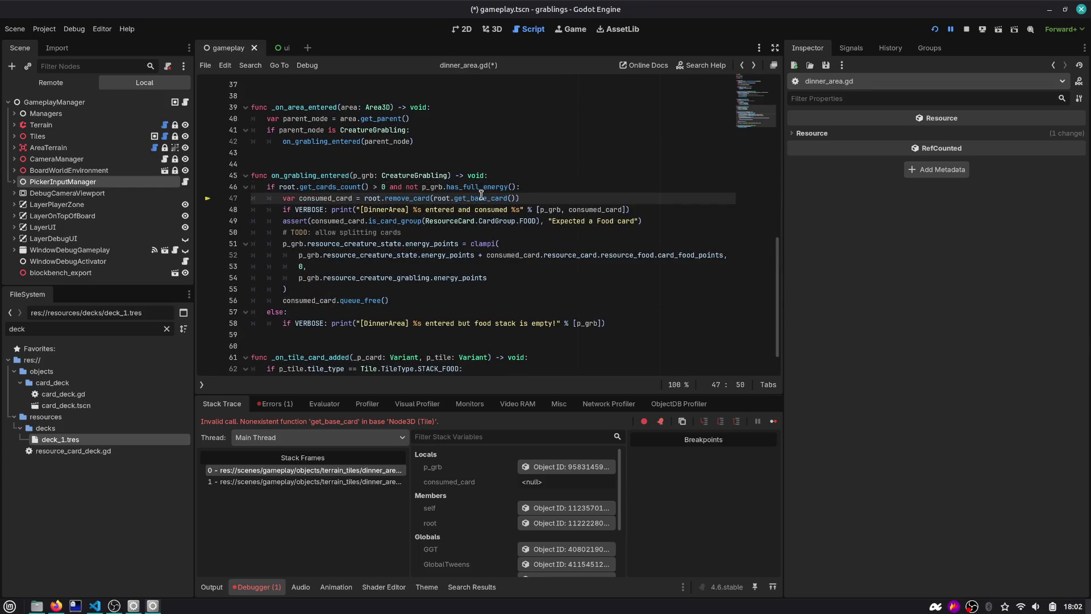
double_click(481, 199)
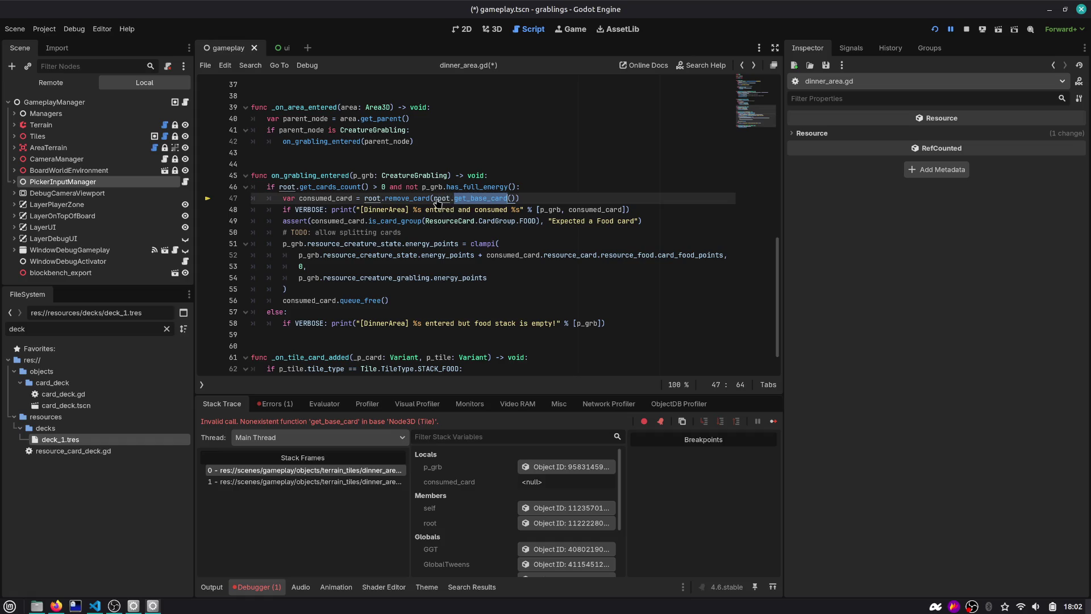
ctrl+click(438, 200)
ctrl+click(329, 108)
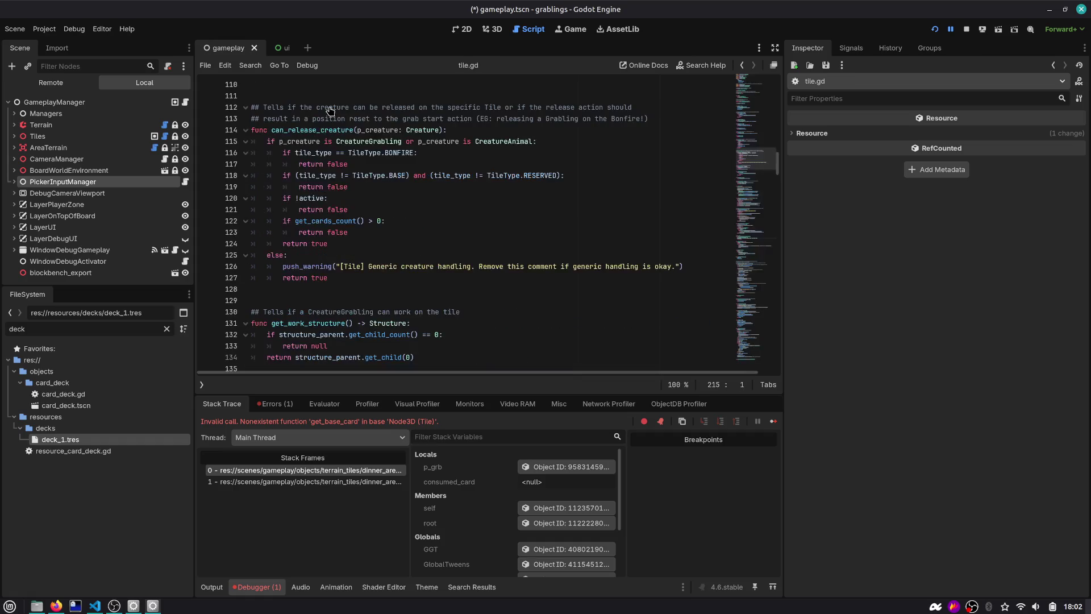
click(375, 143)
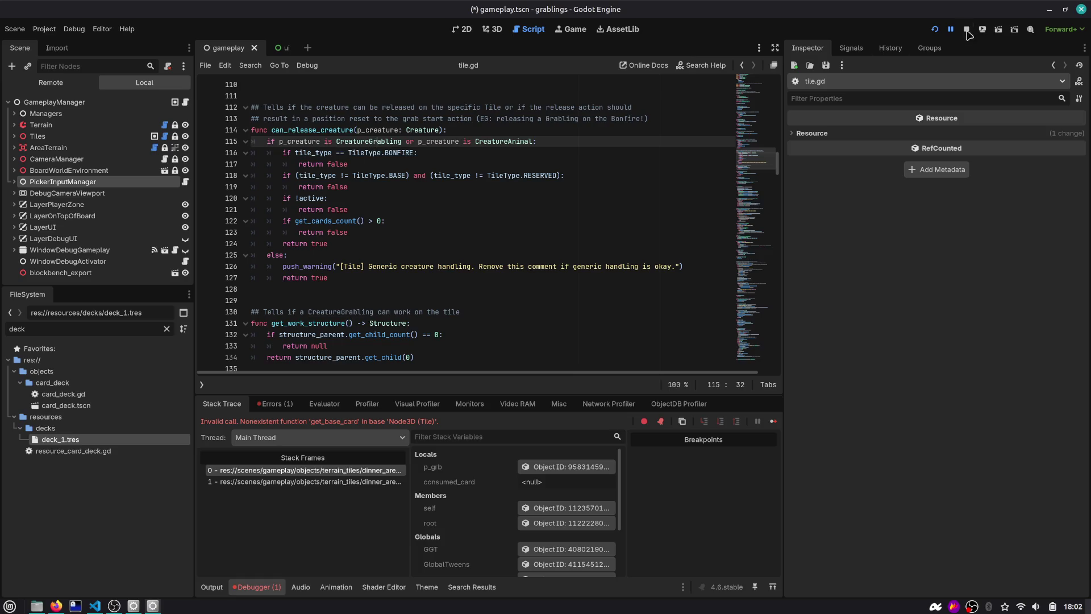
click(967, 29)
click(550, 163)
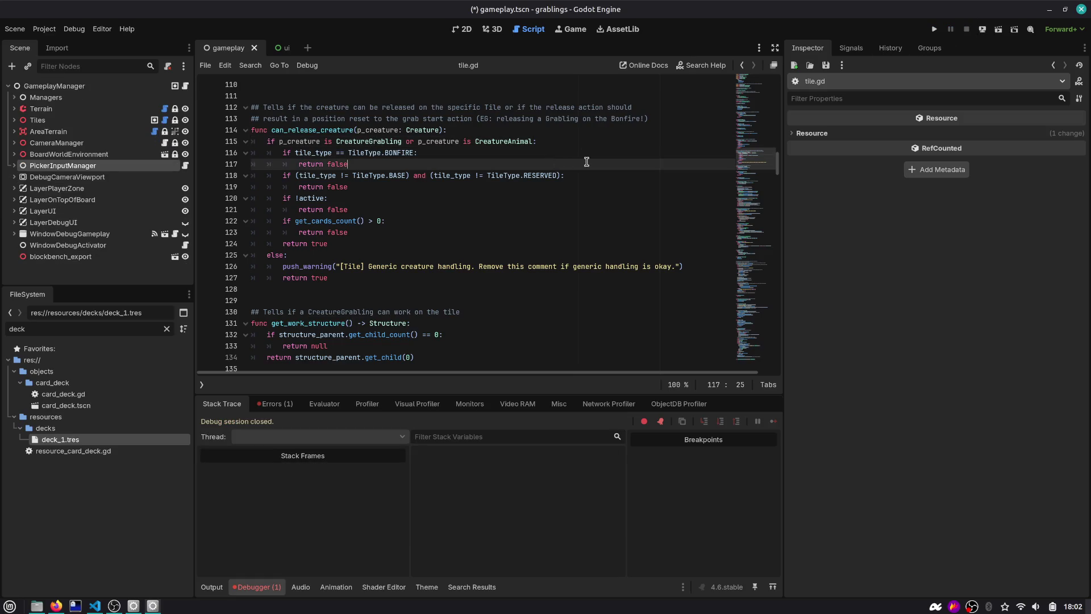
Step: Replace get_base_card on line 47 with a root.asdasdas() call and save
key(alt+Left)
key(alt+Left)
key(alt+Left)
key(alt+Left)
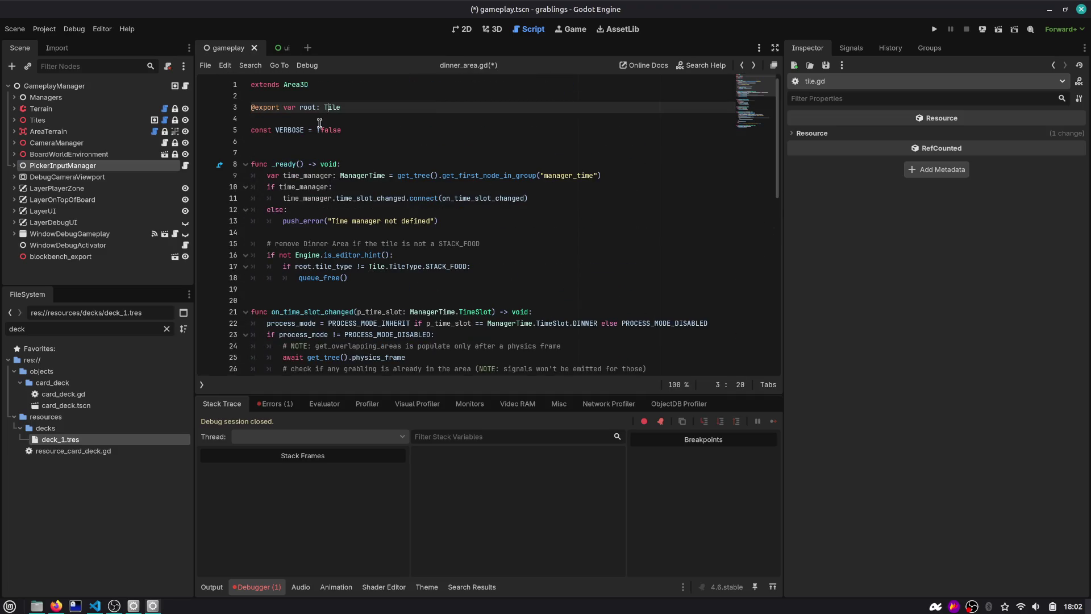
double_click(307, 107)
scroll(453, 250, down, 9)
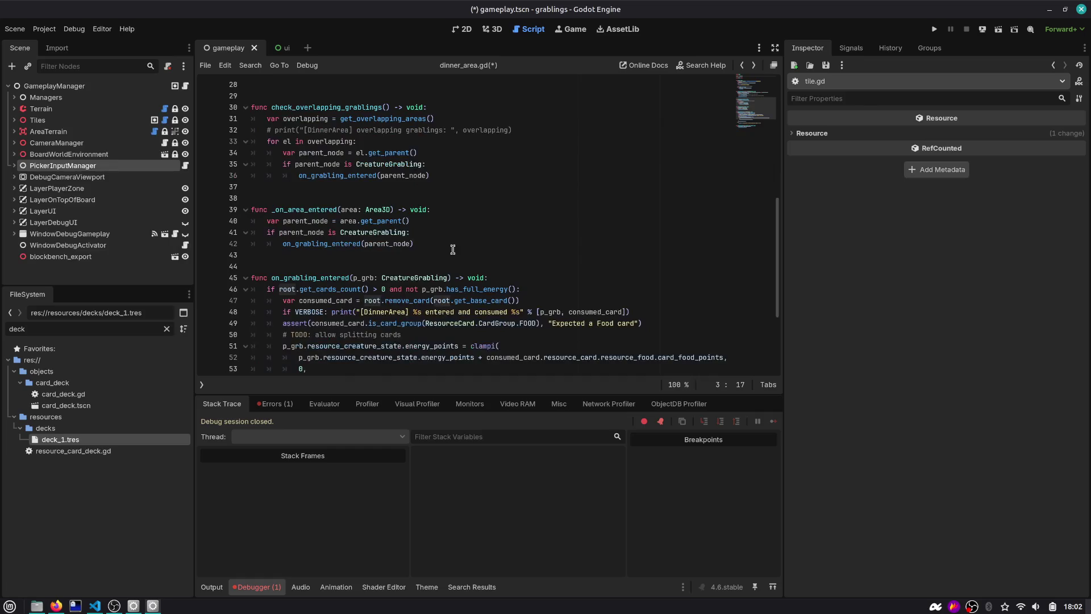
scroll(453, 250, down, 4)
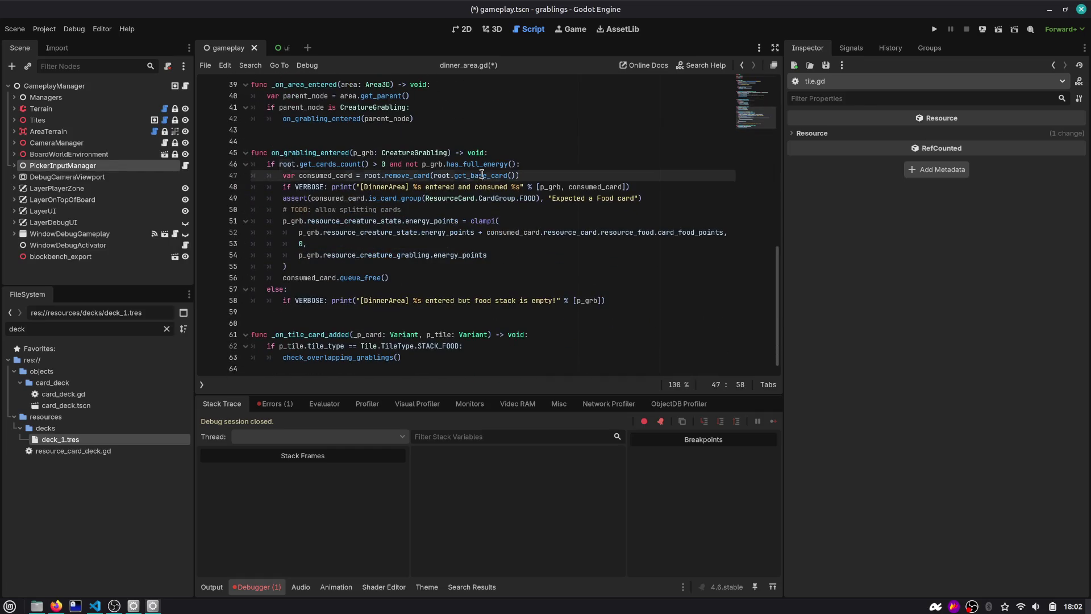
double_click(482, 176)
text(get)
text(_pro)
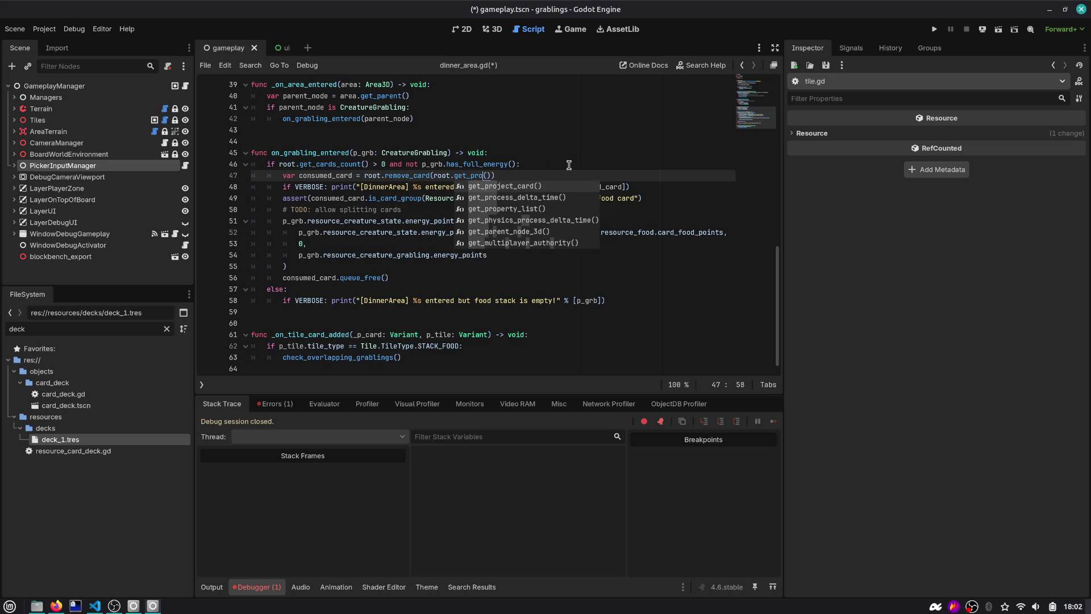
key(Return)
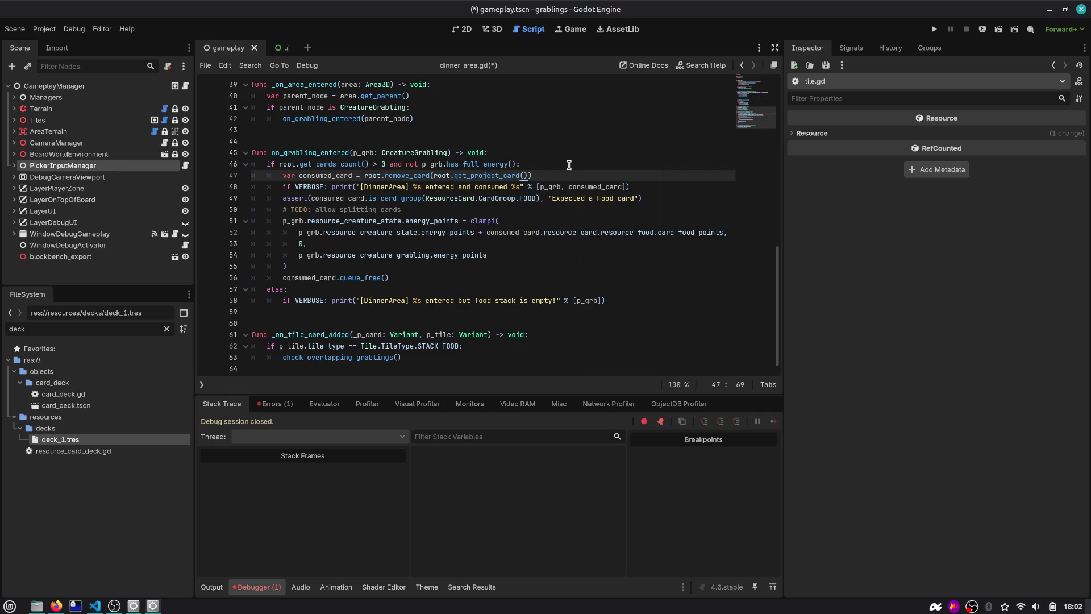
key(Left)
key(Left)
key(ctrl+shift+Left)
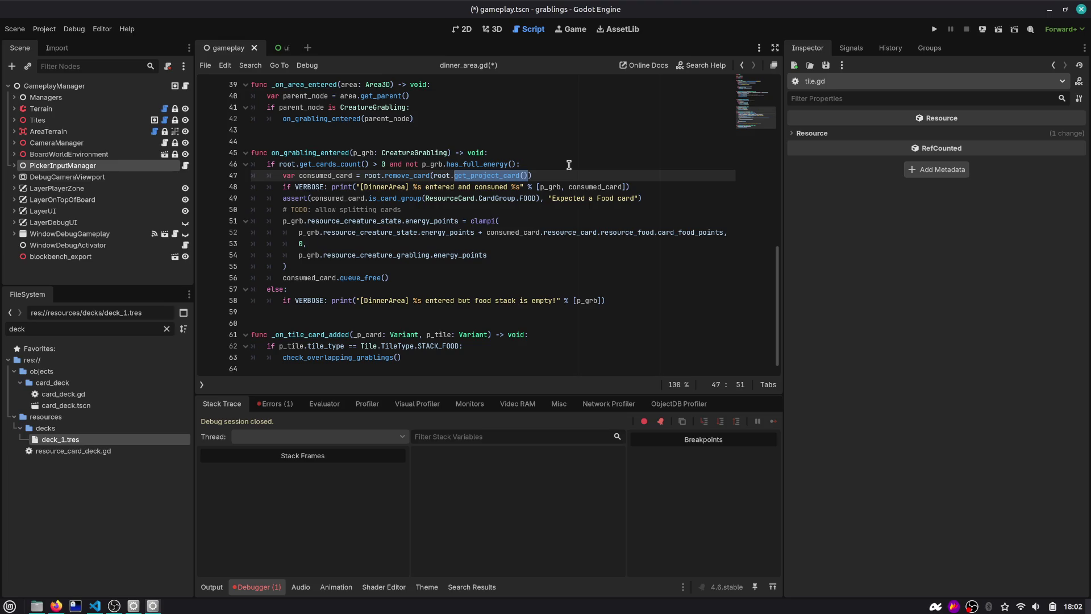
text(asdasdas())
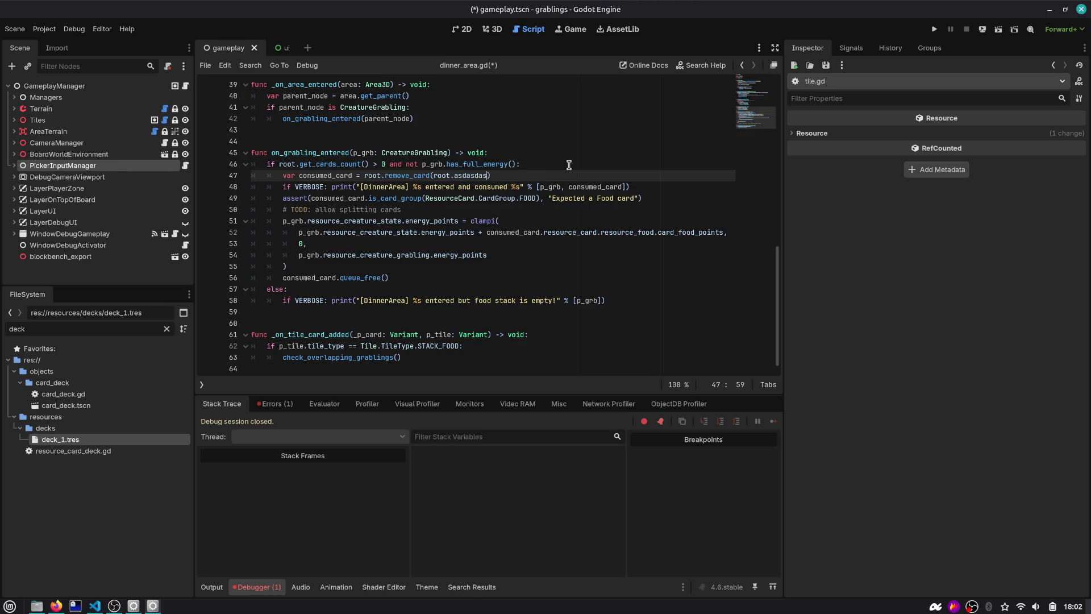
key(ctrl+s)
Step: Add a root.ciao() line at the start of on_grabling_entered and save
click(573, 163)
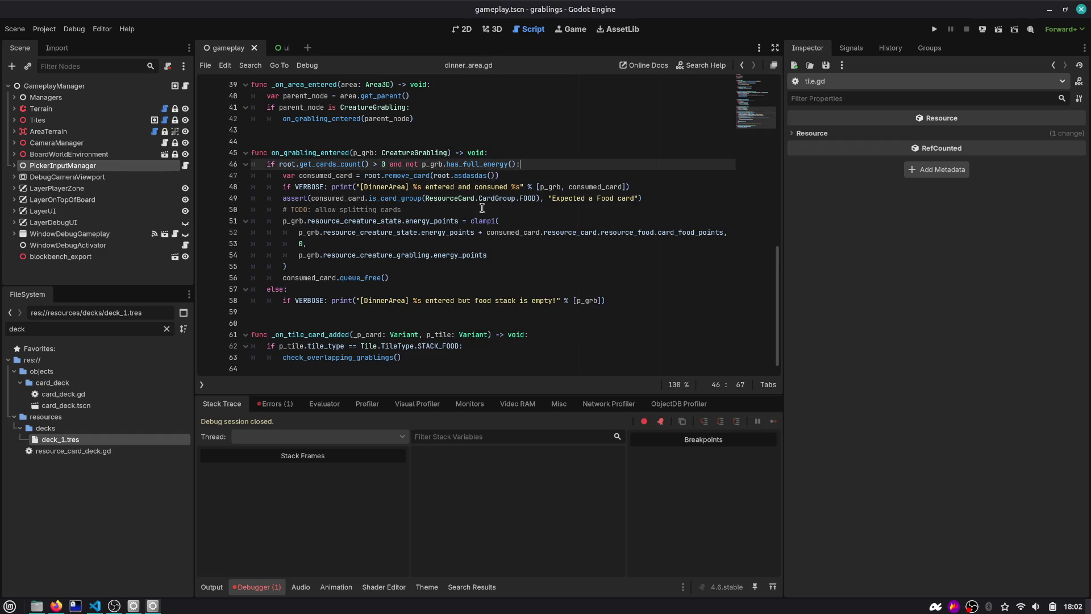
click(482, 208)
double_click(369, 176)
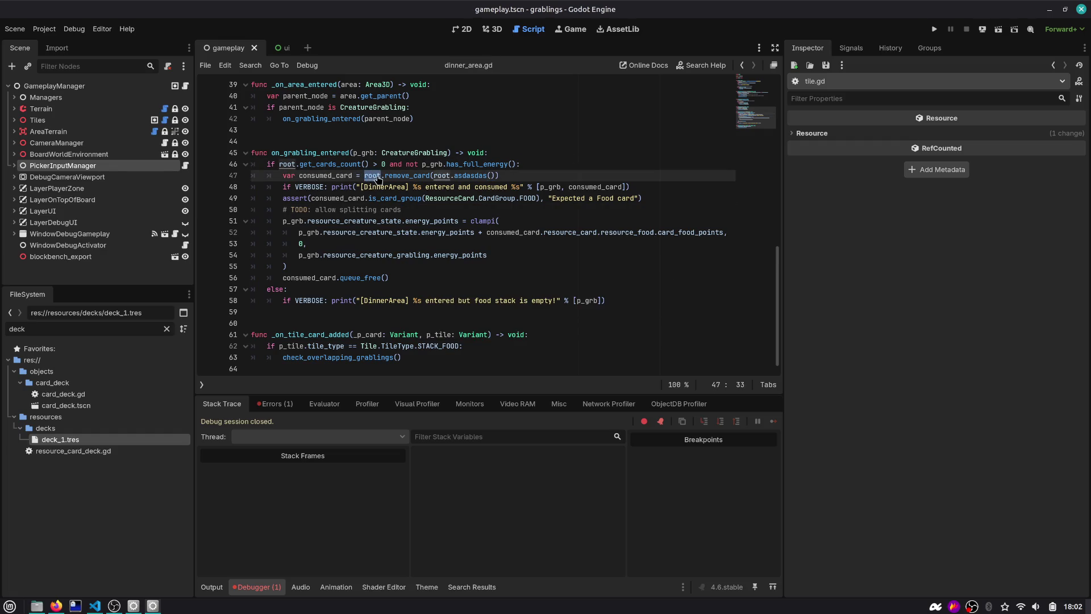
click(503, 154)
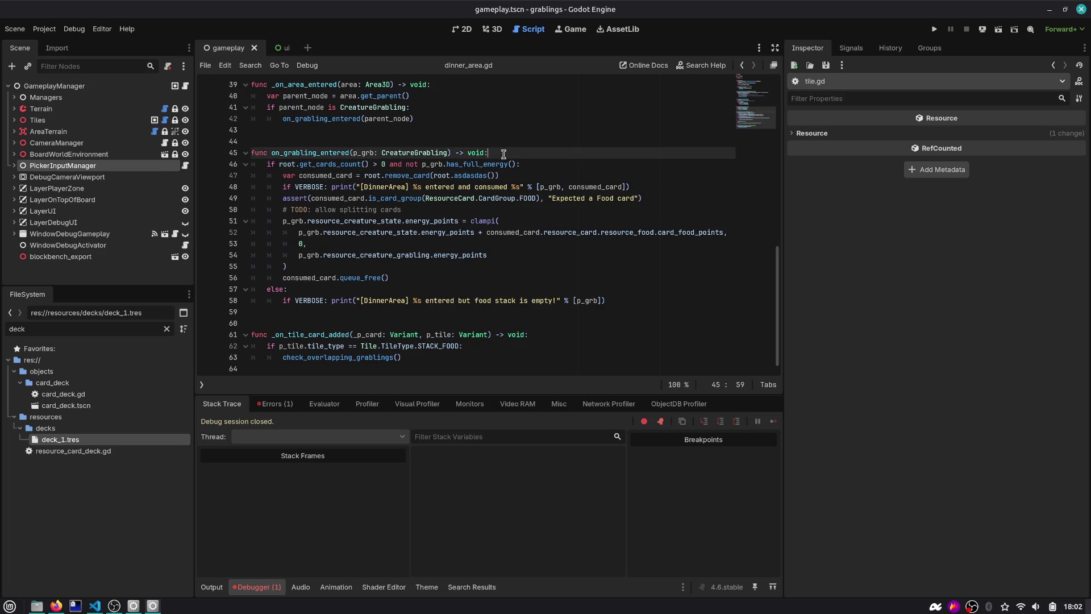
key(Return)
text(root.ciao())
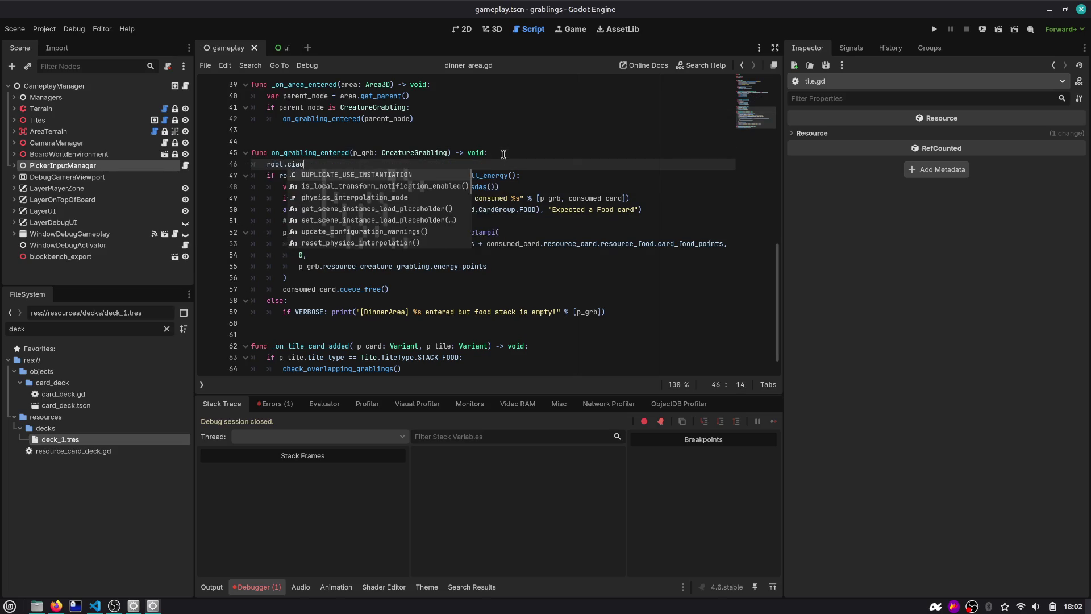
key(ctrl+s)
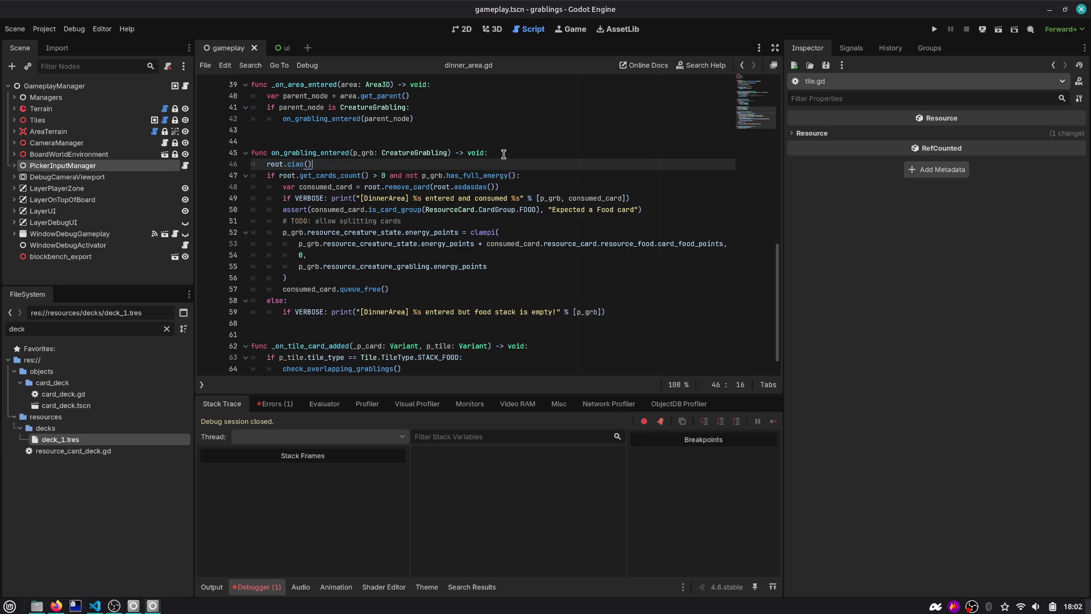
Step: Clear the logged errors in the Errors tab and reopen the grablings project
click(265, 586)
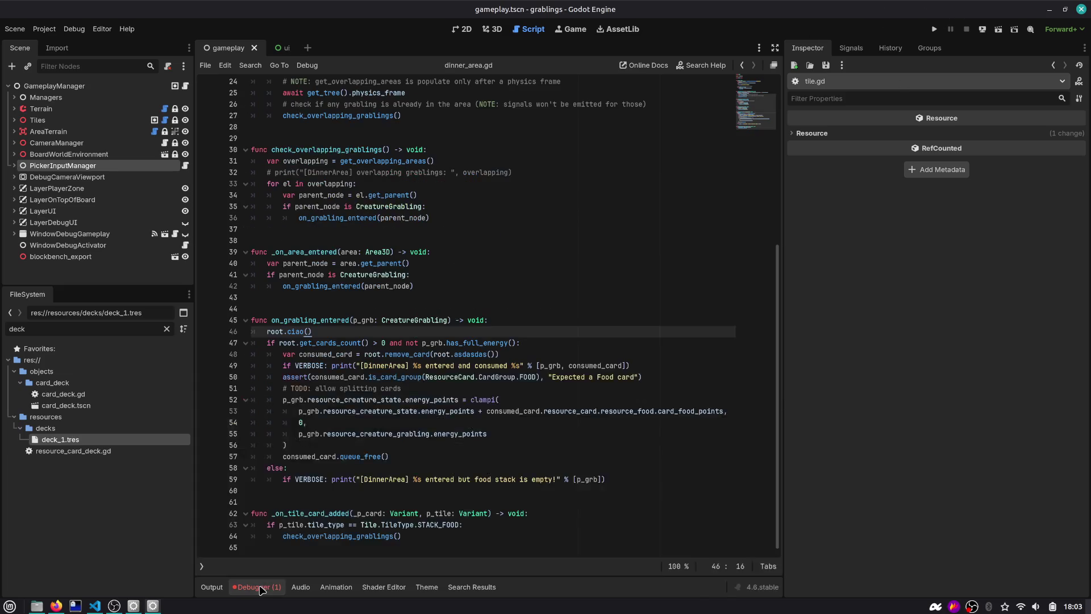
click(265, 585)
click(275, 403)
click(765, 423)
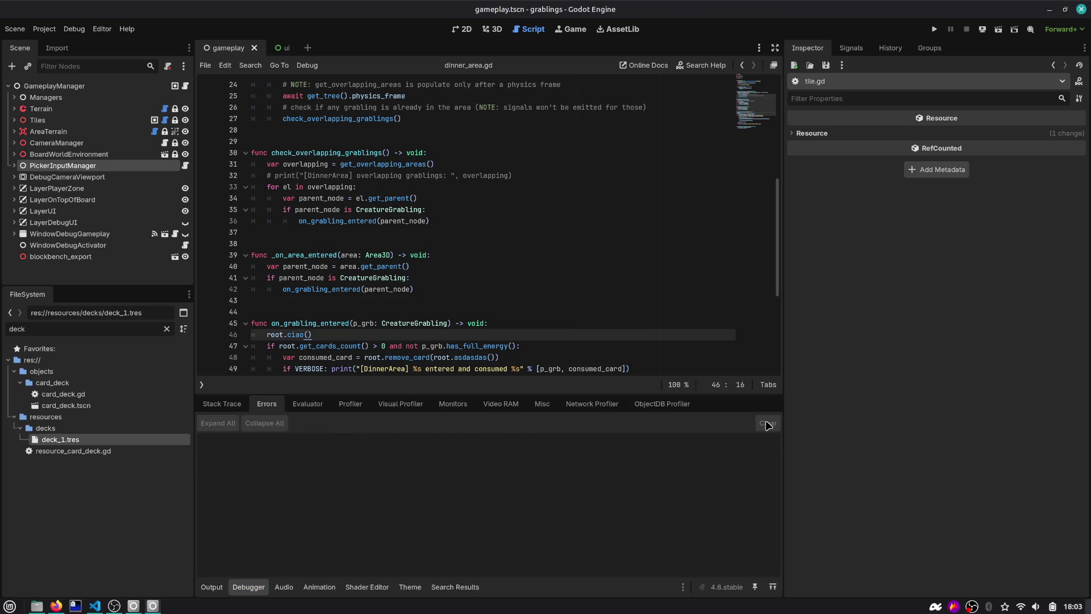
click(479, 236)
key(alt+Tab)
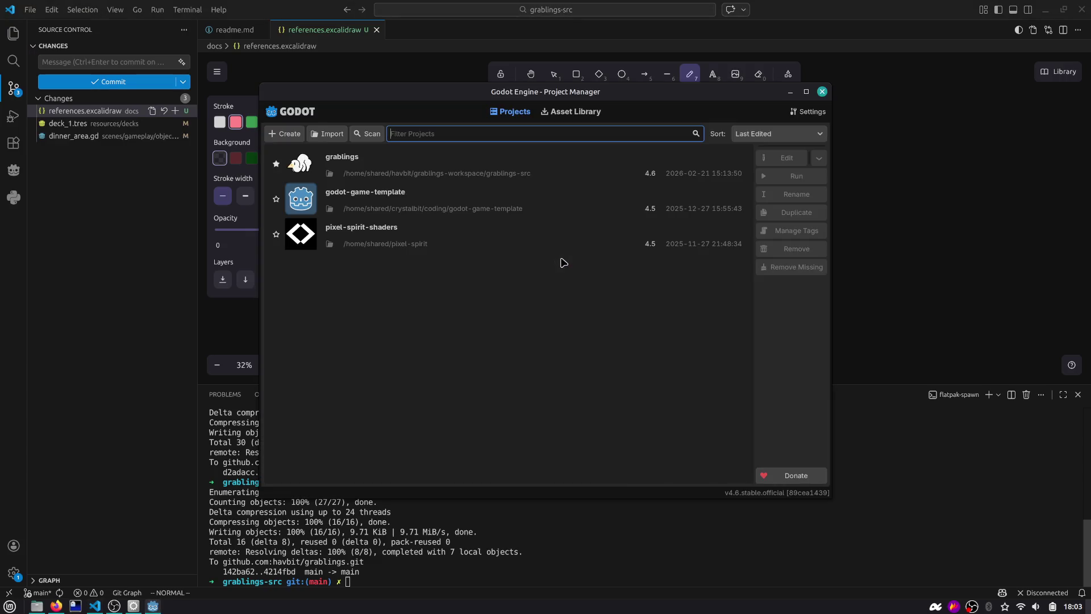
double_click(441, 171)
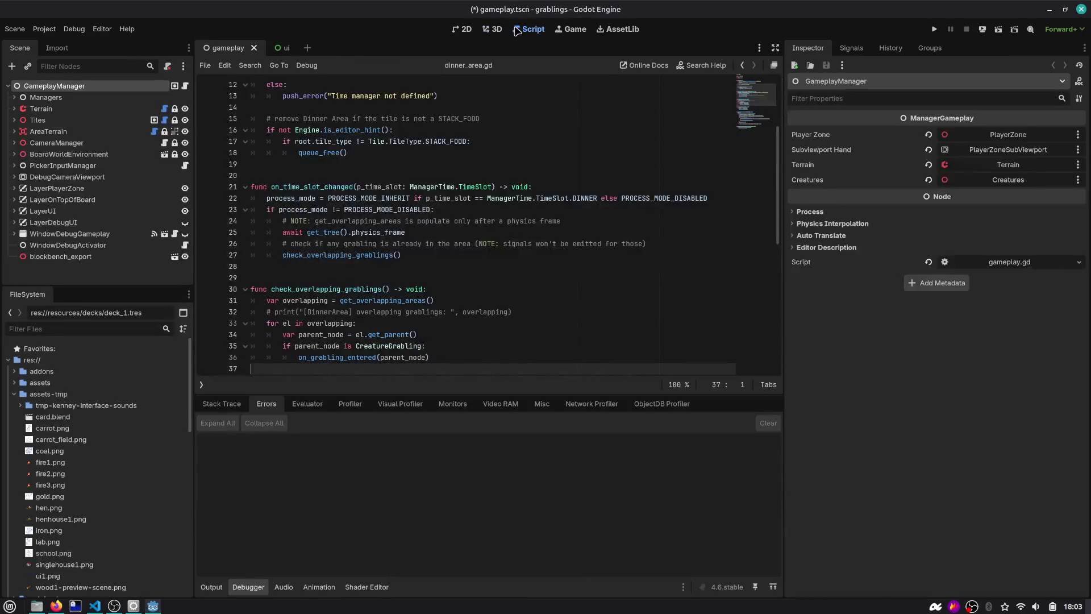
Step: Change the root.ciao() test line to root.asd() and save
scroll(440, 154, down, 4)
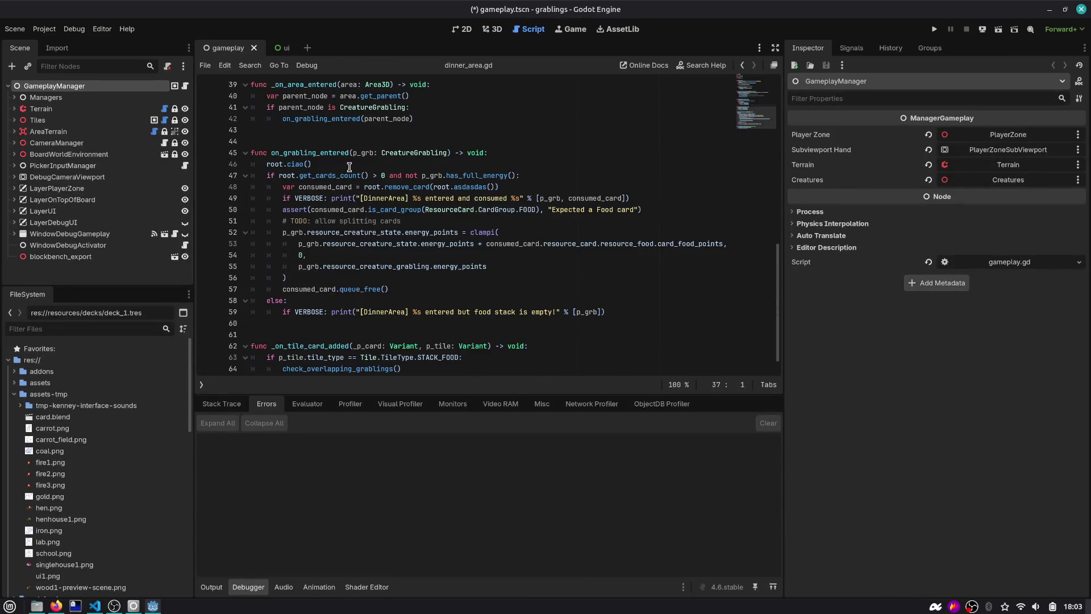
click(290, 165)
key(shift+End)
key(Delete)
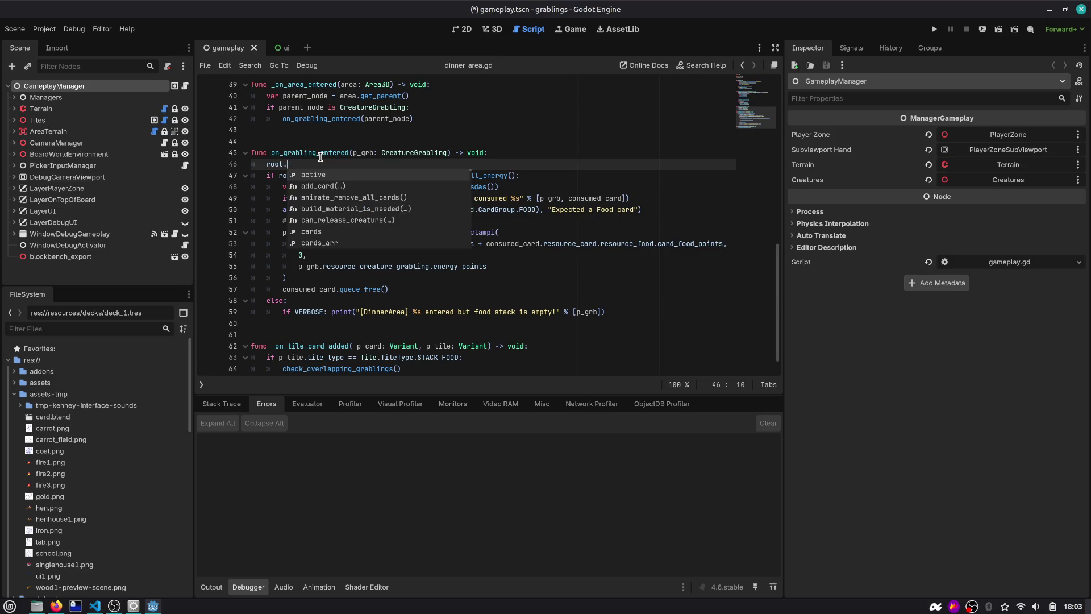
text(asd())
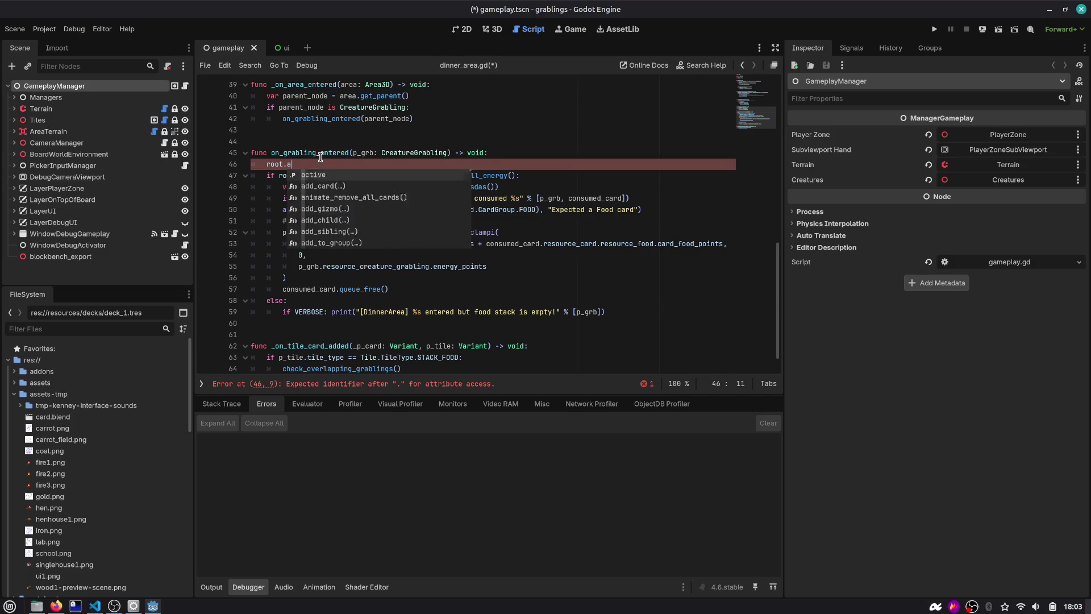
key(ctrl+s)
Step: Retype the test line as p_grb.asdasd(), then delete it and show the scripts list
key(shift+Left)
key(shift+Left)
key(shift+Left)
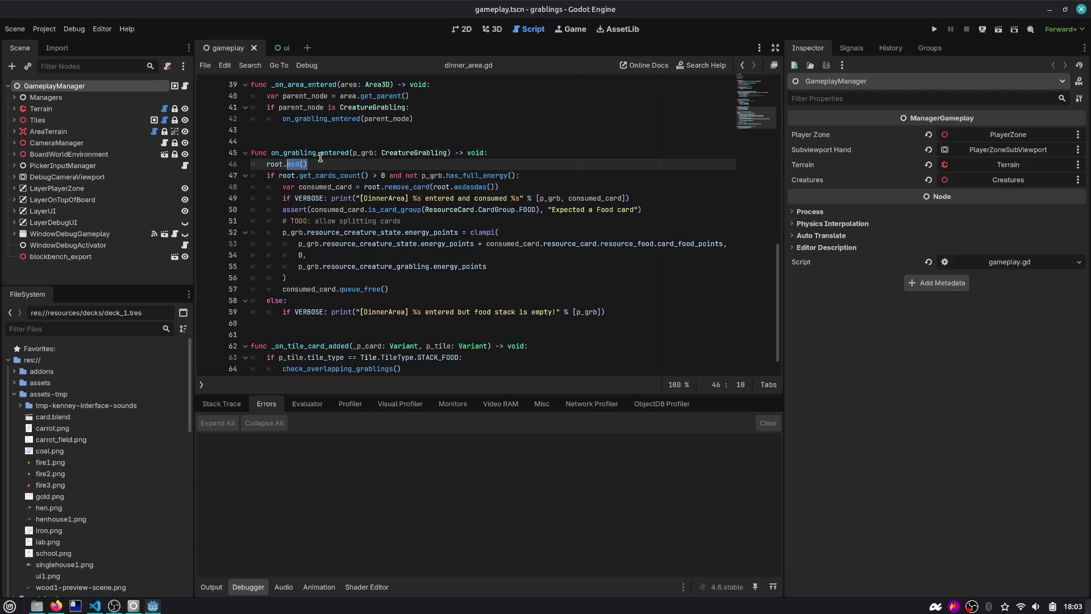
key(shift+Home)
text(p_grb.asdasd())
key(shift+Home)
key(ctrl+backslash)
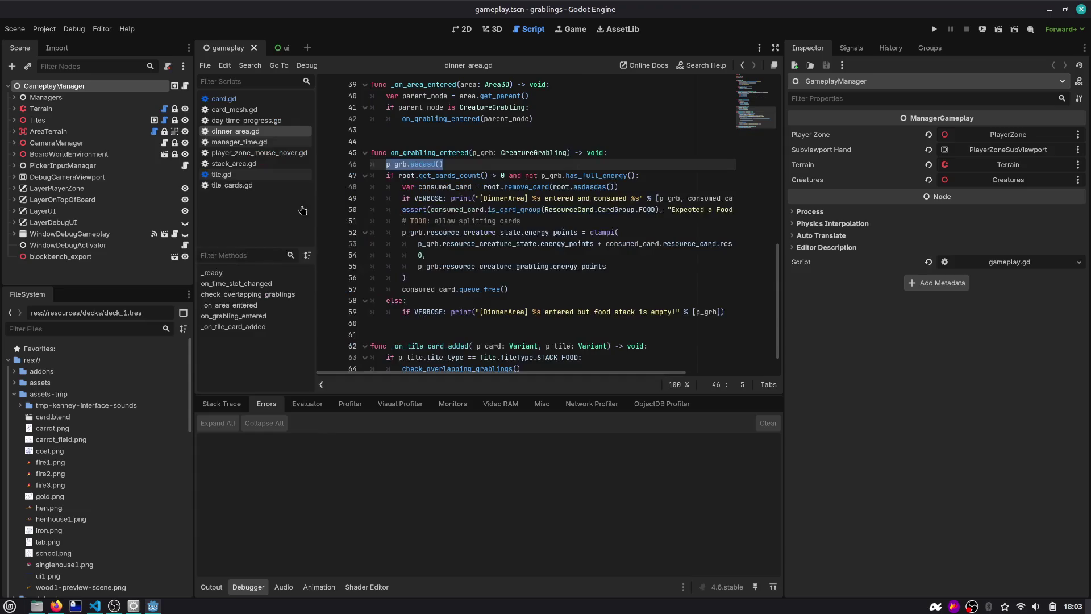
key(BackSpace)
key(BackSpace)
key(BackSpace)
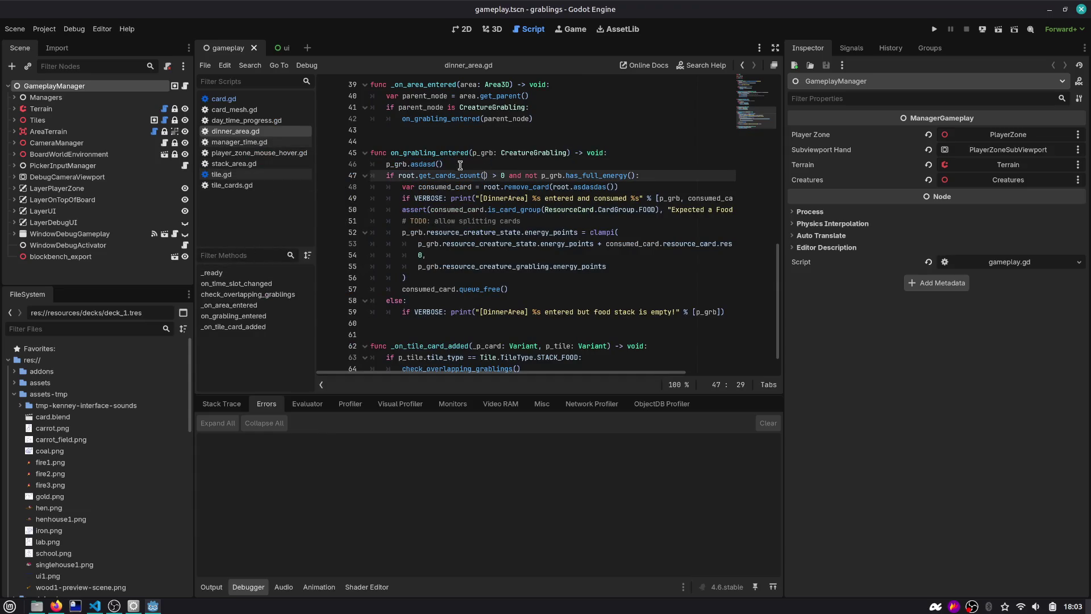
click(458, 164)
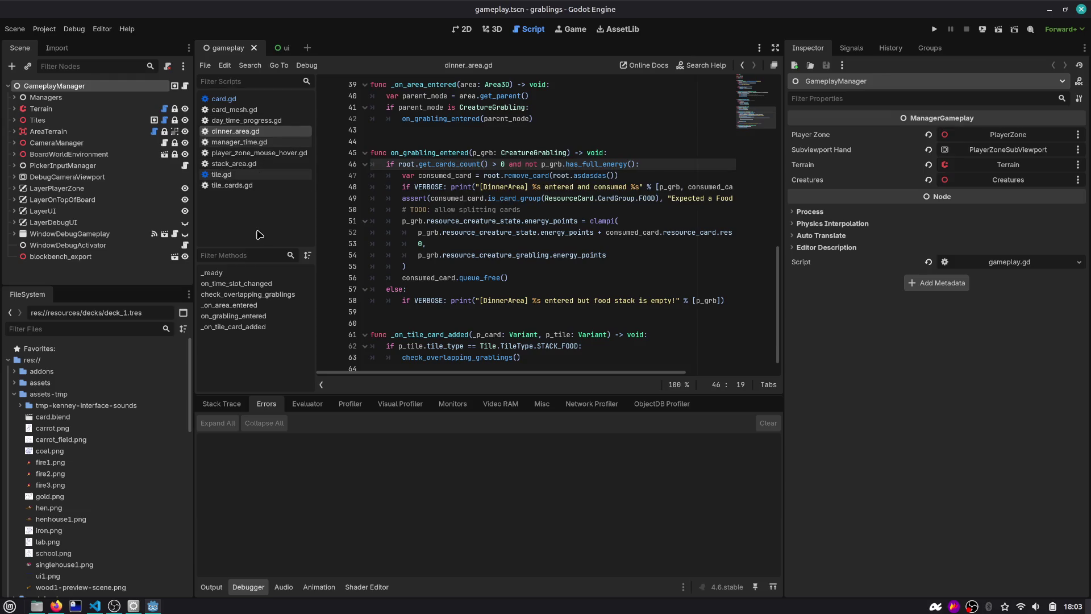
Step: Add and undo a camera.ciao() line in player_zone_mouse_hover.gd's _ready, then return to dinner_area.gd
click(241, 187)
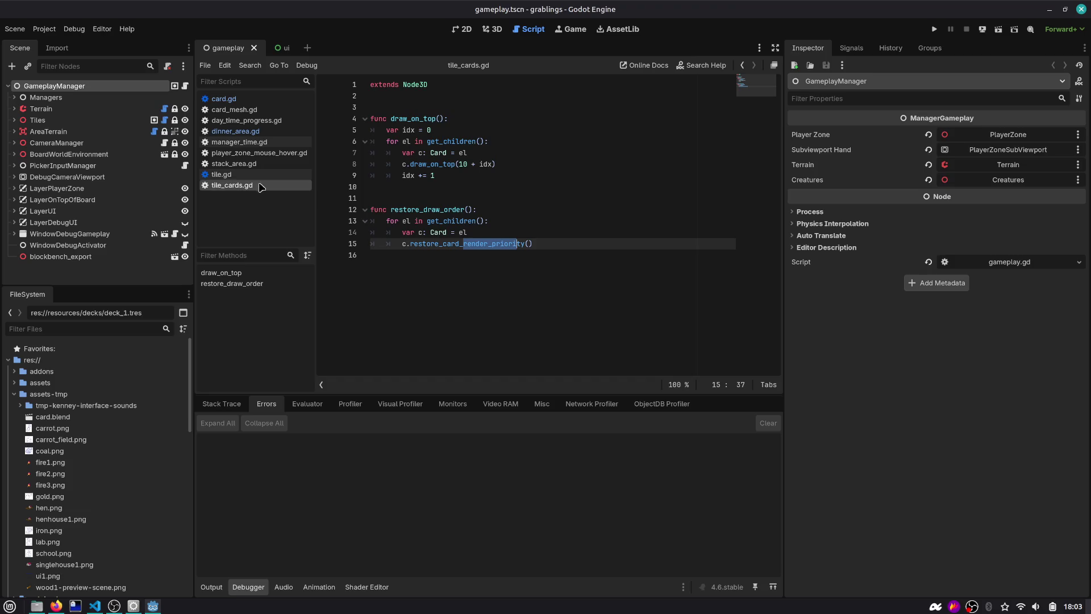
click(254, 152)
double_click(424, 130)
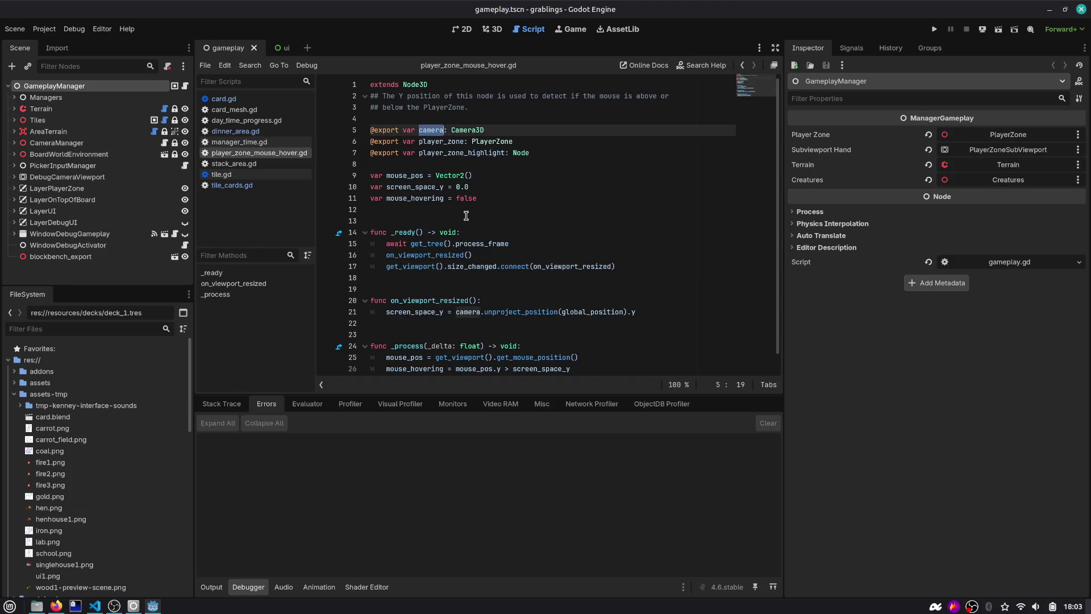
click(493, 232)
key(Return)
text(camera.ci)
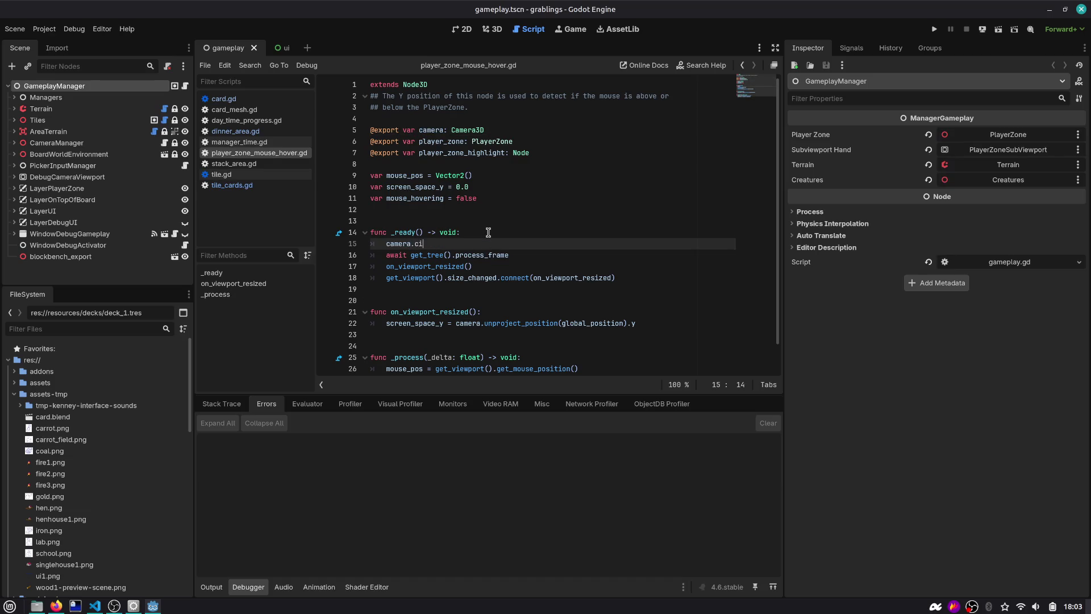
text(ao())
key(ctrl+z)
click(743, 66)
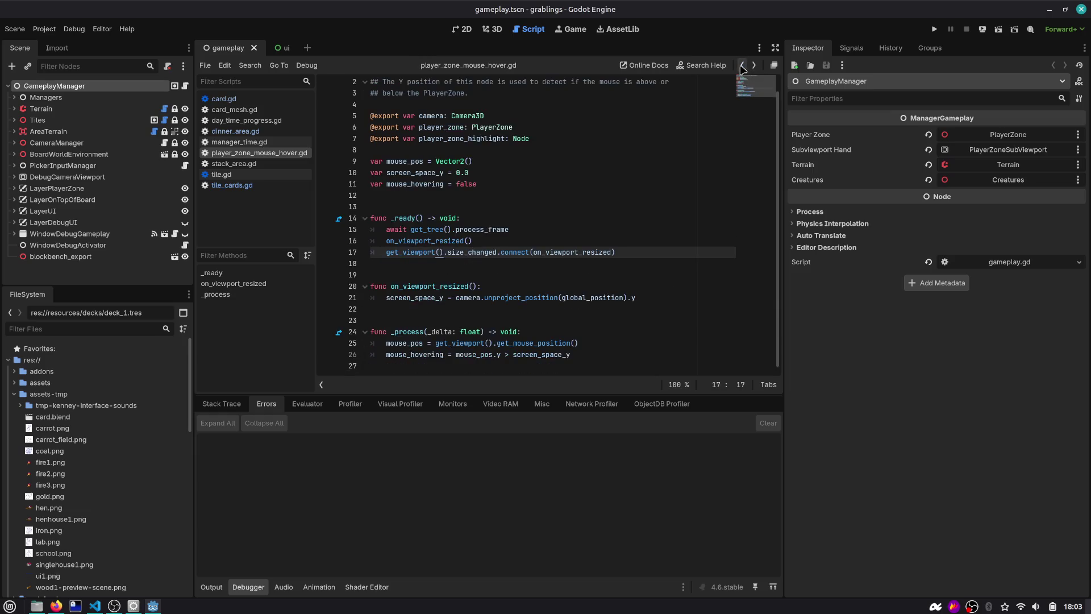
click(742, 67)
click(742, 66)
Step: Replace root.asdasdas() on line 47 with root.cards.get_child(0), save, and relaunch the game
click(742, 66)
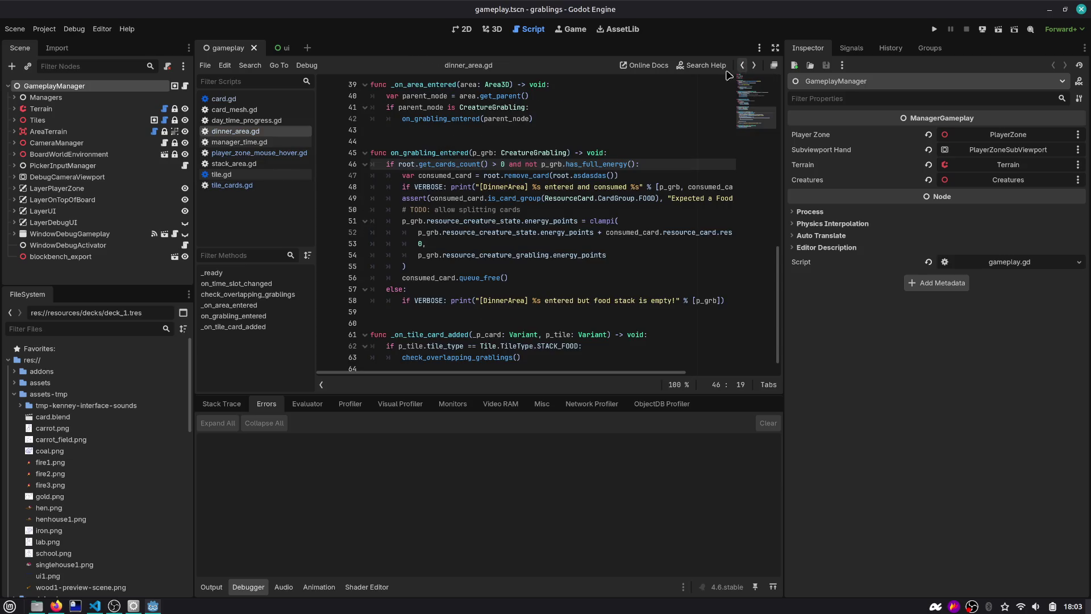
click(594, 177)
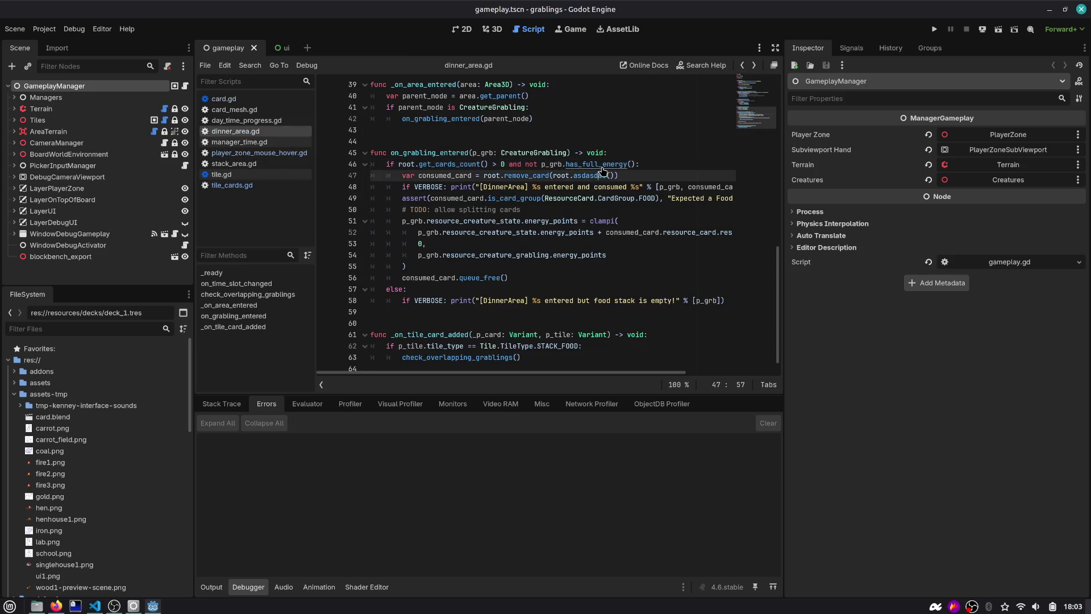
double_click(586, 176)
key(BackSpace)
key(BackSpace)
key(BackSpace)
text(cards.get_chil)
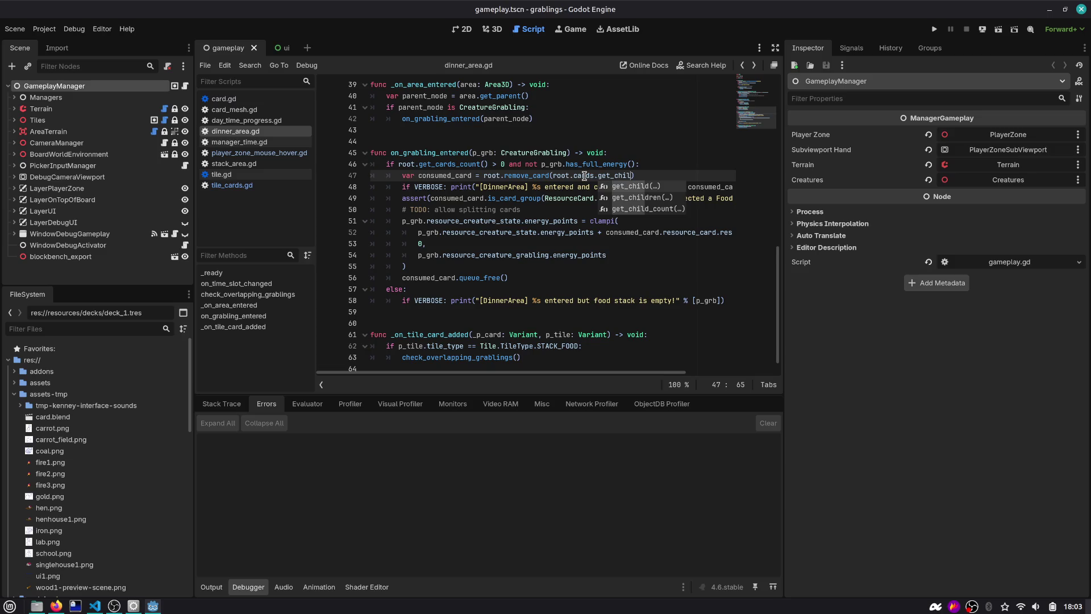
key(BackSpace)
key(BackSpace)
key(BackSpace)
text(firs)
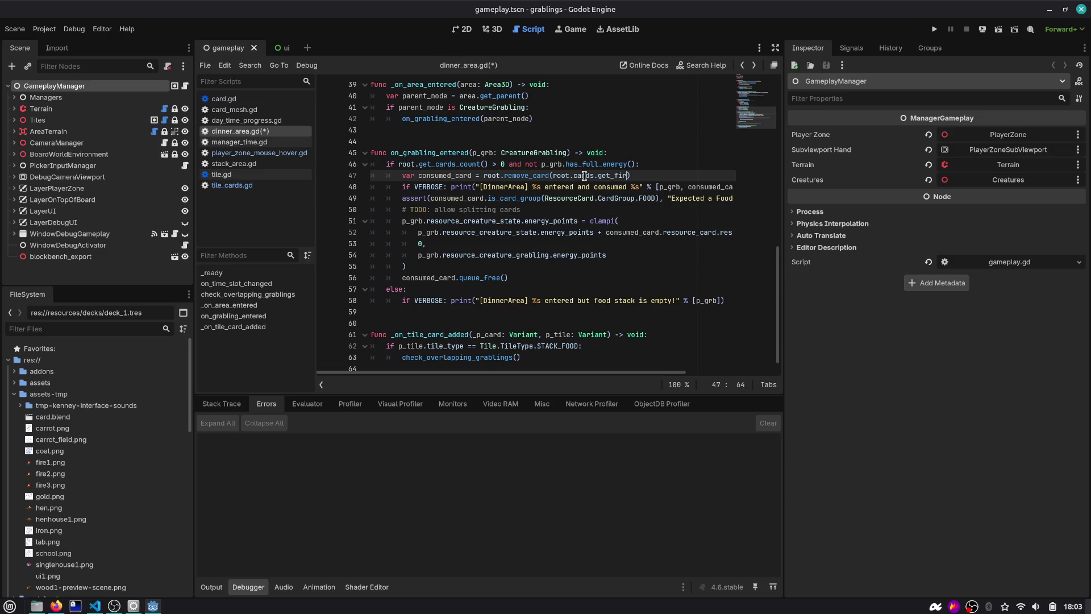
key(BackSpace)
key(BackSpace)
key(BackSpace)
text(get_chil)
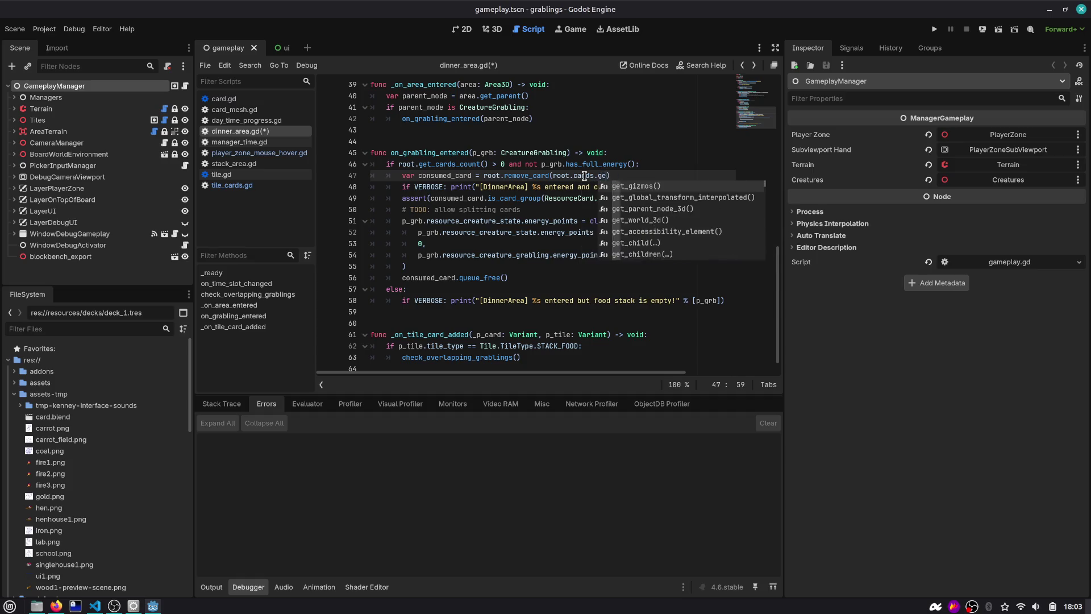
text(d(0)
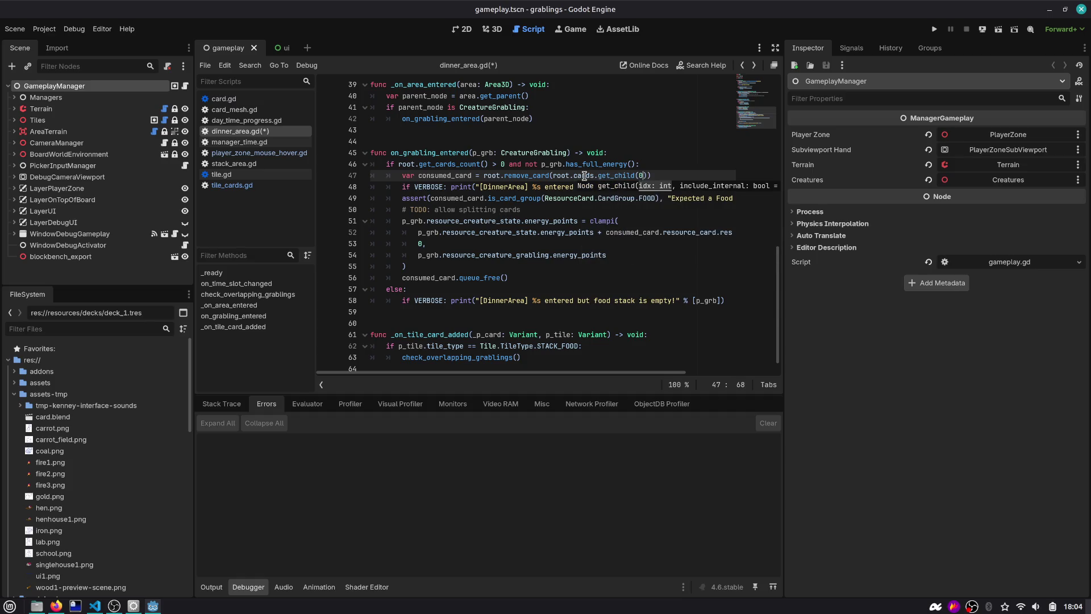
key(ctrl+s)
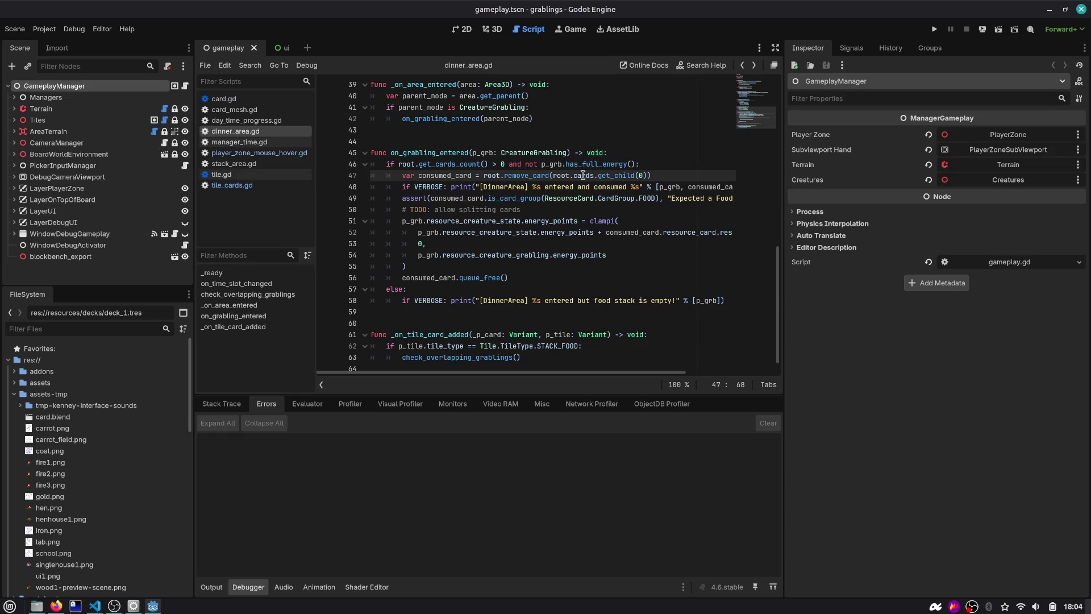
double_click(455, 175)
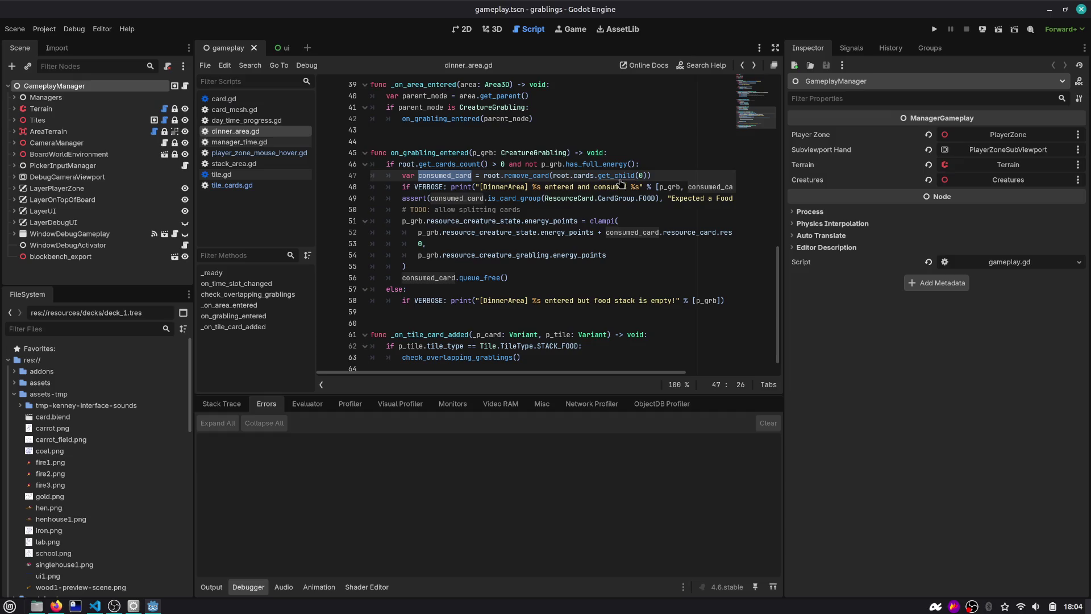
key(F5)
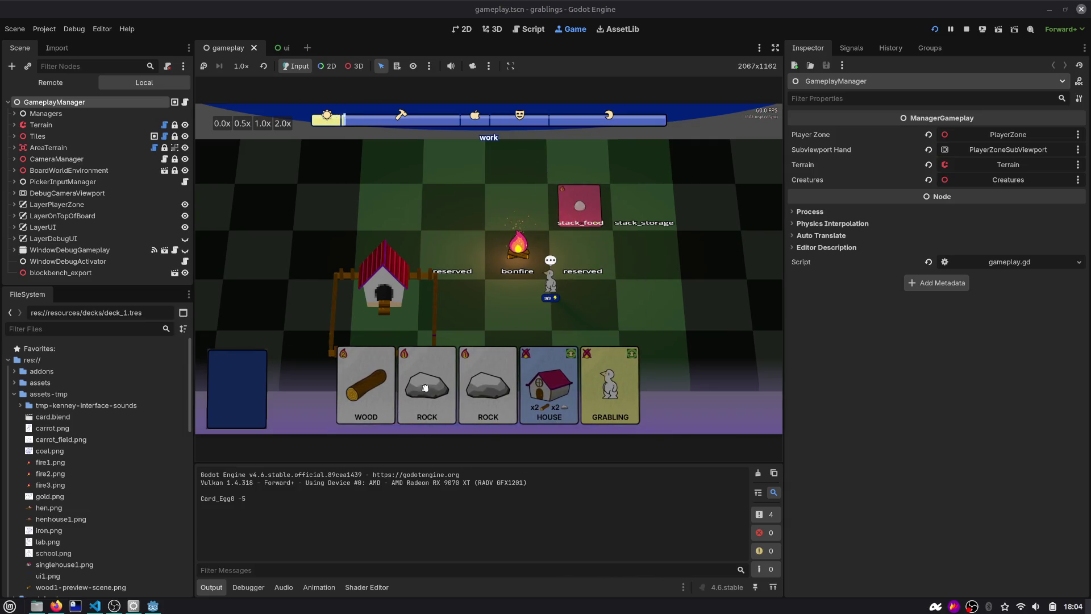
Step: Drag the Grabling card onto the board and watch grablings consume Card_Egg and Card_Berry
drag(671, 386, 625, 253)
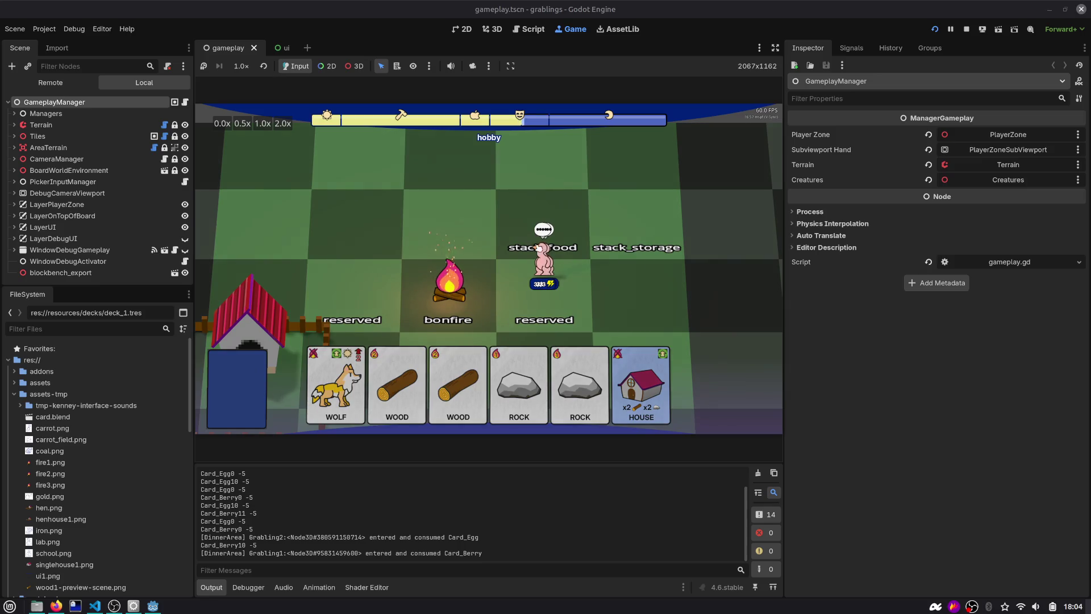
scroll(539, 249, down, 3)
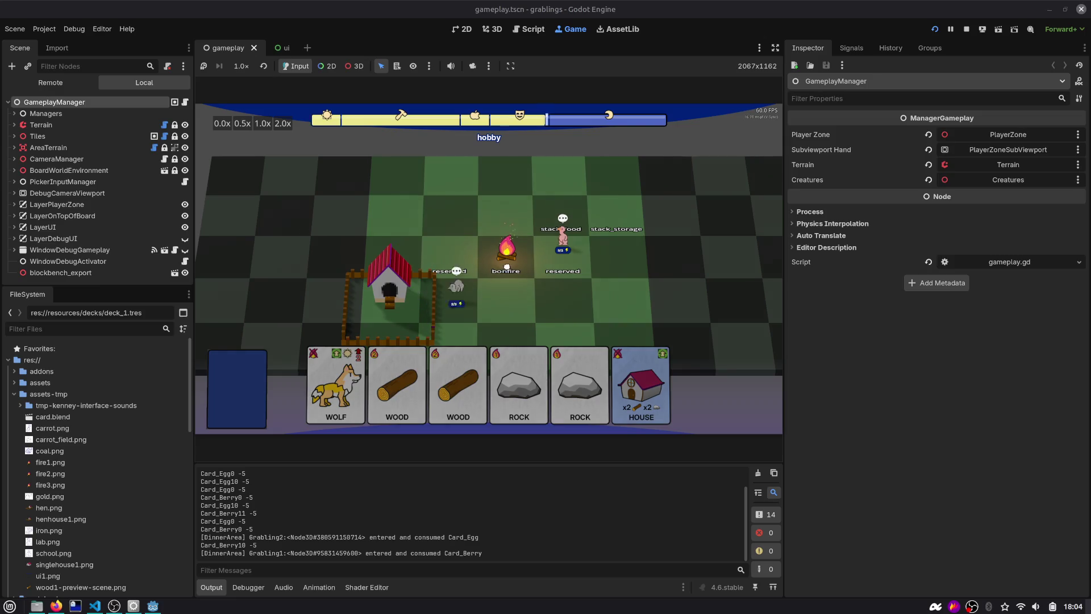
Step: Stop the game, check the GitHub issue, rerun the game, and return to the Script view
click(966, 30)
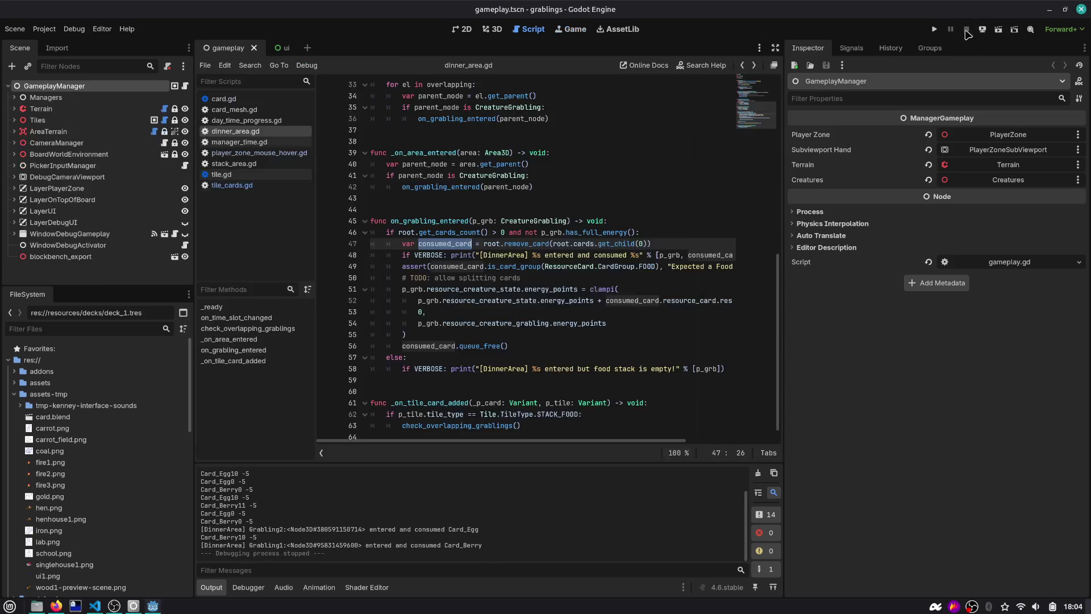
click(543, 152)
key(alt+Tab)
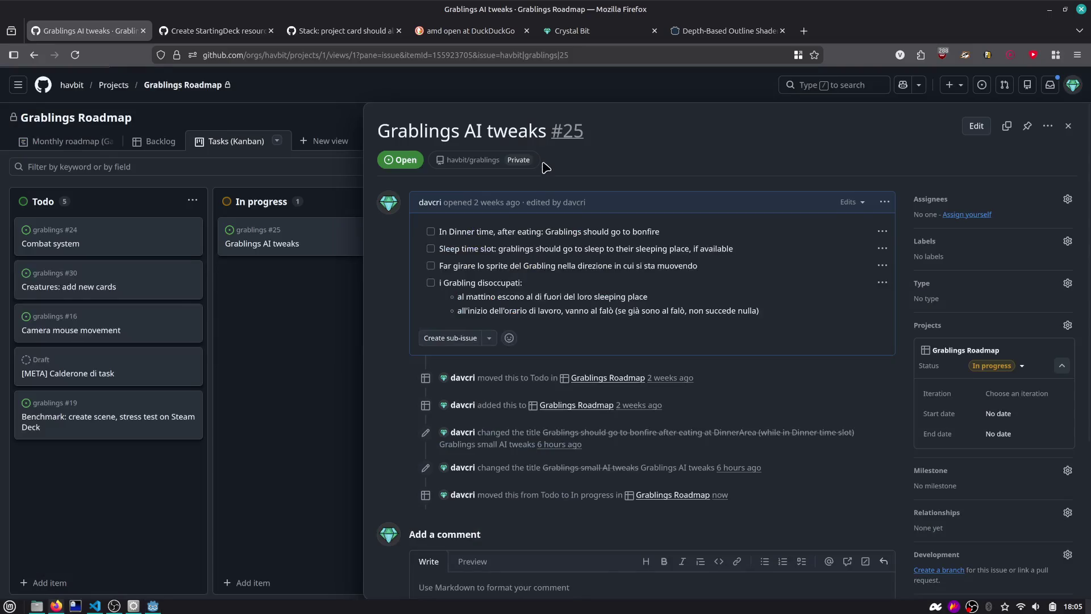
key(alt+Tab)
click(525, 121)
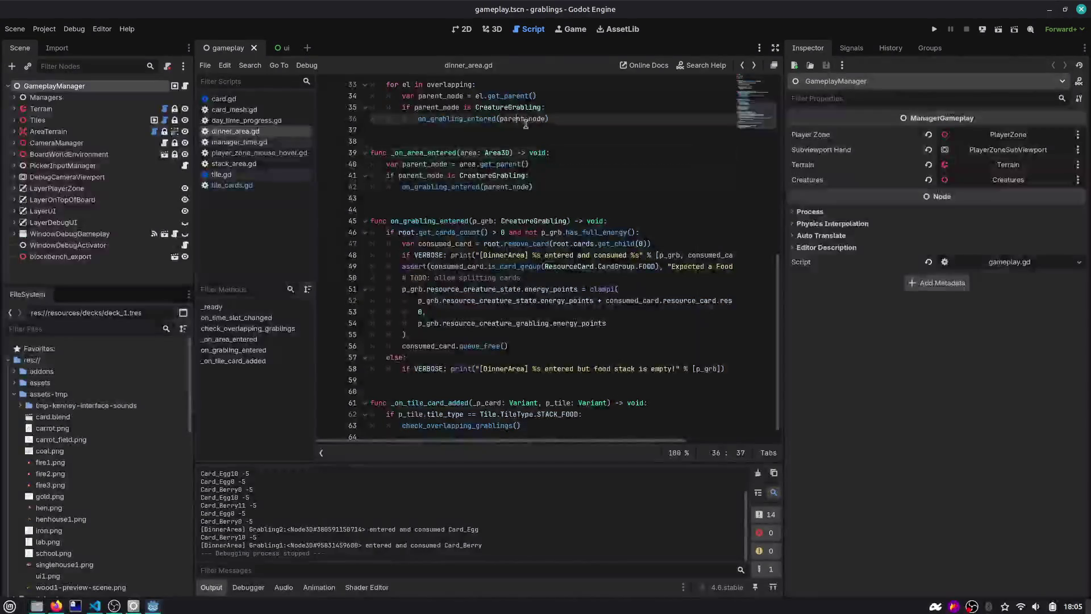
double_click(446, 221)
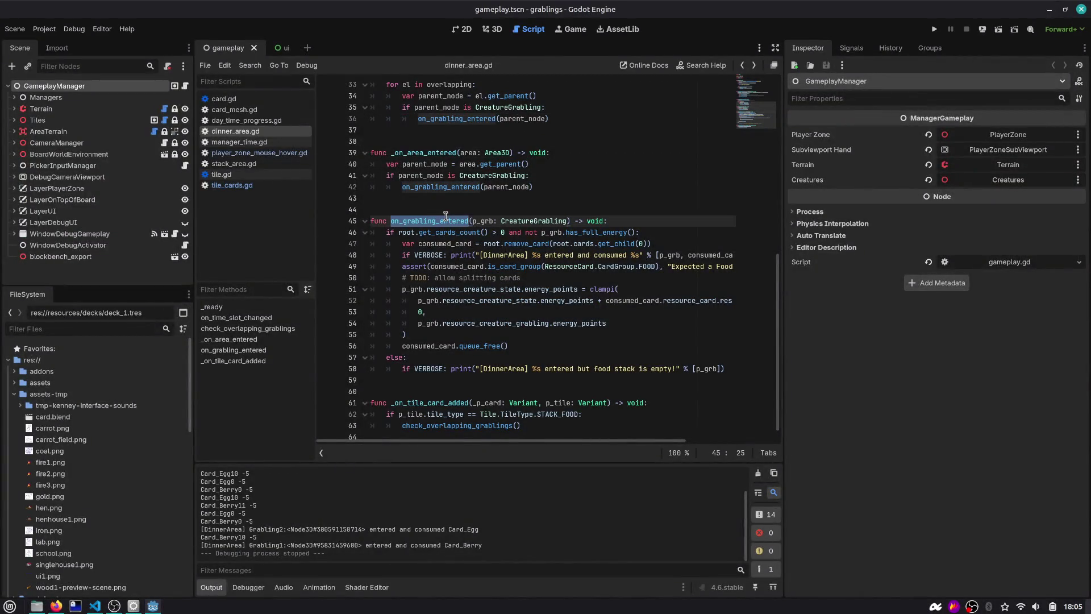
click(546, 141)
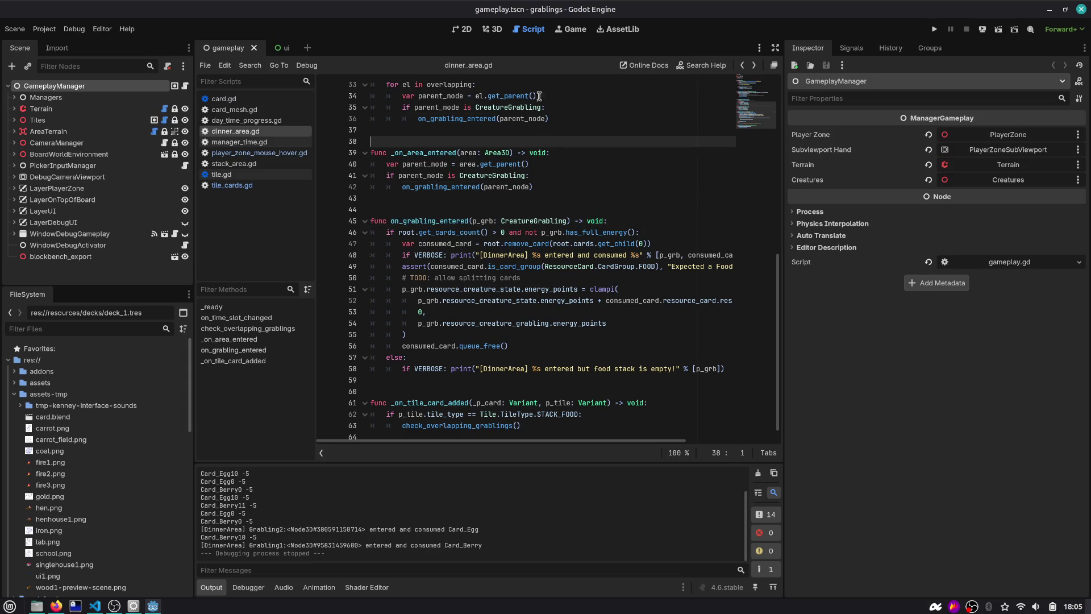
click(935, 29)
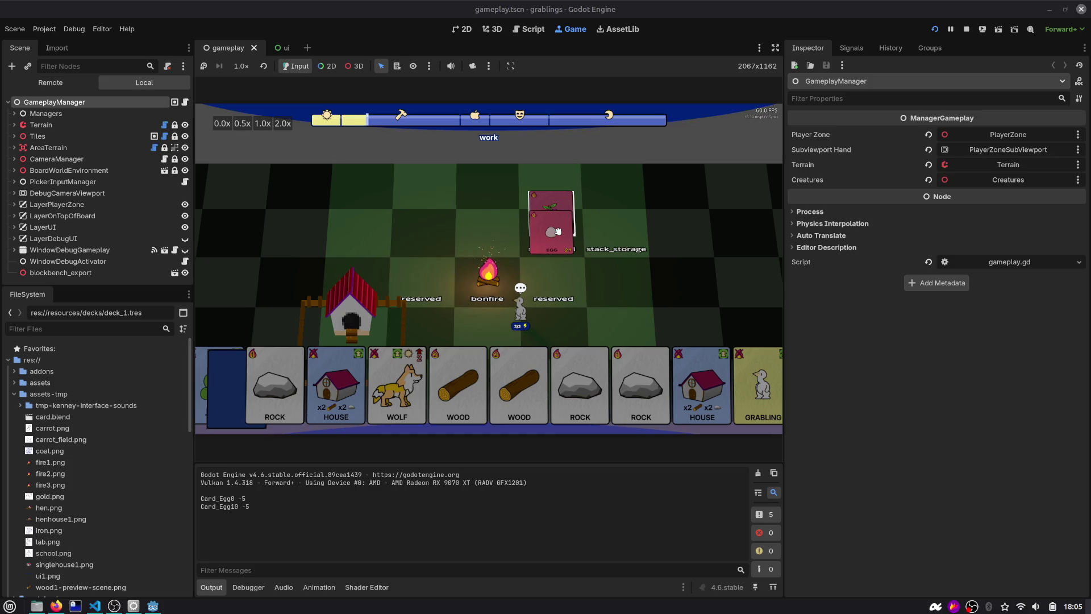
key(ctrl+F3)
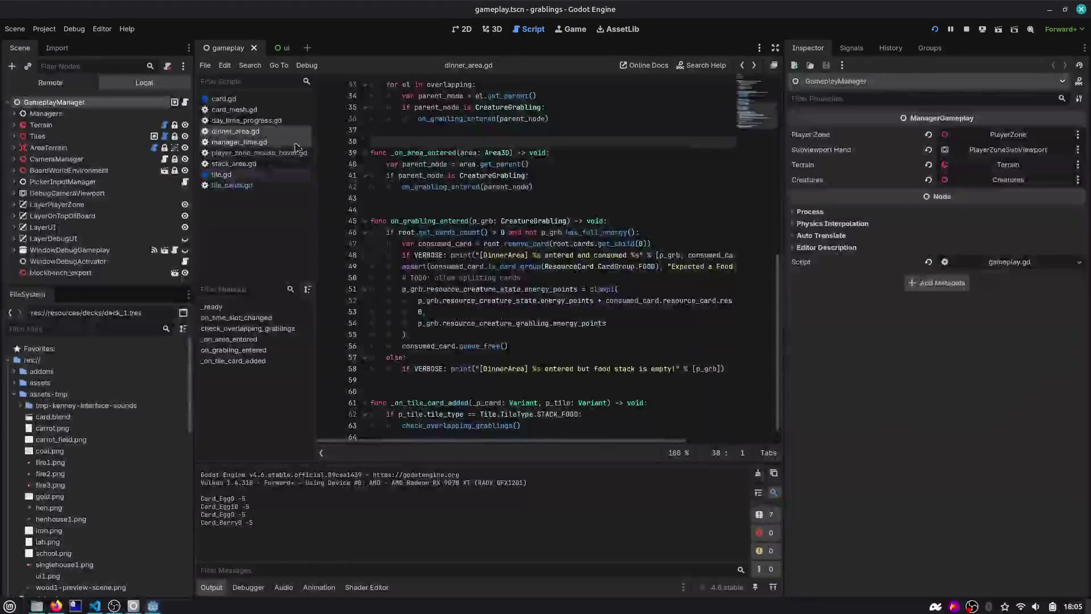
Step: Close every script except stack_area.gd
click(264, 164)
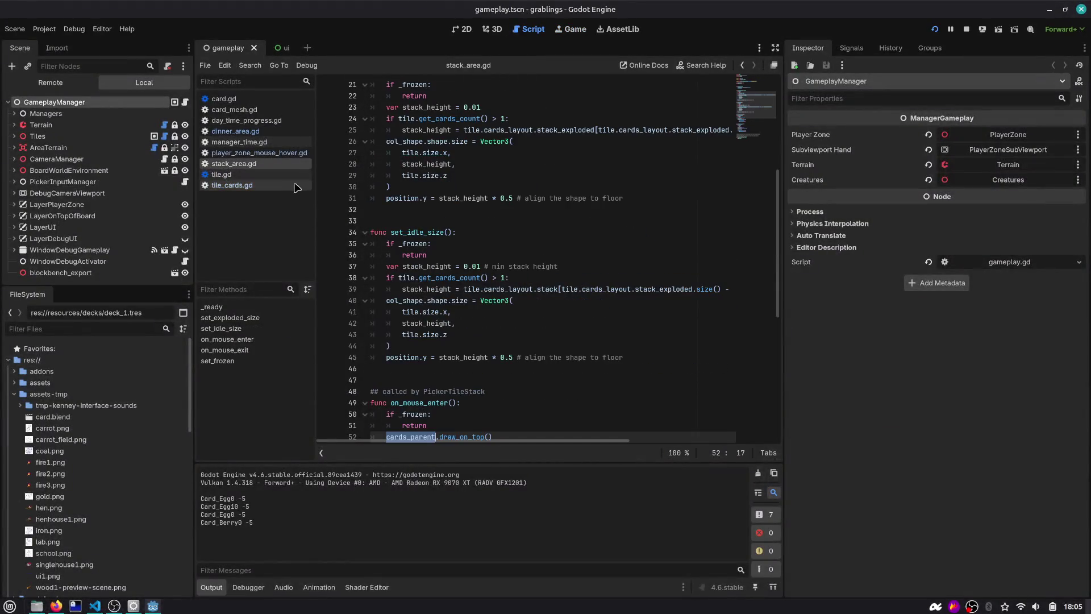
right_click(264, 164)
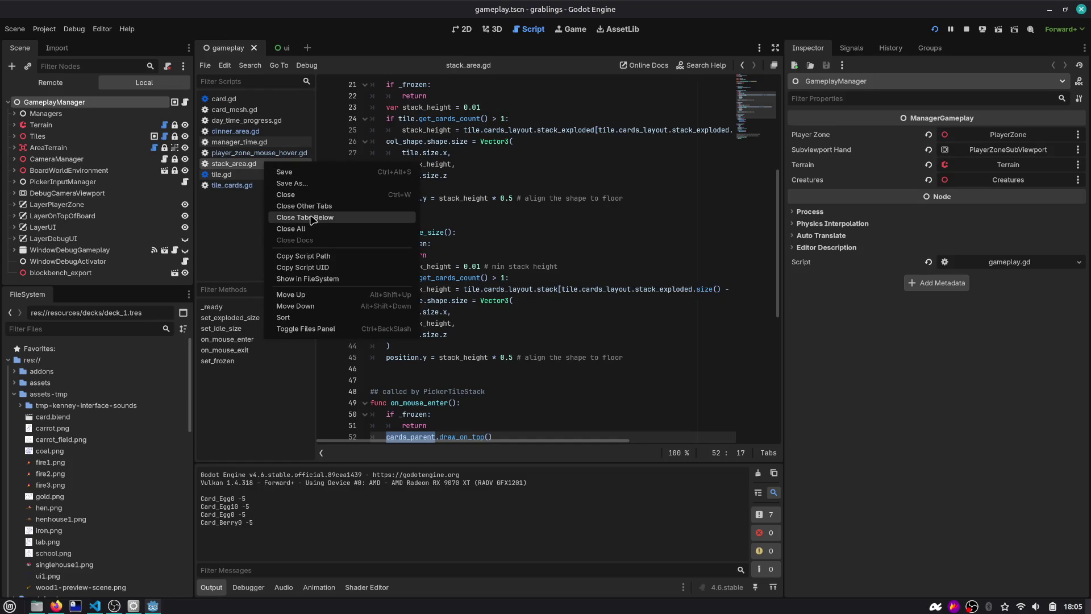
click(310, 205)
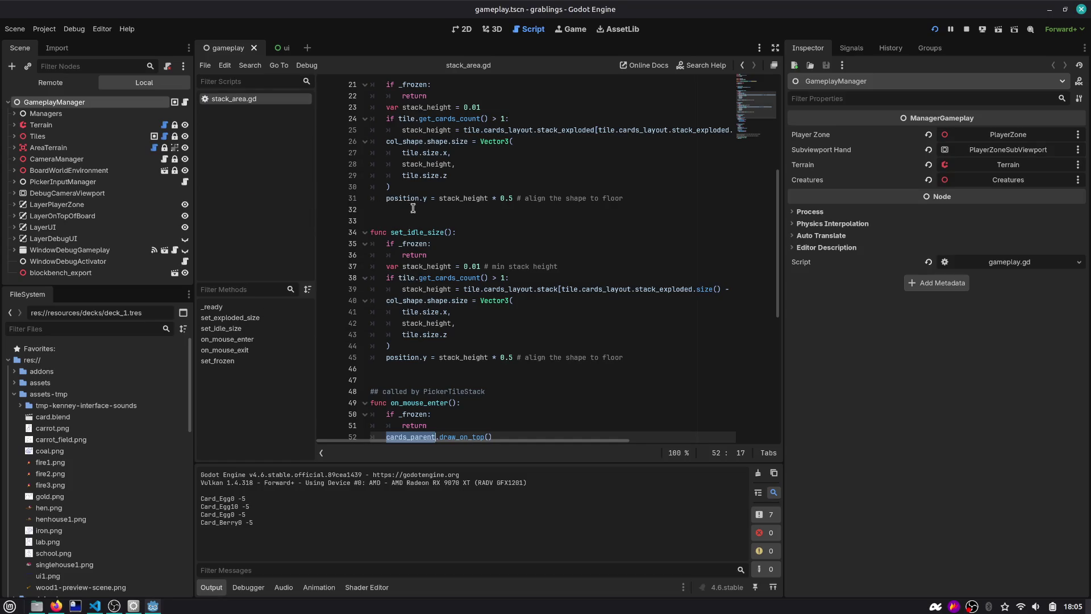
click(450, 197)
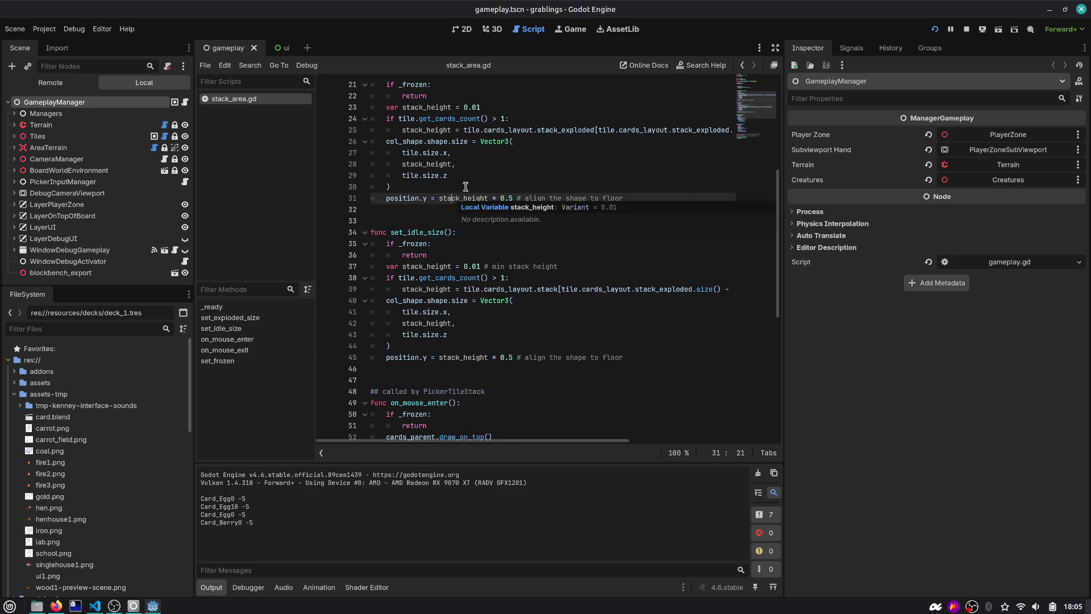
Step: Review stack_area.gd's set_exploded_size, on_mouse_enter and mouse_hovering code
scroll(508, 178, up, 5)
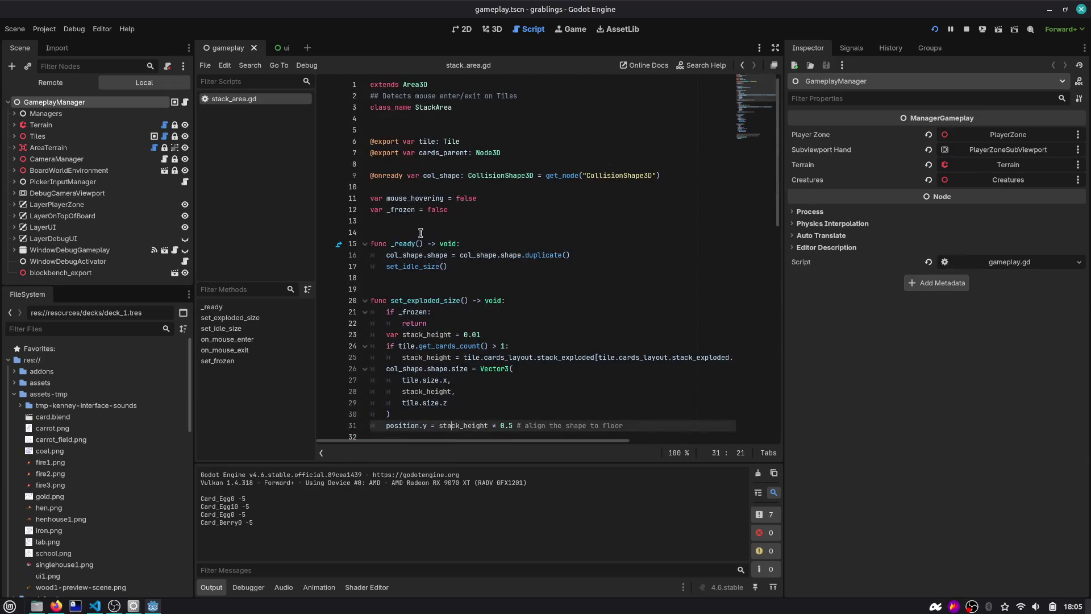
double_click(427, 300)
scroll(449, 224, down, 15)
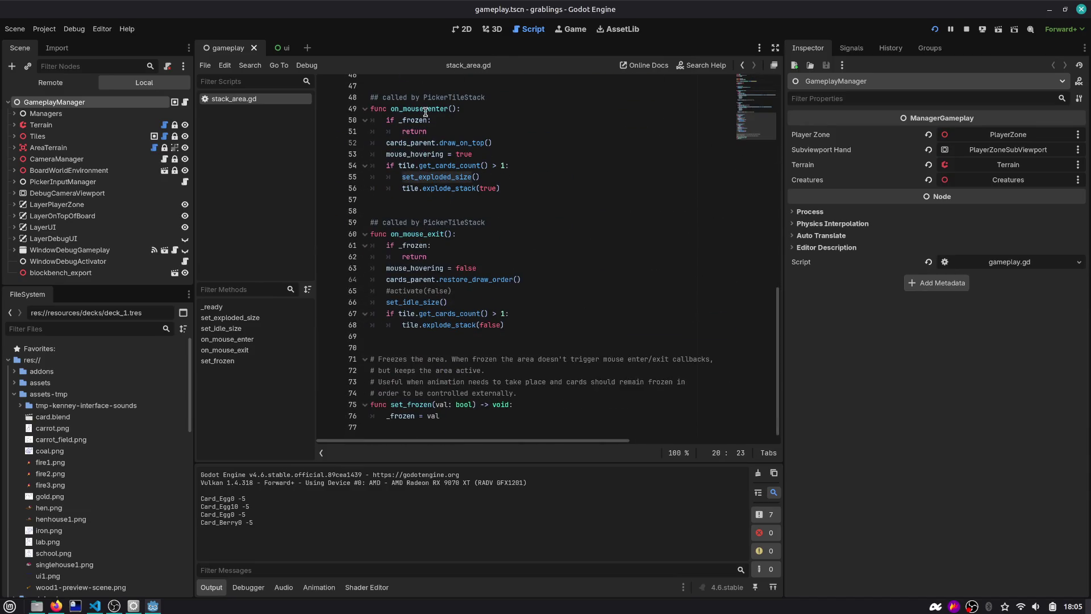
double_click(426, 109)
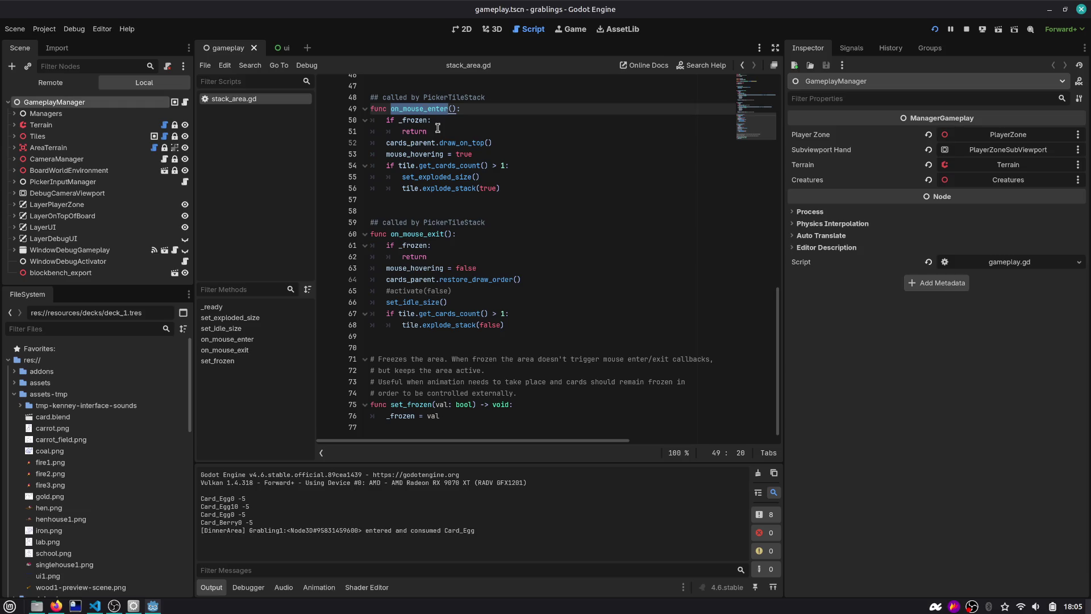
click(420, 143)
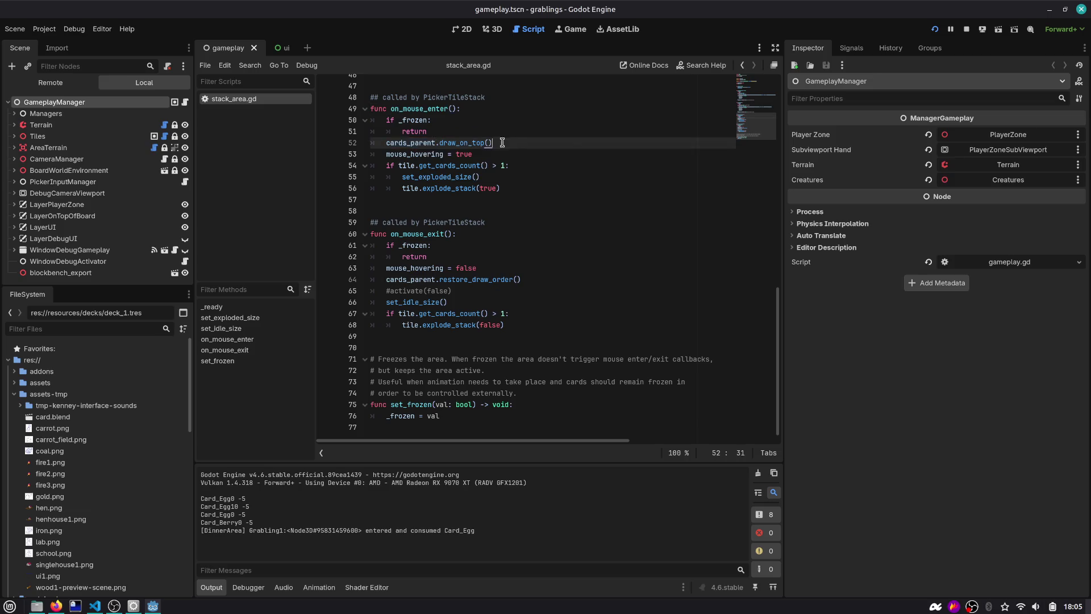
triple_click(420, 143)
scroll(556, 137, up, 2)
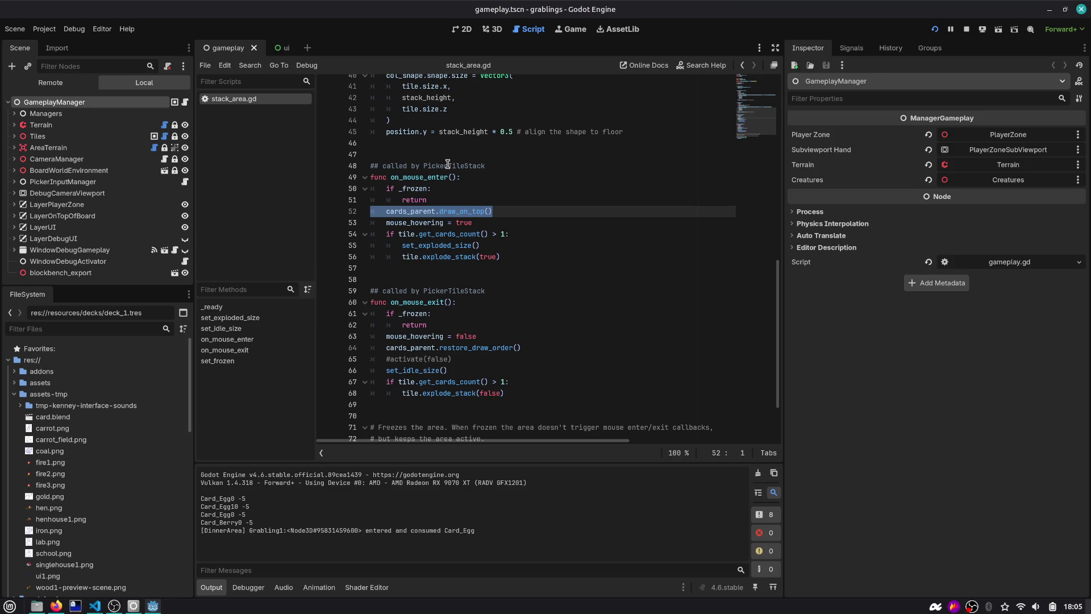
scroll(447, 165, up, 10)
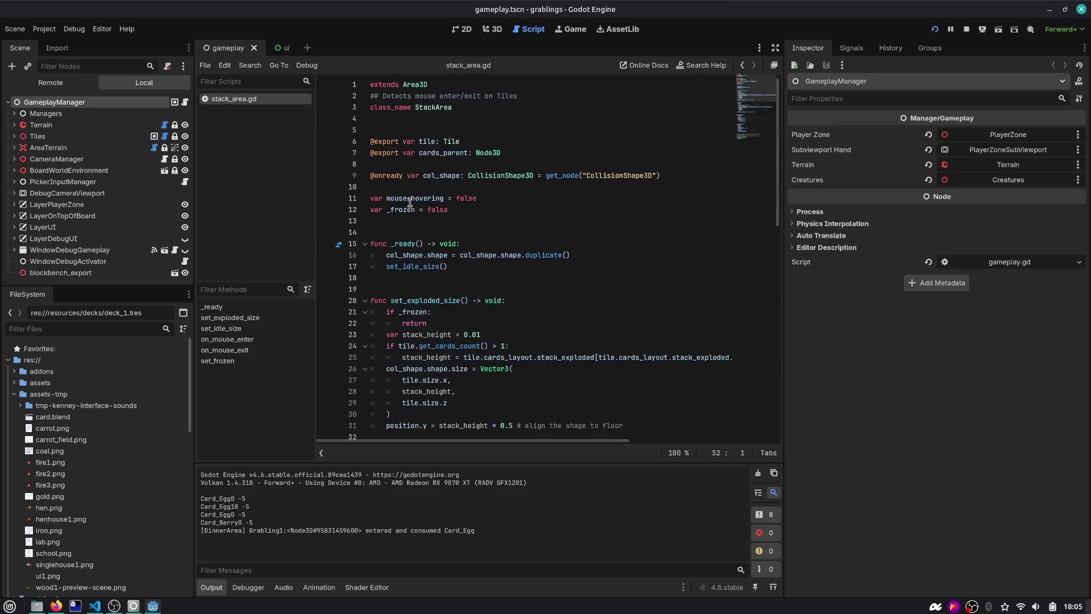
double_click(396, 198)
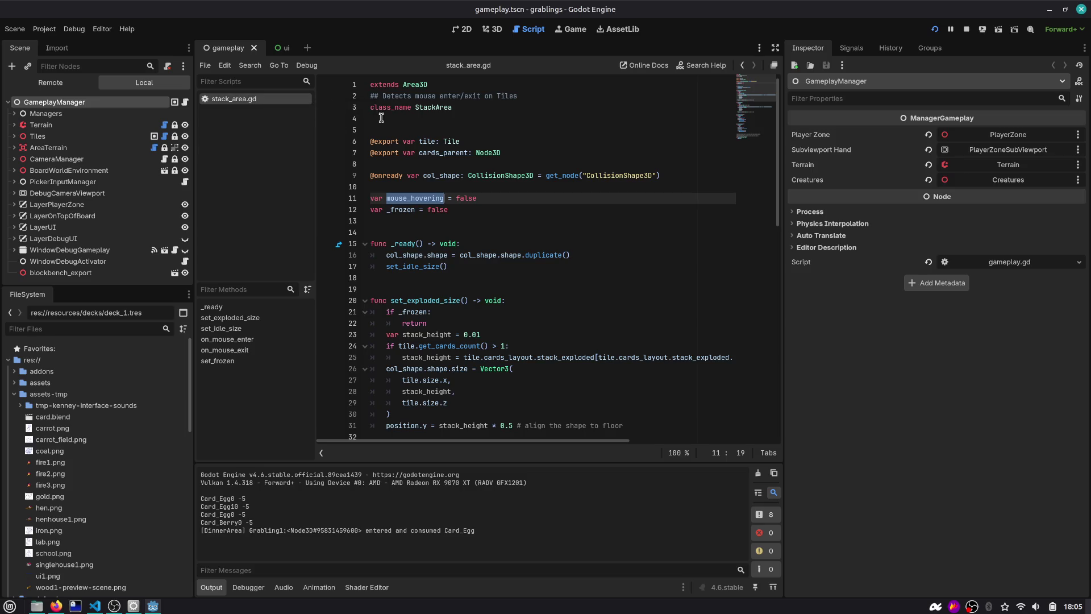
Step: Quick-open the tile.tscn scene by searching 'tile'
key(ctrl+shift+o)
text(tile)
key(Return)
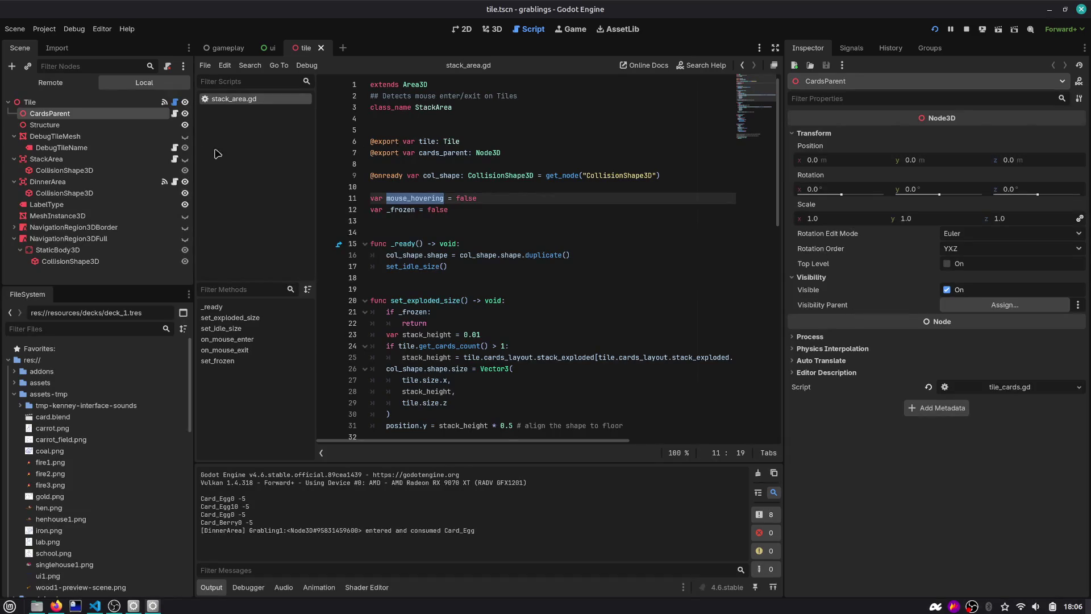
Step: Inspect the root Tile node in the 3D view, then return to tile.gd
click(129, 104)
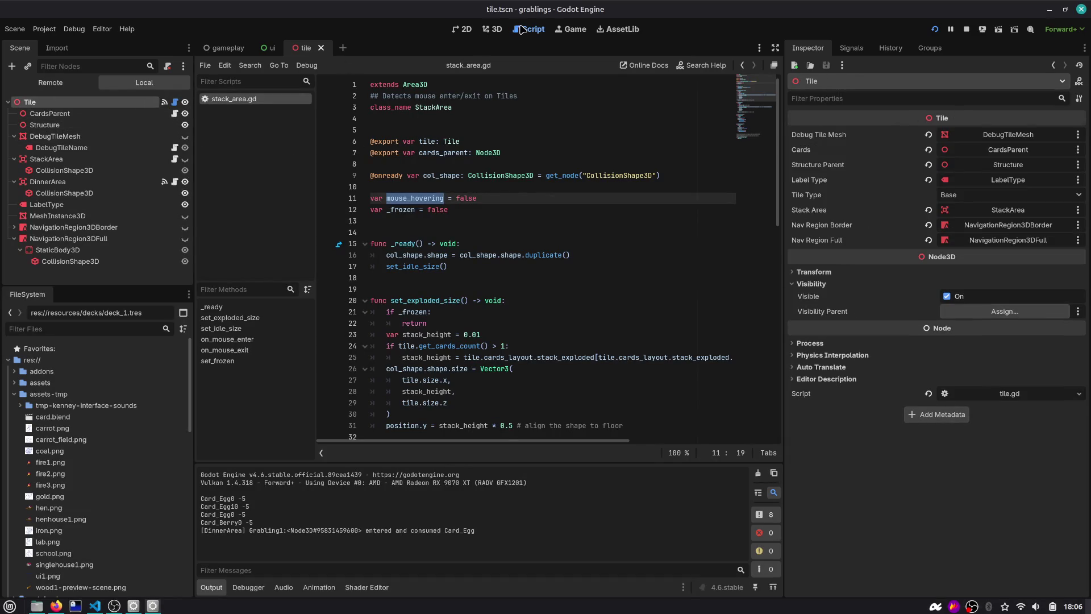
click(490, 31)
scroll(554, 165, down, 3)
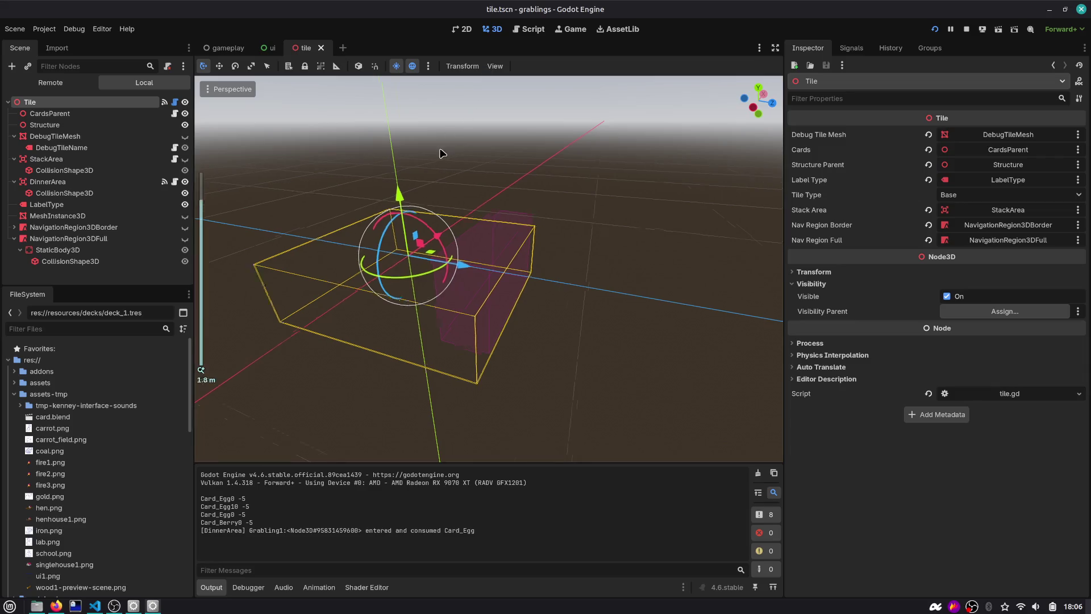
key(ctrl+F3)
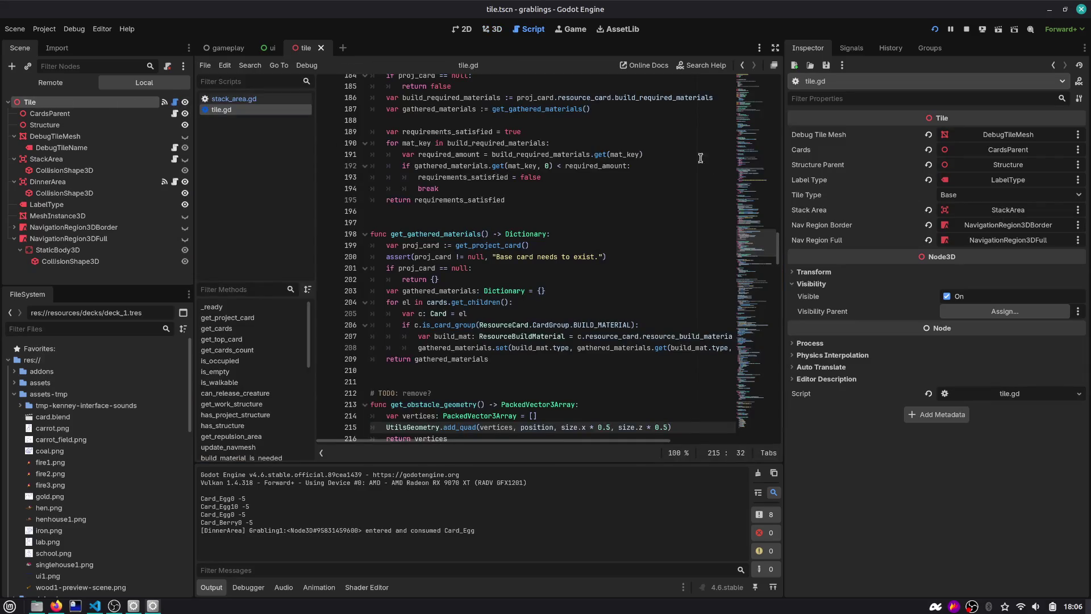
drag(756, 243, 754, 65)
Step: Add a card_removed.emit(p_card) line to tile.gd's remove_card function
double_click(418, 163)
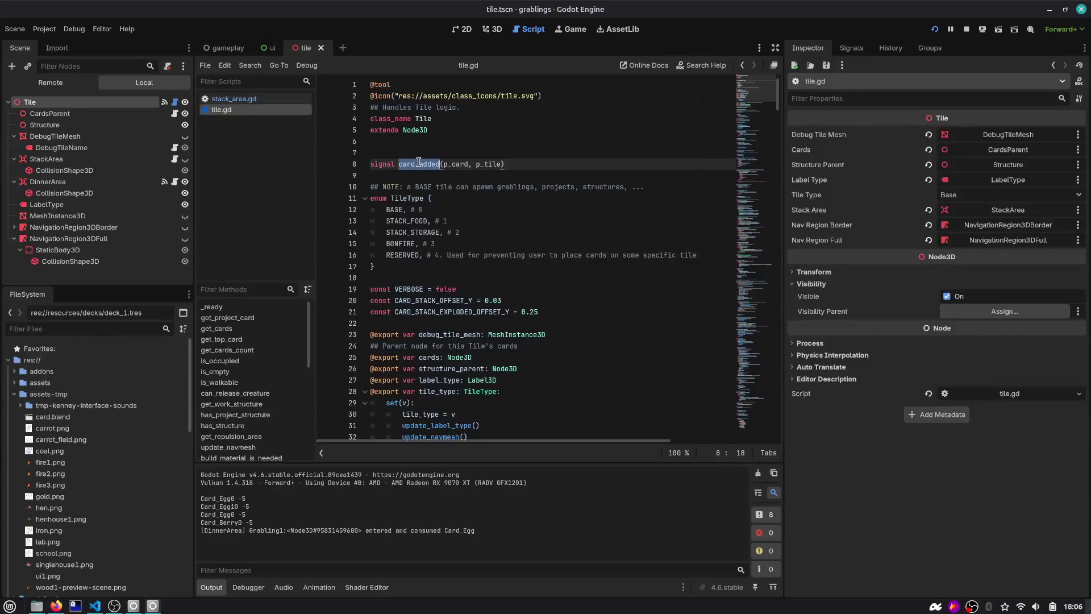
click(250, 290)
text(remove)
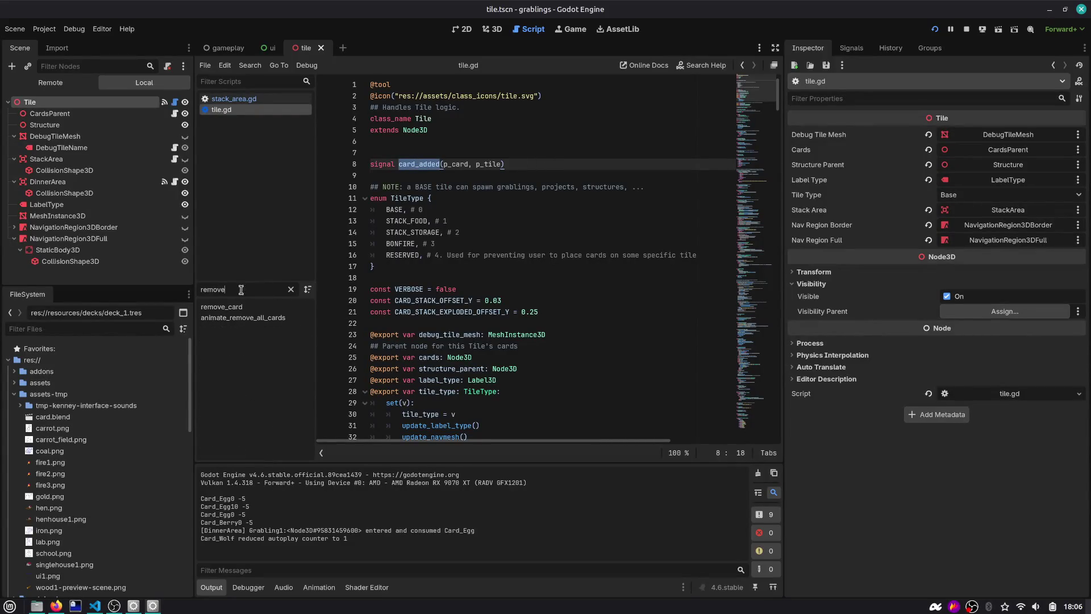
key(Down)
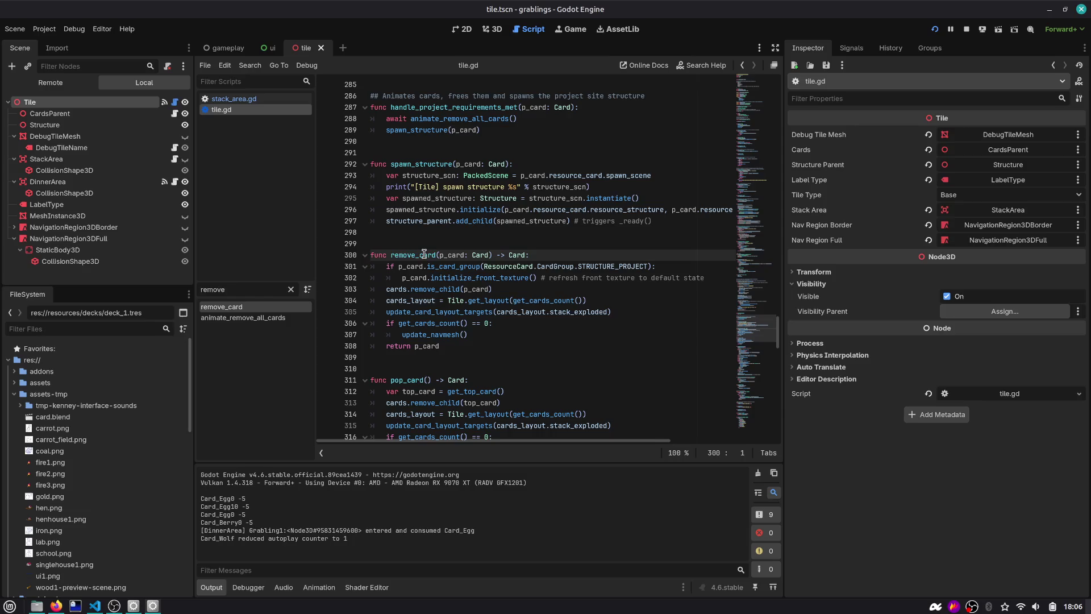
double_click(423, 254)
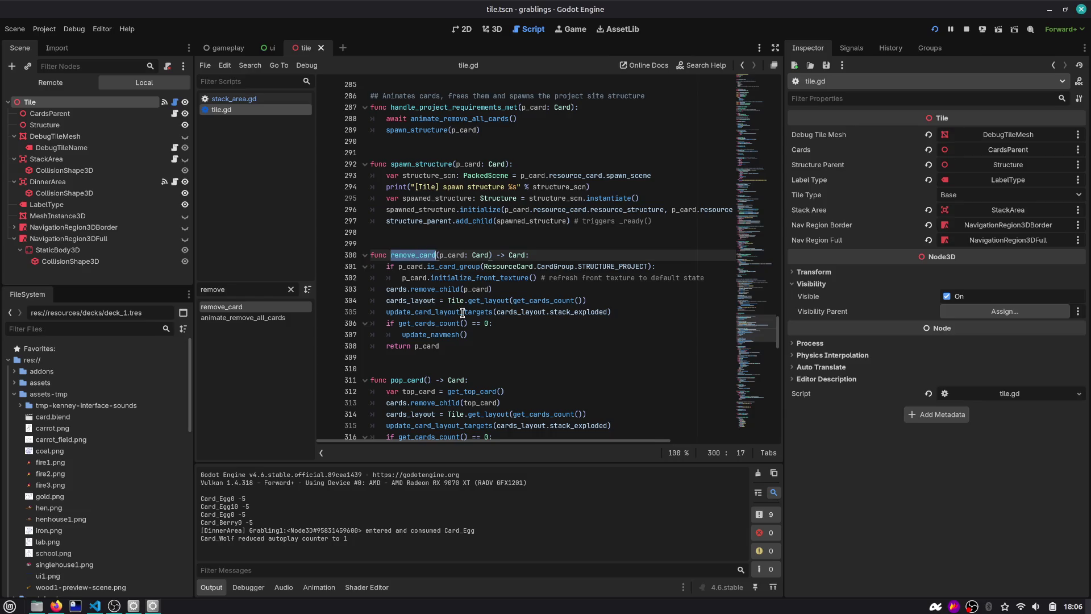
click(513, 334)
key(Return)
key(BackSpace)
text(card_removed.)
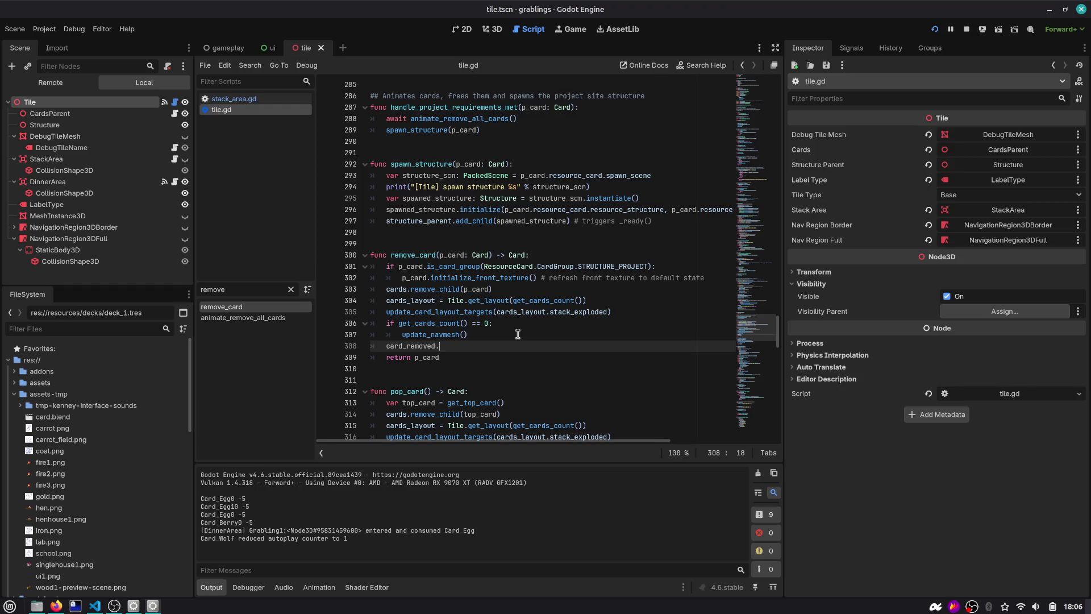
text(emit(p_ca)
text(rd))
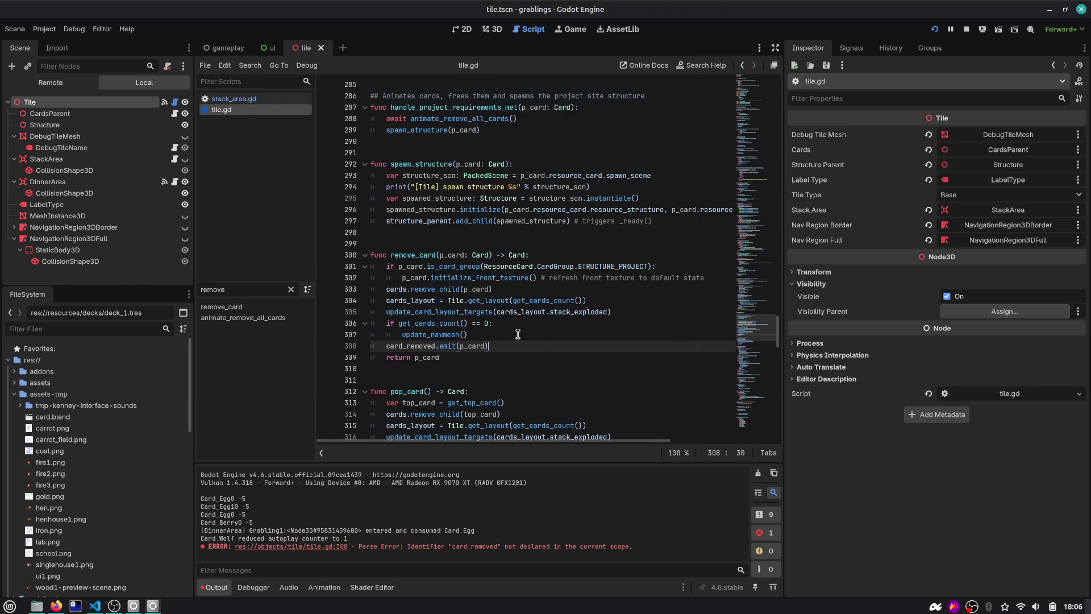
Step: Declare card_removed and give both signals parameters p_card: Card, p_tile: Tile, then save
double_click(412, 346)
scroll(433, 175, up, 20)
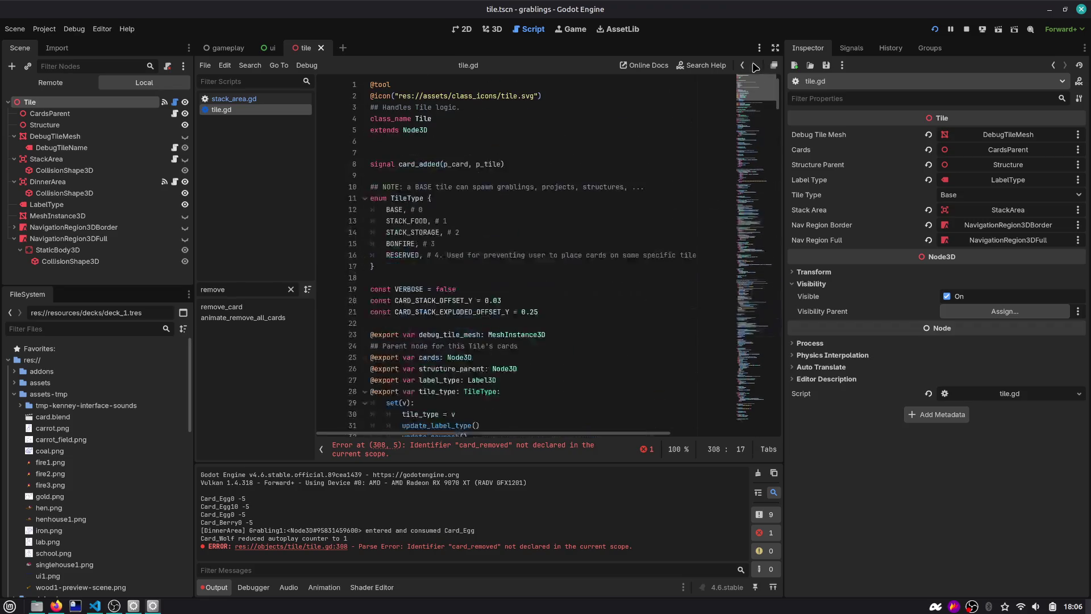
click(549, 163)
key(Return)
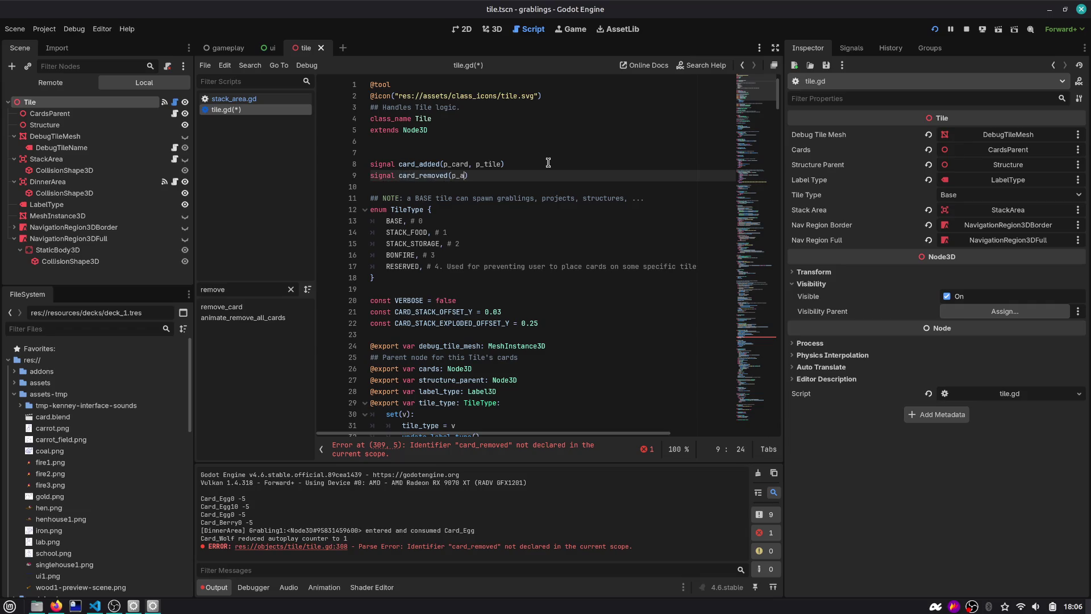
text(ar)
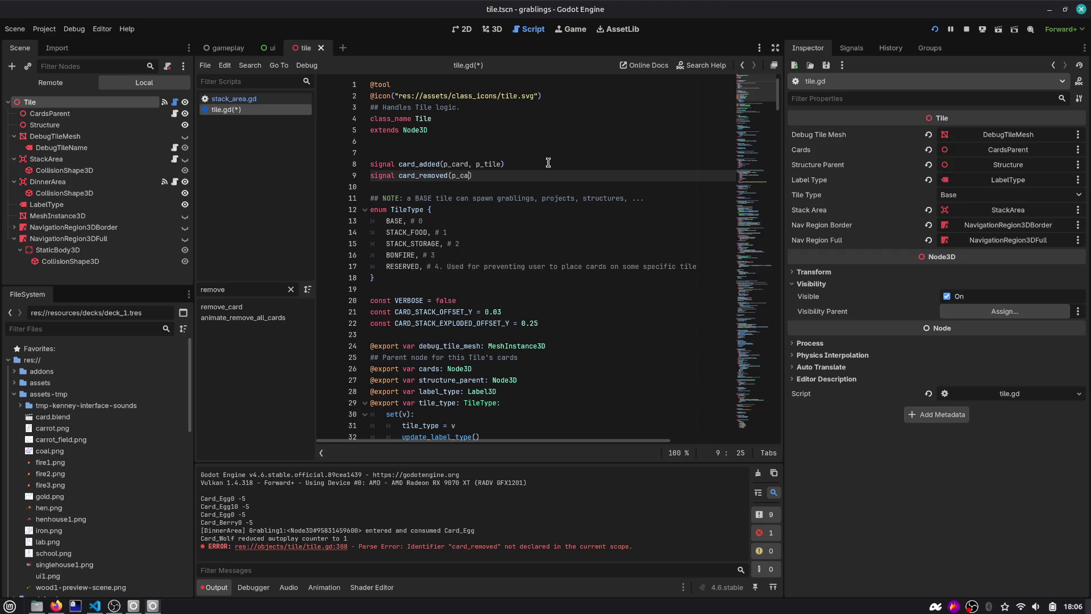
text(rd: Card)
key(Return)
click(548, 163)
text(Tile)
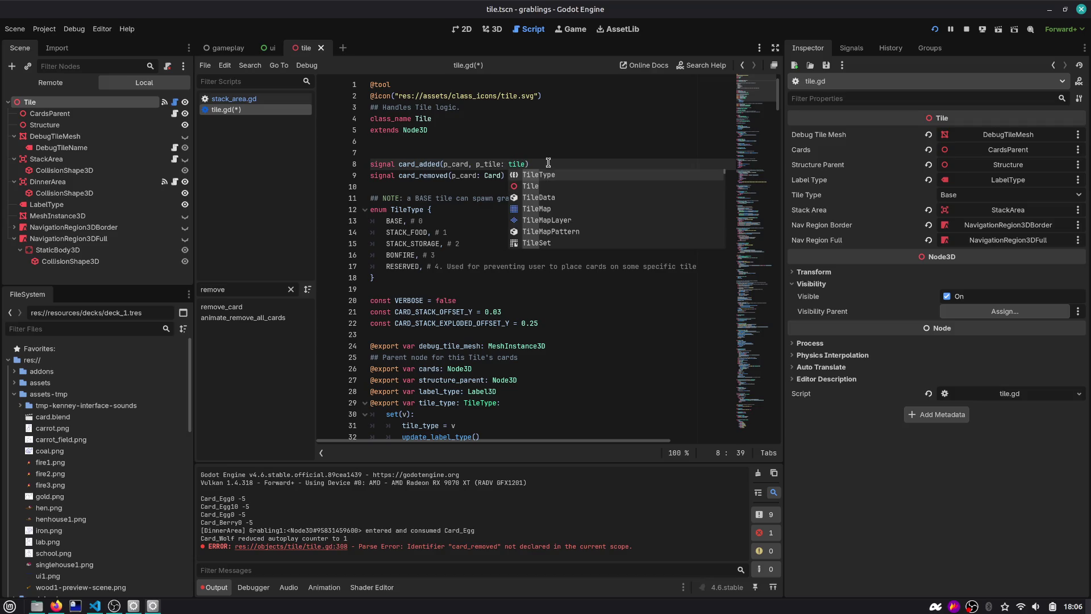
key(ctrl+Left)
key(ctrl+Left)
text(: Card)
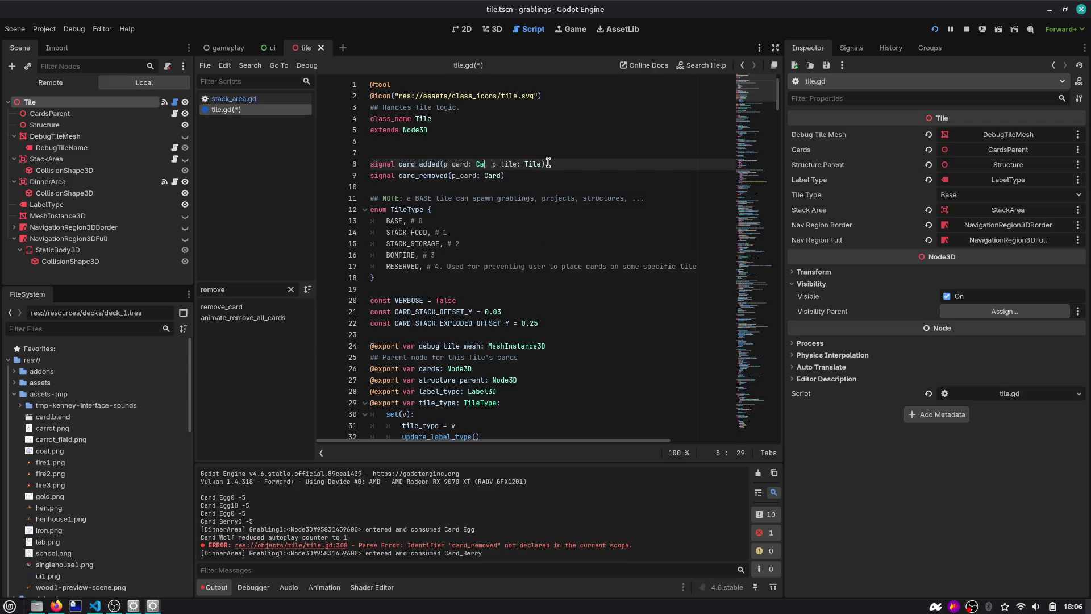
key(Down)
text(_tile: )
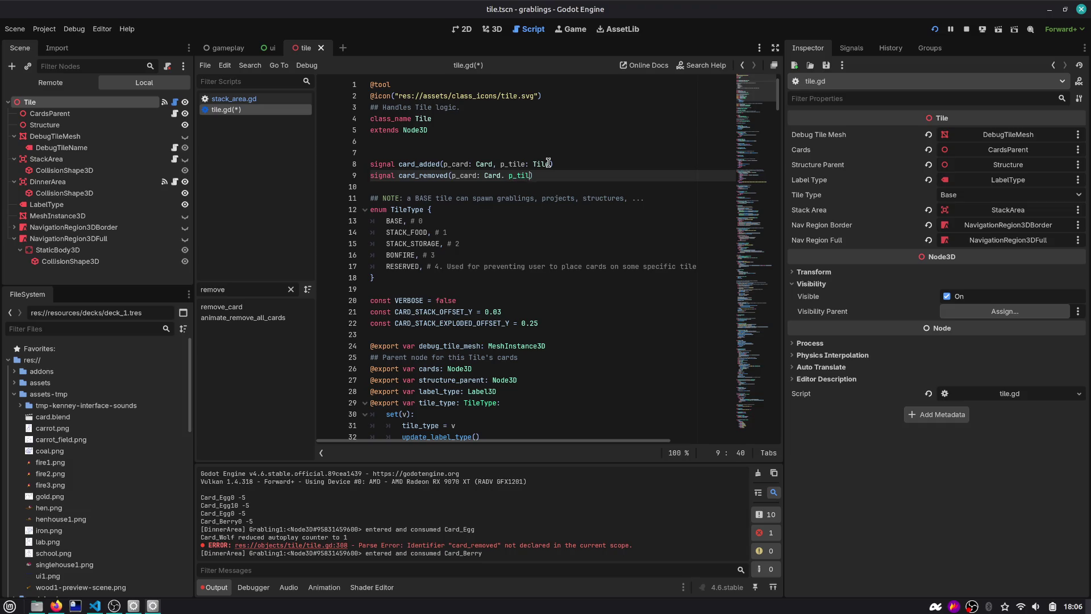
text(Tile)
key(Left)
key(Left)
key(Left)
key(BackSpace)
text(,)
key(ctrl+s)
Step: Tidy the blank line below the signal declarations in tile.gd
double_click(433, 175)
click(434, 185)
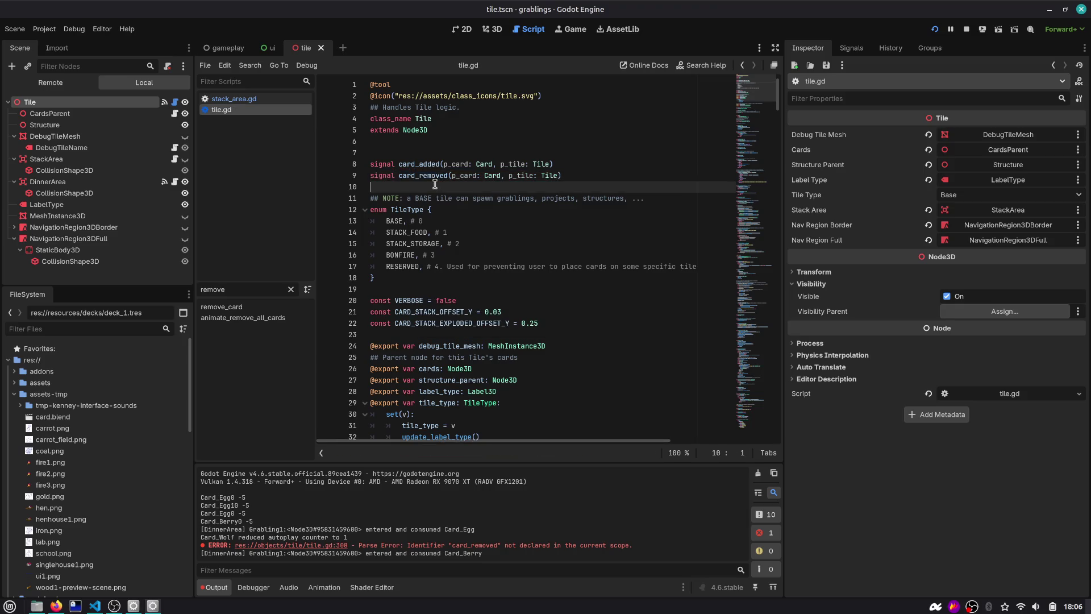
key(Return)
key(BackSpace)
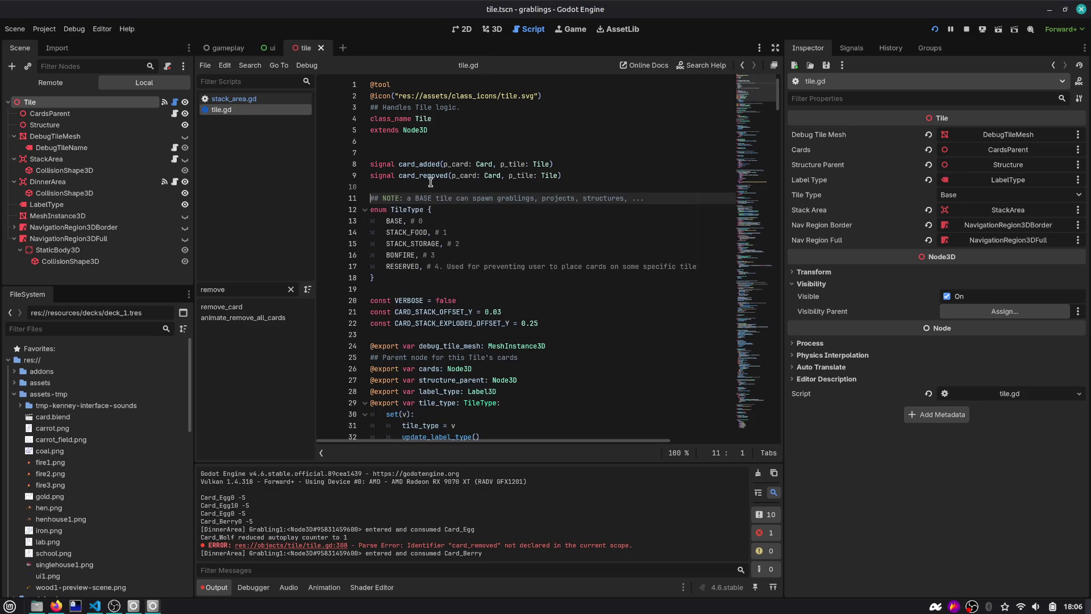
double_click(428, 177)
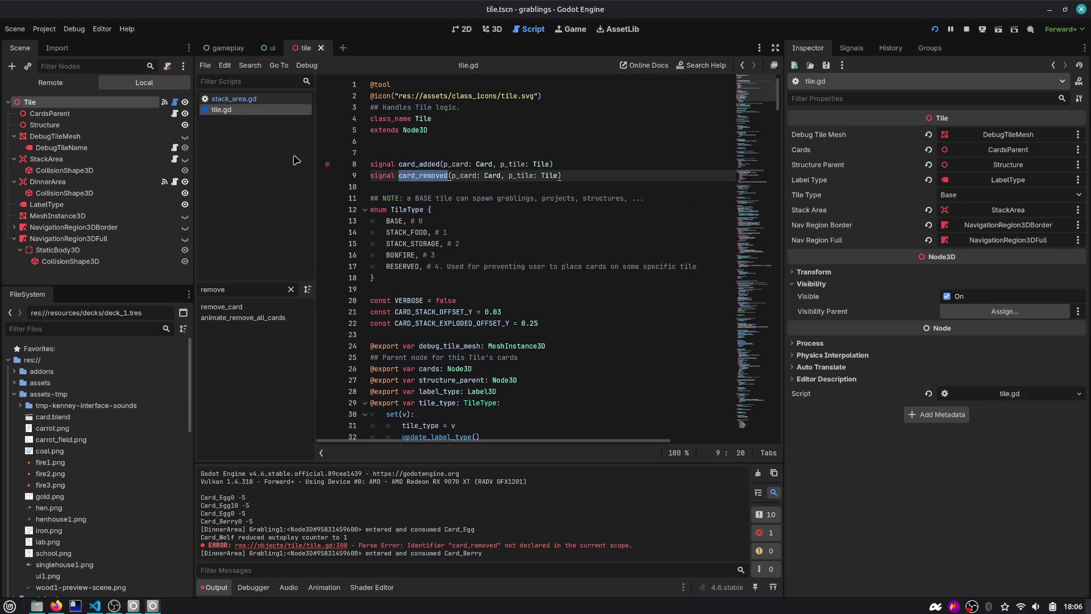
click(242, 101)
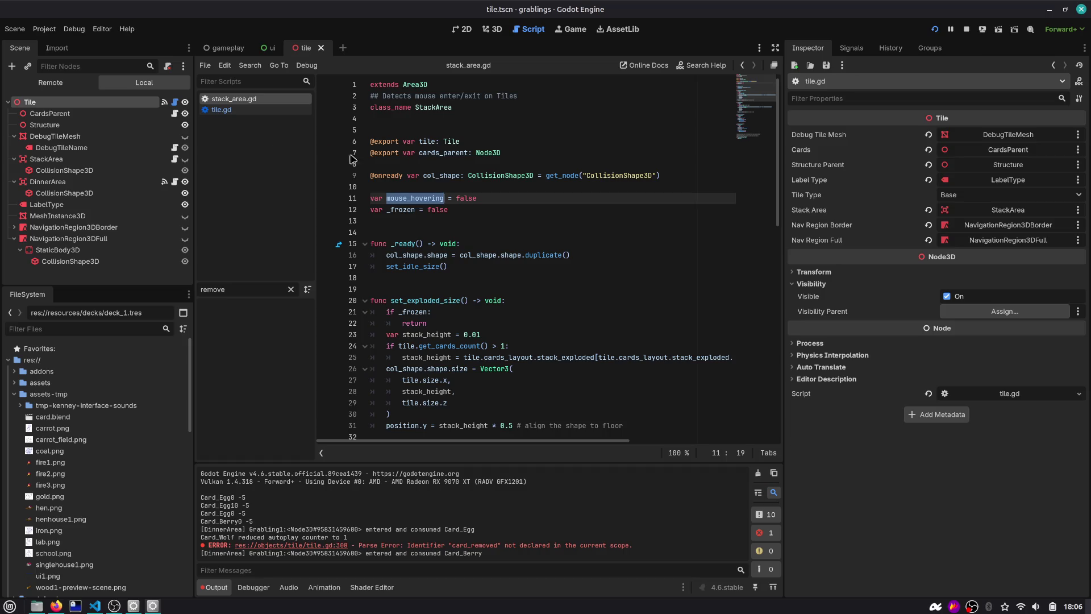
Step: Run the game, zoom onto the berry stack, and watch a grabling eat the egg at dinner
key(F5)
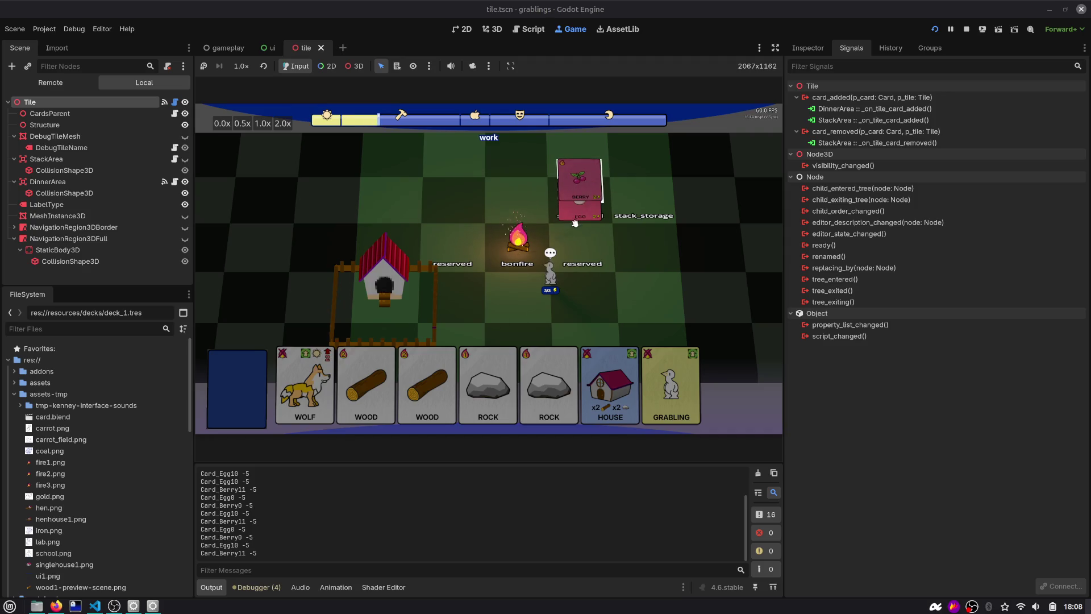
click(575, 223)
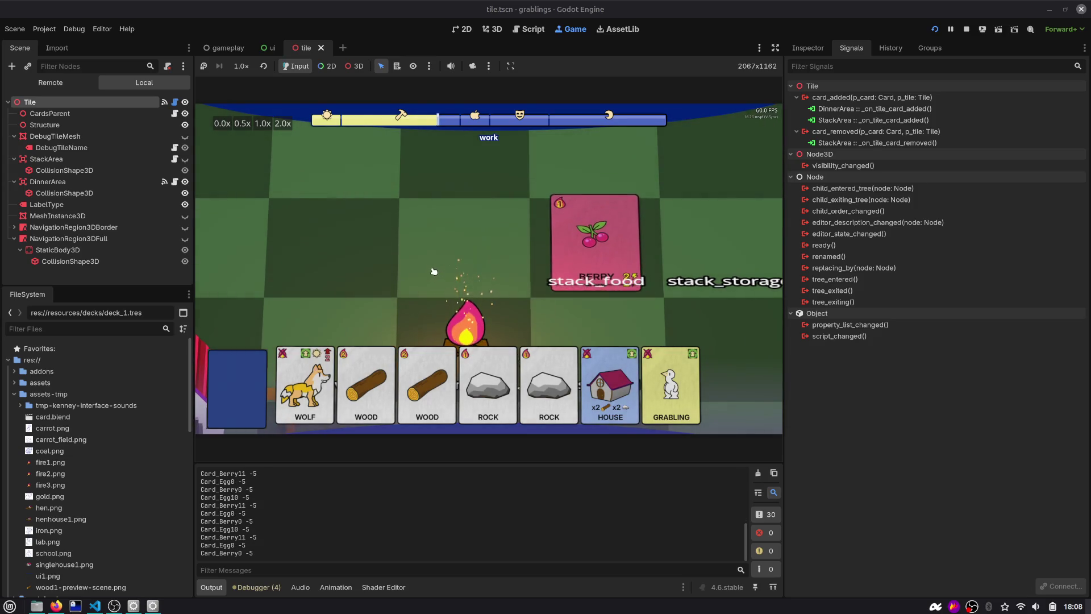
mouse_move(601, 255)
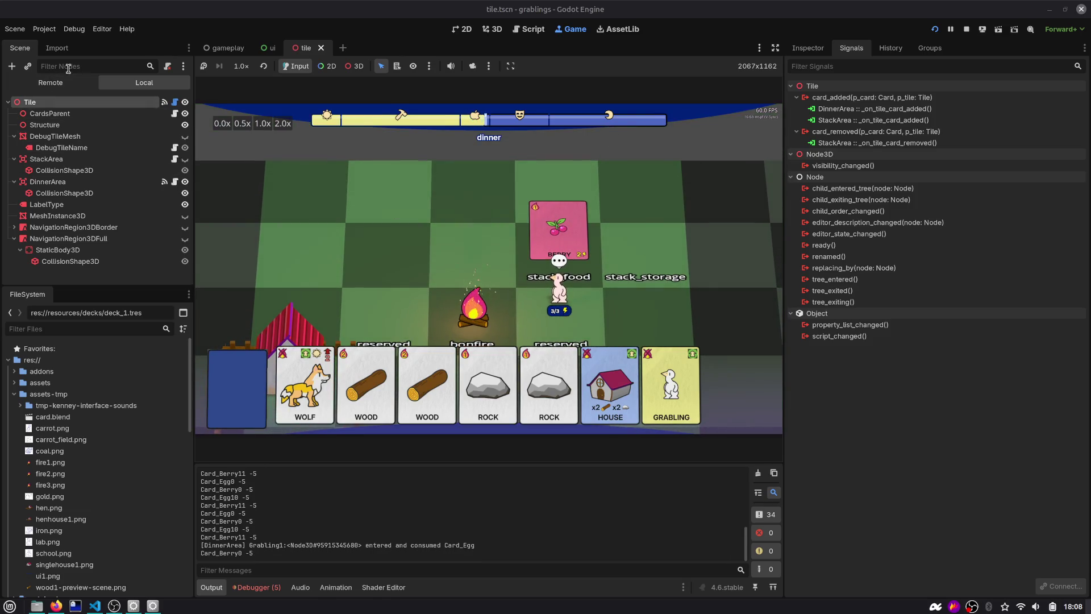
key(ctrl+Tab)
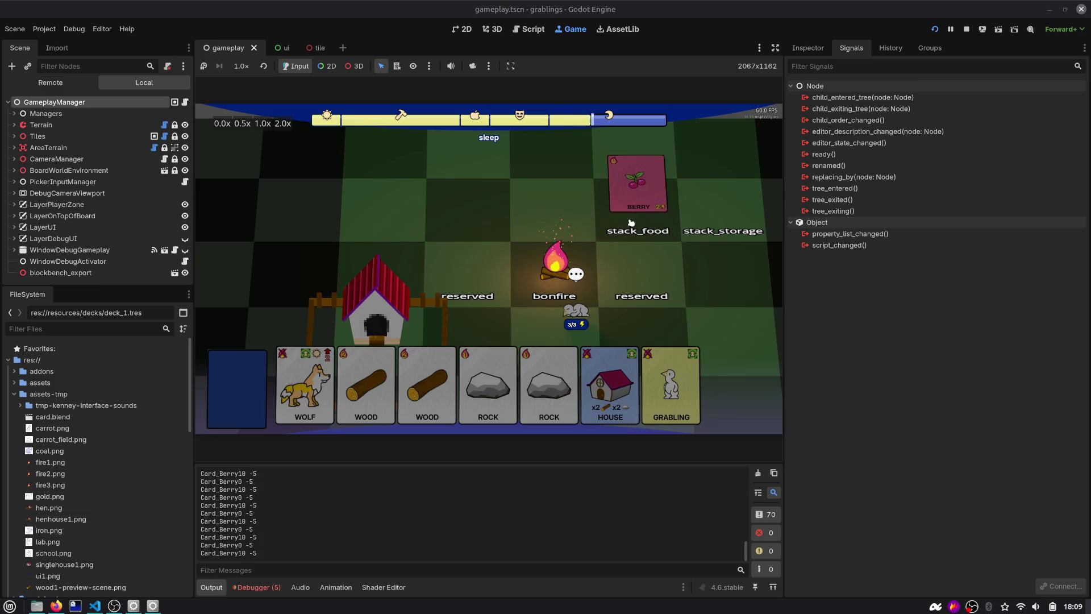
Step: Review tile.gd's remove_card function and its update_card_layout_targets call
key(ctrl+F3)
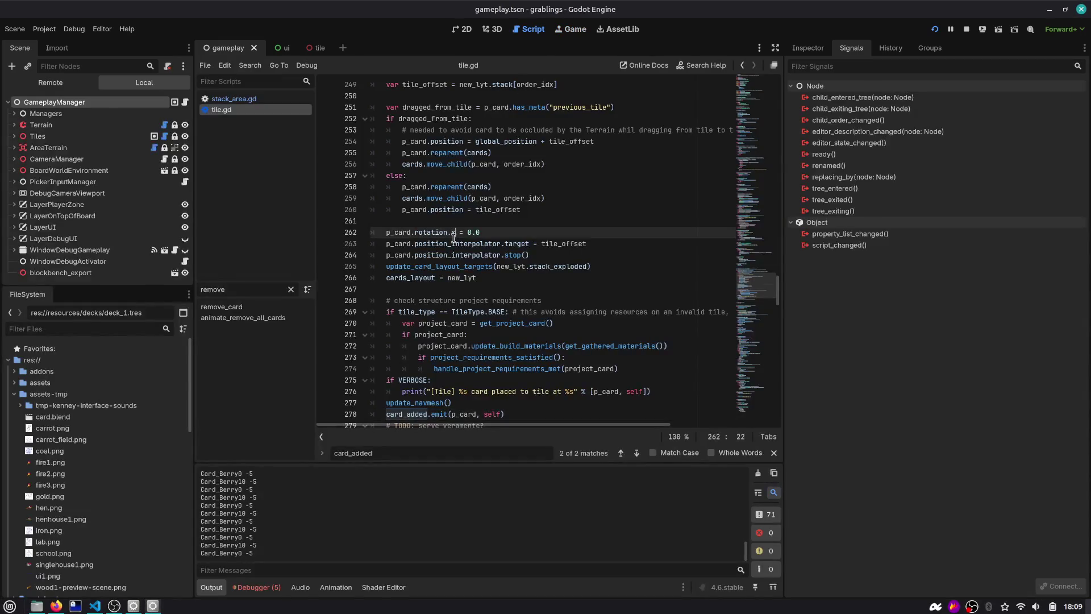
click(228, 307)
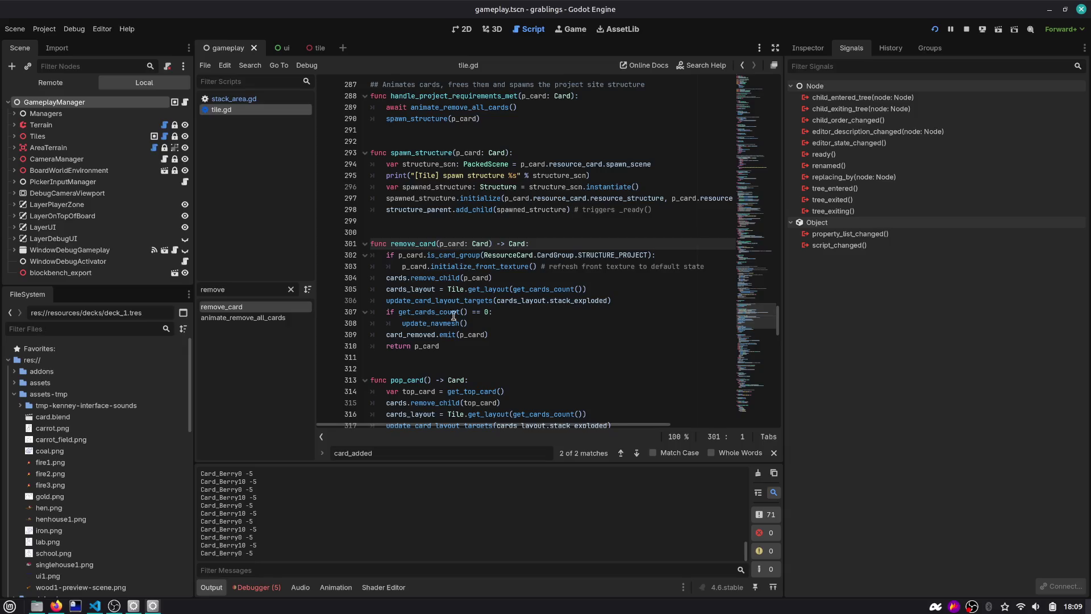
double_click(435, 300)
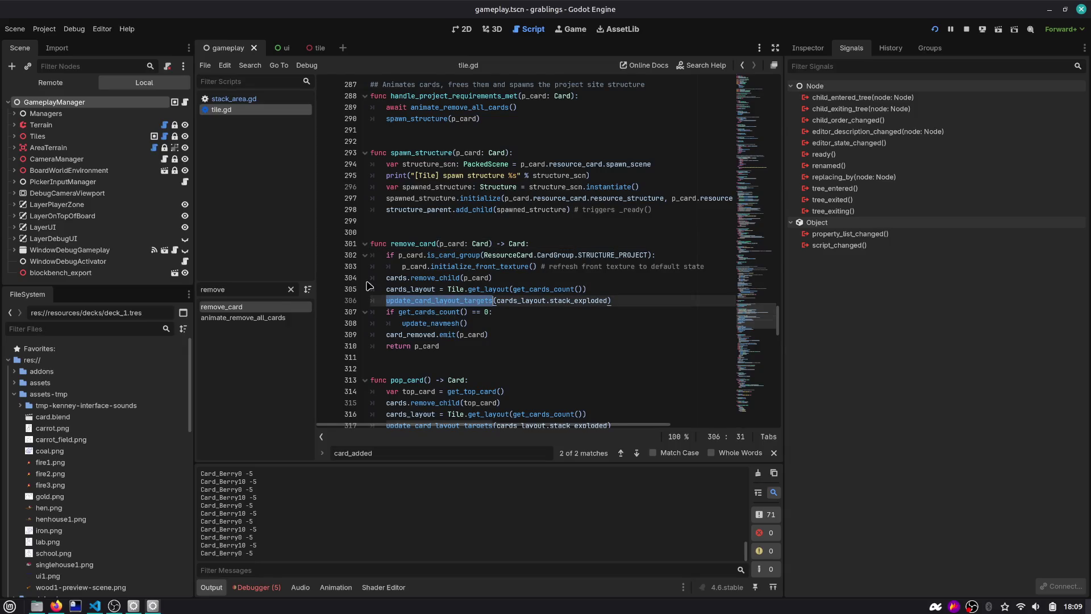
double_click(426, 243)
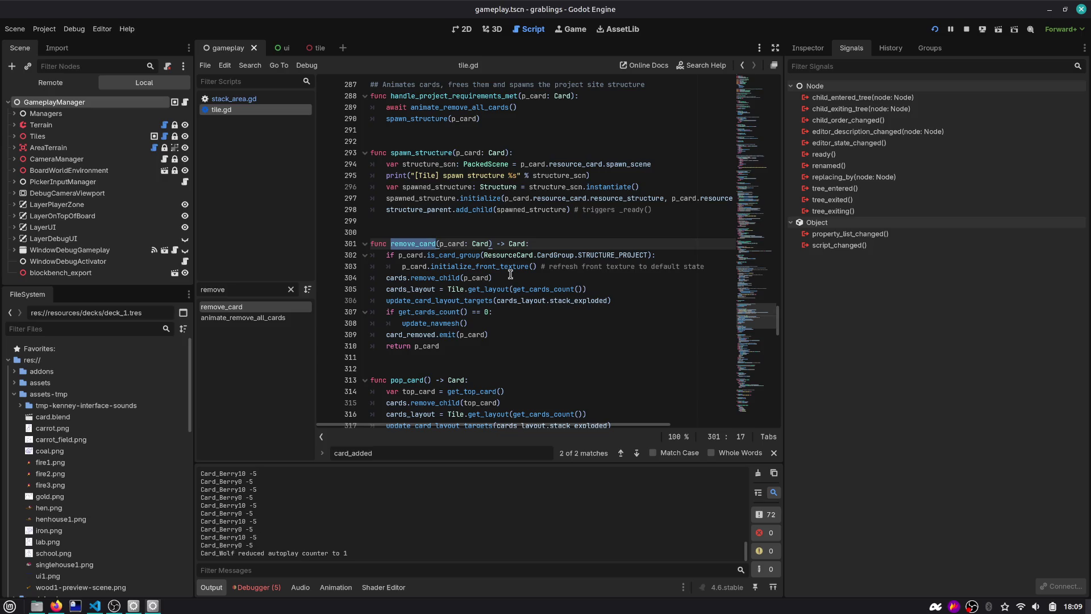
Step: Open creature_grabling.gd via quick search and read through its methods, including set_meta
key(ctrl+alt+o)
text(grabl)
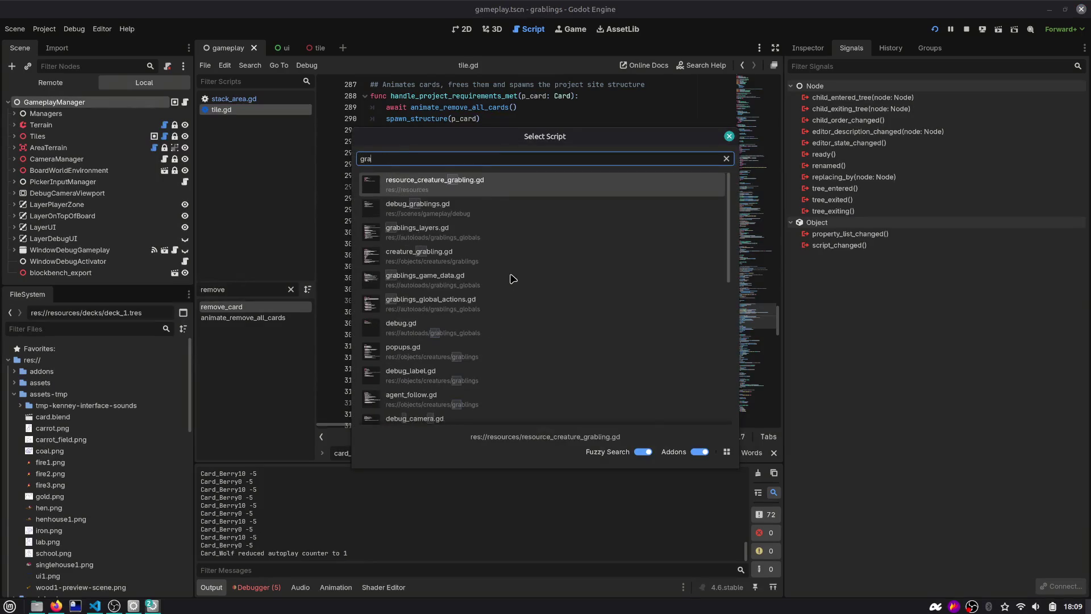
key(Down)
key(Down)
key(Down)
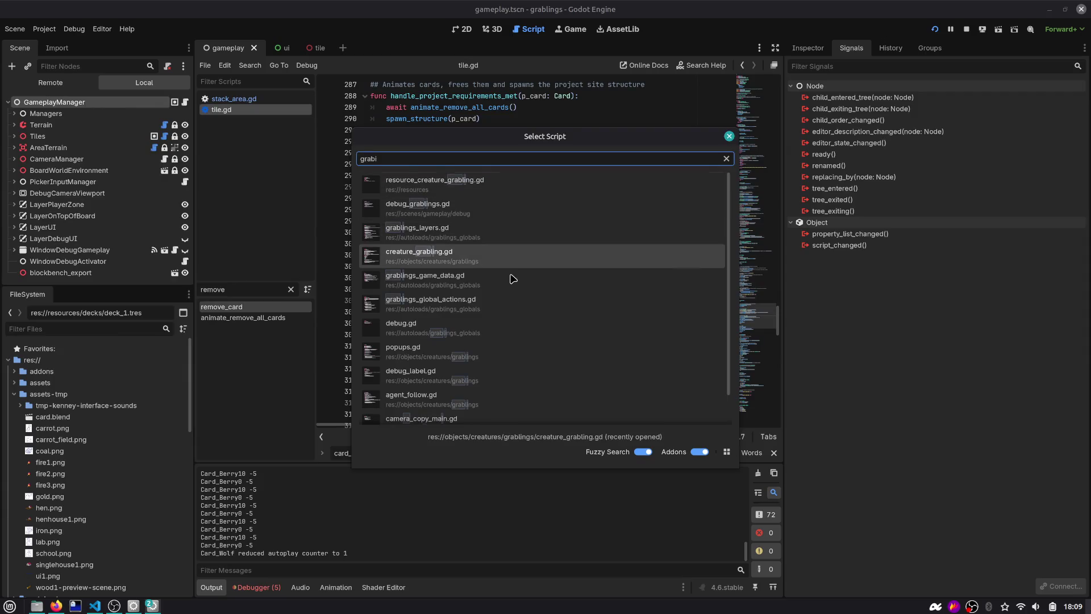
key(Return)
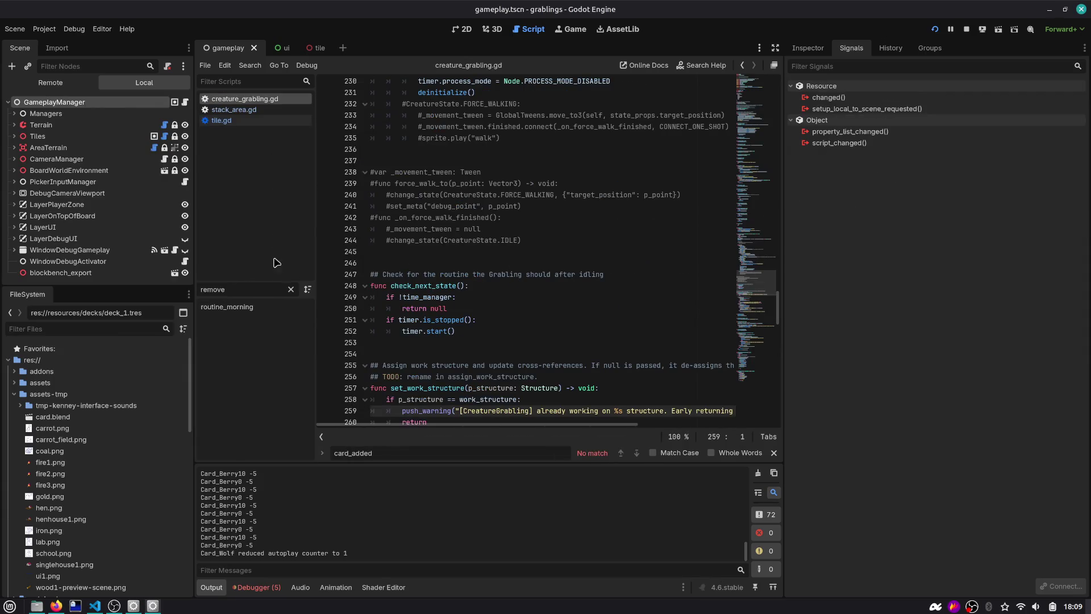
click(290, 289)
scroll(258, 364, down, 10)
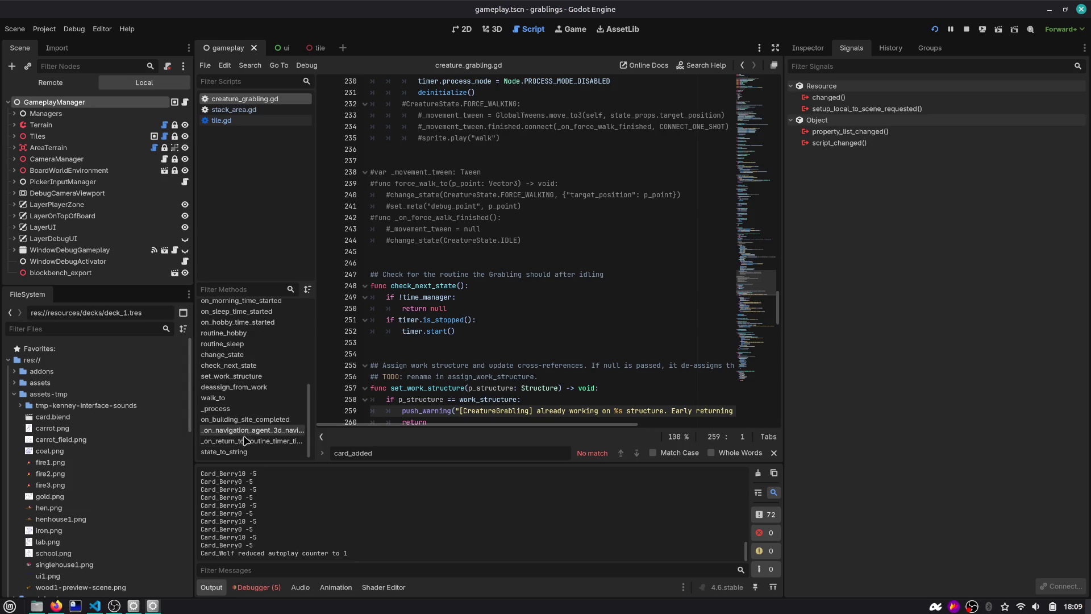
scroll(244, 446, up, 10)
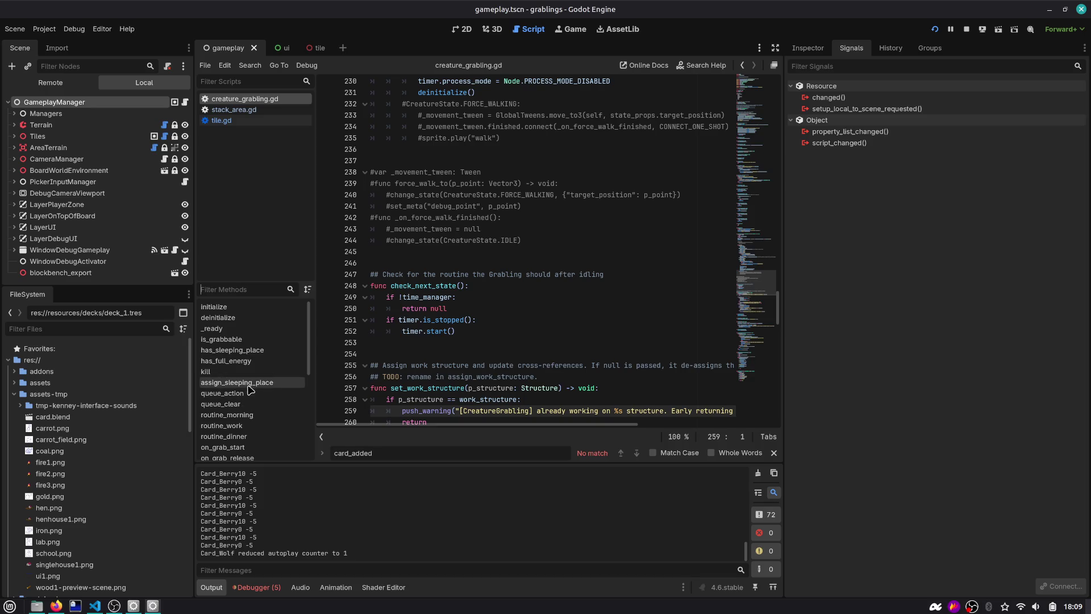
click(527, 206)
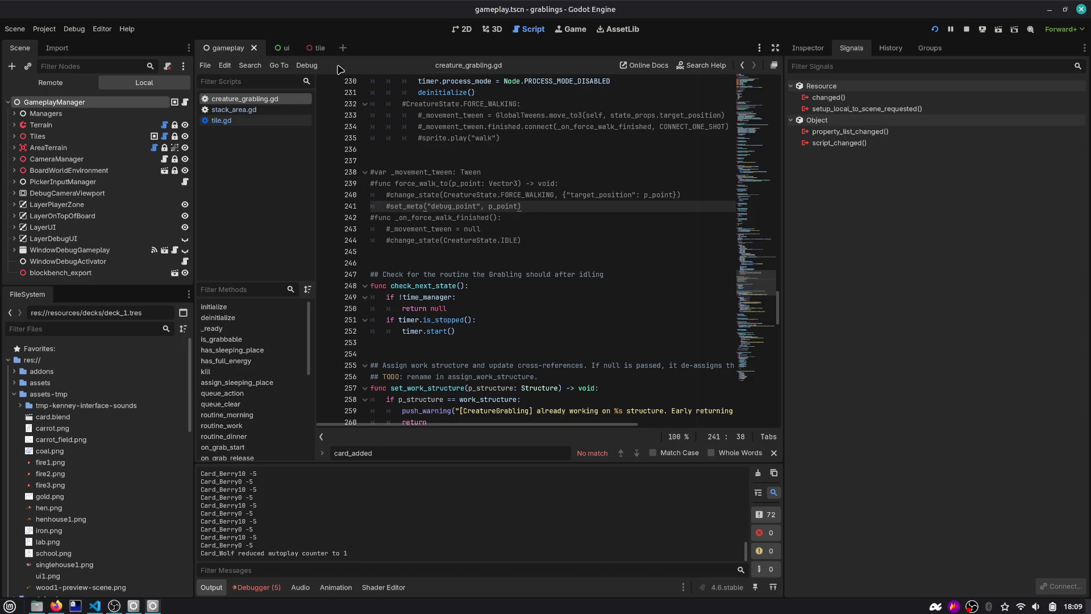
click(312, 48)
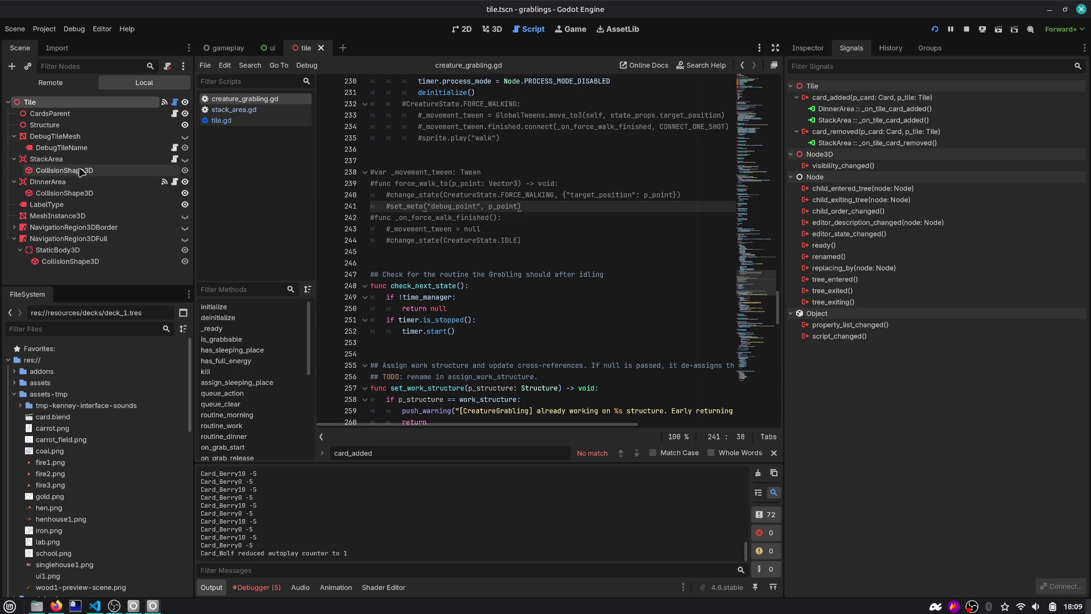
Step: Open the DinnerArea node's dinner_area.gd script and search it for card_added
click(174, 182)
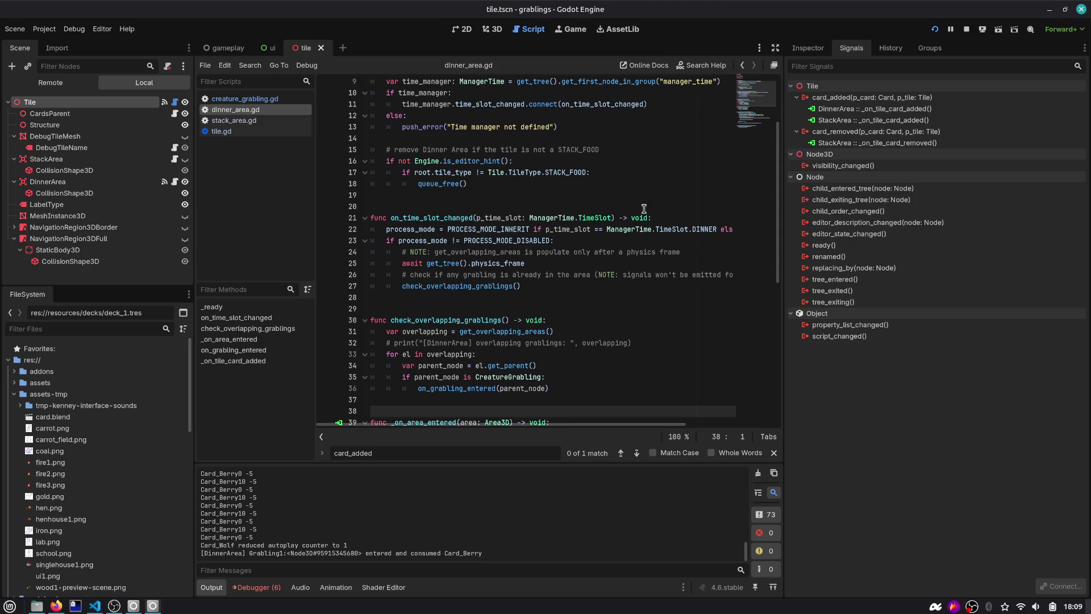
triple_click(462, 318)
key(ctrl+f)
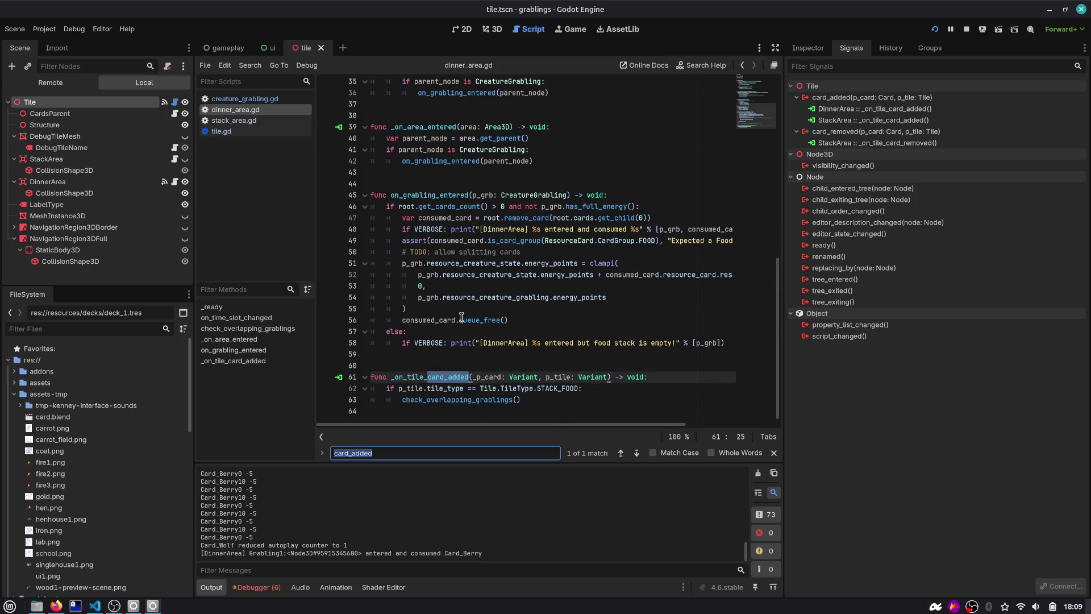
key(Escape)
scroll(433, 393, up, 6)
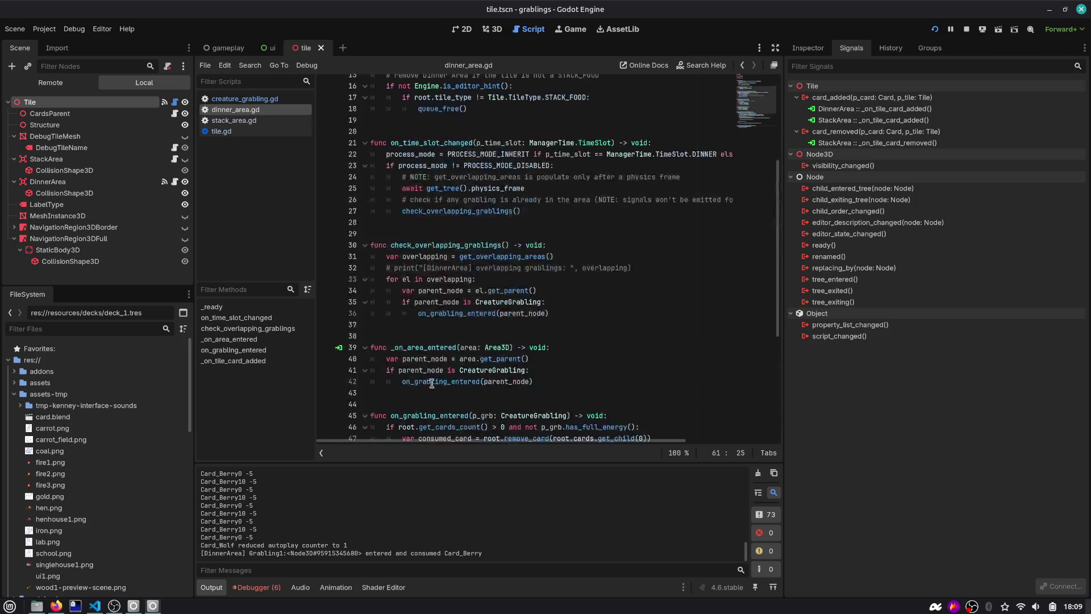
scroll(429, 356, up, 3)
scroll(432, 364, down, 3)
Step: Follow on_grabling_entered, checking has_full_energy and consumed_card, through to tile.gd's remove_card
ctrl+click(448, 382)
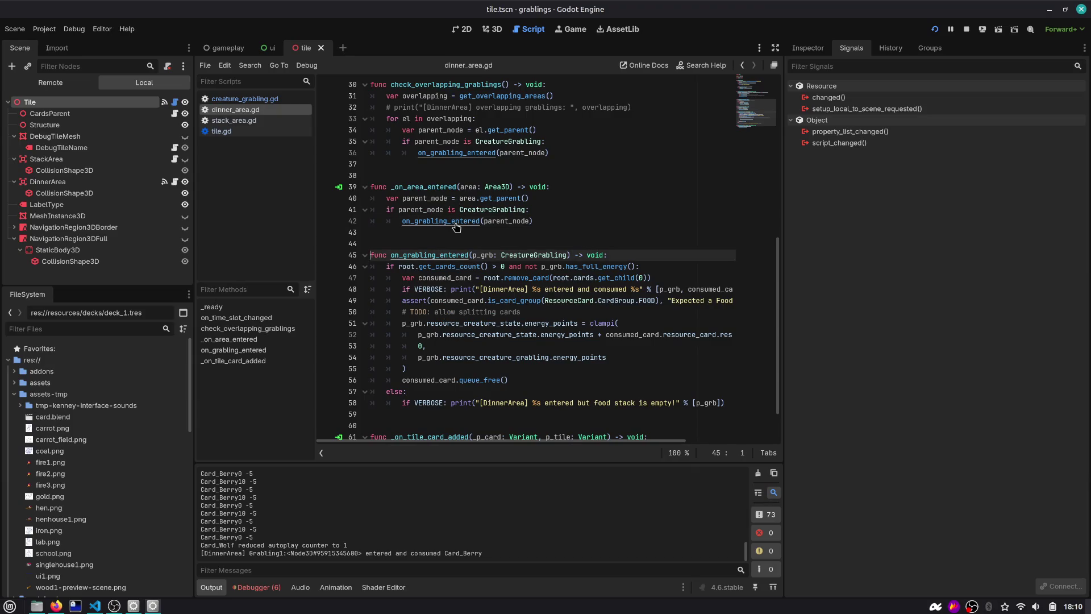
scroll(457, 259, down, 1)
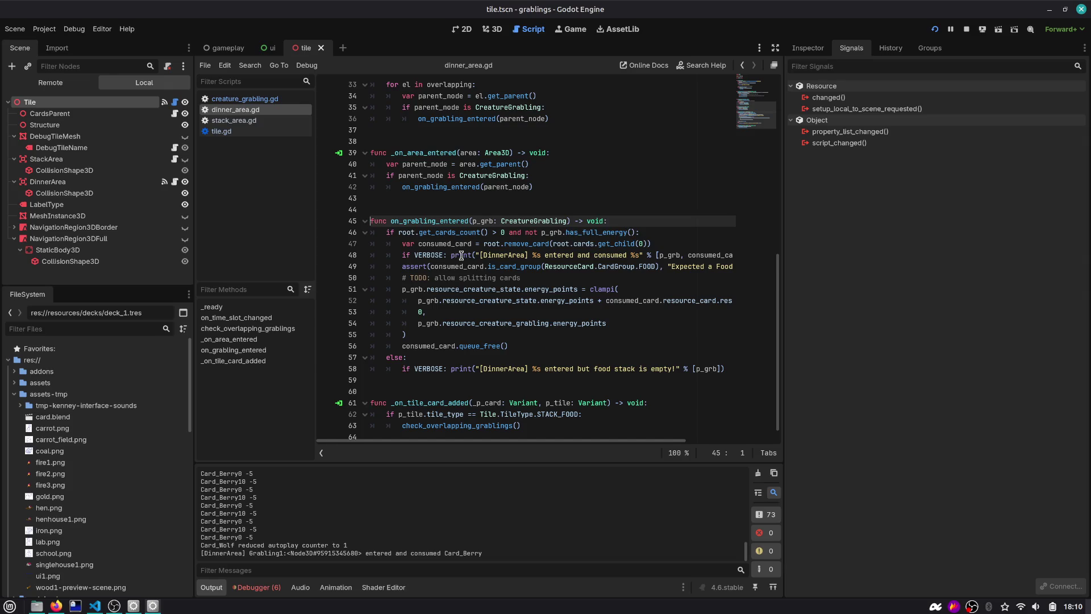
double_click(583, 232)
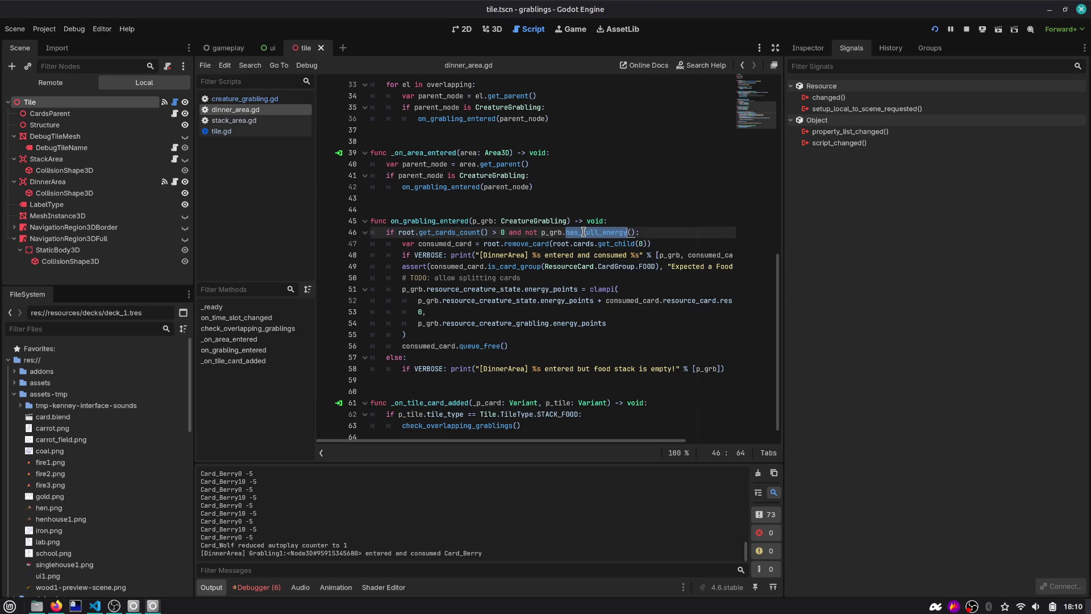
click(593, 230)
double_click(587, 232)
double_click(454, 245)
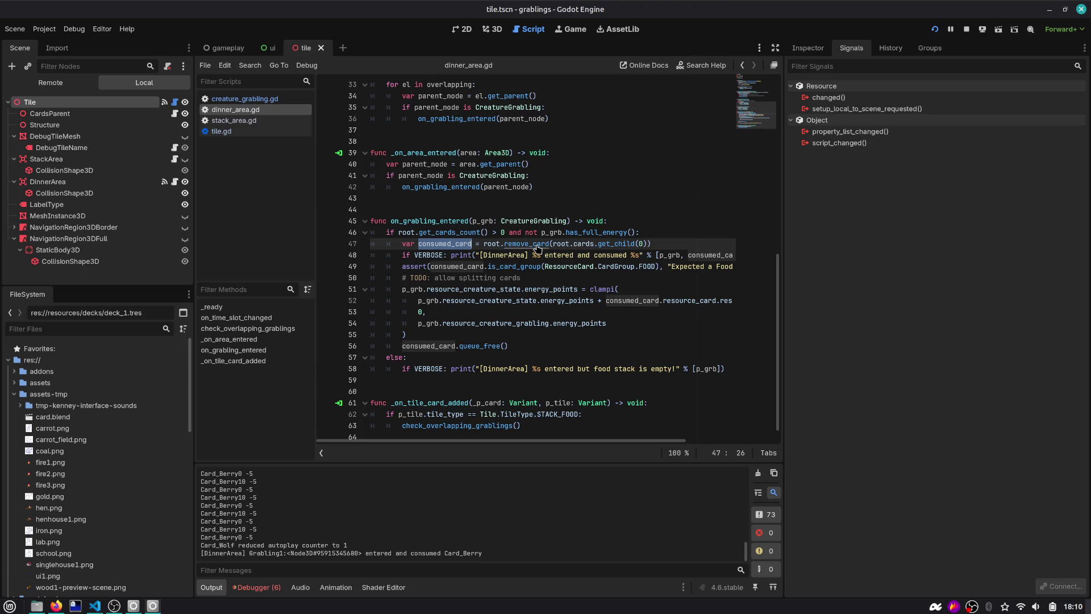
ctrl+click(534, 244)
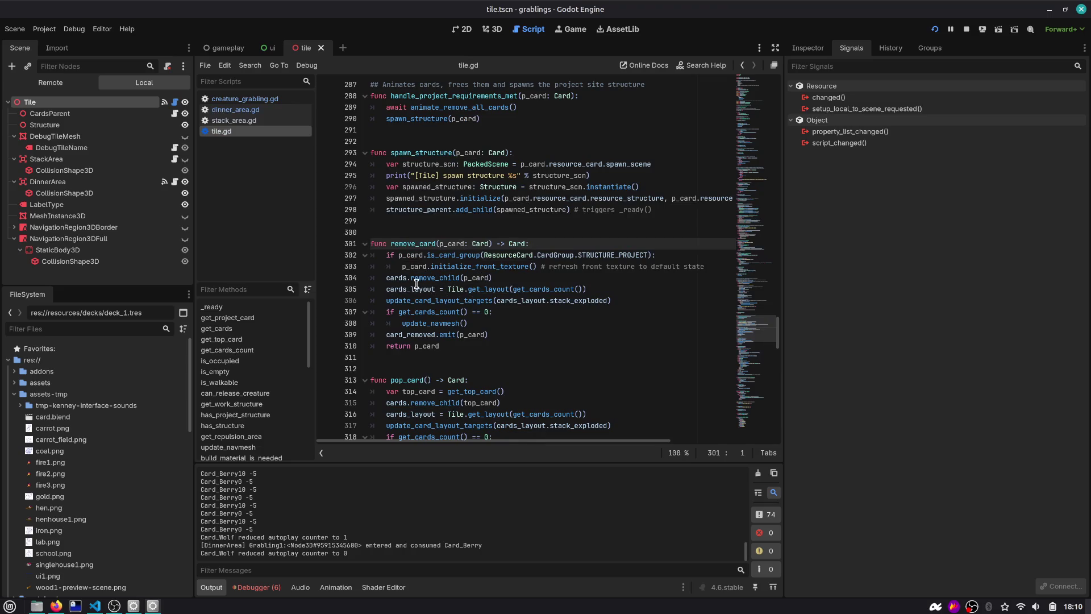
Step: Review remove_card's cards_layout code, then jump to tile.gd's add_card function
double_click(419, 294)
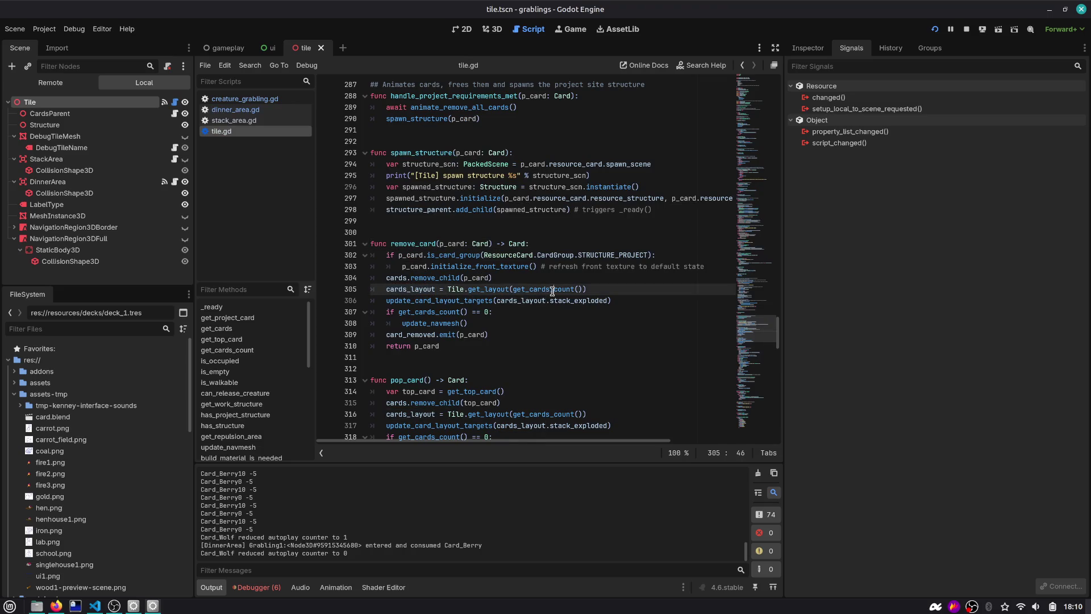
double_click(532, 289)
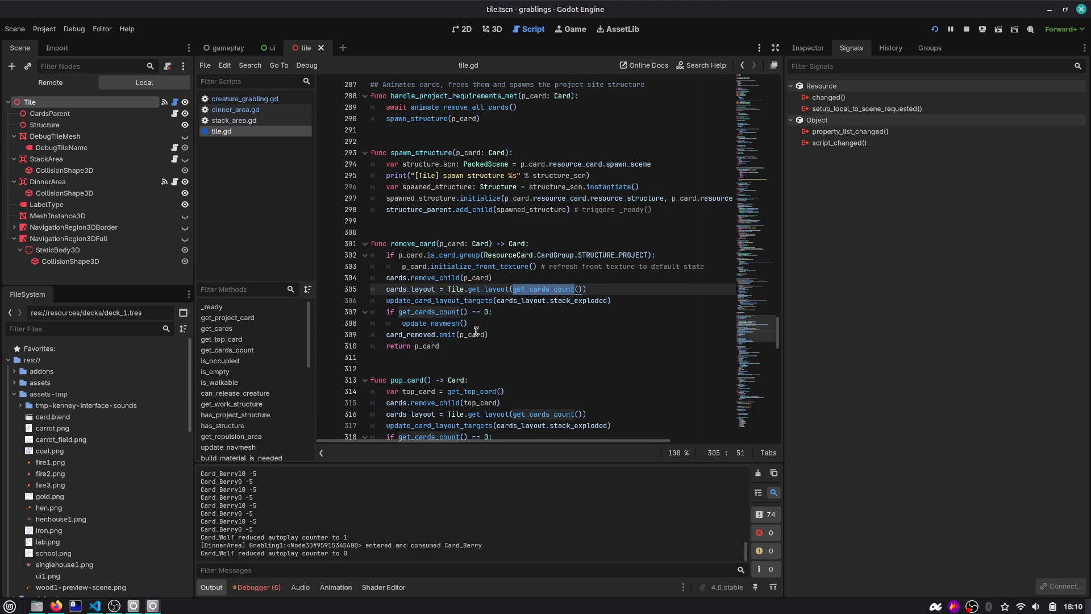
double_click(462, 301)
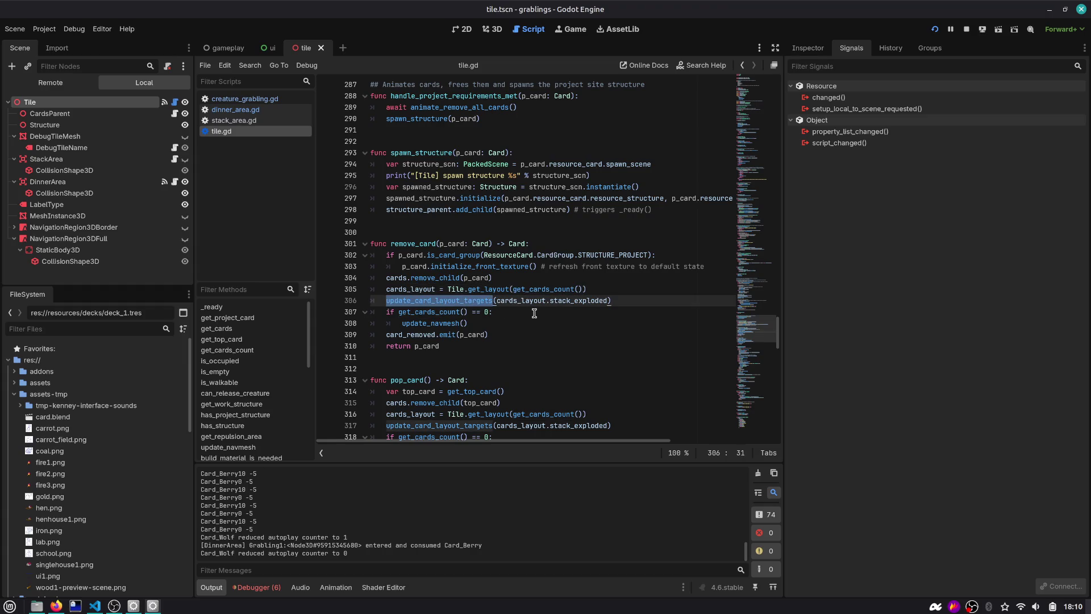
scroll(515, 308, up, 1)
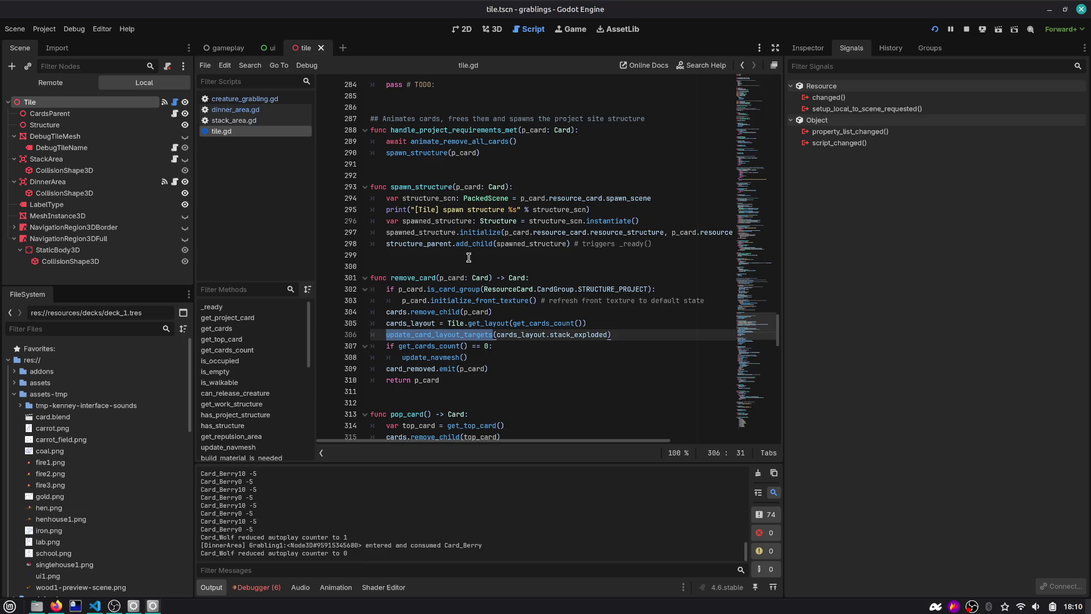
click(230, 291)
text(add)
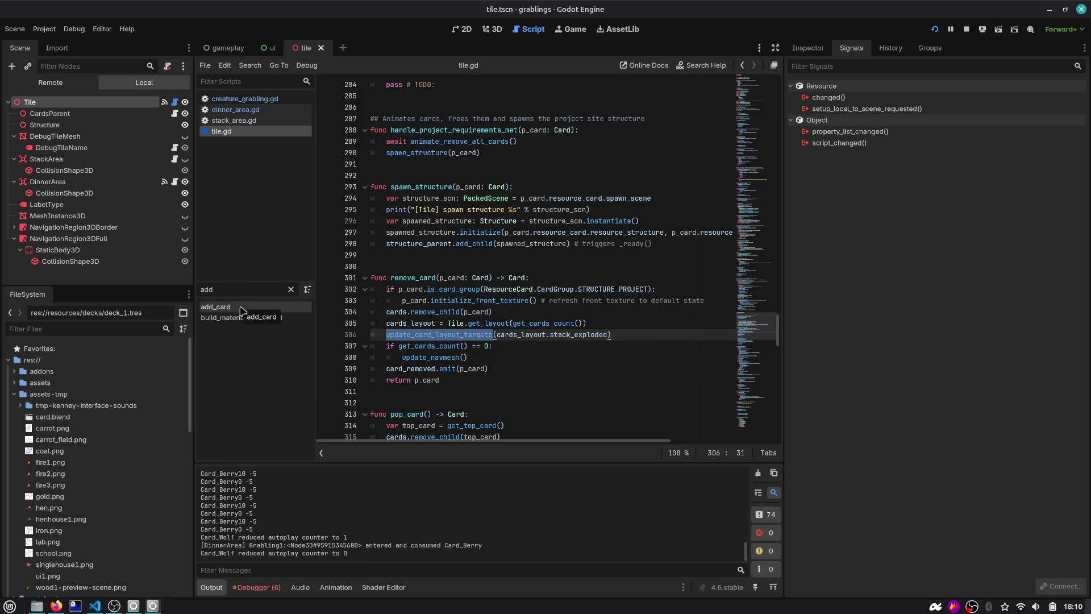
click(242, 308)
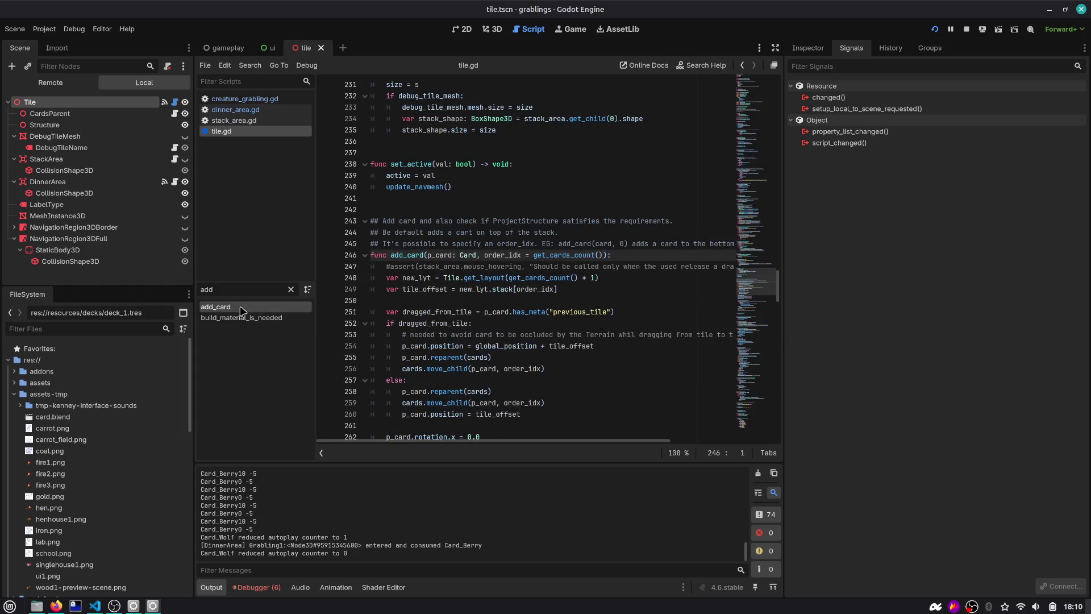
Step: Relaunch the game, place WOOD and ROCK cards on the board, then stop it
click(935, 29)
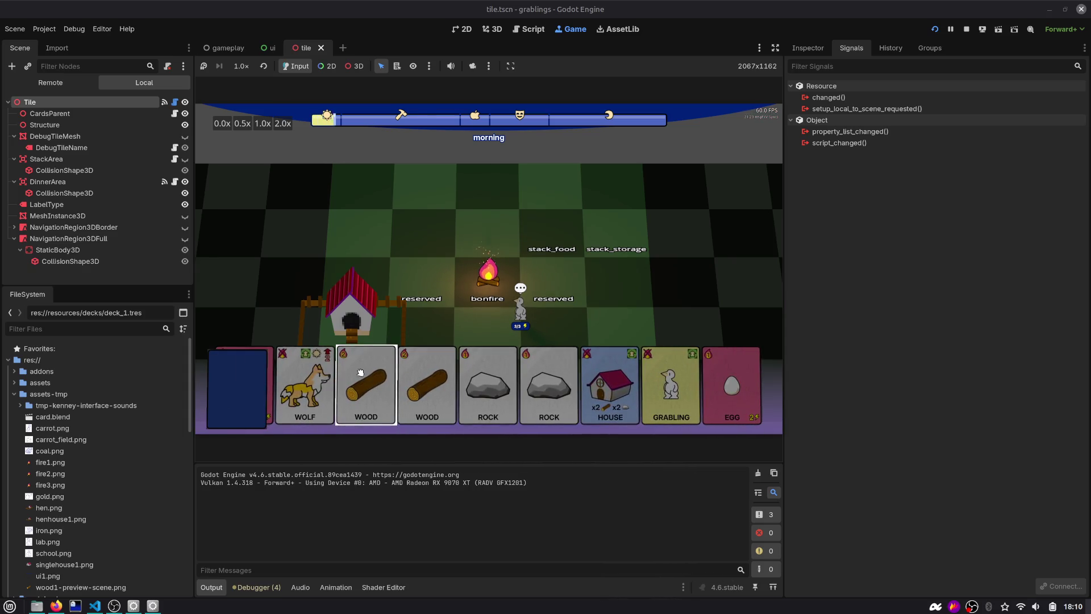
drag(429, 386, 630, 201)
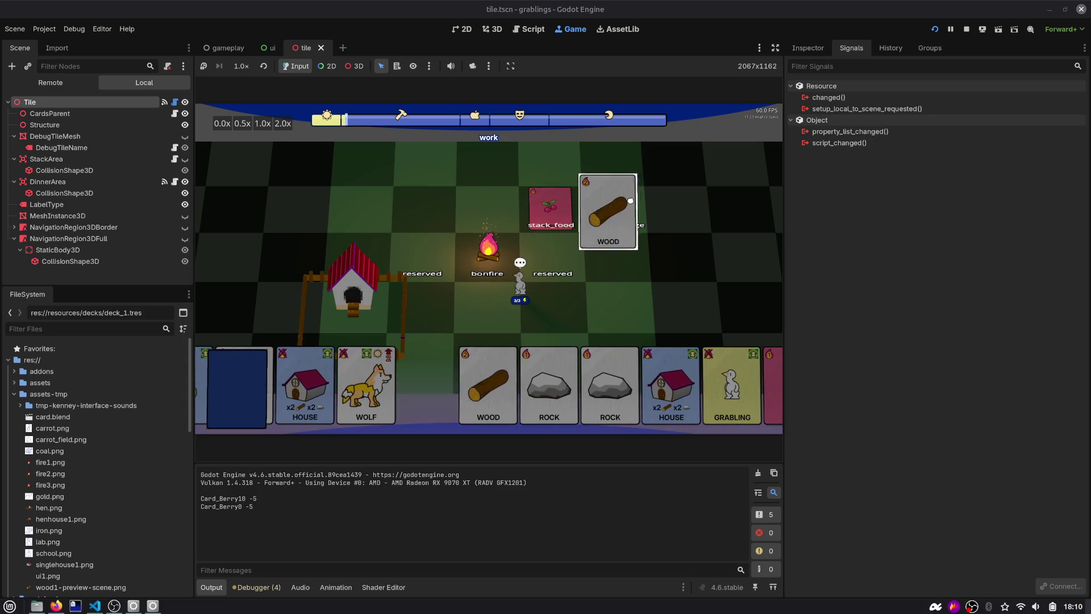
mouse_move(549, 386)
mouse_down()
mouse_move(560, 273)
mouse_move(620, 198)
mouse_up()
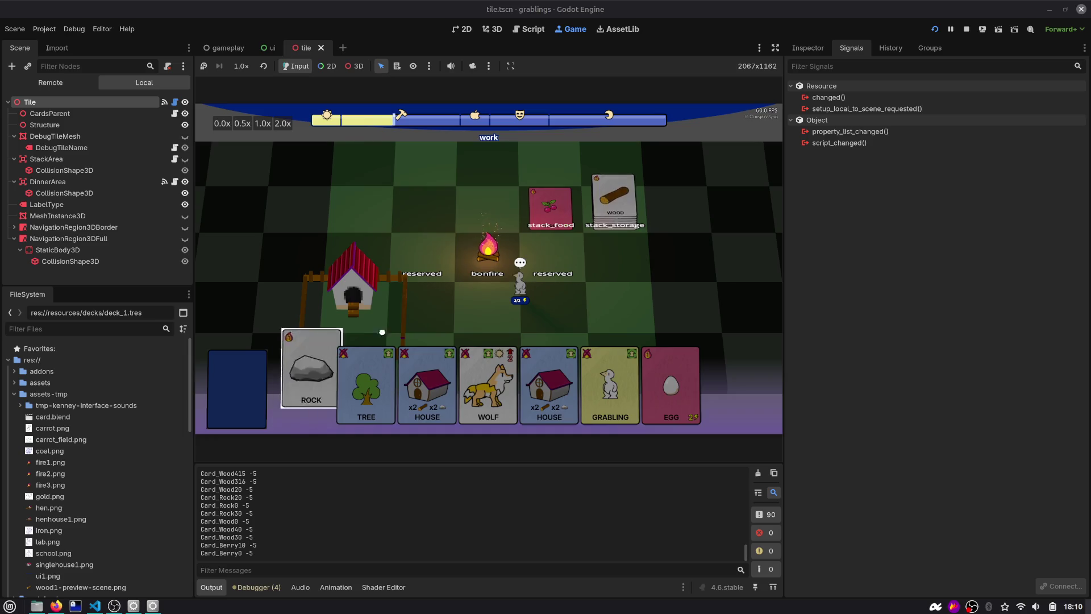
key(F8)
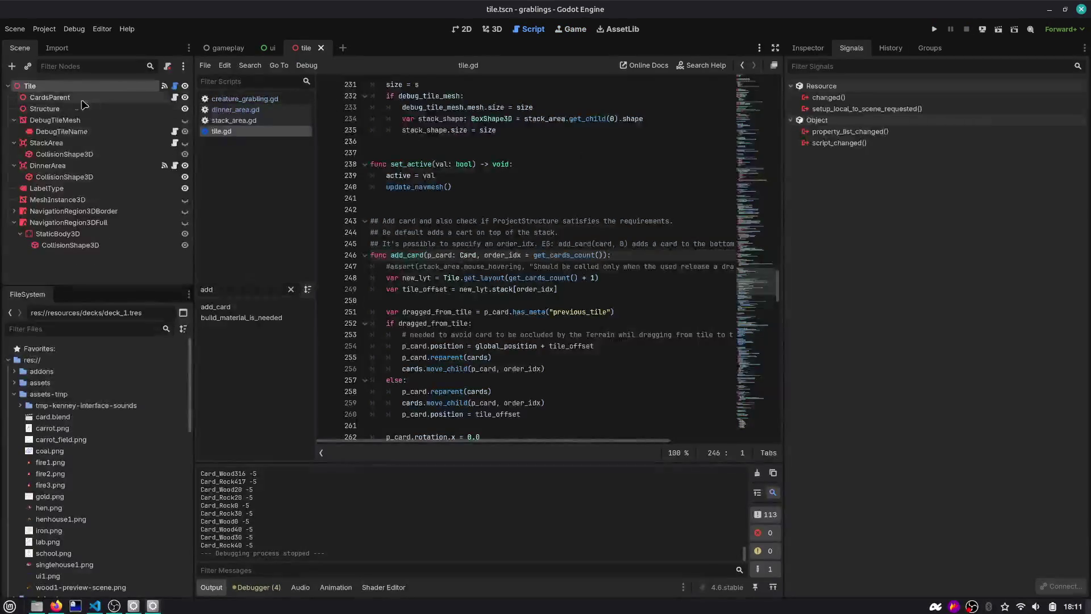
Step: Open deck_1.tres in the Inspector to view its card list
click(61, 329)
text(dec)
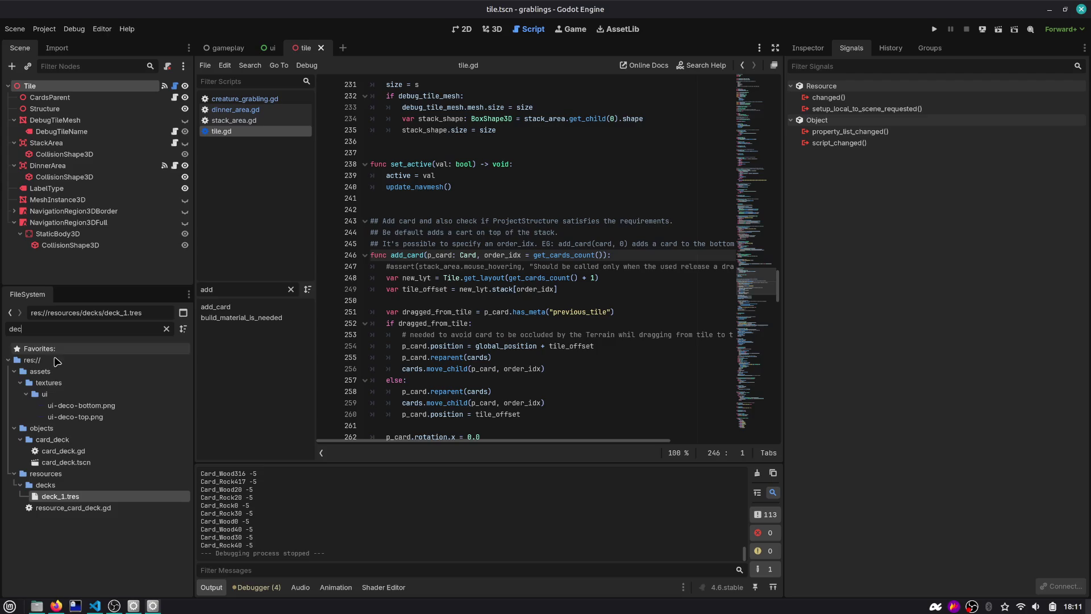
click(811, 49)
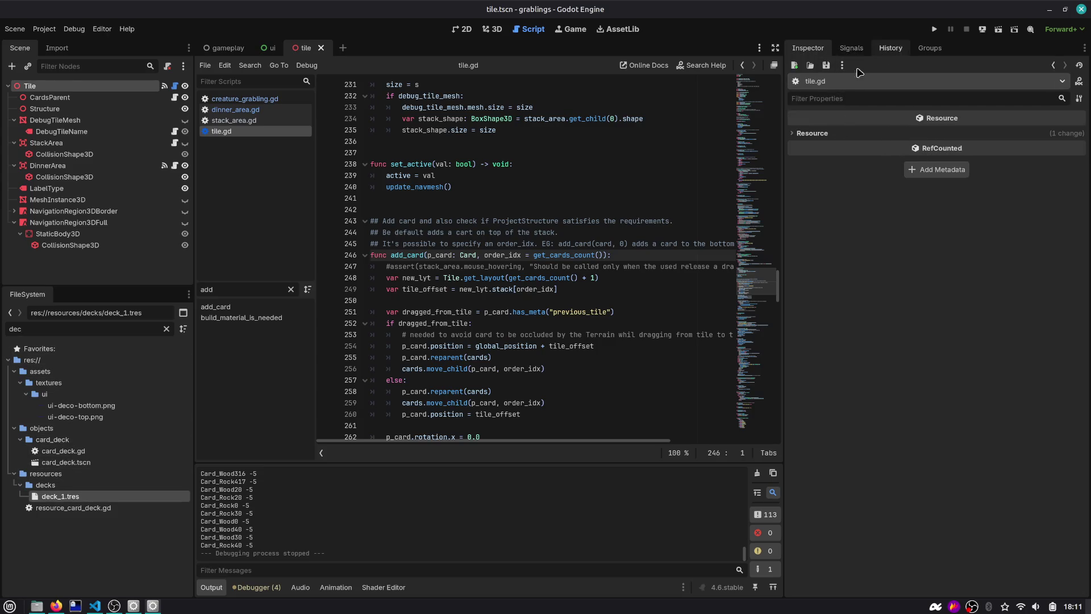
double_click(60, 498)
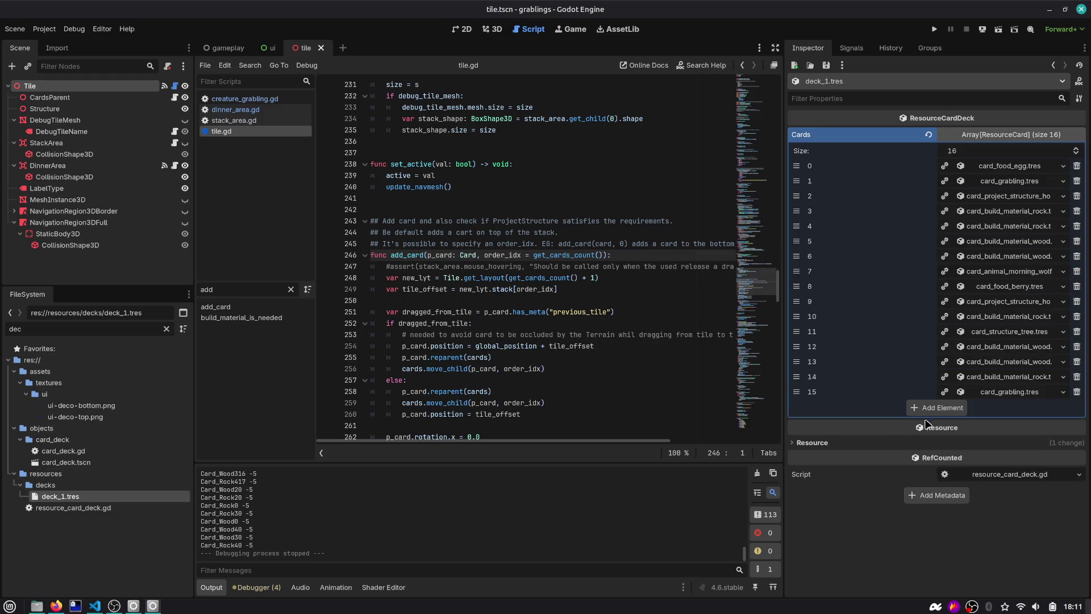
Step: Add berry bush and berry food cards to the deck, moving them near the top
click(961, 410)
click(1051, 408)
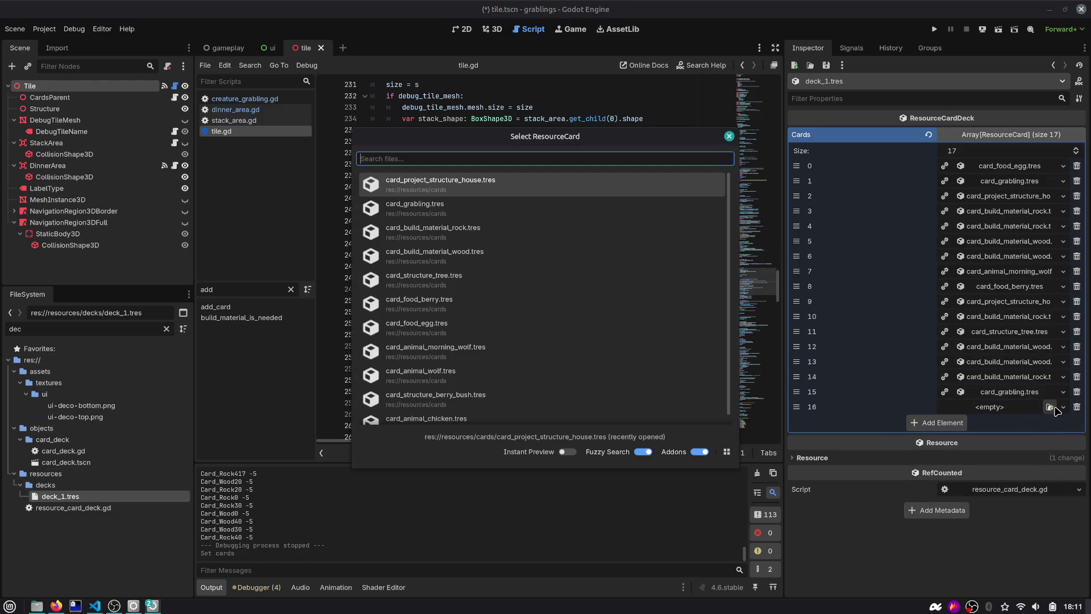
text(berry)
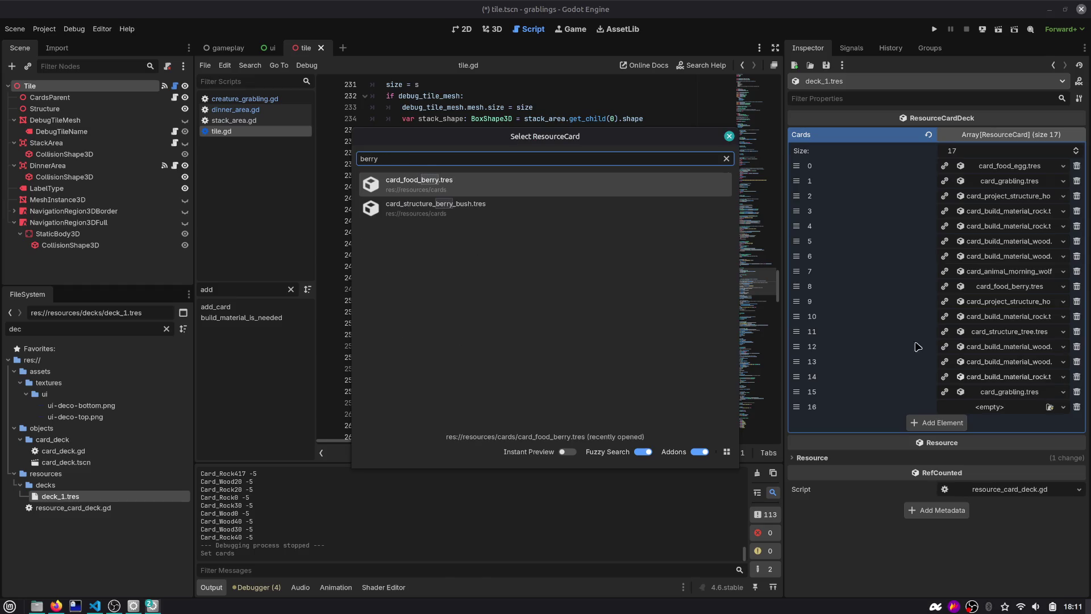
click(466, 208)
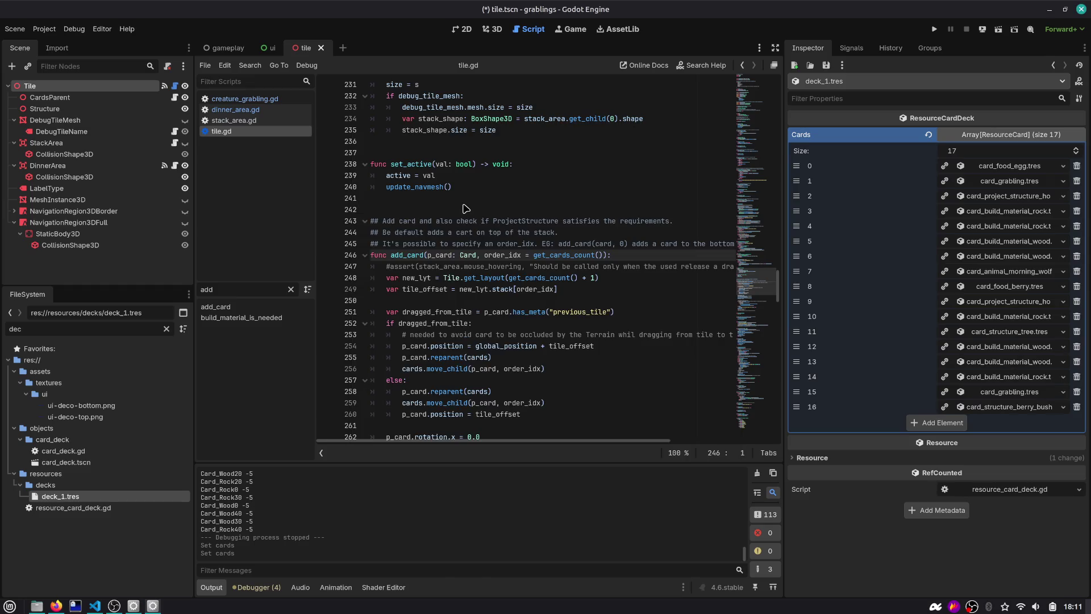
click(943, 423)
click(1047, 423)
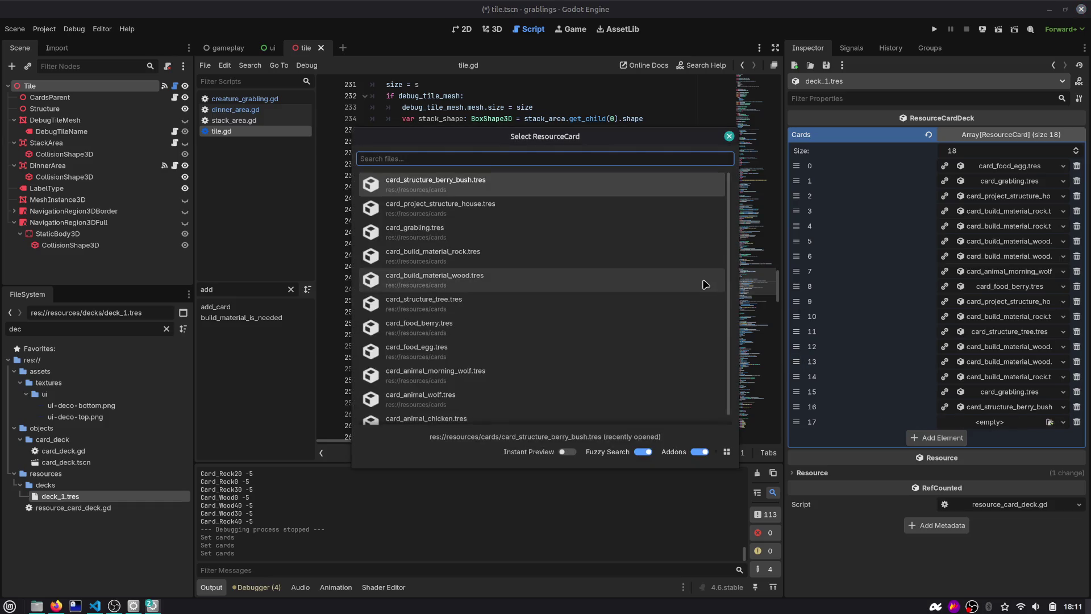
text(ber)
click(510, 195)
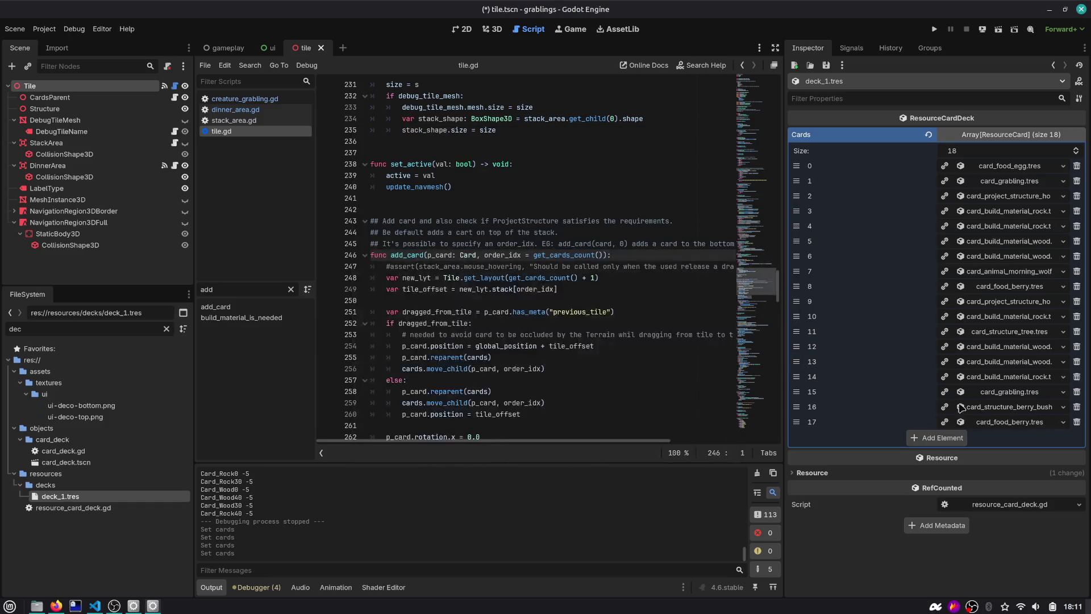
drag(796, 422, 796, 286)
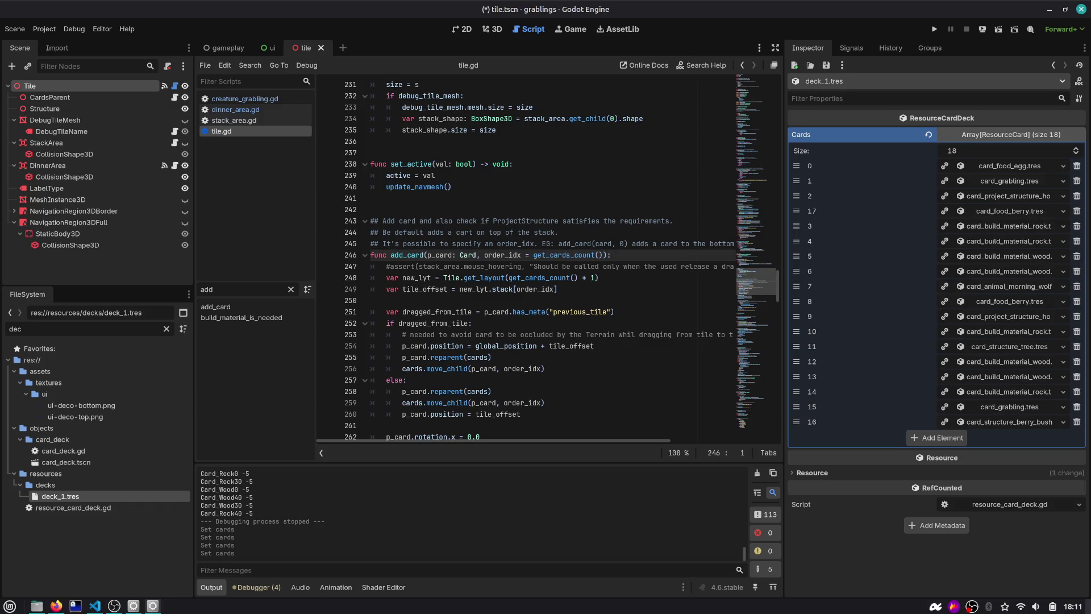
drag(796, 422, 813, 238)
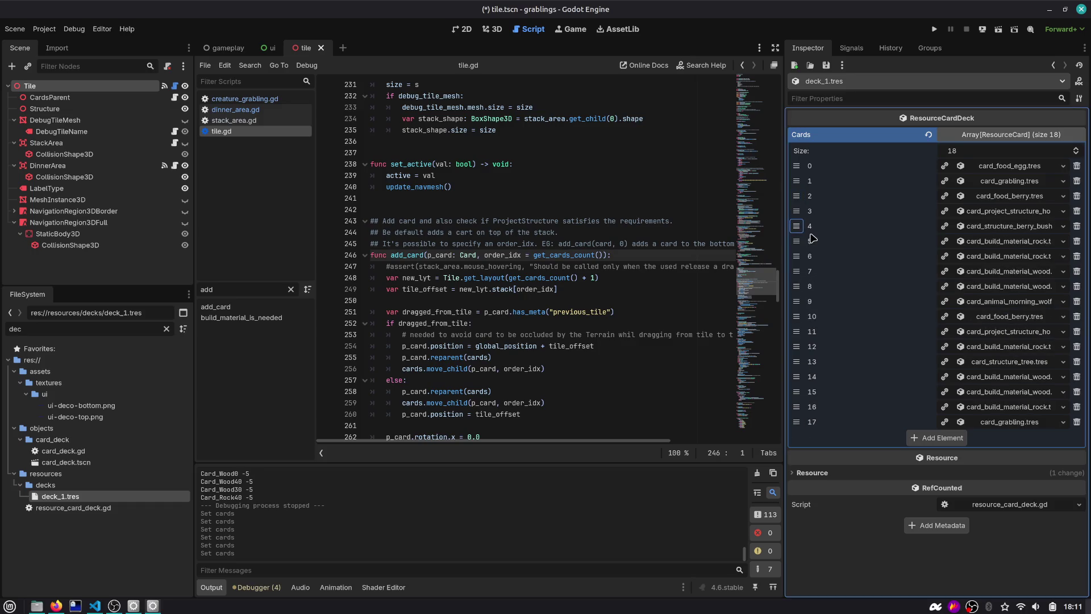
Step: Add one more card_food_berry.tres entry and move it to position 1
click(921, 437)
click(1050, 437)
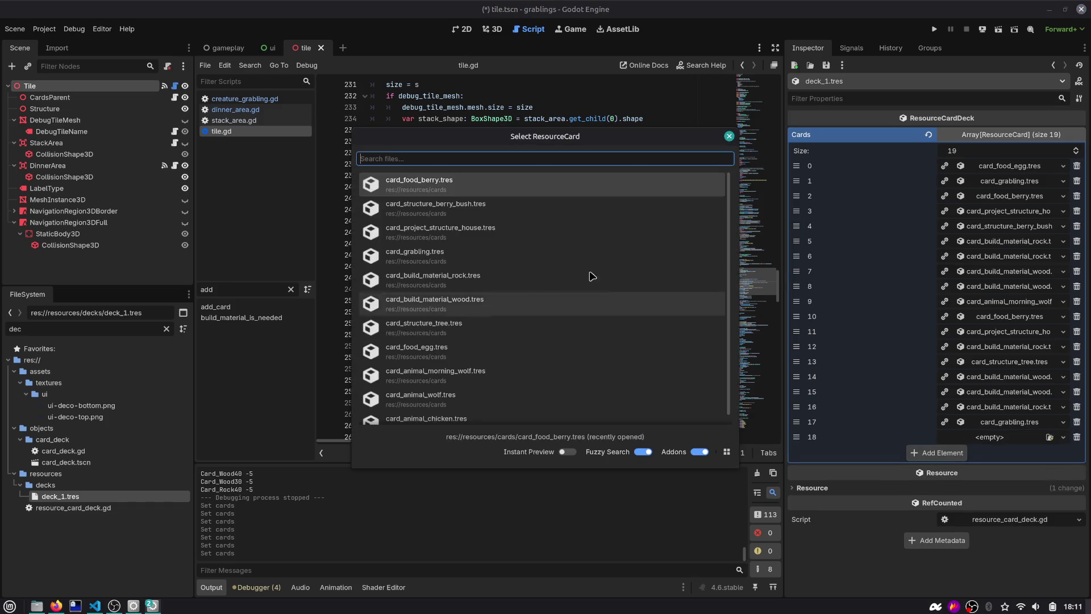
click(429, 181)
drag(795, 436, 802, 184)
Step: Run the game, play the egg, two berries onto stack_food, and the Berry Bush
key(F5)
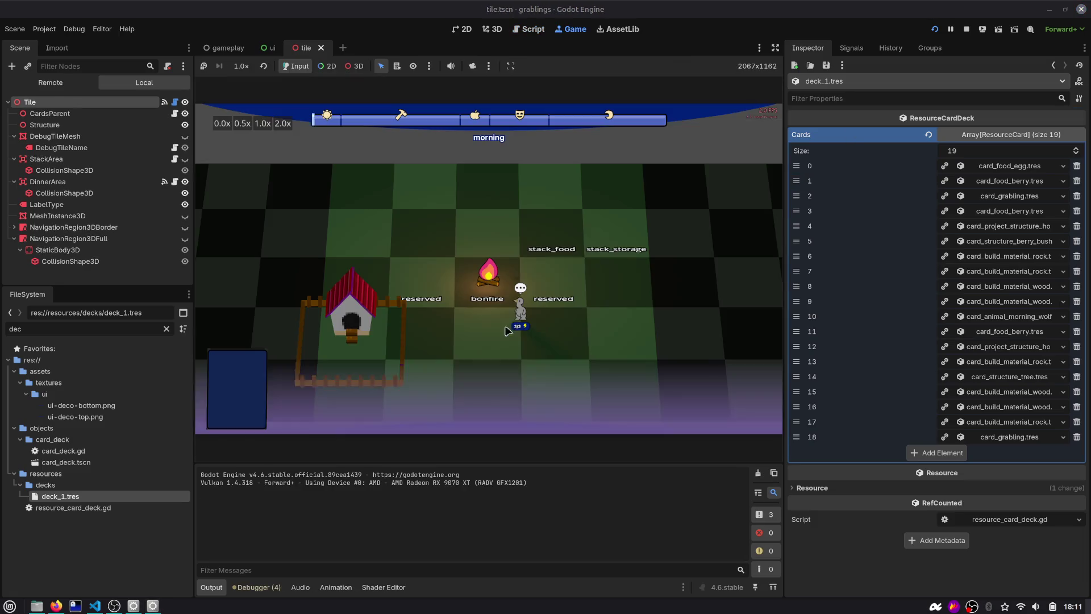
drag(541, 378, 575, 208)
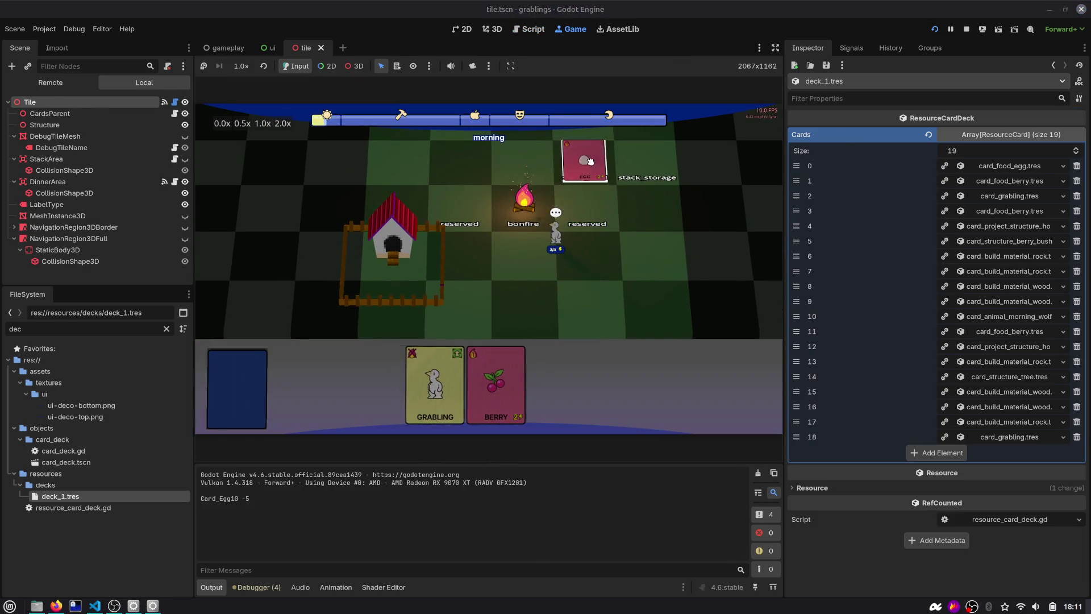
mouse_move(487, 382)
mouse_down()
mouse_move(583, 160)
mouse_move(586, 179)
mouse_up()
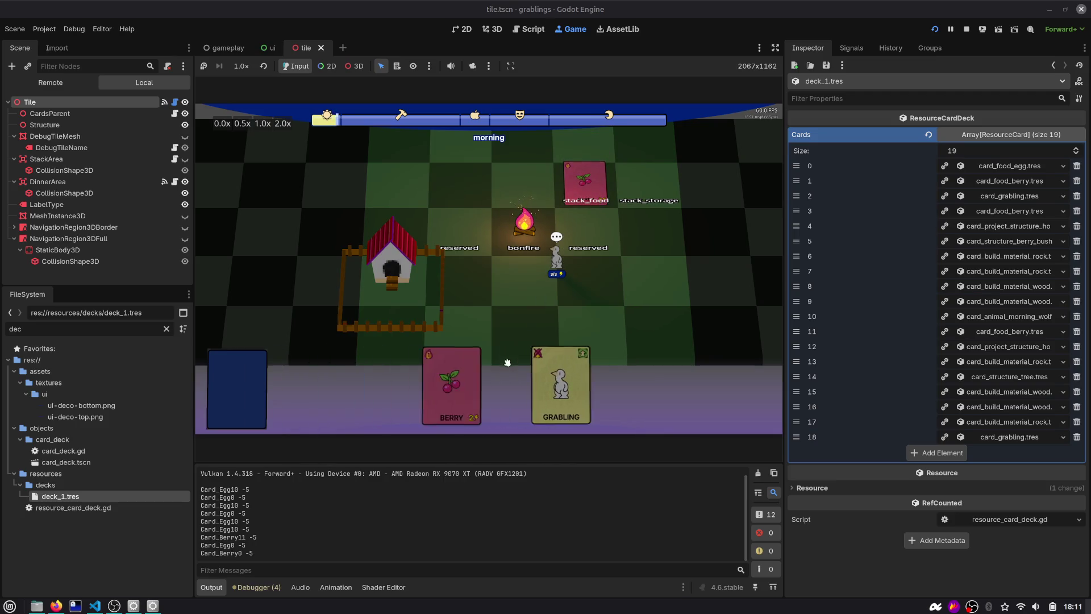
drag(515, 384, 586, 185)
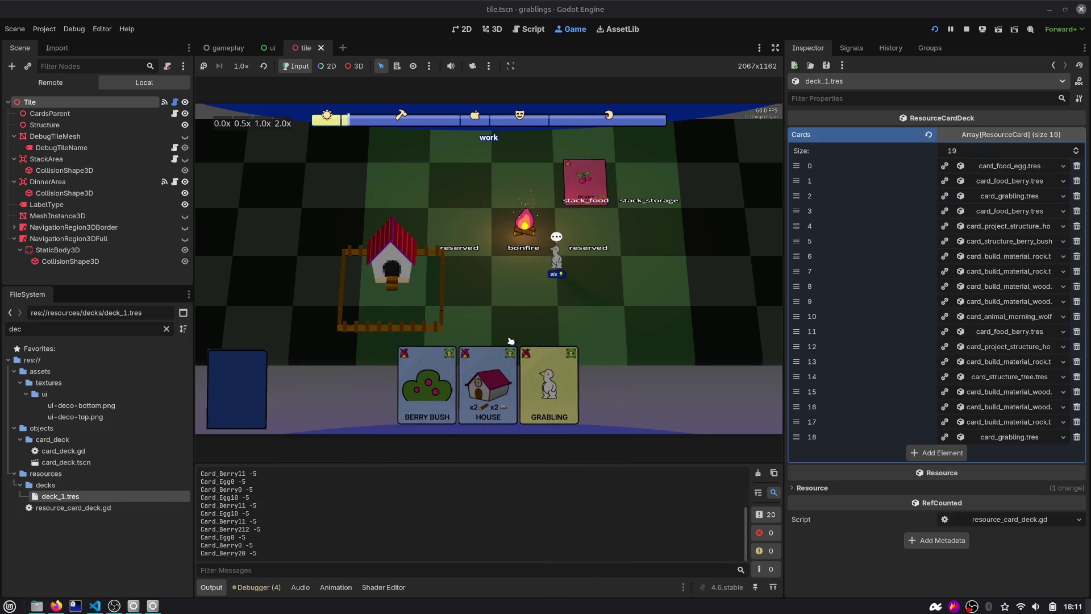
mouse_move(500, 381)
mouse_down()
mouse_move(624, 283)
mouse_move(585, 277)
mouse_up()
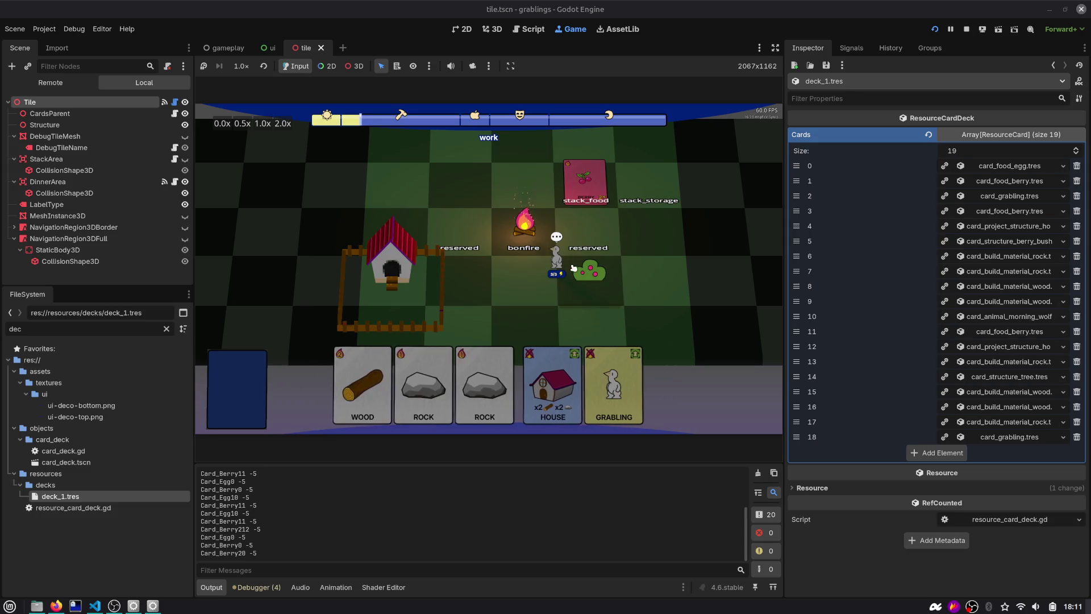
Step: Put a Rock on stack_storage and try dropping food cards on an empty tile and the food stack
scroll(602, 257, up, 3)
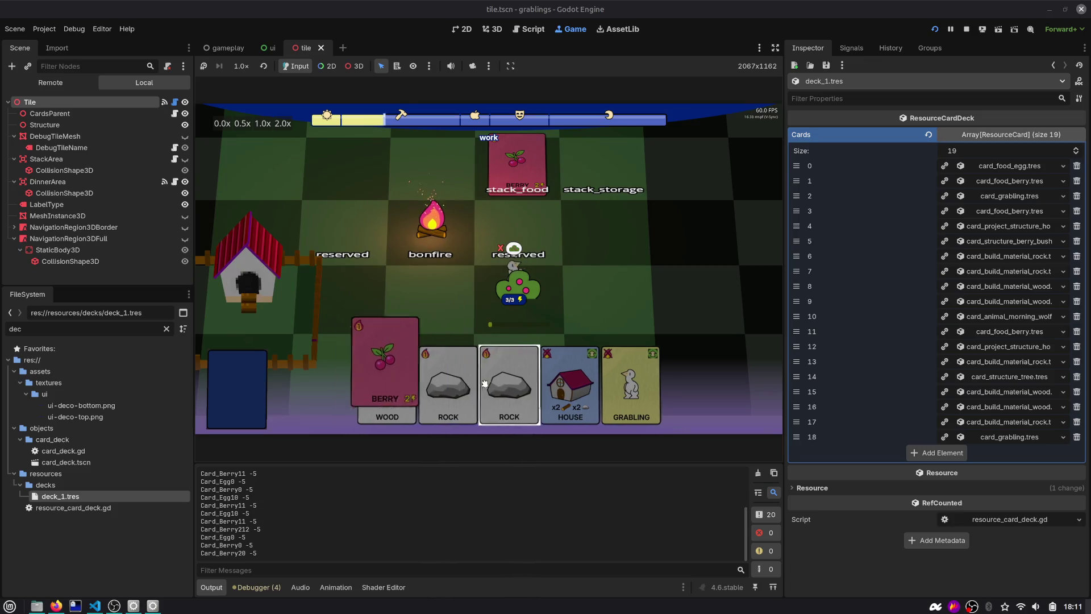
drag(515, 386, 608, 177)
scroll(604, 253, down, 3)
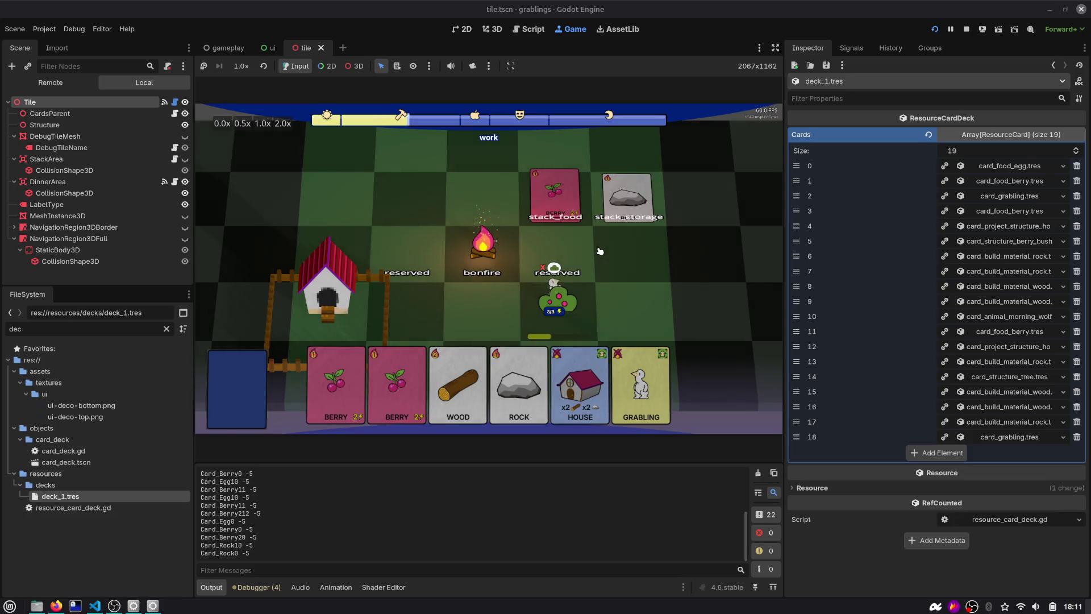
mouse_move(556, 207)
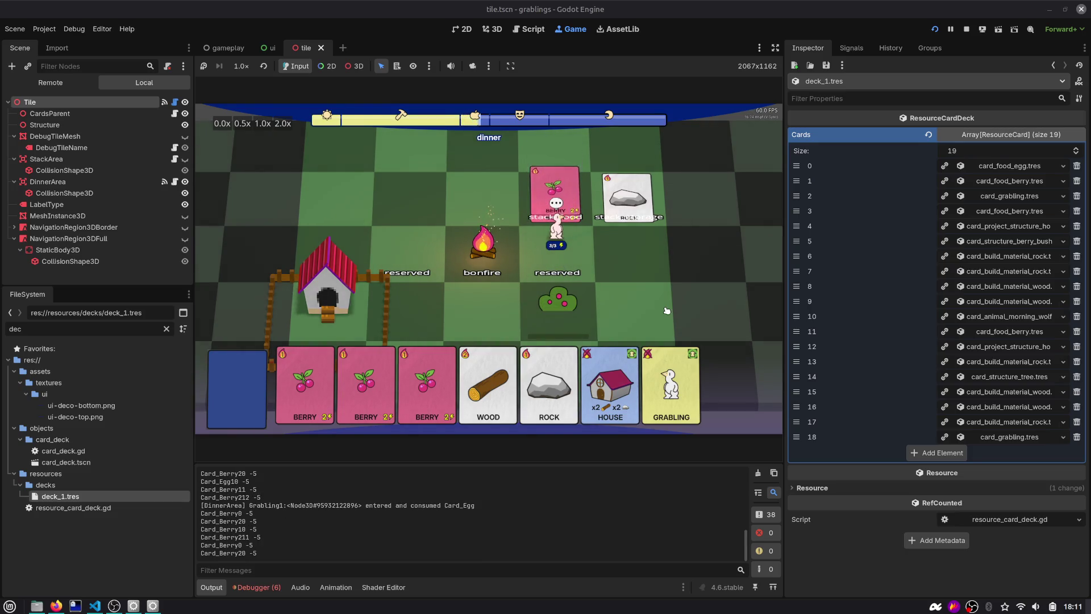
drag(546, 240, 604, 275)
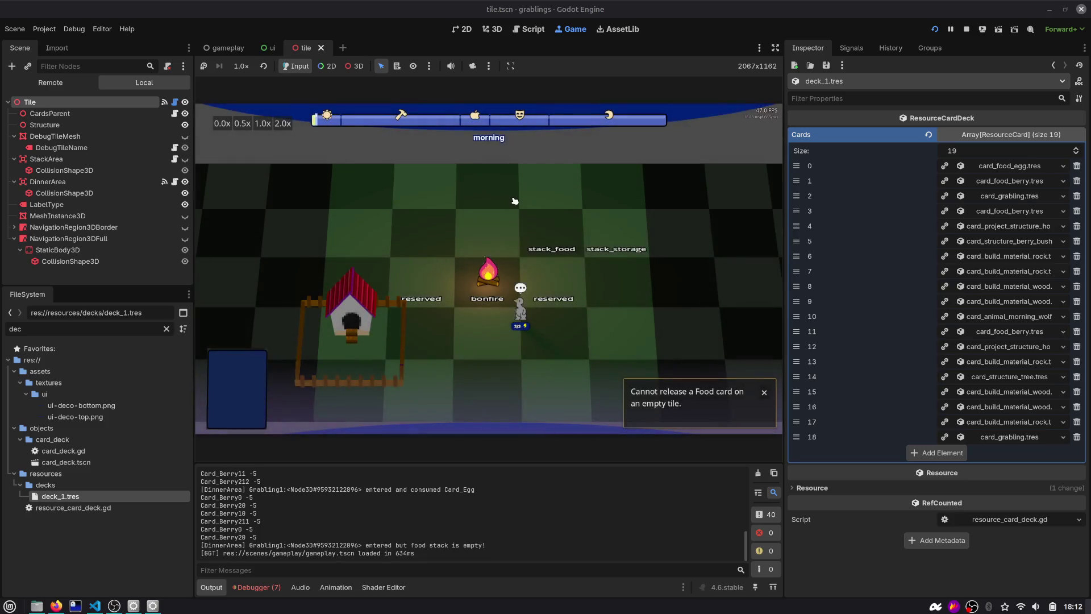
mouse_move(455, 398)
mouse_down()
mouse_move(516, 174)
mouse_move(563, 191)
mouse_move(537, 197)
mouse_move(555, 179)
mouse_move(514, 198)
mouse_move(521, 223)
mouse_up()
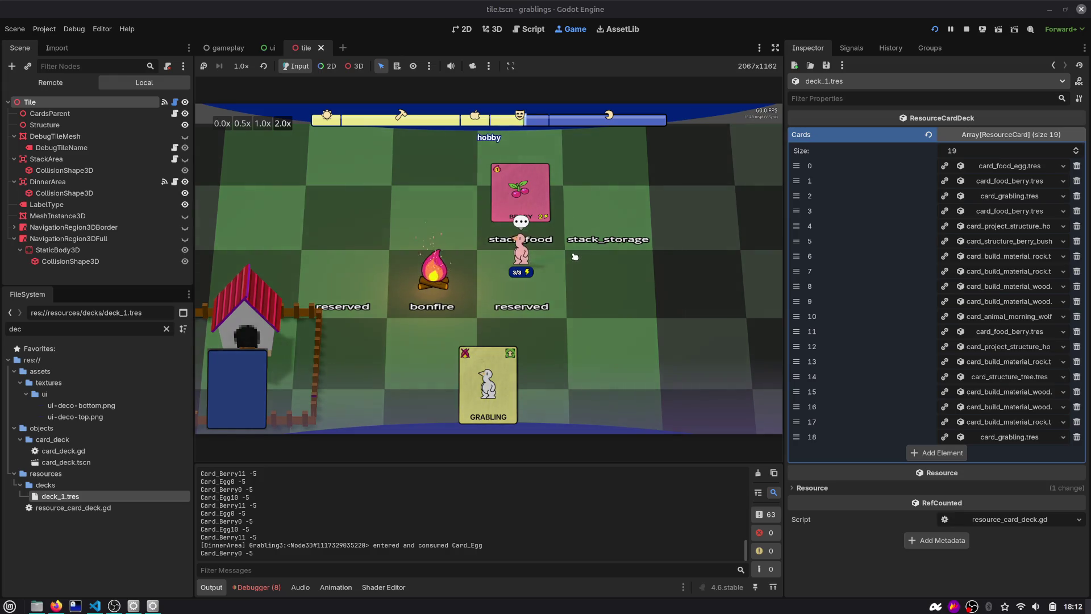
Step: Stop the game, jump from the Errors list to remove_card at tile.gd line 309, and rerun
key(F8)
click(257, 587)
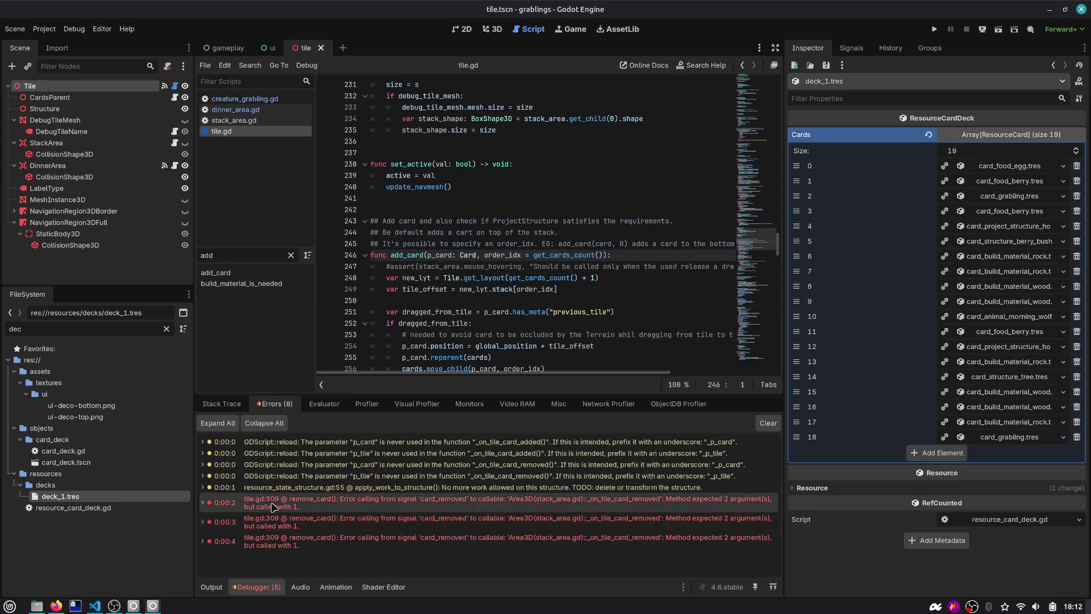
click(300, 500)
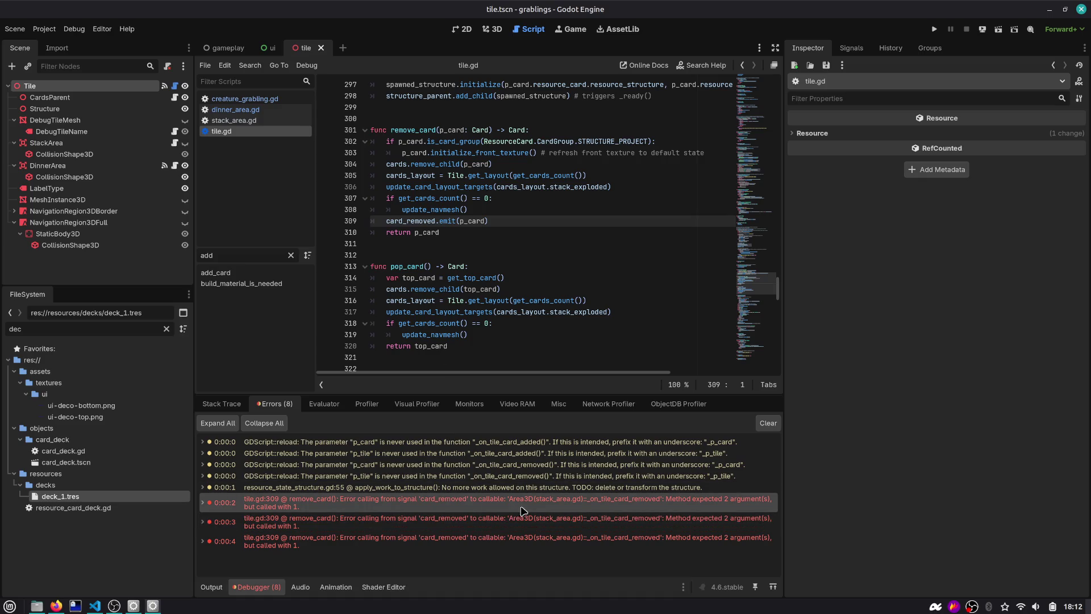
mouse_move(545, 506)
key(F5)
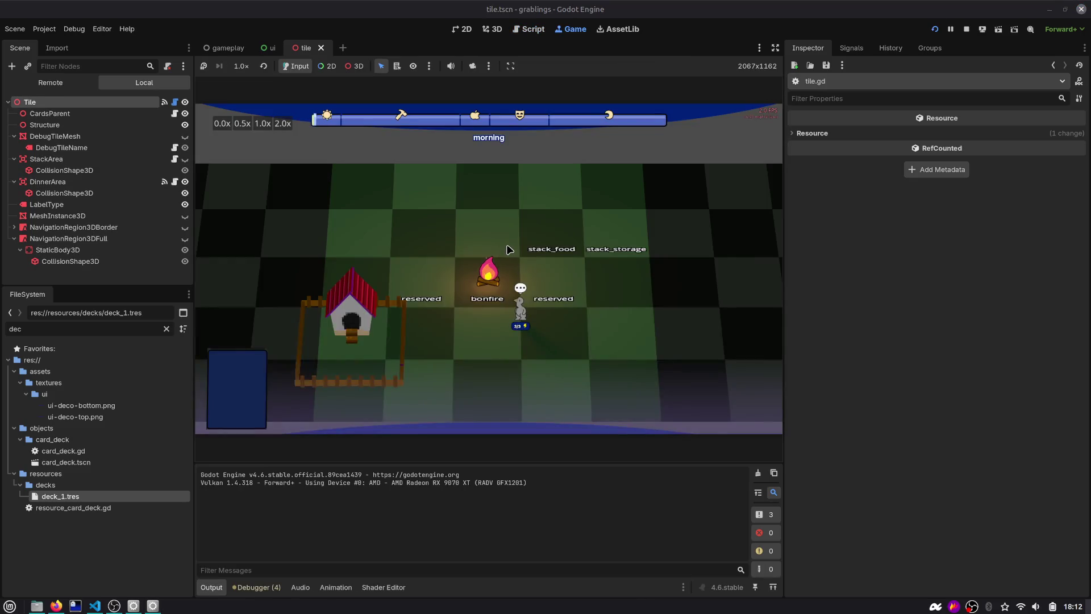
Step: Put egg and berry on stack_food, skip to the next time slot, and place the Berry Bush
drag(549, 386, 538, 193)
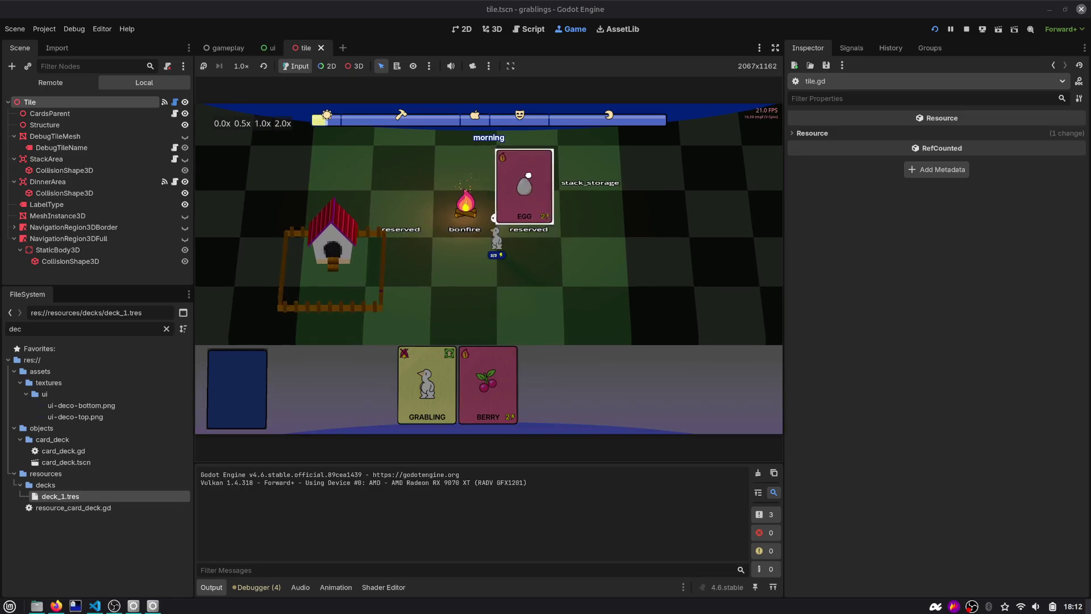
drag(537, 398, 534, 220)
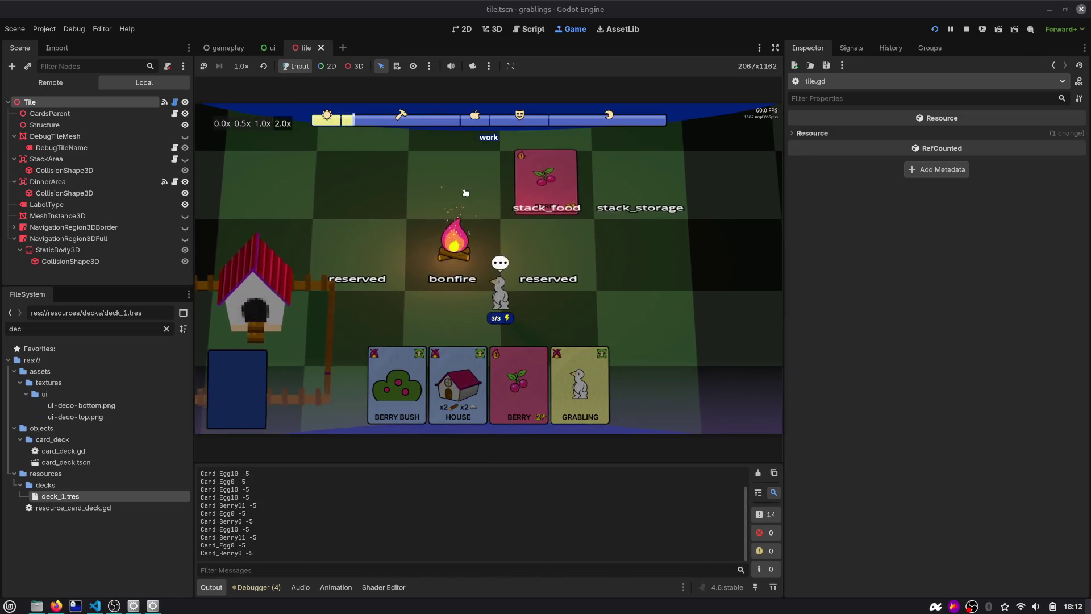
key(F1)
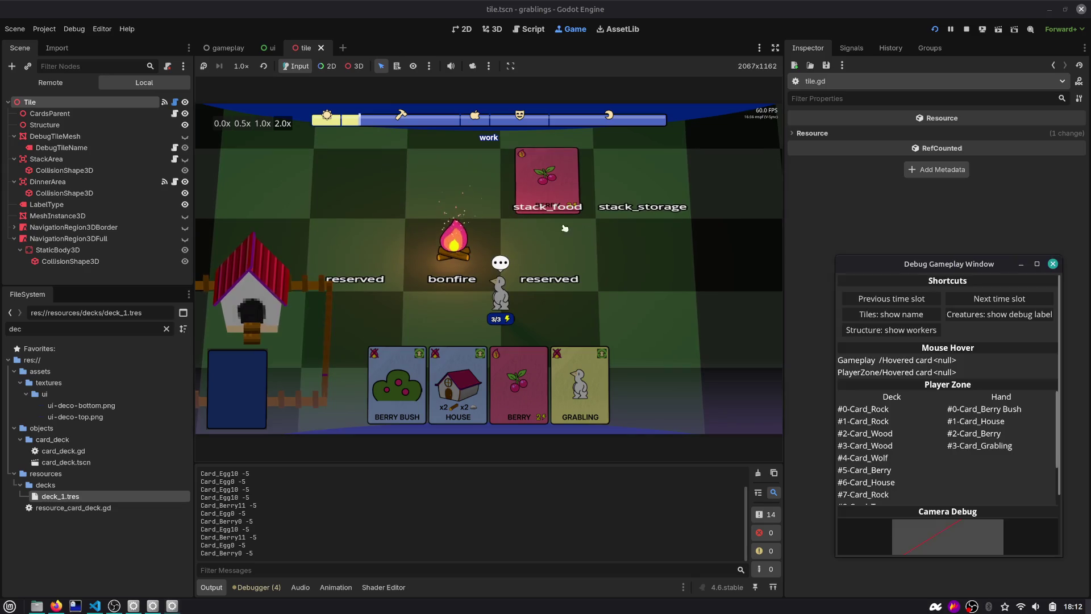
click(1011, 300)
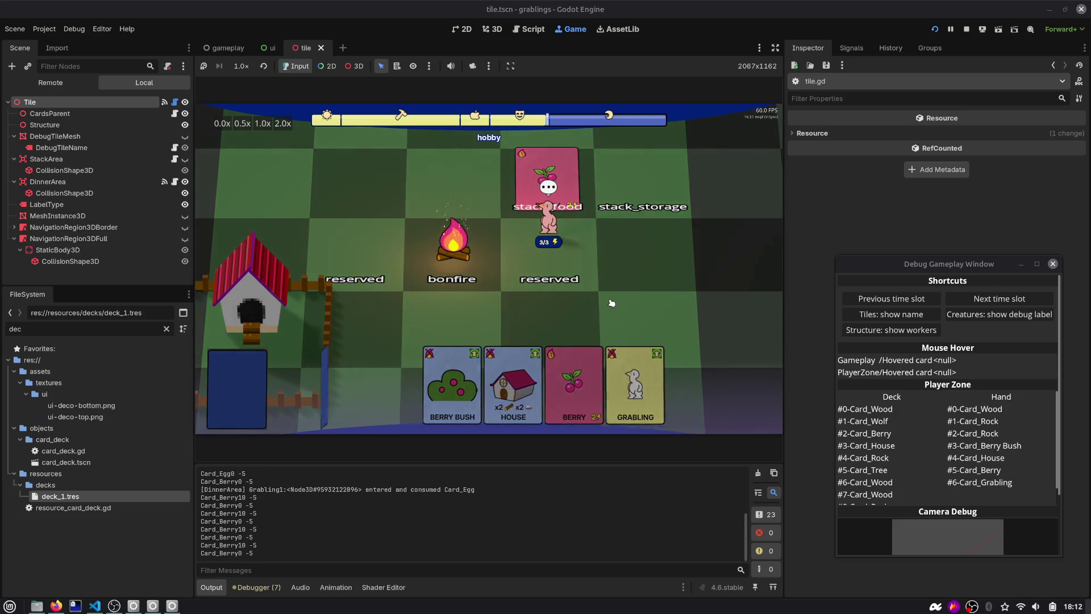
drag(527, 381, 541, 317)
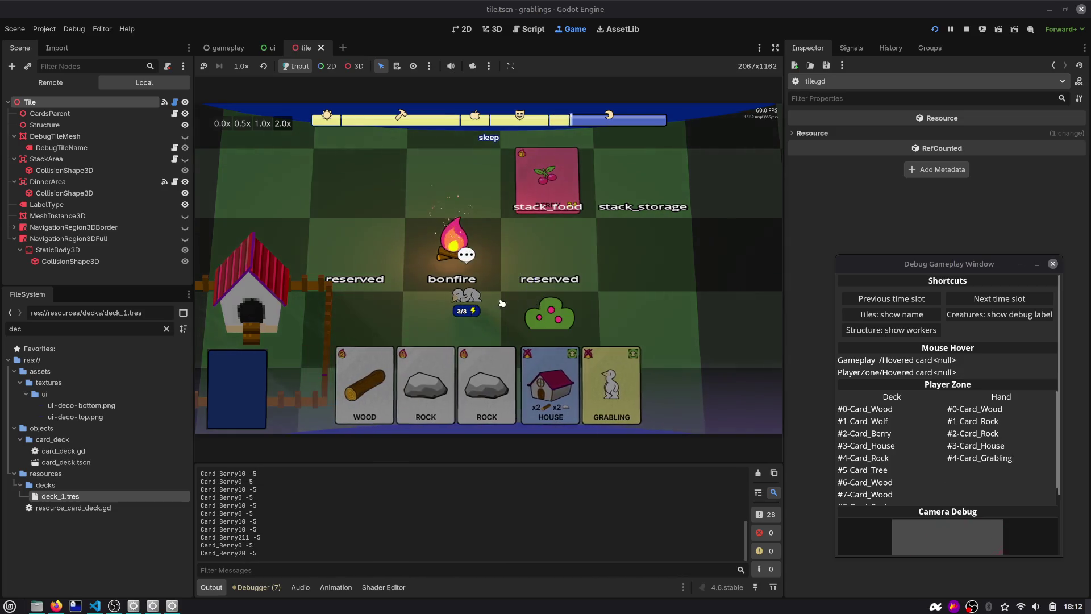
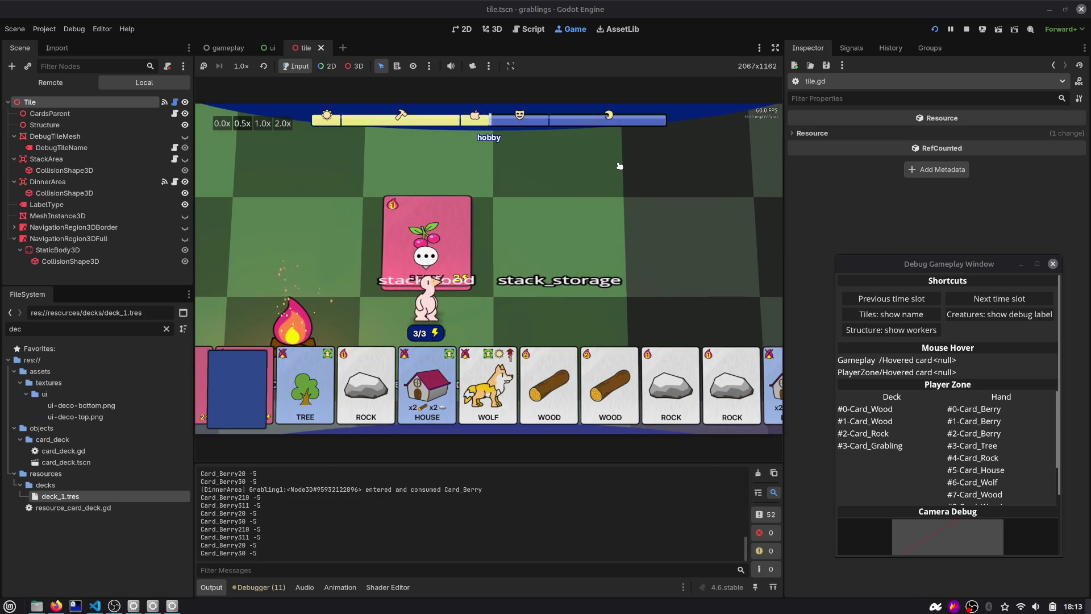
Step: Leave the running game and review tile.gd's remove_card and pop_card functions in the script editor
click(529, 29)
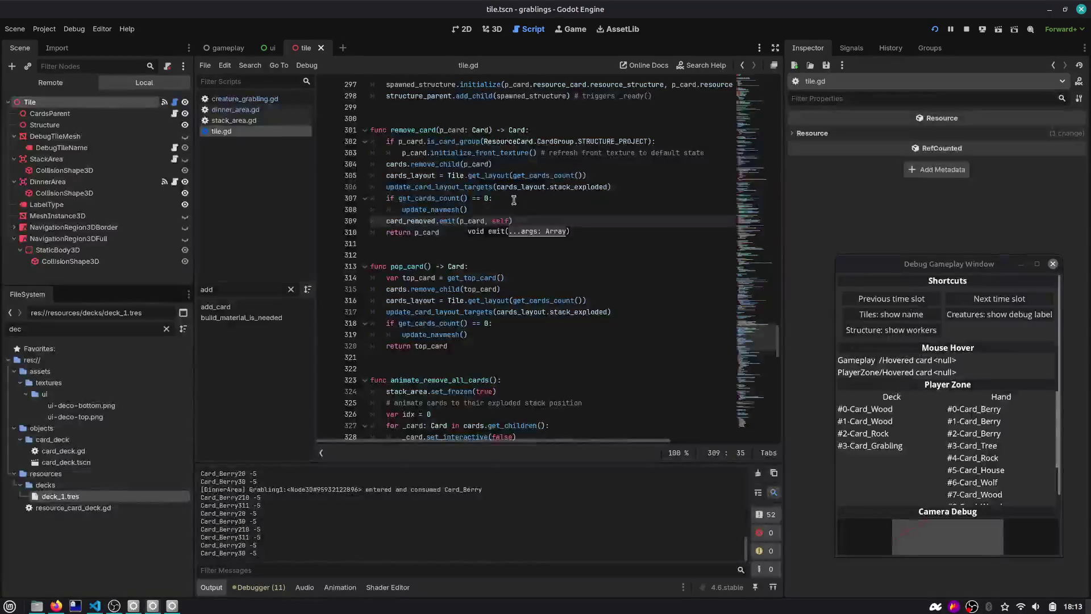
click(430, 225)
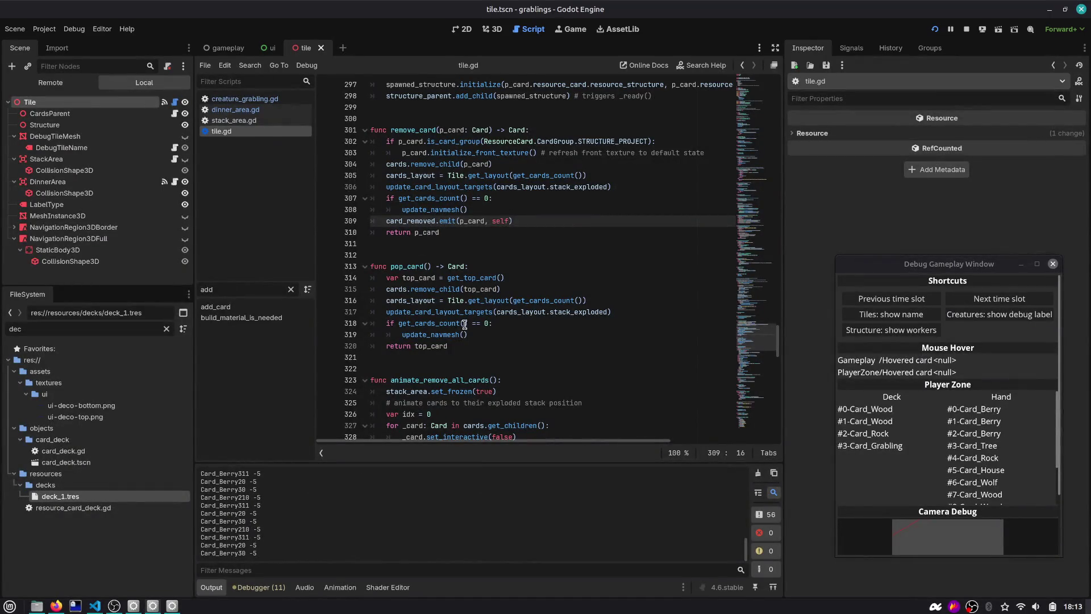
click(496, 278)
key(ctrl+shift+f)
Step: Search the project for print( and delete the debug print at card.gd line 154
text(nt()
key(Return)
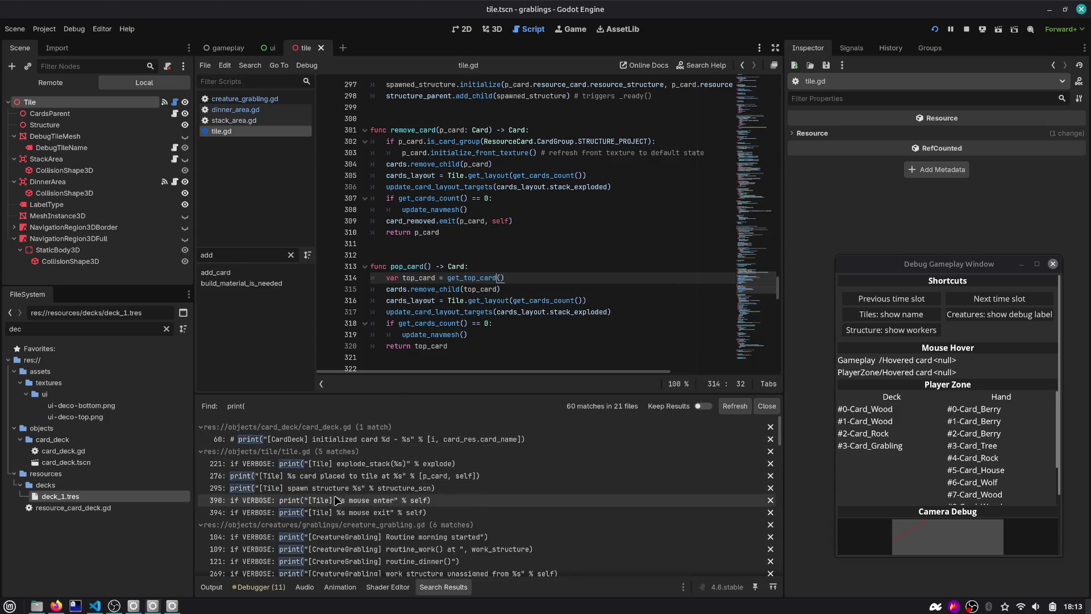
scroll(336, 498, down, 3)
scroll(336, 498, down, 1)
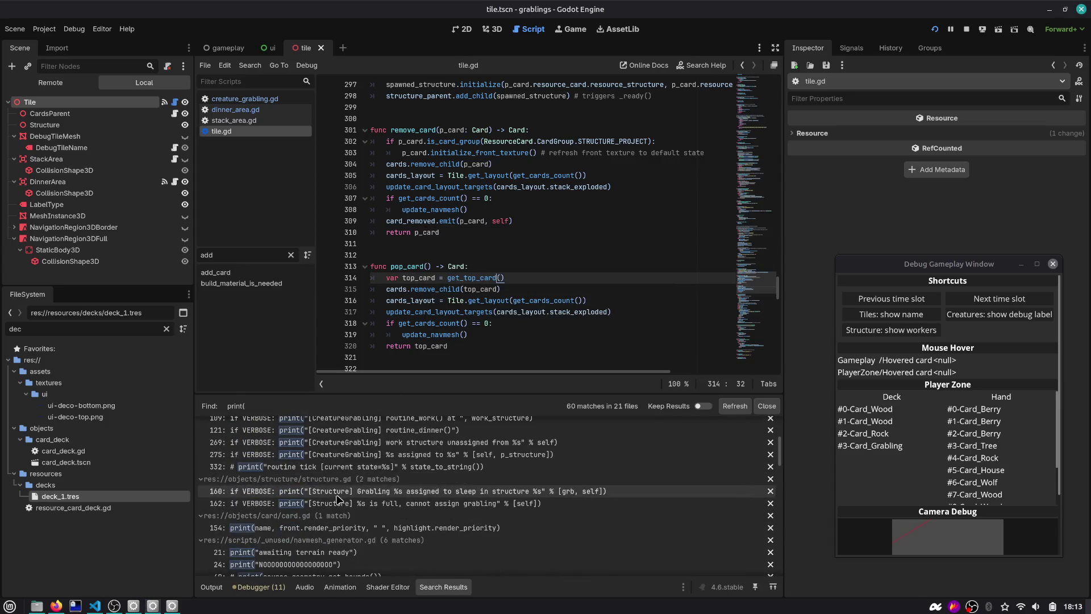
click(322, 529)
scroll(455, 256, up, 3)
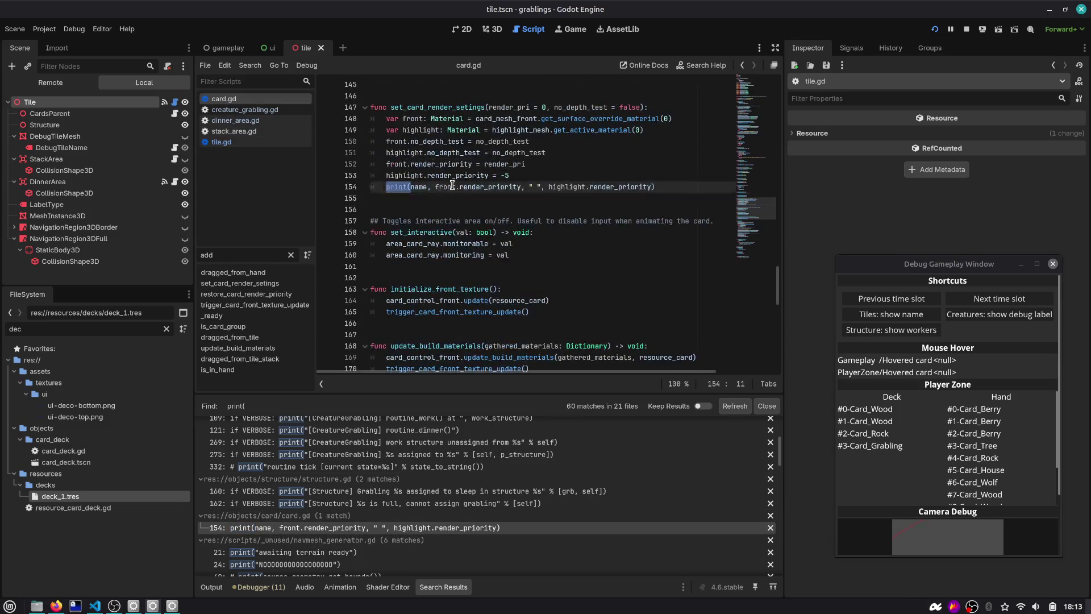
key(ctrl+shift+k)
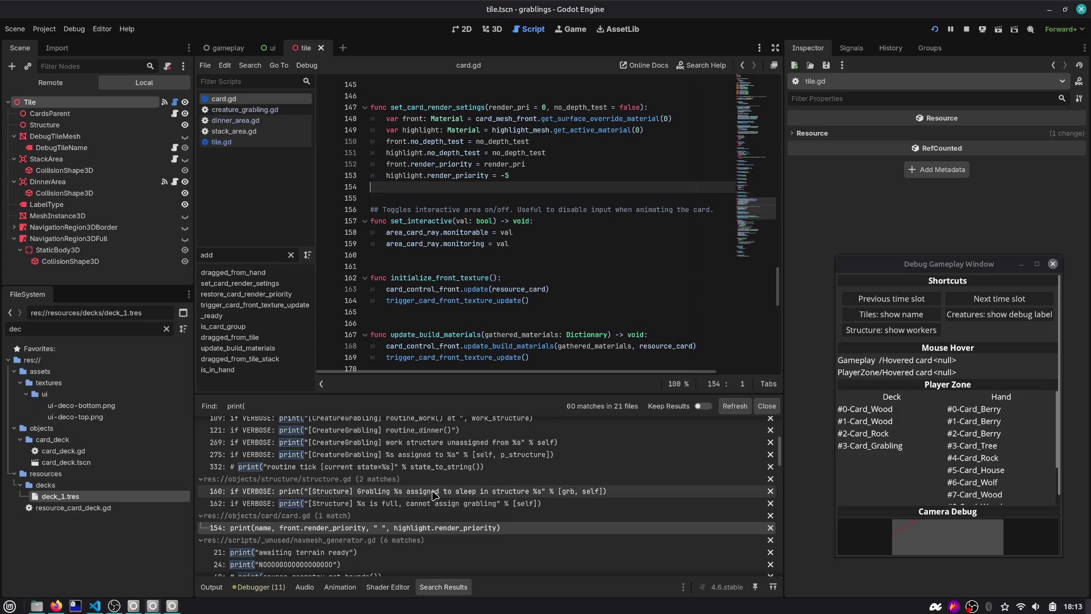
Step: Review the commented print in creature_grabbing.gd, then open navmesh_generator.gd's print at line 24
click(432, 466)
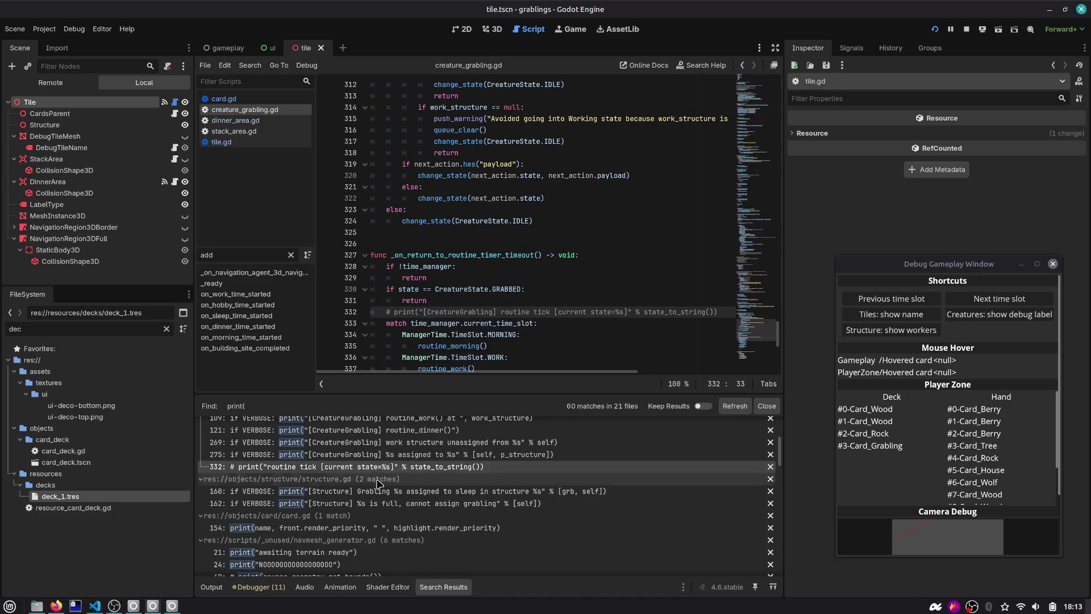
scroll(319, 480, down, 3)
click(318, 490)
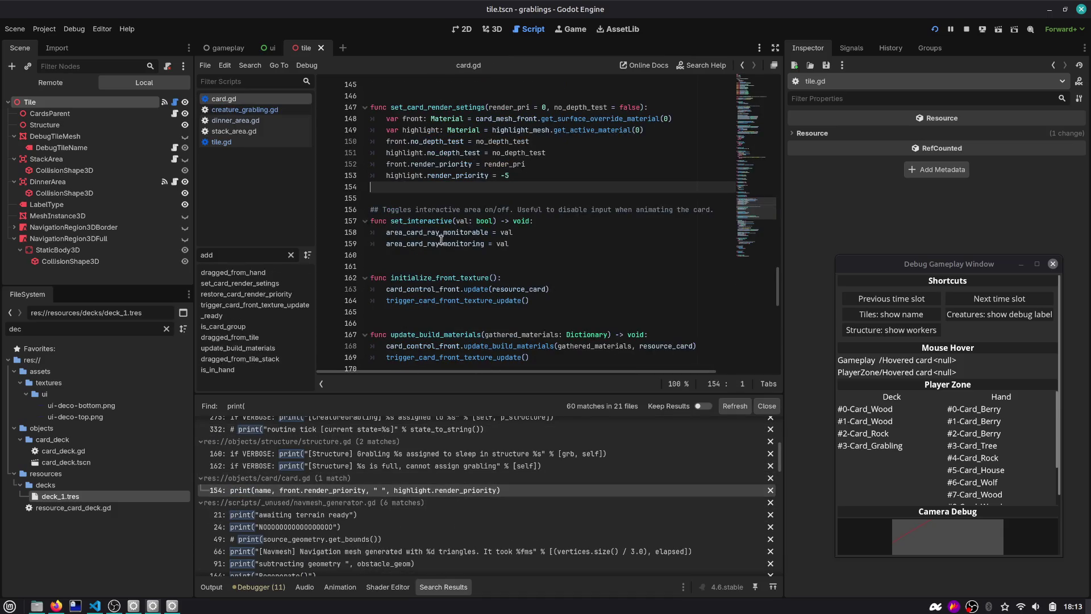
scroll(296, 444, up, 2)
scroll(327, 449, up, 5)
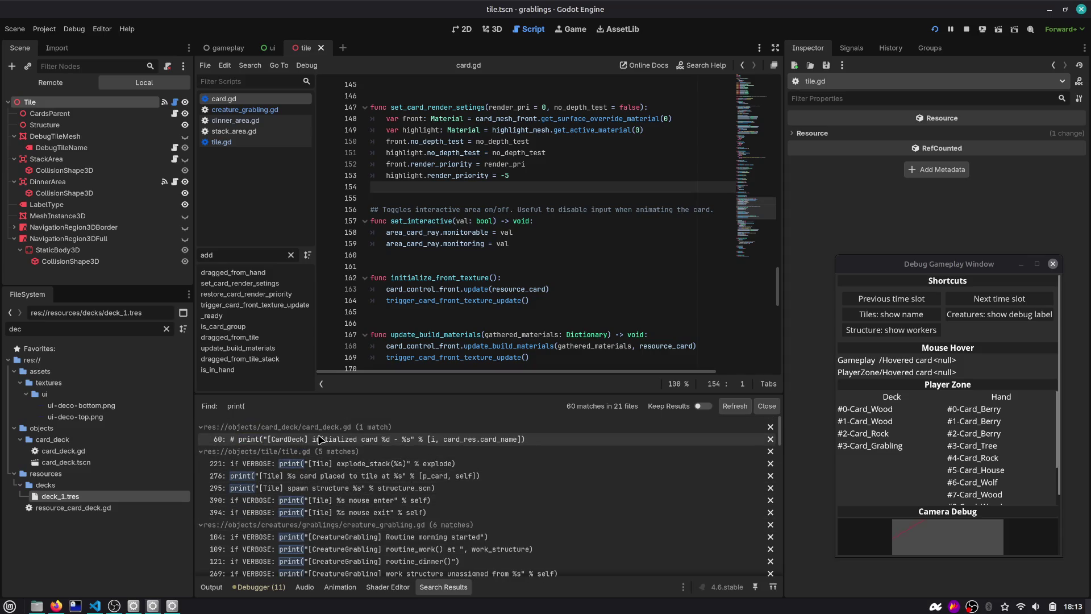
scroll(358, 443, down, 10)
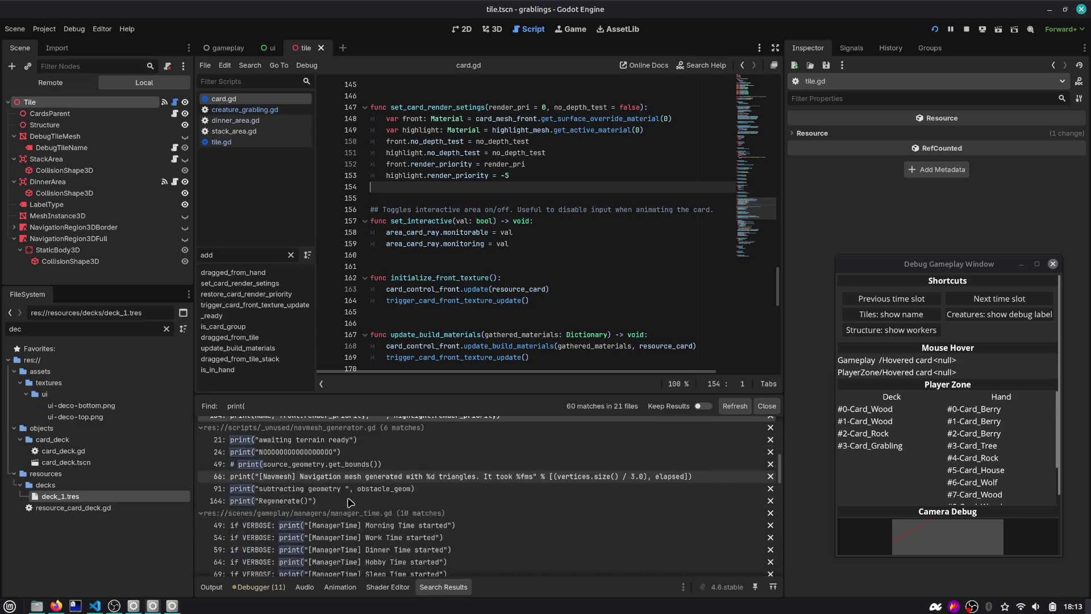
click(322, 453)
Step: Delete the debug print at line 24 of navmesh_generator.gd
scroll(471, 188, up, 4)
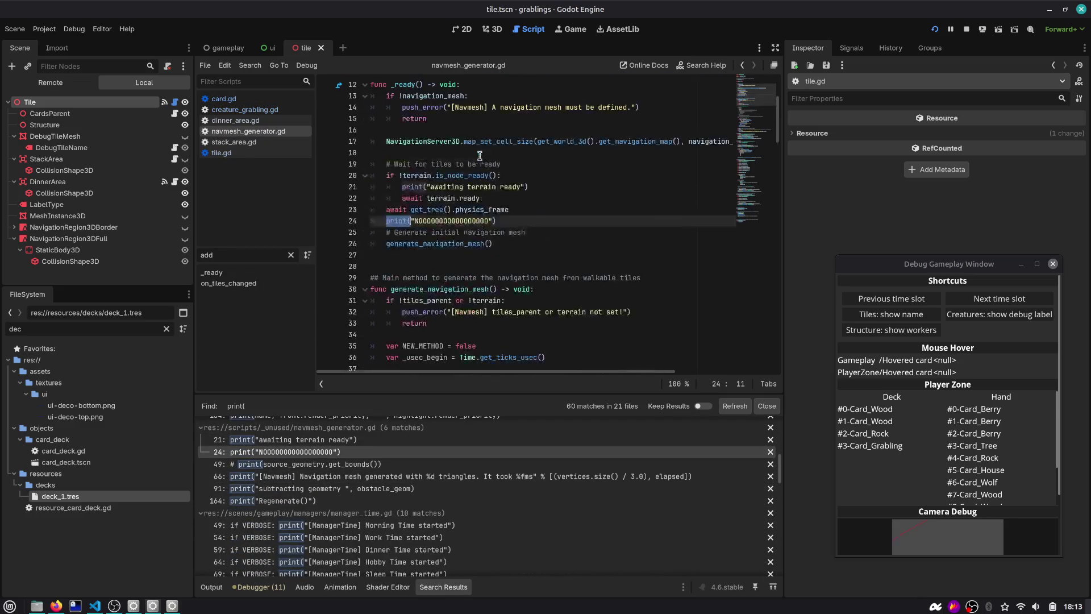
click(456, 221)
scroll(421, 289, up, 3)
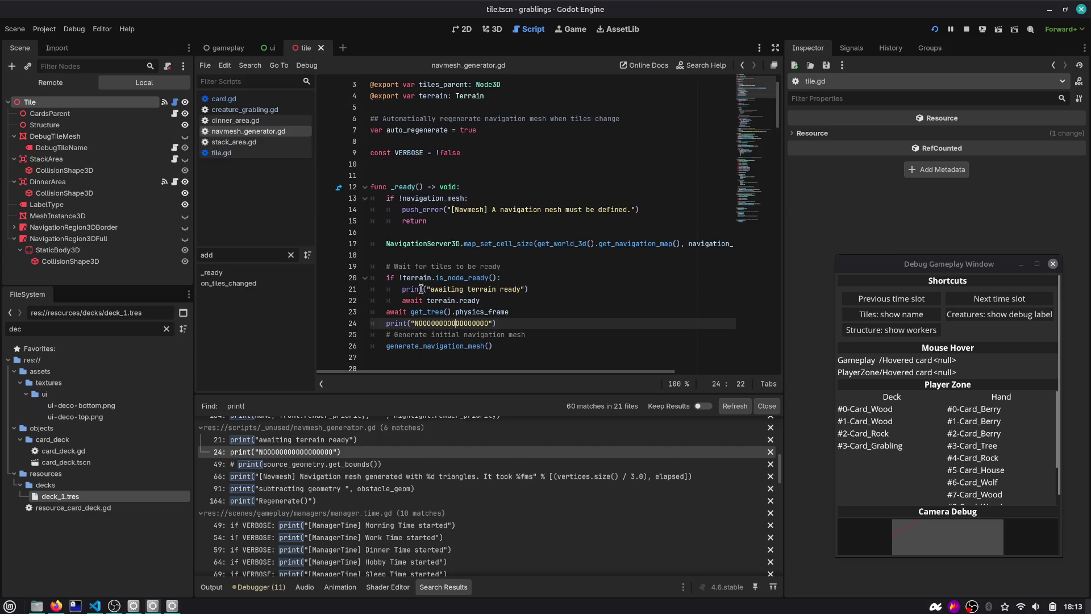
key(ctrl+shift+k)
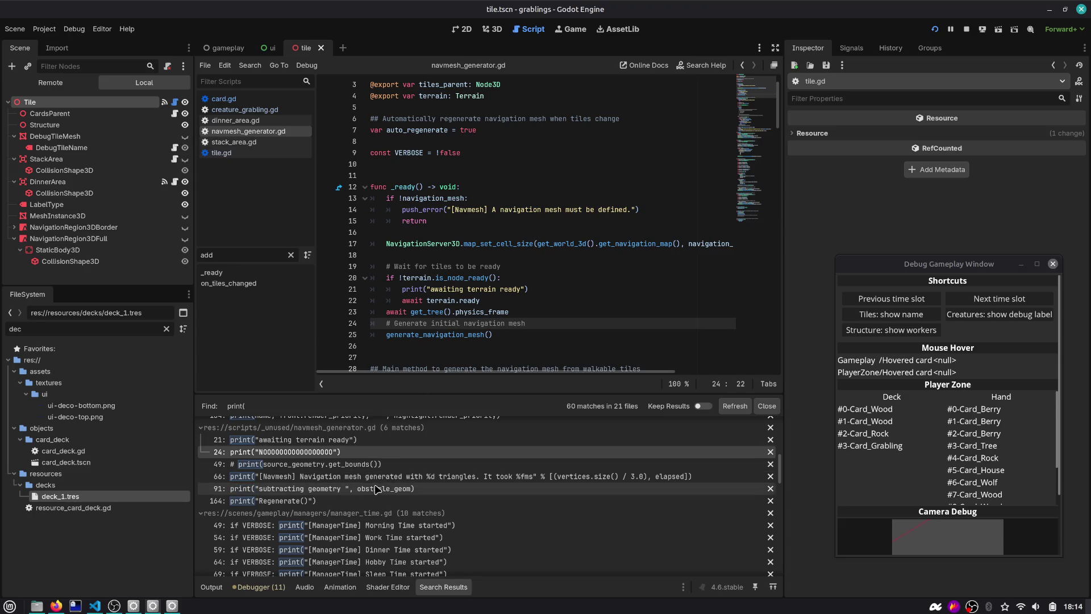
Step: Delete the 'awaiting terrain ready' and 'subtracting geometry' print lines
scroll(307, 483, up, 3)
click(306, 478)
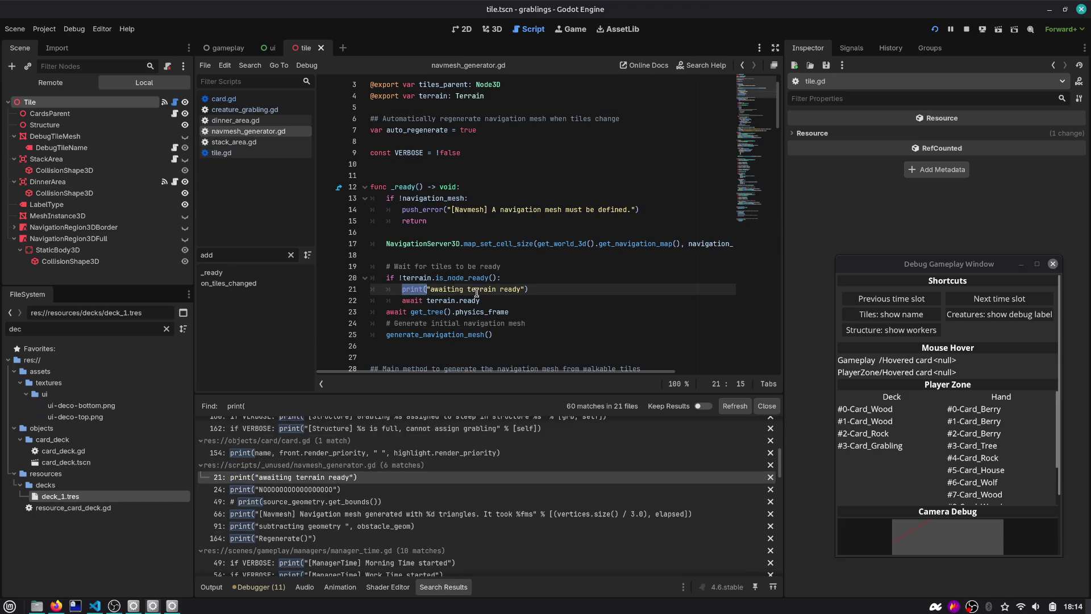
key(ctrl+shift+k)
scroll(362, 489, down, 5)
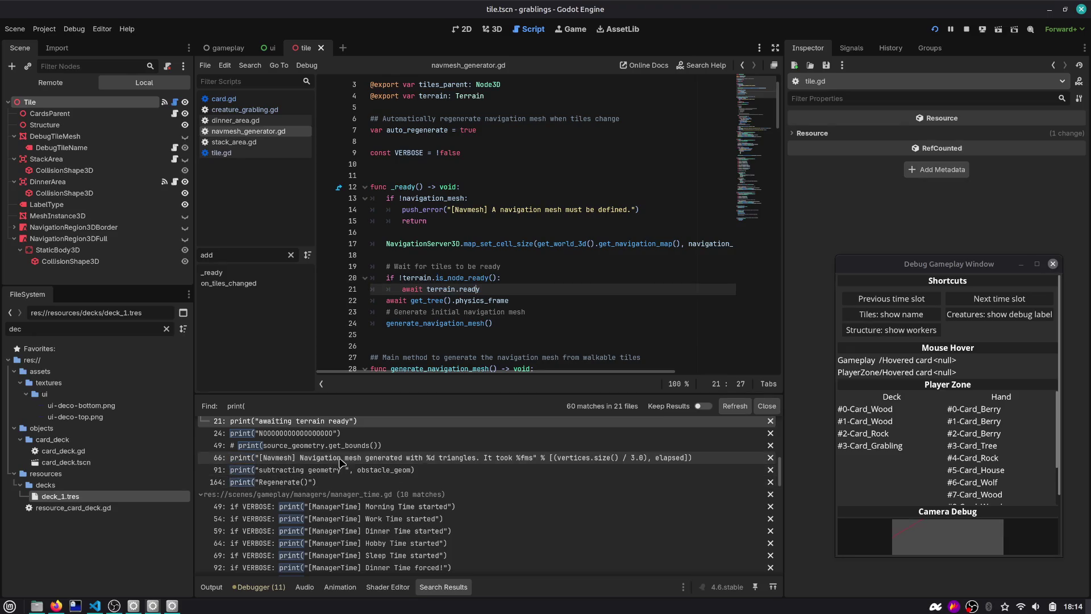
click(340, 470)
scroll(467, 265, down, 3)
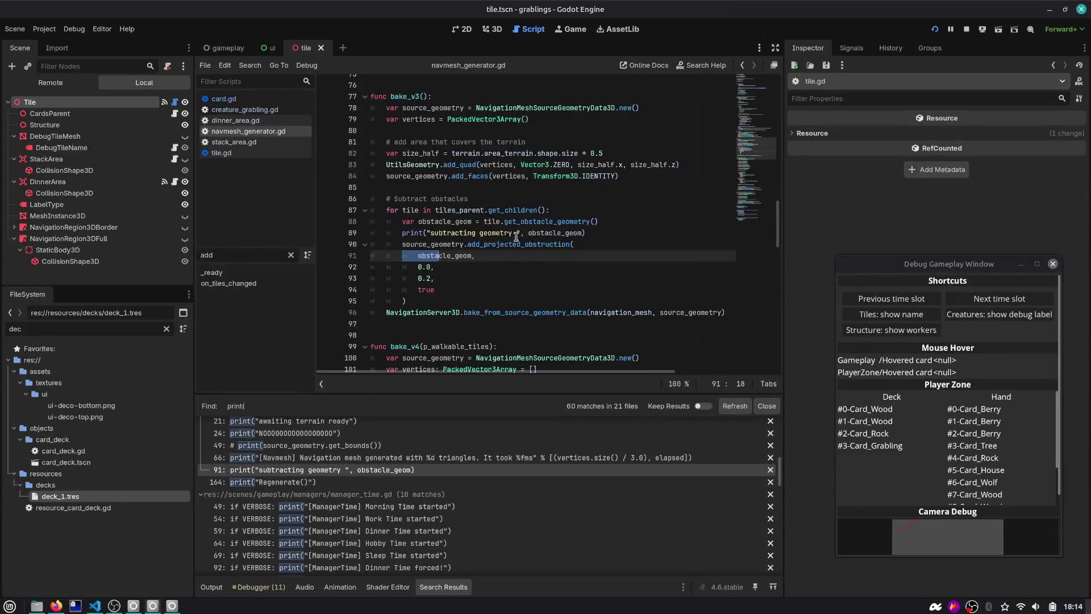
click(536, 233)
key(ctrl+shift+k)
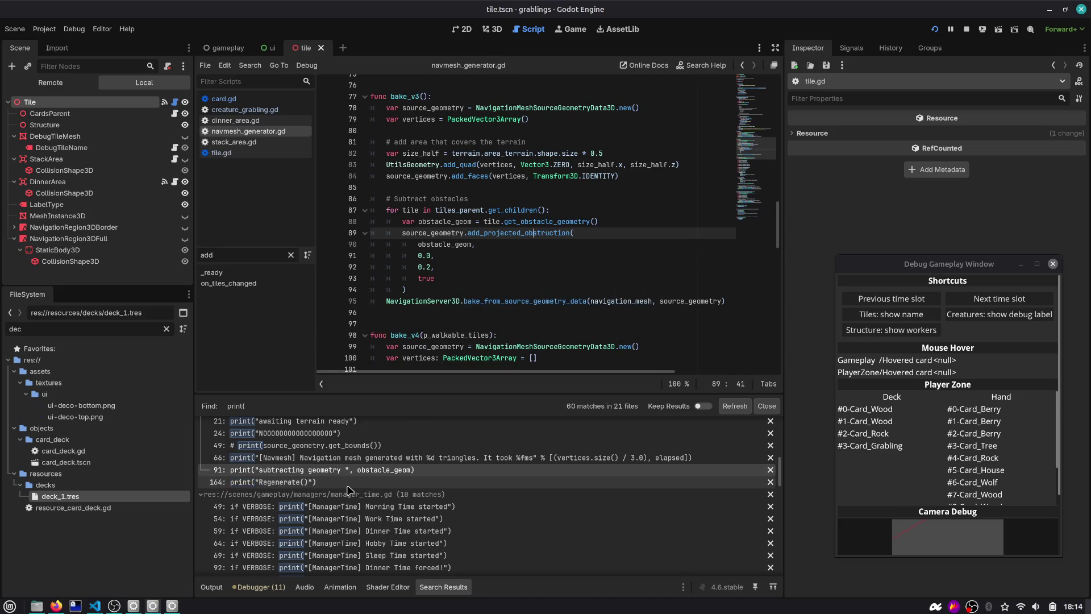
Step: Inspect the Regenerate print match around line 164
click(432, 482)
click(477, 232)
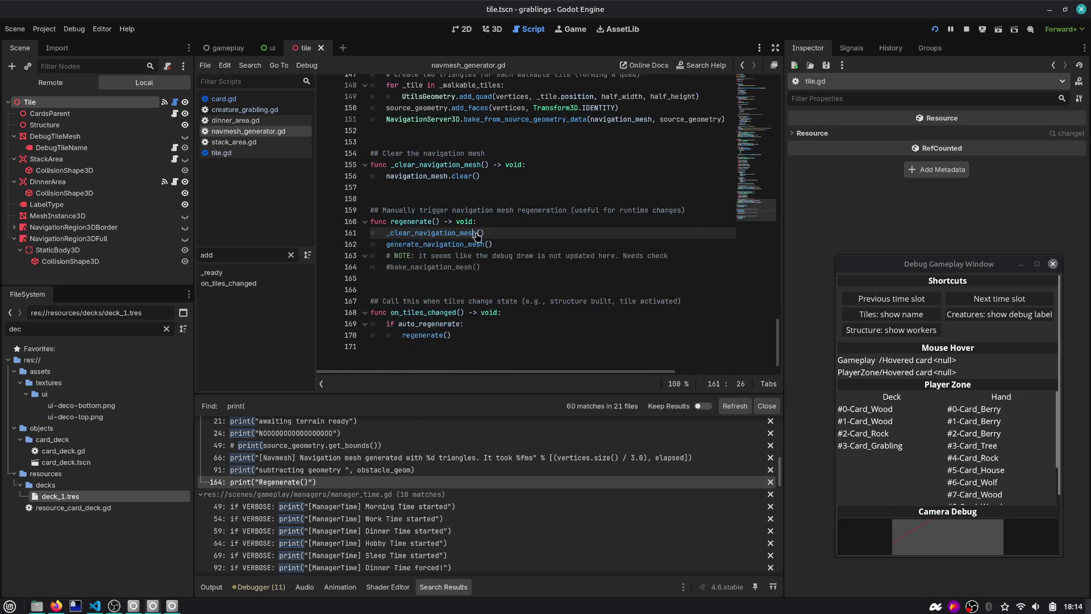
scroll(767, 162, up, 15)
drag(767, 162, 773, 79)
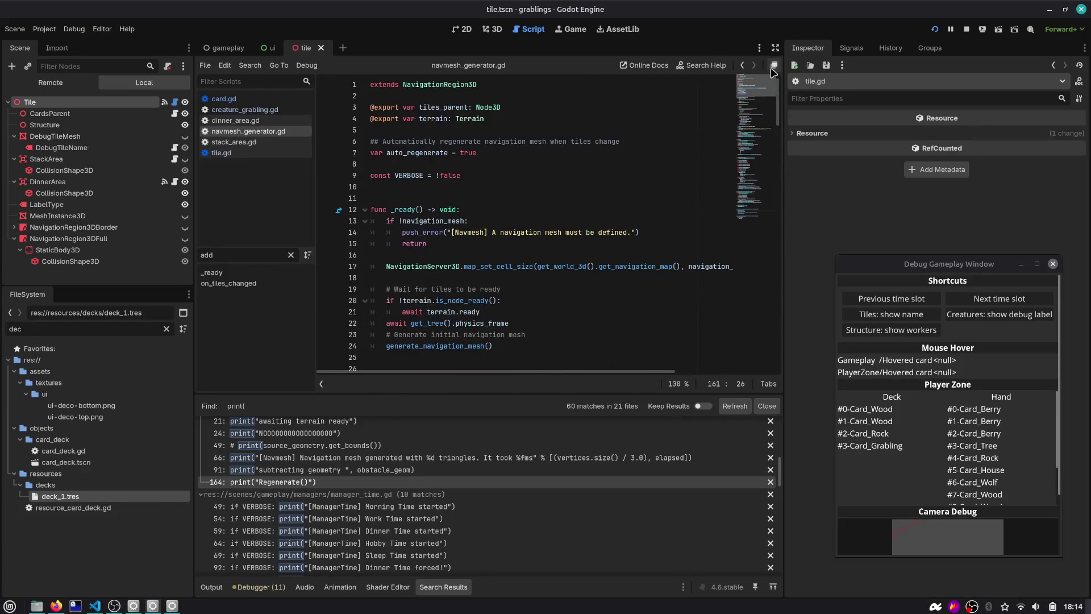
scroll(333, 512, down, 3)
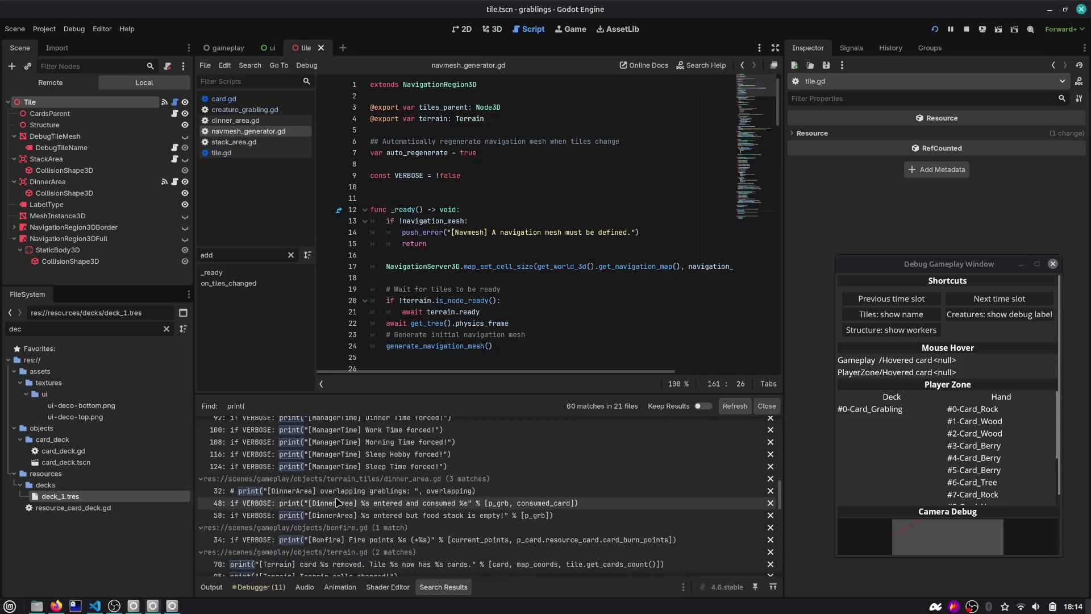
scroll(325, 554, down, 4)
scroll(325, 554, down, 6)
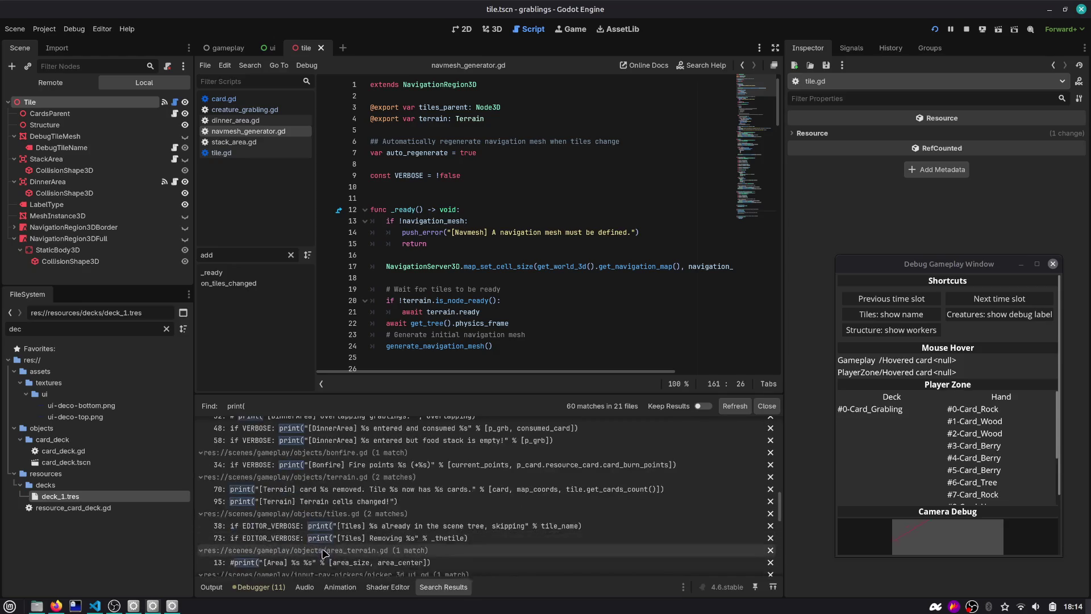
Step: Delete the De-assign job print in picker_3d_ui.gd
click(371, 474)
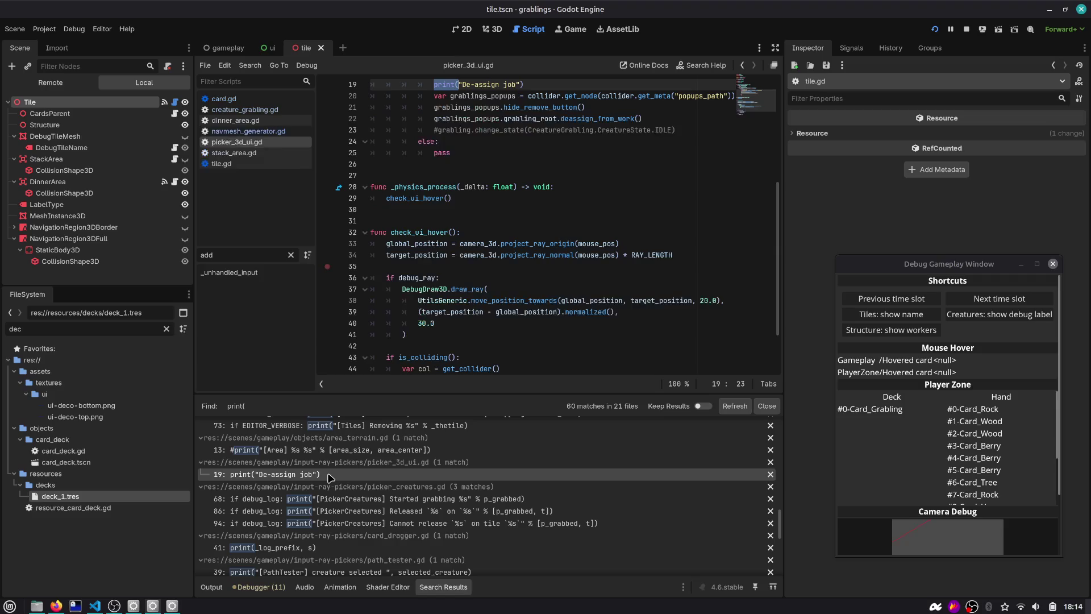
click(542, 254)
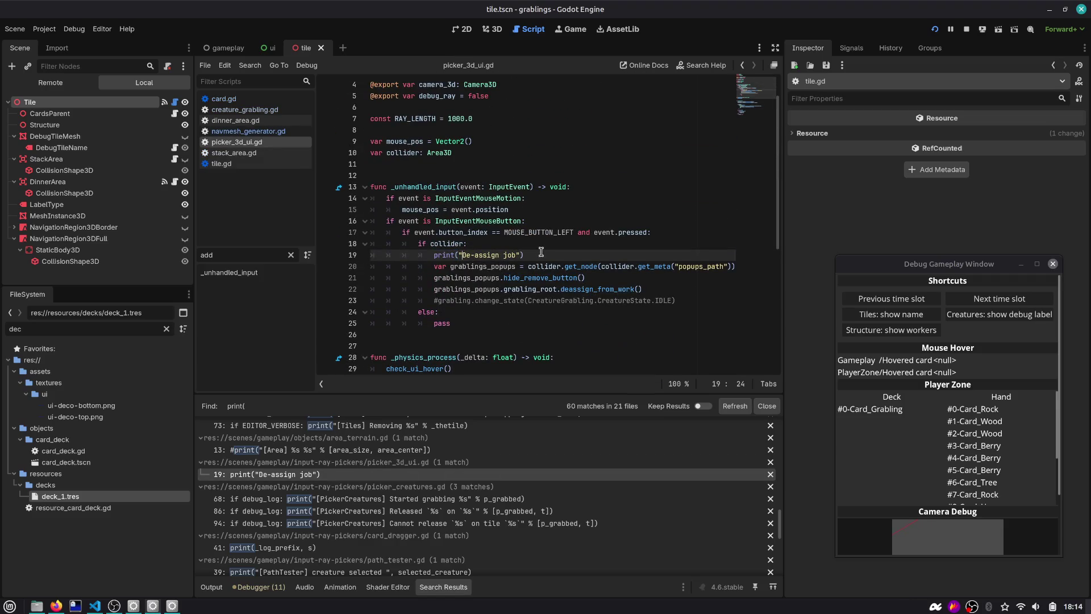
key(ctrl+shift+k)
scroll(322, 458, down, 4)
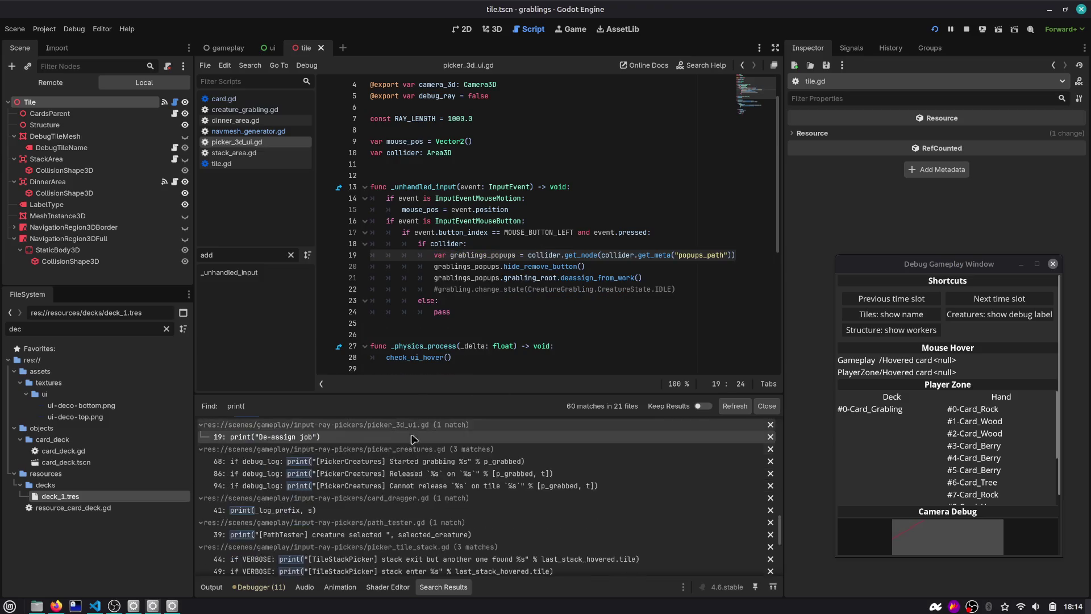
Step: Inspect the dlog function at line 40 of card_dragger.gd
click(321, 454)
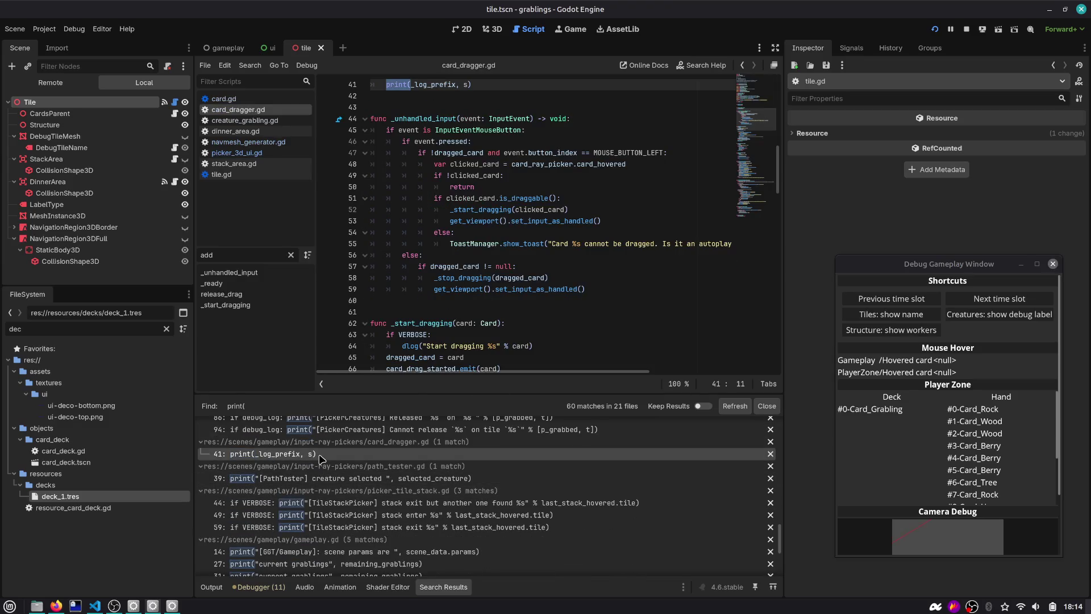
scroll(435, 269, up, 6)
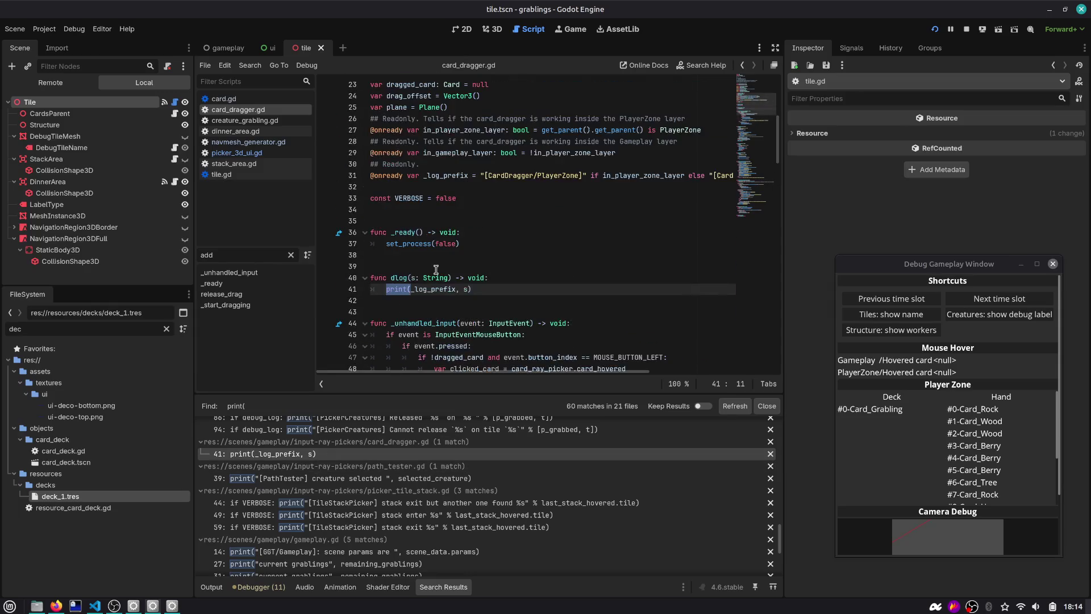
double_click(398, 277)
scroll(443, 459, down, 3)
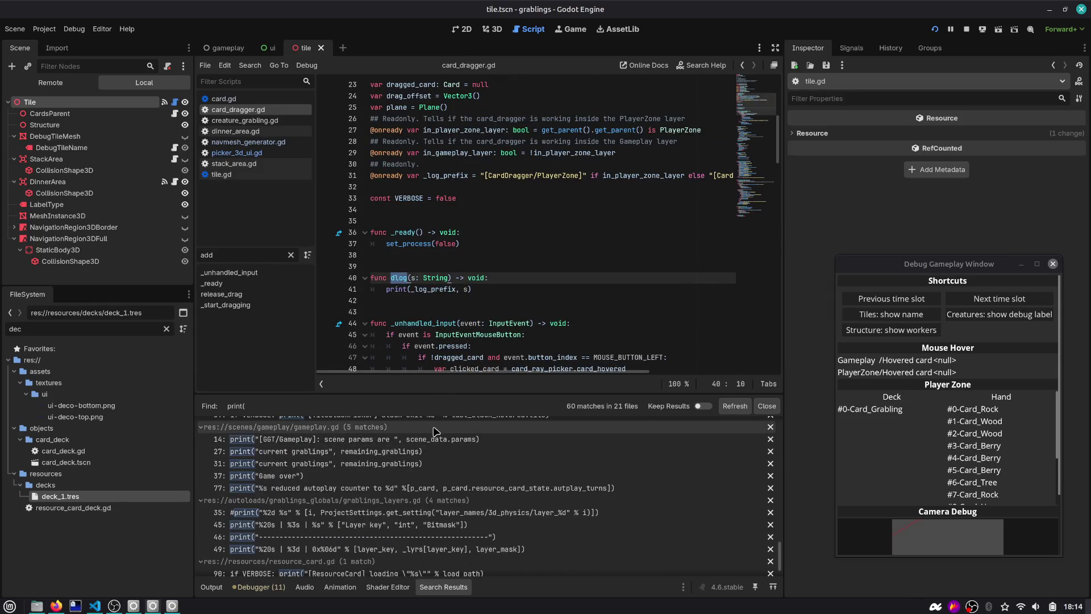
scroll(460, 218, down, 3)
scroll(444, 432, down, 1)
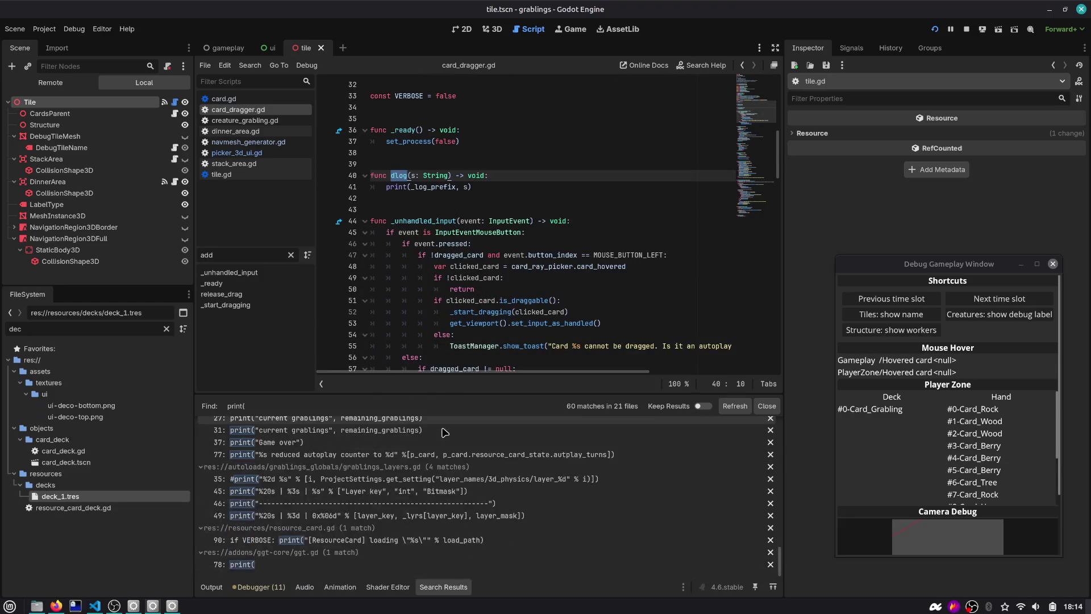
Step: Open the ggt.gd print( match at line 78 and close the search results
click(300, 567)
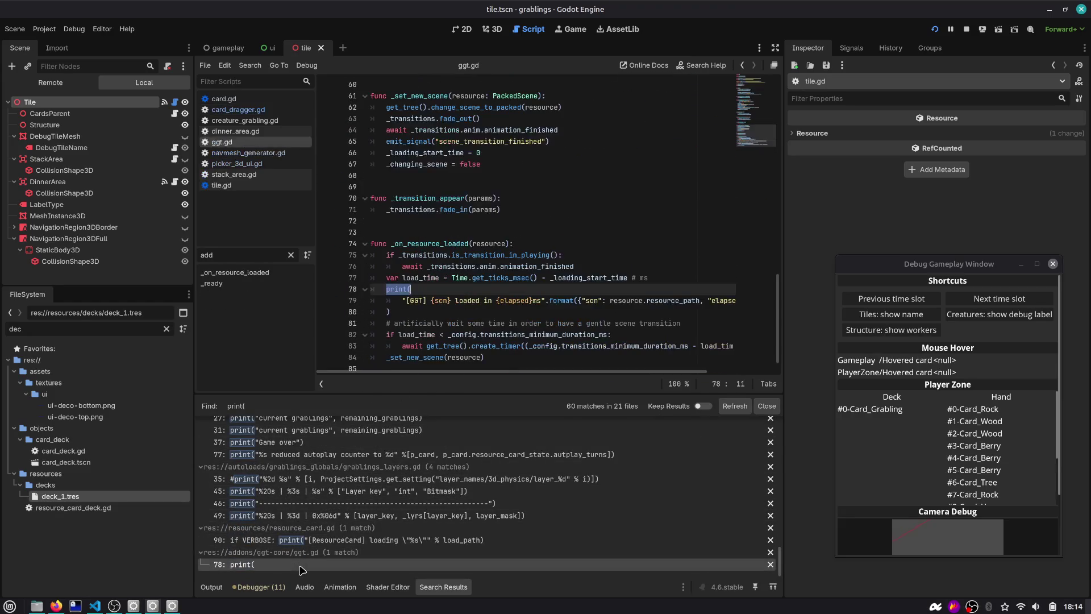
scroll(333, 483, up, 5)
scroll(334, 463, up, 5)
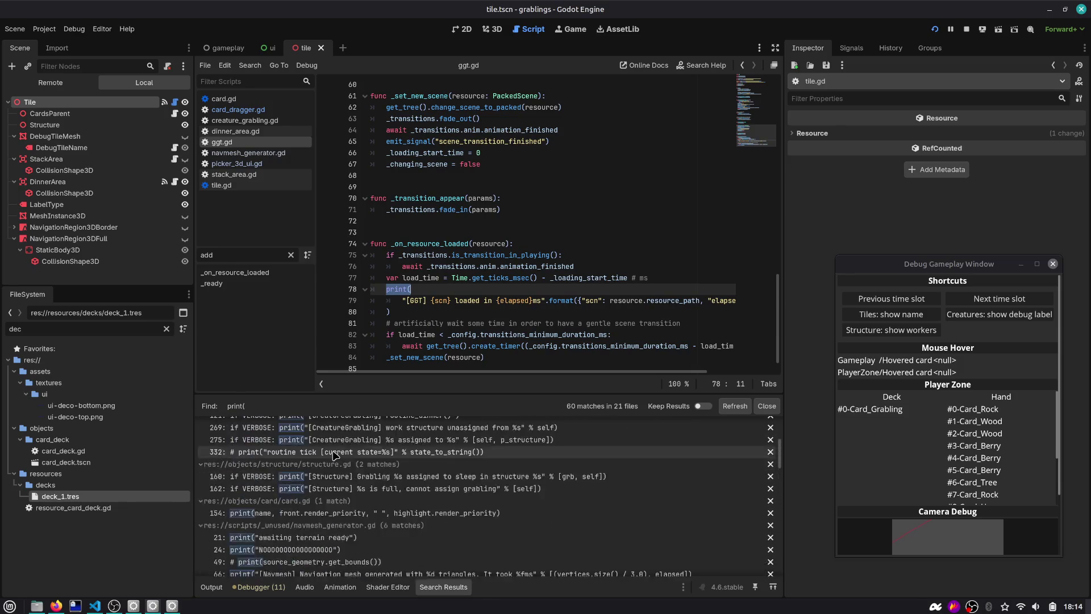
click(766, 406)
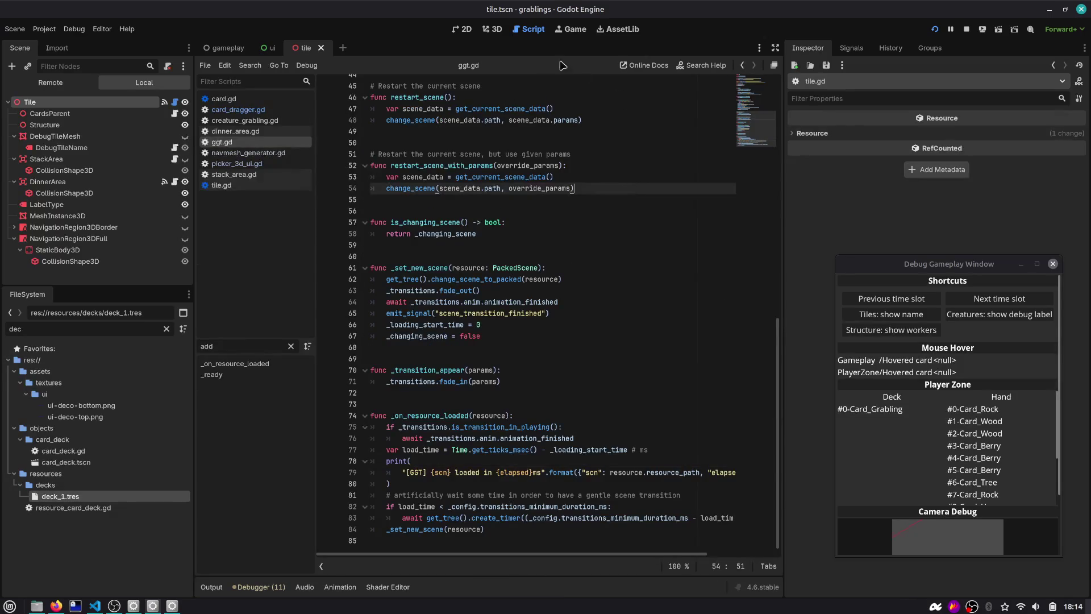
Step: Relaunch the game, stack the Berry card on the Egg on stack_food, and return to the scripts
key(F5)
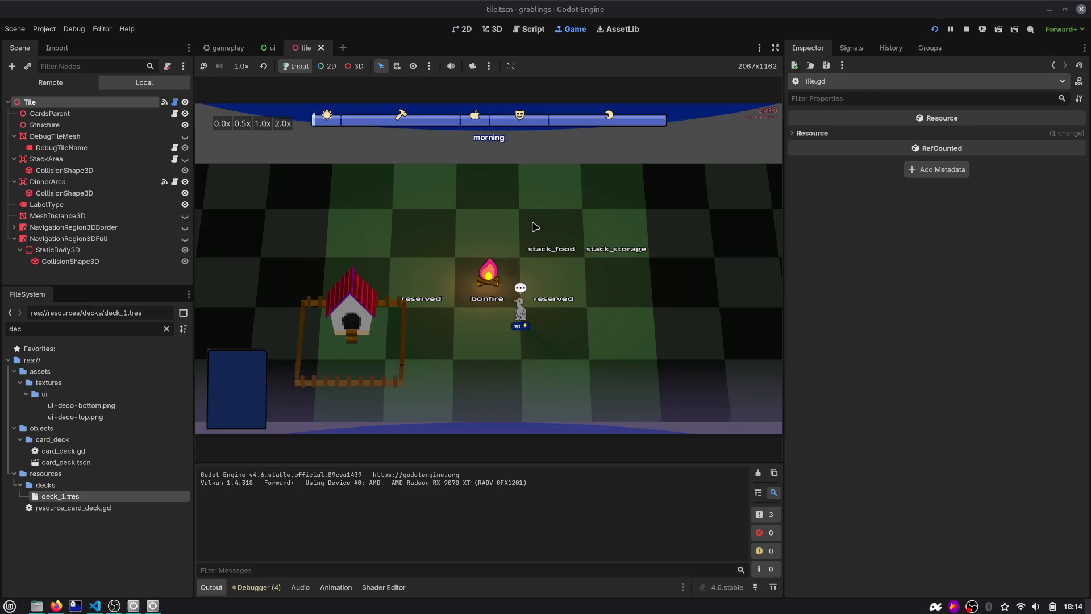
drag(576, 252, 575, 250)
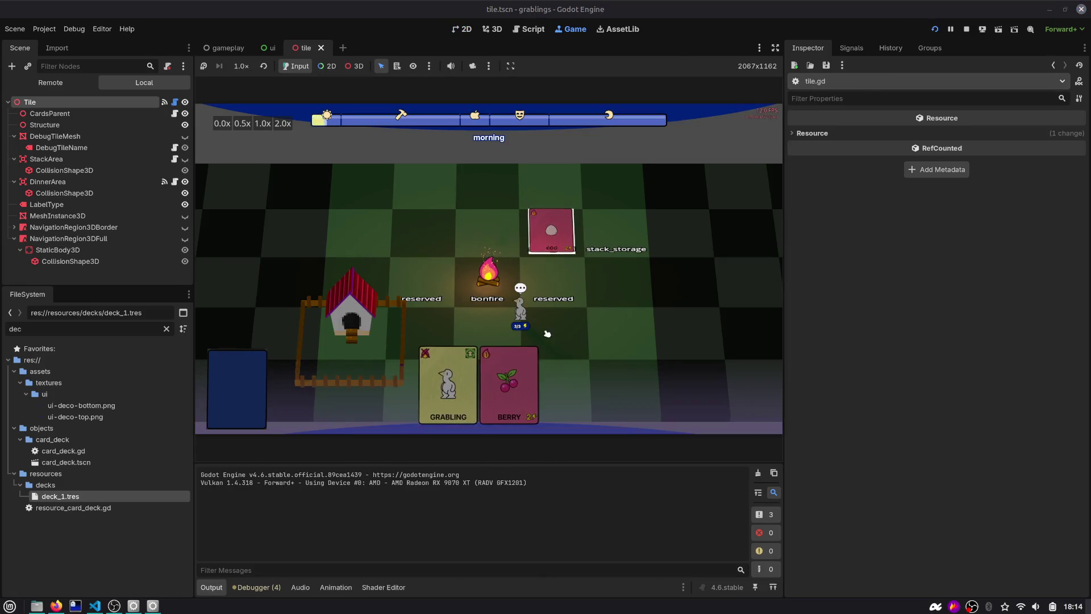
drag(488, 387, 554, 230)
drag(511, 369, 556, 219)
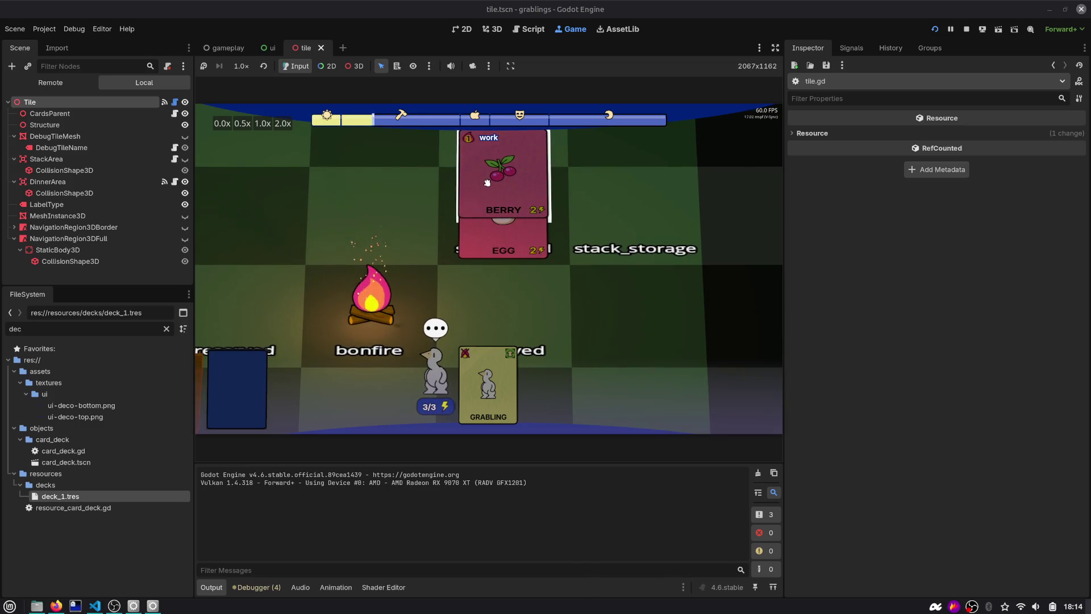
click(527, 29)
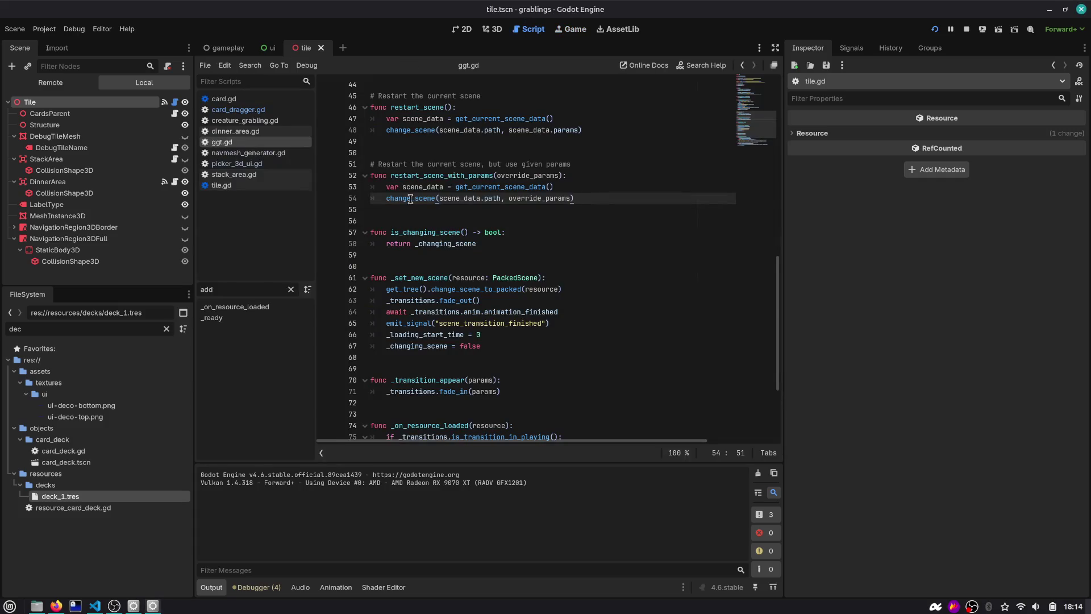
Step: Close ggt.gd and navmesh_generator.gd, then open stack_area.gd
middle_click(246, 142)
click(246, 142)
middle_click(246, 142)
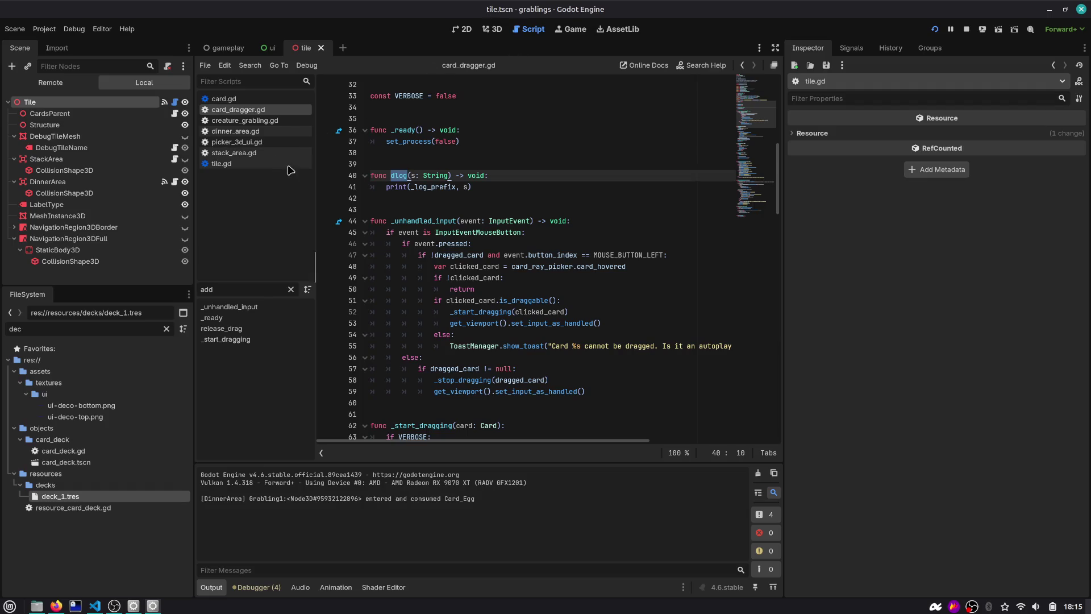
click(268, 154)
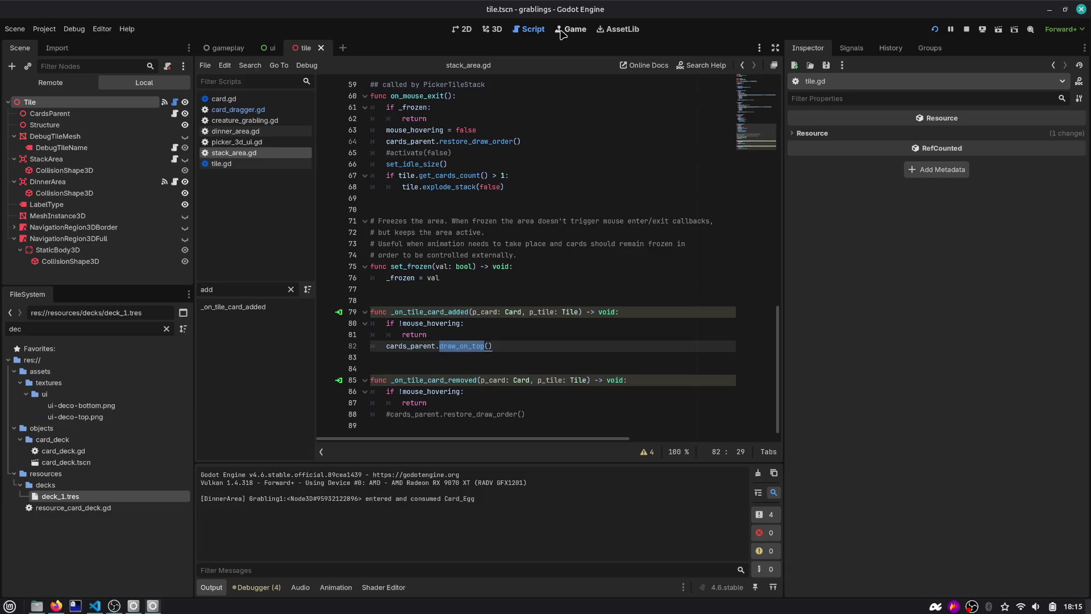
click(493, 29)
click(531, 31)
Step: Review on_mouse_exit's calls to restore_draw_order, set_idle_size and explode_stack, then search tile.gd's functions
shift+click(437, 297)
click(438, 298)
scroll(435, 273, up, 4)
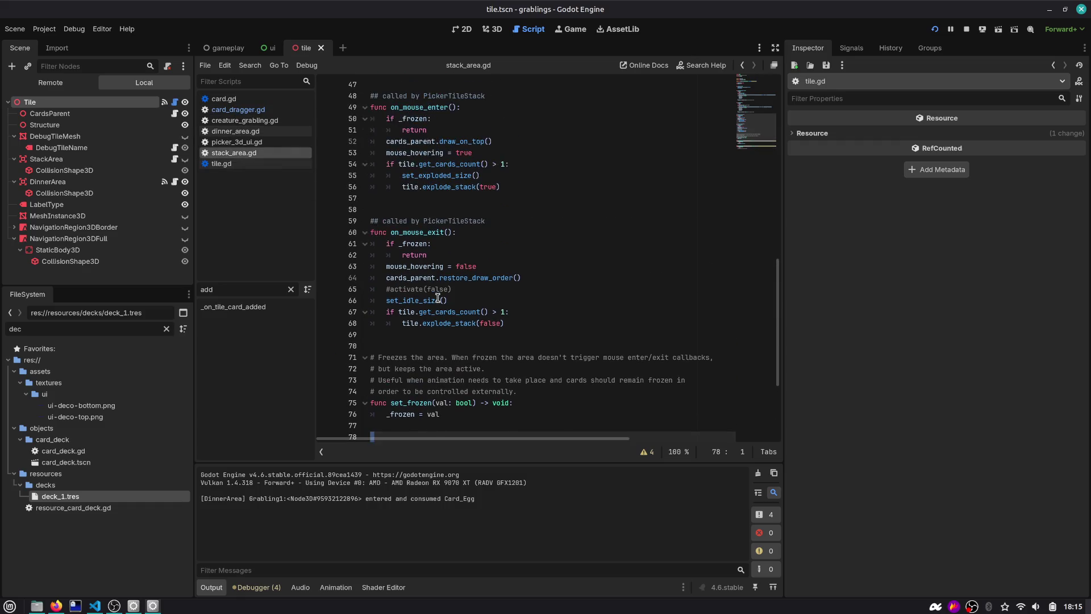
double_click(421, 232)
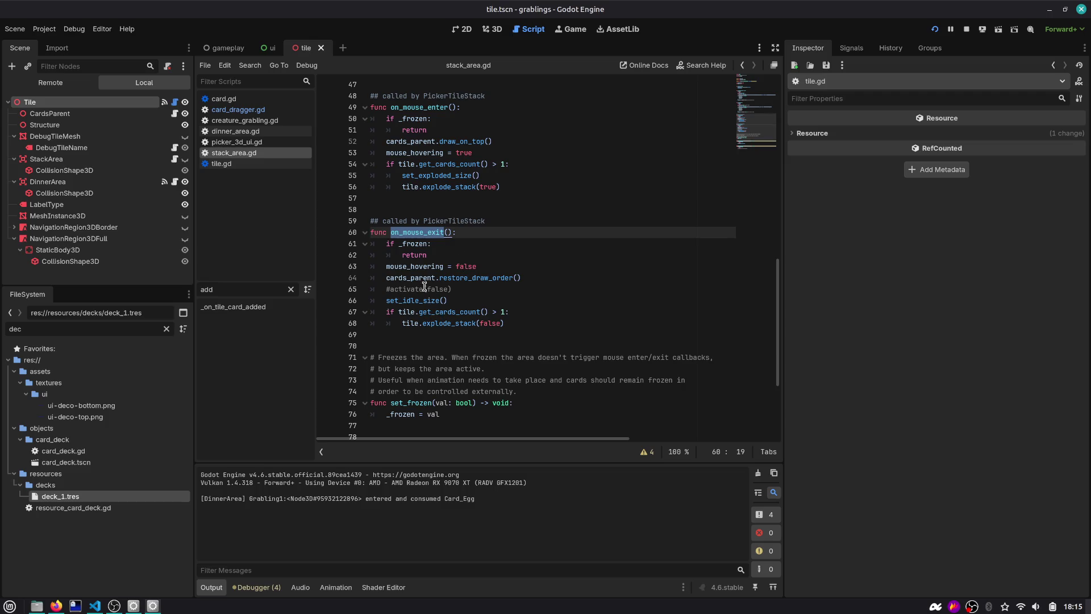
double_click(458, 278)
click(411, 271)
double_click(411, 270)
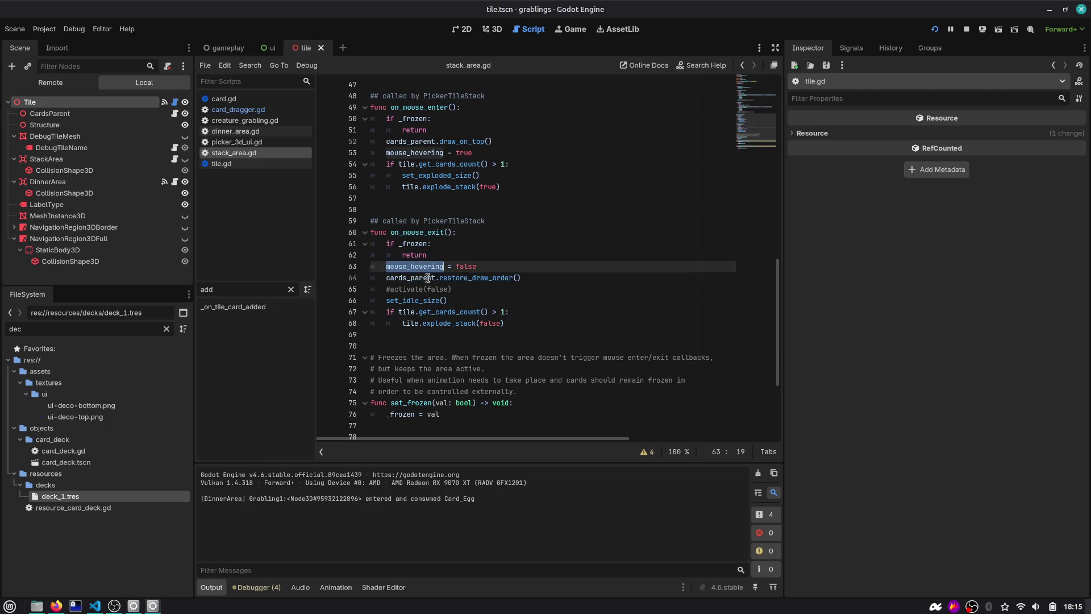
double_click(417, 305)
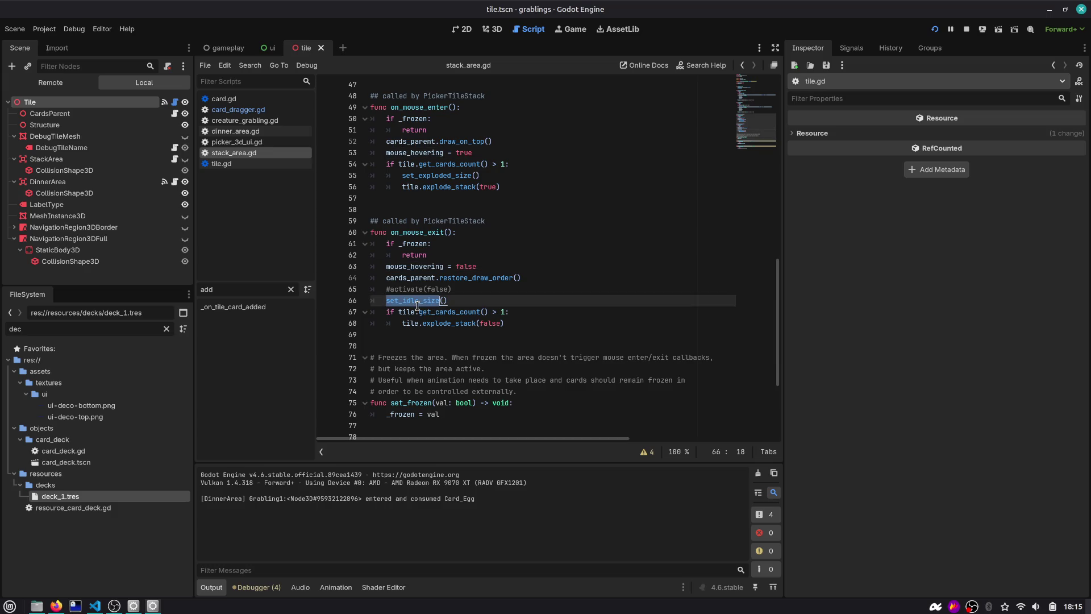
double_click(451, 324)
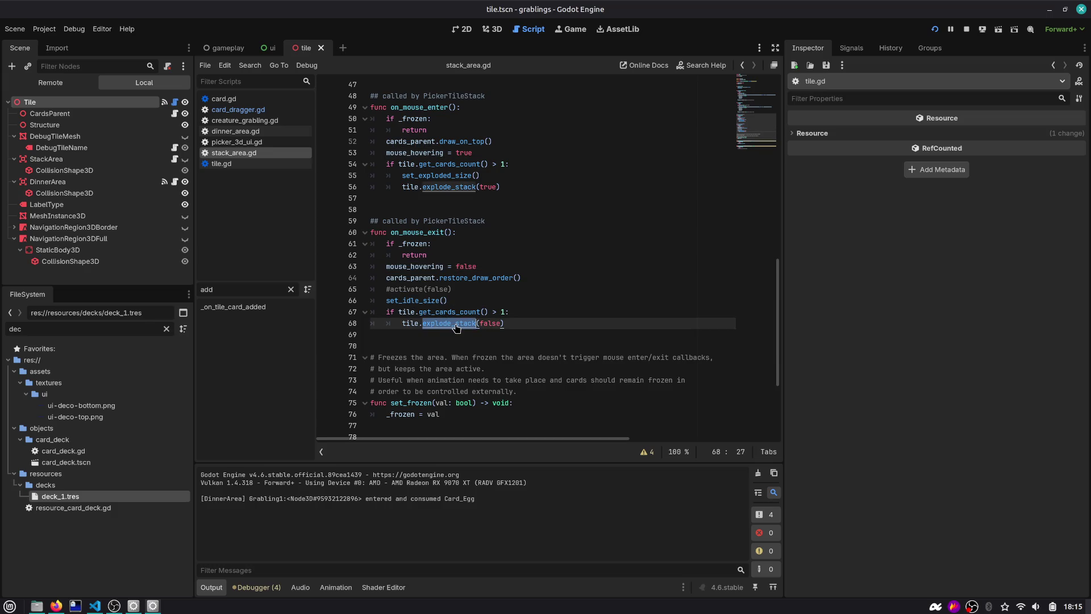
click(174, 102)
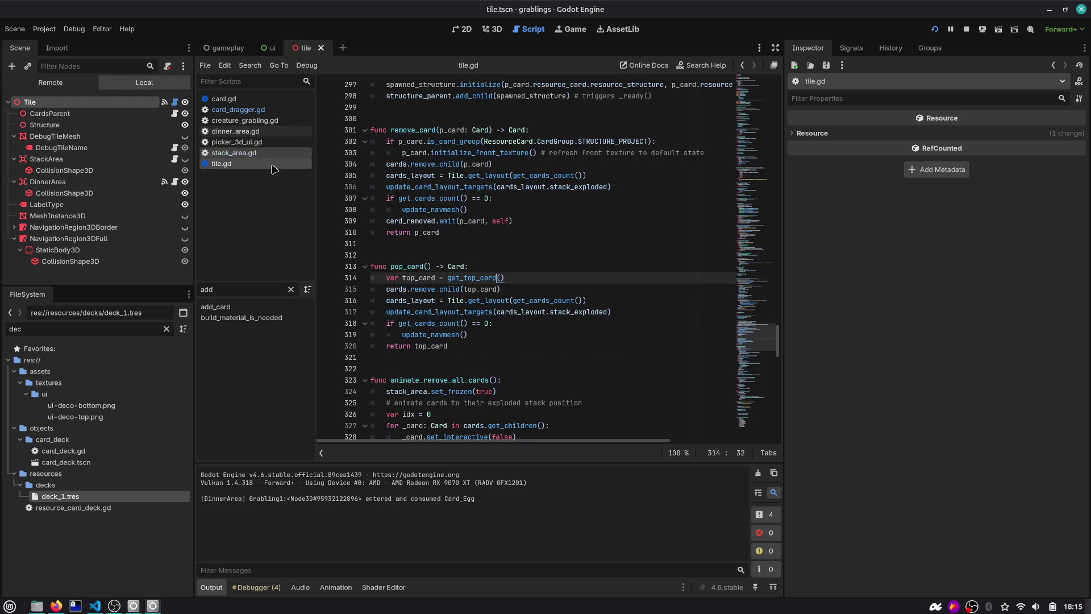
key(ctrl+alt+f)
text(expl)
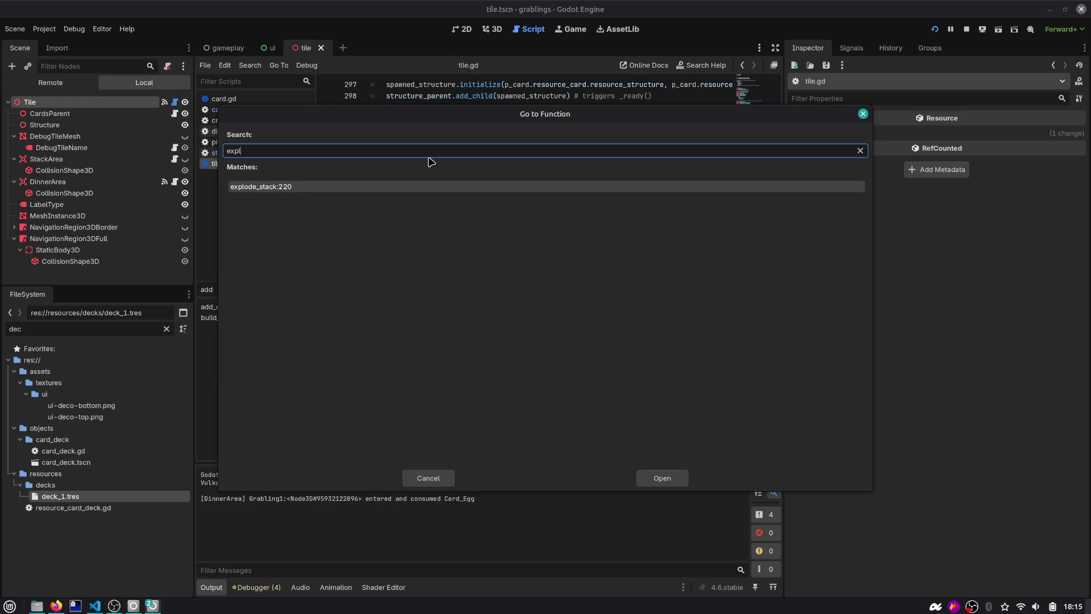
key(Return)
scroll(451, 141, up, 1)
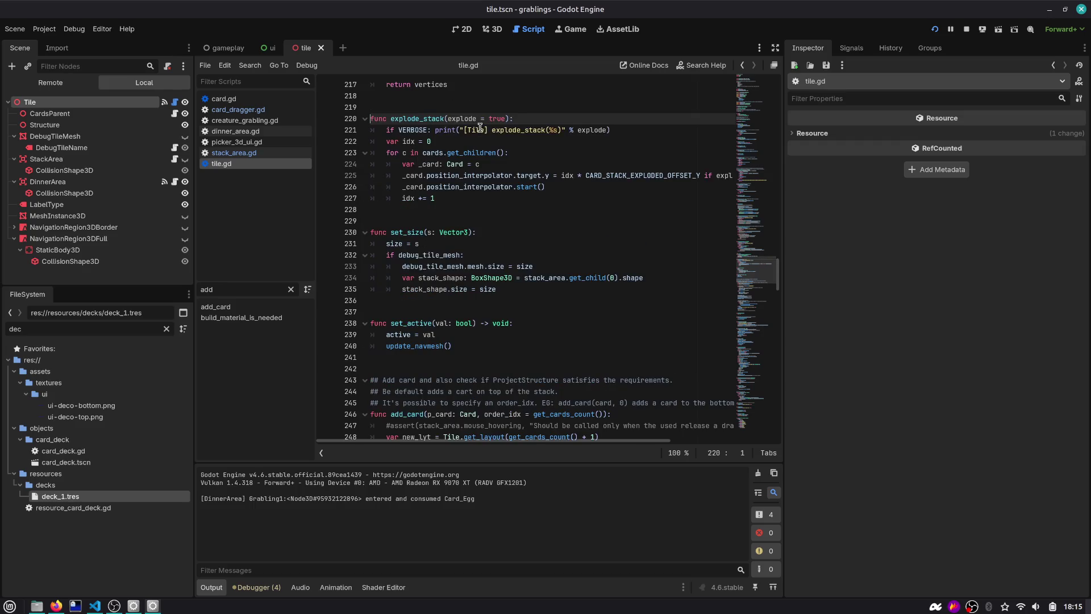
double_click(463, 118)
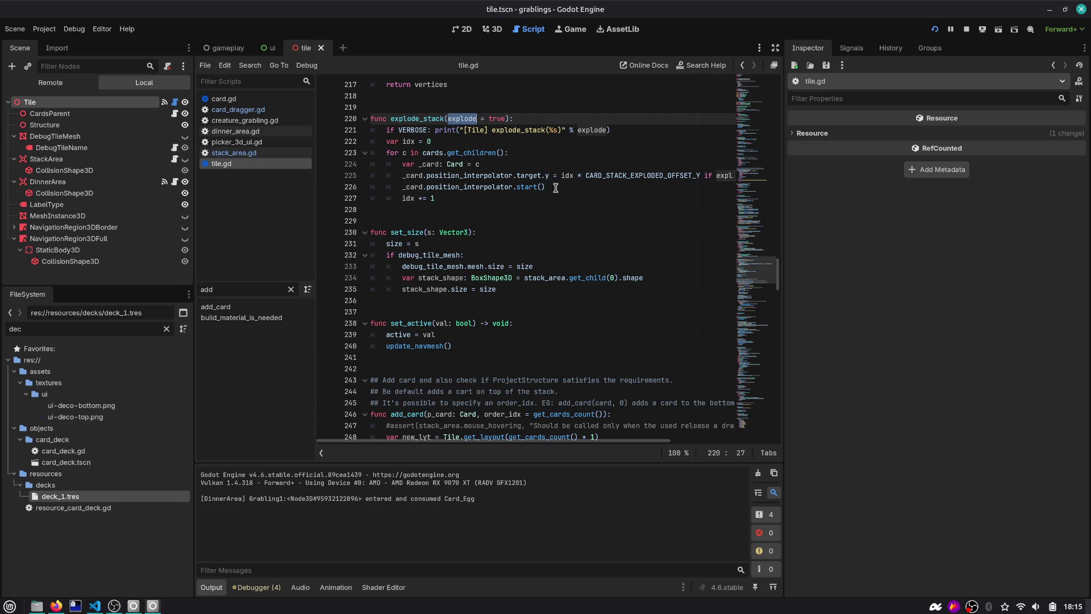
drag(554, 187, 355, 181)
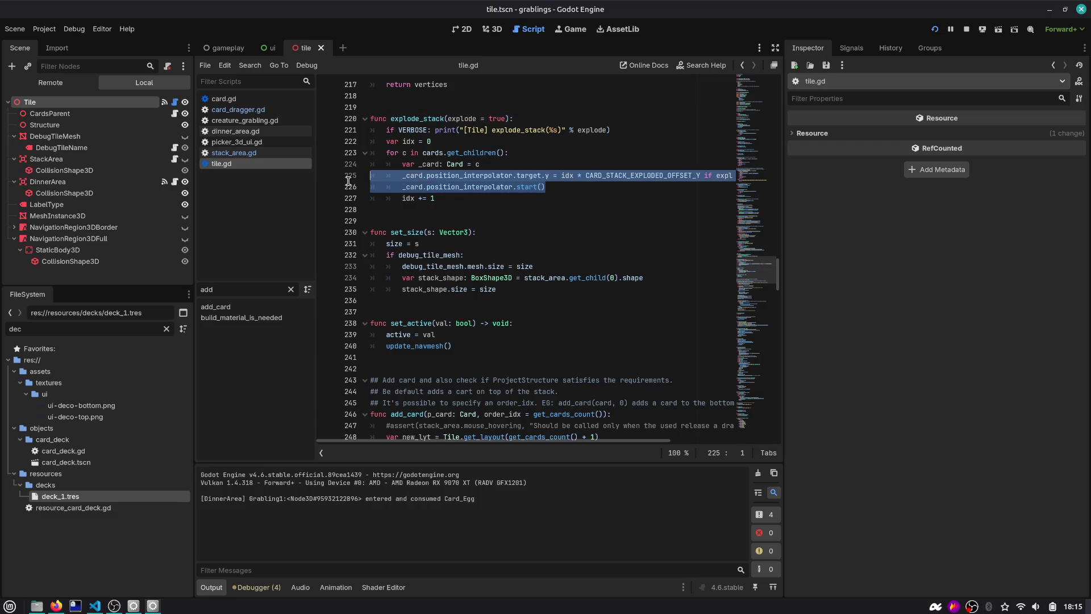
click(479, 198)
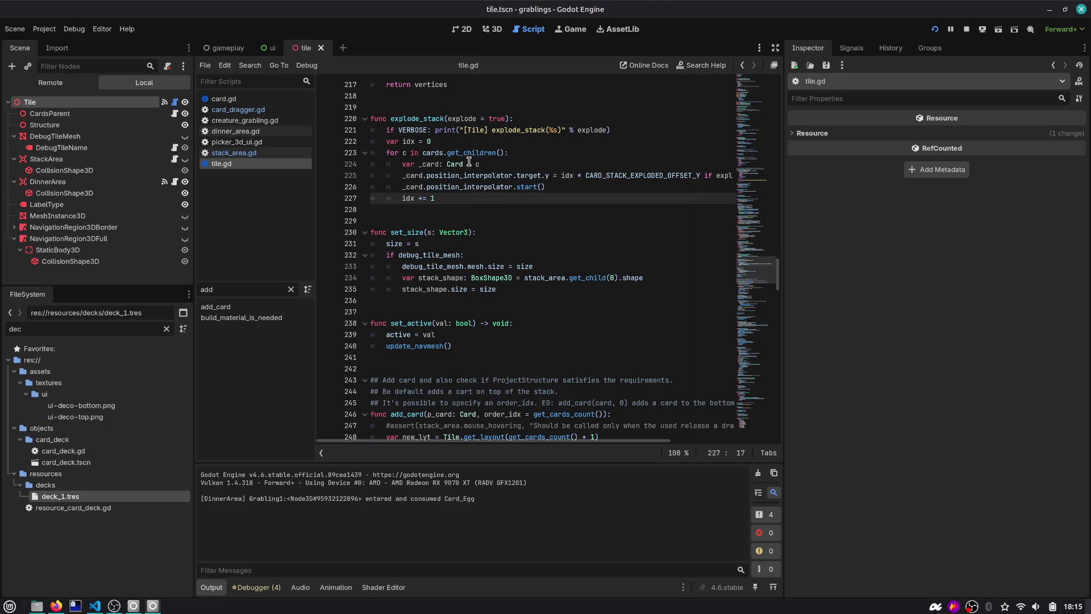
scroll(634, 189, right, 4)
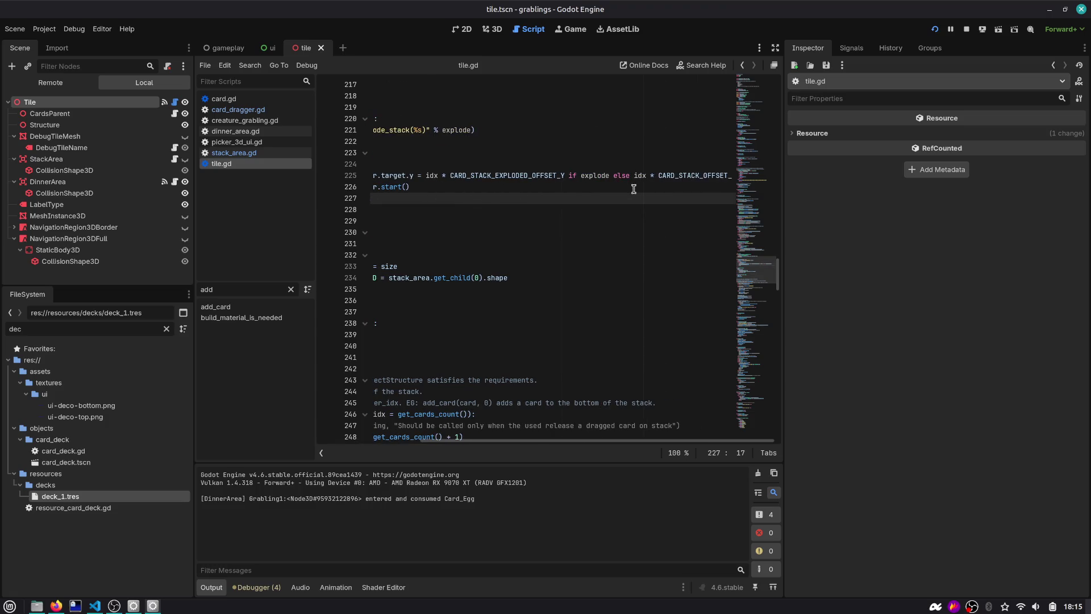
scroll(634, 188, left, 5)
click(554, 165)
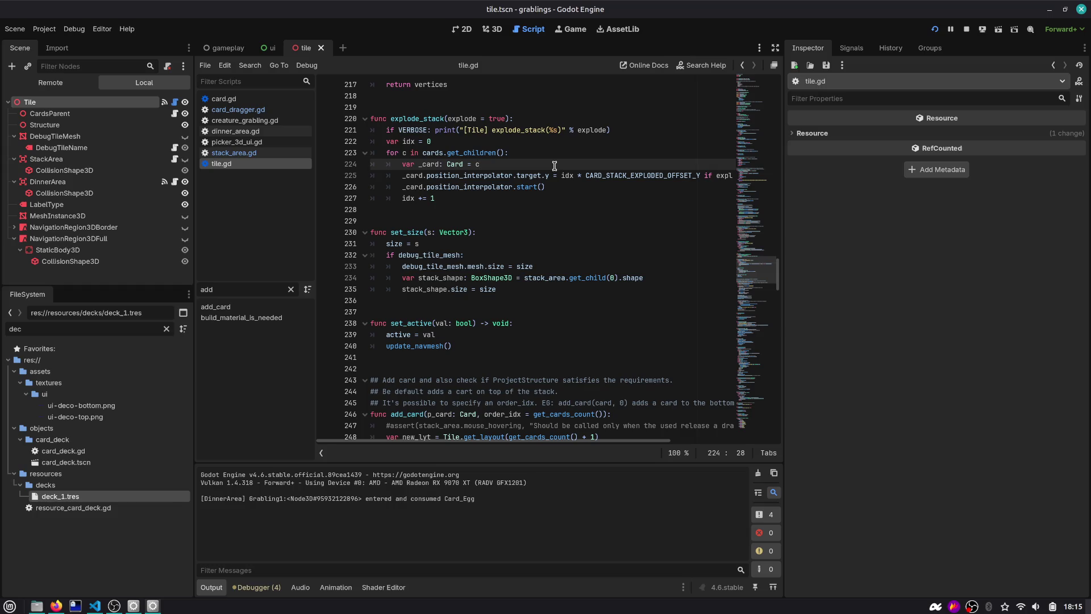
key(ctrl+f)
text(layout)
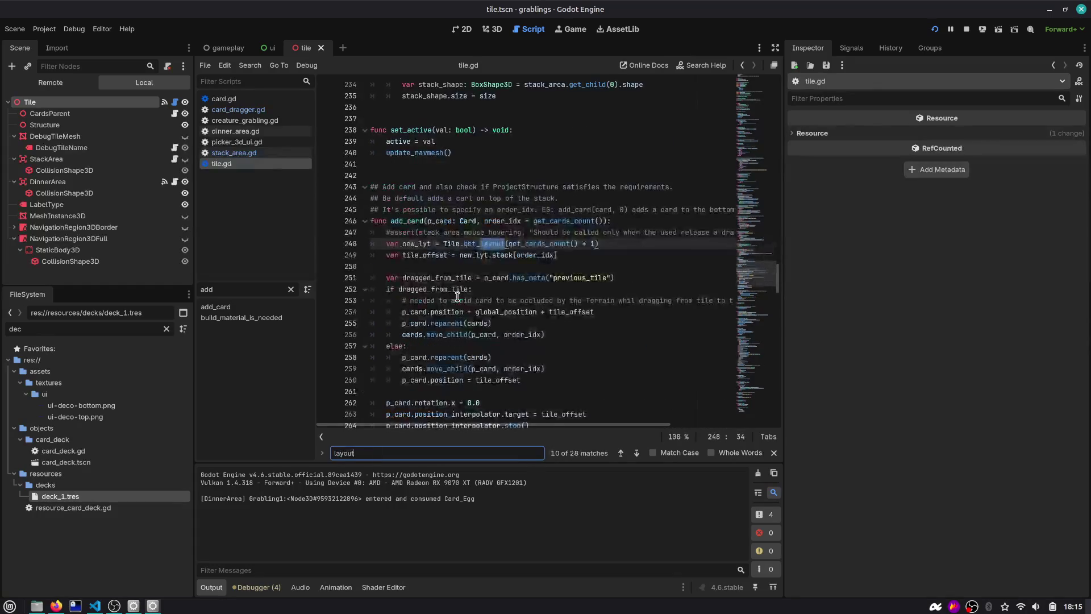
drag(596, 243, 373, 243)
double_click(423, 244)
scroll(433, 252, down, 1)
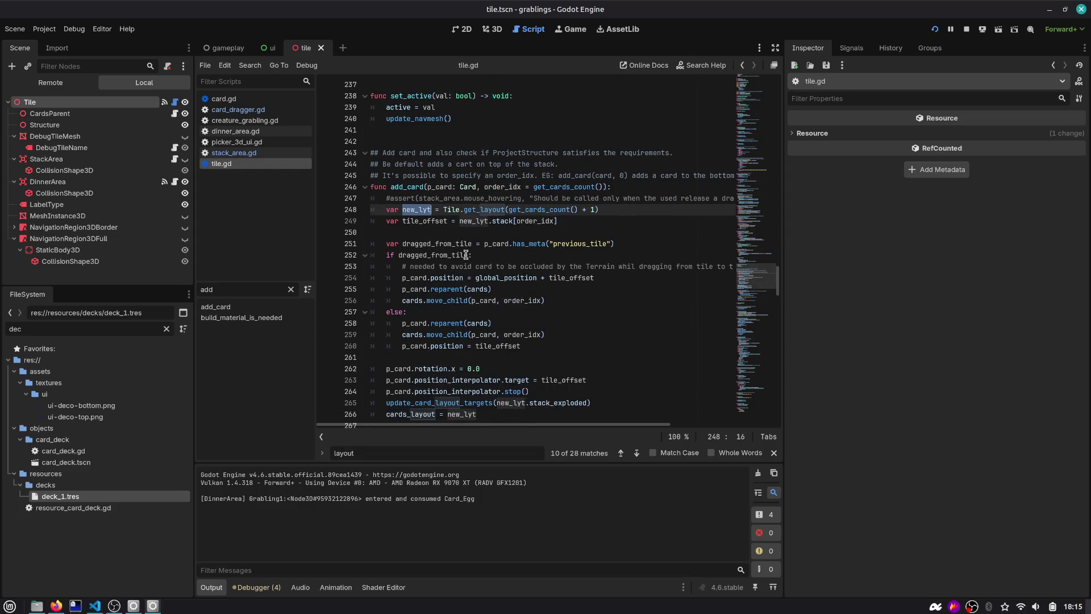
scroll(503, 234, down, 1)
scroll(502, 234, down, 3)
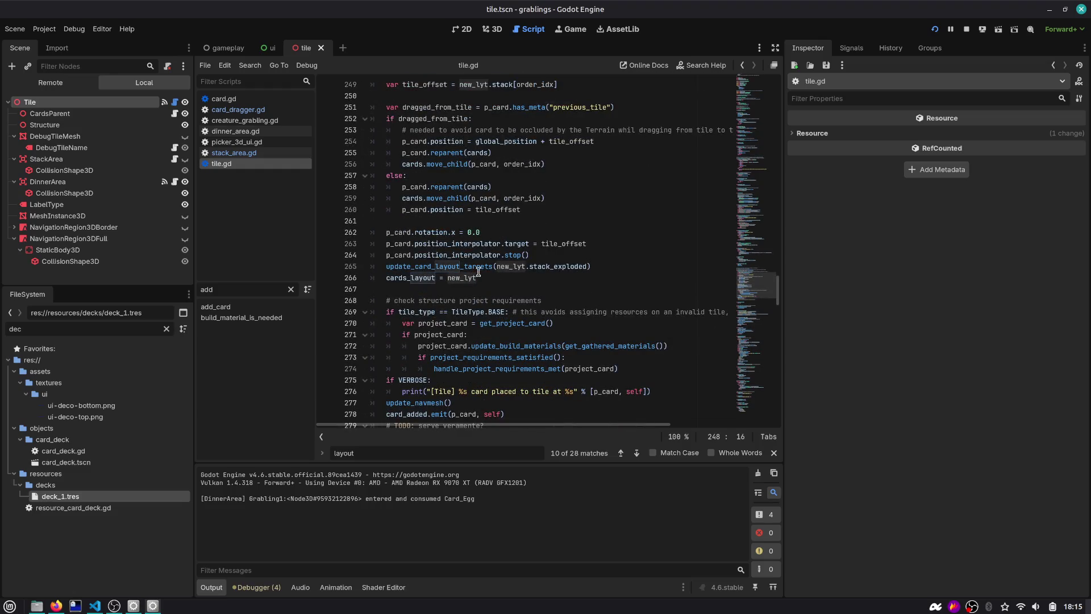
drag(615, 265, 386, 266)
key(ctrl+c)
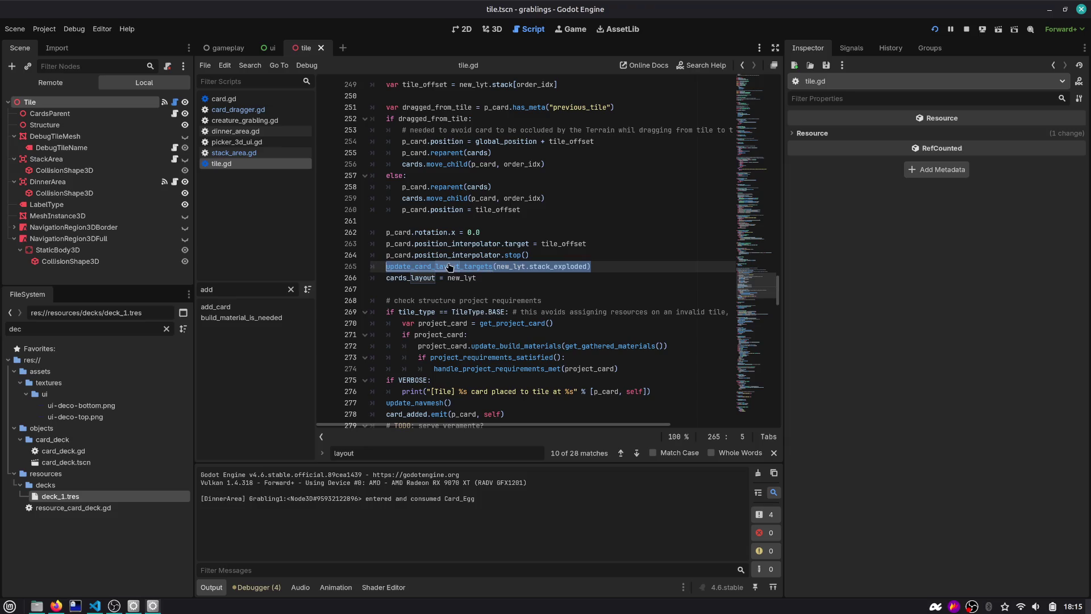
scroll(529, 274, up, 2)
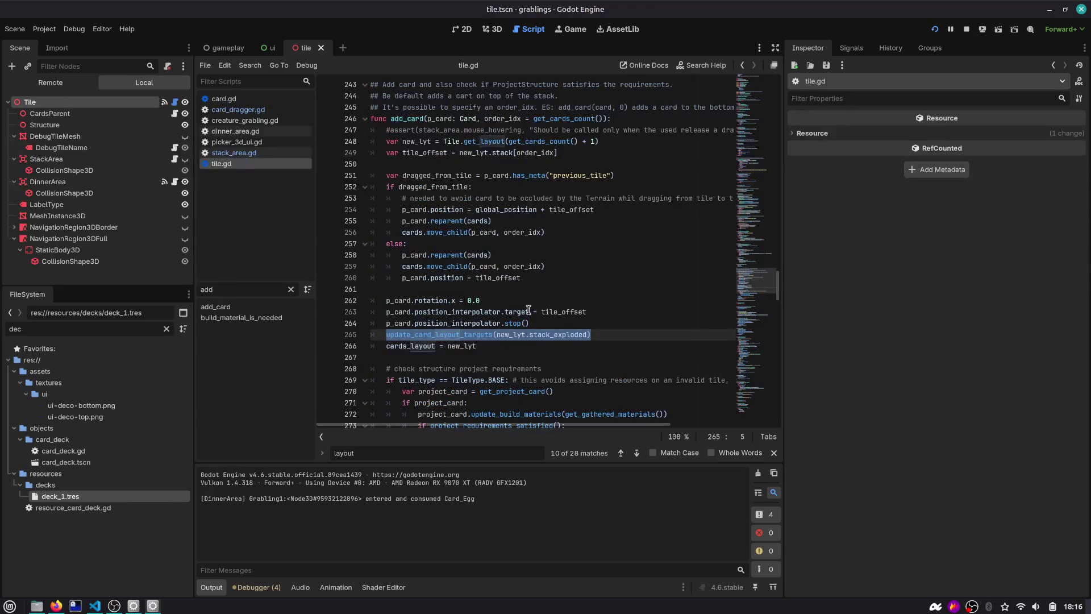
scroll(565, 336, up, 2)
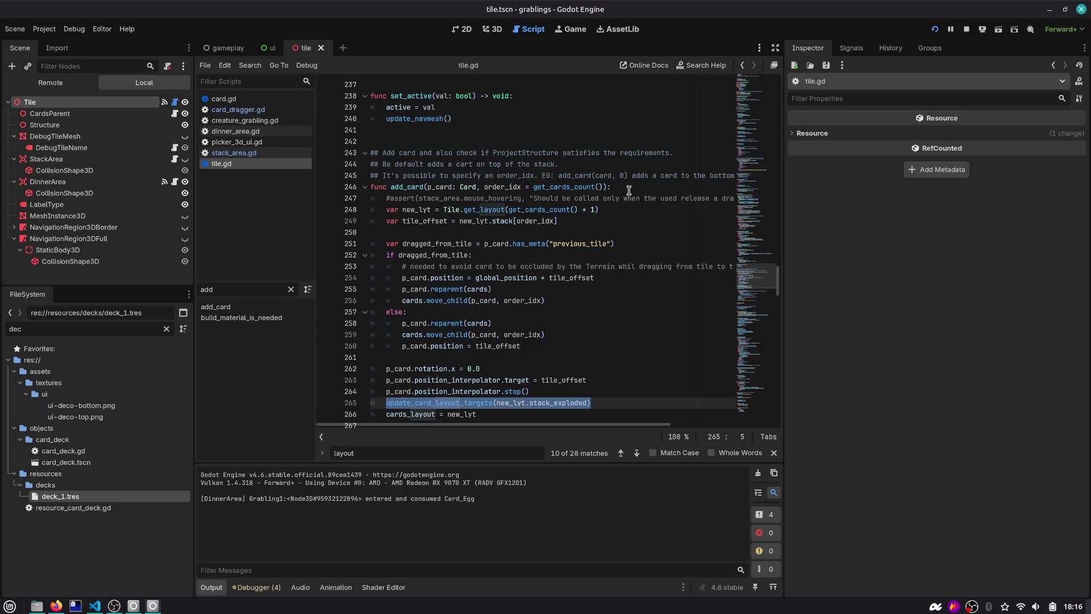
click(741, 65)
click(742, 65)
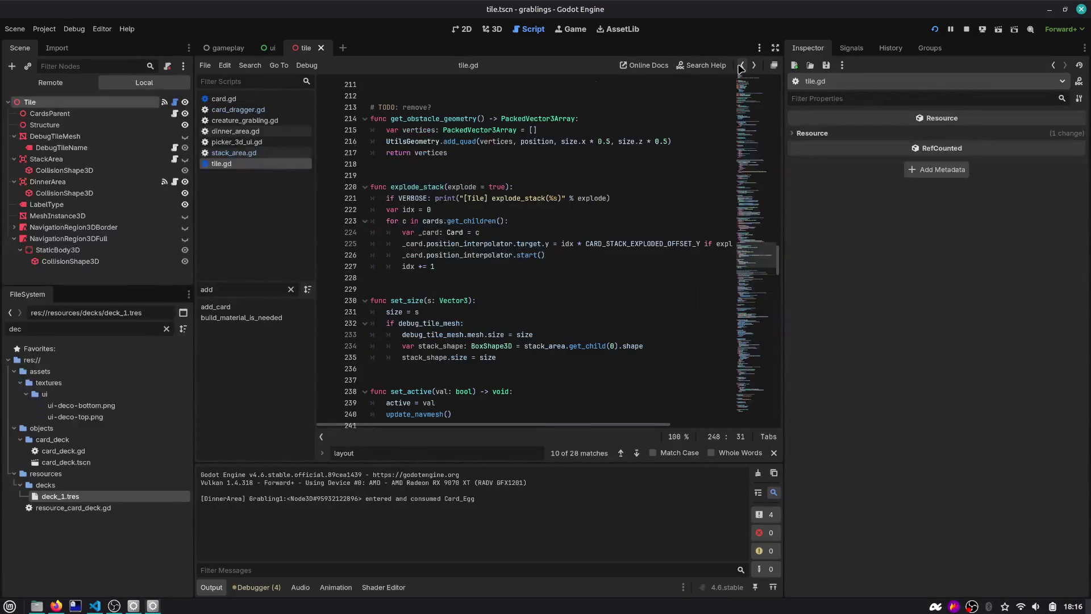
click(741, 66)
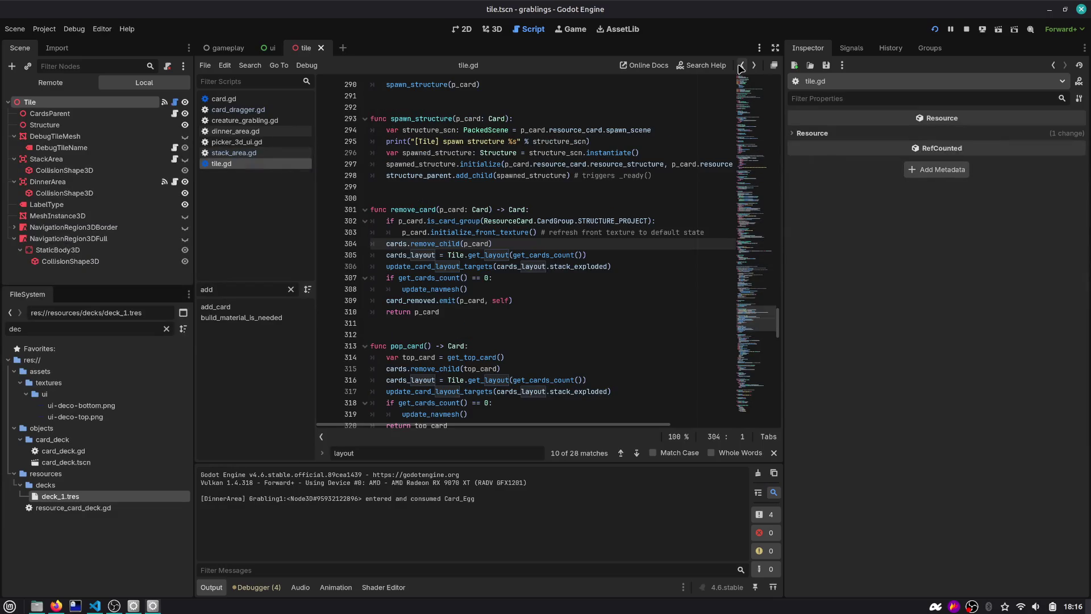
click(741, 66)
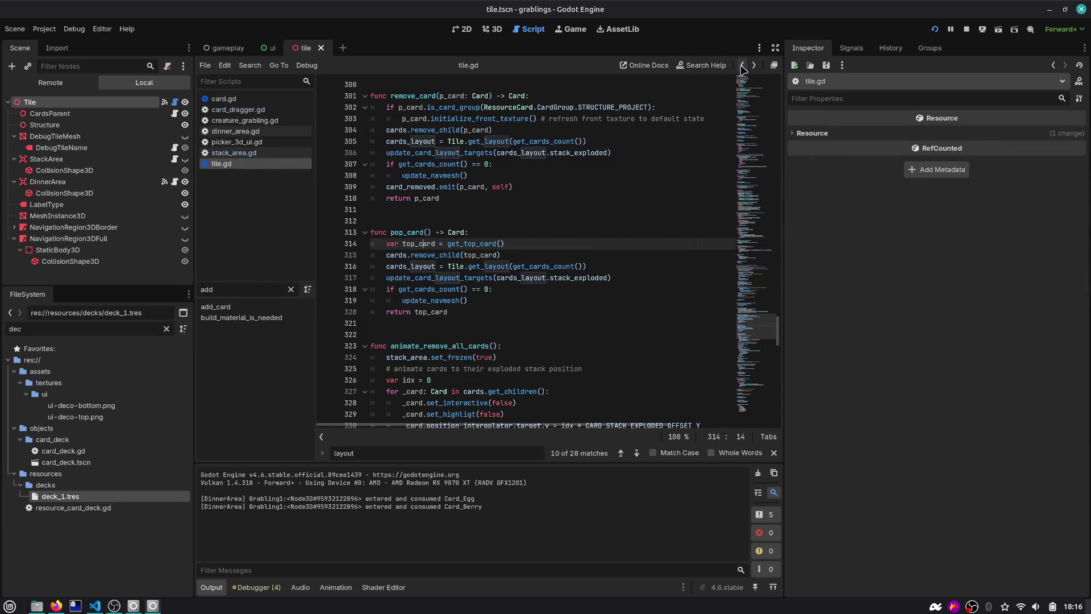
click(742, 67)
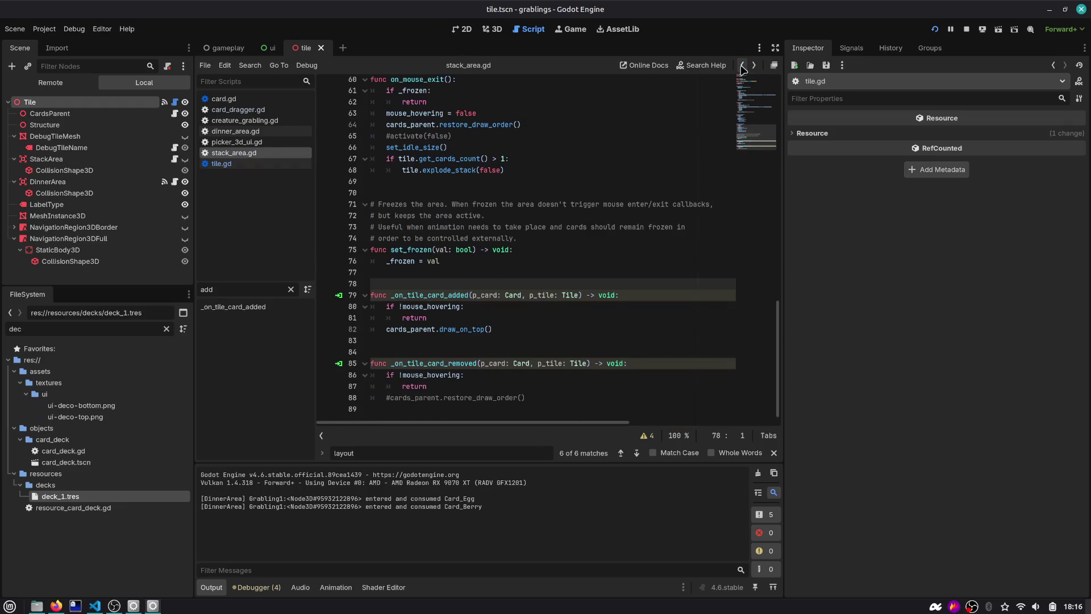
click(754, 66)
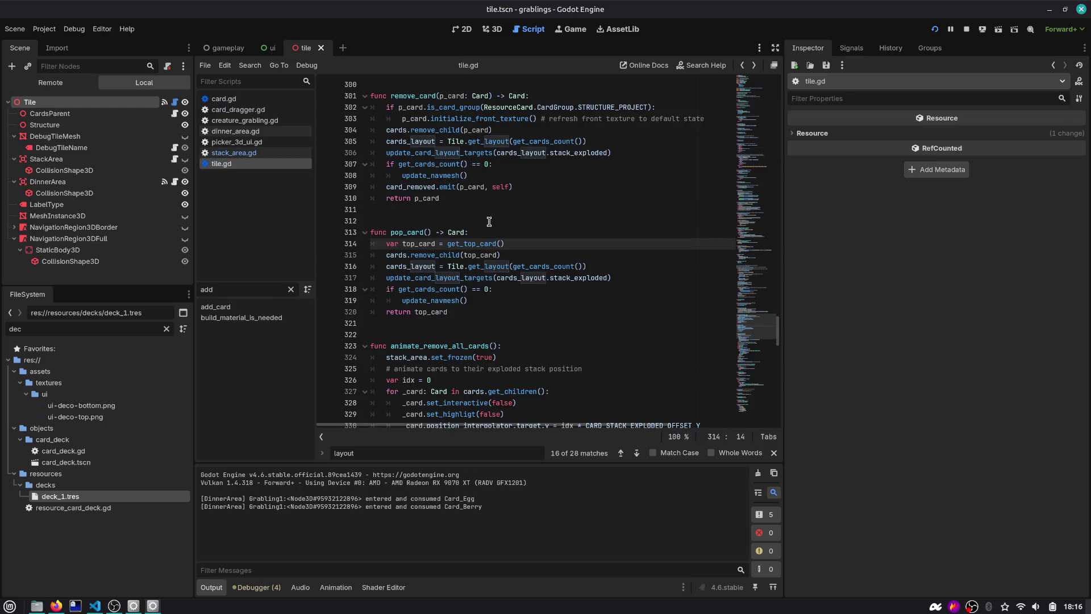
scroll(488, 216, up, 7)
scroll(487, 216, up, 2)
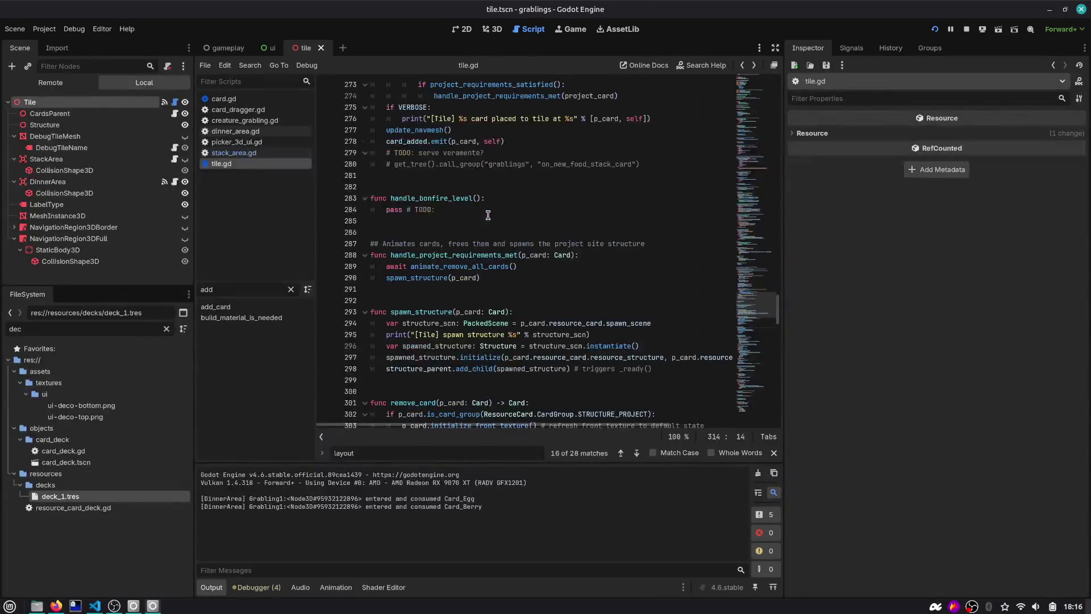
click(291, 289)
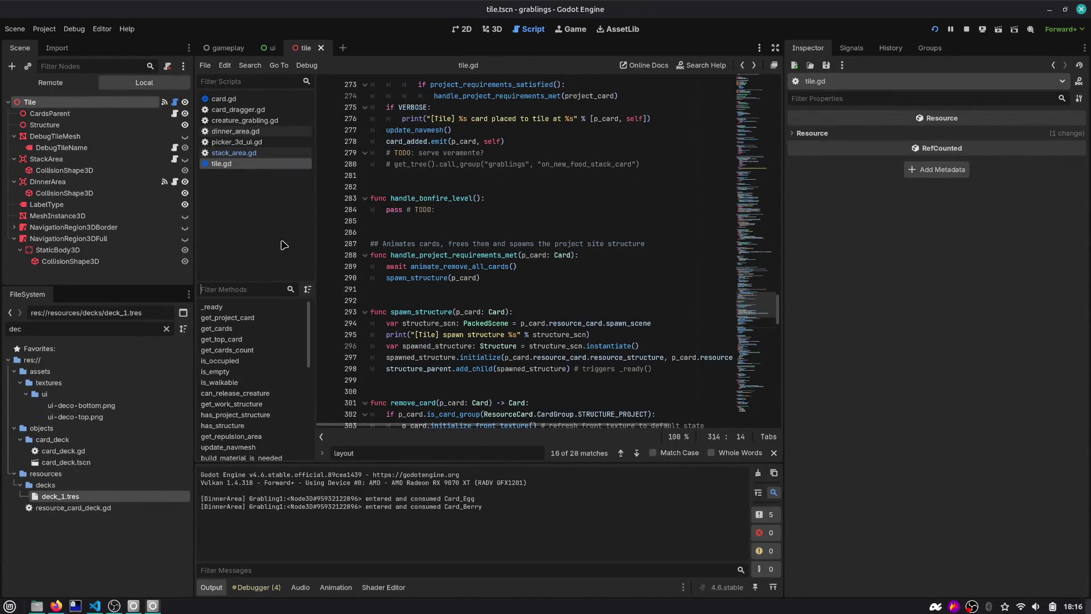
Step: Go back to the explode_stack(false) call in stack_area.gd and jump to its definition at line 220
click(743, 65)
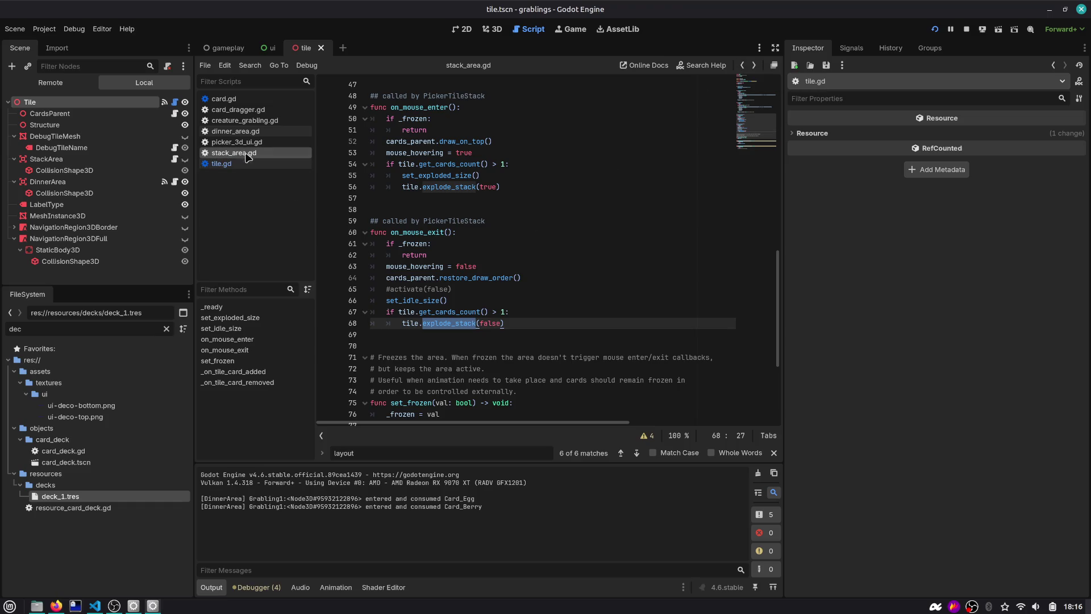
click(452, 323)
ctrl+click(453, 323)
click(513, 263)
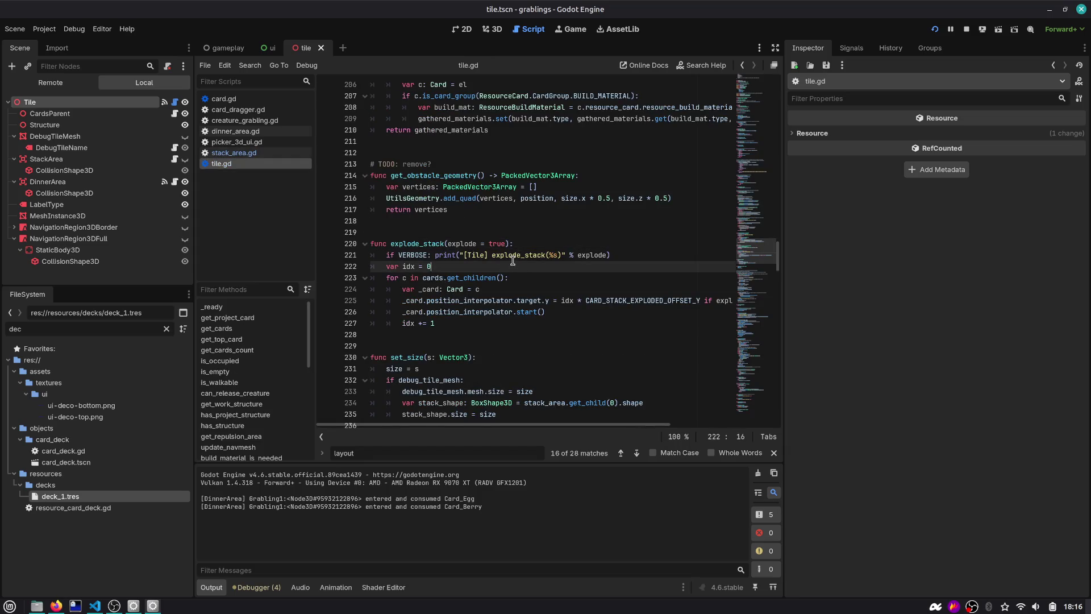
Step: Add a TODcheck comment and paste the update_card_layout_targets call below var idx = 0
key(Return)
text(#)
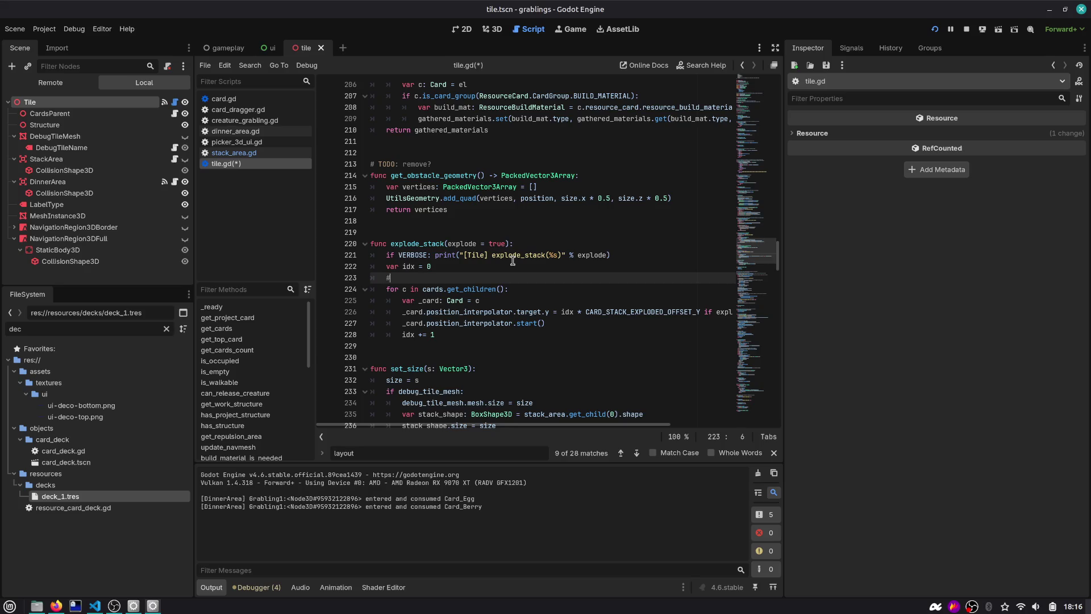
text(TOD)
text(check)
key(Return)
key(ctrl+v)
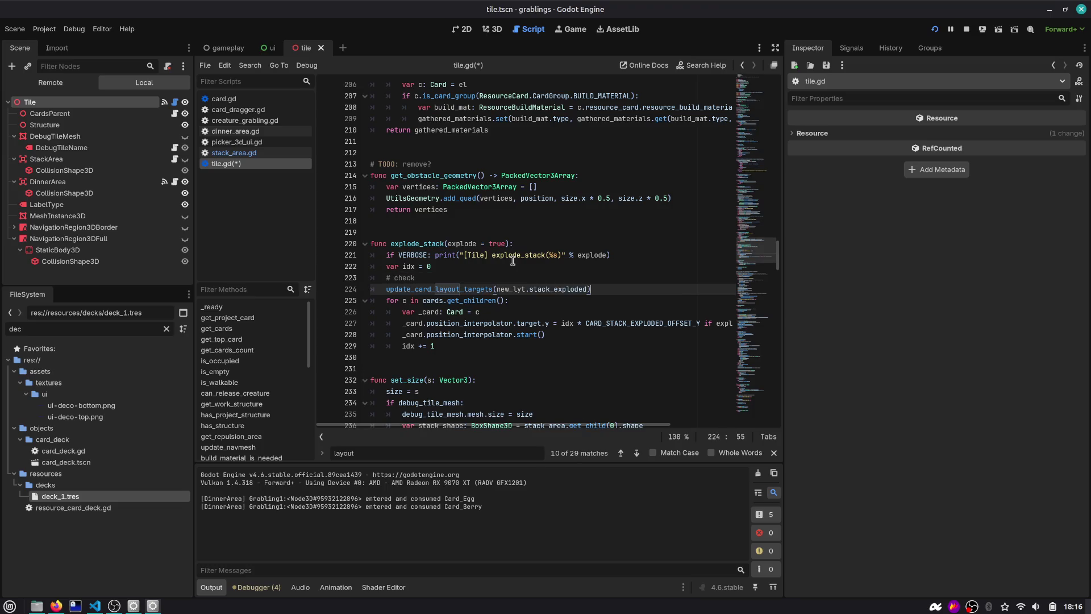
key(Return)
key(Up)
key(ctrl+shift+Return)
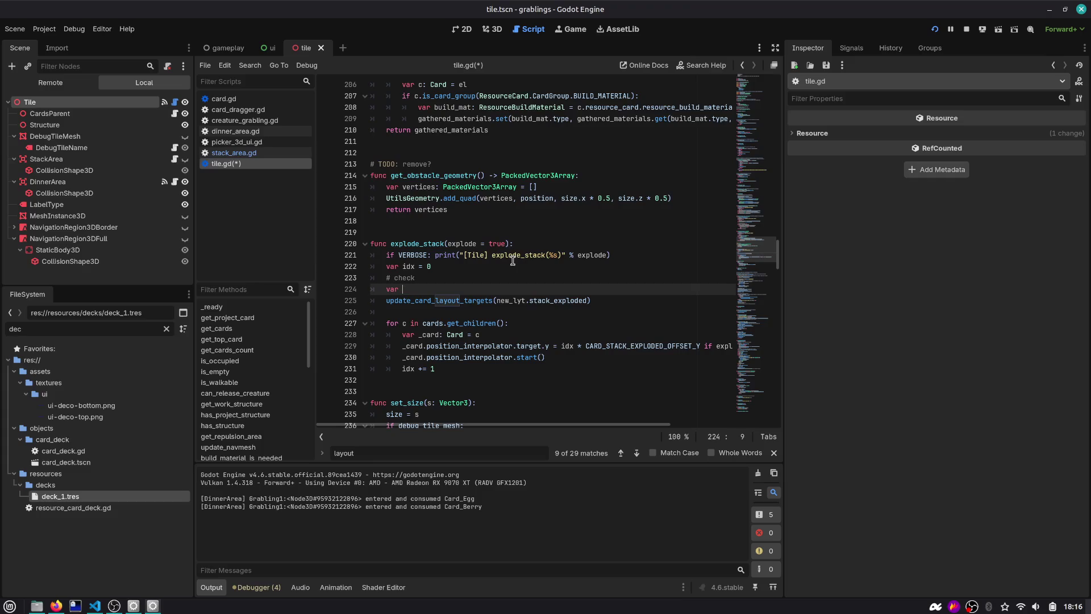
Step: Start a new_lyt line and search tile.gd for 'calcul' and 'layout' to find its source
text(new_lyt = calcula)
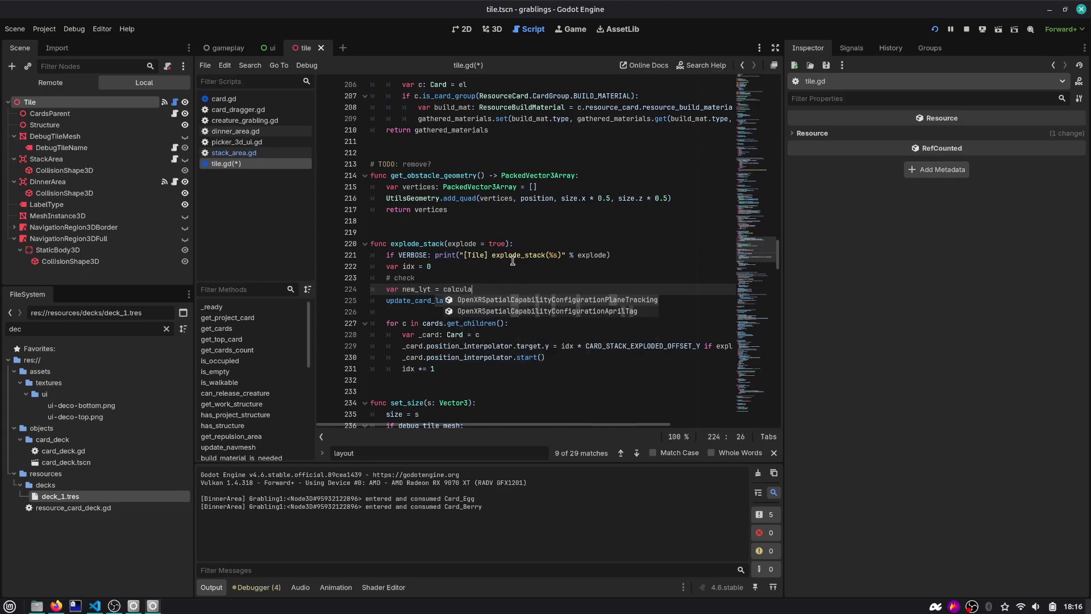
key(Escape)
key(Escape)
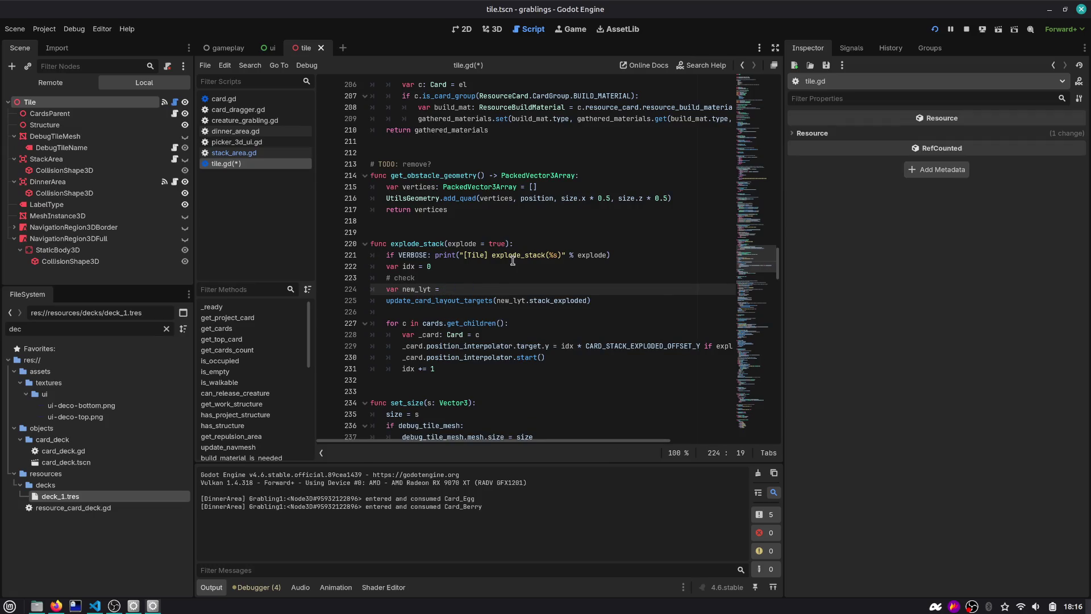
key(ctrl+f)
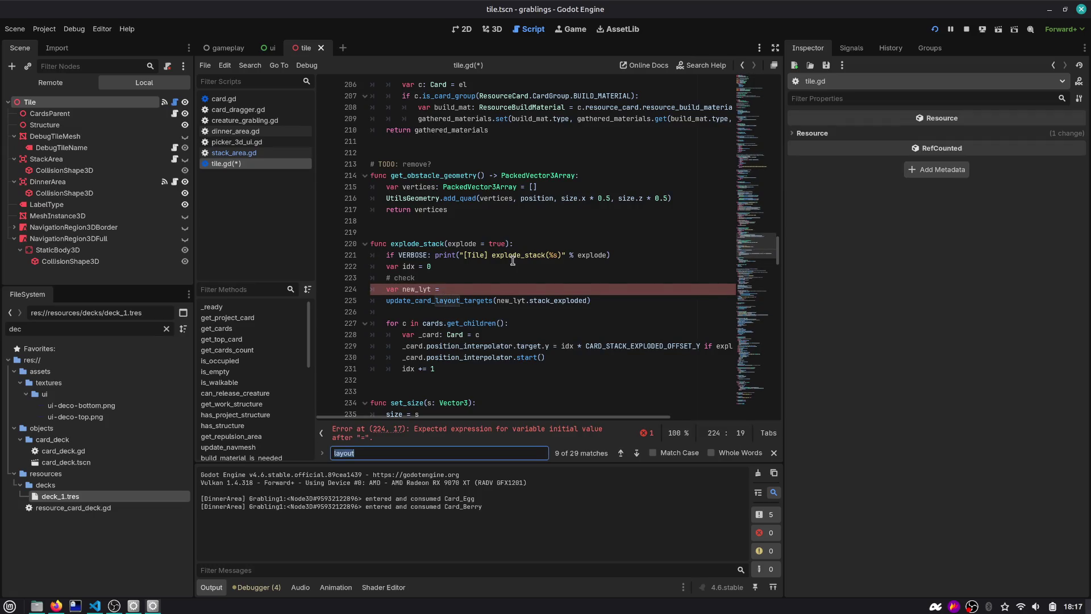
text(calcul)
key(ctrl+a)
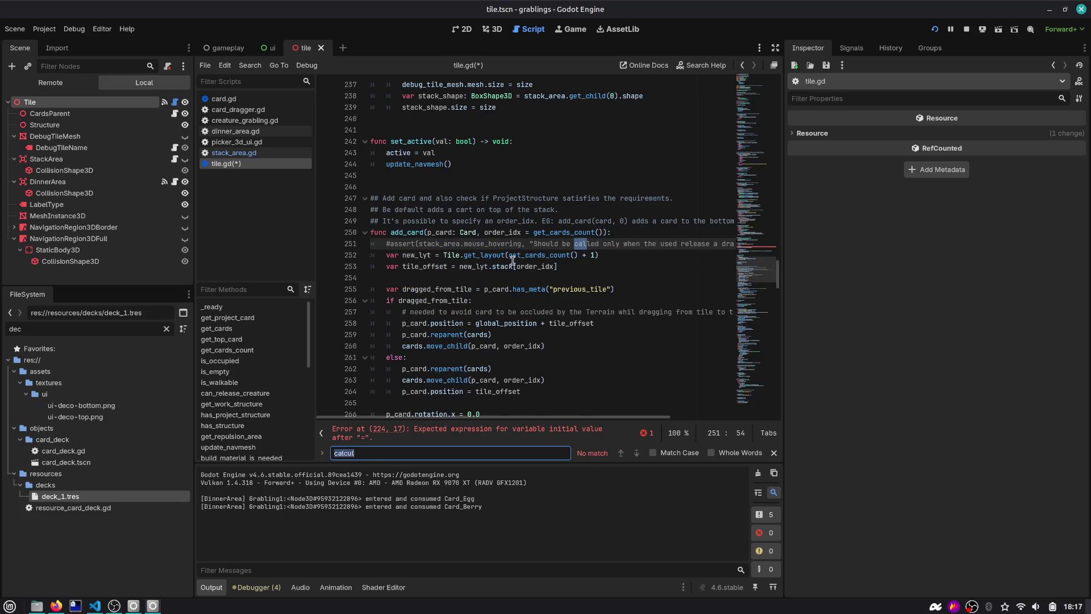
text(layout)
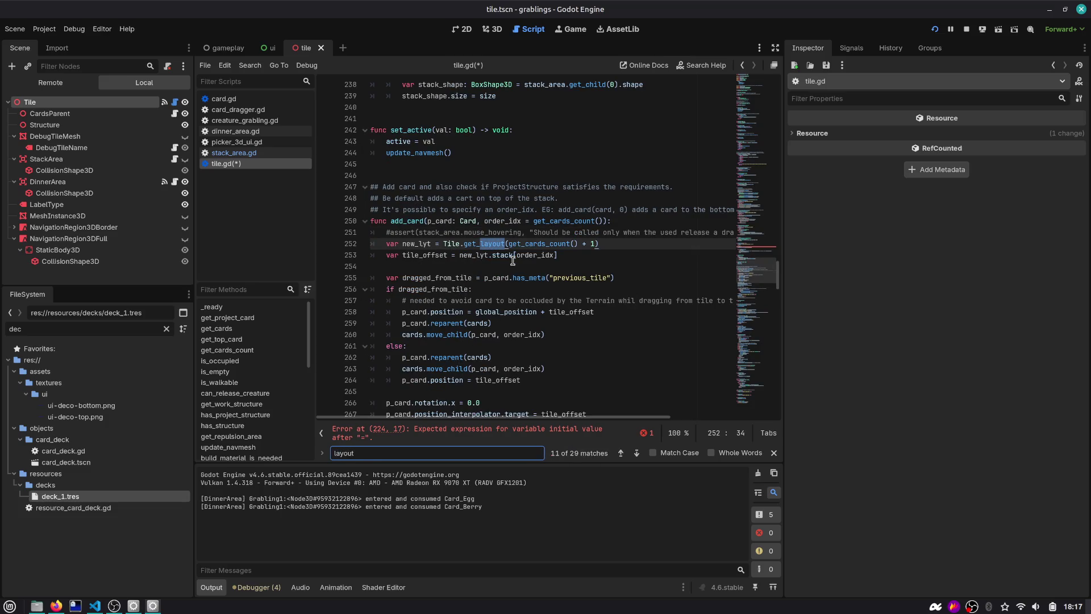
key(Escape)
Step: Copy add_card's new_lyt assignment into explode_stack, drop the + 1, and save tile.gd
drag(616, 245, 314, 245)
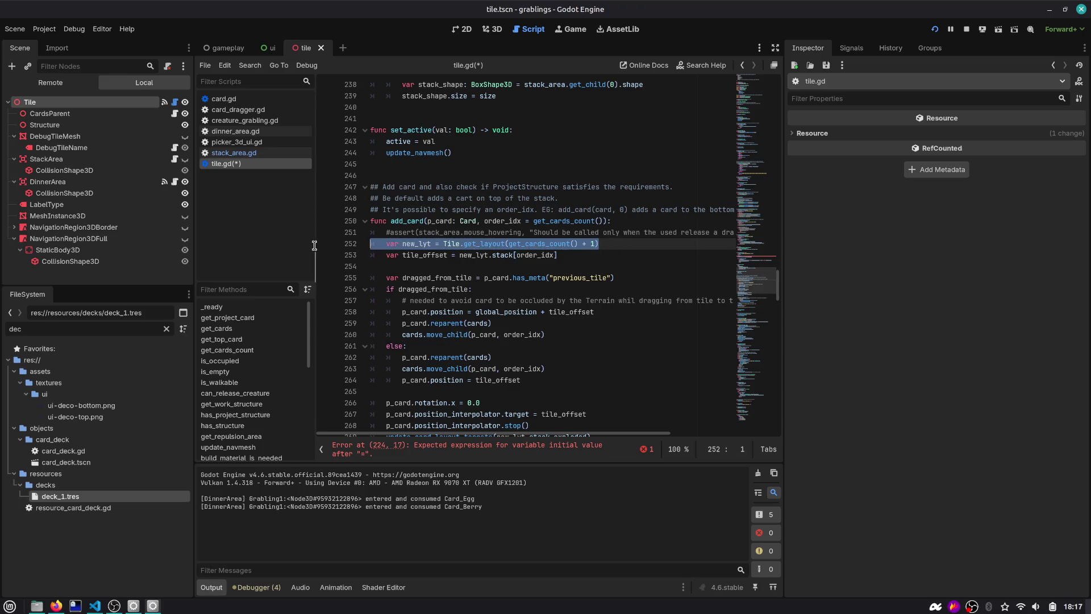
key(Up)
scroll(315, 244, up, 7)
click(470, 245)
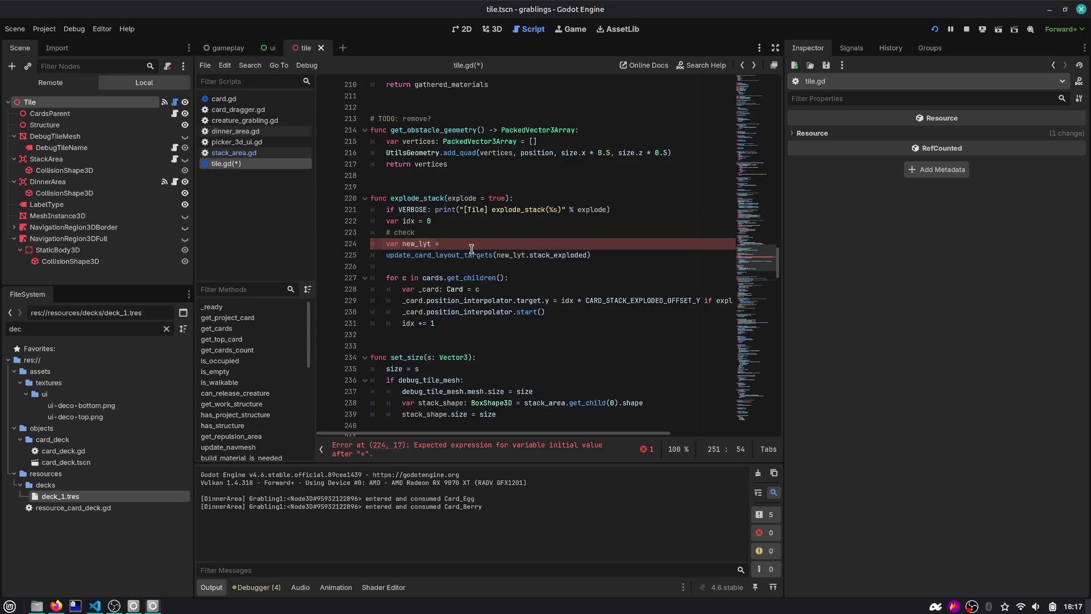
key(ctrl+v)
click(430, 243)
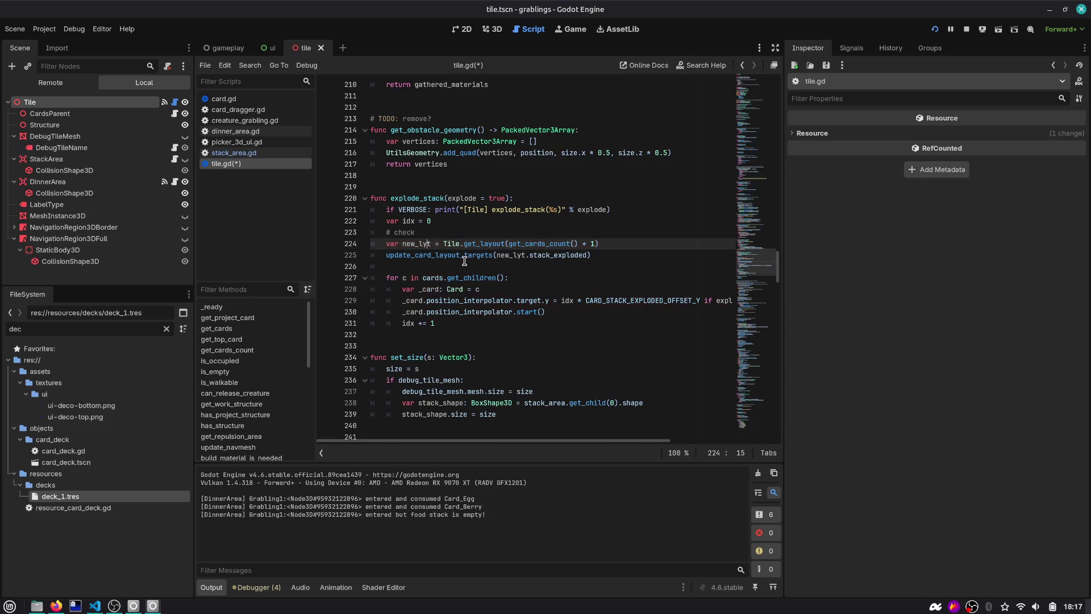
double_click(538, 243)
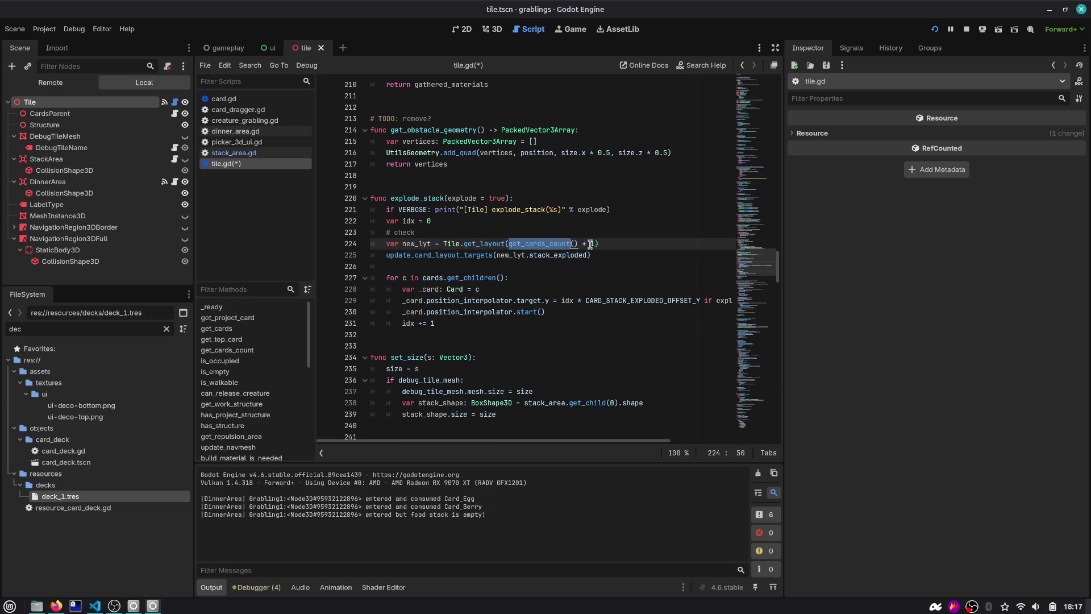
click(605, 243)
key(ctrl+s)
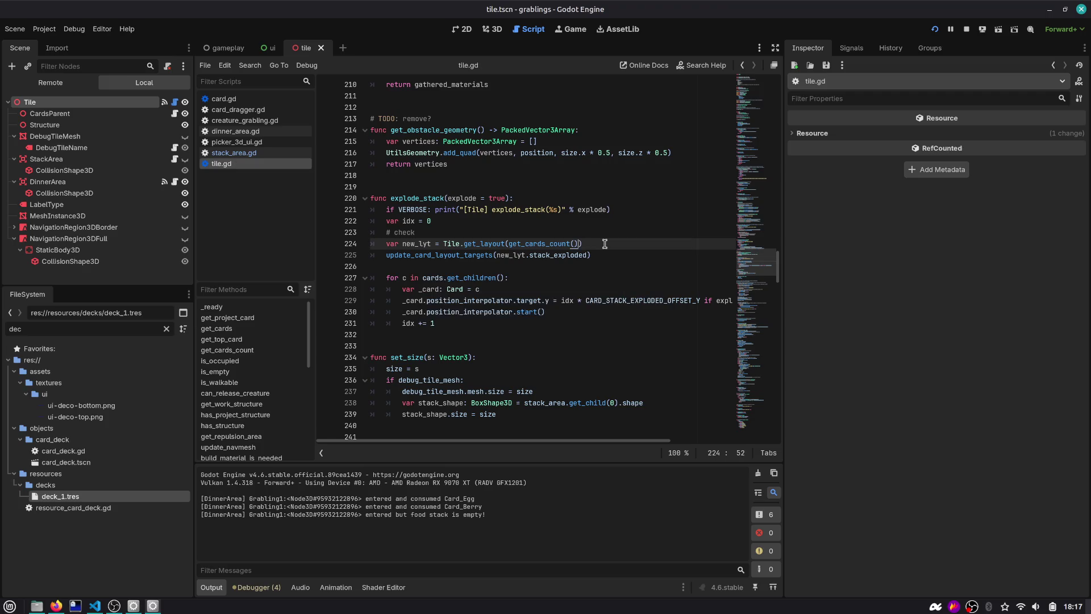
Step: Move var idx = 0 below the layout update and remove the leftover blank line
click(408, 244)
double_click(551, 255)
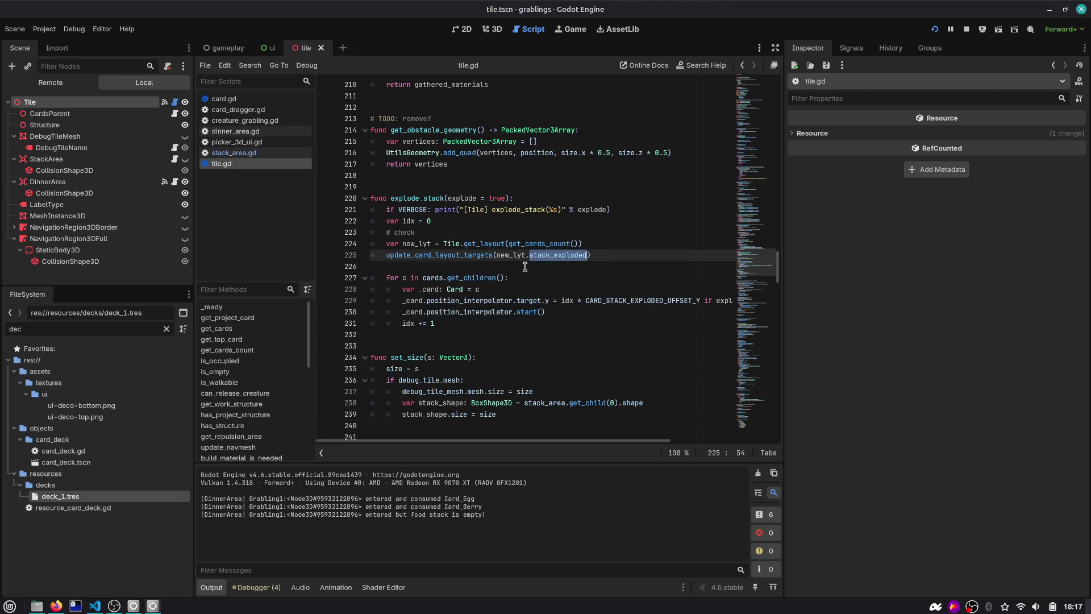
click(472, 219)
key(Return)
key(Up)
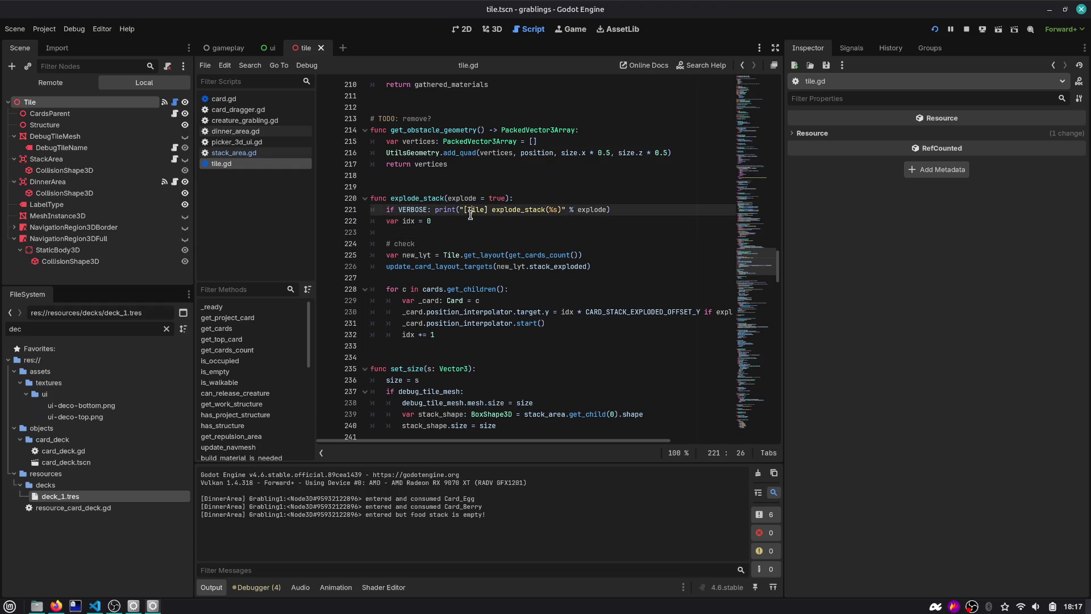
key(ctrl+x)
key(Down)
key(Down)
key(Down)
key(ctrl+v)
key(ctrl+x)
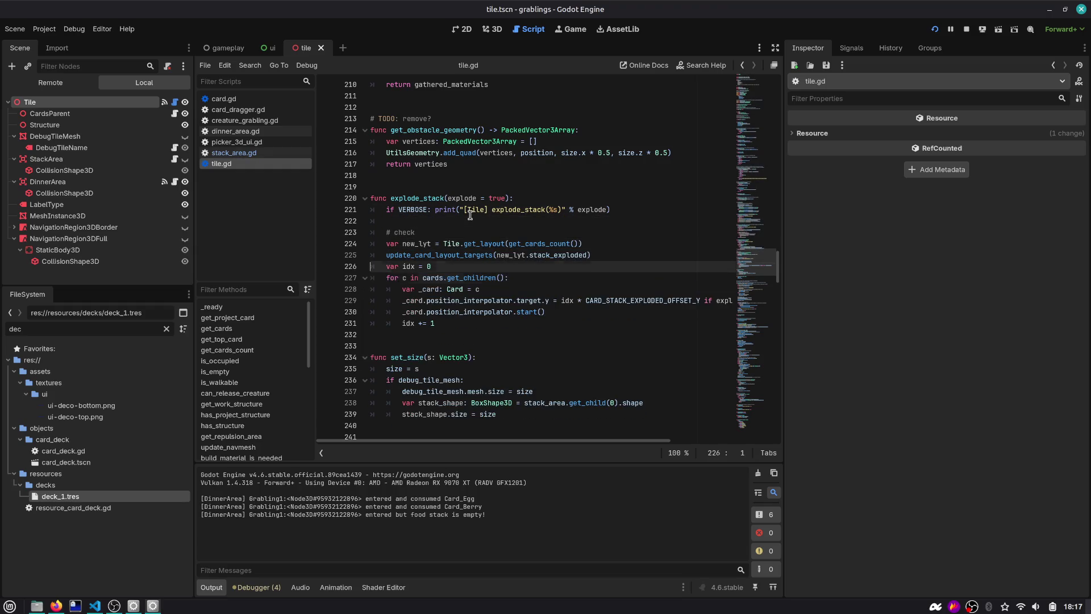
Step: Run the game and stack the BERRY cards onto stack_food
click(934, 29)
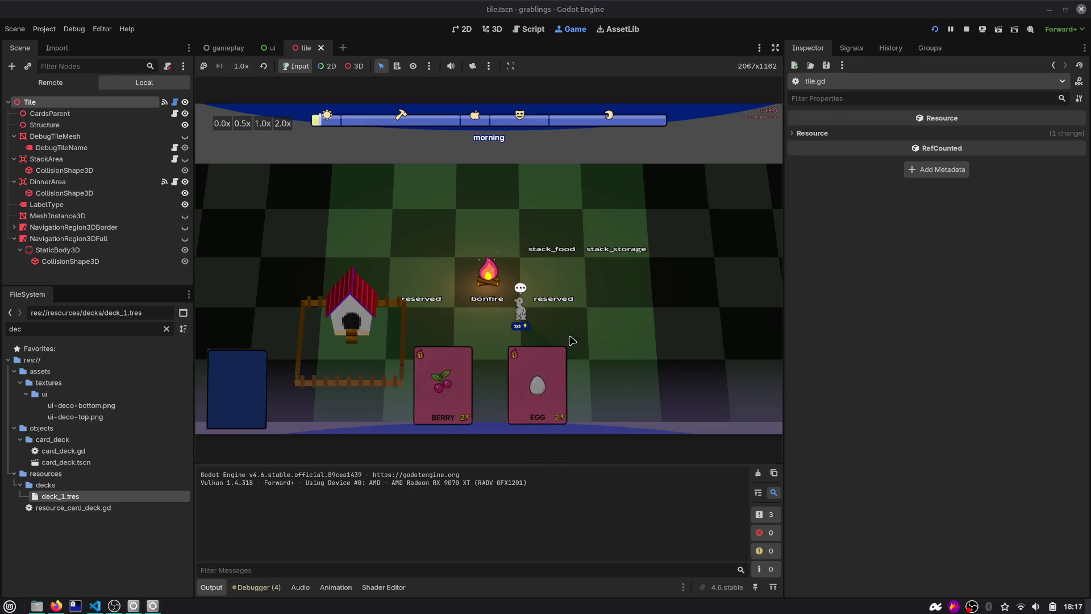
drag(587, 244, 552, 233)
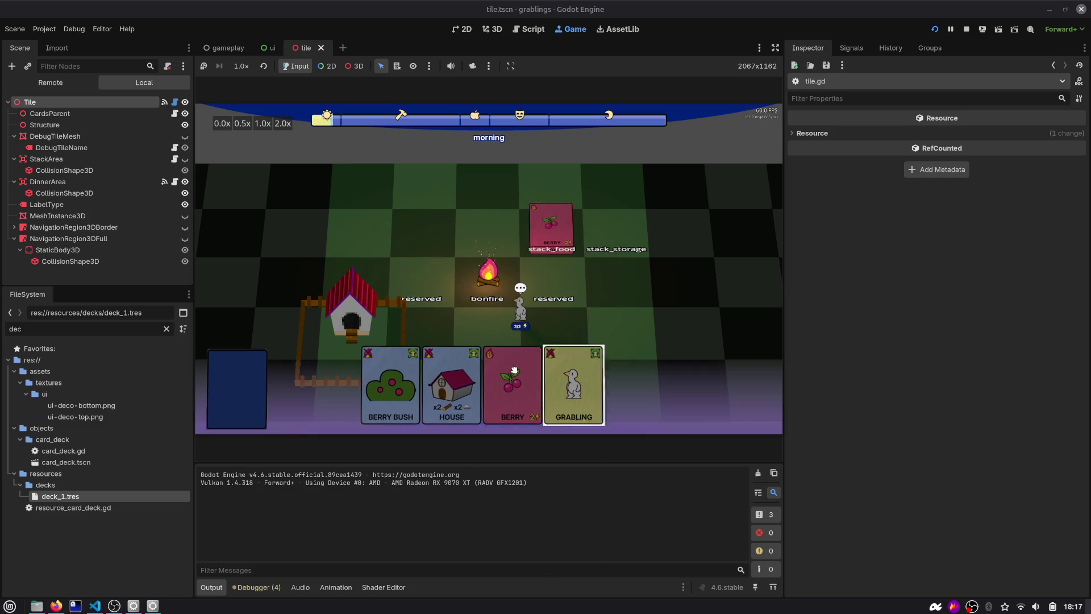
drag(487, 381, 551, 227)
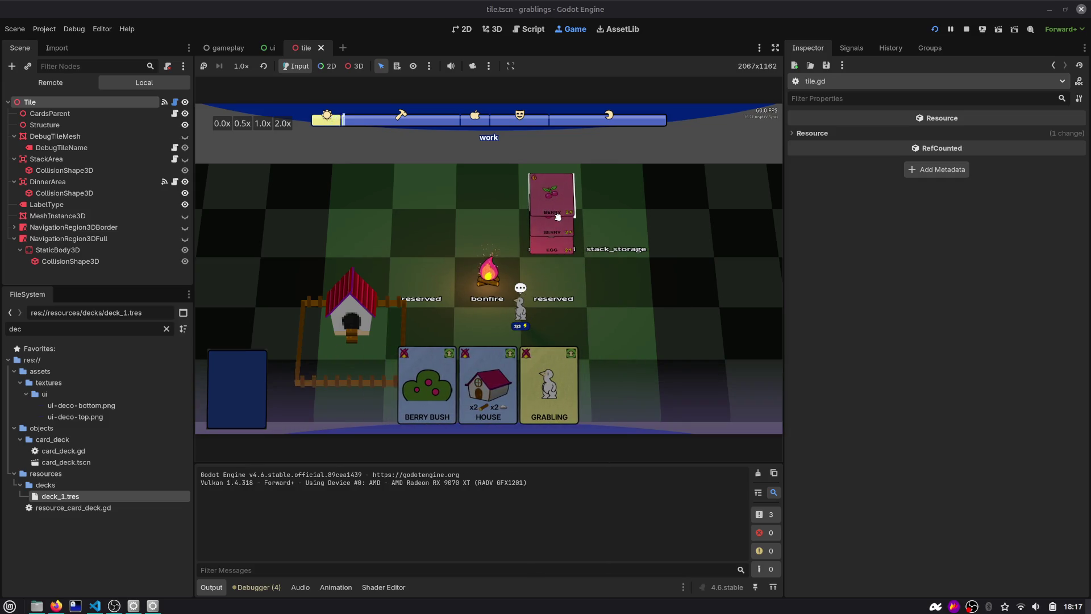
mouse_move(546, 232)
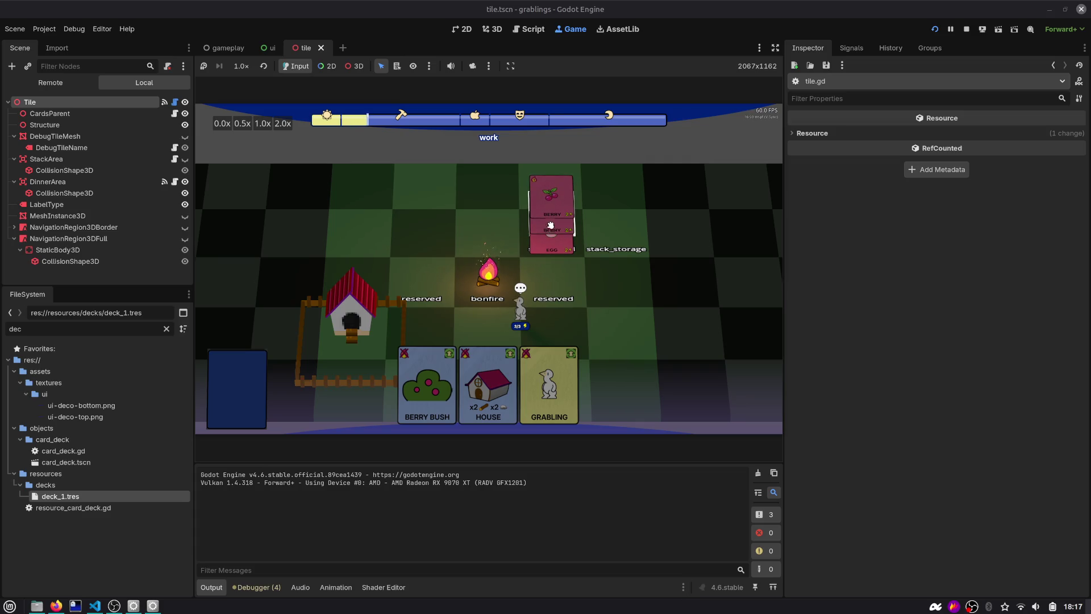
scroll(488, 264, up, 3)
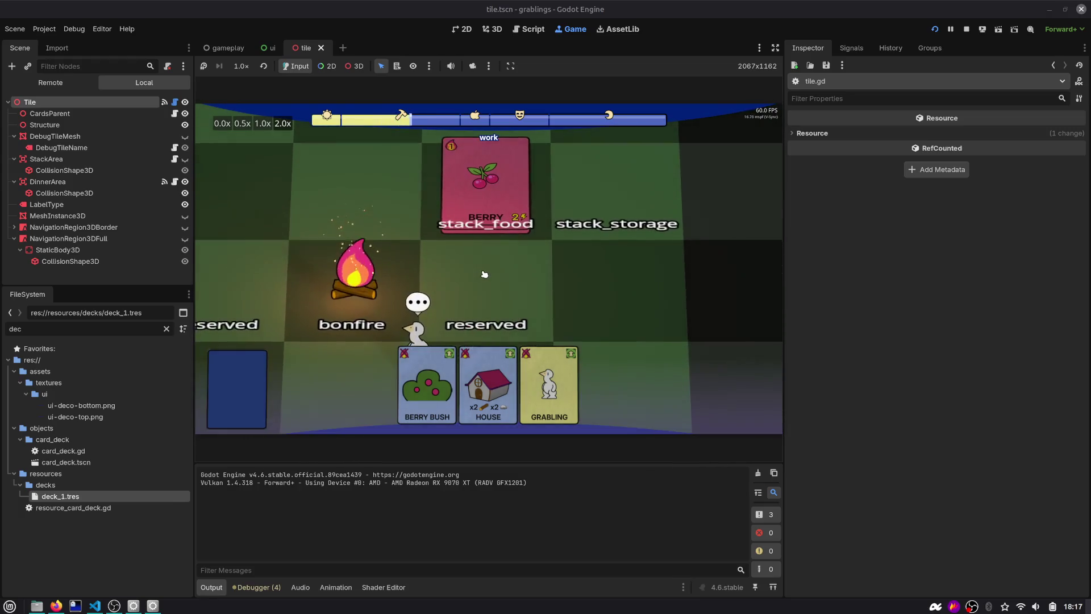
mouse_move(489, 165)
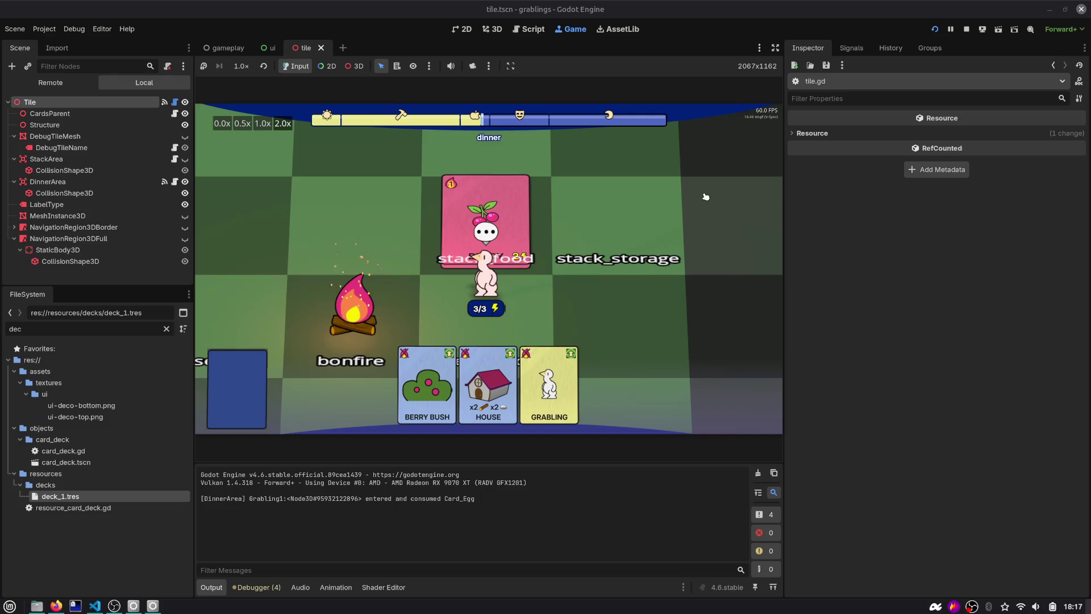
mouse_move(488, 216)
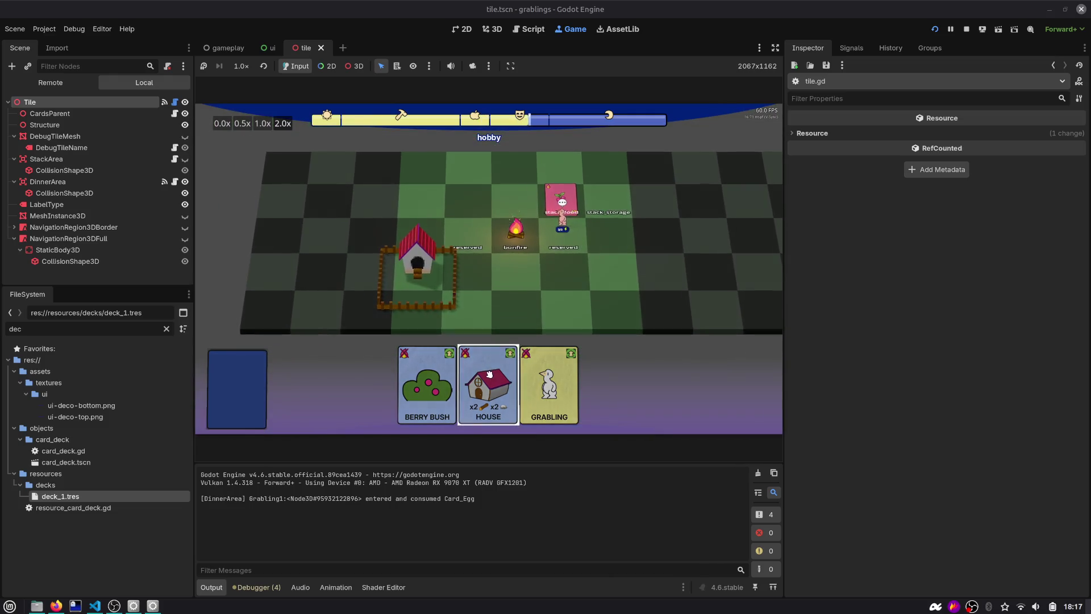
Step: Build a HOUSE by stacking ROCK and WOOD cards onto it
mouse_move(488, 384)
mouse_down()
mouse_move(554, 284)
mouse_move(521, 284)
mouse_up()
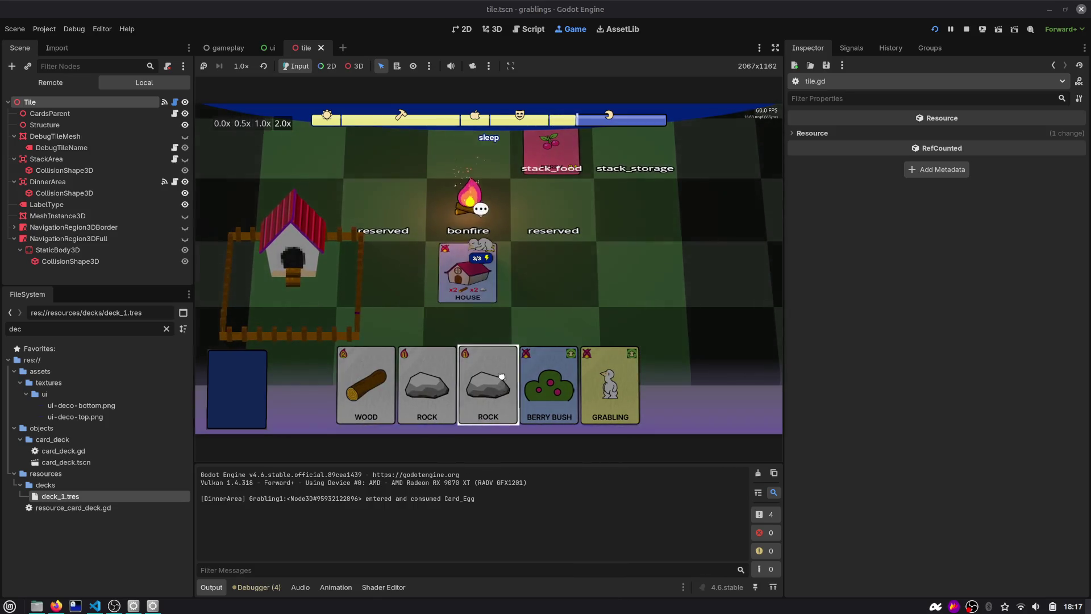
drag(488, 384, 462, 287)
drag(459, 349, 462, 278)
drag(424, 384, 488, 259)
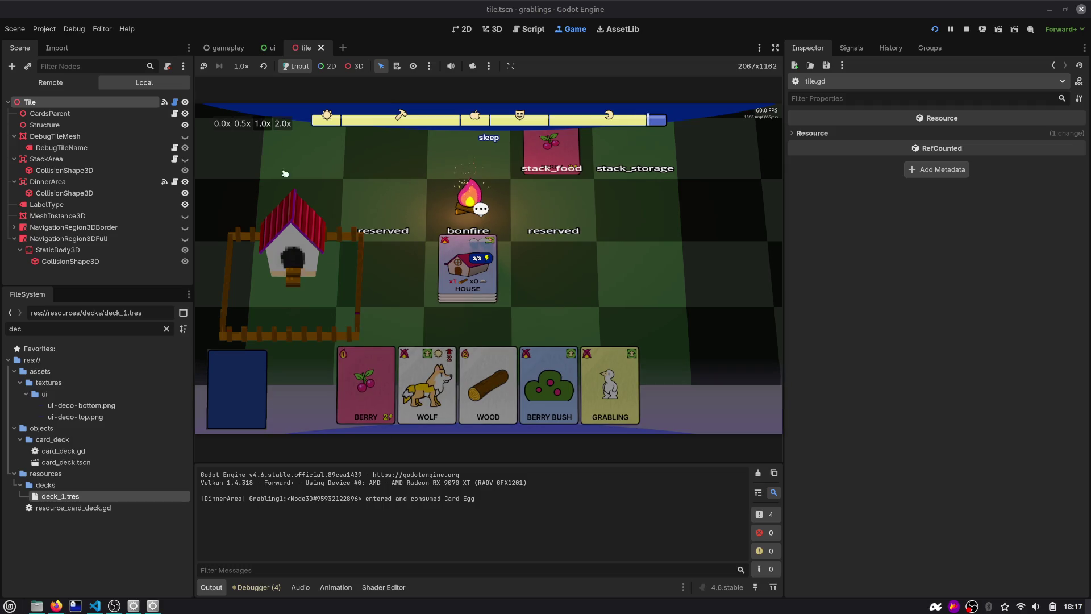
drag(488, 386, 468, 267)
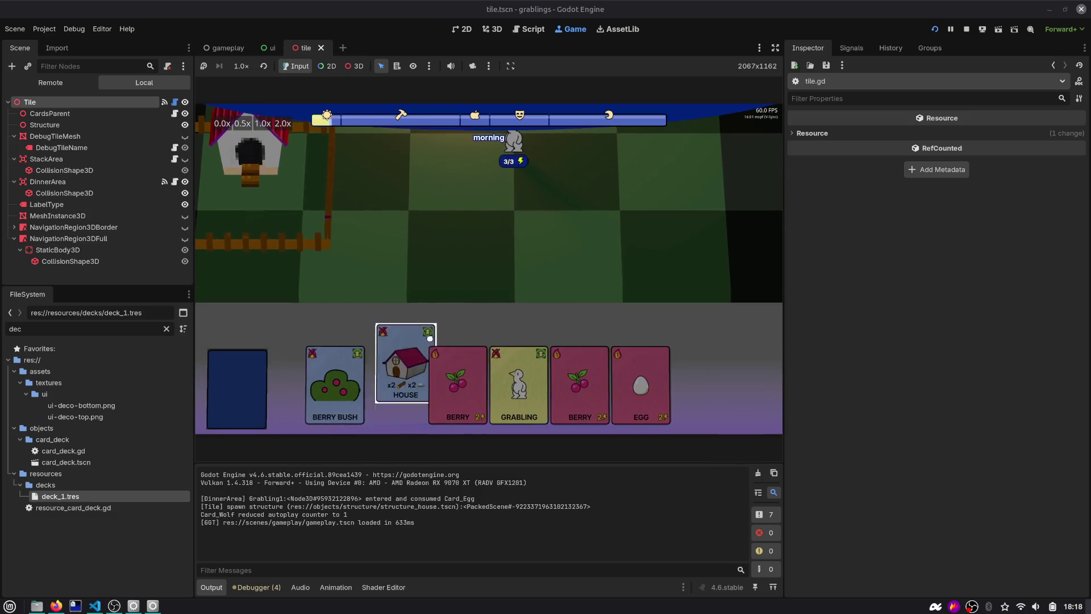
mouse_move(430, 337)
mouse_down()
mouse_move(460, 250)
mouse_move(455, 267)
mouse_up()
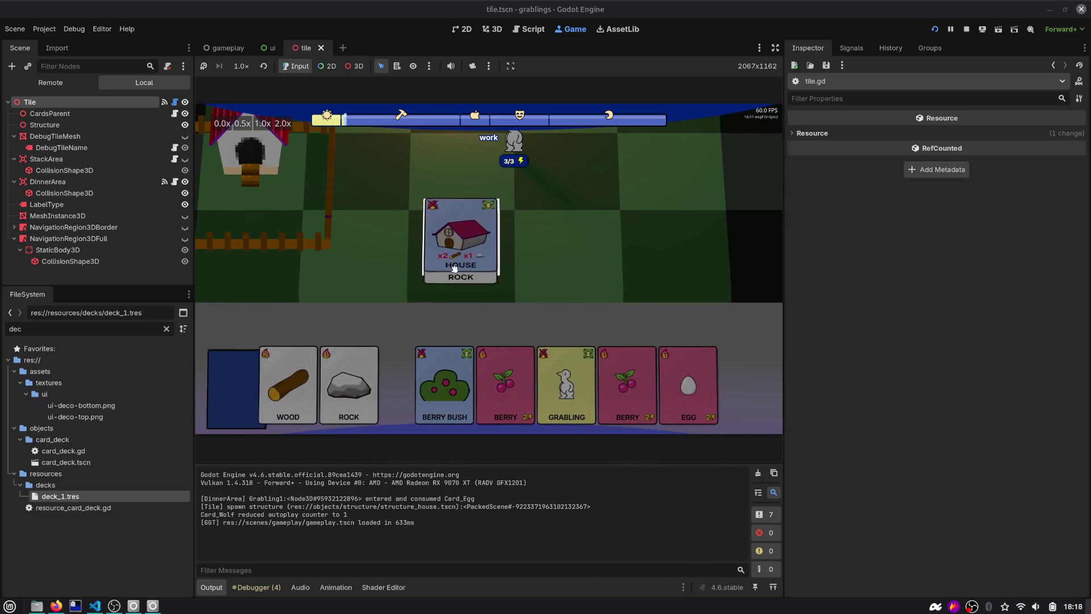
drag(335, 381, 458, 253)
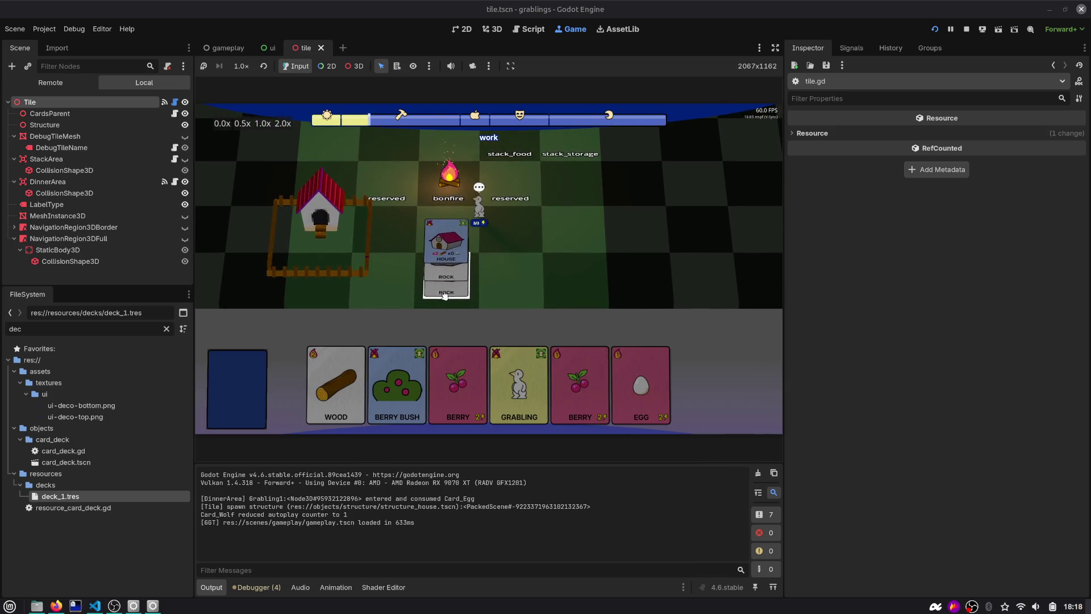
Step: Shuffle ROCK cards onto stack_storage, move the HOUSE back to the board, and stop the game
mouse_move(508, 271)
mouse_down()
mouse_move(585, 145)
mouse_move(430, 302)
mouse_up()
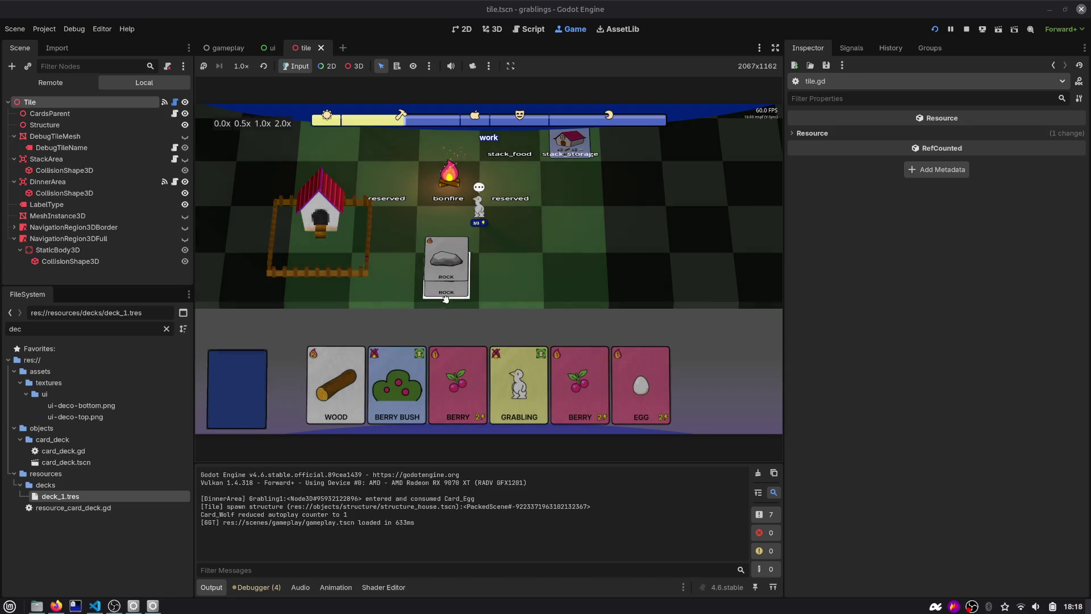
mouse_move(446, 300)
mouse_down()
mouse_move(555, 259)
mouse_move(570, 151)
mouse_up()
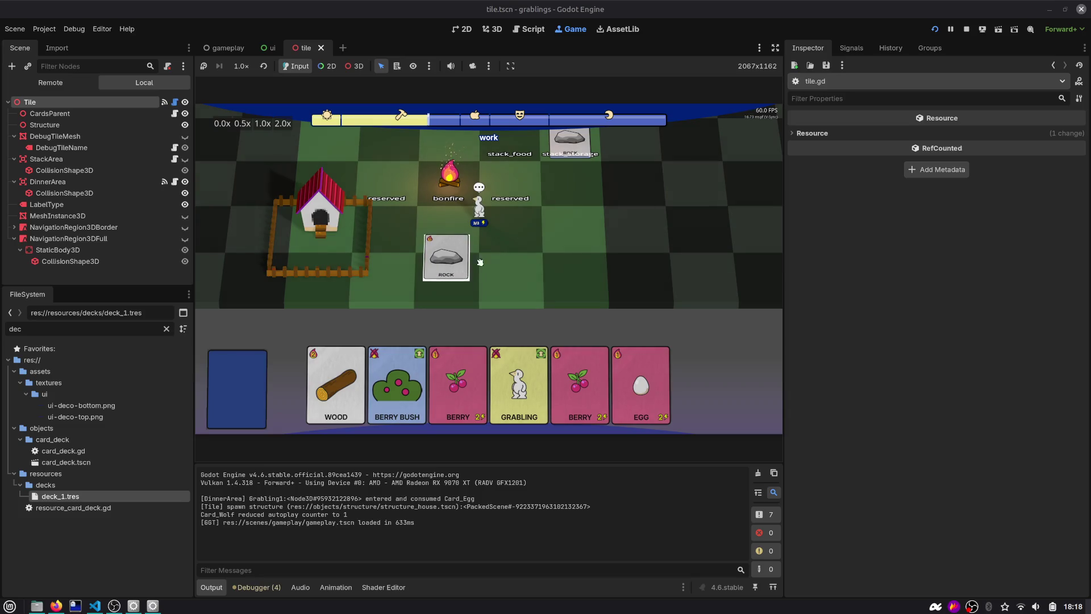
drag(575, 145, 473, 295)
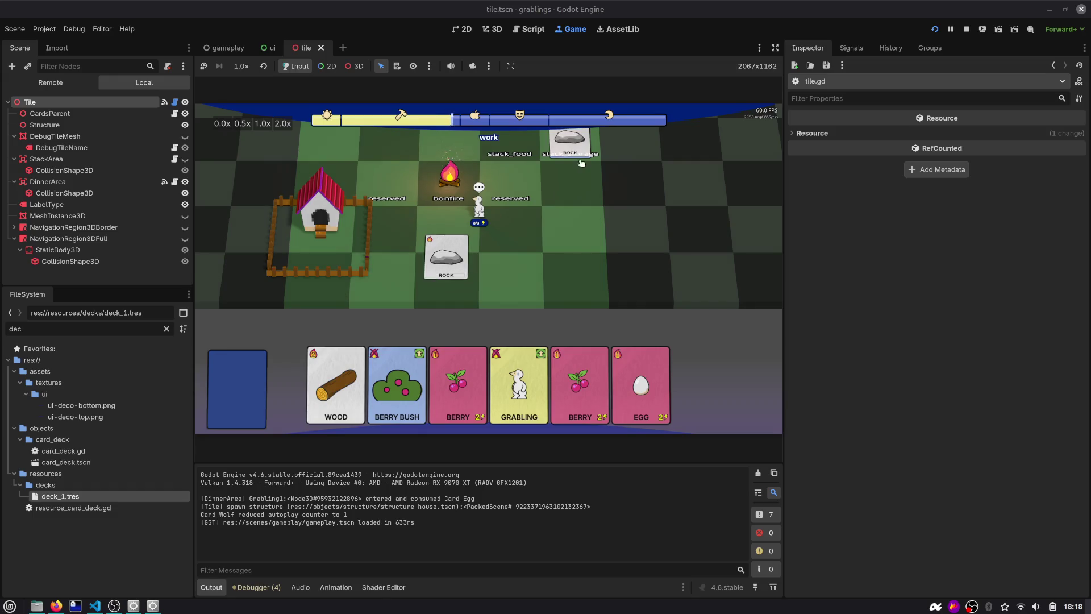
mouse_move(567, 153)
mouse_down()
mouse_move(526, 282)
mouse_move(571, 142)
mouse_move(497, 264)
mouse_move(559, 240)
mouse_up()
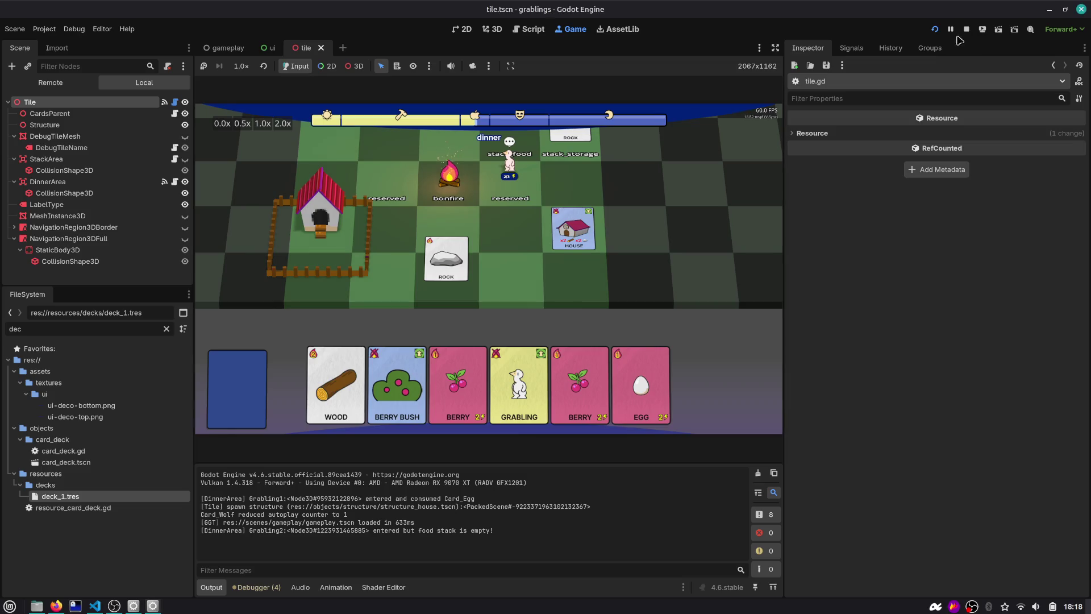
click(967, 29)
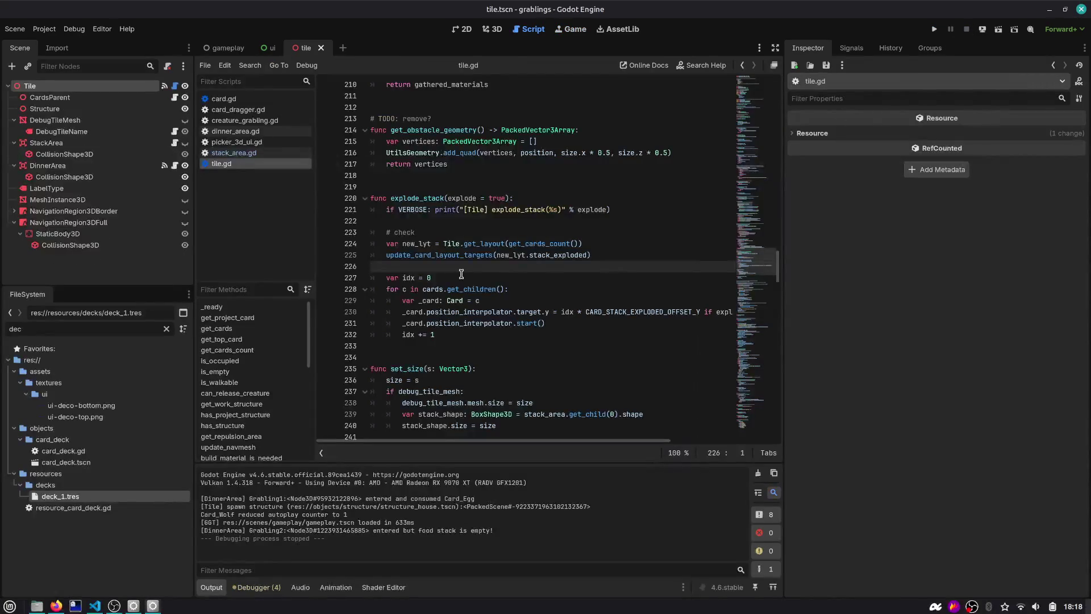
Step: Check GitHub issue #25 in Firefox, rerun the game in Godot, then bring up VS Code
key(alt+Tab)
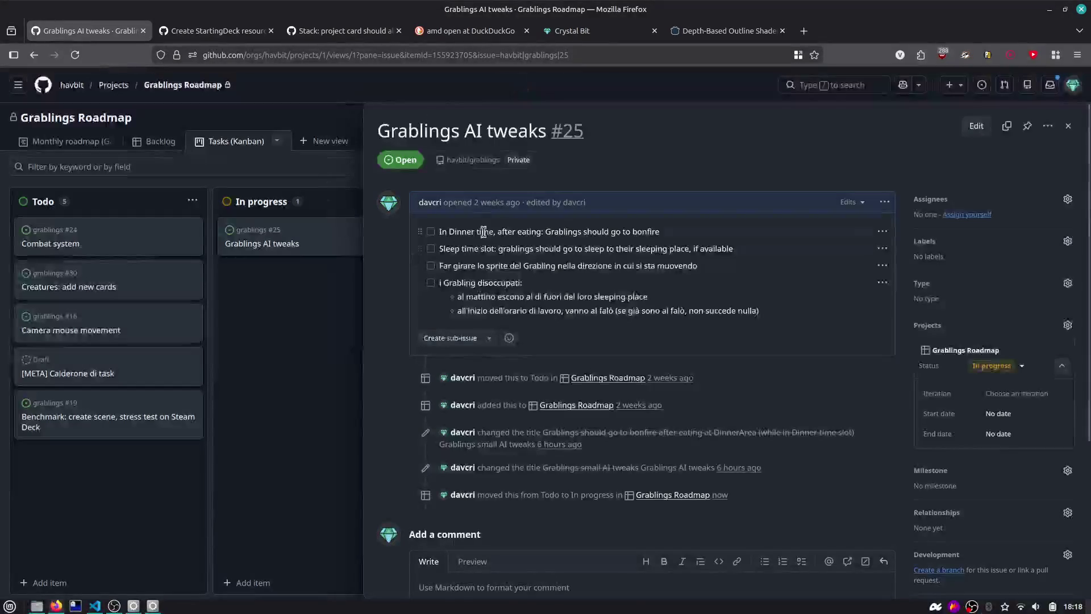
key(alt+Tab)
click(935, 30)
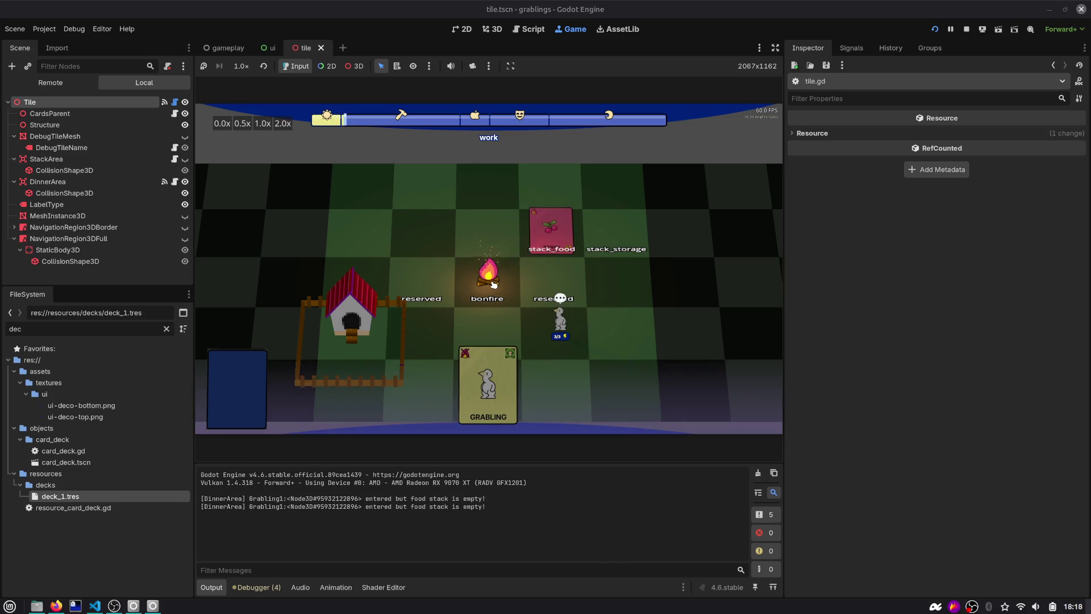
key(alt+Tab)
key(alt+Tab)
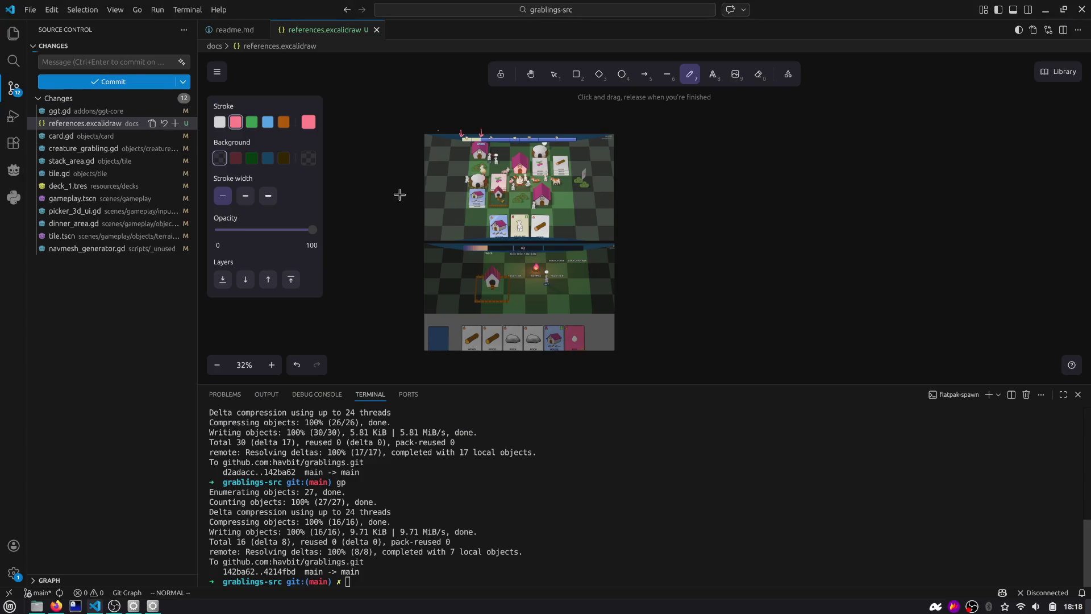
Step: Widen the changed-files list, review ggt.gd's changes and stage it
key(alt+Tab)
key(alt+Tab)
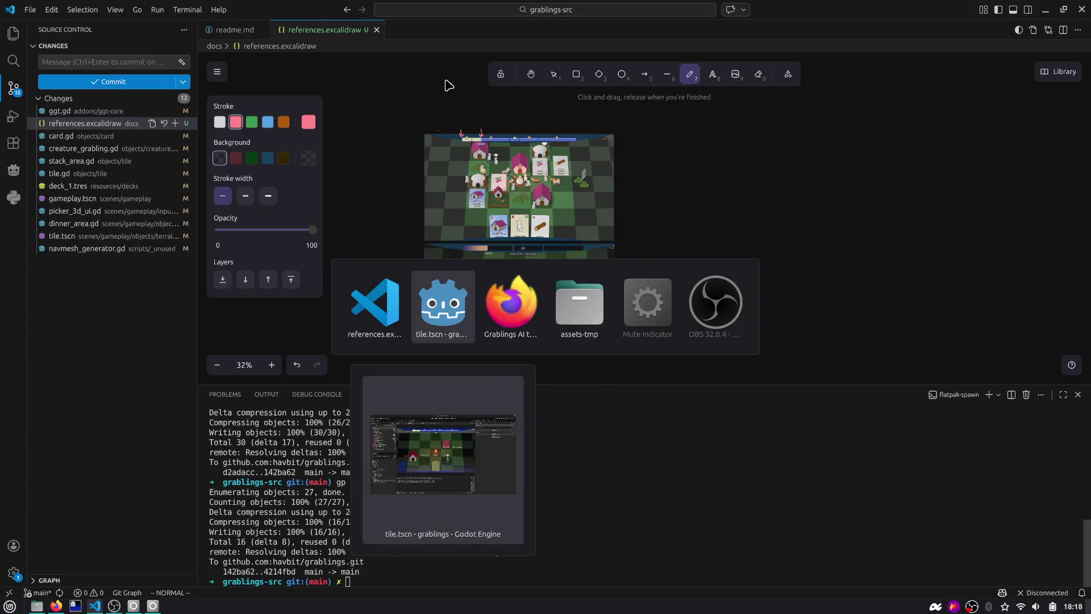
key(Escape)
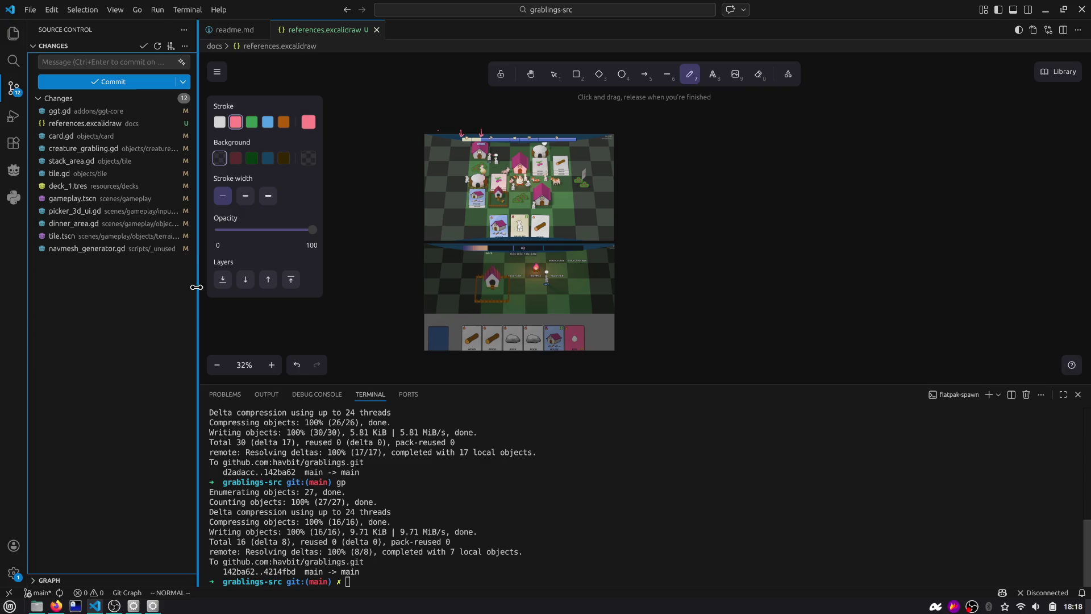
mouse_move(197, 293)
mouse_down()
mouse_move(288, 283)
mouse_move(254, 273)
mouse_up()
click(155, 112)
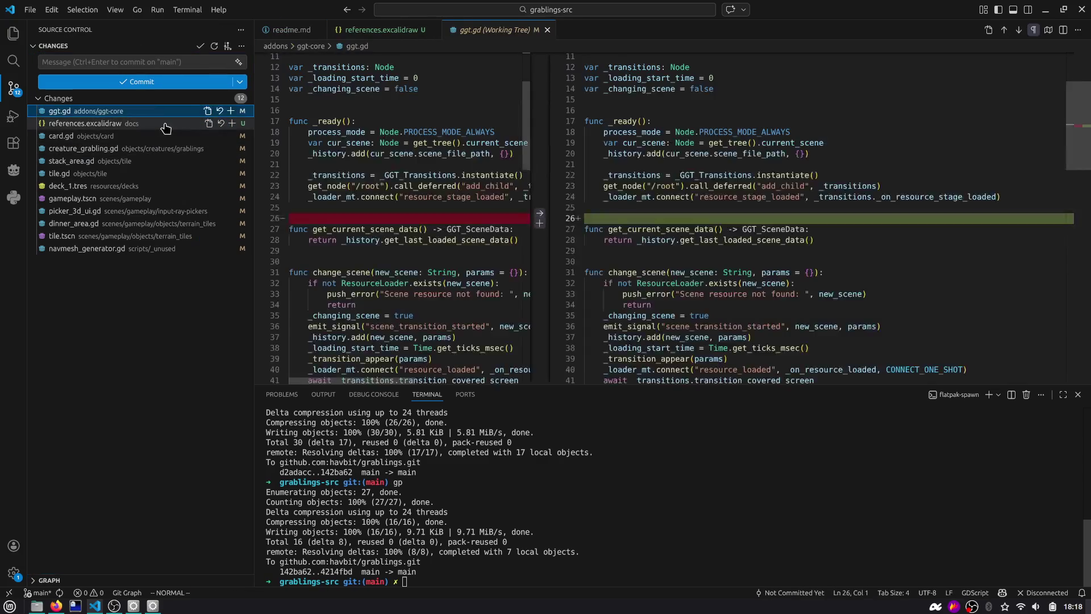
click(230, 111)
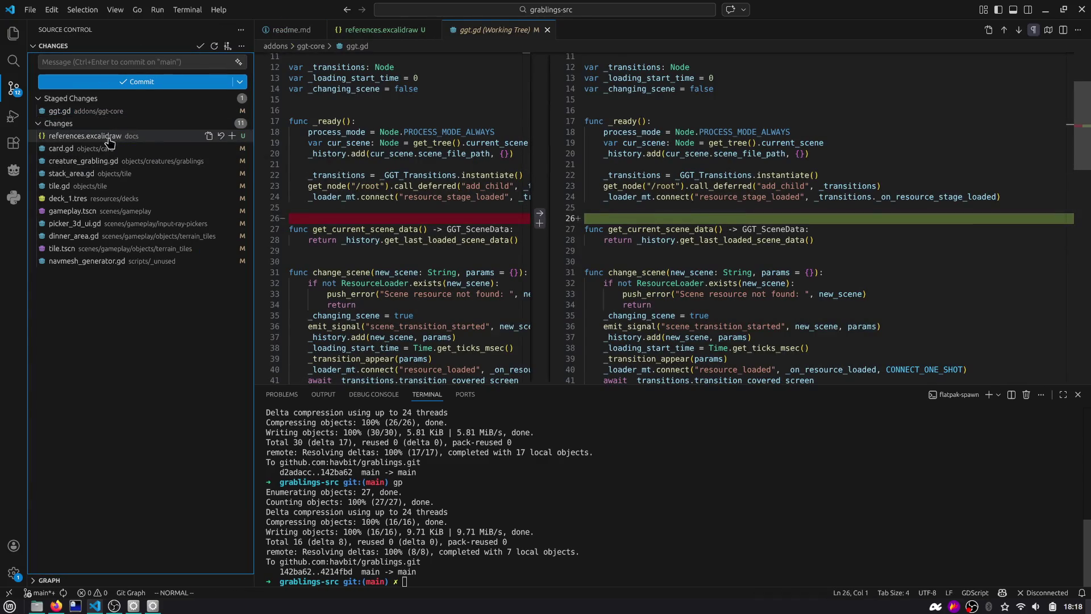
click(111, 146)
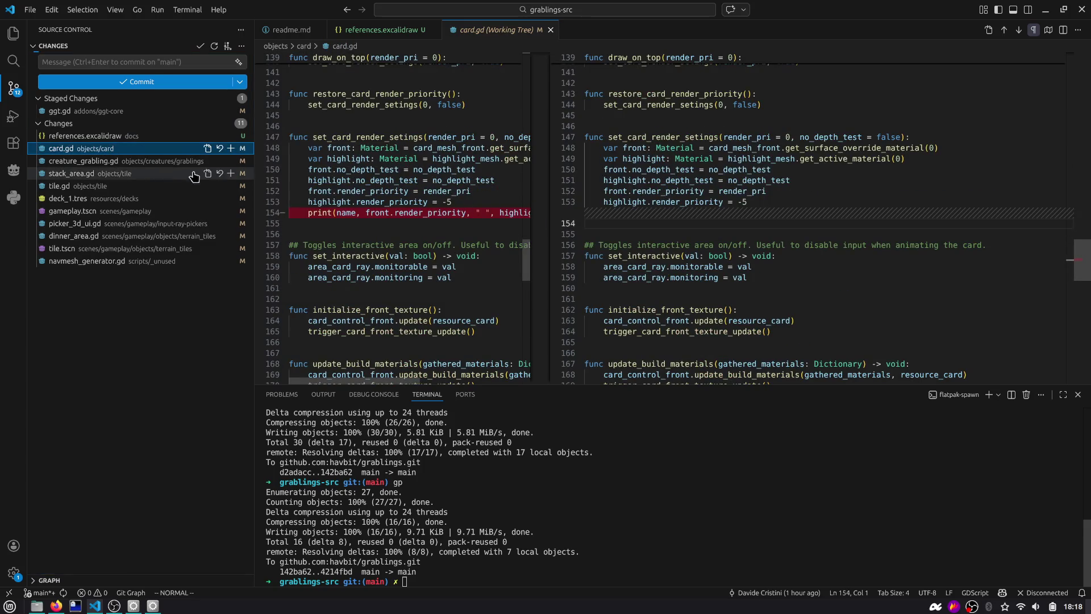
Step: Review and stage card.gd and creature_grabling.gd
click(231, 148)
click(135, 162)
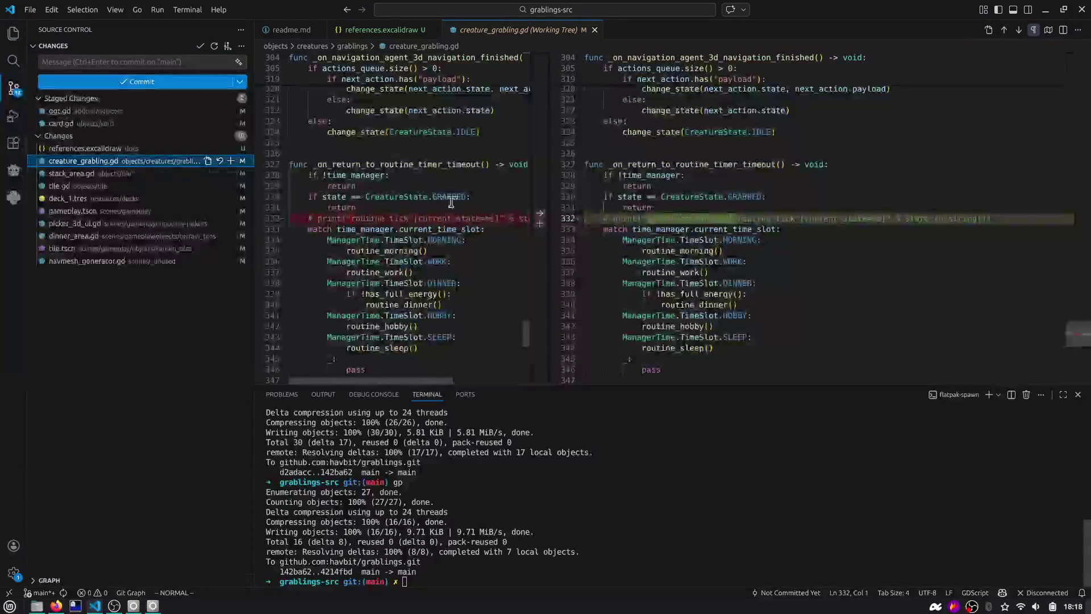
click(231, 161)
click(134, 174)
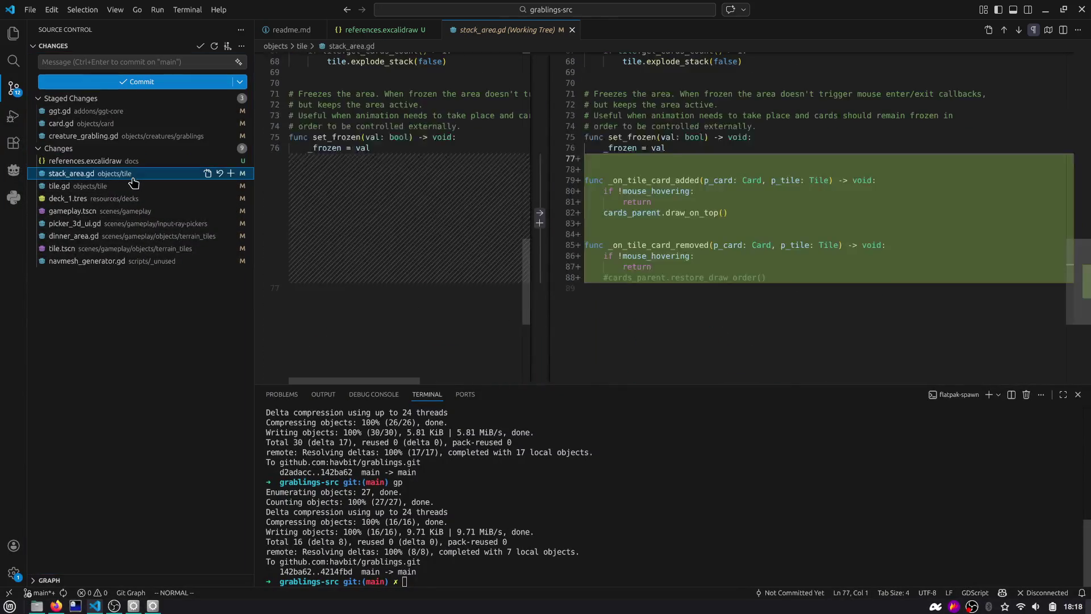
Step: In tile.gd's diff, jump to the explode_stack change and select the new signal lines
click(135, 188)
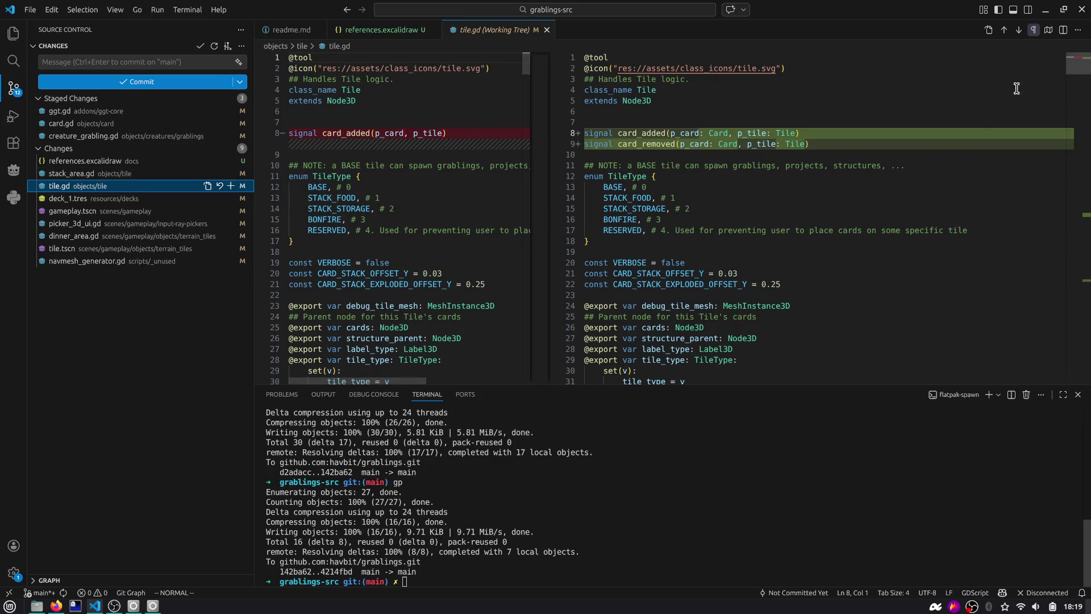
click(1074, 227)
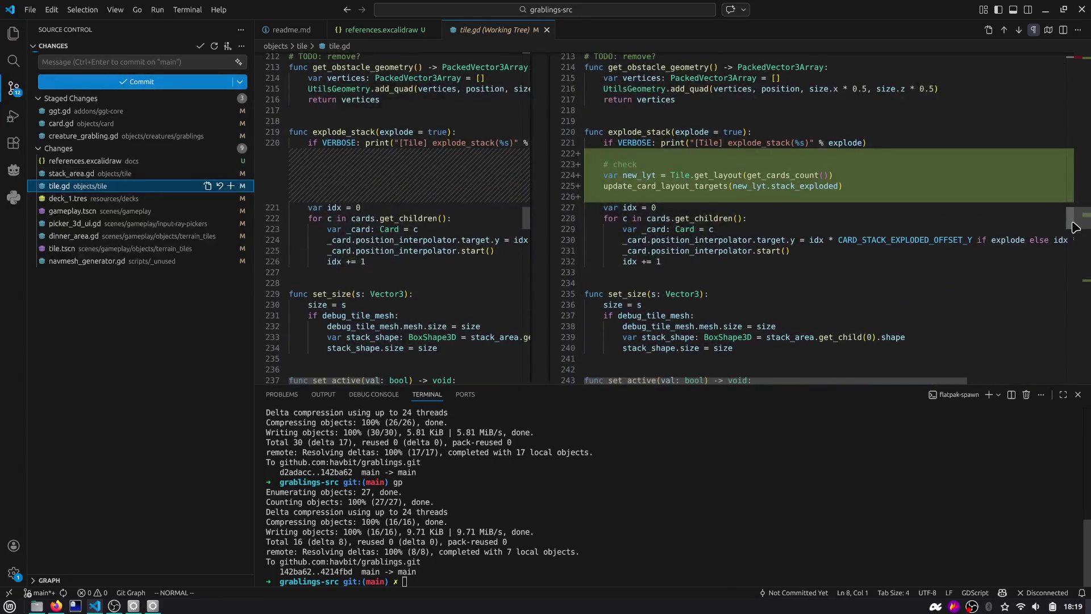
mouse_move(1074, 227)
mouse_down()
mouse_move(1077, 294)
mouse_move(1074, 62)
mouse_up()
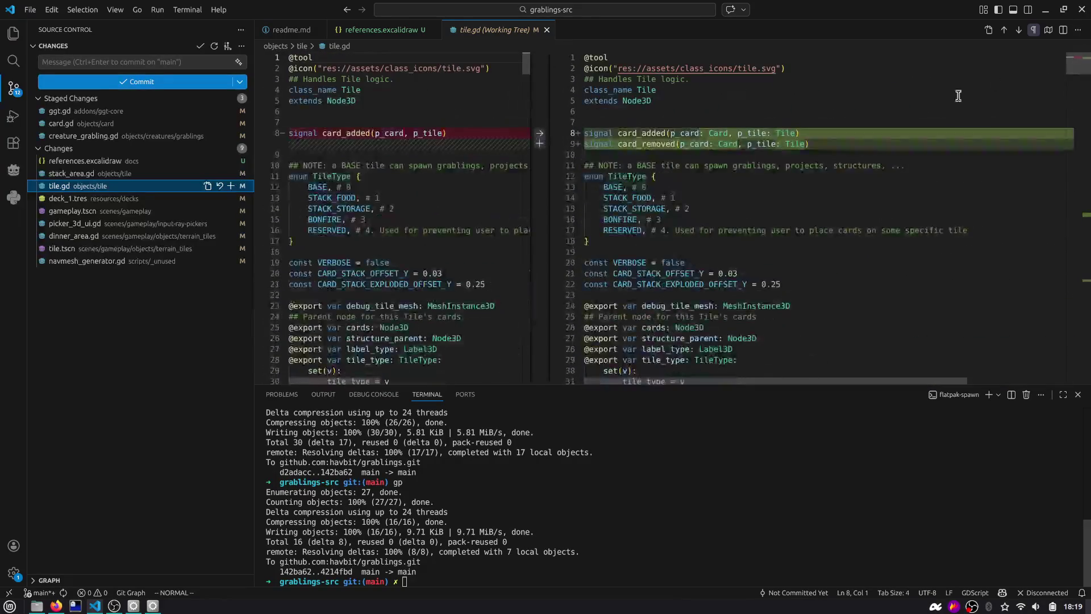
drag(714, 165, 705, 121)
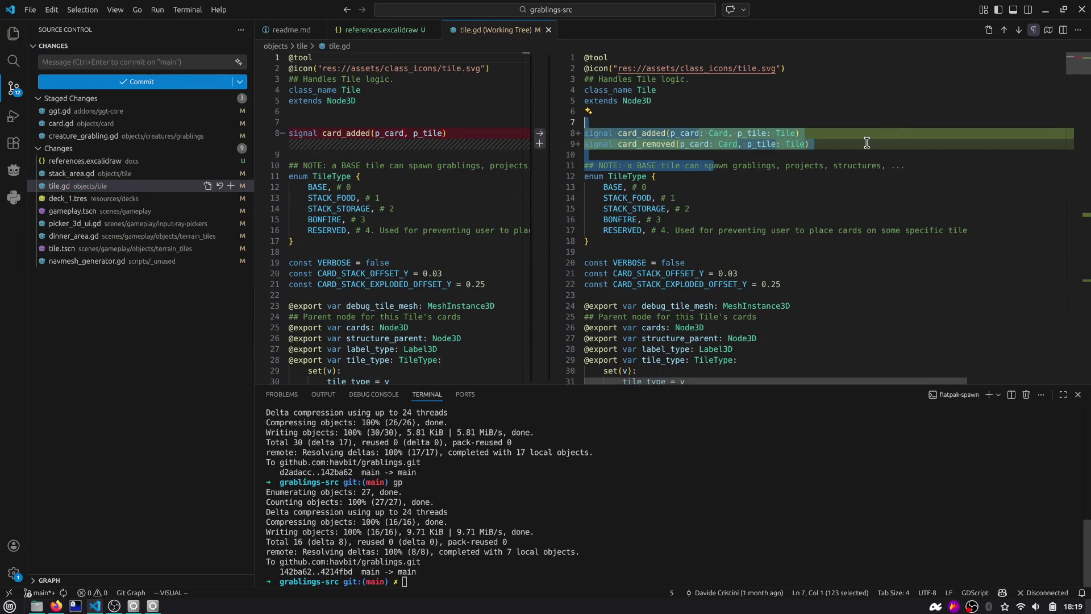
Step: Stage only tile.gd's new signal lines and its card_removed.emit line using Git: Stage Selected Ranges
key(ctrl+shift+p)
text(stage sele)
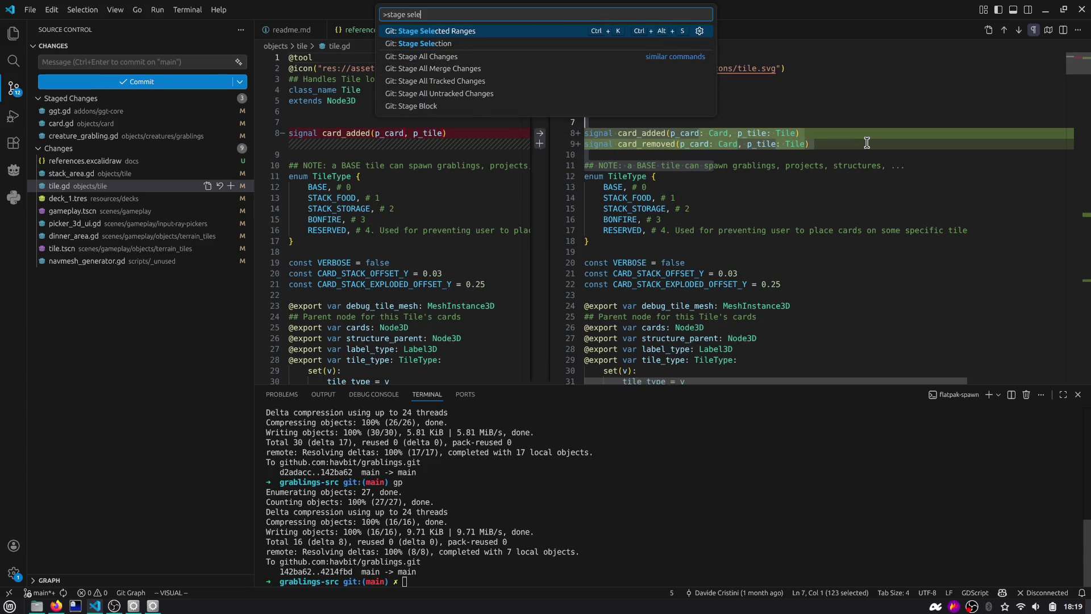
key(Return)
key(Escape)
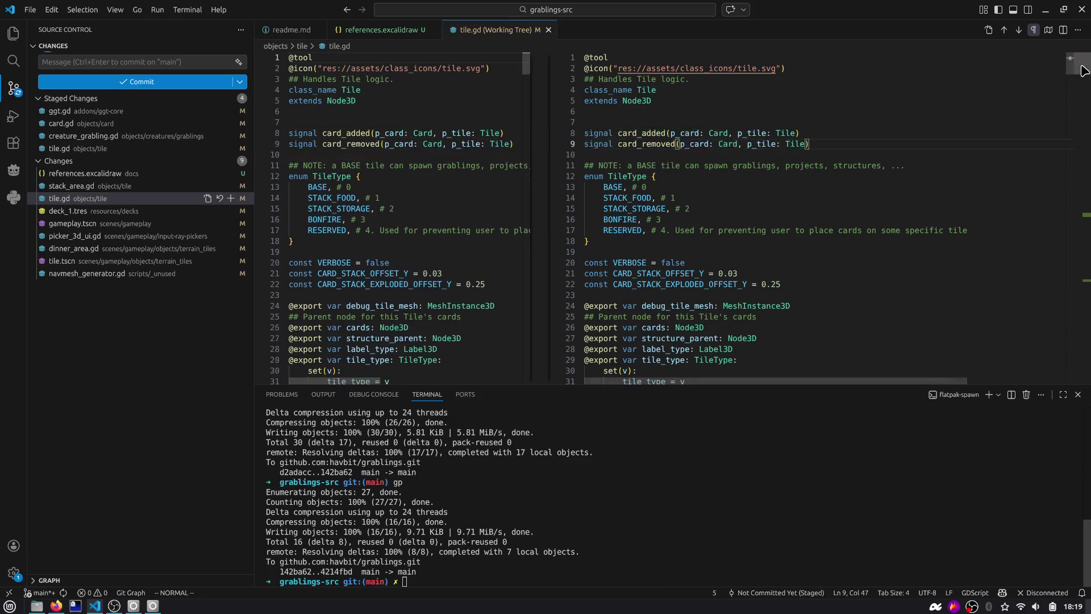
scroll(1052, 149, down, 20)
scroll(1052, 149, down, 20)
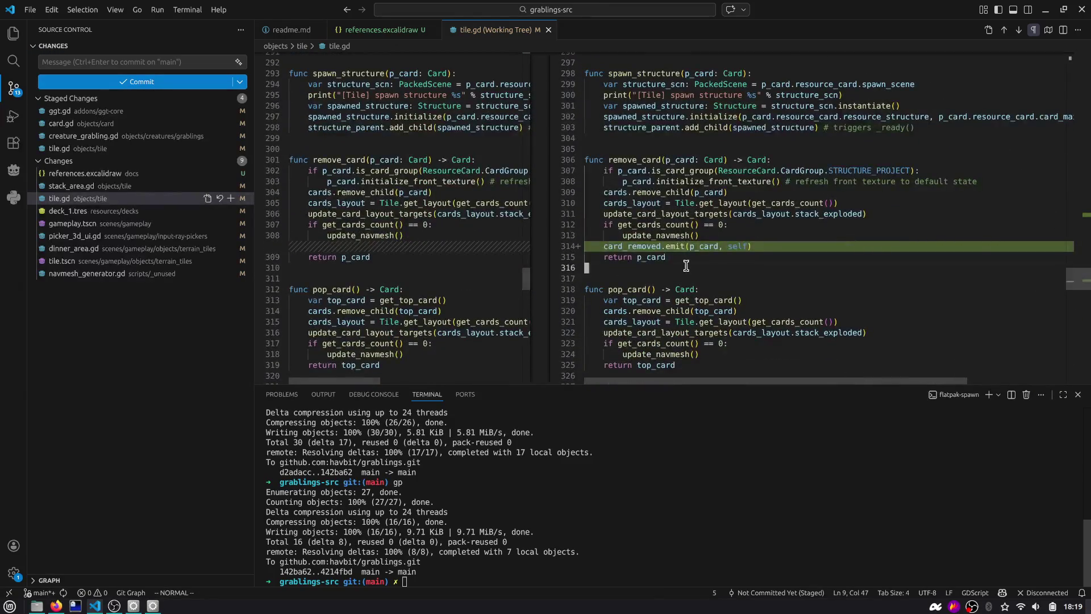
drag(672, 257, 664, 230)
key(ctrl+shift+p)
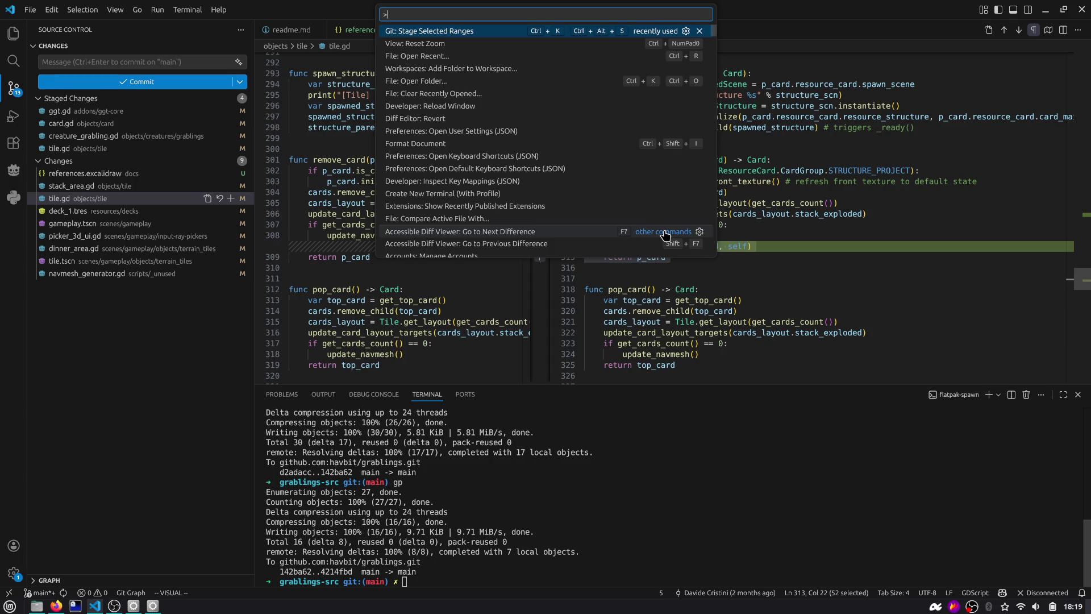
key(Return)
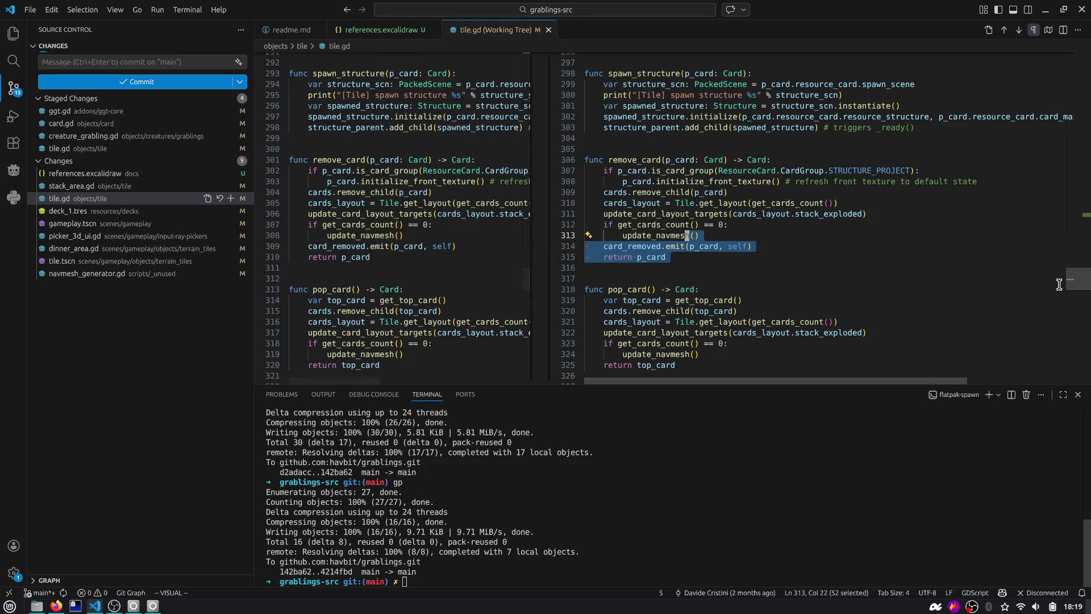
Step: Delete the _on_tile_card_removed function from stack_area.gd
scroll(857, 258, up, 15)
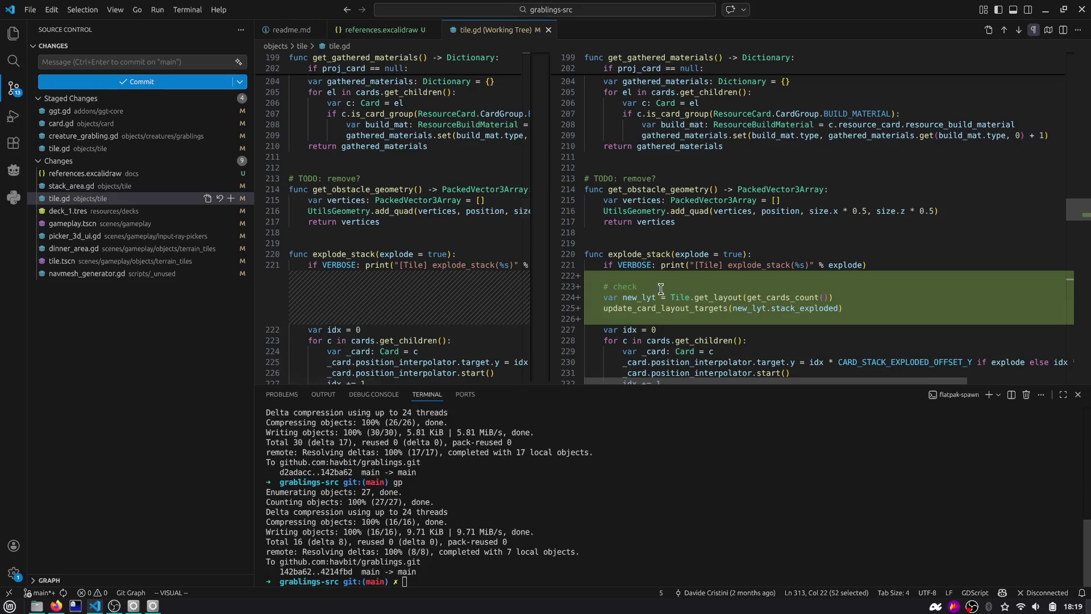
click(91, 186)
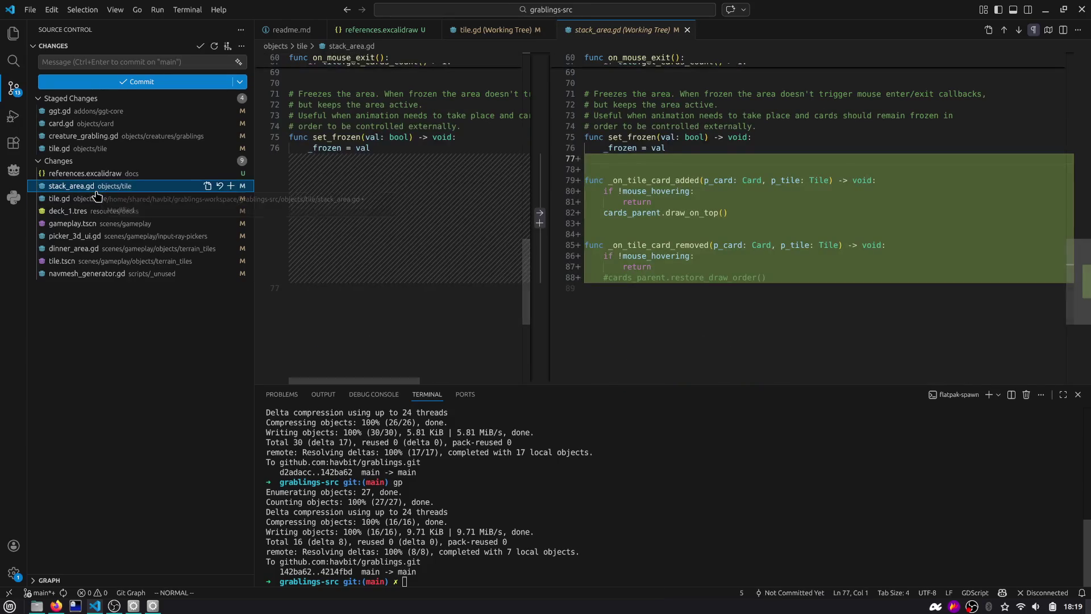
scroll(640, 74, up, 3)
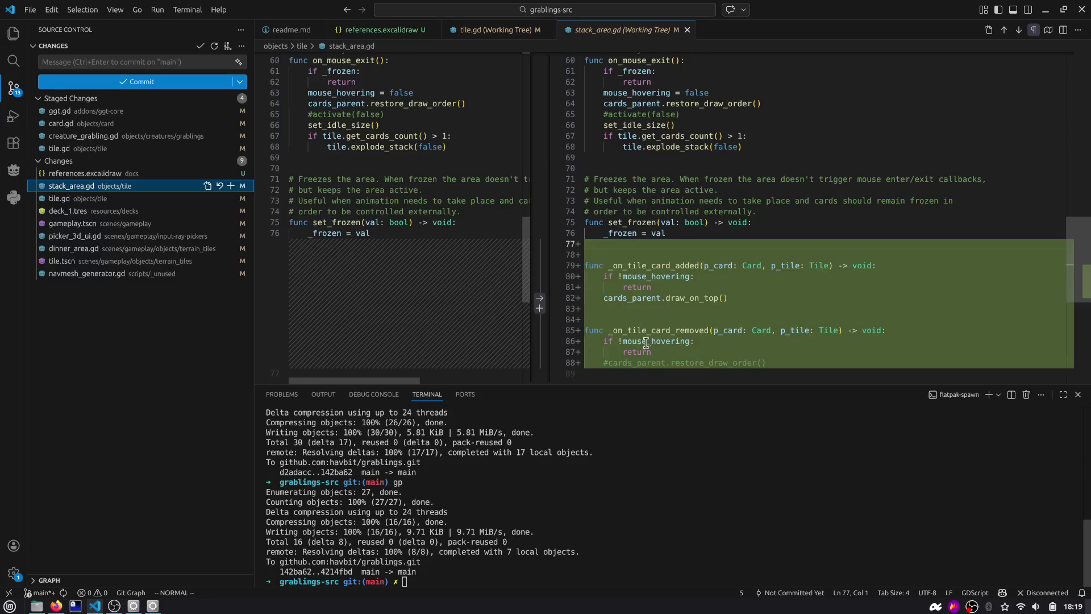
drag(792, 362, 589, 316)
key(d)
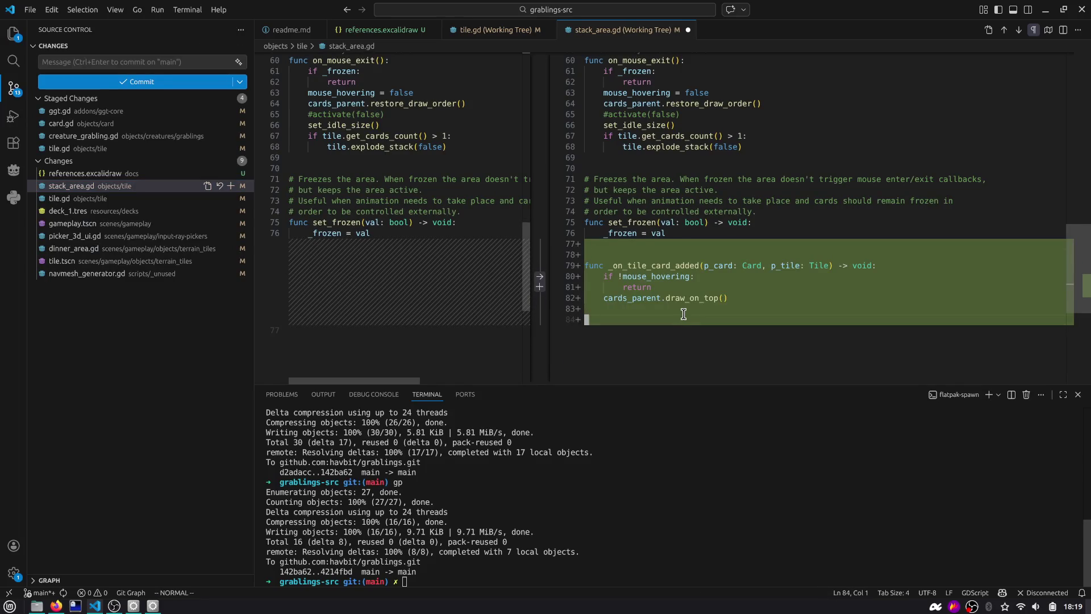
key(alt+Tab)
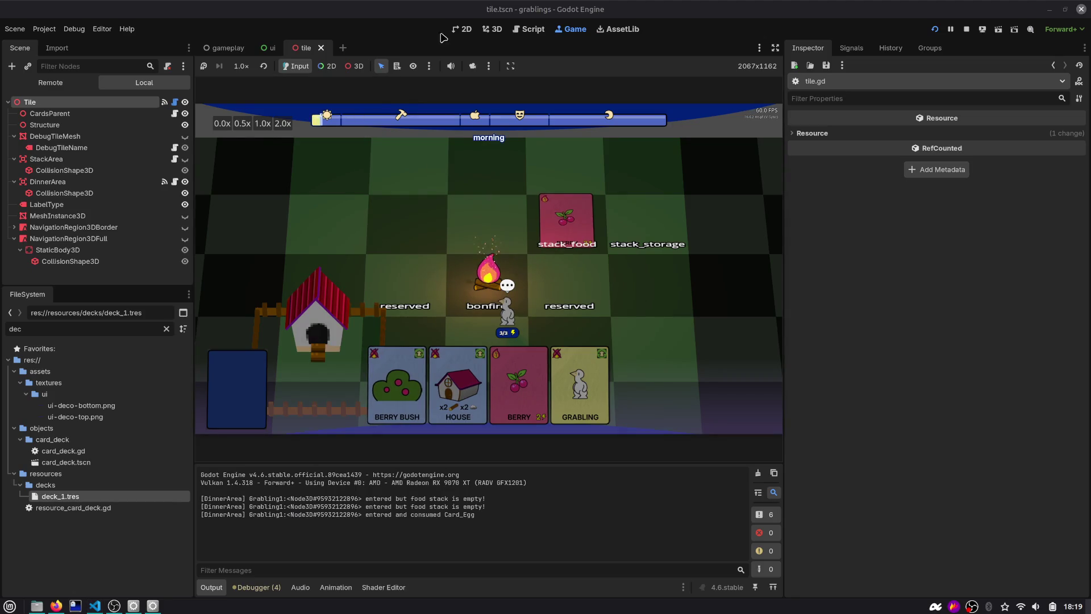
Step: In the Tile node's Signals dock, disconnect card_removed from StackArea::_on_tile_card_removed
click(519, 31)
click(237, 151)
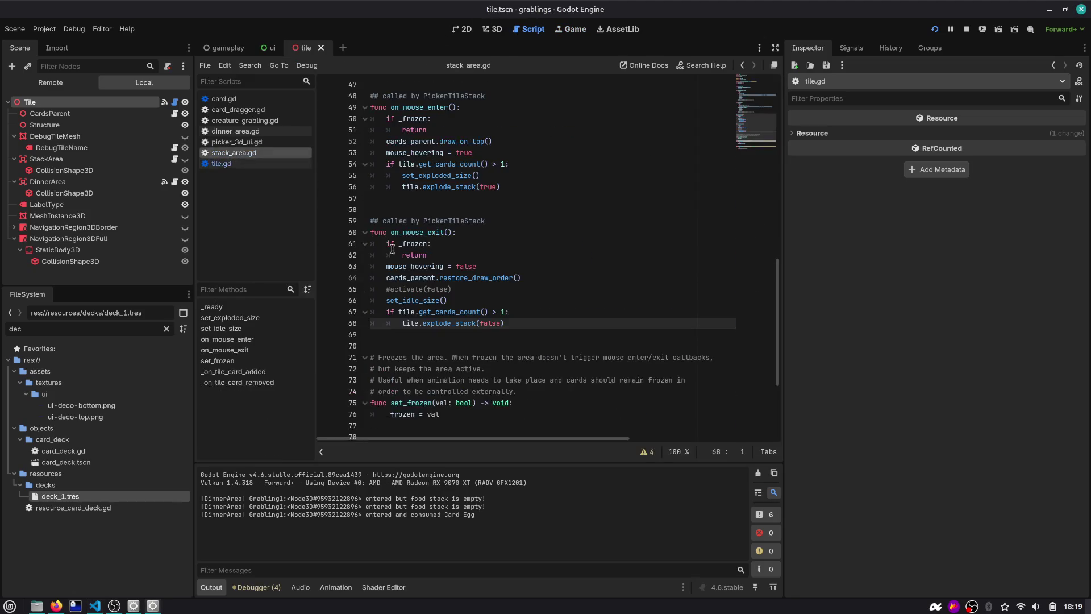
click(91, 105)
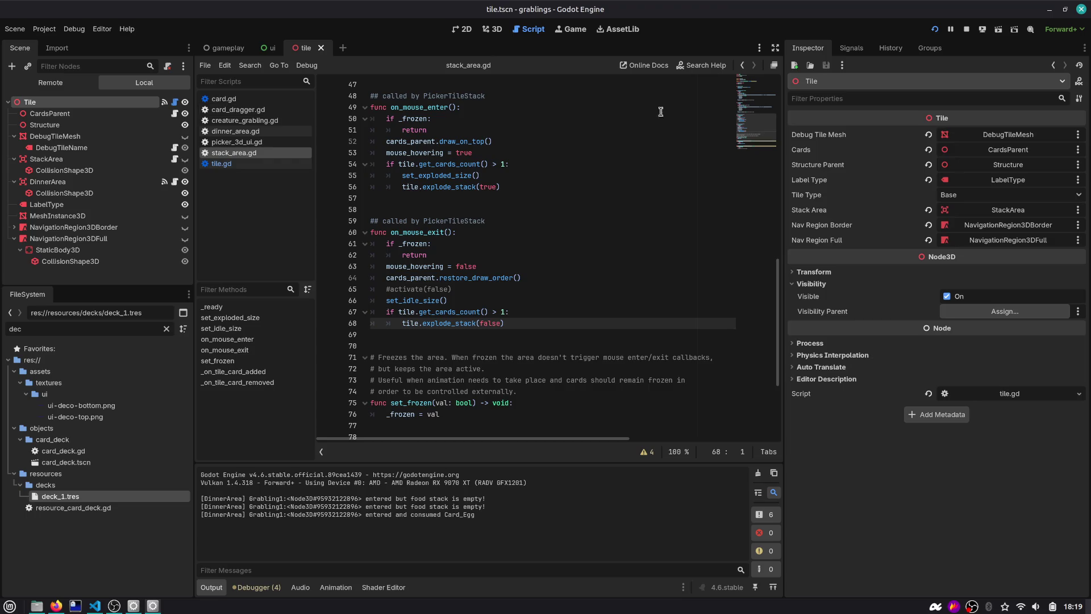
click(850, 48)
click(879, 145)
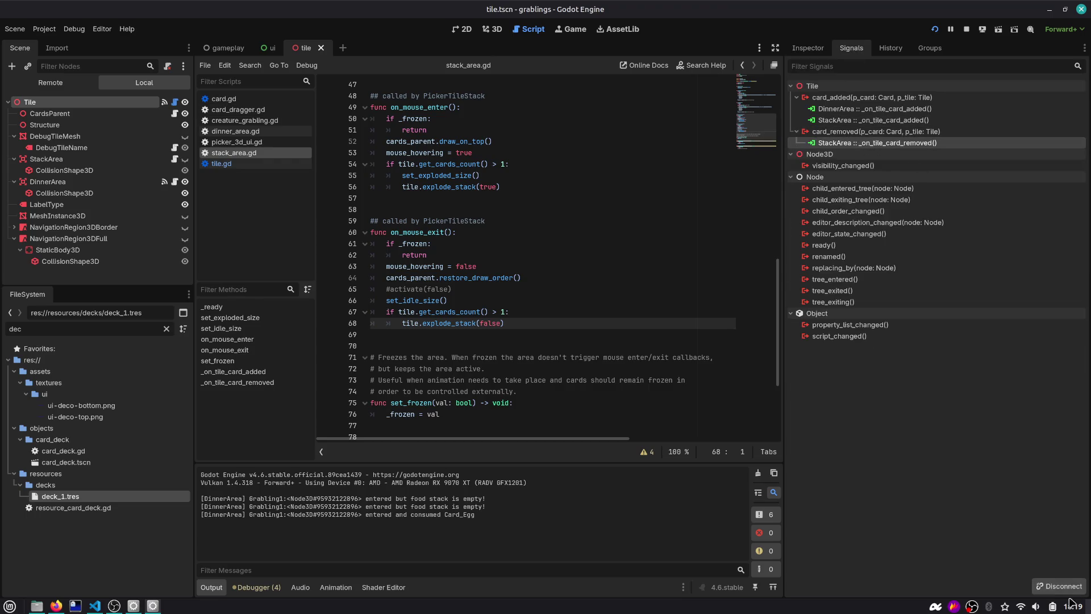
click(1061, 587)
key(alt+Tab)
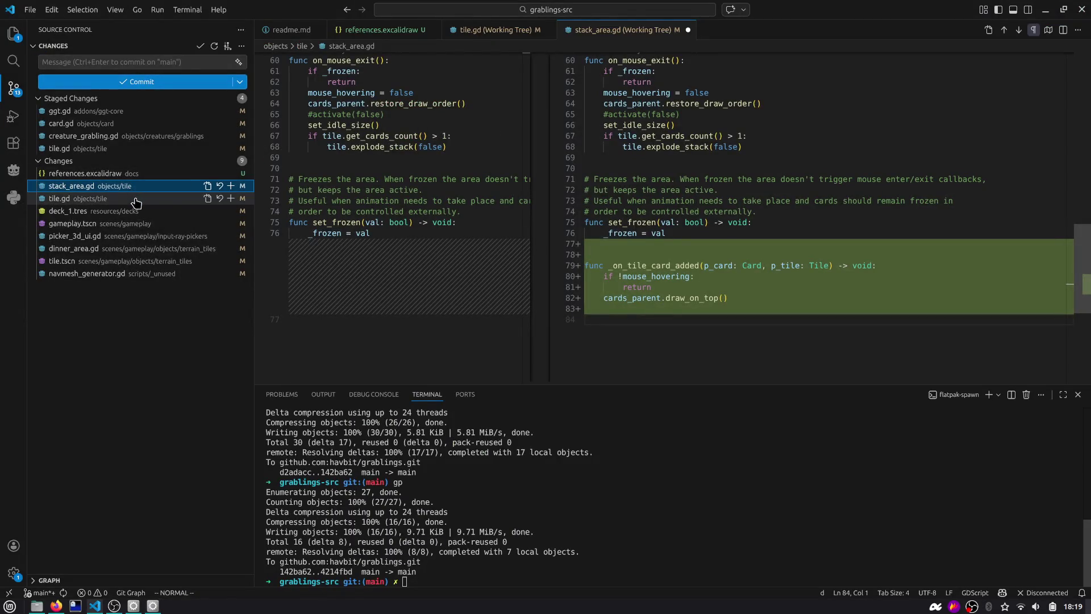
Step: Stage stack_area.gd, deck_1.tres and gameplay.tscn, then review navmesh_generator.gd's diff
click(231, 186)
click(148, 198)
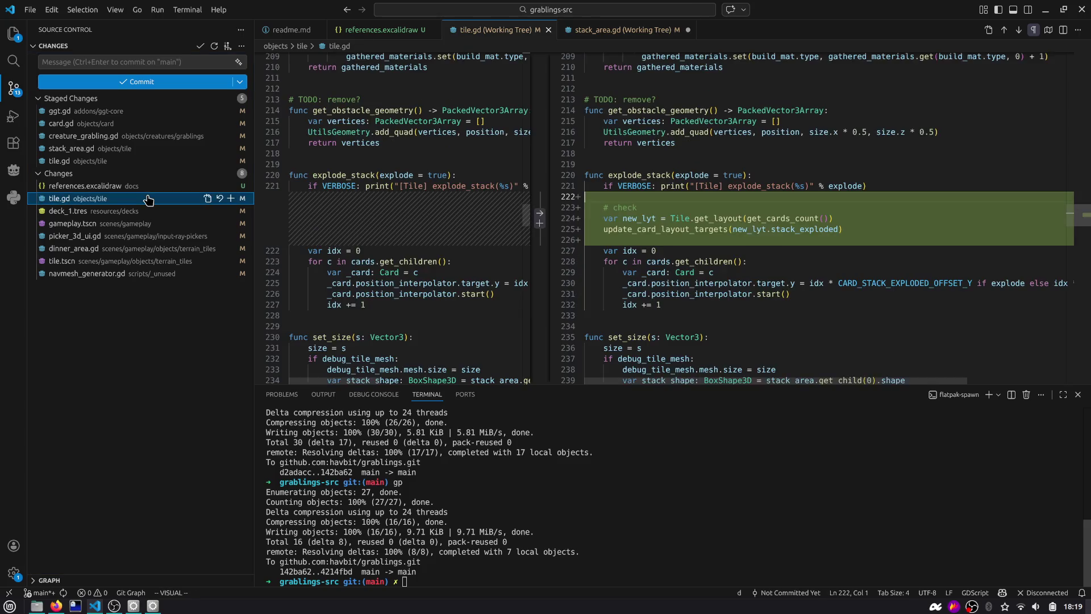
click(122, 212)
click(231, 211)
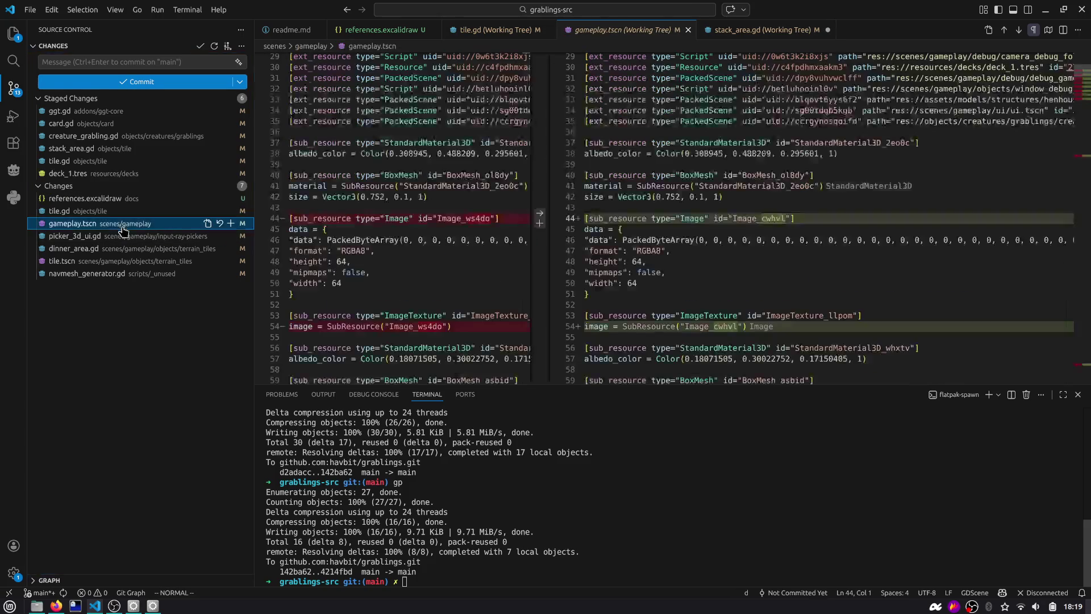
scroll(338, 211, down, 20)
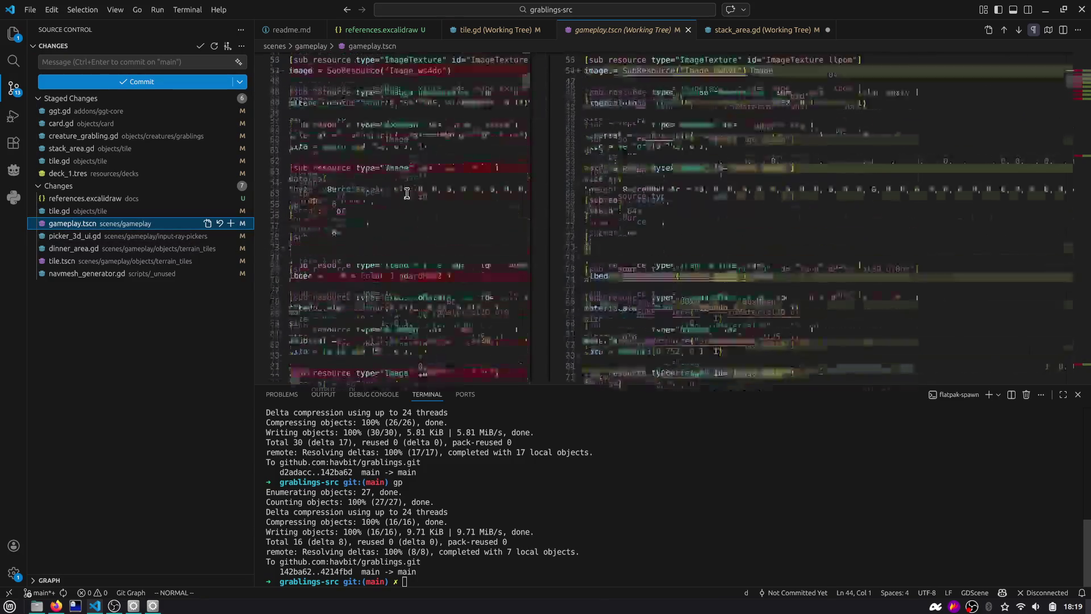
click(231, 224)
click(135, 273)
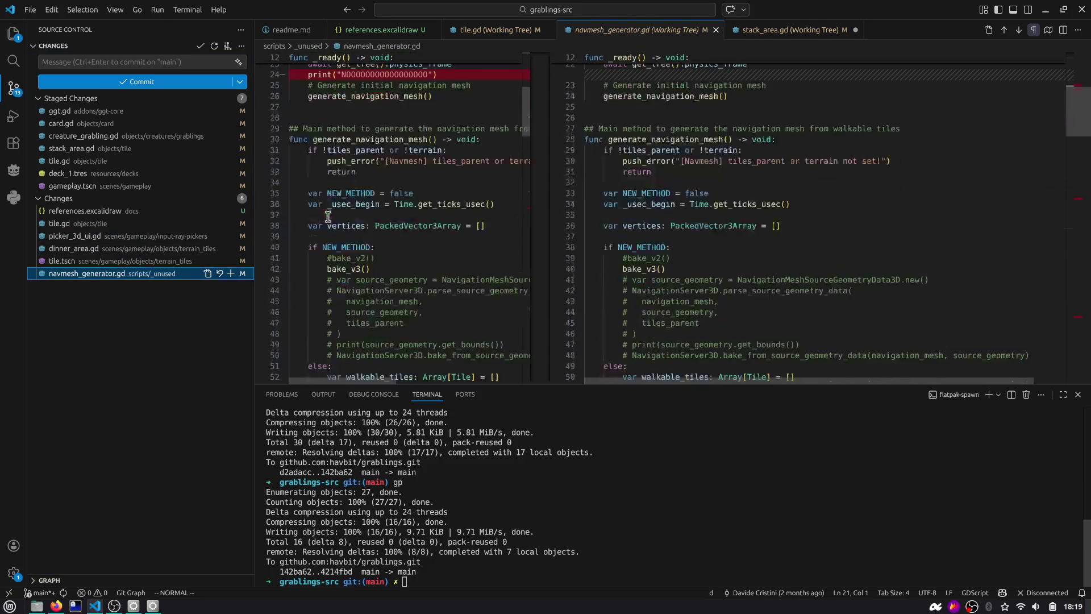